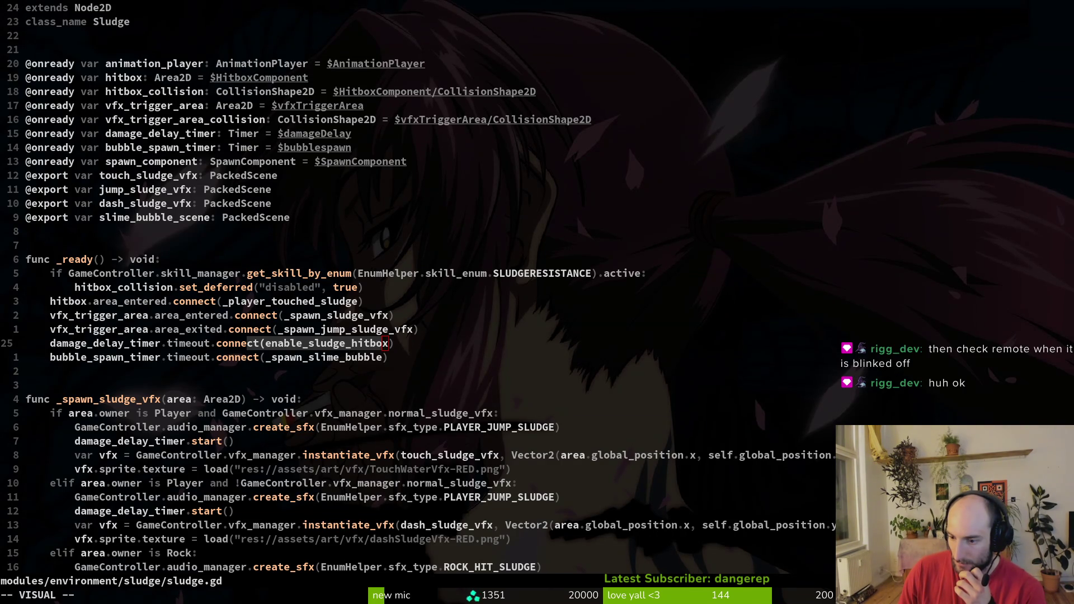
Switch from sludge.gd to the spider's dying.gd, save it, and quit Vim with :q.
key(Escape)
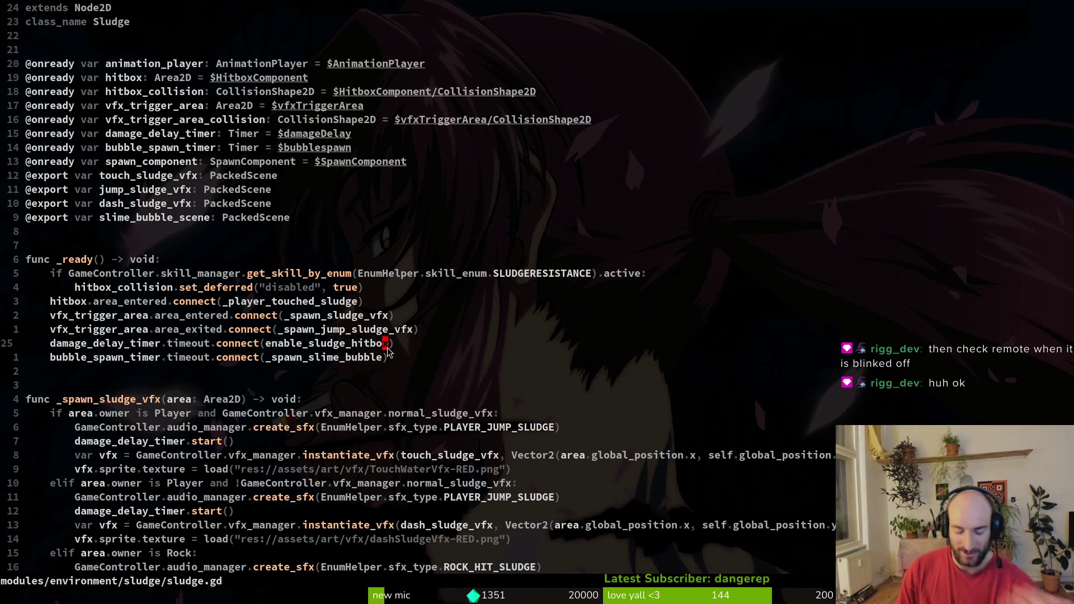
key(ctrl+6)
key(ctrl+s)
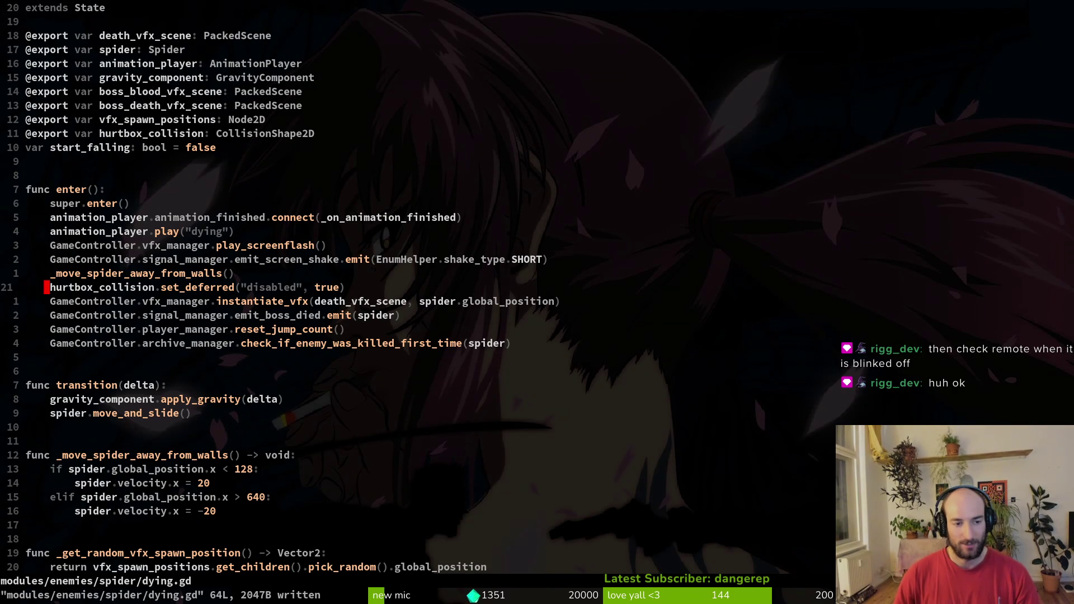
key(V)
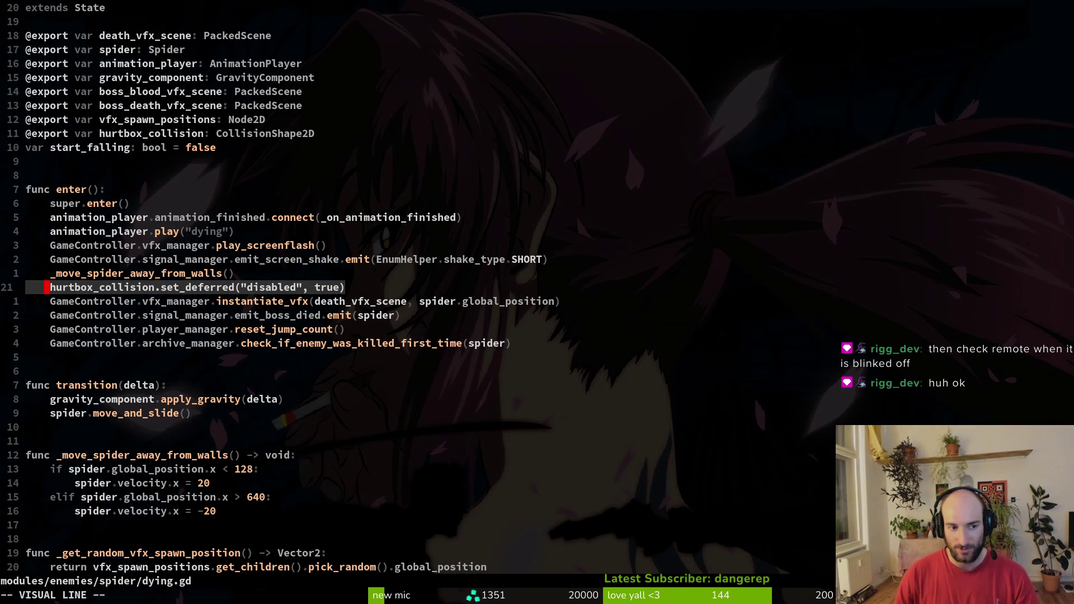
key(Escape)
key(V)
key(Escape)
key(V)
key(Escape)
key(ctrl+s)
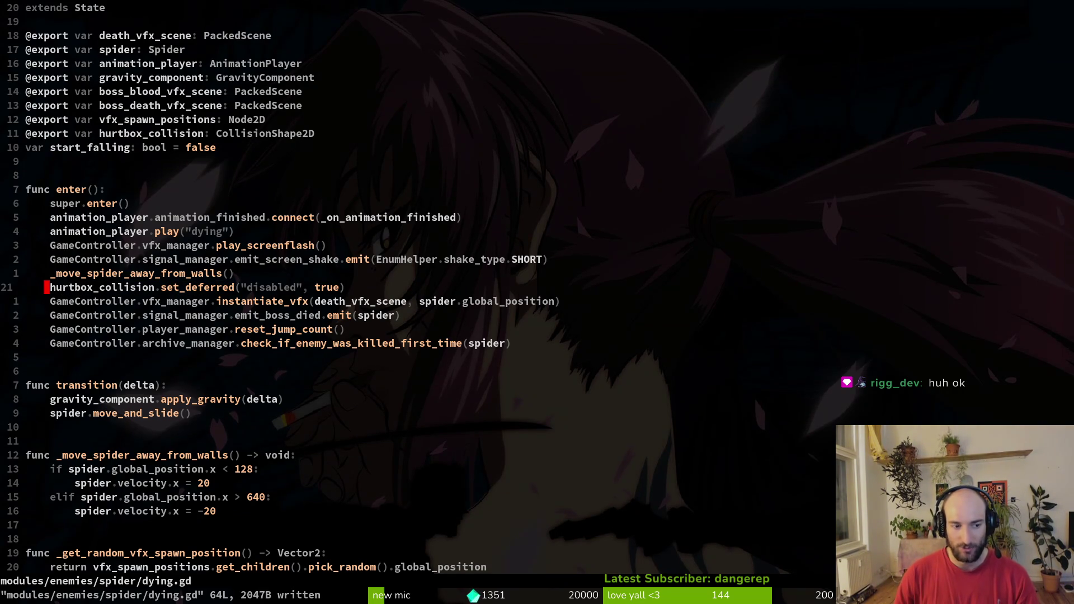
text(:q)
key(Return)
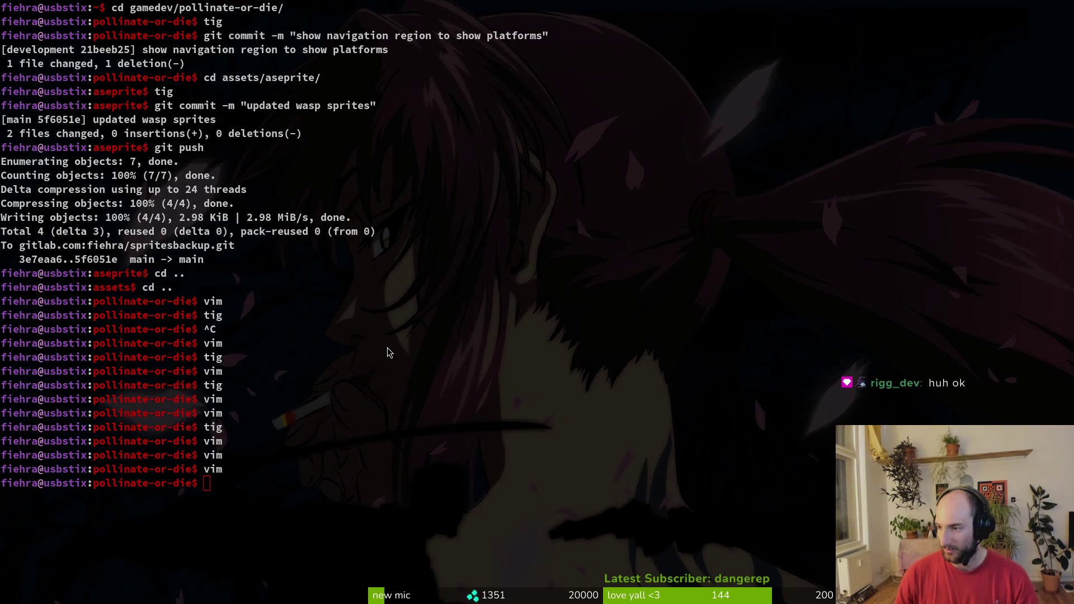
Launch the game, load the spider boss level from debug select, fight briefly, and pause.
key(alt+Tab)
key(F5)
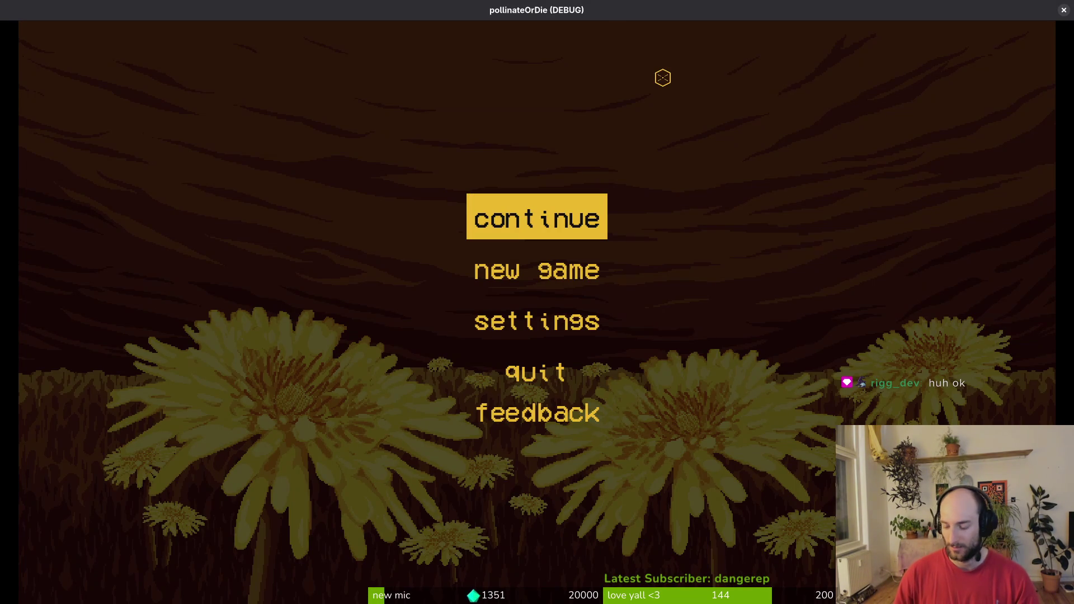
key(Return)
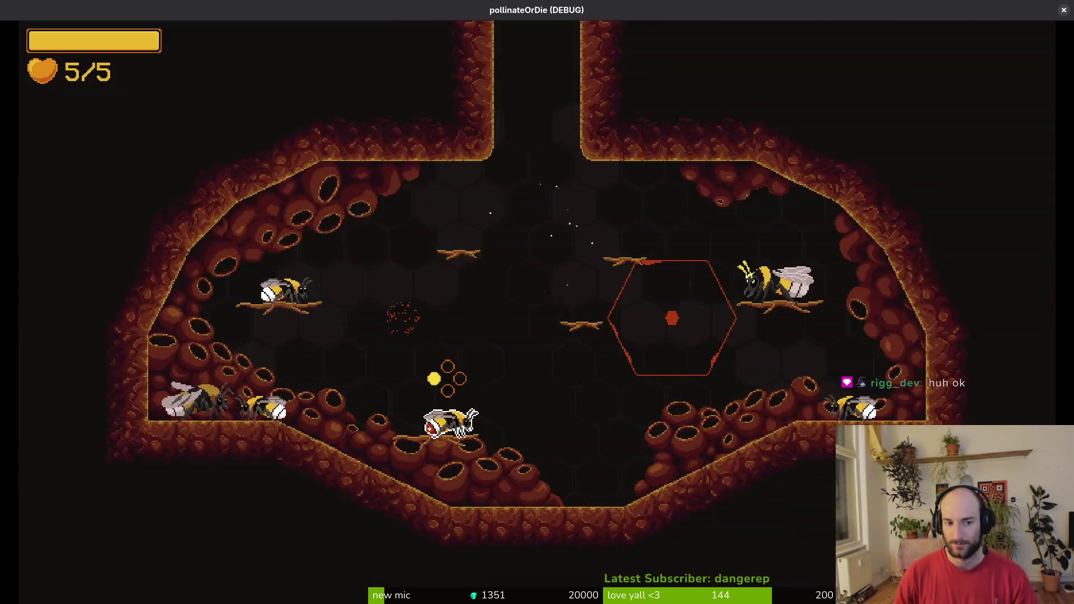
key(F1)
key(Up)
key(Return)
key(d)
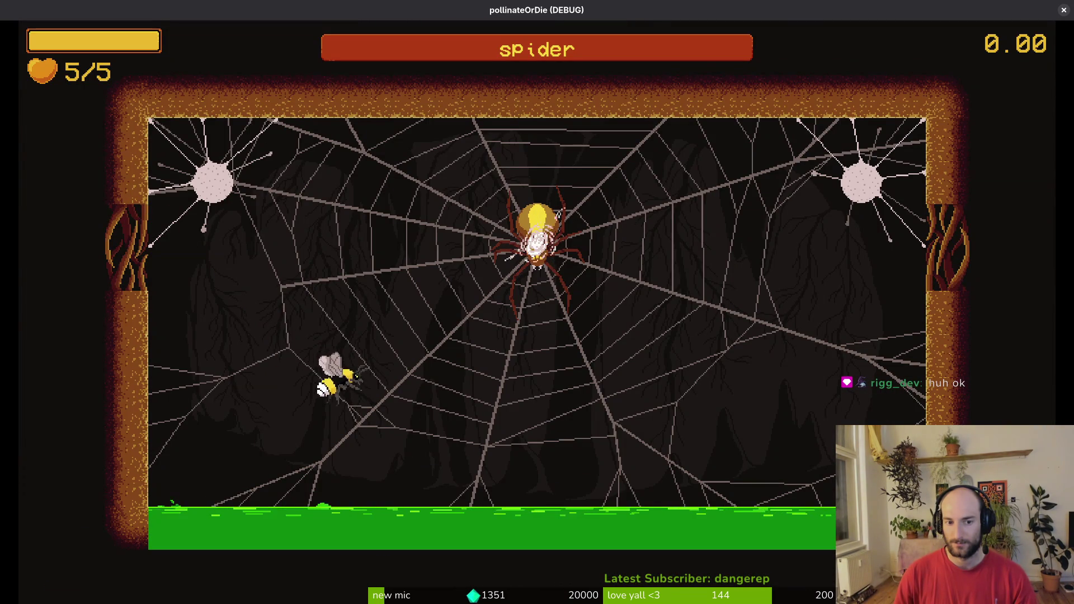
key(d)
key(a)
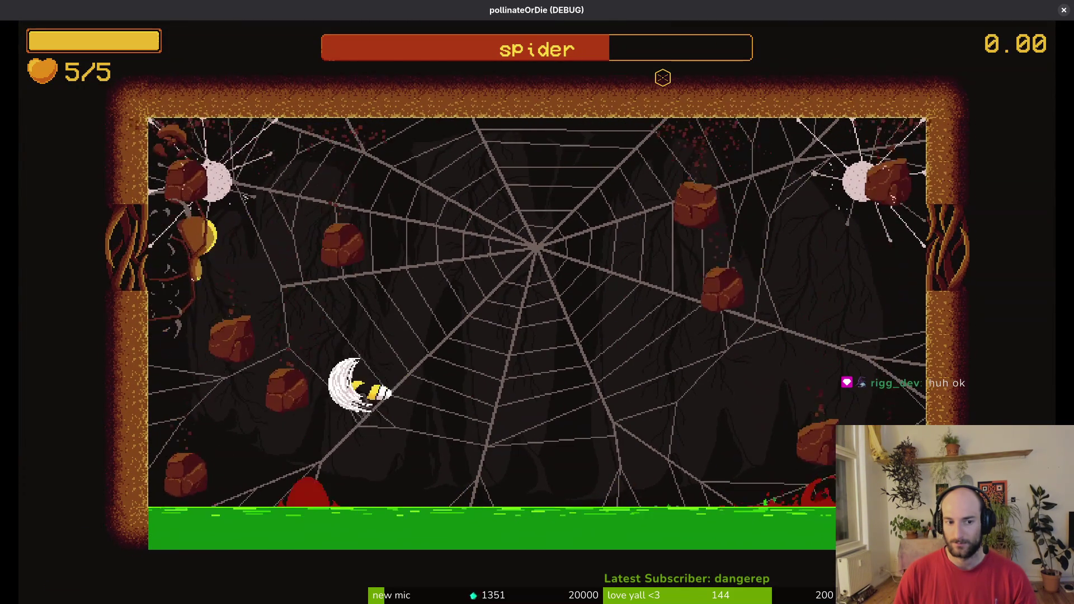
key(Escape)
Open the spider's dying.gd in Vim, delete the hurtbox_collision line, and save.
key(alt+Tab)
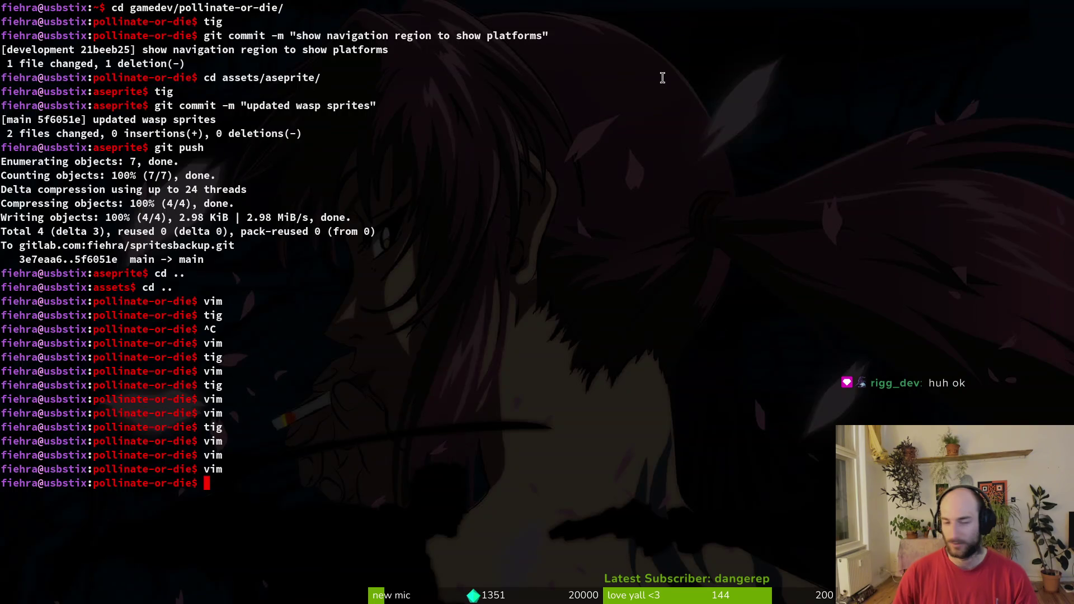
text(vim .)
key(Return)
key(space)
key(f)
key(f)
text(spid)
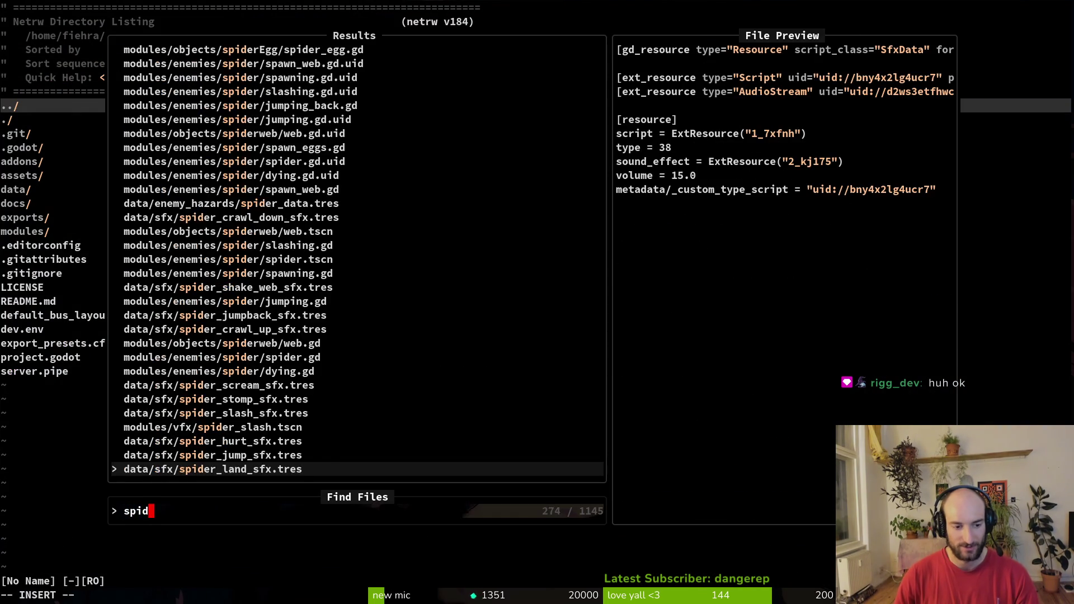
key(Return)
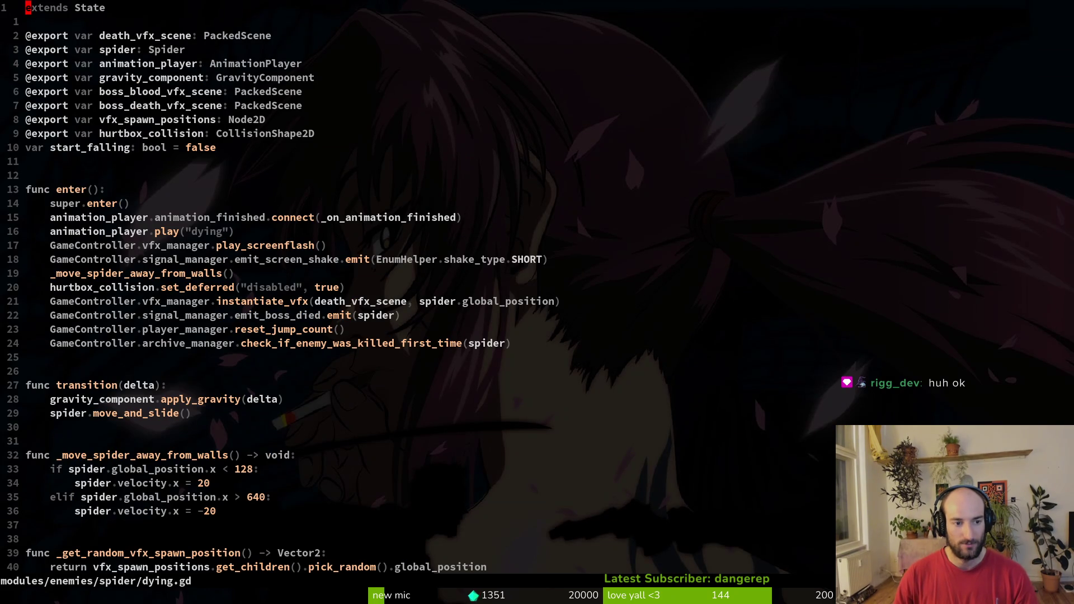
key(2)
key(0)
key(j)
key(d)
key(d)
text(:w)
key(Return)
Relaunch the game with the edited script and load the spider boss level again.
key(alt+Tab)
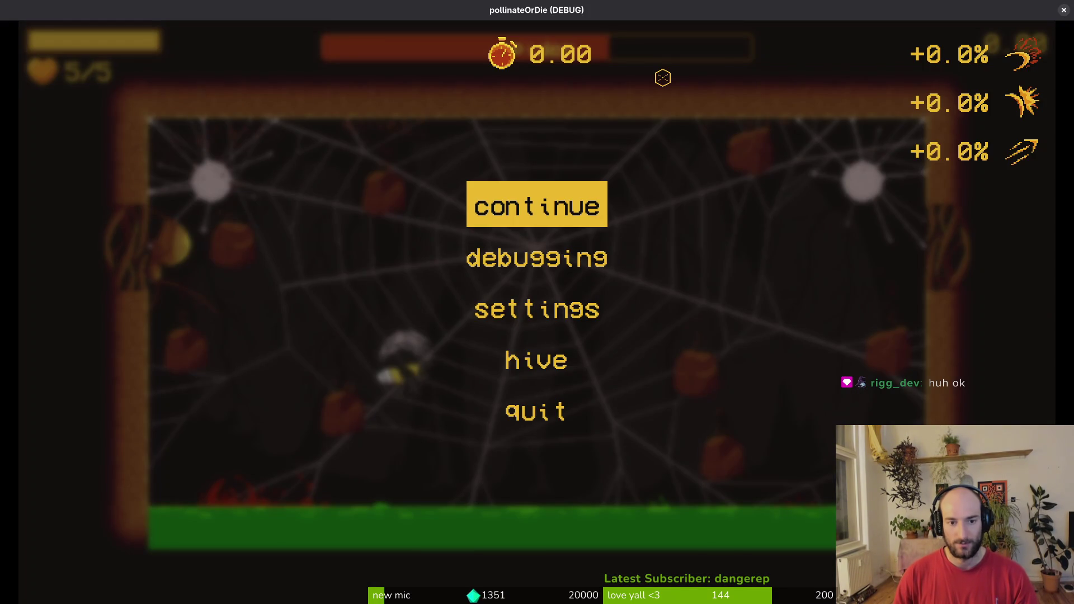
key(Escape)
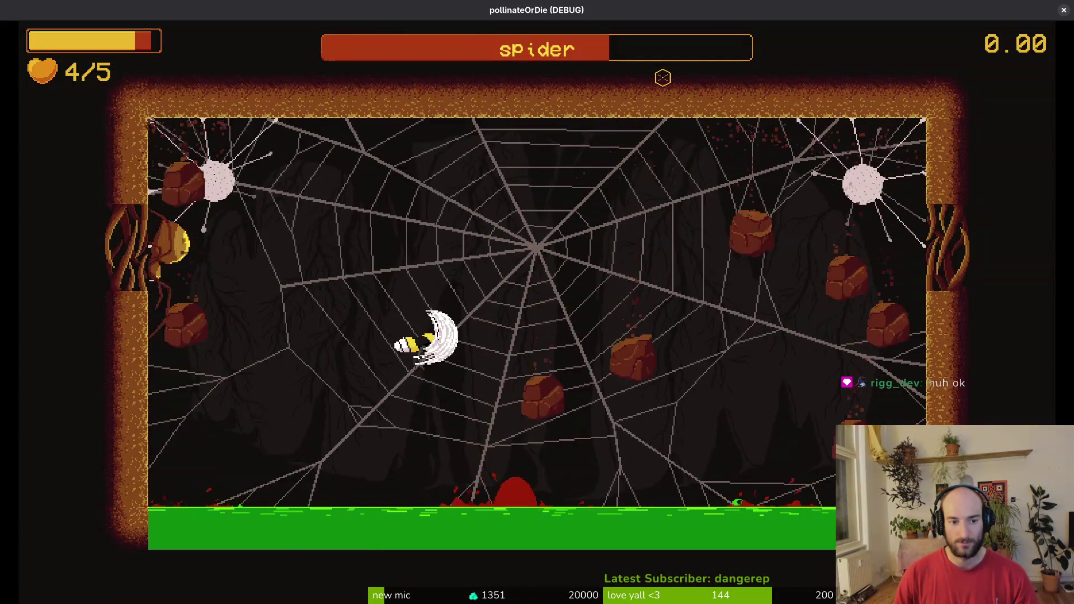
key(Escape)
key(alt+Tab)
key(F5)
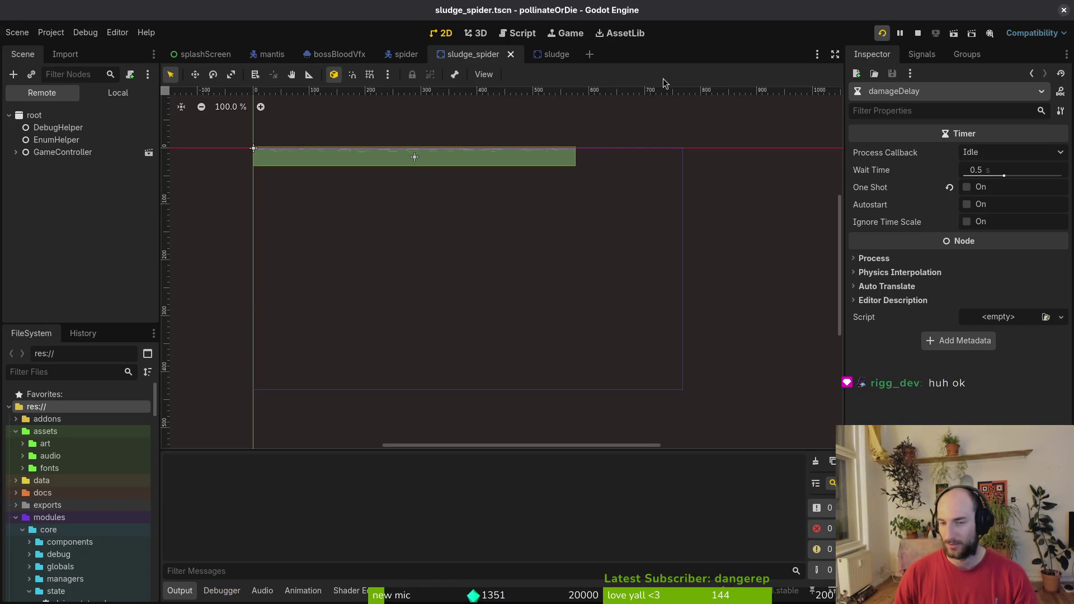
key(Return)
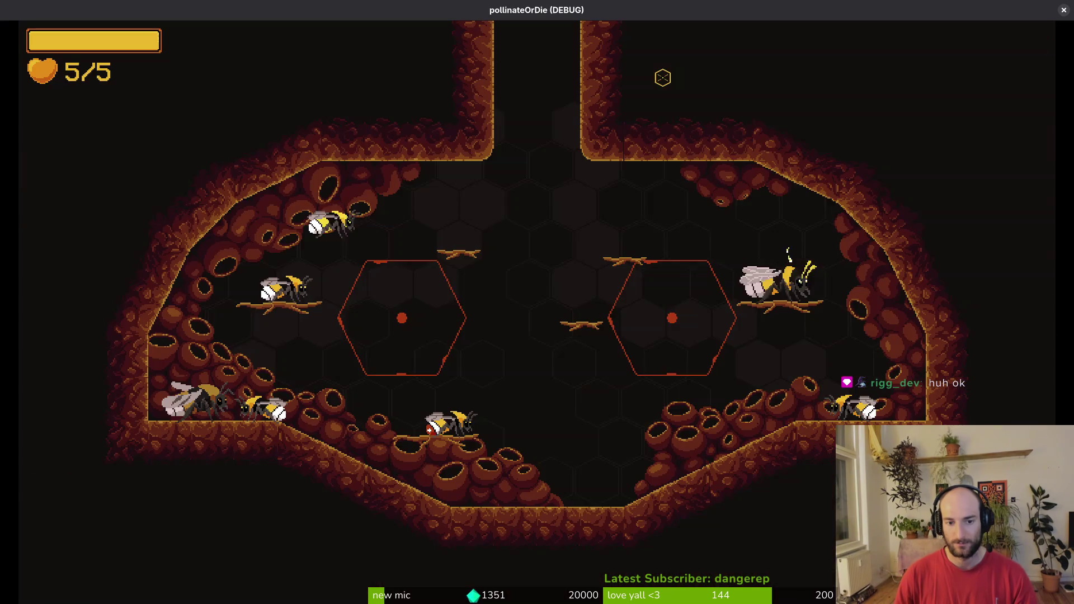
key(F1)
key(Up)
key(Return)
Kill the spider boss so it bursts into orange pollen, then pause and return to dying.gd.
key(Right)
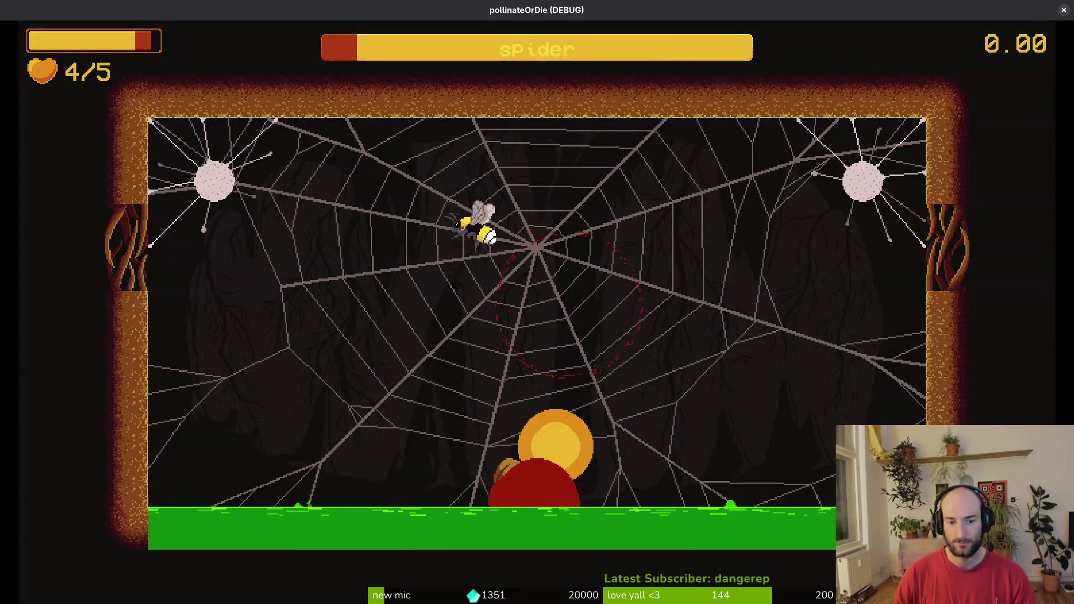
key(Left)
key(Right)
key(Left)
key(Right)
key(Escape)
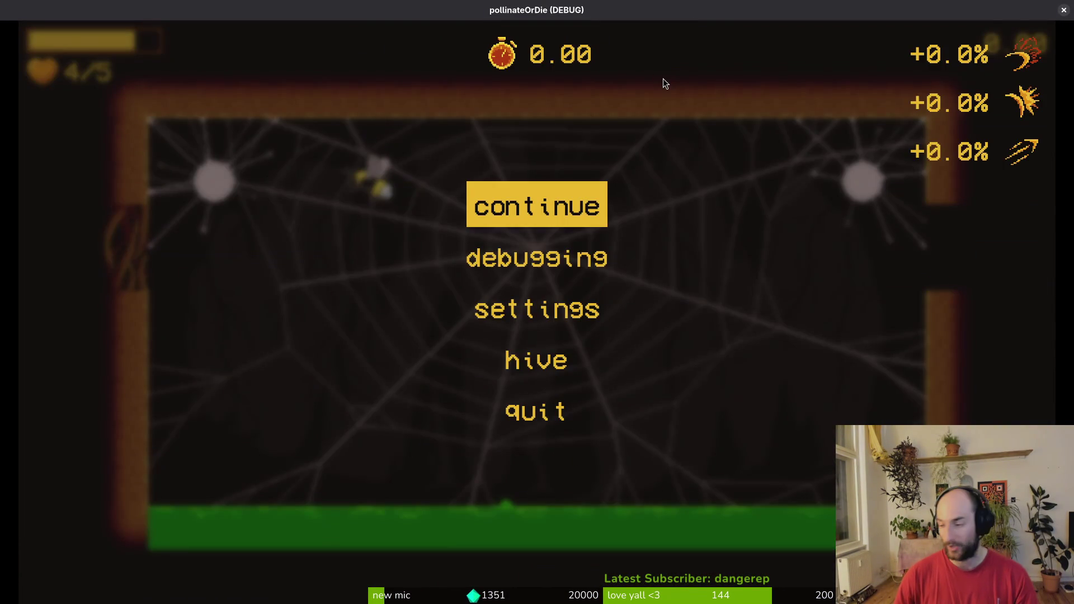
key(alt+Tab)
Undo back to the start_falling check, delete the hurtbox_collision line, save dying.gd, and quit Vim.
key(u)
key(u)
key(u)
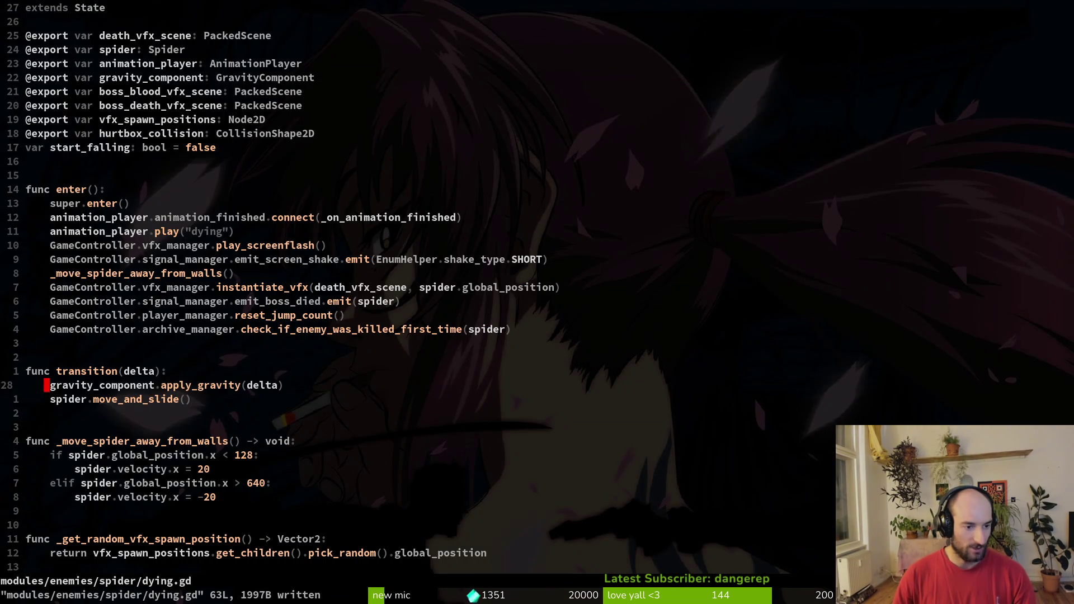
key(u)
key(k)
key(k)
key(k)
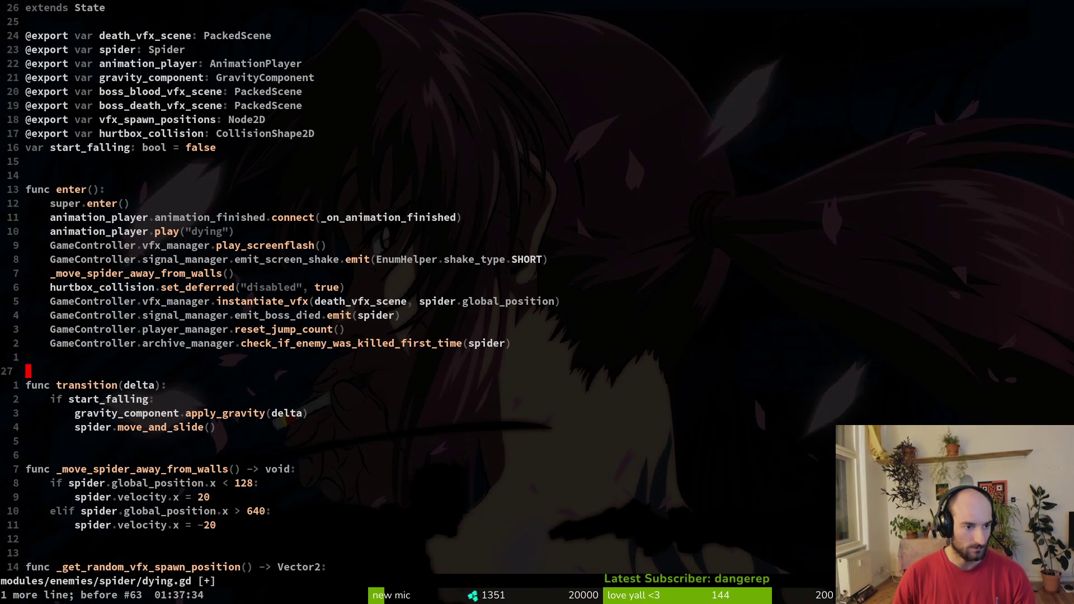
text(Vd:w)
key(Return)
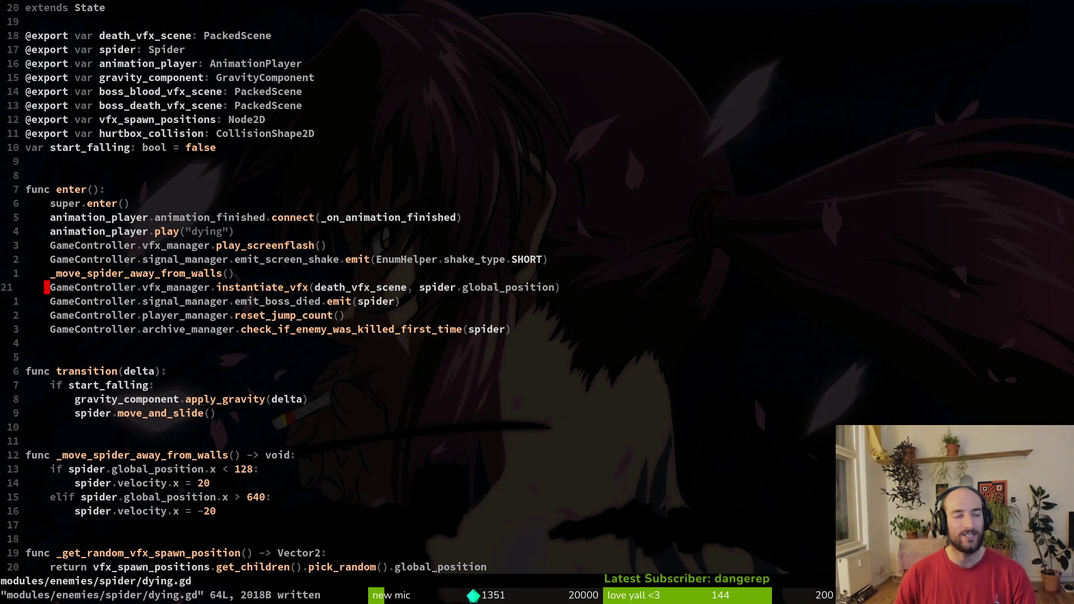
text(:q)
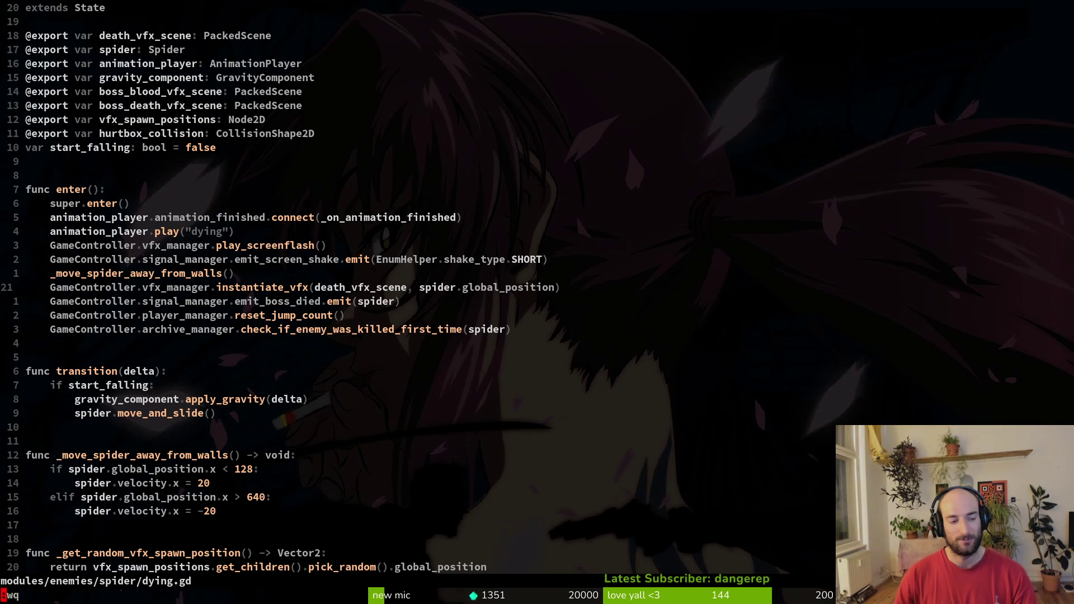
key(Return)
key(alt+Tab)
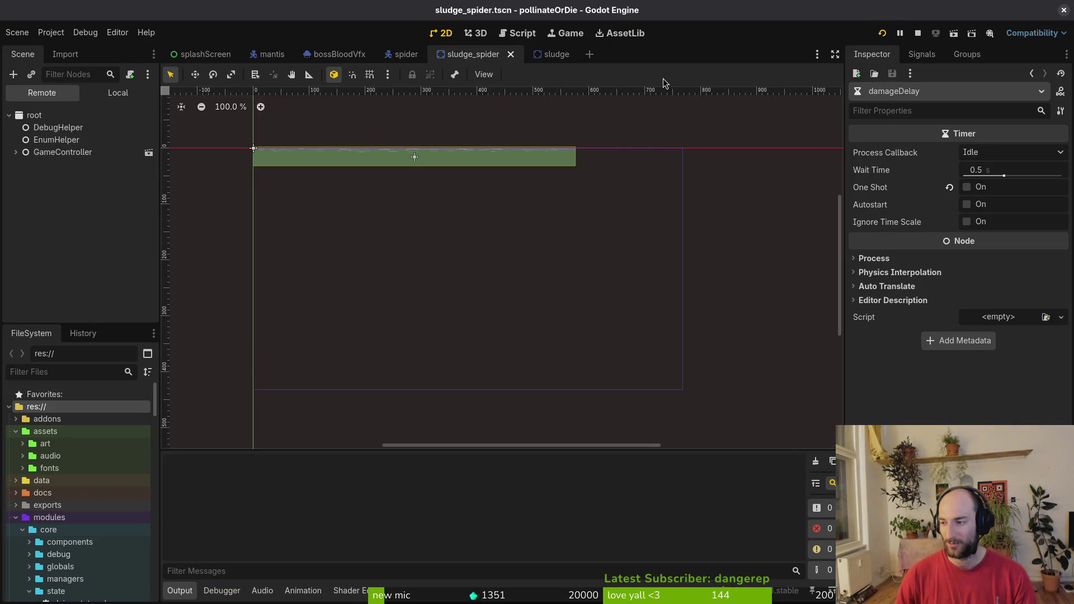
Load the spider level through the hex portal level select, kill the boss, and close the game.
key(F5)
key(Return)
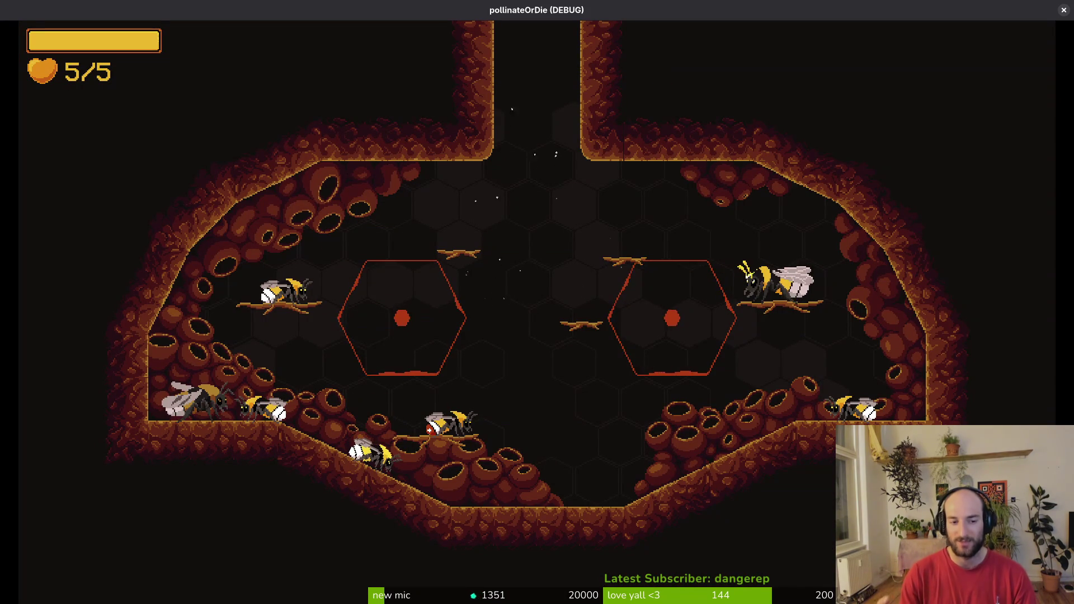
key(Up)
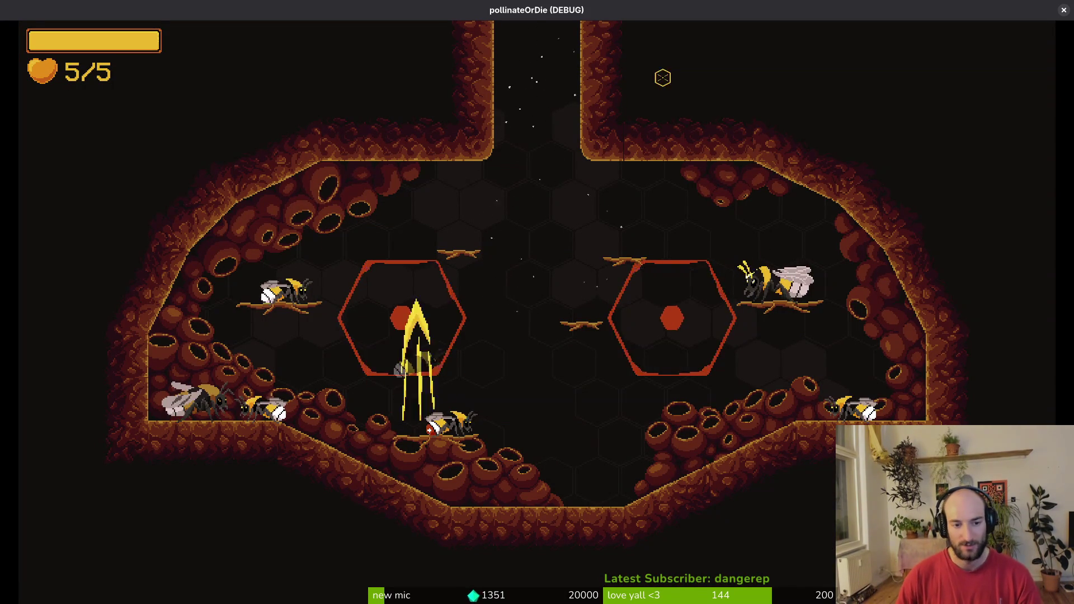
key(Down)
key(Up)
key(Return)
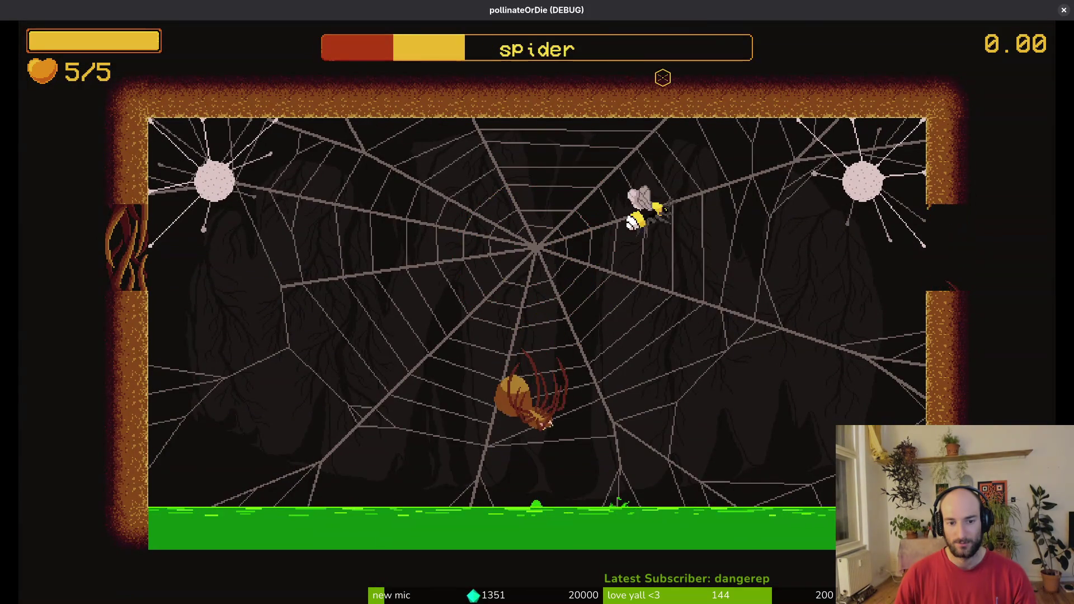
key(Left)
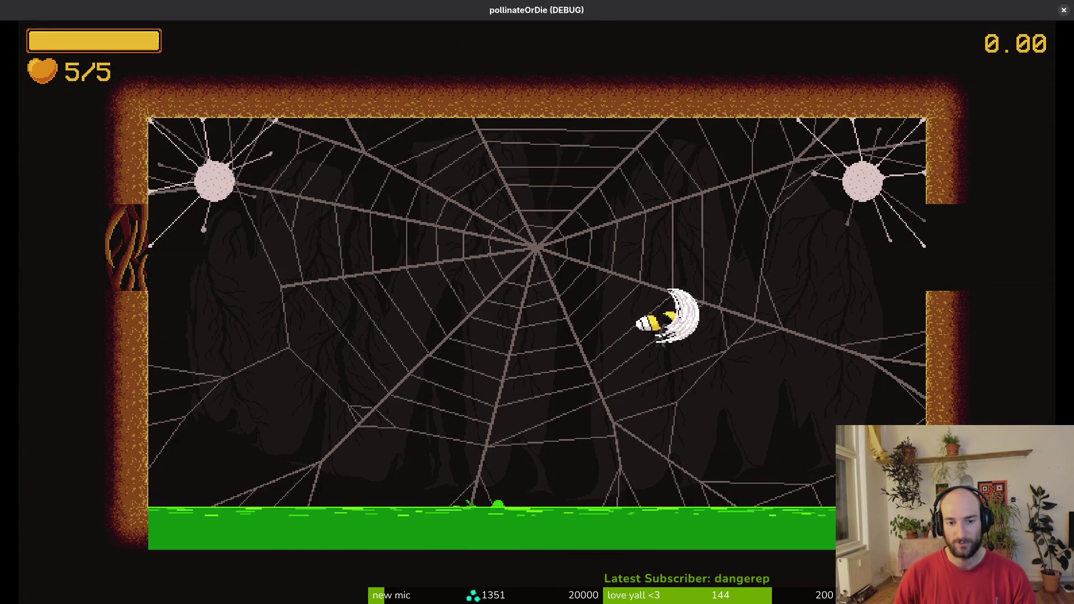
key(Escape)
key(alt+F4)
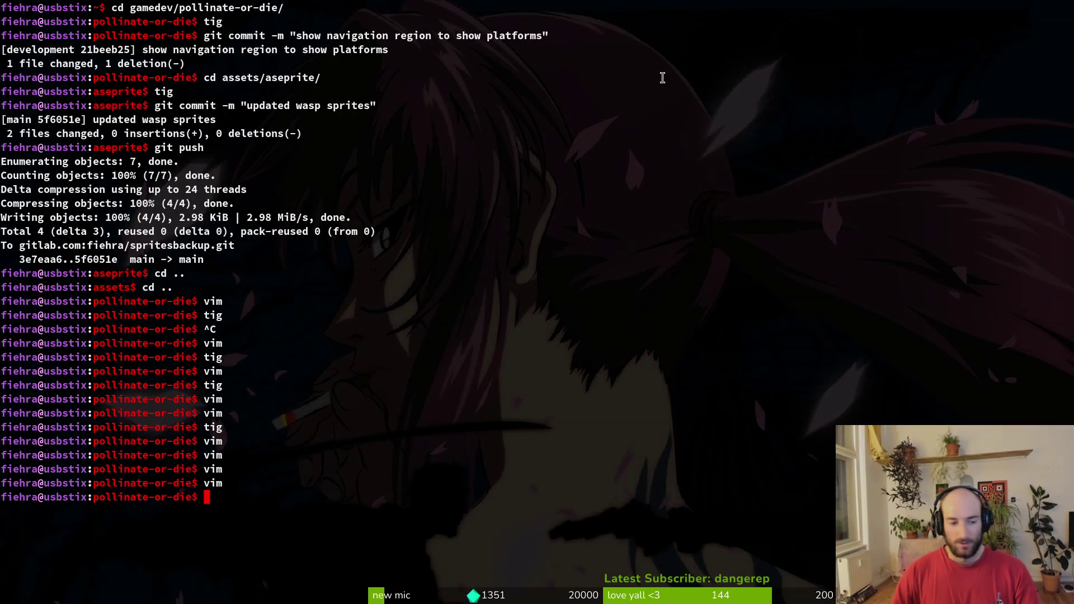
Open the spider's dying.gd in Vim via 'spdying' and yank its screen shake line.
text(vim)
key(Return)
text(spdying)
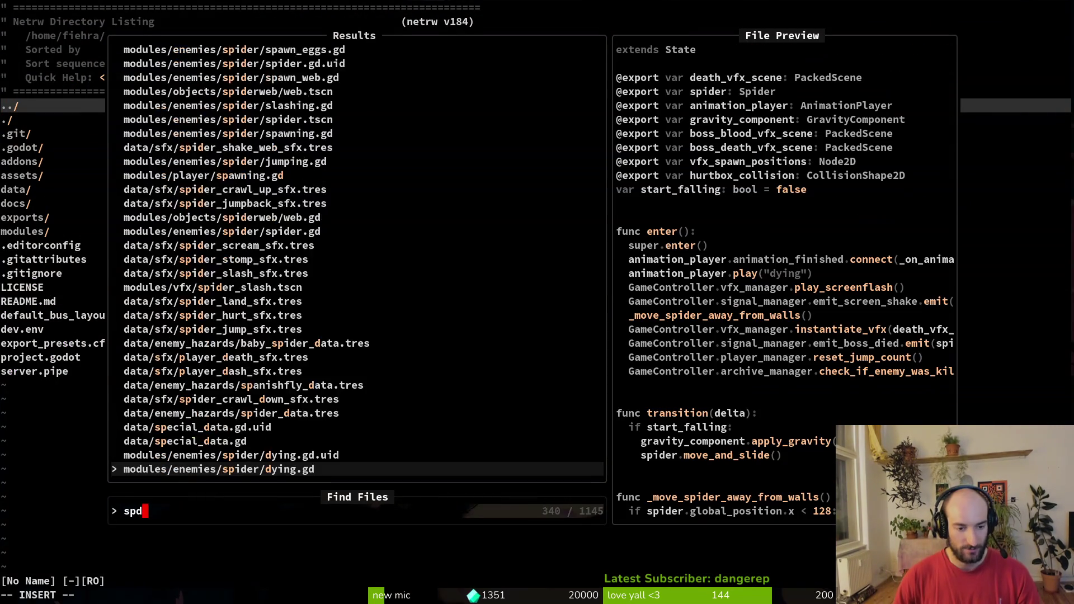
key(Return)
key(1)
key(4)
key(j)
key(6)
key(j)
key(k)
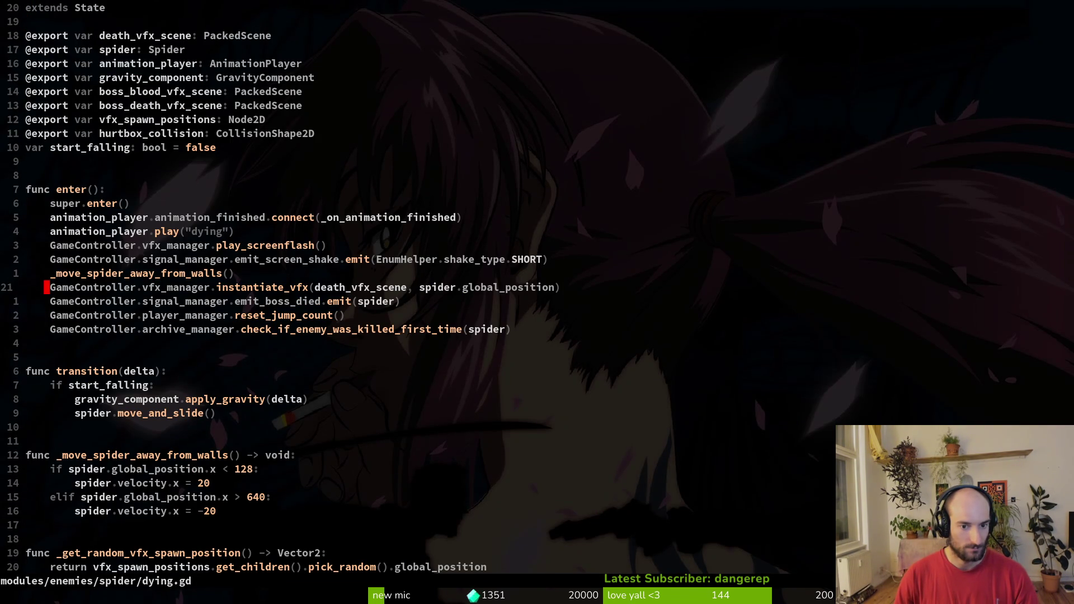
key(shift+v)
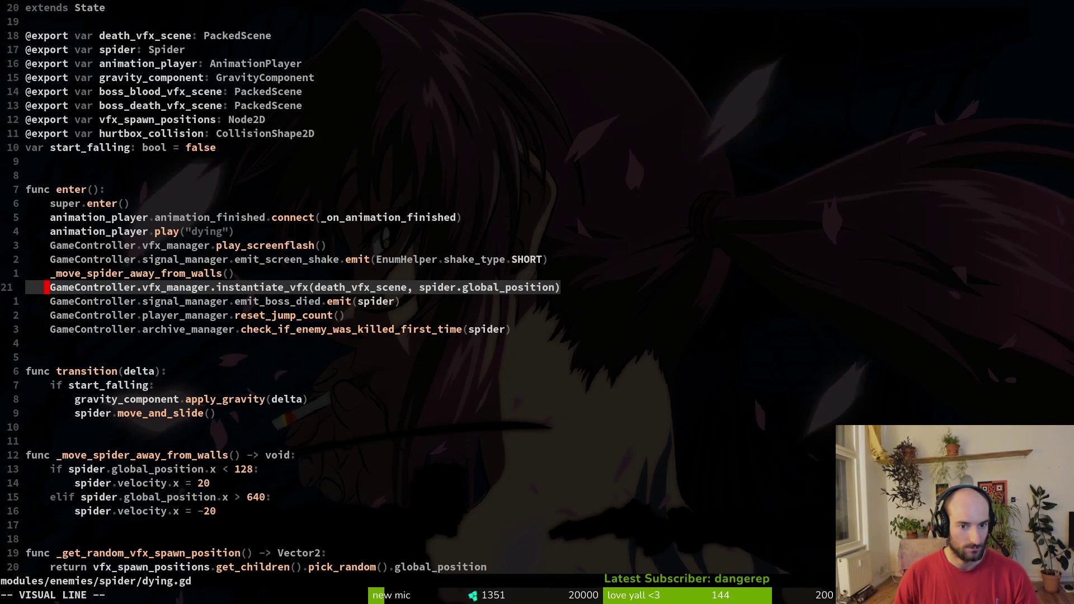
key(Escape)
key(k)
key(k)
key(shift+v)
key(y)
Open mantis/dying.gd via a 'mandying' search in a vertical split beside it.
key(space)
key(f)
key(f)
text(mandying)
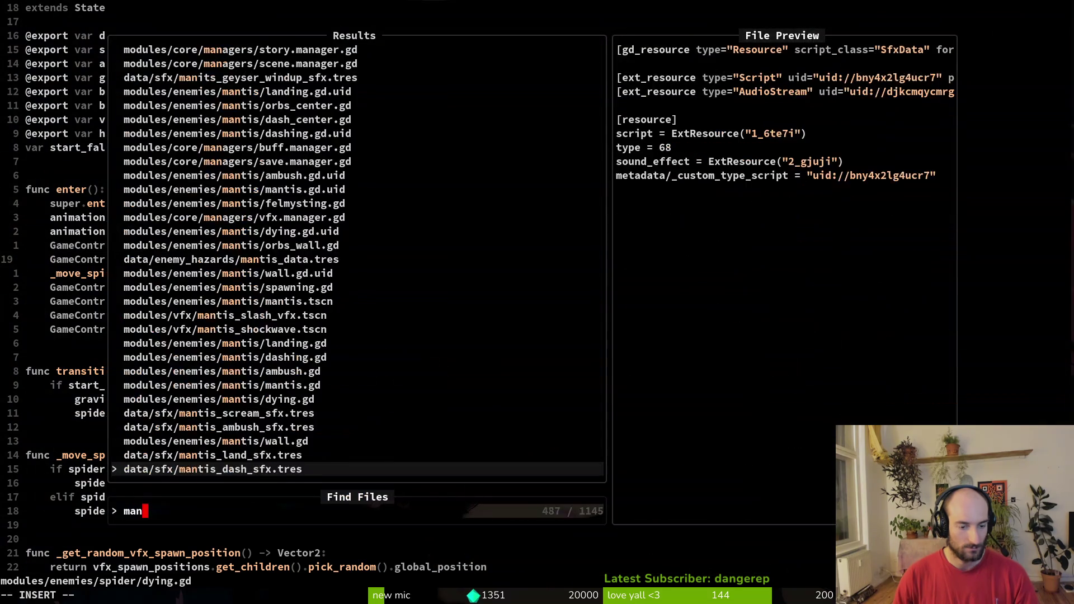
key(ctrl+v)
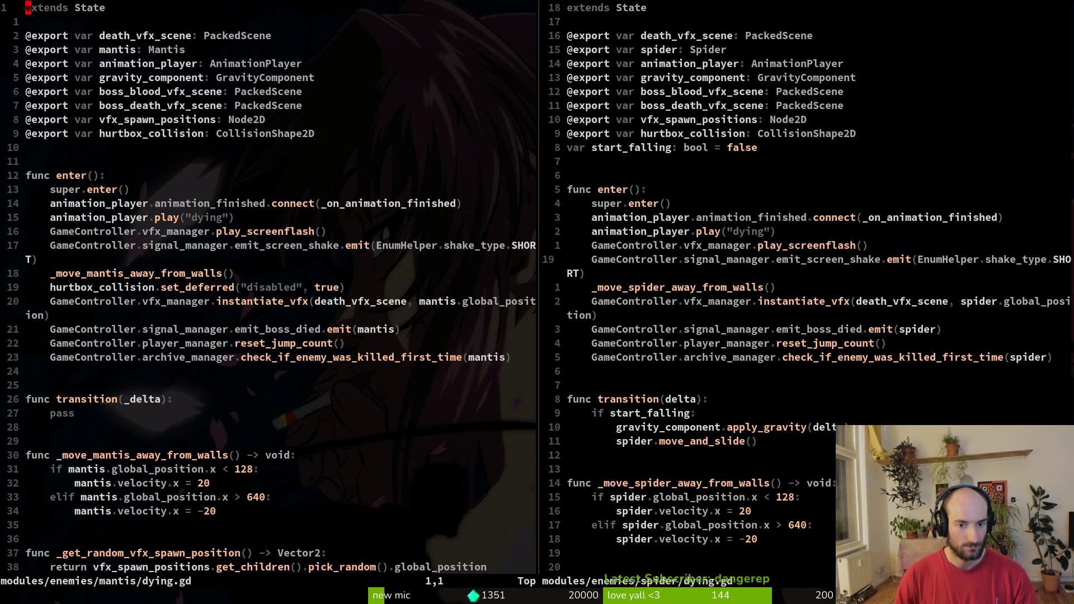
Compare the screen flash and shake lines and script endings of the spider and mantis panes.
key(ctrl+w)
key(l)
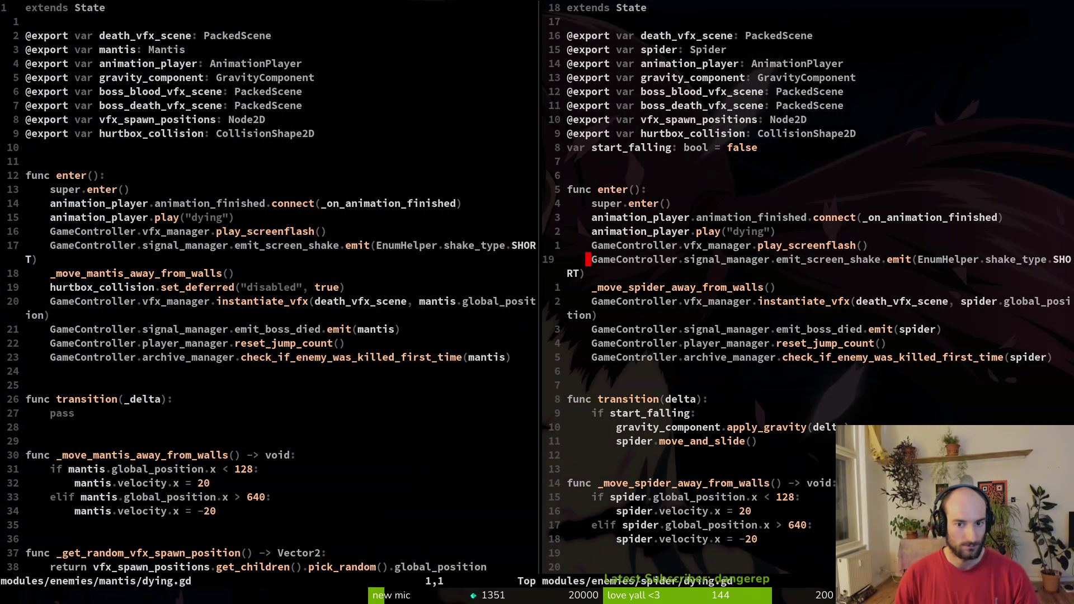
key(k)
key(shift+v)
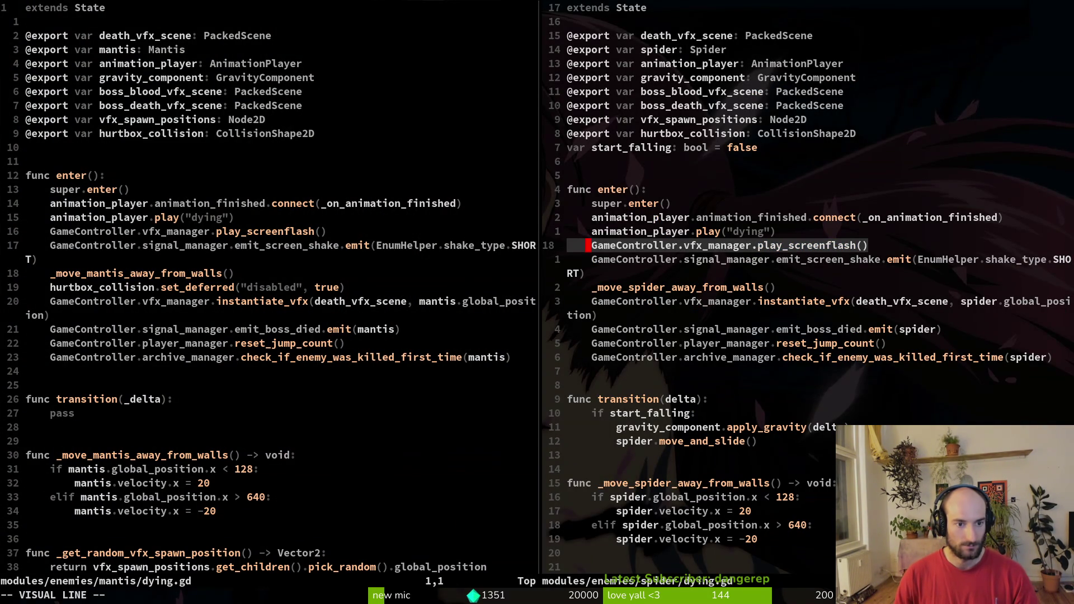
key(j)
key(Escape)
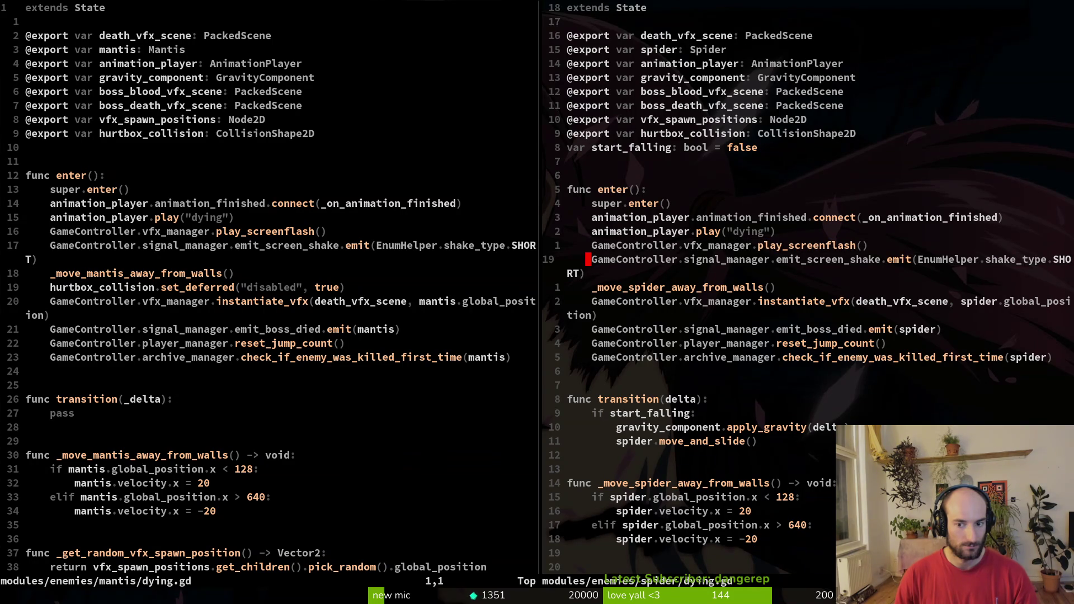
key(ctrl+d)
key(ctrl+d)
key(ctrl+w)
key(h)
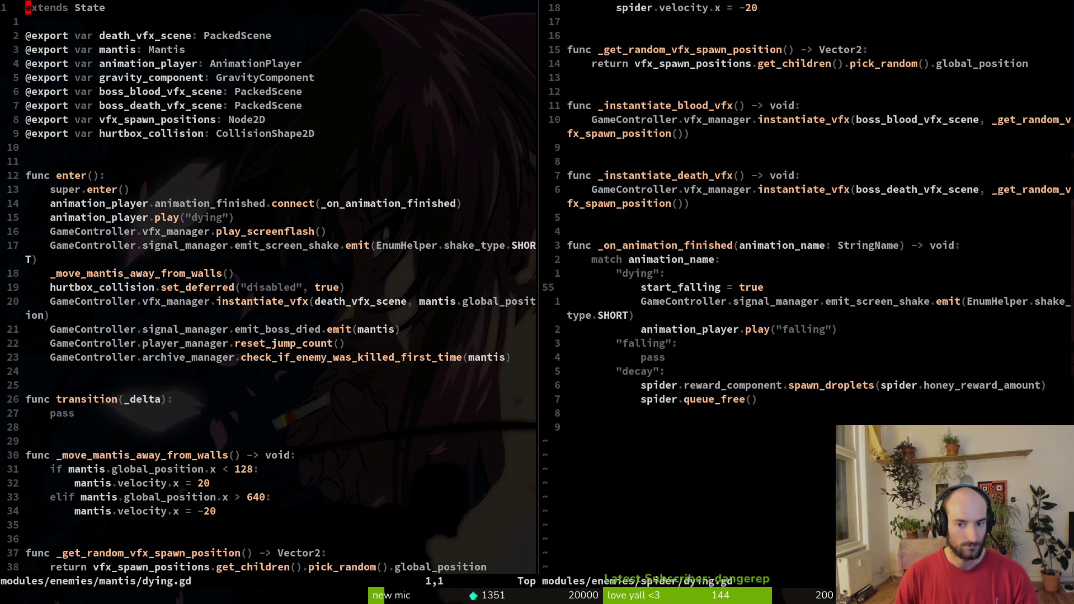
key(ctrl+d)
key(ctrl+d)
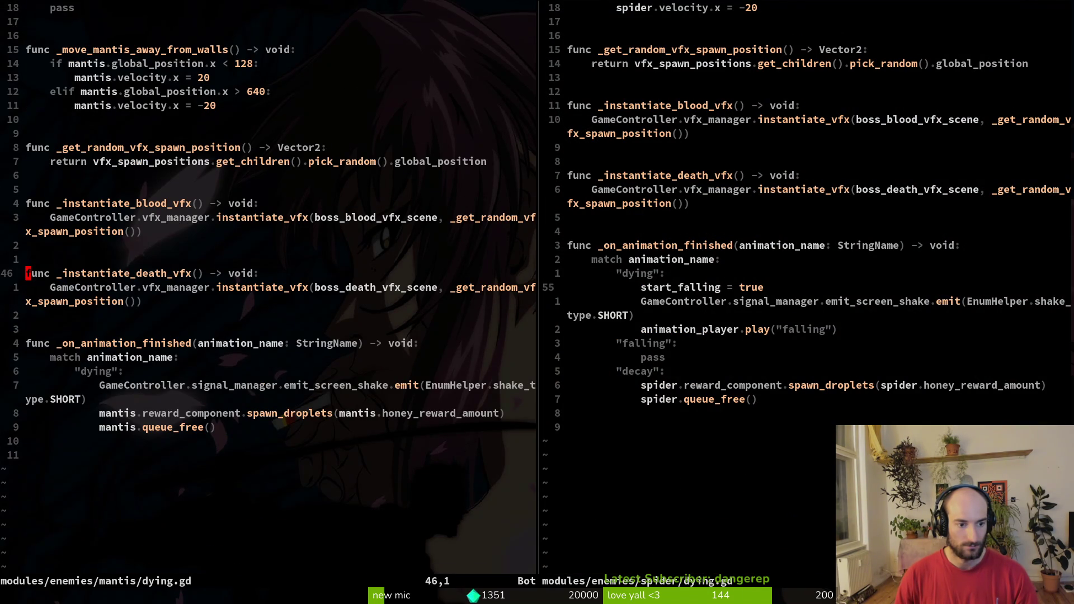
key(ctrl+w)
key(l)
Paste the emit_screen_shake line under the spider's "decay": branch and save with :w.
key(j)
key(shift+v)
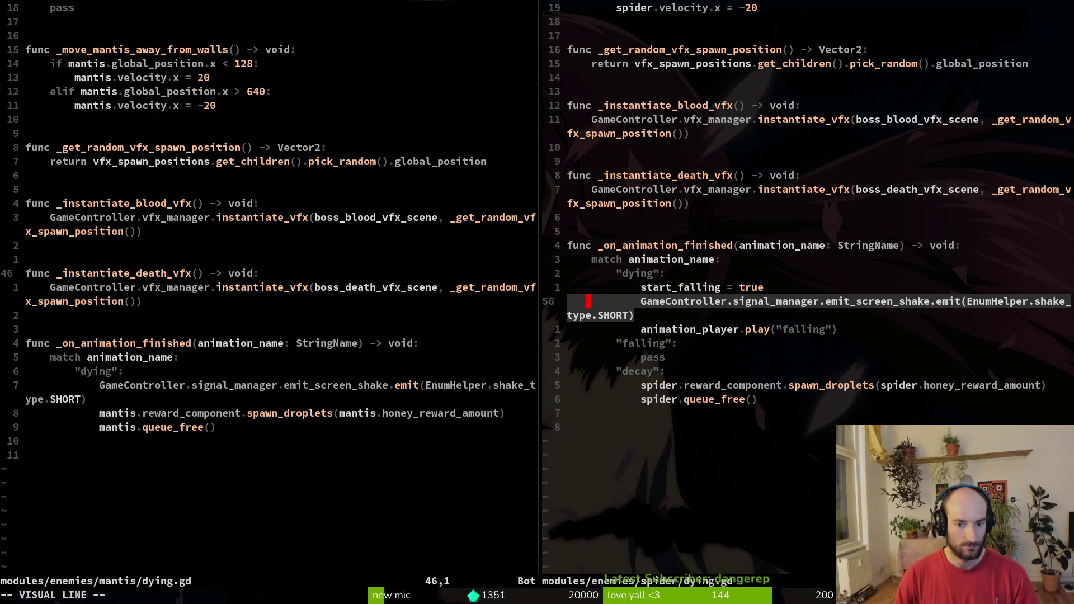
key(Escape)
key(j)
key(j)
key(j)
text(k)
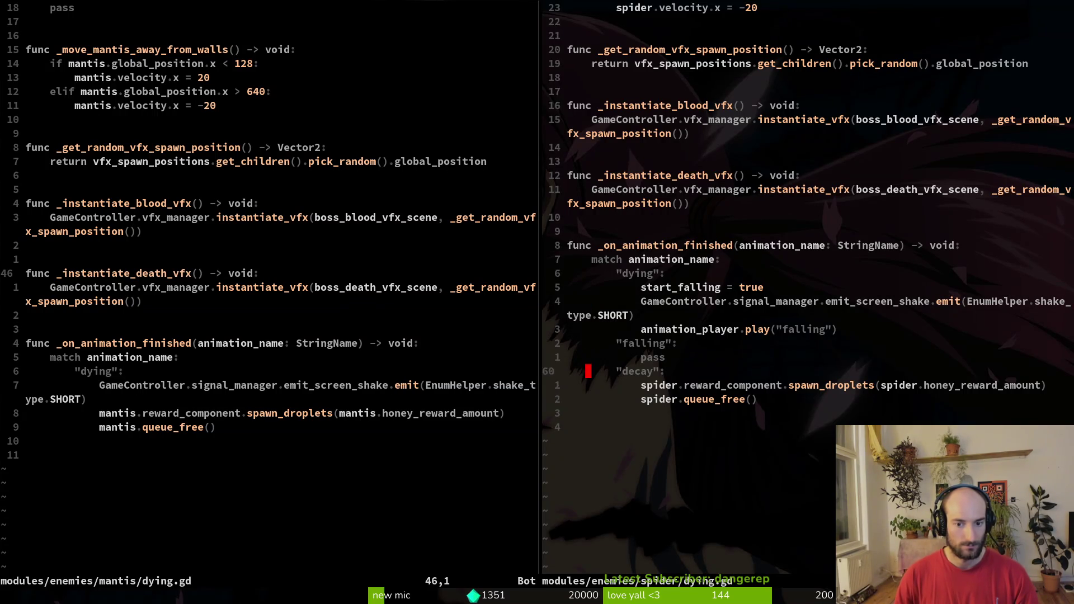
text(jp)
text(:w)
key(Return)
key(k)
key(k)
key(k)
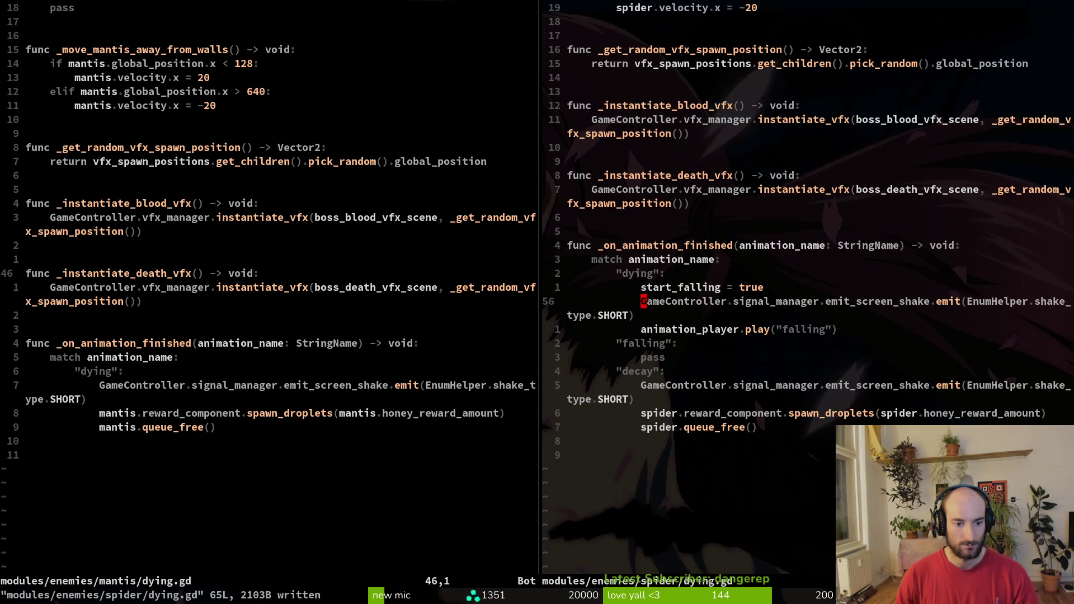
Recheck the mantis transition code, save spider/dying.gd again, and run the game.
key(ctrl+w)
key(h)
key(ctrl+u)
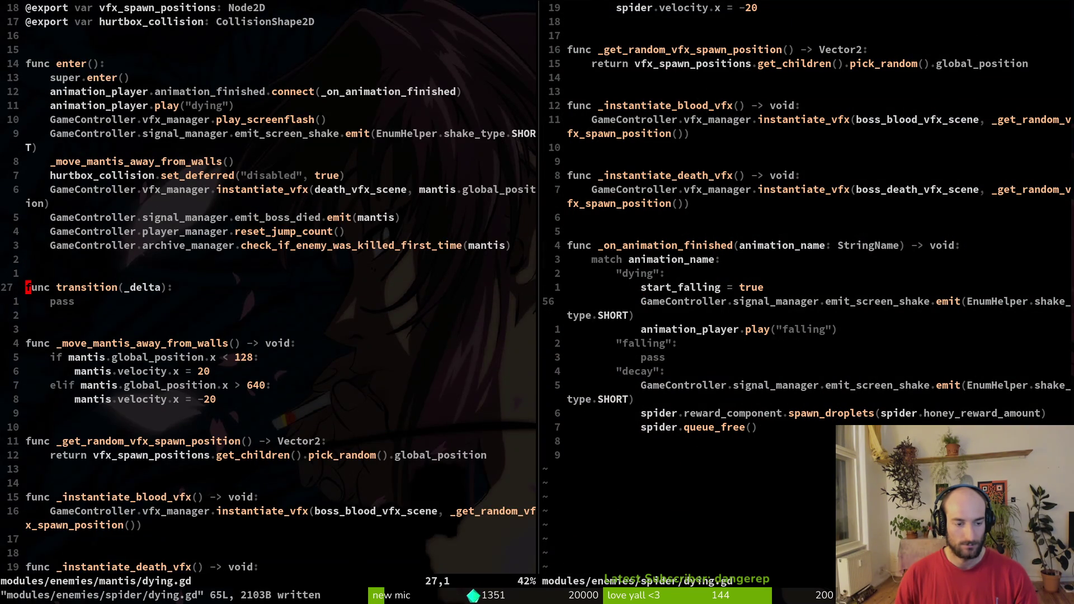
key(ctrl+d)
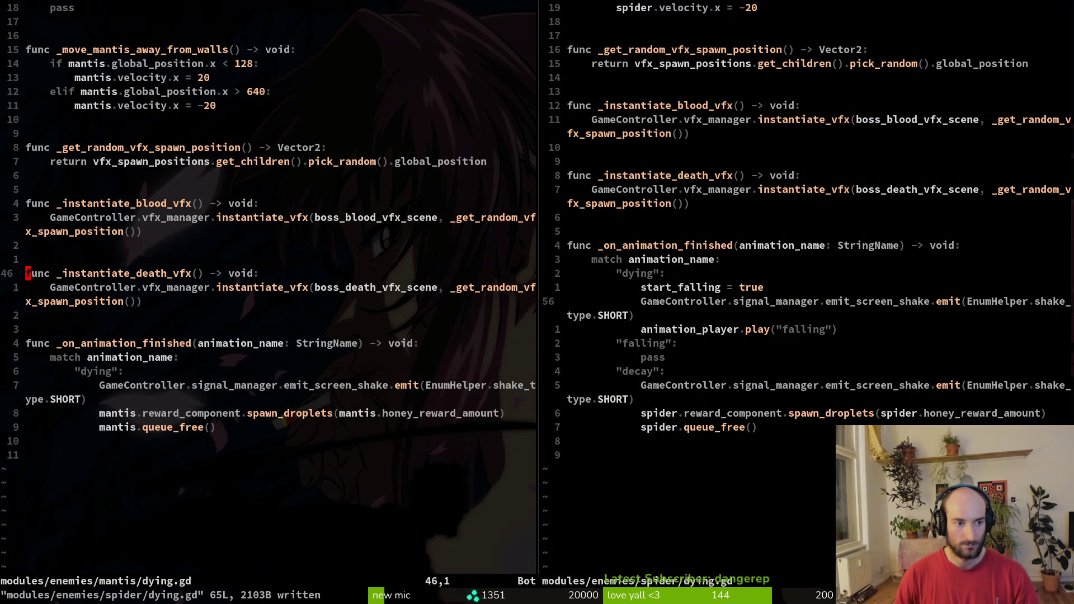
key(ctrl+w)
key(l)
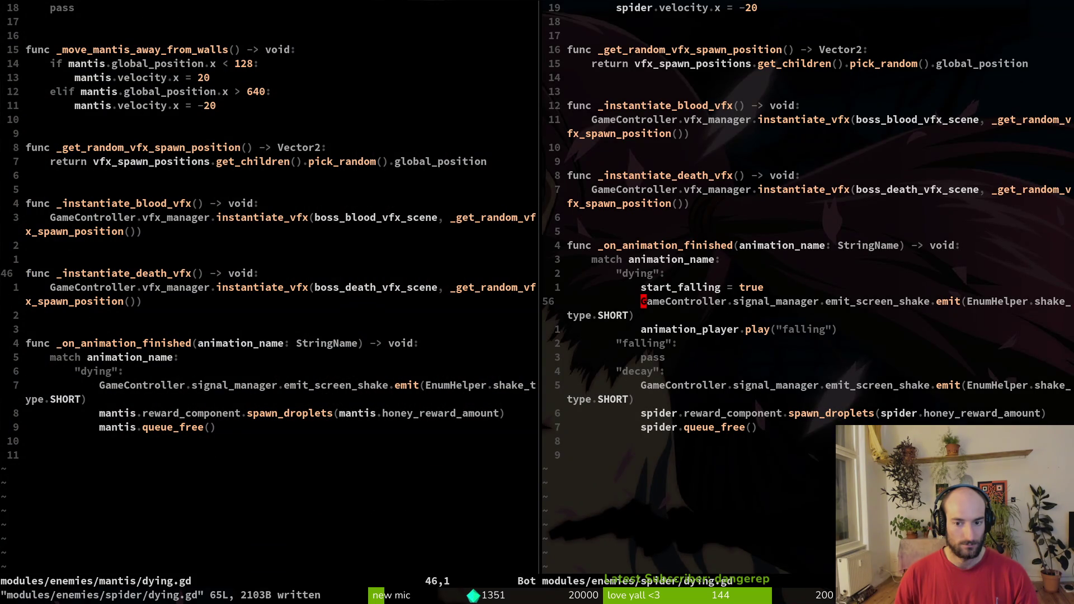
key(shift+v)
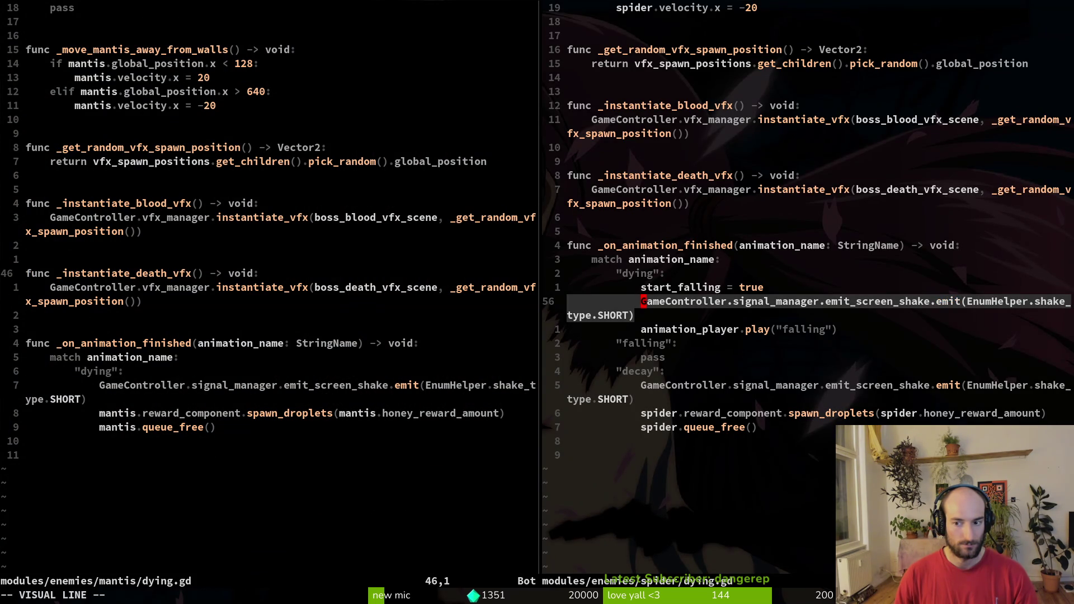
key(Escape)
text(:w)
key(Return)
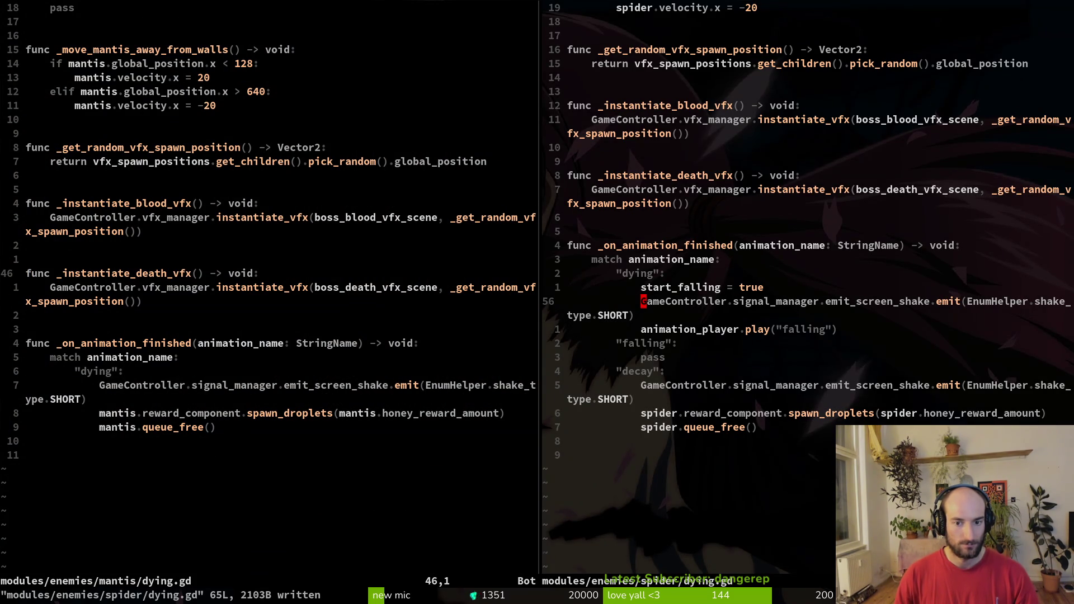
key(1)
key(8)
key(k)
key(F5)
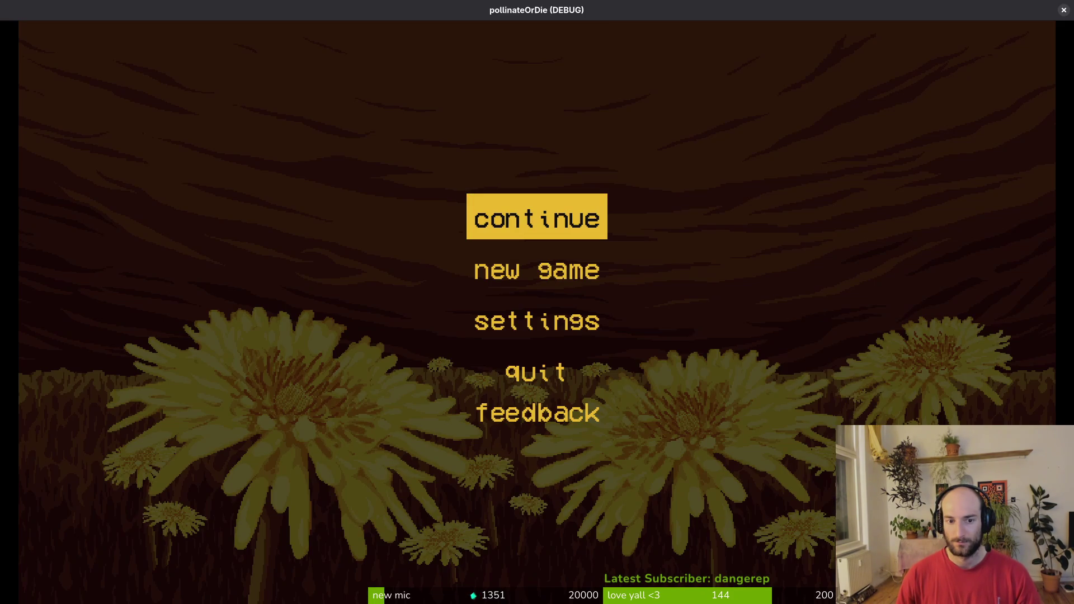
Load the spider boss level from debug select, attack the boss, pause, and return to Godot.
key(Return)
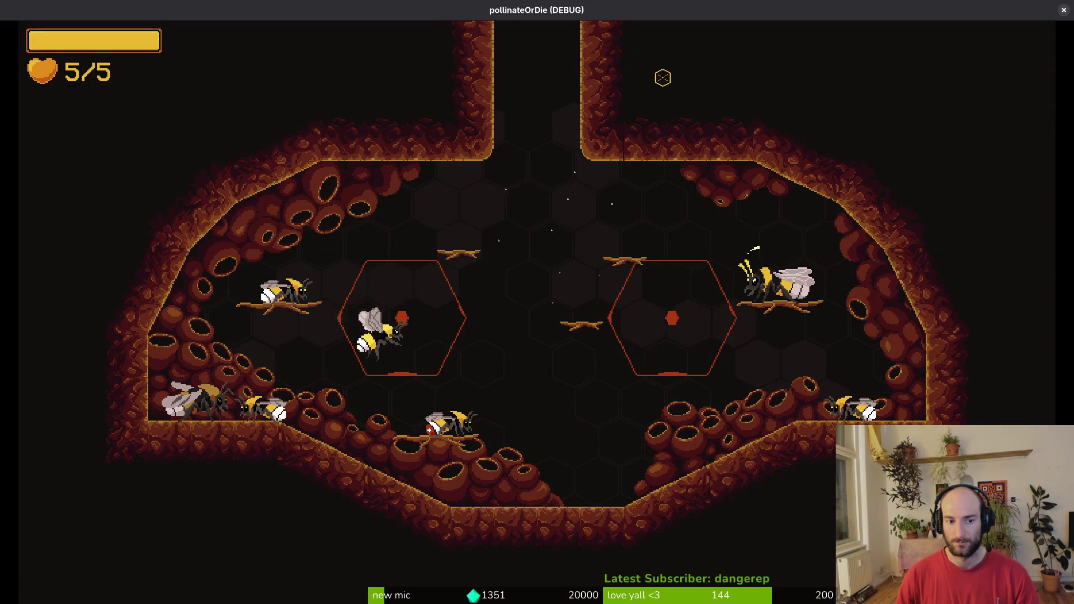
key(F1)
key(Down)
key(Up)
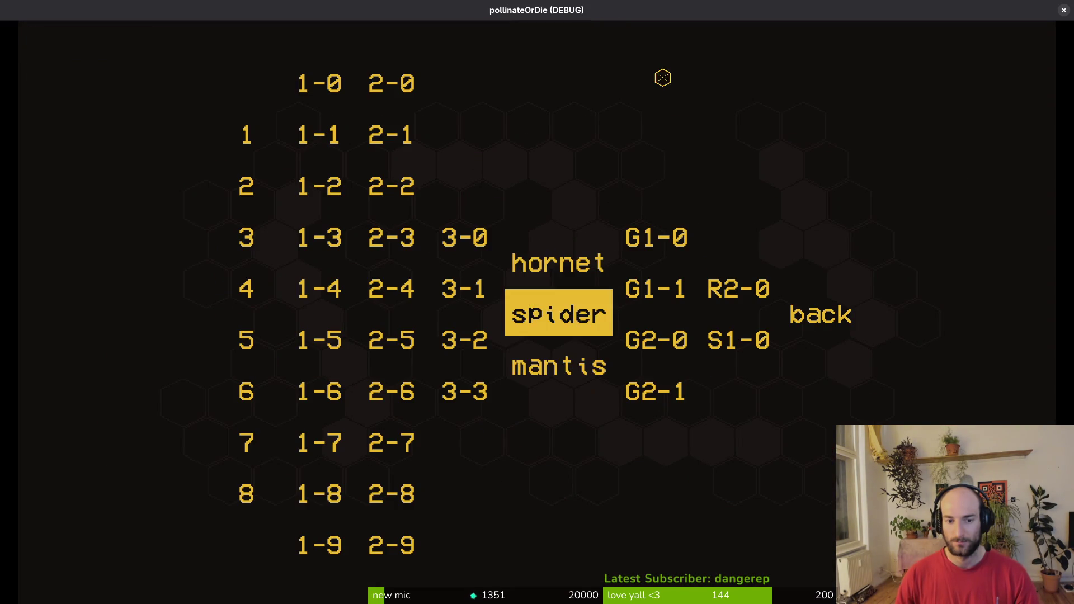
key(Return)
click(662, 77)
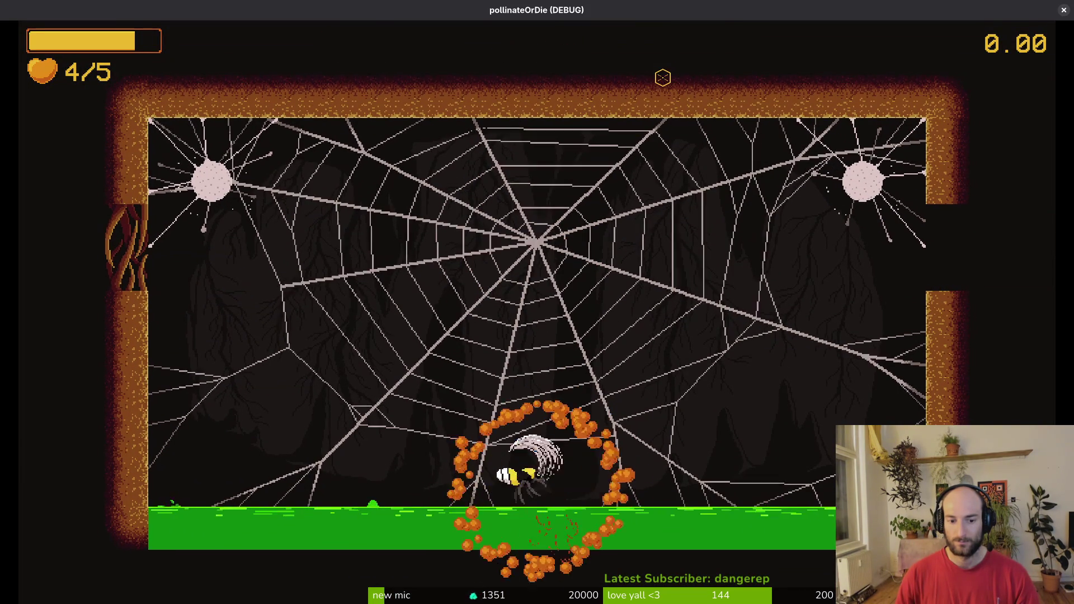
key(a)
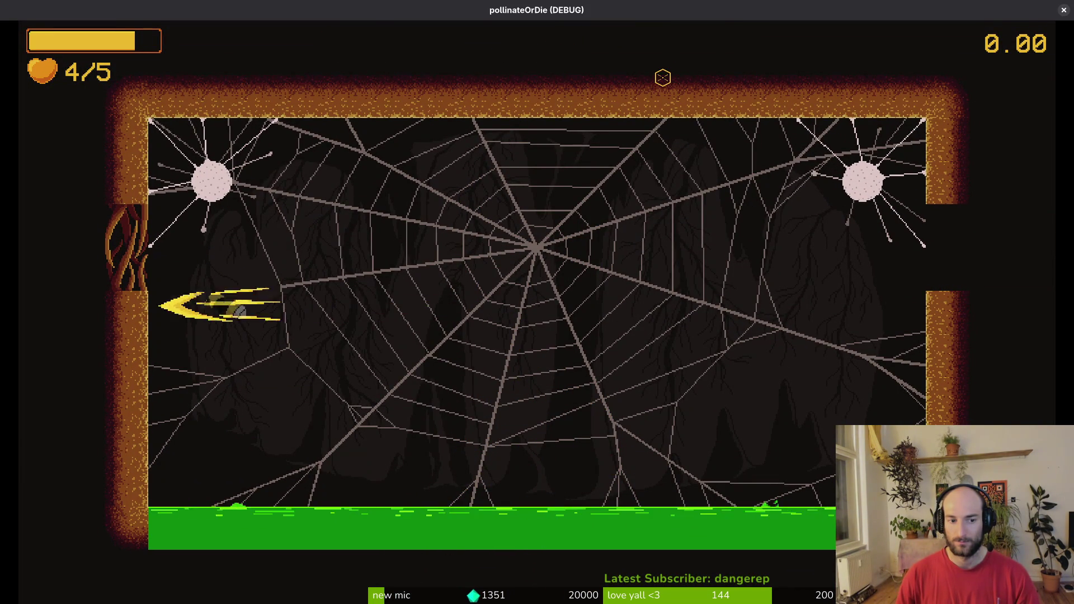
key(Escape)
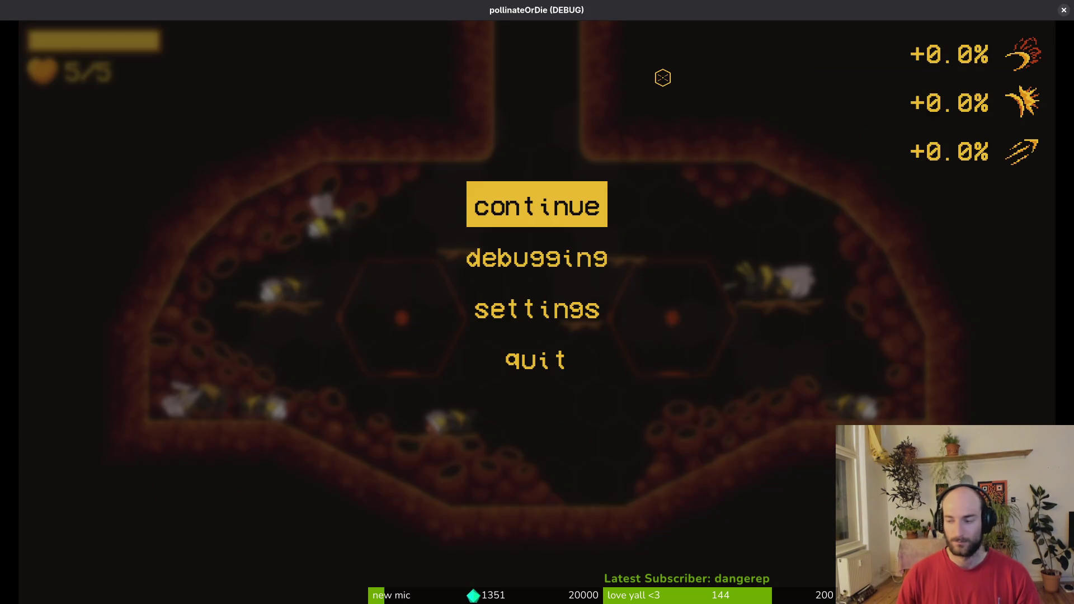
key(alt+Tab)
click(118, 93)
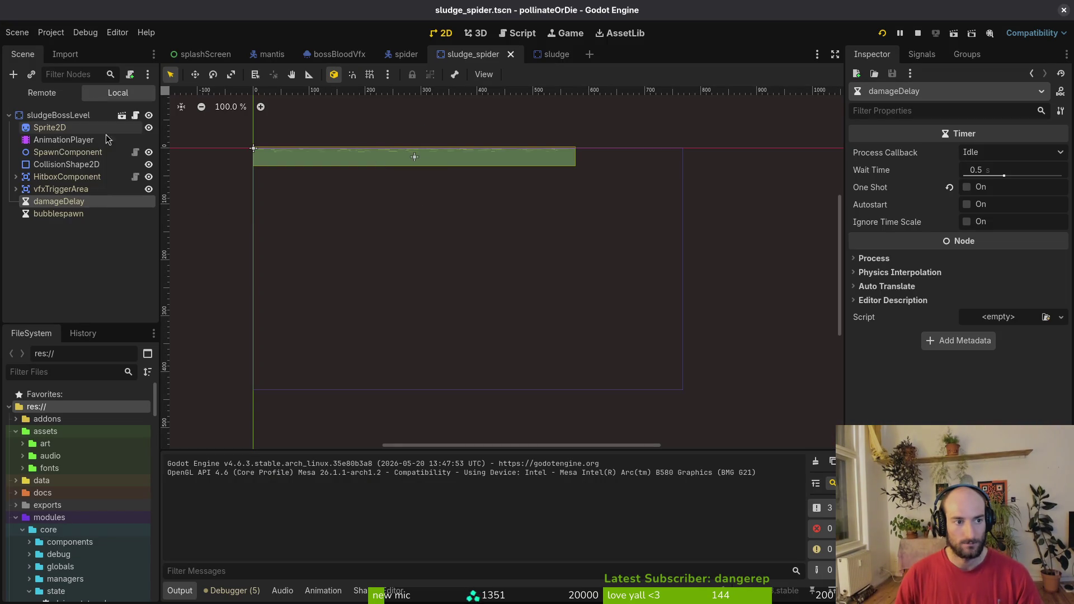
Open spider.tscn, load its 'dying' animation, and select the finiteStateMachine > dying node.
click(407, 54)
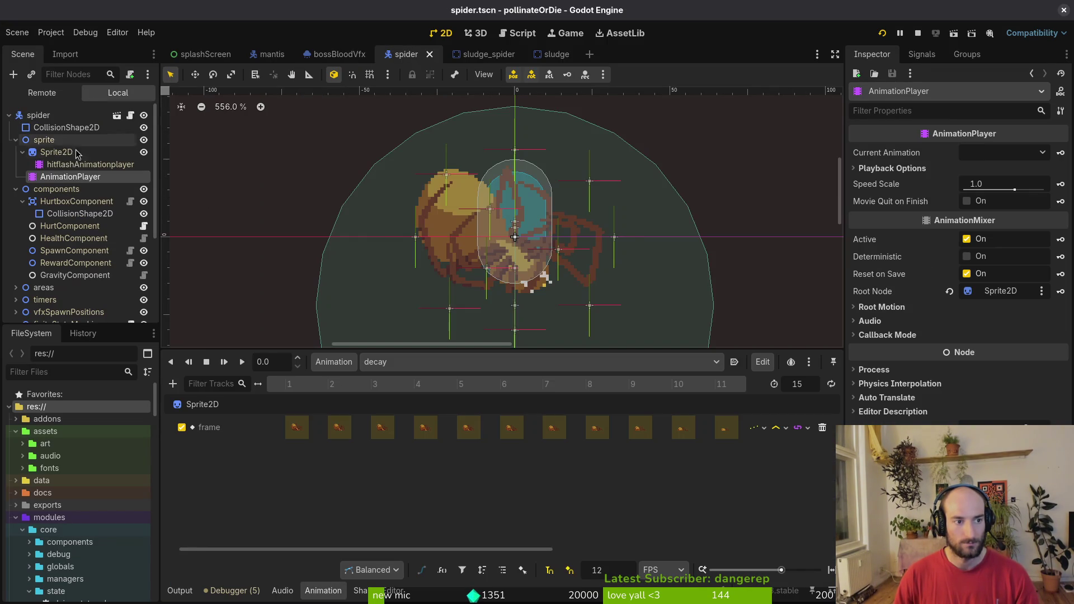
click(448, 362)
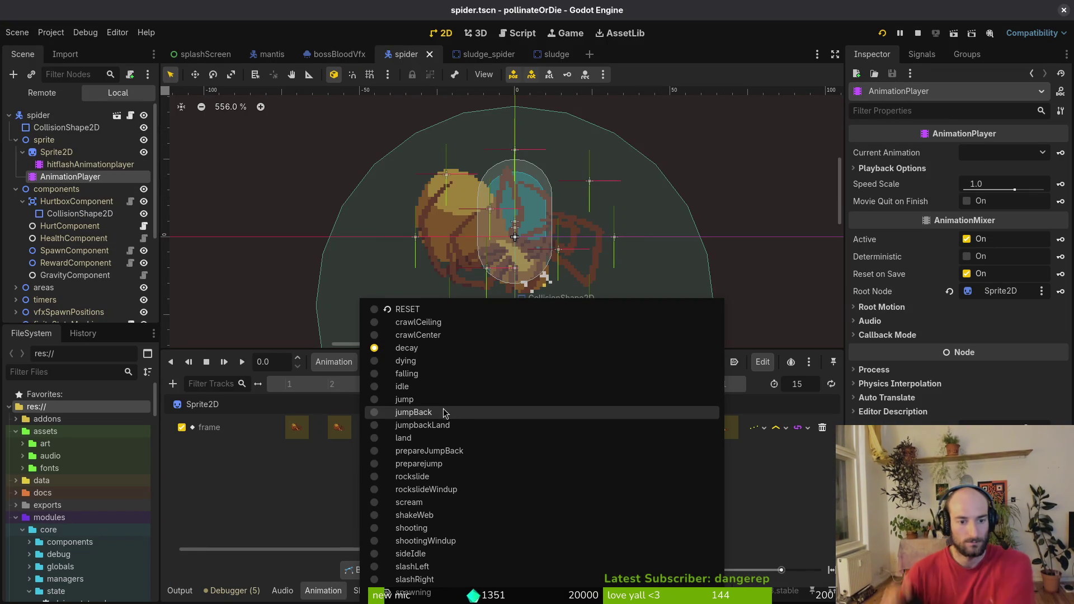
click(445, 361)
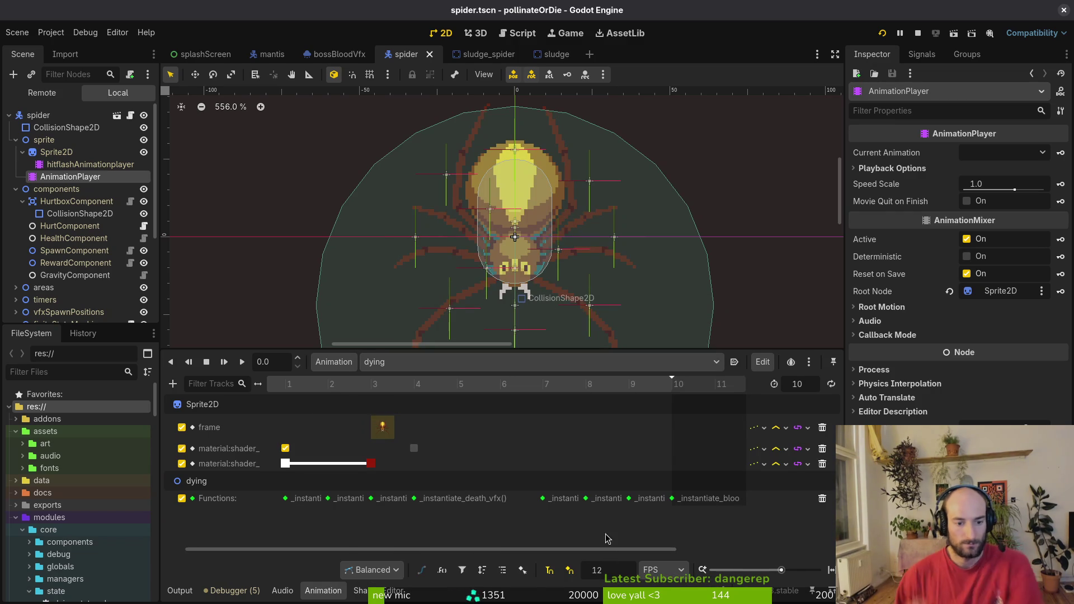
scroll(122, 255, down, 4)
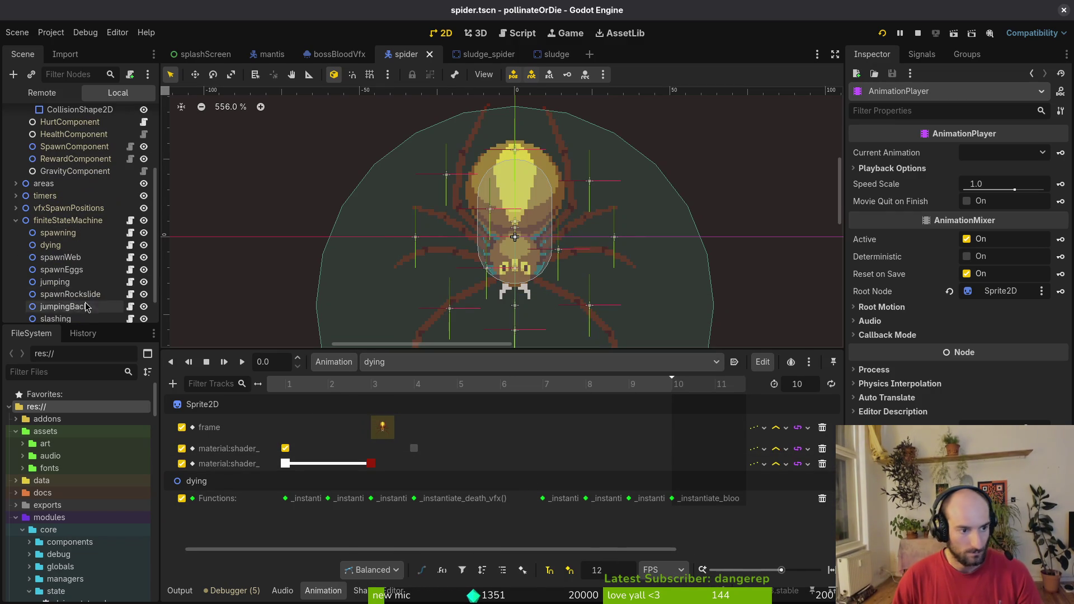
click(54, 245)
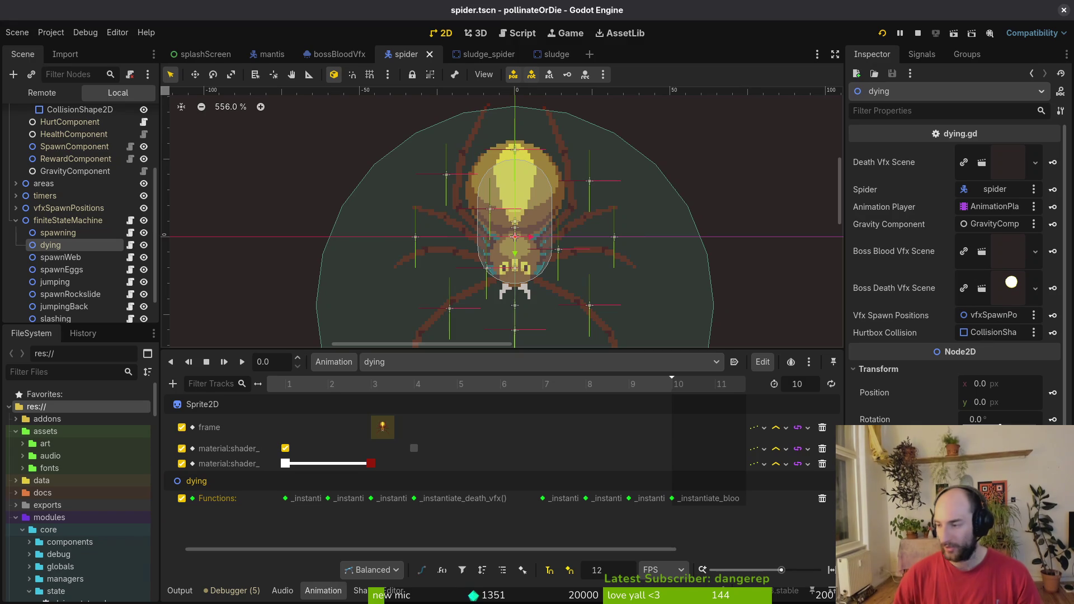
In Vim, save the mantis script and open the spider's dying.gd by searching 'spdying'.
key(alt+Tab)
key(ctrl+s)
key(ctrl+p)
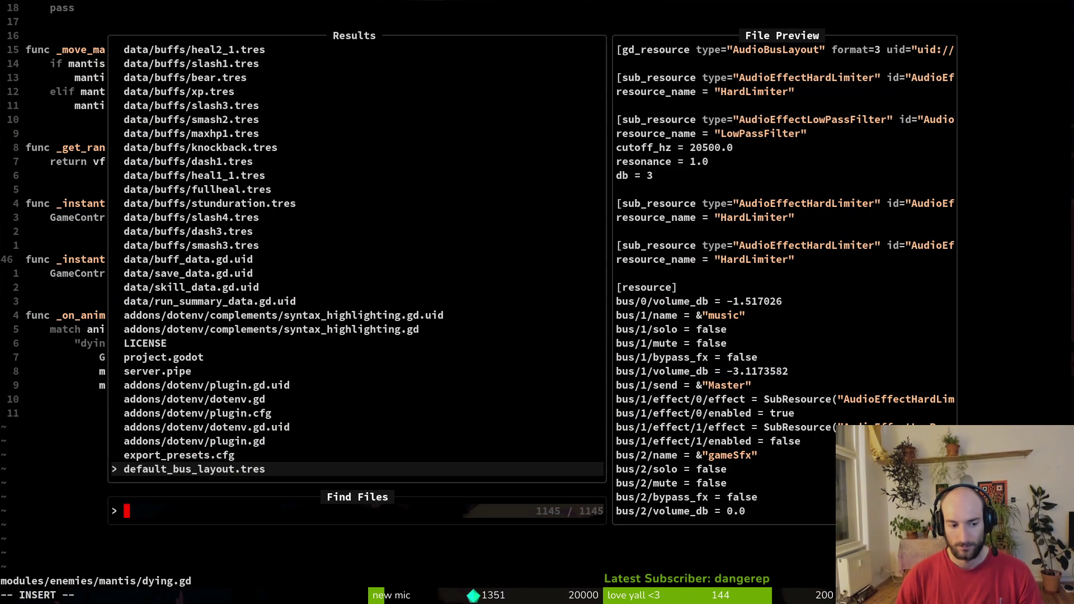
text(spdying)
key(Return)
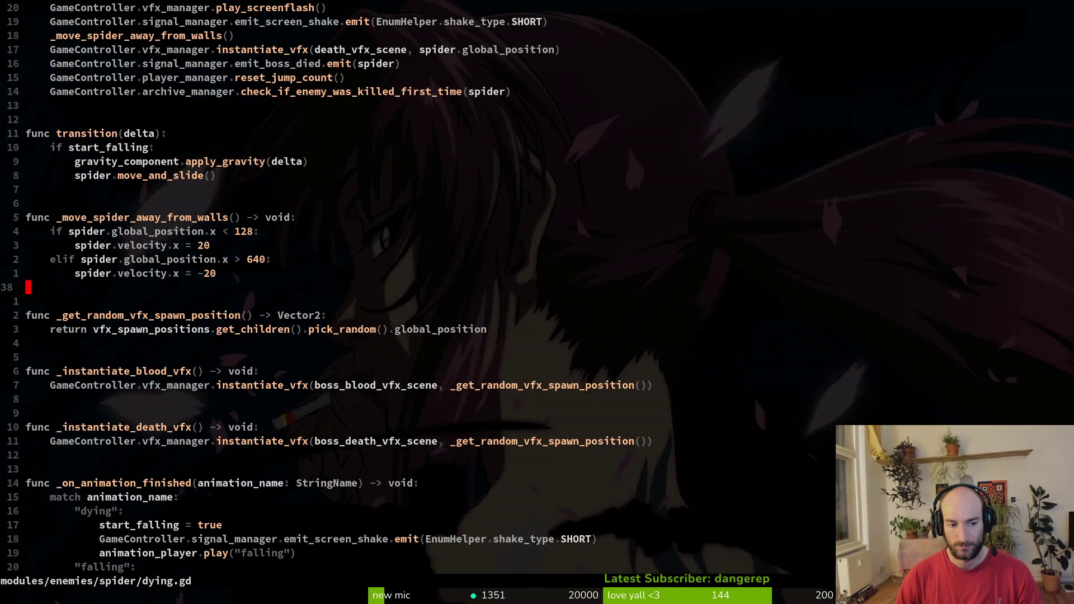
Review the _instantiate_blood_vfx function in spider's dying.gd, then return to Godot.
key(j)
key(j)
key(j)
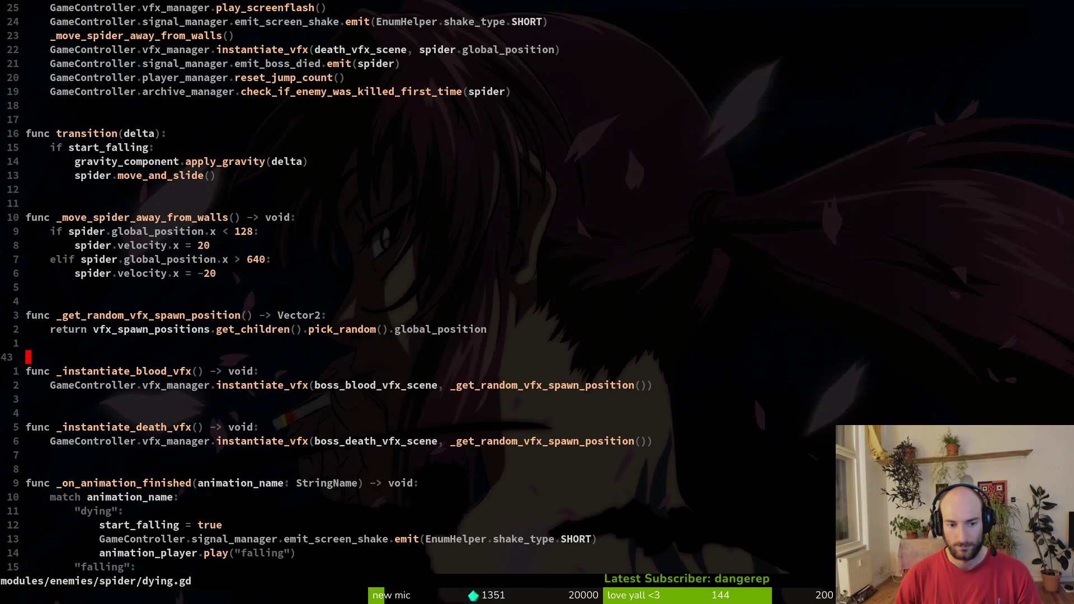
key(V)
key(j)
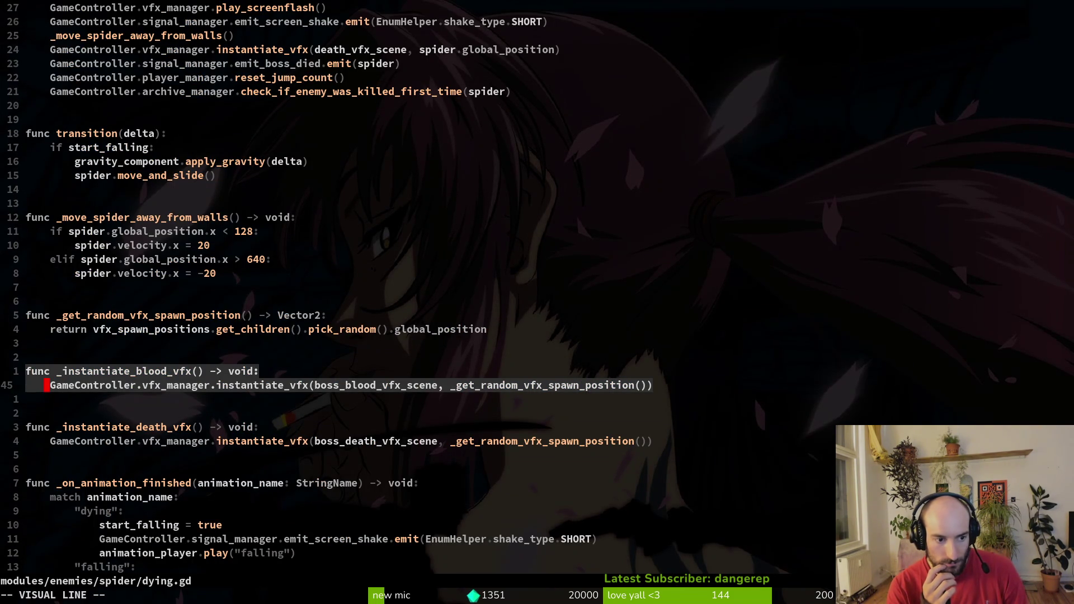
key(Escape)
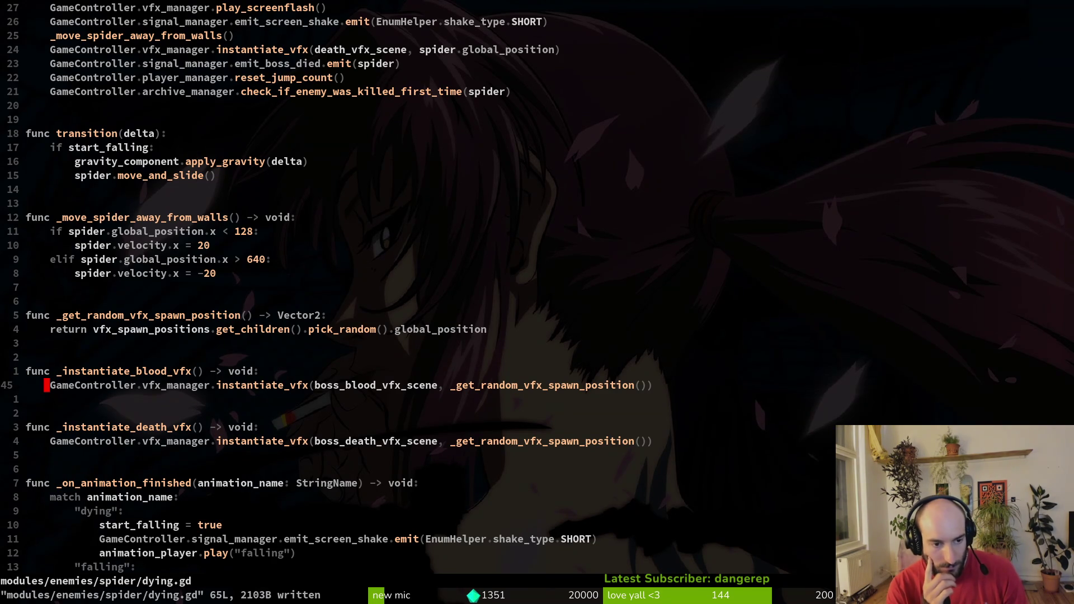
key(alt+Tab)
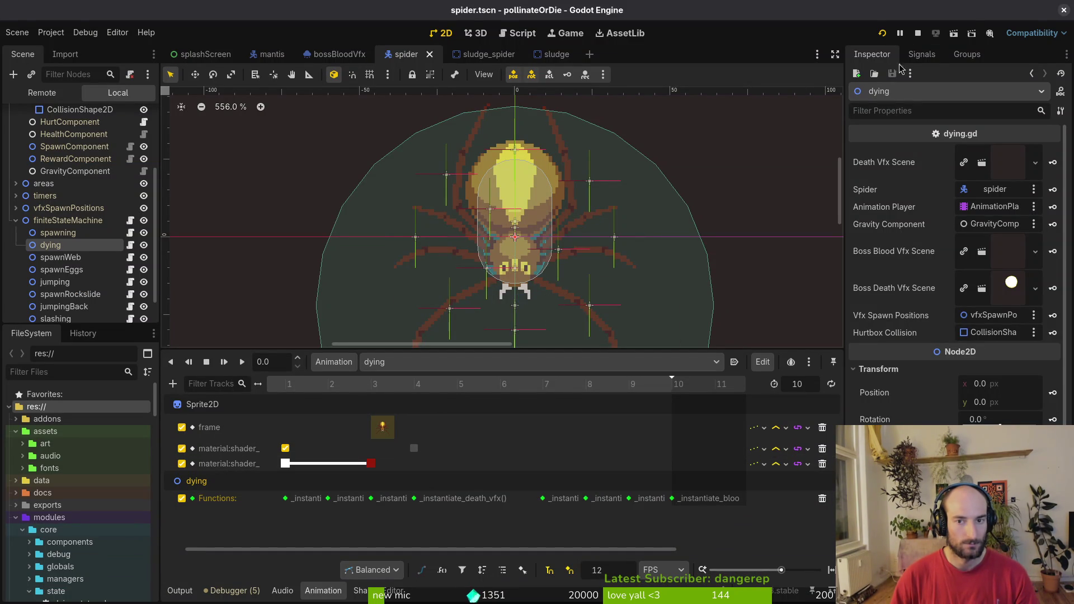
Restart pollinateOrDie, dismiss the settings panel and continue the saved game.
click(917, 34)
click(882, 35)
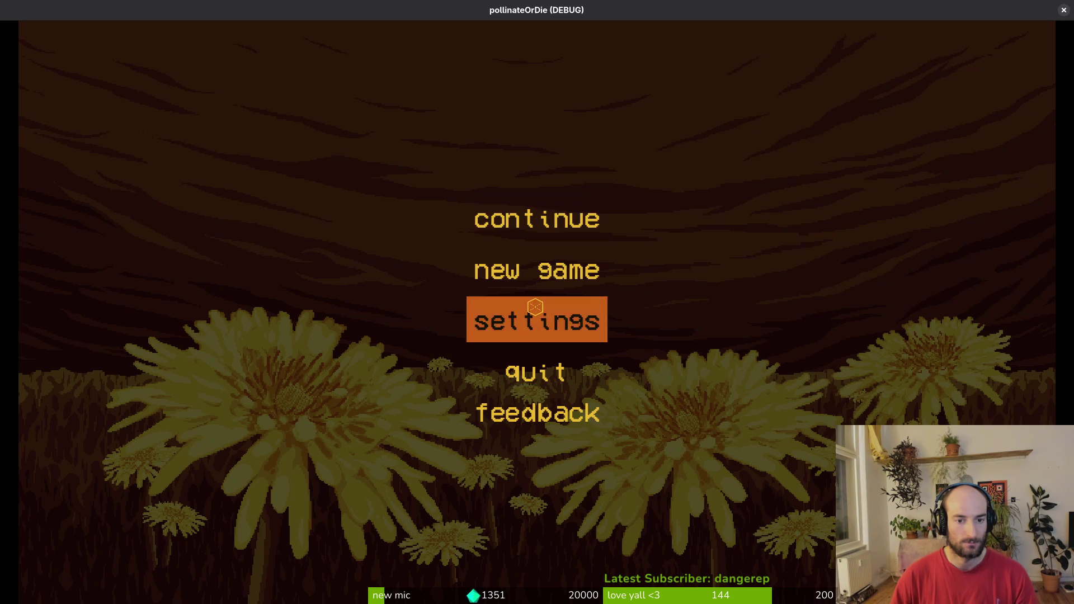
click(535, 306)
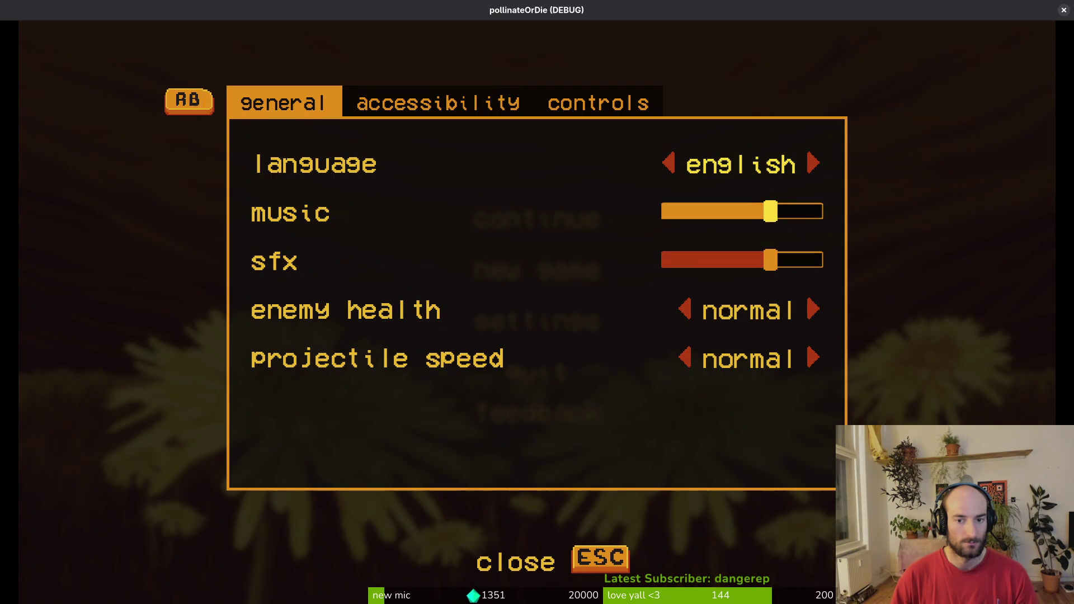
key(Escape)
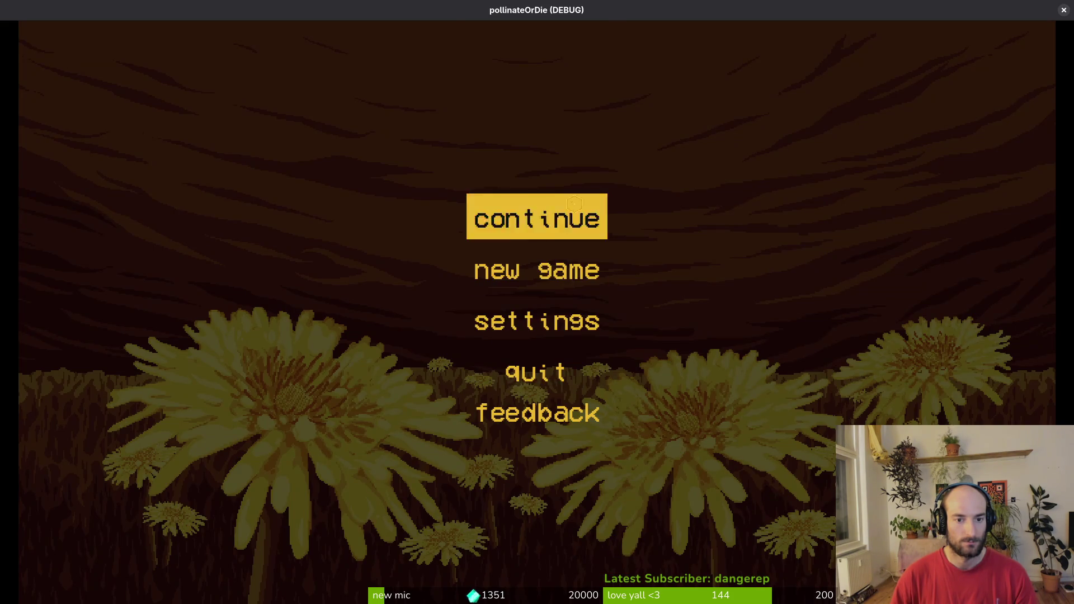
click(570, 208)
Load the spider arena from the debug level selector and fight the spider boss.
key(Tab)
key(Down)
key(Up)
key(Return)
key(d)
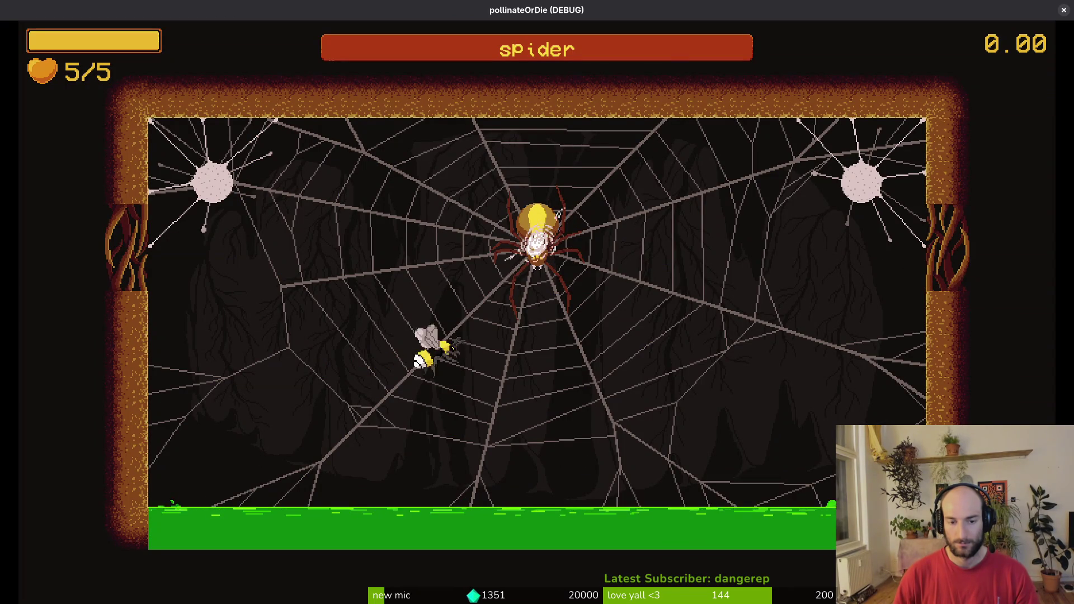
click(650, 260)
key(s)
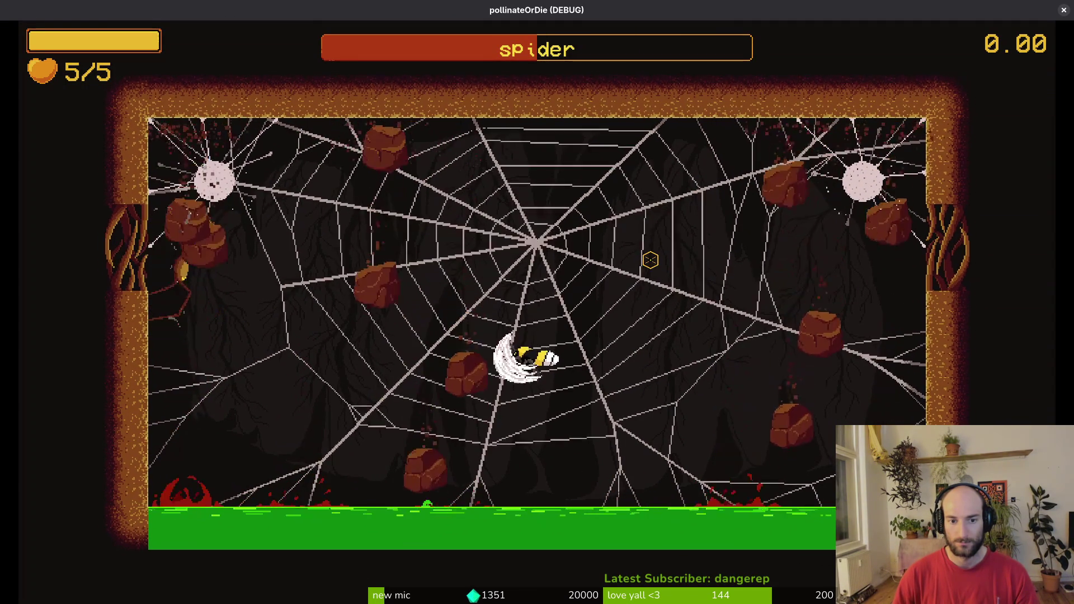
key(w)
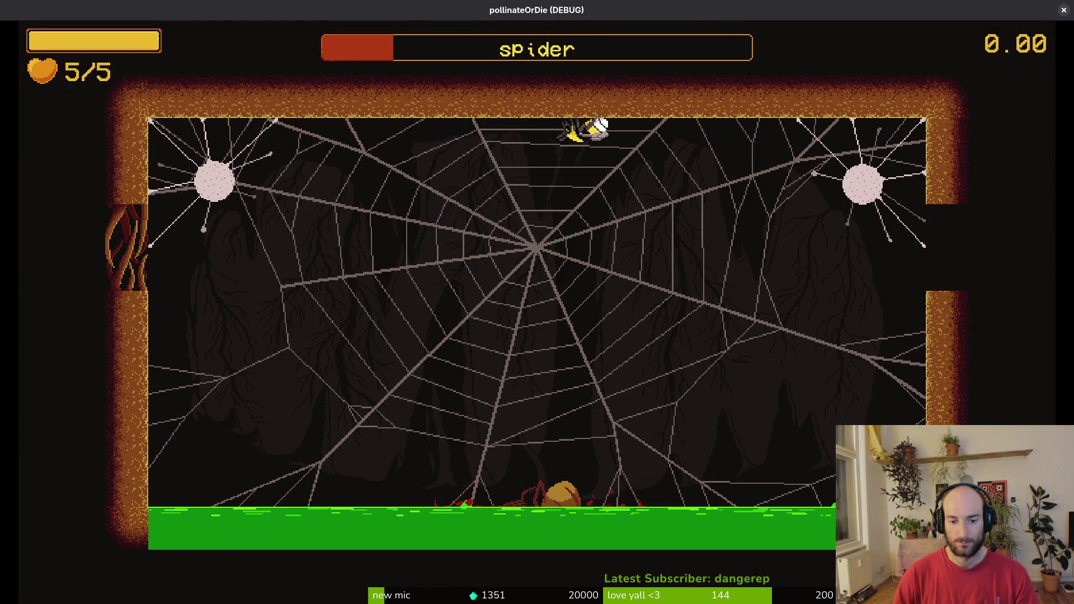
Pause to check the debugging options, then go through the hive into the mantis arena.
key(Escape)
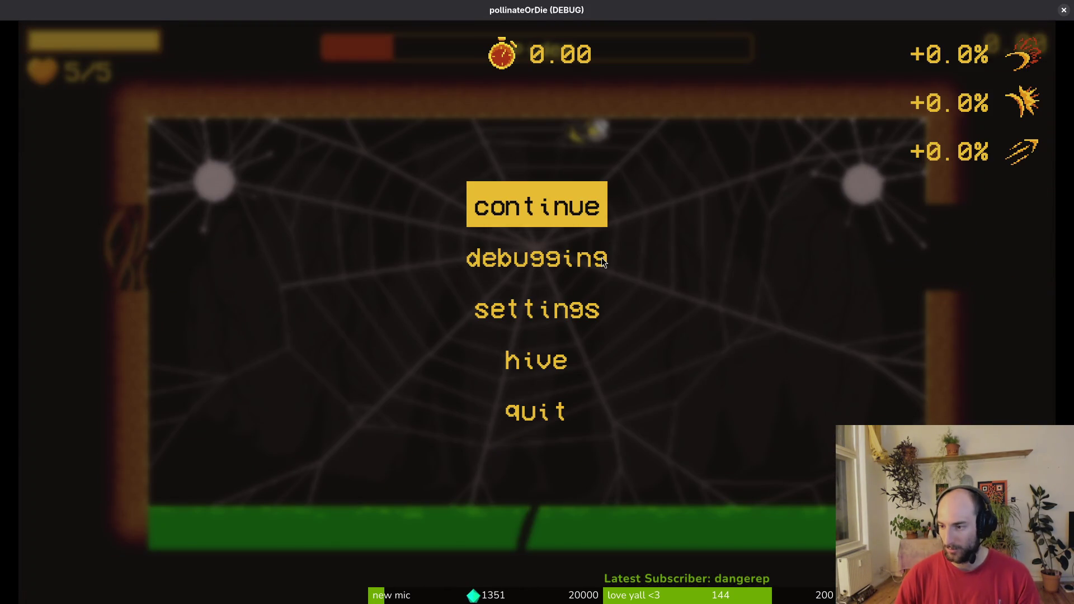
click(604, 261)
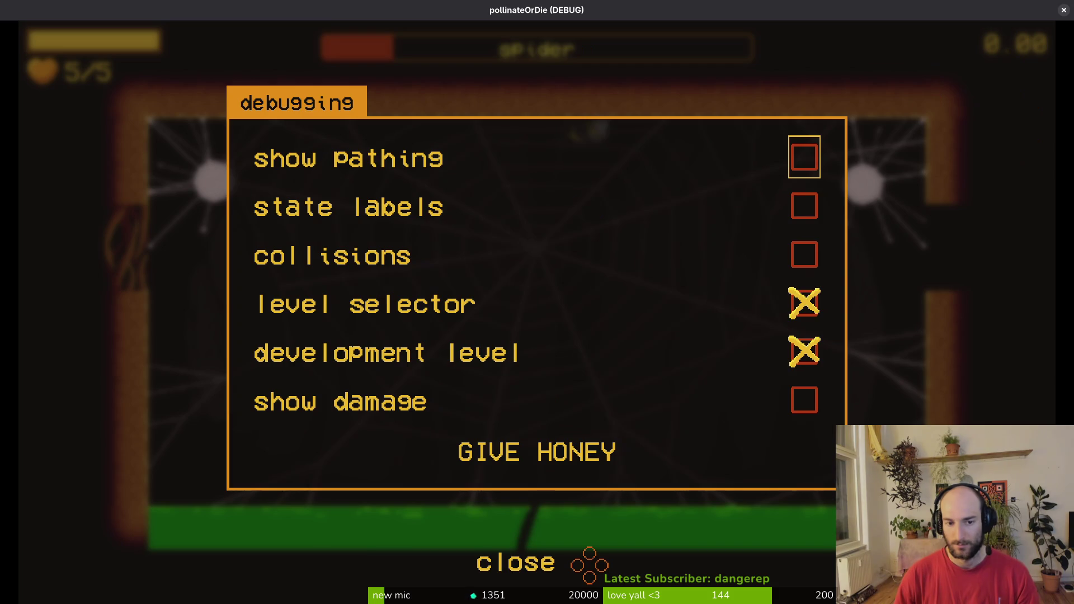
key(Escape)
key(s)
key(Down)
key(Return)
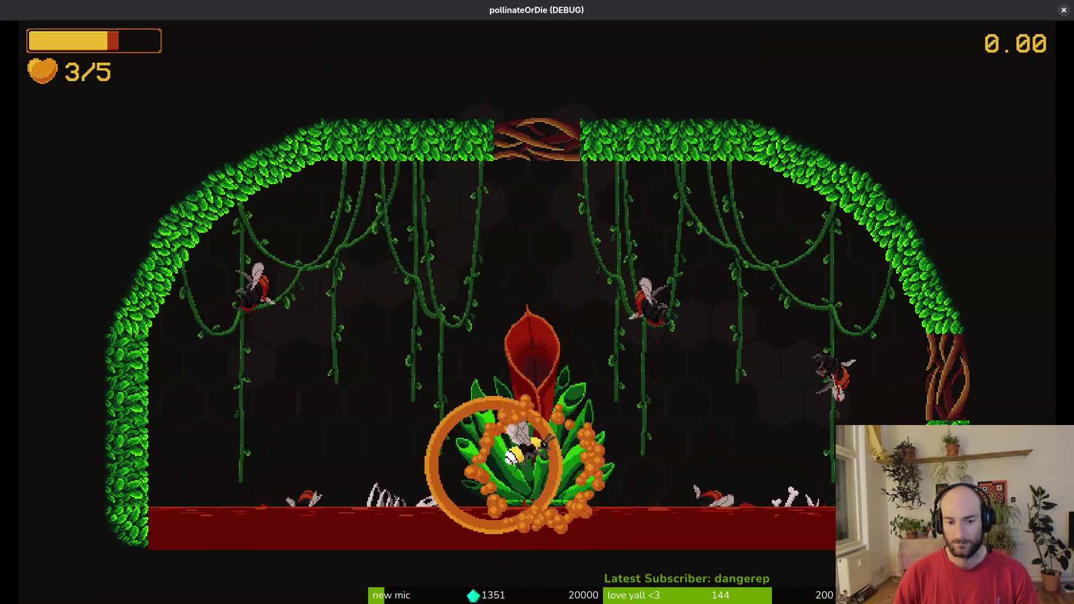
Preview the bossBloodVfx particle burst by enabling Emitting, then save the scene.
key(alt+Tab)
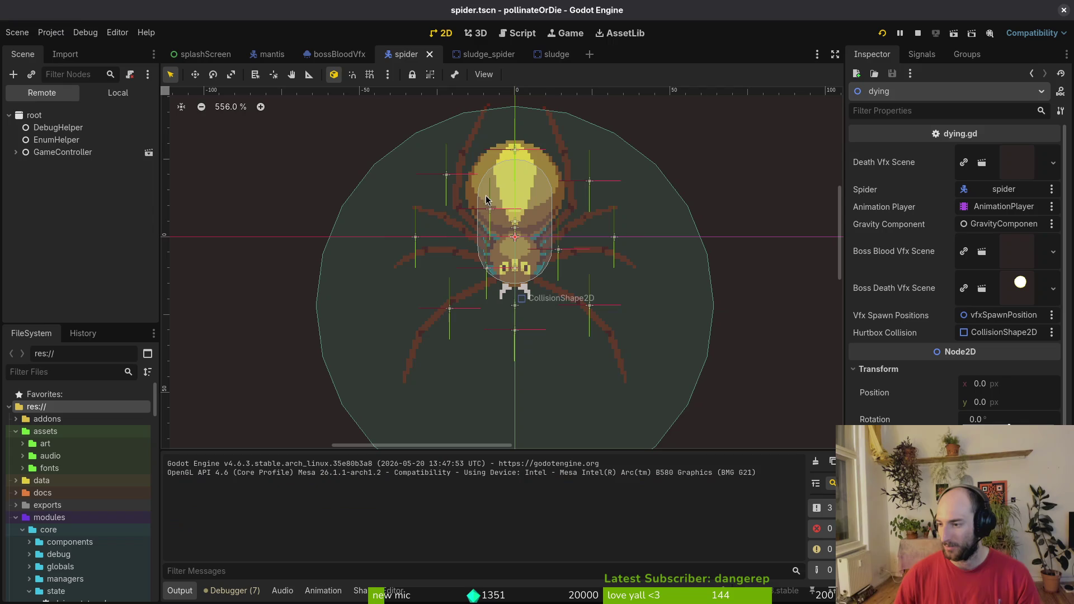
click(556, 54)
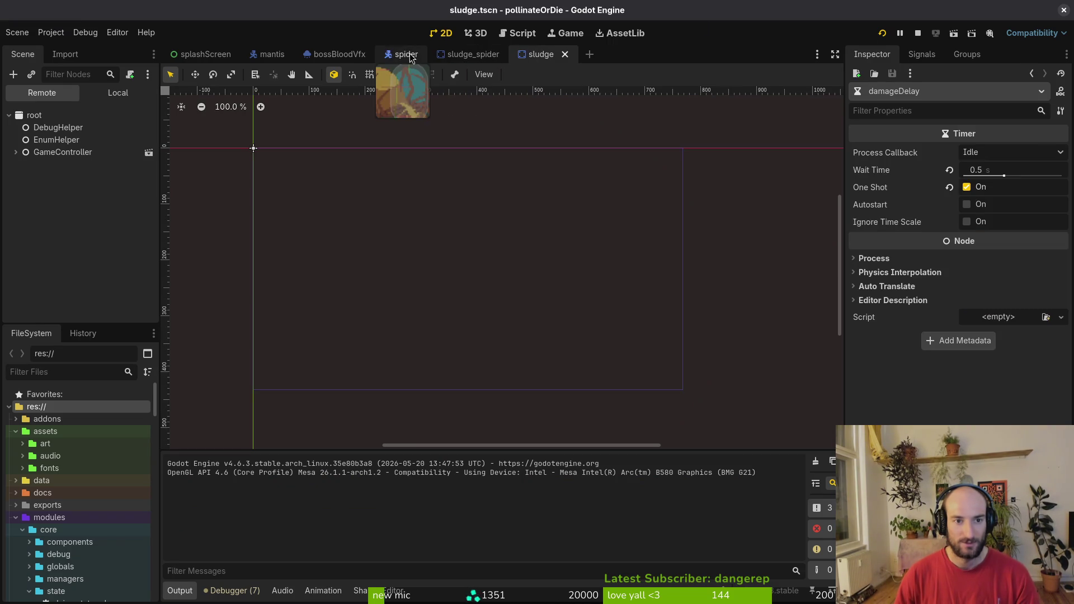
click(338, 54)
scroll(974, 218, up, 15)
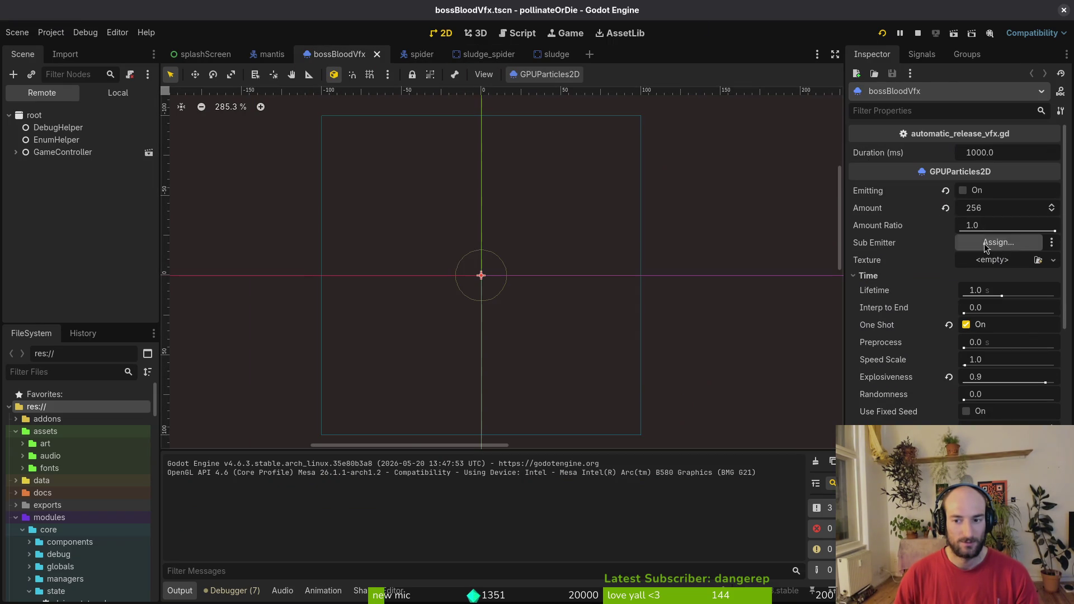
click(964, 191)
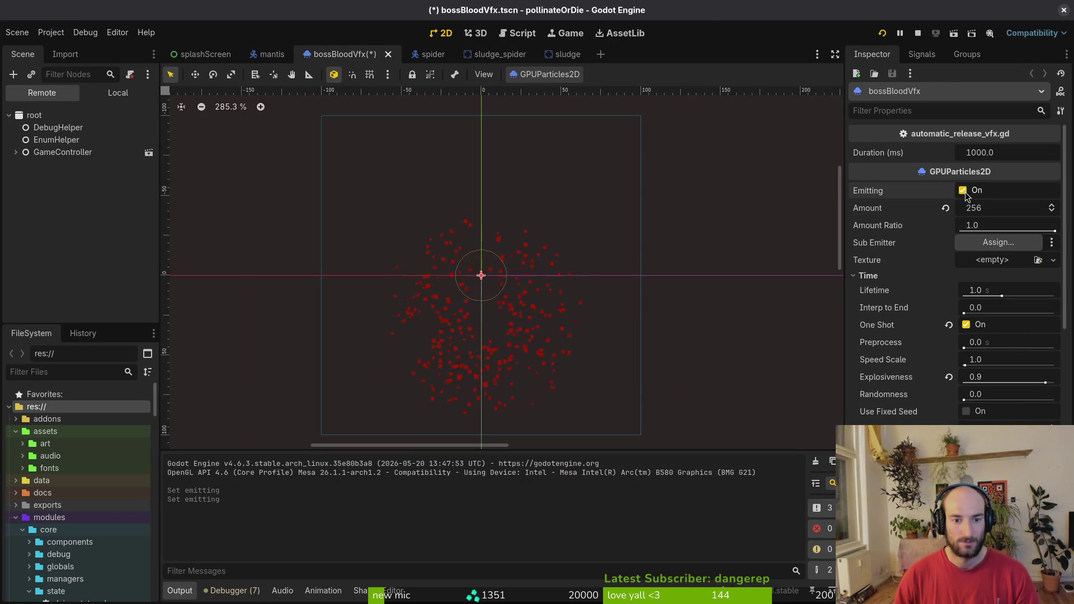
key(ctrl+s)
Collapse Process Material, show the Local scene tree, and restart the game into the hive.
scroll(967, 194, down, 5)
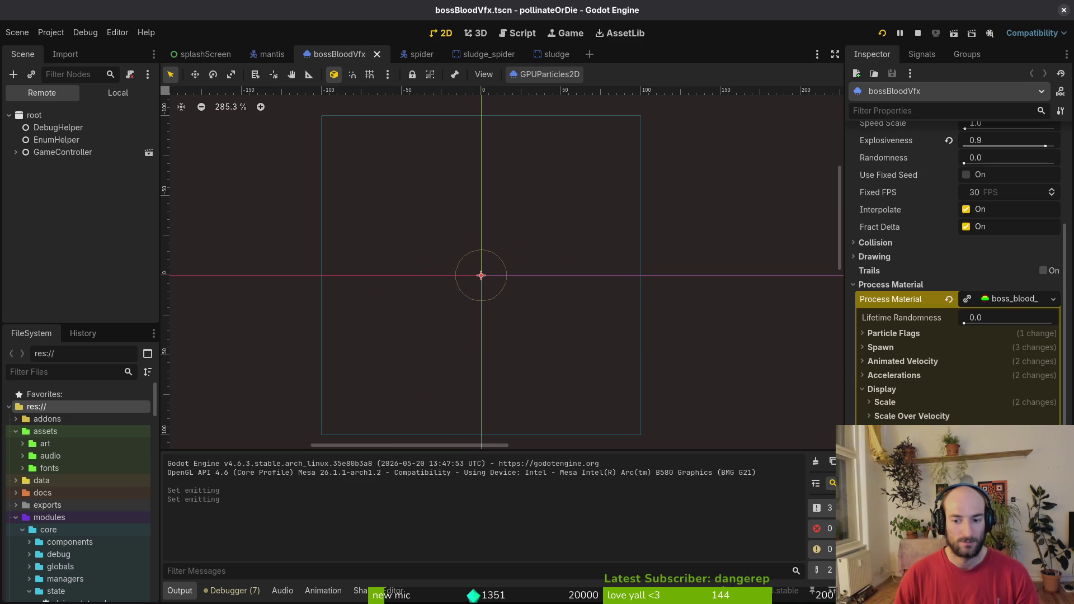
click(999, 302)
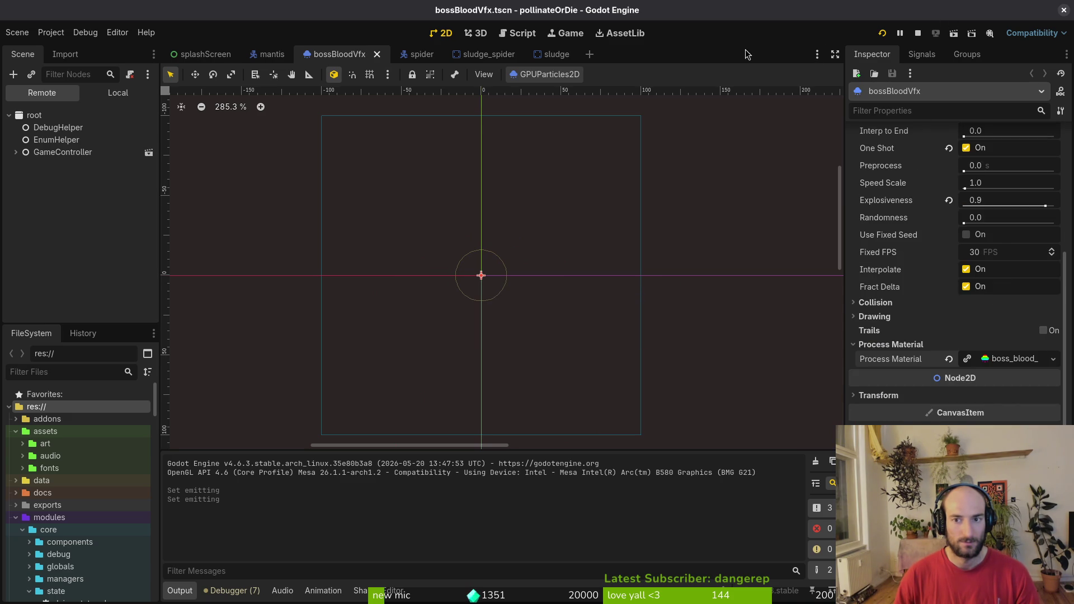
click(118, 95)
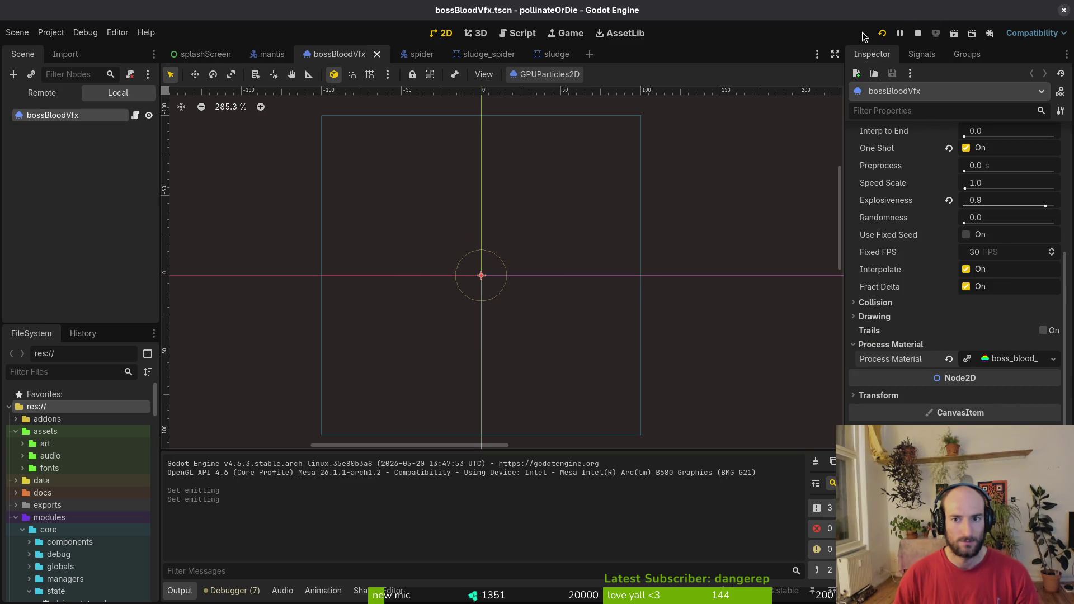
click(917, 34)
click(882, 33)
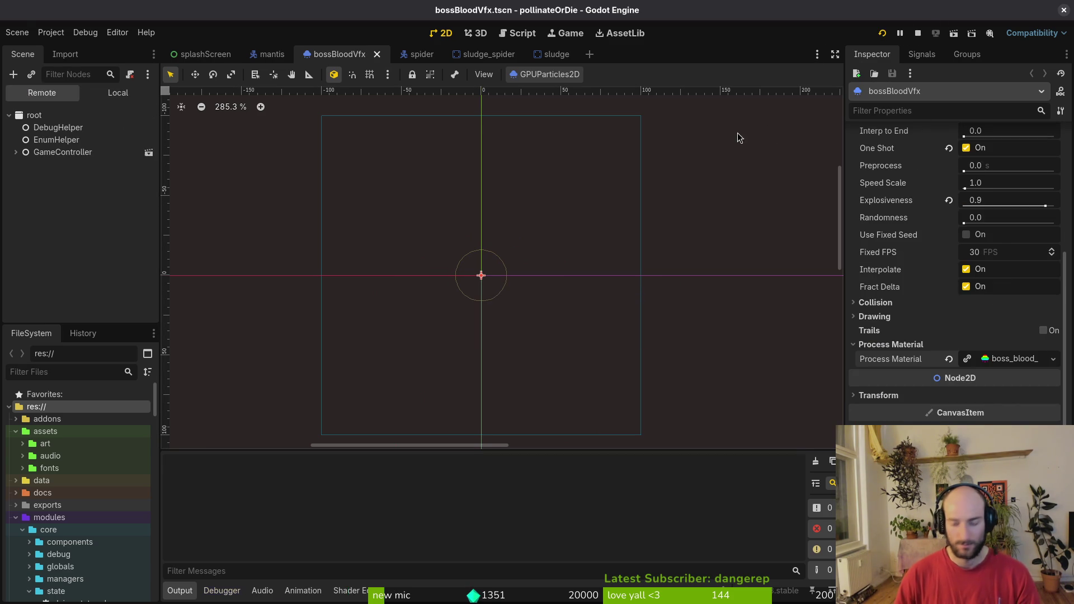
key(Return)
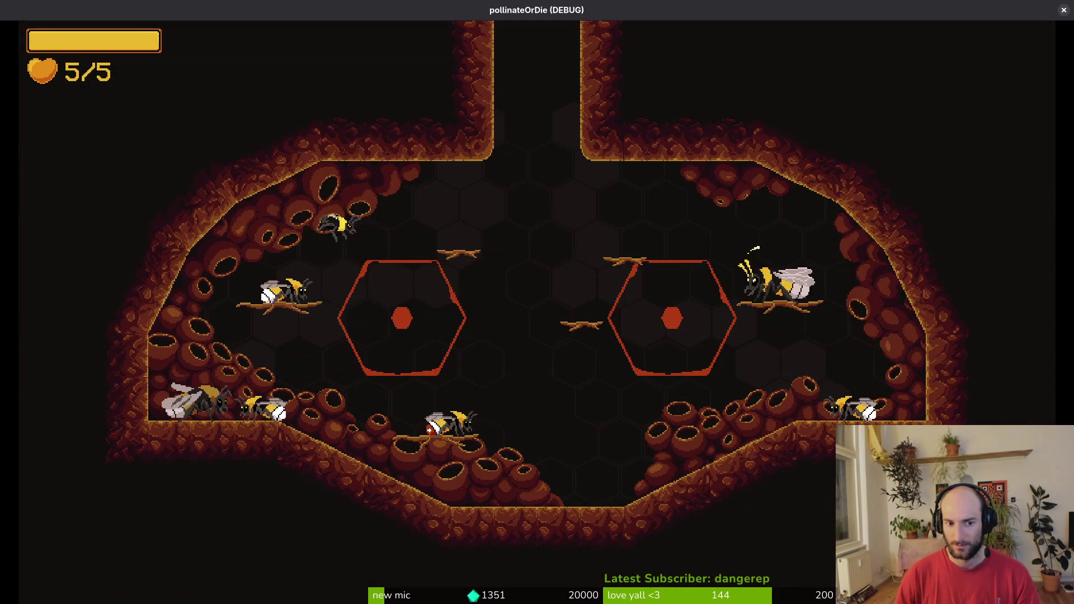
Load the mantis jungle arena, dodge and fight the mantis, and pollinate the central flower.
key(Escape)
key(Down)
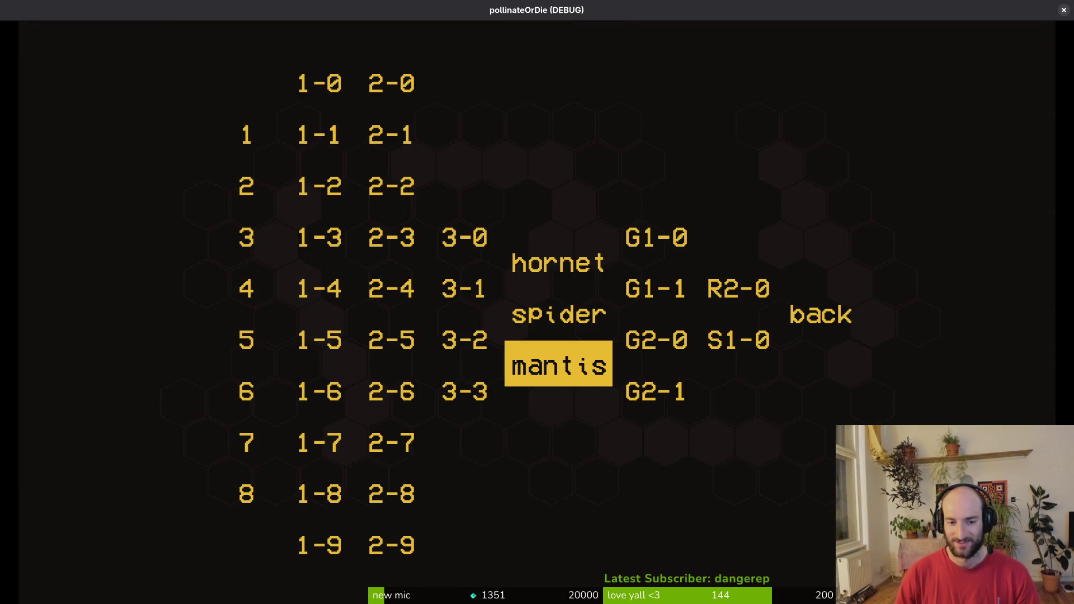
key(Return)
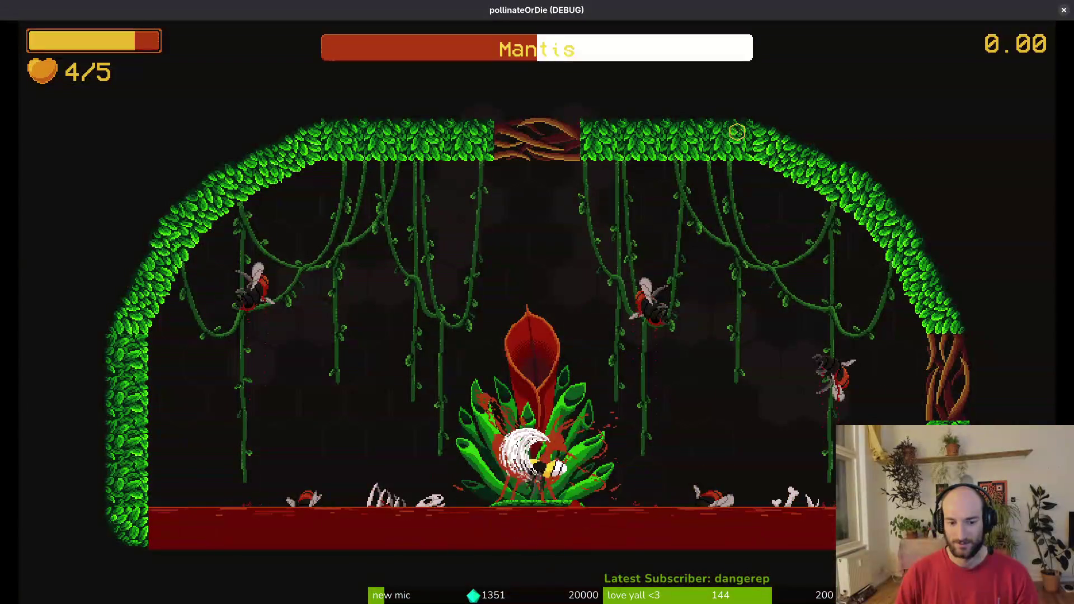
key(Down)
key(Right)
key(Up)
key(Left)
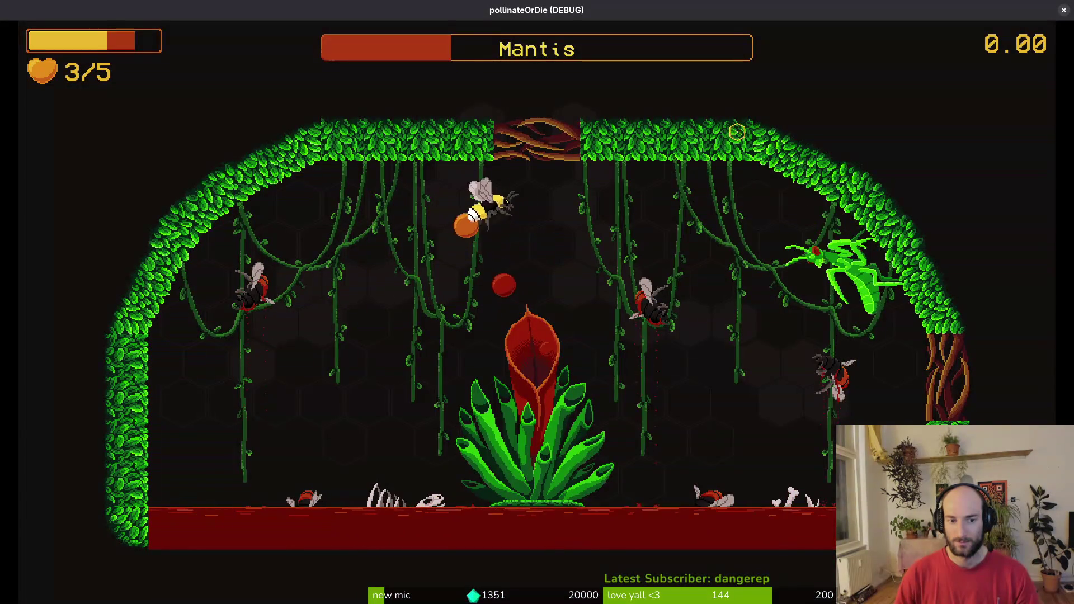
key(Down)
key(Right)
key(Right)
key(Up)
key(Left)
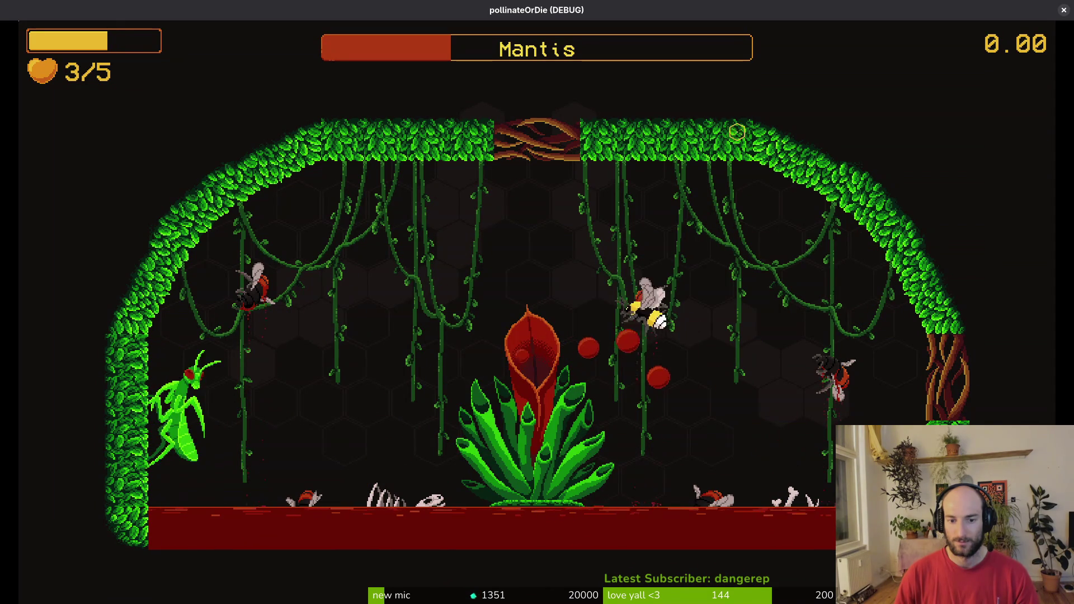
key(Right)
key(Down)
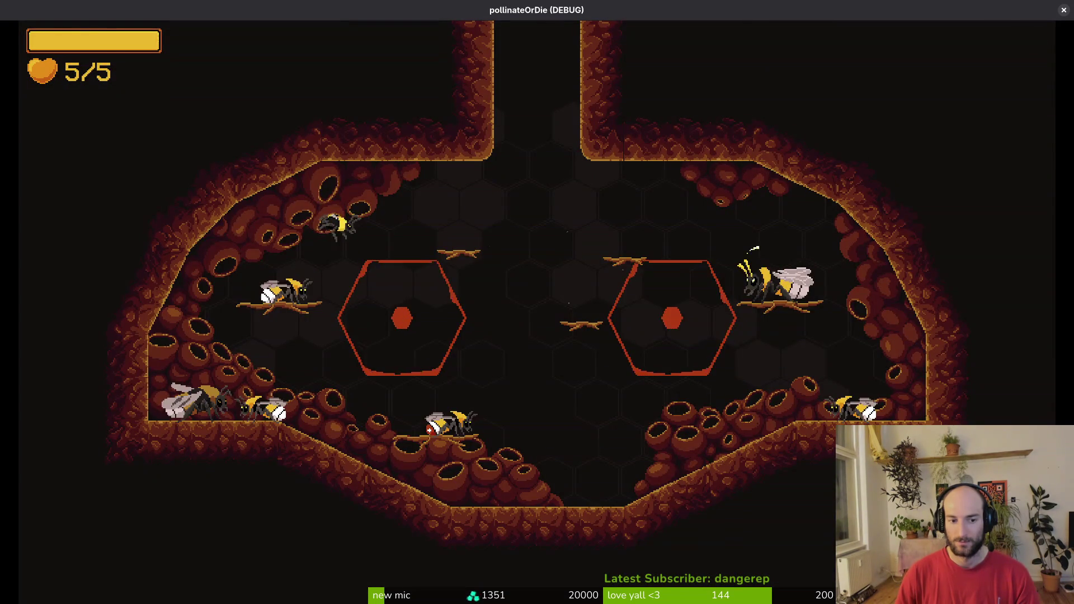
Return through the hive portal, load the spider arena, pause, and leave for the code editor.
key(Right)
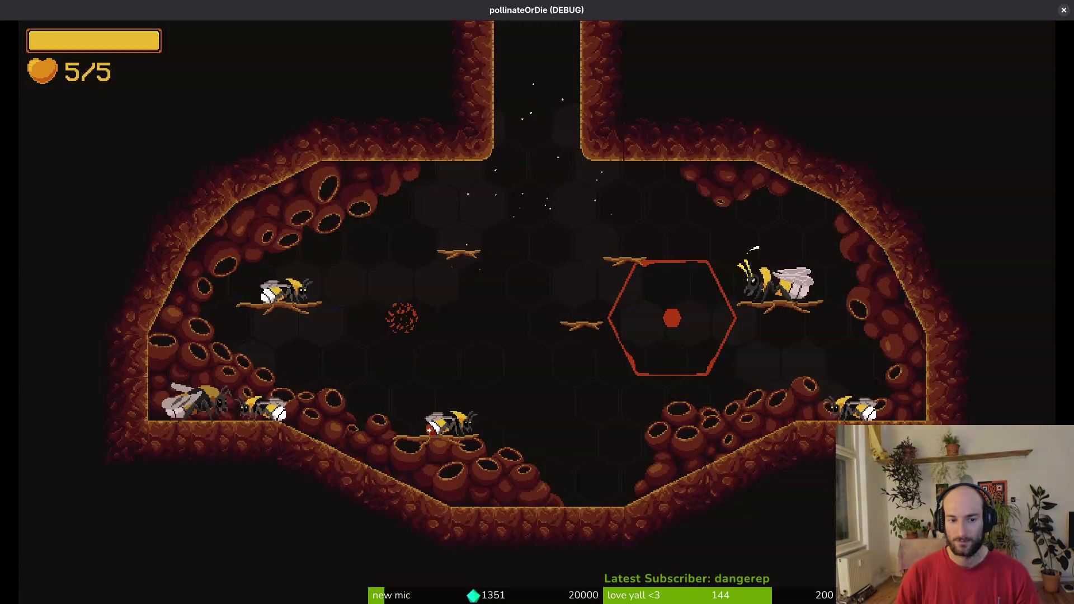
key(Return)
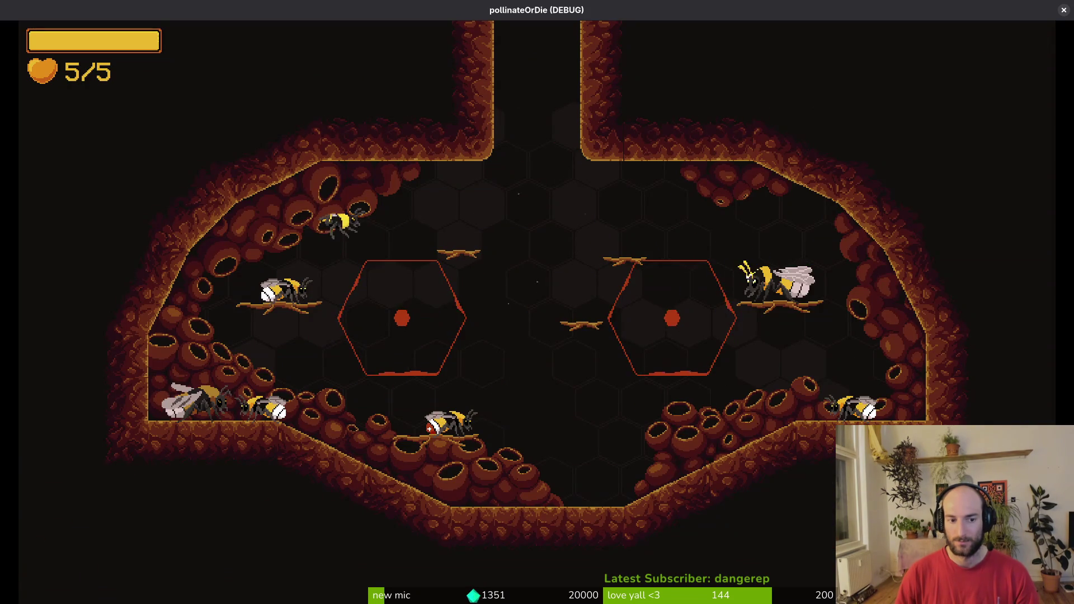
key(Return)
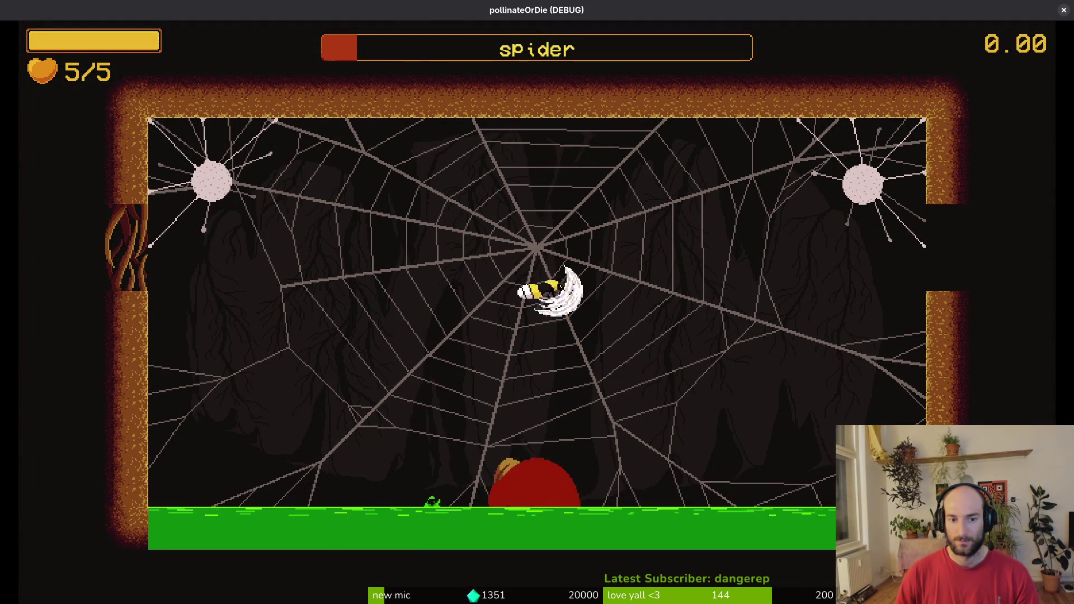
key(Escape)
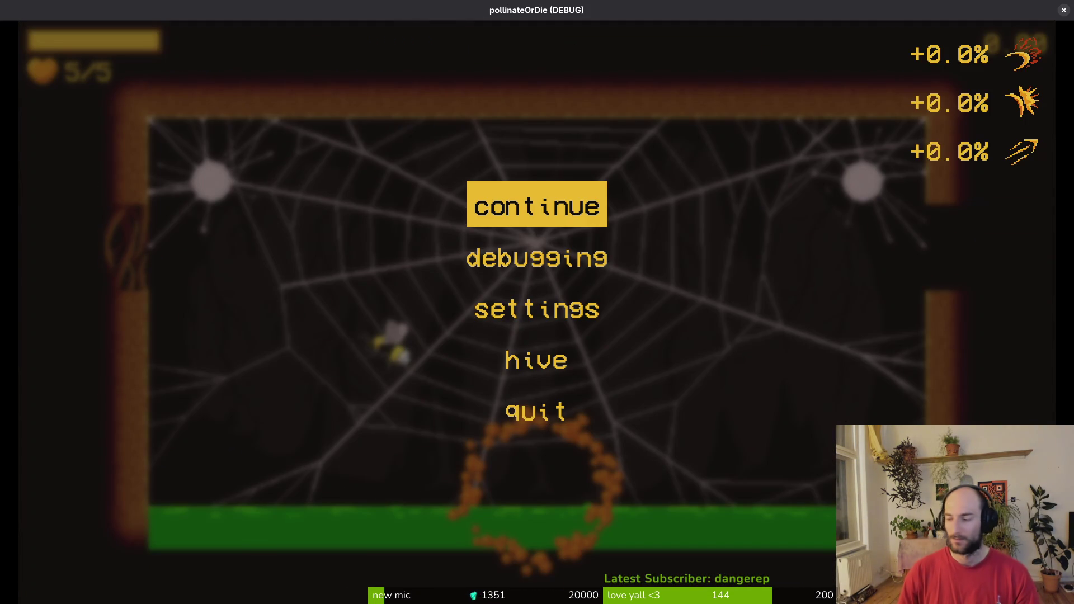
key(alt+F4)
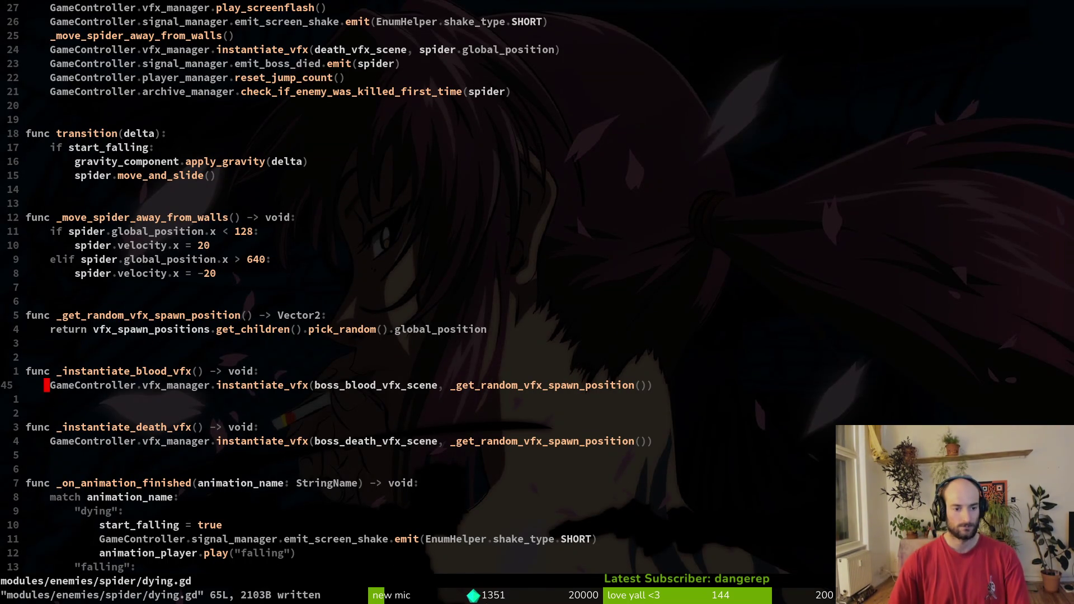
Open mantis.tscn in Godot, check the top of dying.gd in Vim, and collapse vfxSpawnPositions.
key(alt+Tab)
key(alt+Tab)
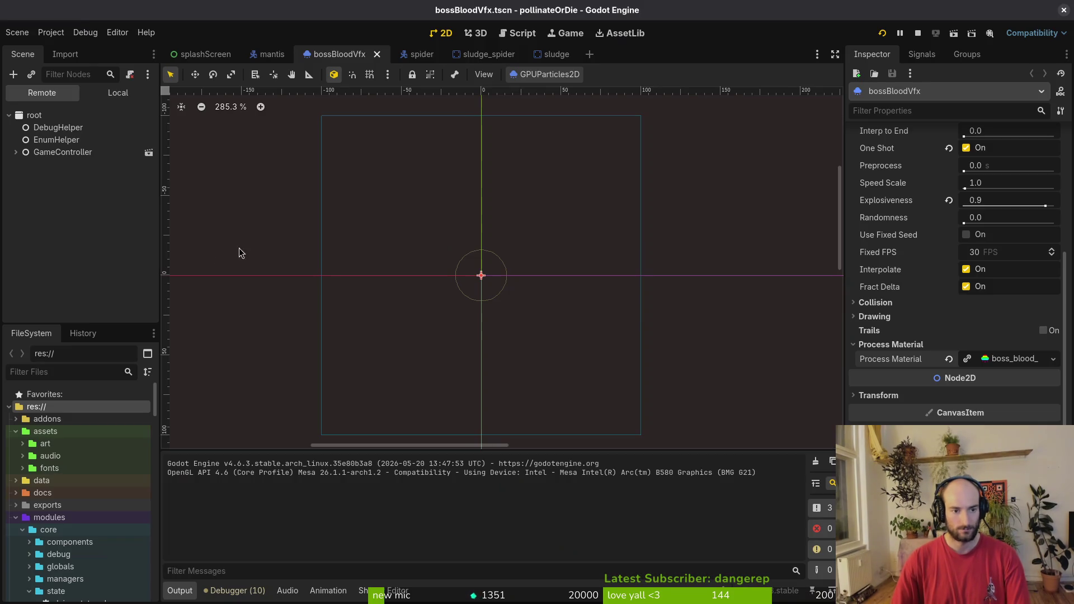
click(270, 55)
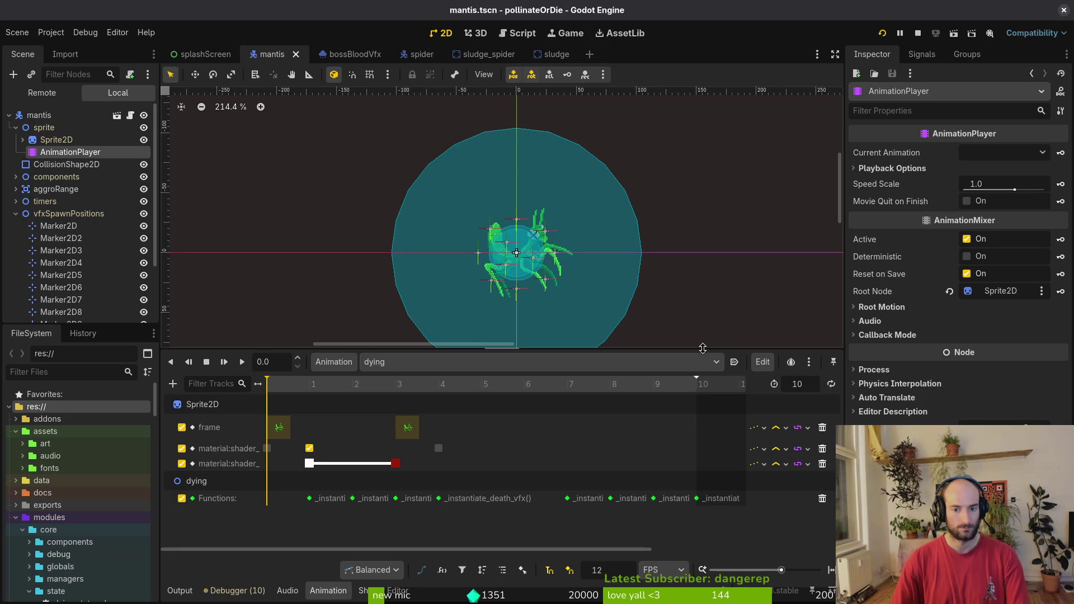
scroll(429, 461, up, 5)
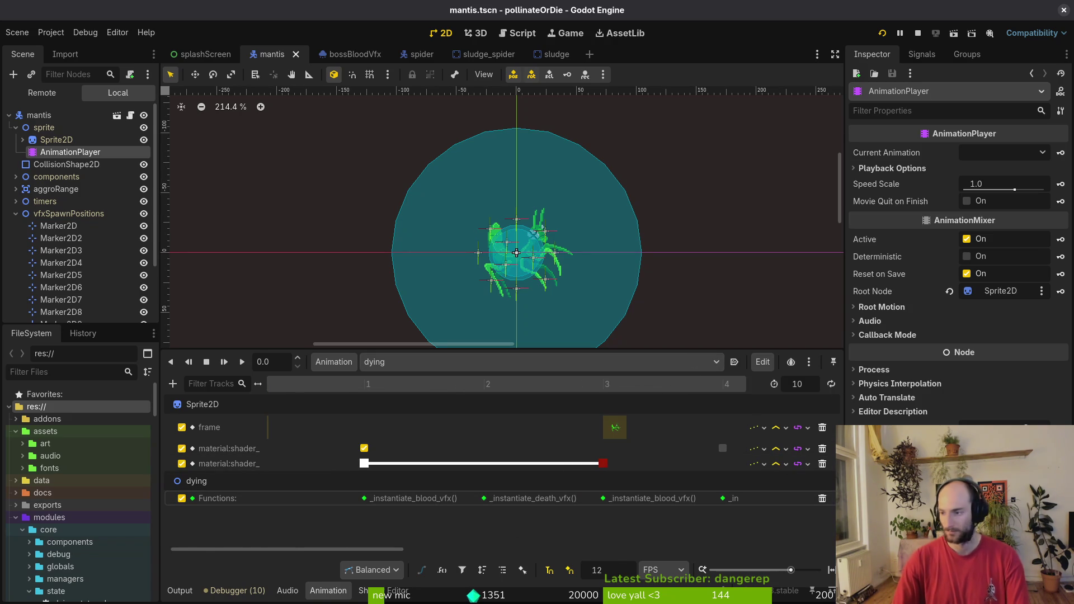
key(alt+Tab)
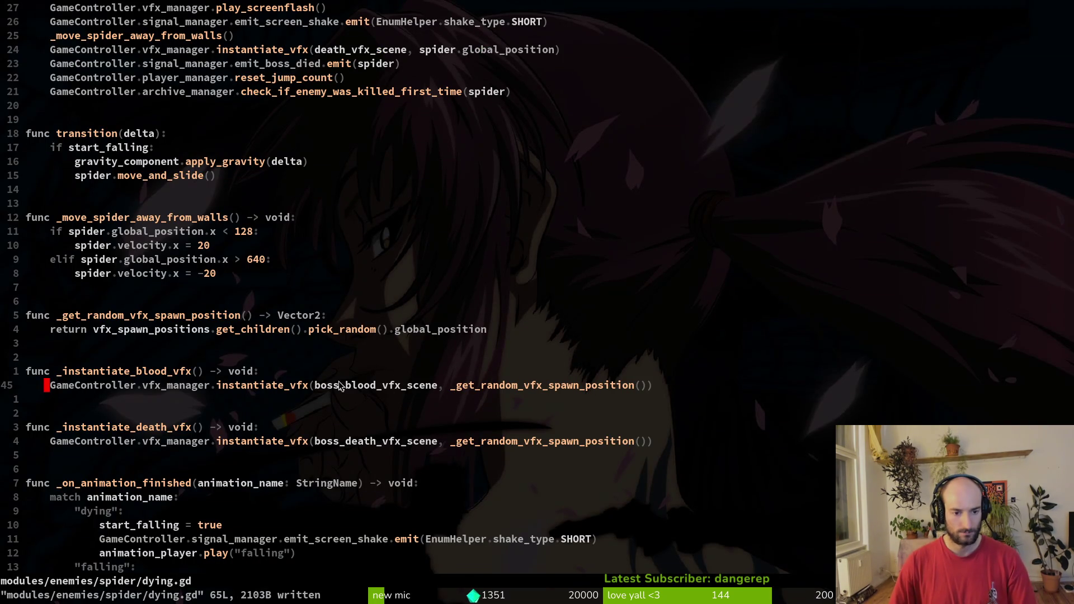
scroll(191, 273, up, 6)
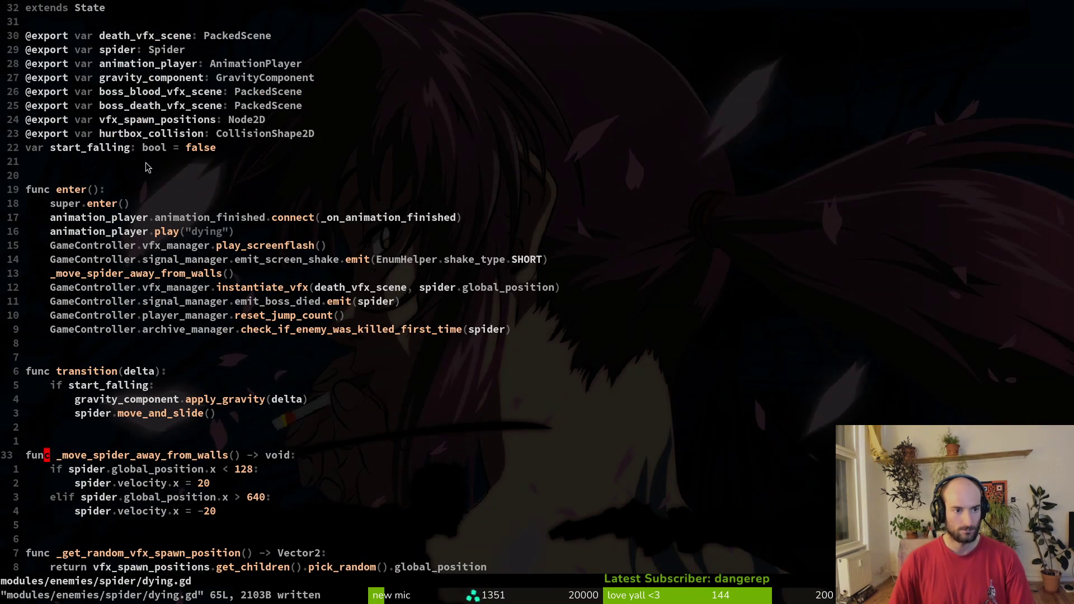
key(alt+Tab)
scroll(34, 168, down, 2)
click(15, 168)
Select the mantis finiteStateMachine's dying state and open its Boss Blood Vfx Scene.
click(15, 226)
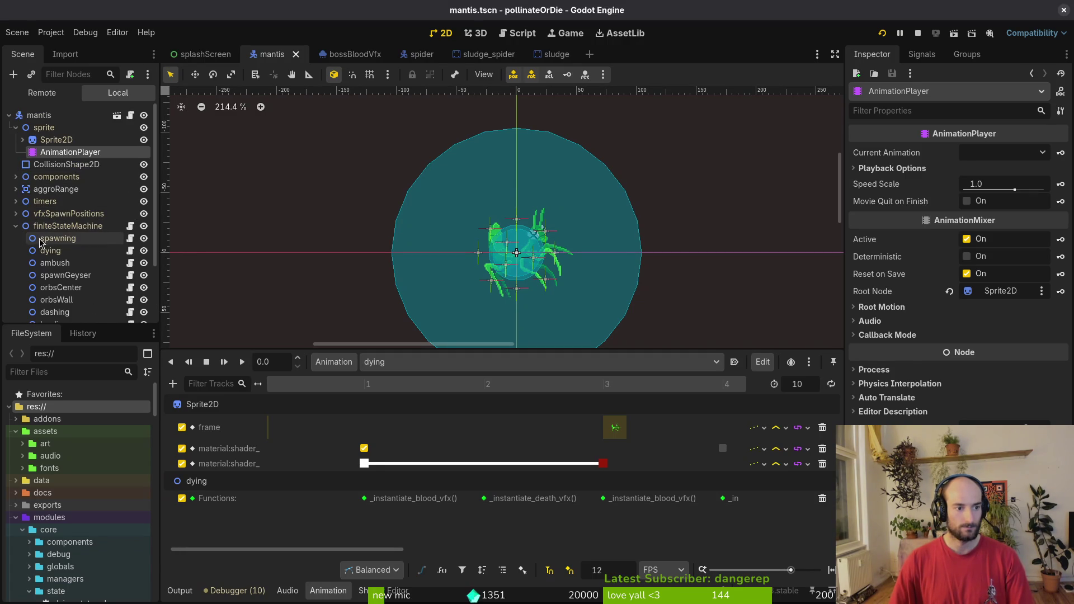
click(50, 251)
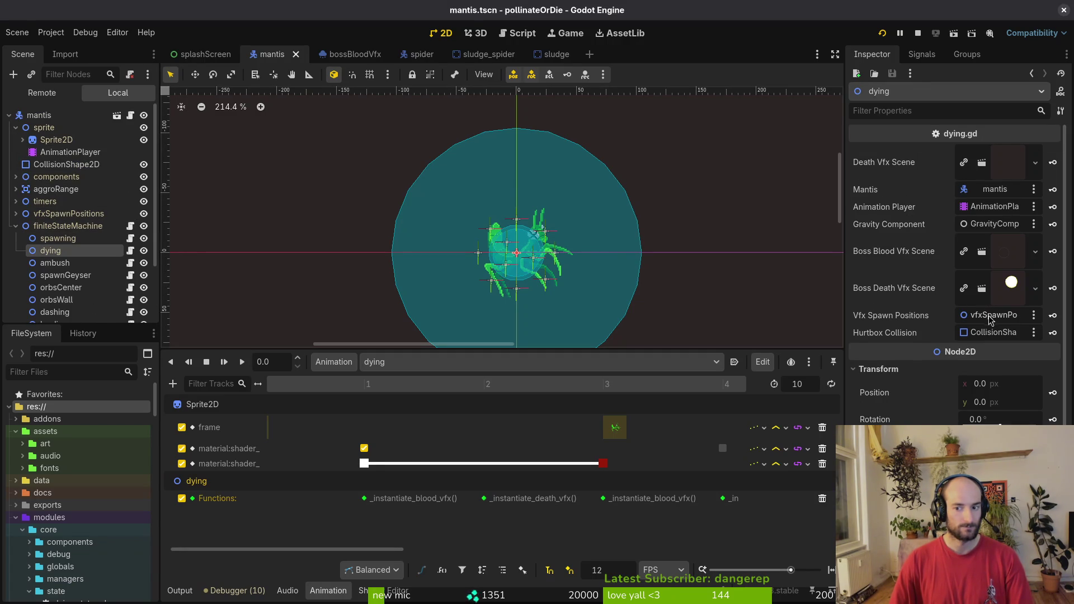
click(1015, 264)
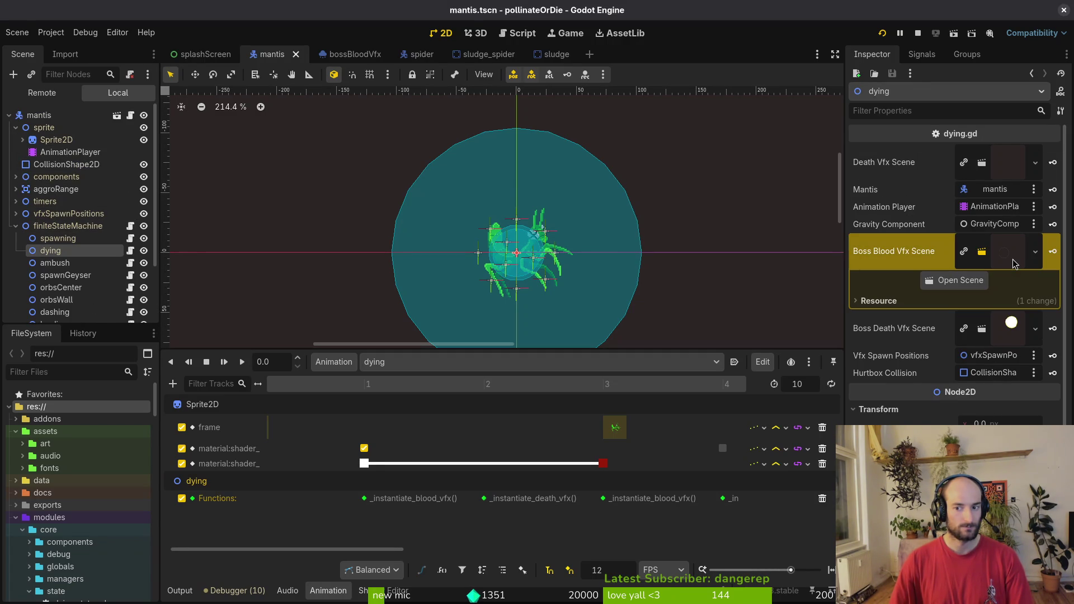
click(1001, 260)
click(1002, 260)
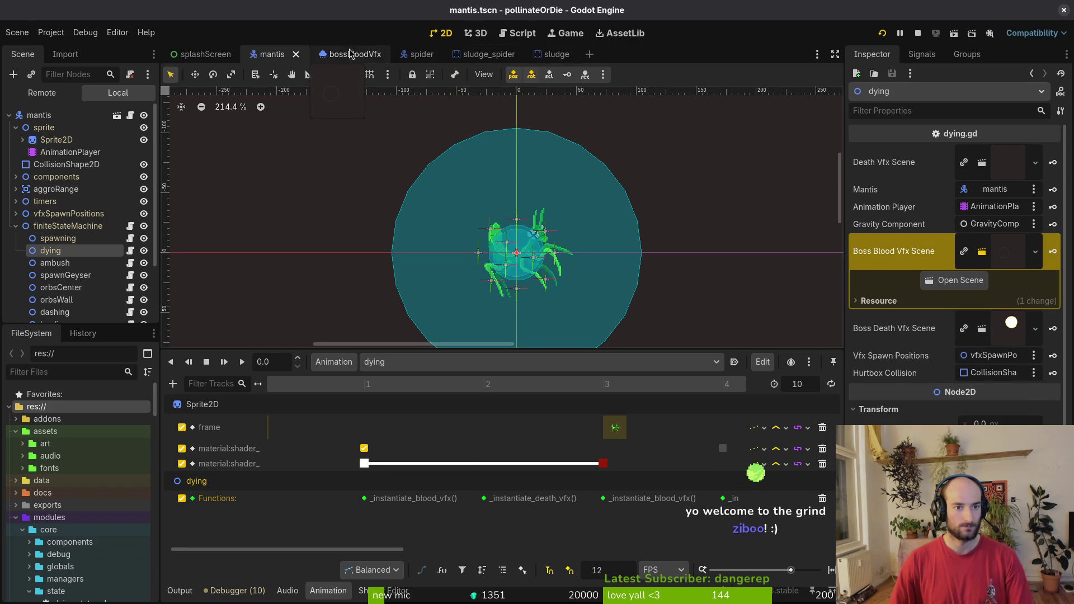
click(347, 54)
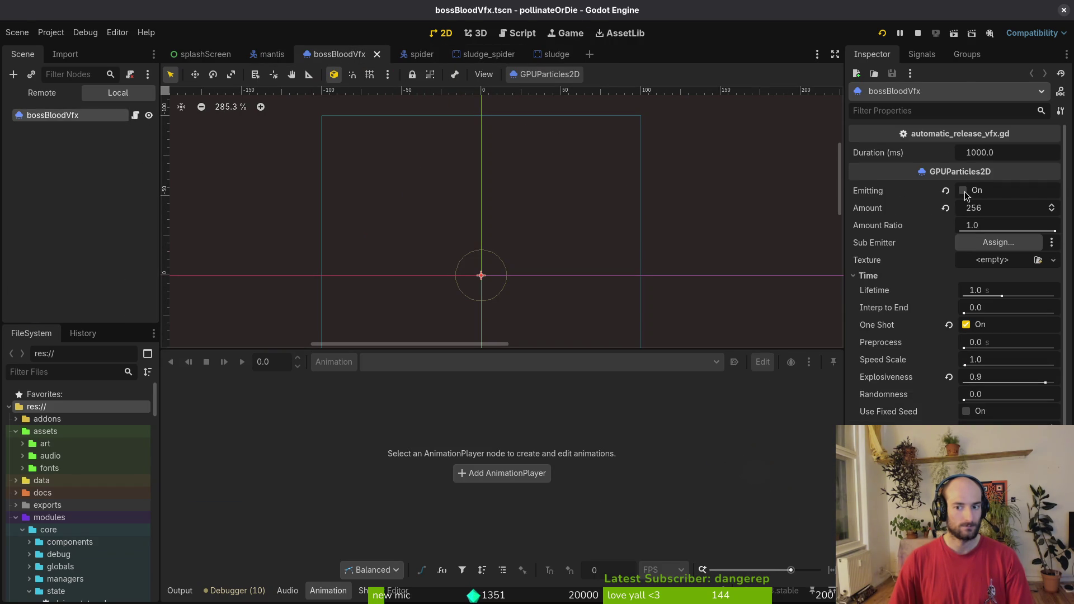
Preview the blood particles with Emitting on, then close bossBloodVfx without saving.
click(946, 192)
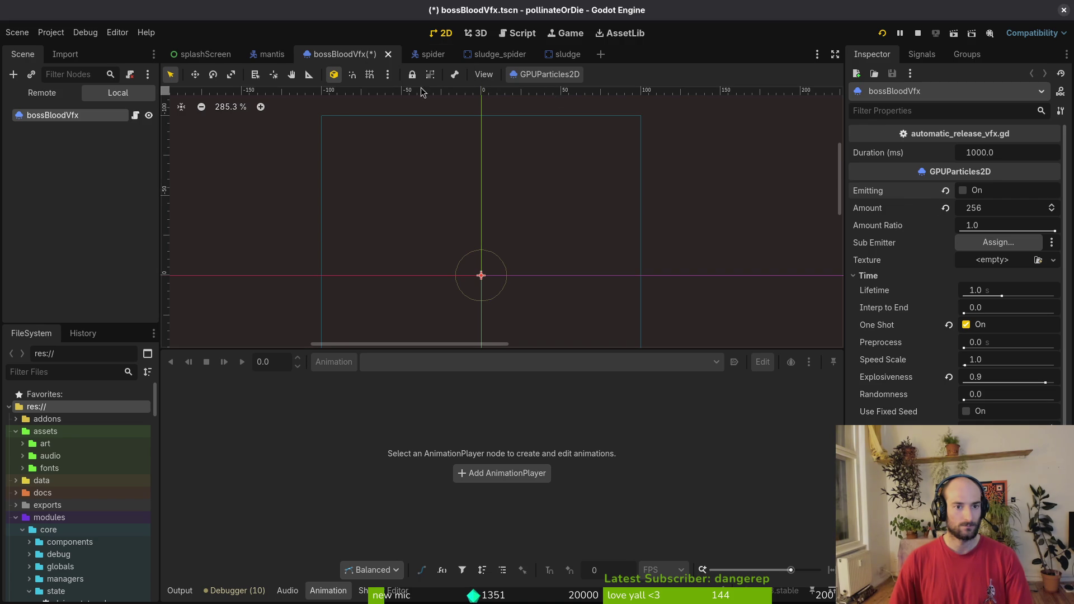
middle_click(351, 58)
click(454, 333)
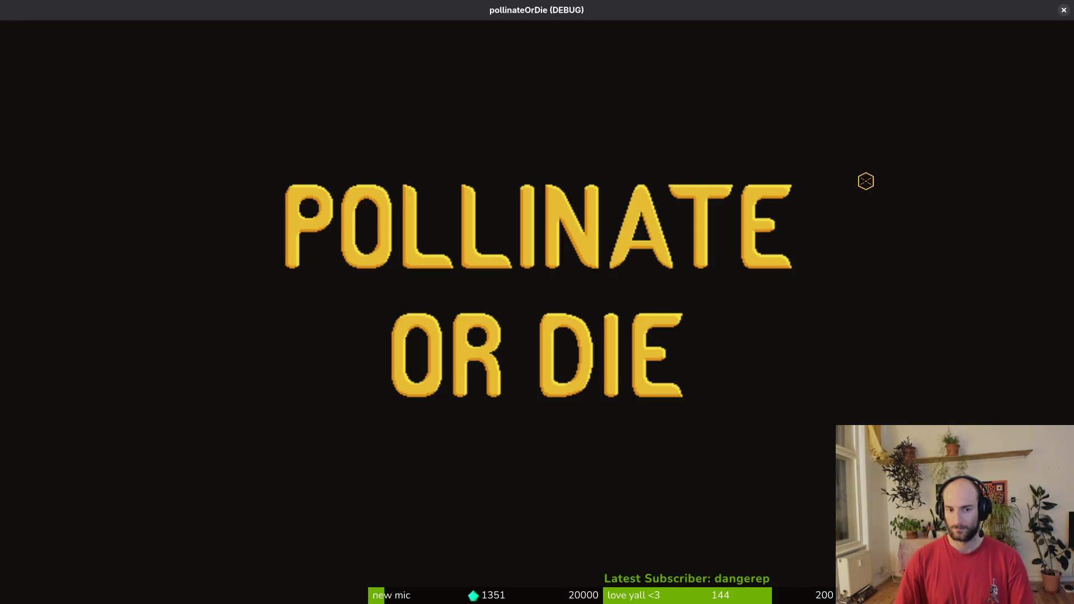
Play the spider level to watch the boss die, then pause and close the game.
key(Return)
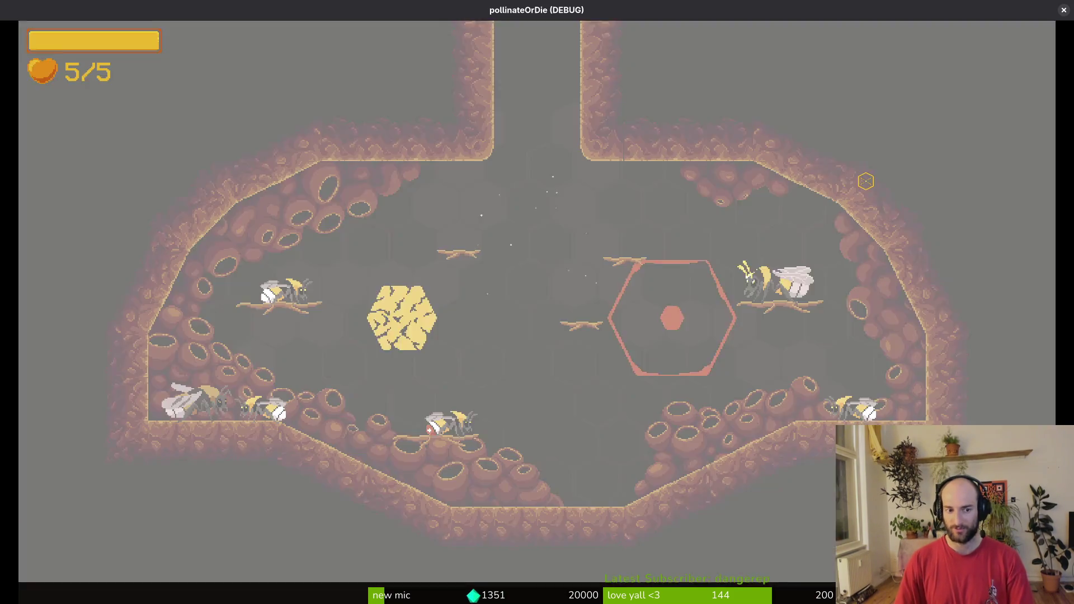
key(Escape)
key(Return)
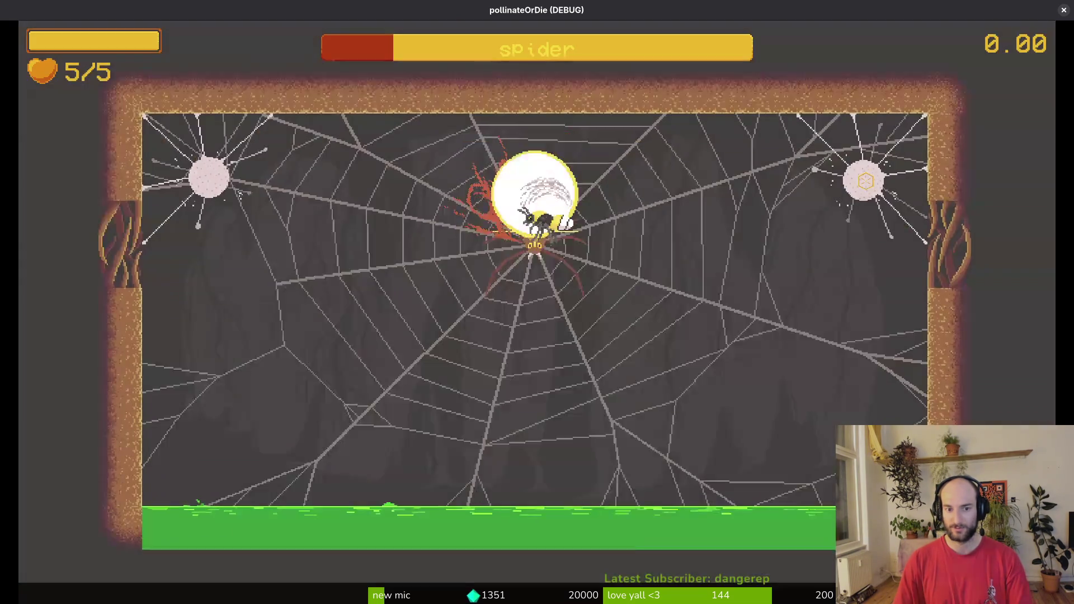
key(Escape)
key(F8)
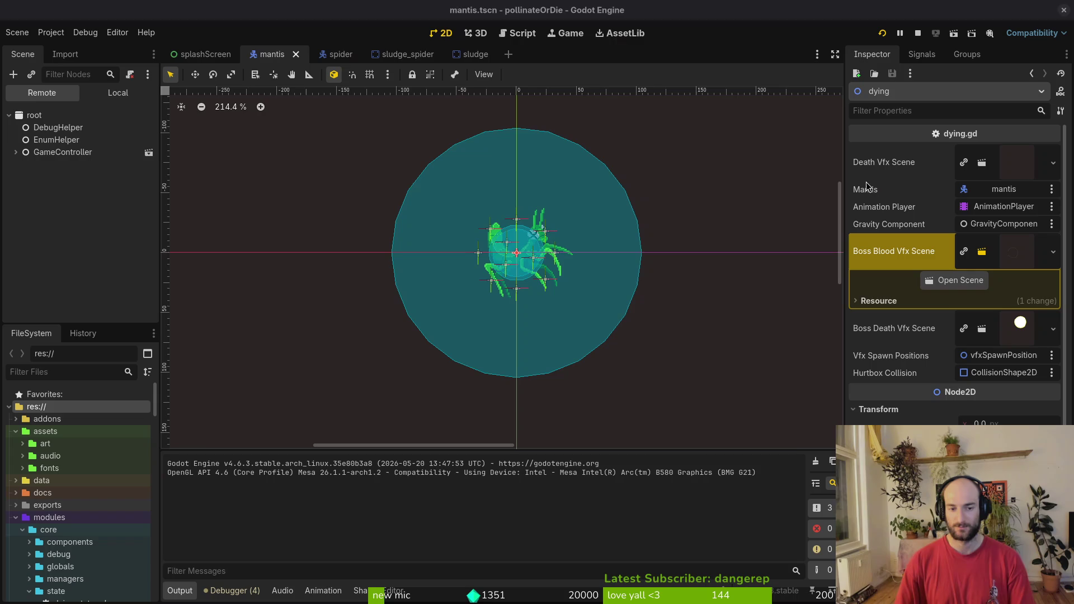
Show the local mantis scene tree, then switch to Vim and quit it with :q.
click(117, 93)
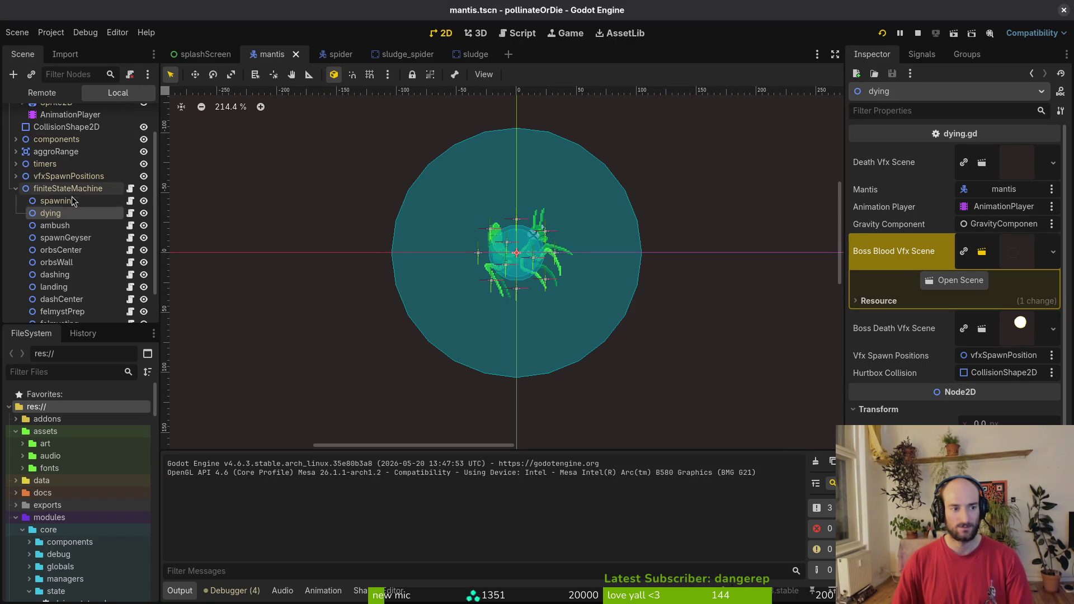
key(alt+Tab)
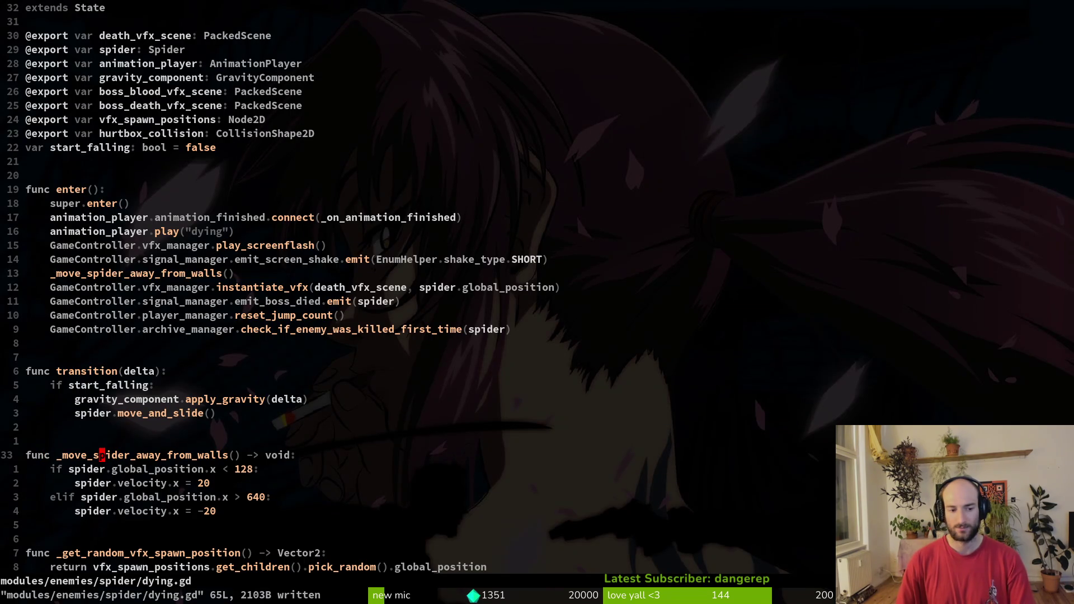
text(:q)
key(Return)
Run tig status and read the full-screen diff of mantis dying.gd, including emit_boss_died.
text(tig status)
key(Return)
key(j)
key(j)
key(j)
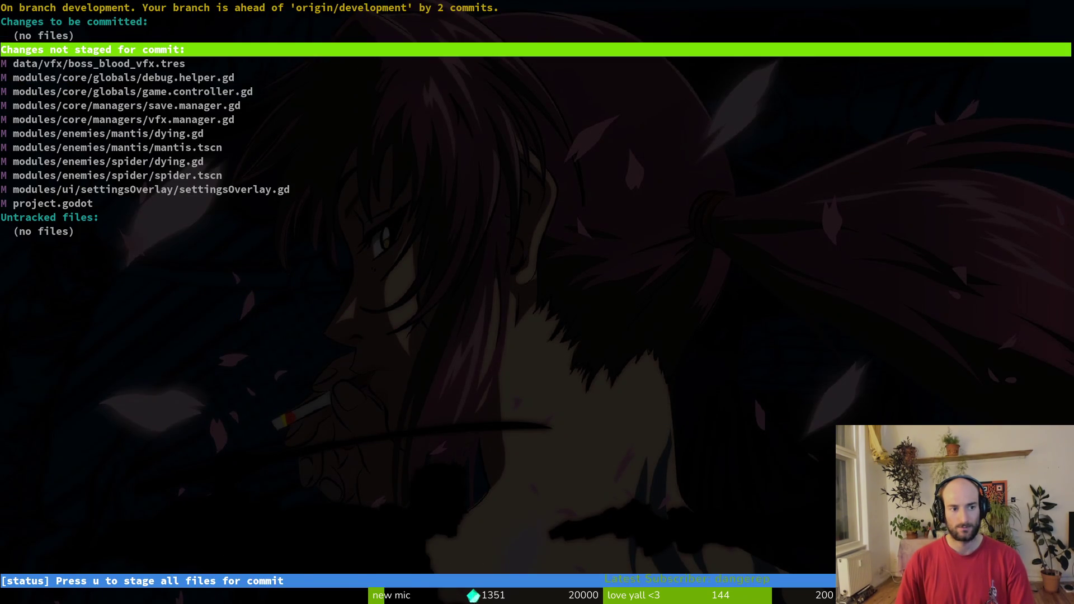
key(j)
key(j)
key(j)
key(j)
key(Return)
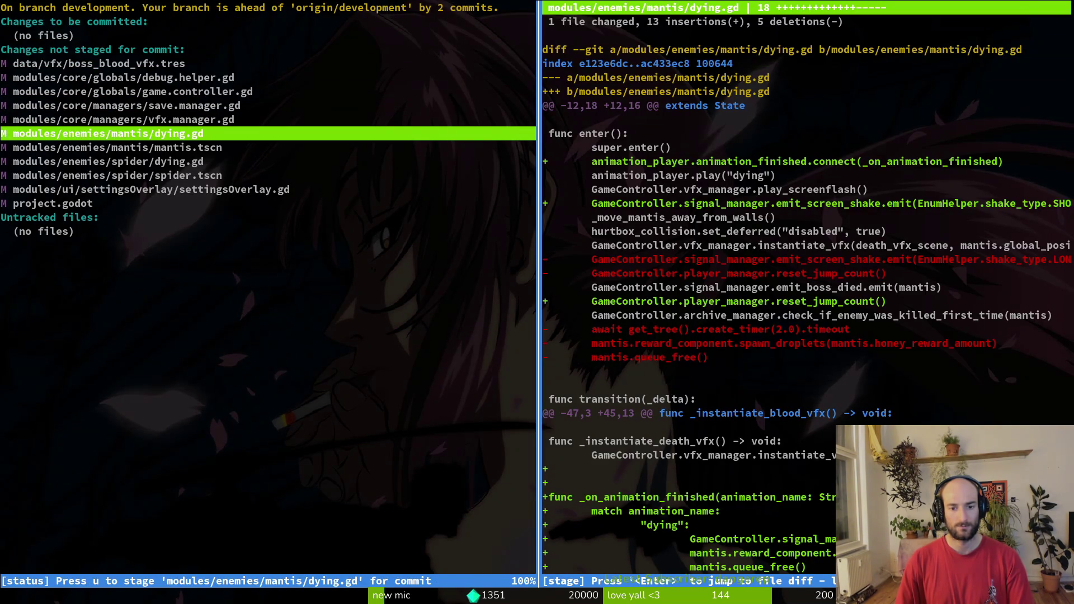
key(O)
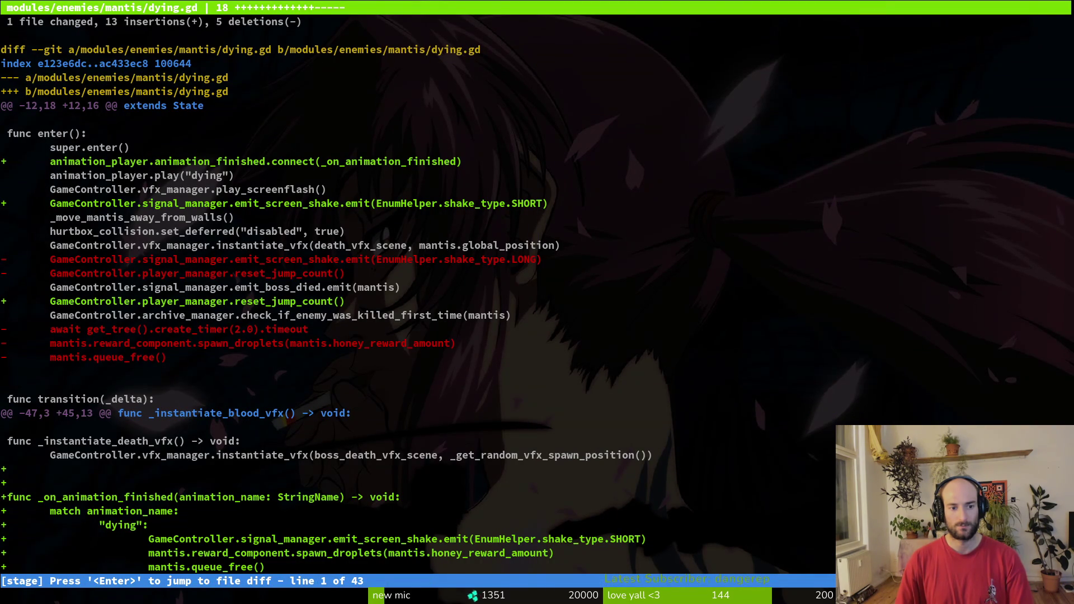
click(223, 287)
key(End)
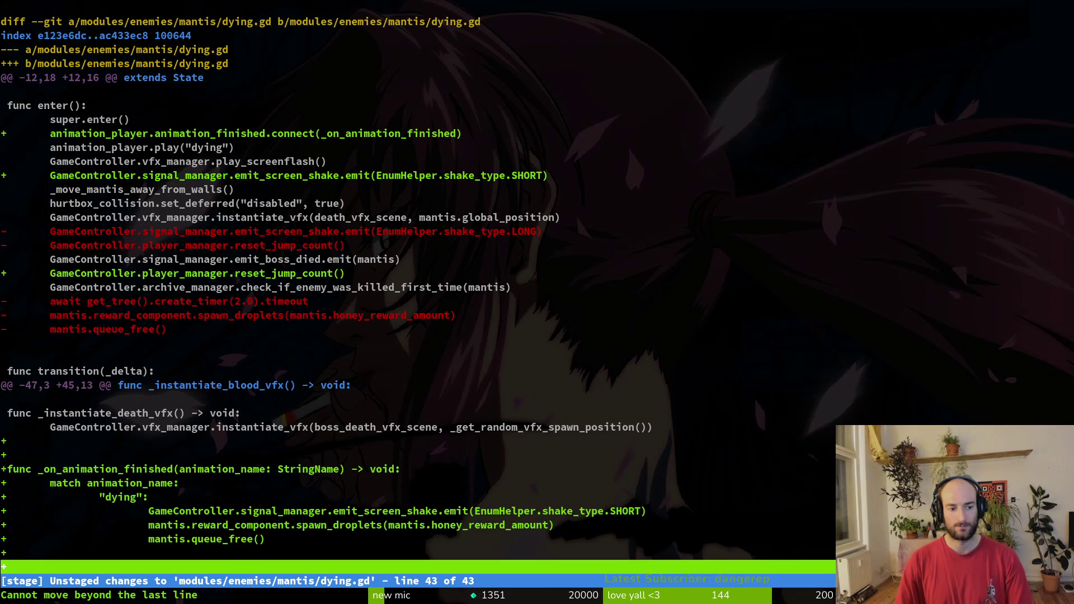
click(224, 287)
click(224, 8)
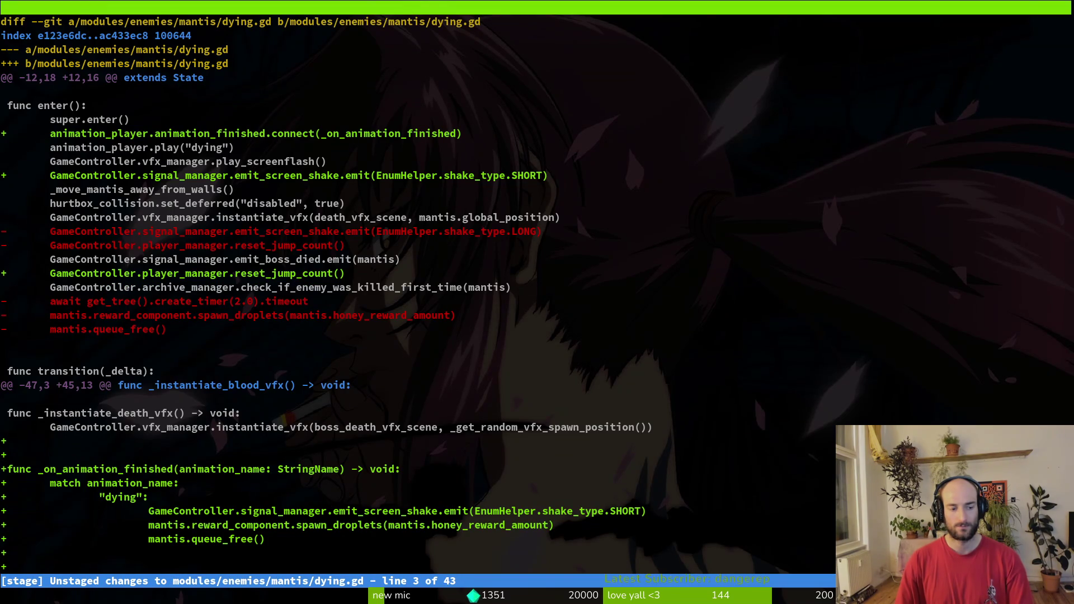
key(Q)
Relaunch tig status and move down the file list to settingsOverlay.gd.
key(Up)
key(Return)
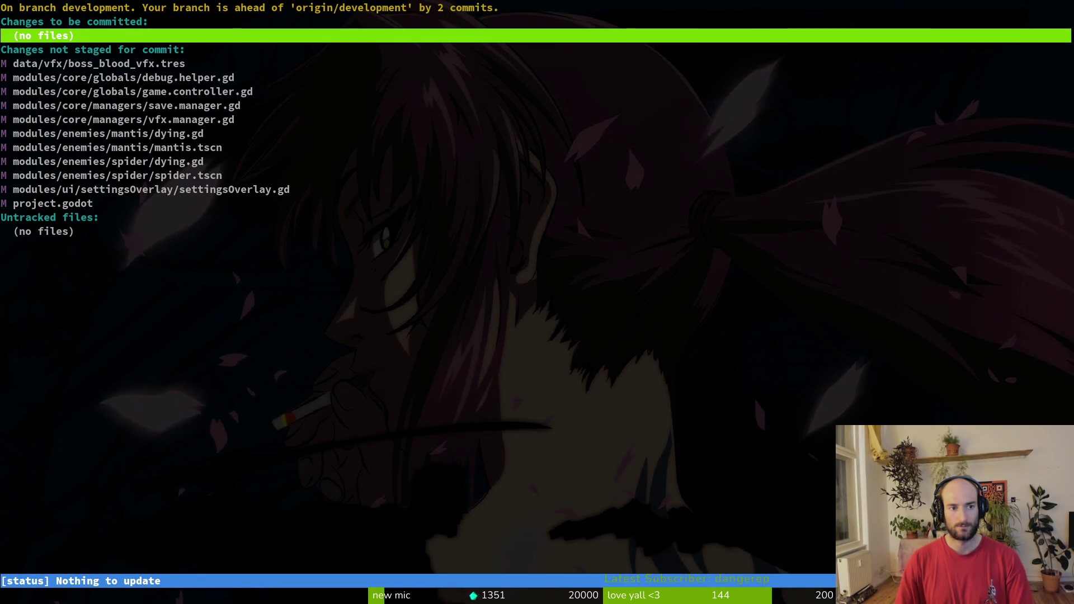
key(End)
key(Up)
key(Up)
key(Up)
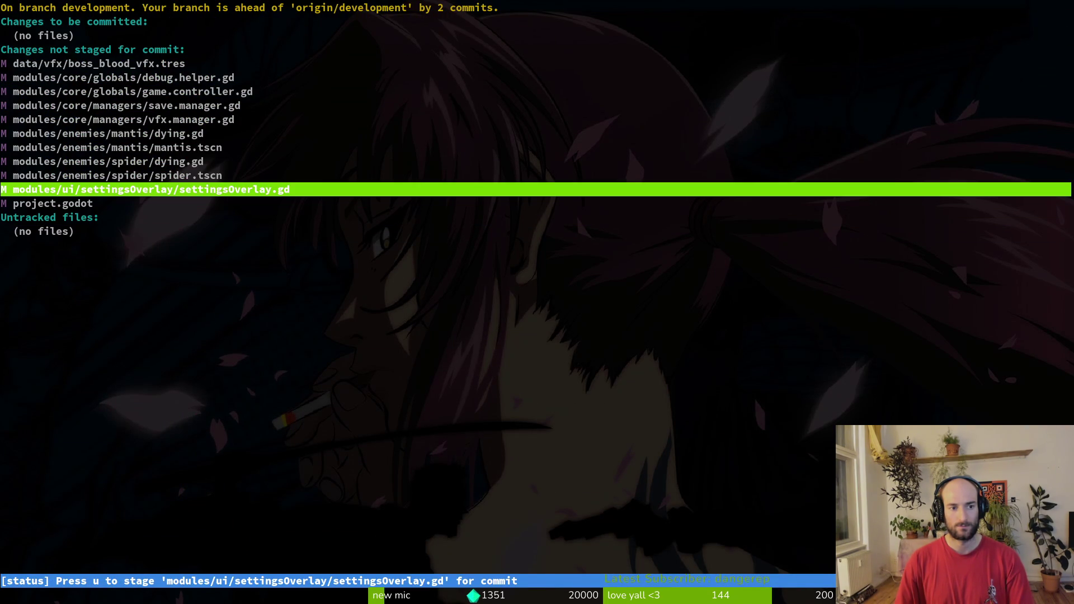
Review the diffs of settingsOverlay.gd, spider.tscn and spider dying.gd.
key(Return)
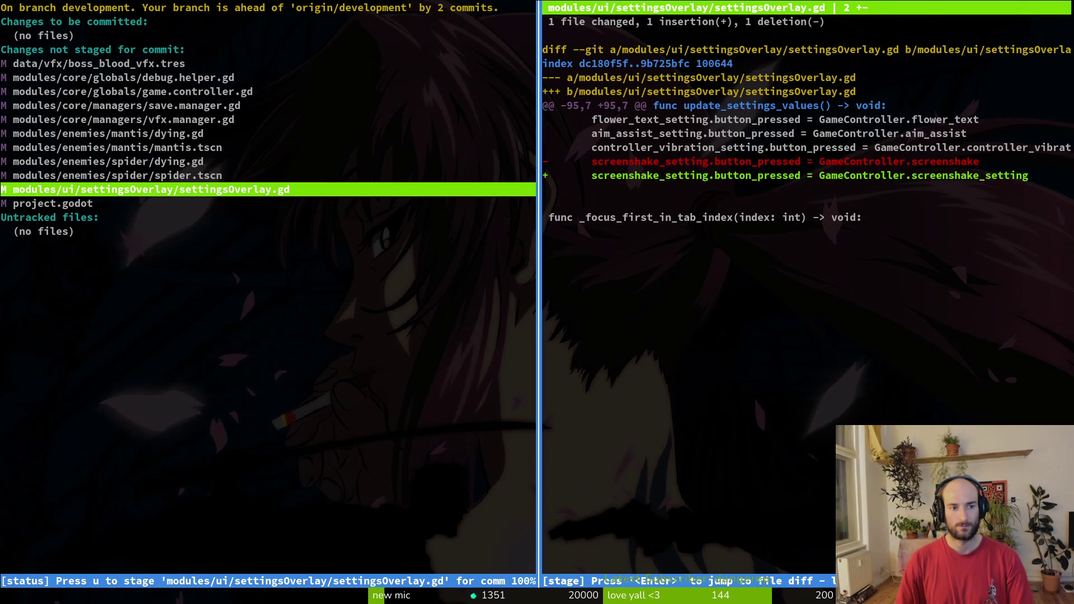
key(q)
key(Up)
key(Return)
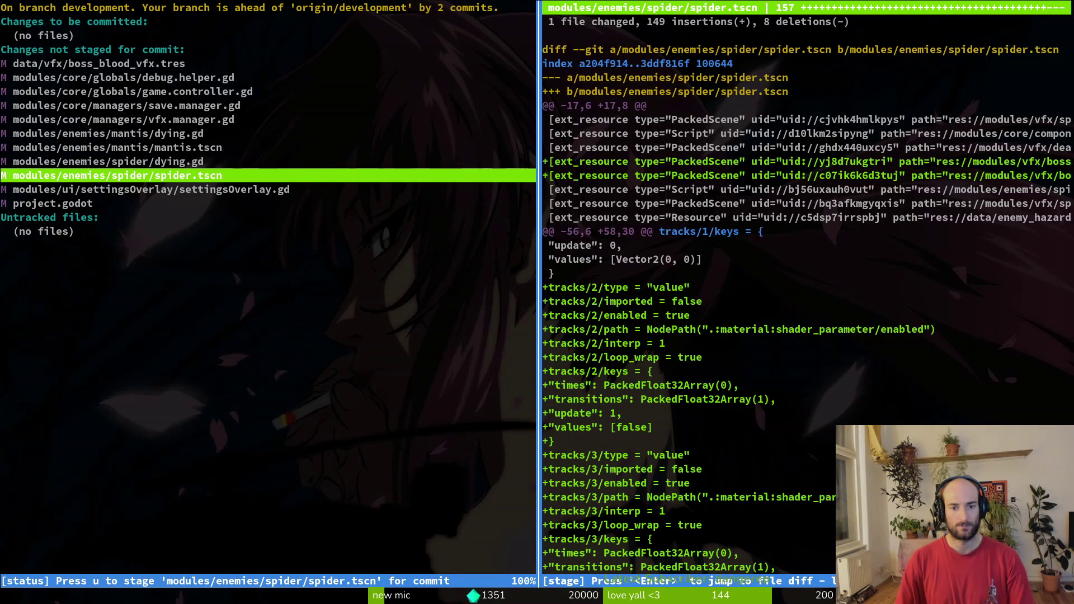
key(q)
key(Up)
key(Return)
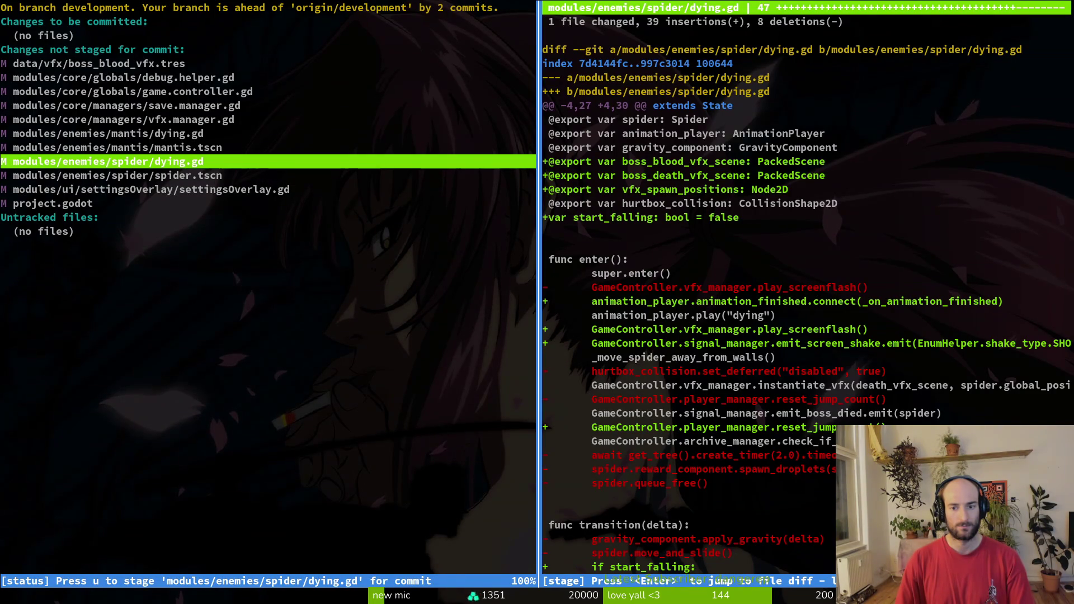
key(q)
Review the diffs of vfx.manager.gd, game.controller.gd, debug.helper.gd and boss_blood_vfx.tres.
key(Up)
key(Up)
key(Up)
key(Return)
key(q)
key(Up)
key(Up)
key(Return)
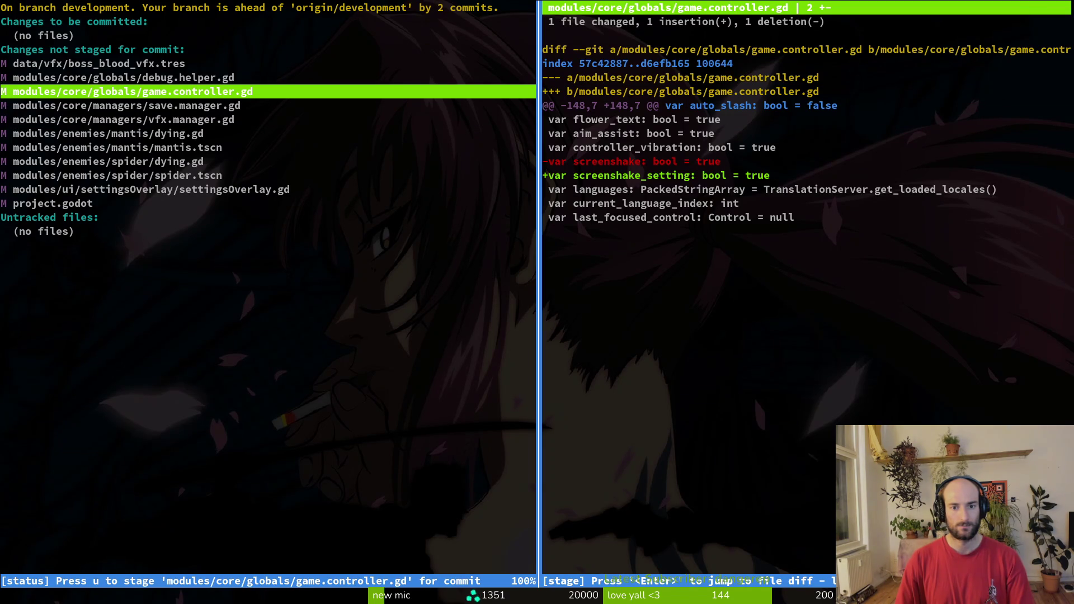
key(q)
key(Up)
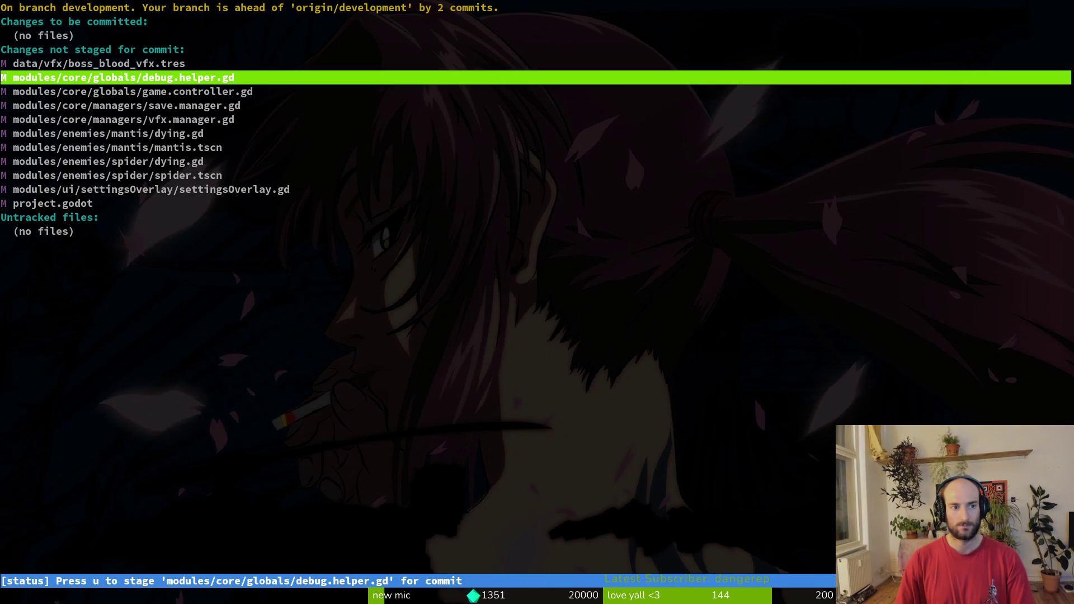
key(Return)
key(q)
key(Up)
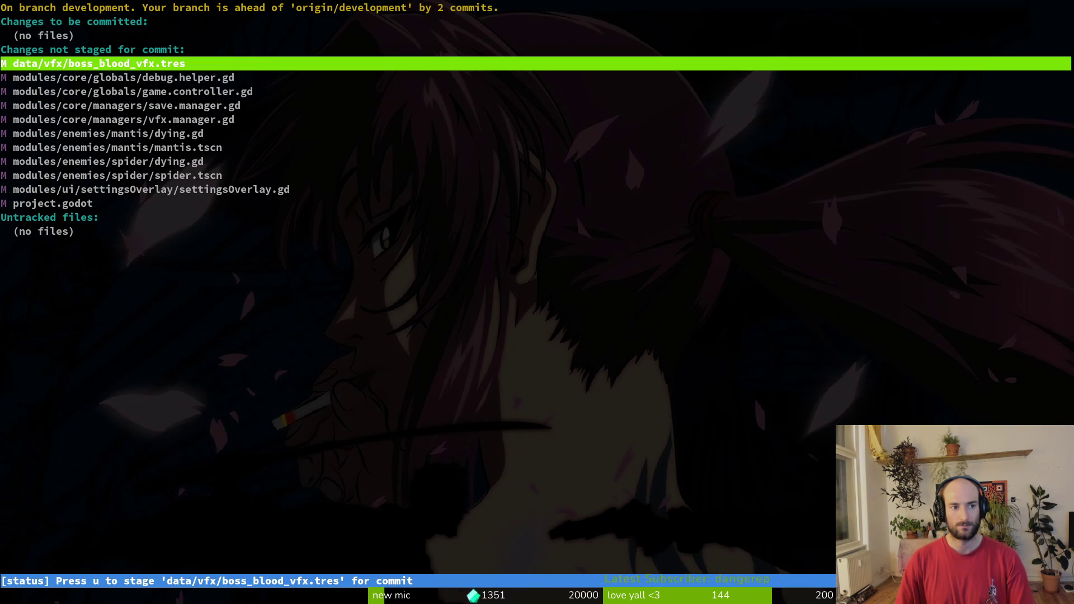
key(Return)
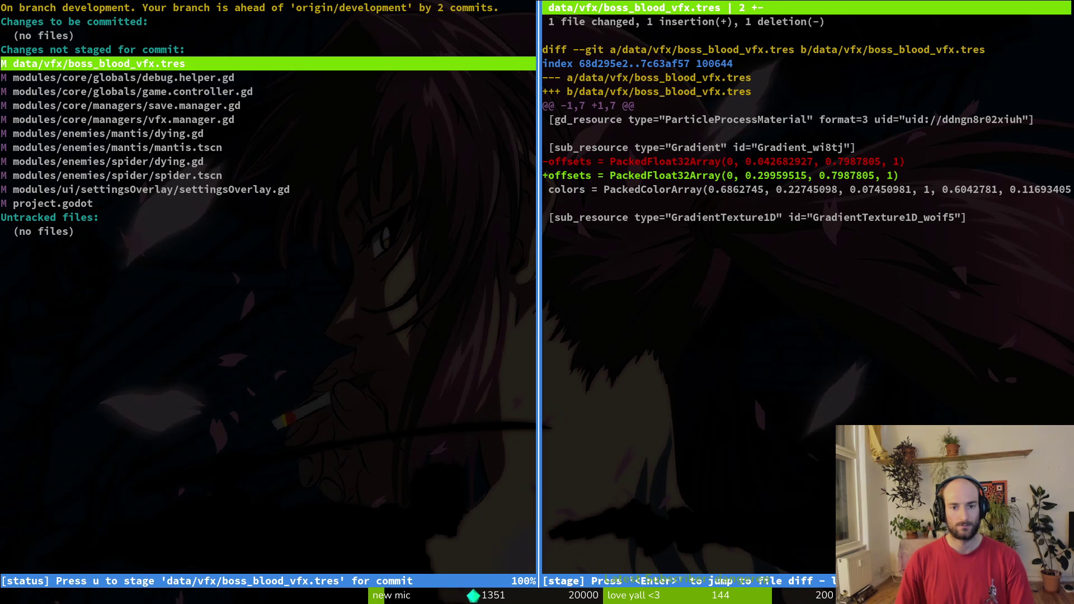
Stage boss_blood_vfx.tres plus the mantis and spider dying scripts and scenes, then quit tig.
key(u)
key(Down)
key(Down)
key(Down)
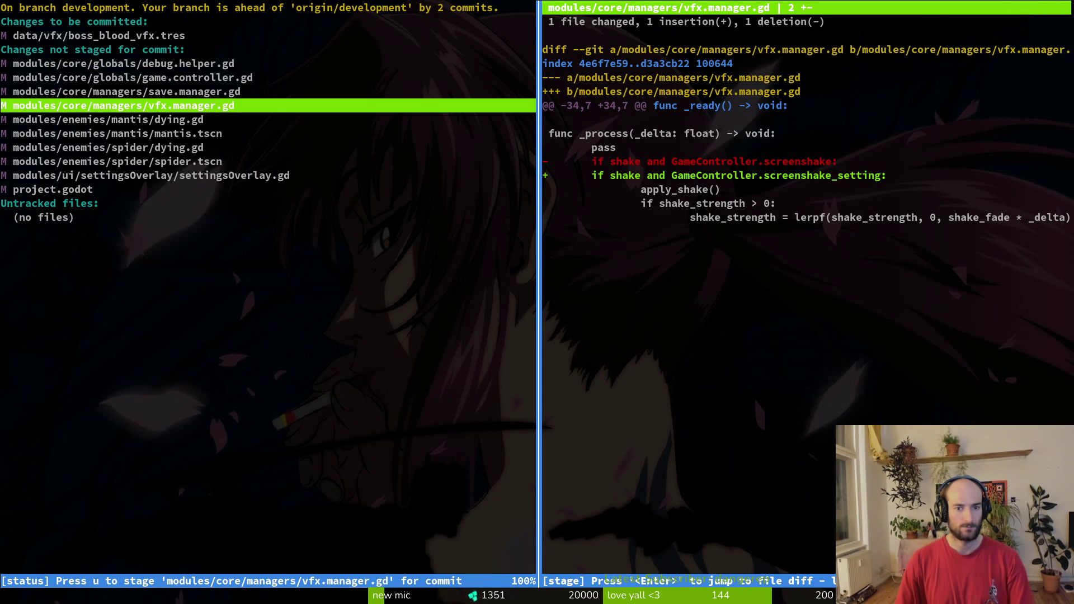
key(Down)
key(u)
key(Down)
key(u)
key(Down)
key(u)
key(Down)
key(u)
key(Up)
key(Up)
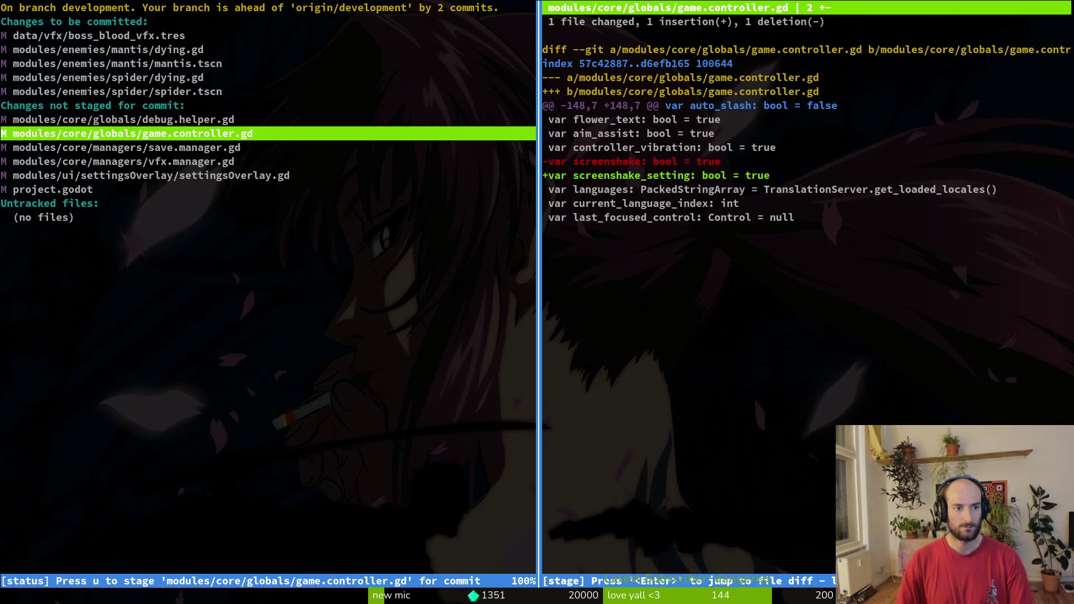
key(shift+q)
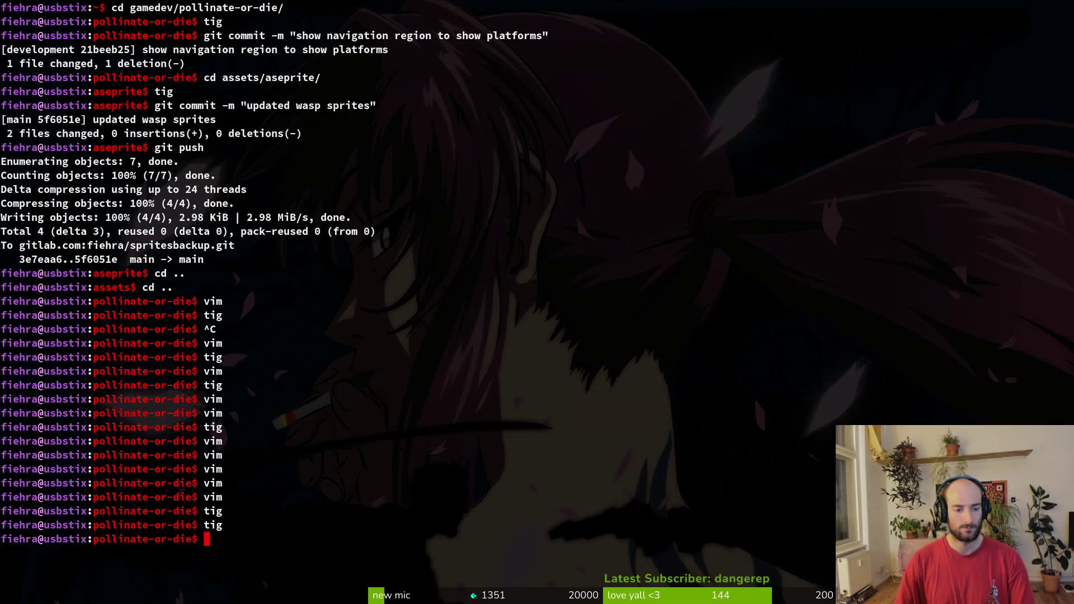
key(alt+Tab)
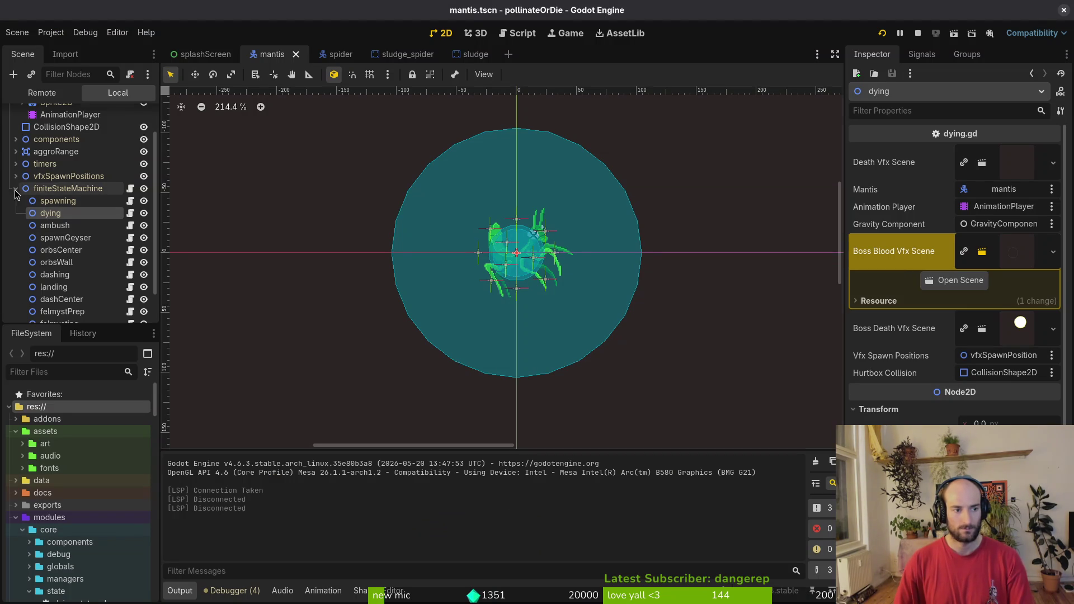
Save the current scene and close the sludge_spider and sludge scene tabs.
click(16, 190)
key(ctrl+s)
click(400, 51)
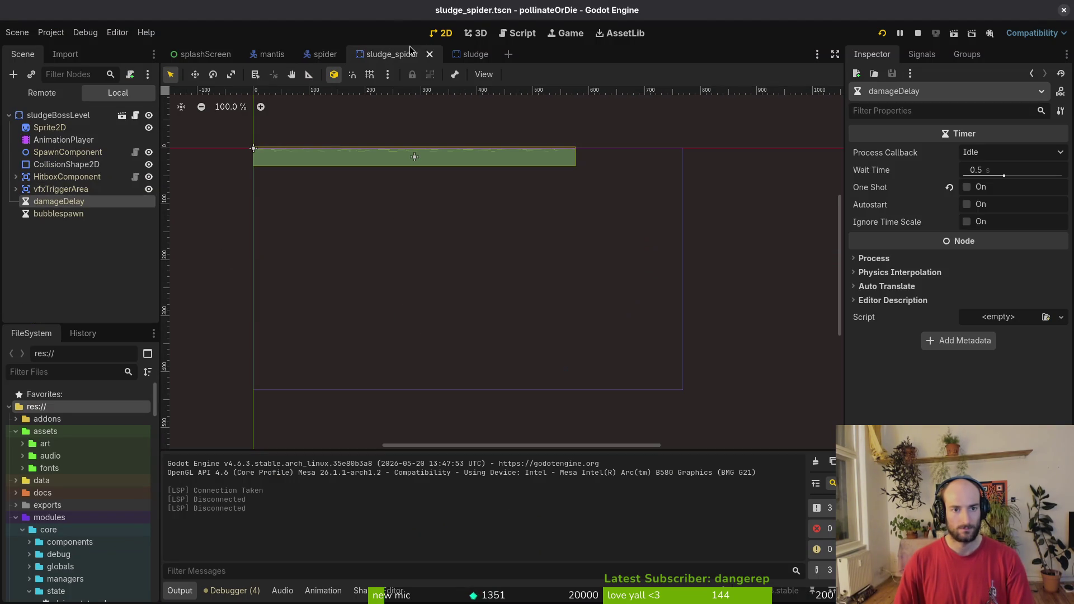
middle_click(399, 53)
middle_click(392, 54)
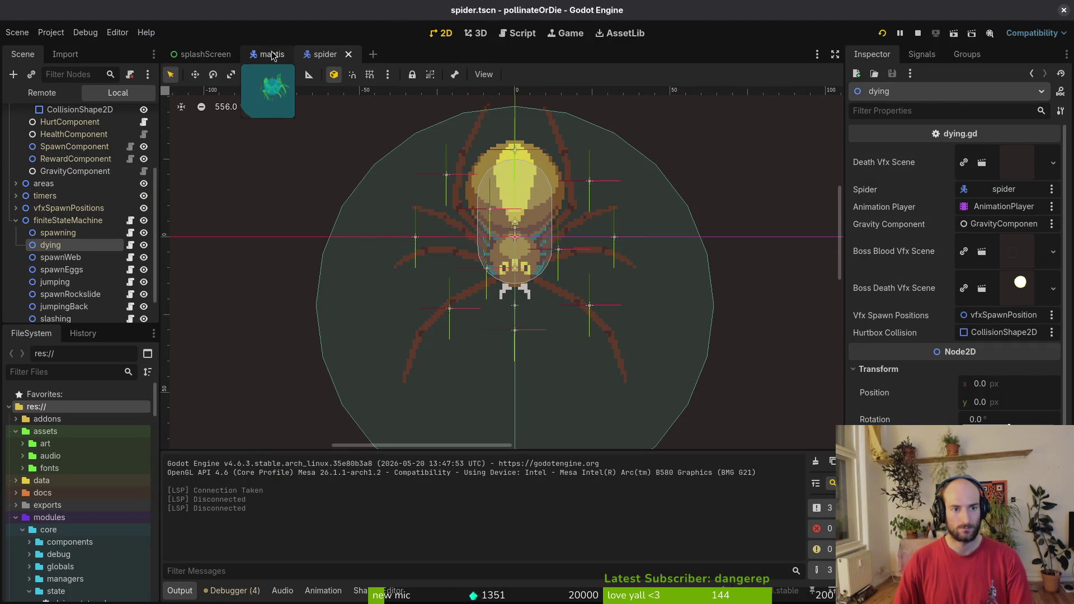
click(271, 51)
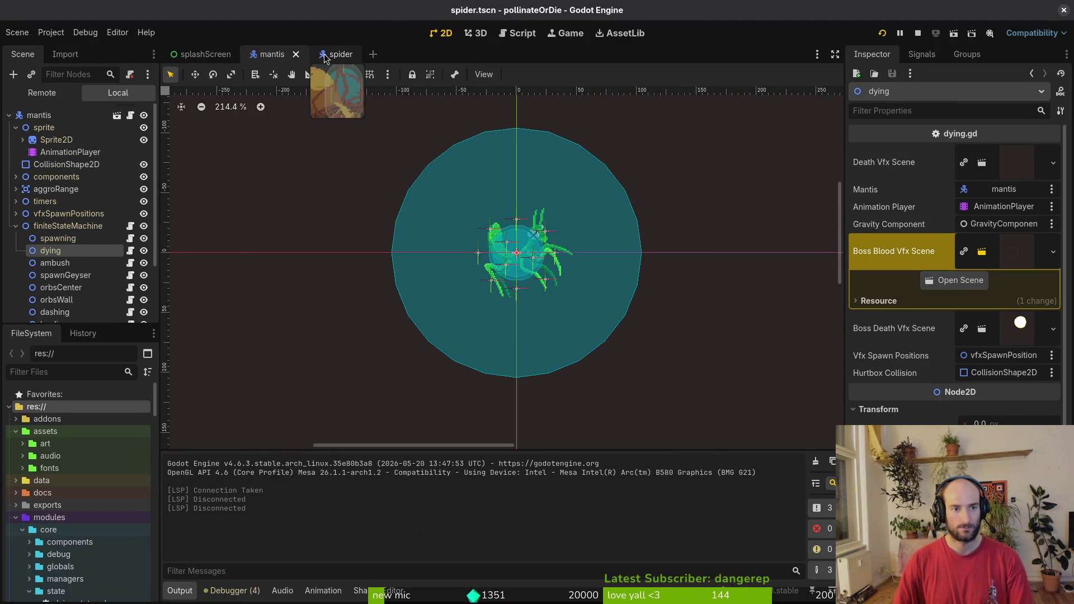
click(326, 56)
Quick-open bossBloodVfx.tscn by searching 'blood'.
key(alt+shift+o)
text(b.lod)
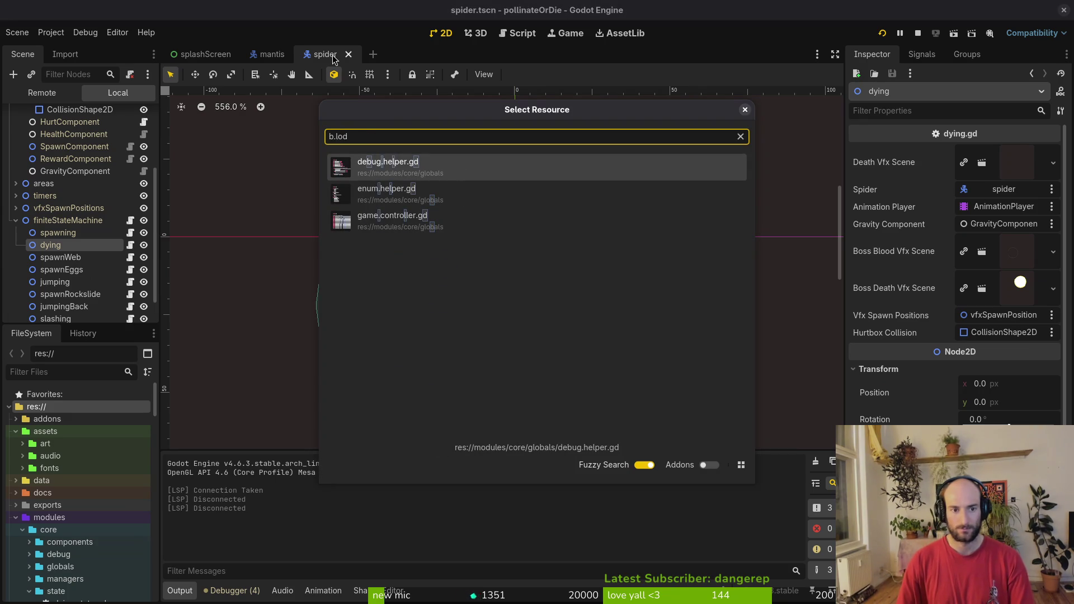
key(BackSpace)
key(BackSpace)
key(BackSpace)
text(lo)
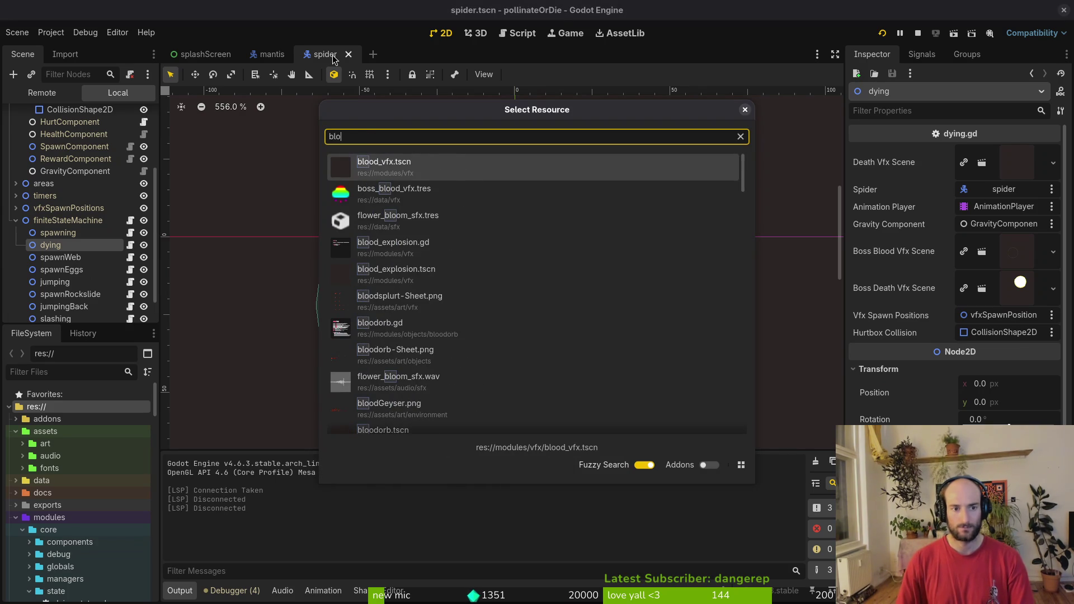
text(od)
key(Down)
key(Down)
key(Return)
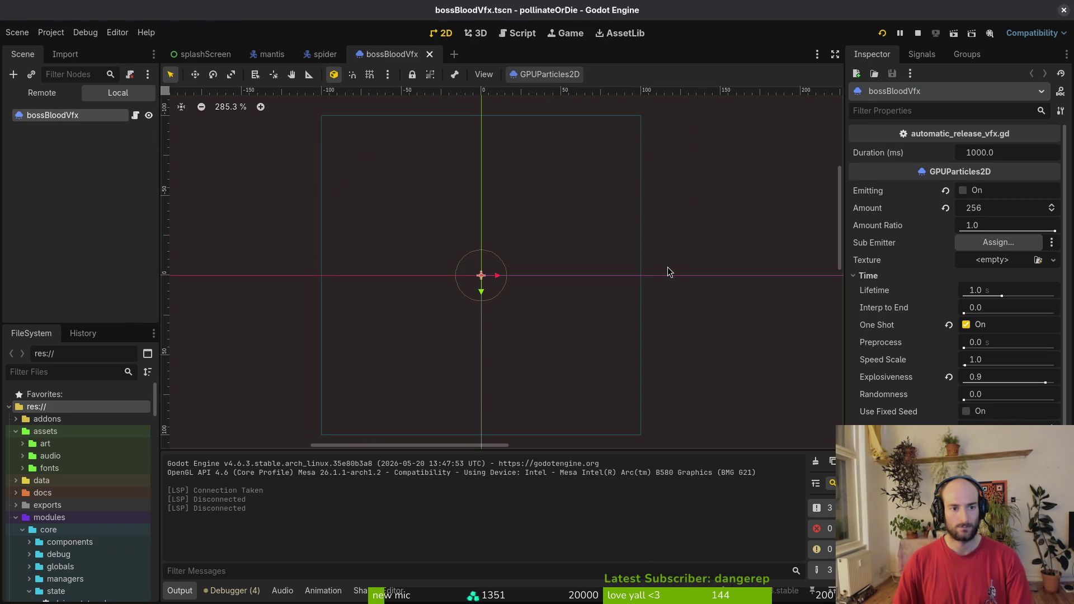
Start Vim in the project folder from the terminal with 'vim .'.
key(alt+Tab)
text(vim .)
key(Return)
key(space)
Fuzzy-find 'automa' in Vim and open automatic_release_vfx.gd, then return to Godot.
key(f)
key(f)
text(automa)
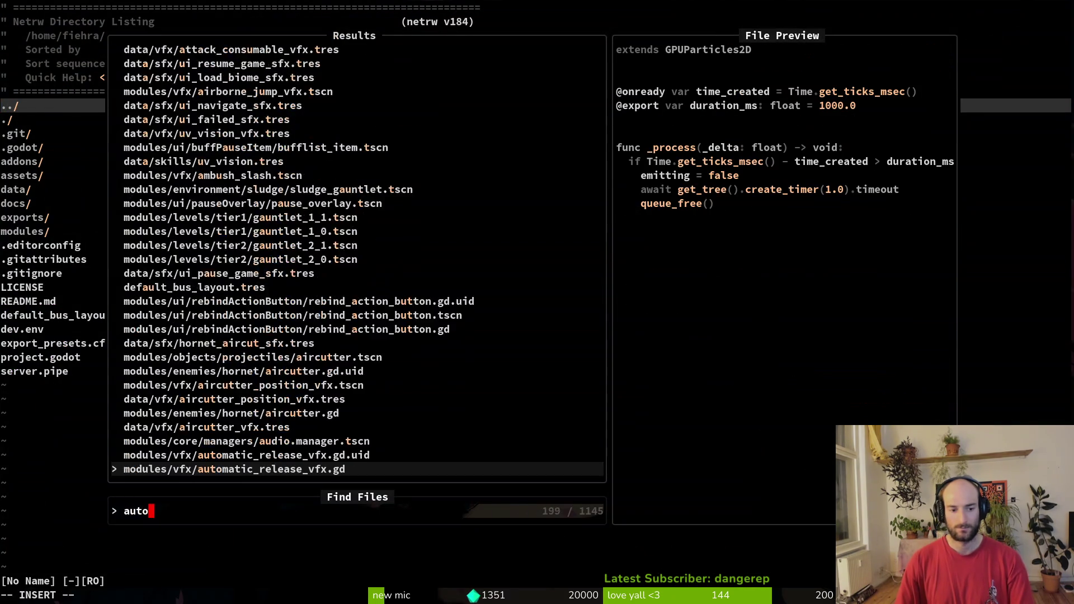
key(Return)
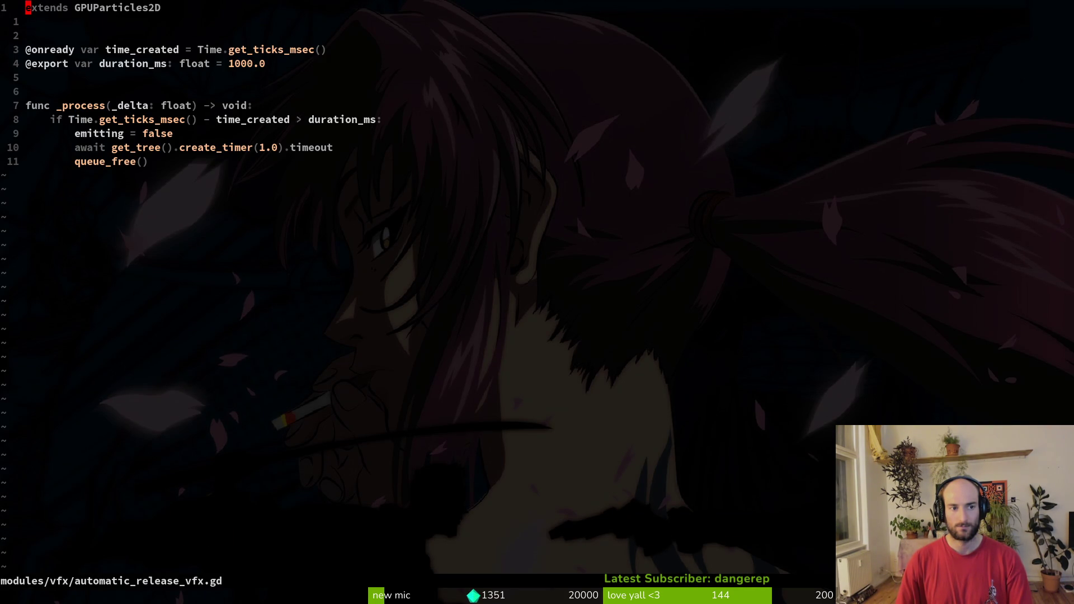
key(alt+Tab)
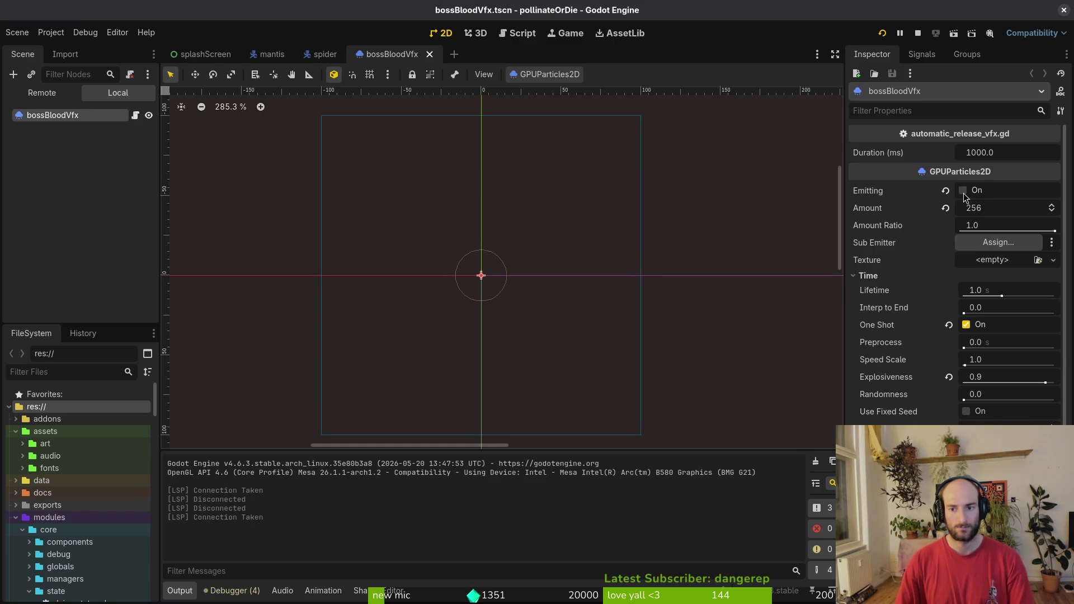
Replay the one-shot blood particle burst five times by toggling Emitting.
click(949, 193)
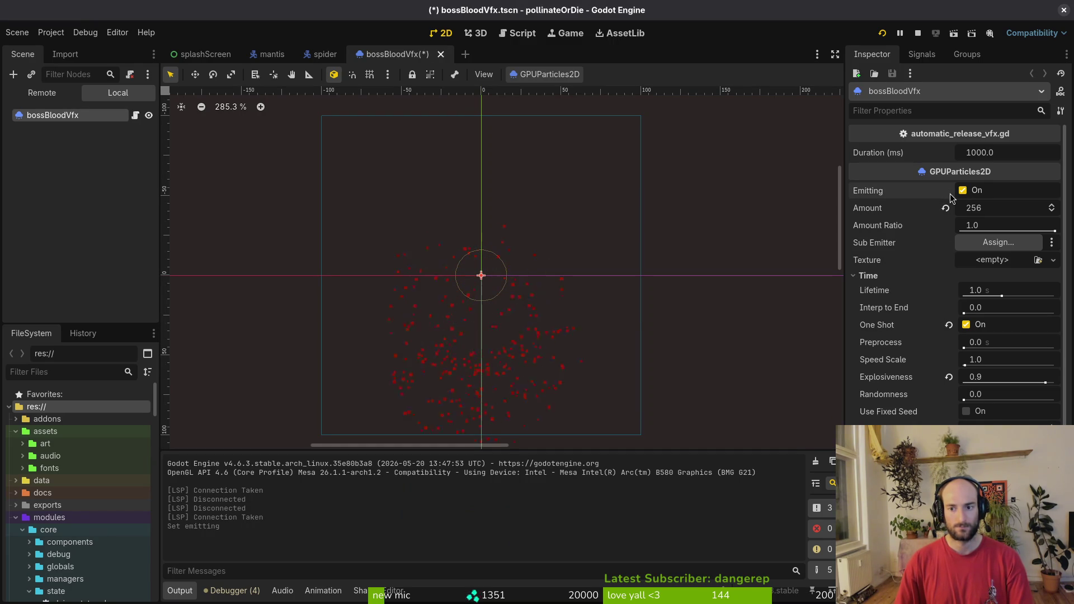
click(950, 193)
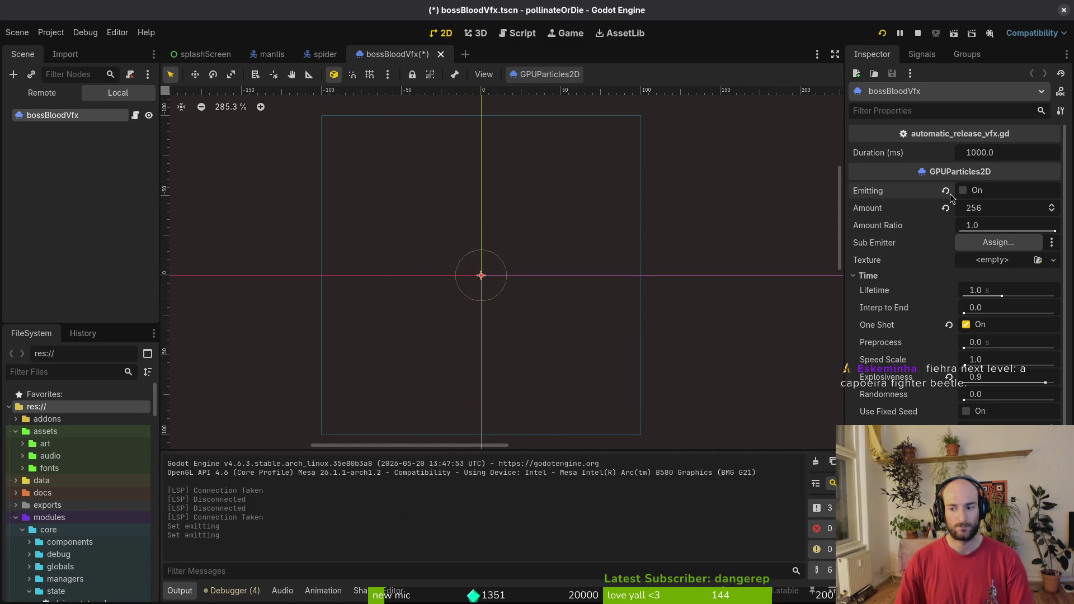
click(950, 194)
click(949, 194)
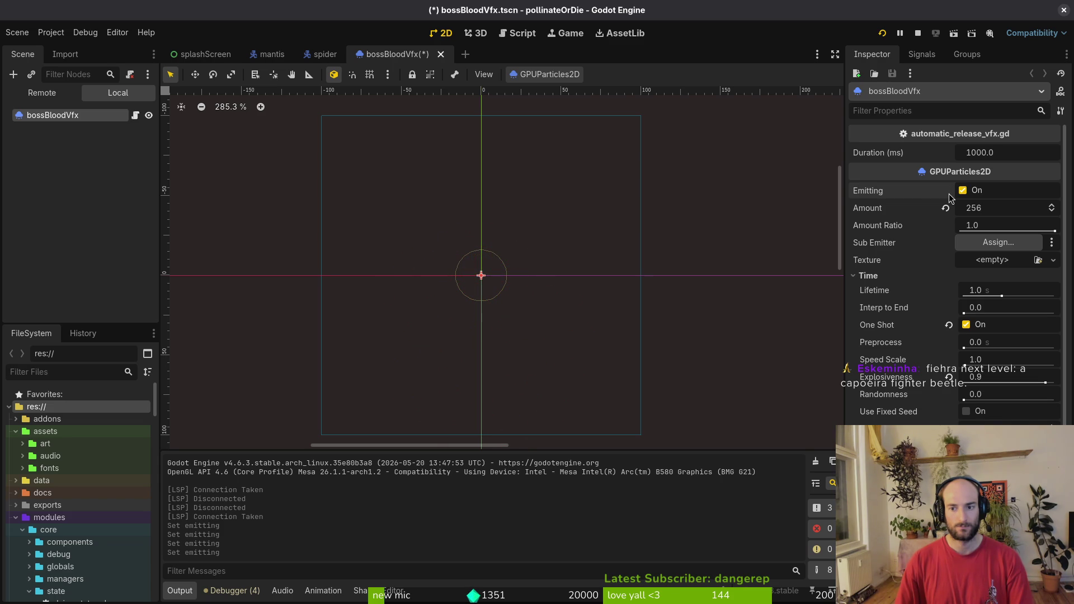
click(945, 192)
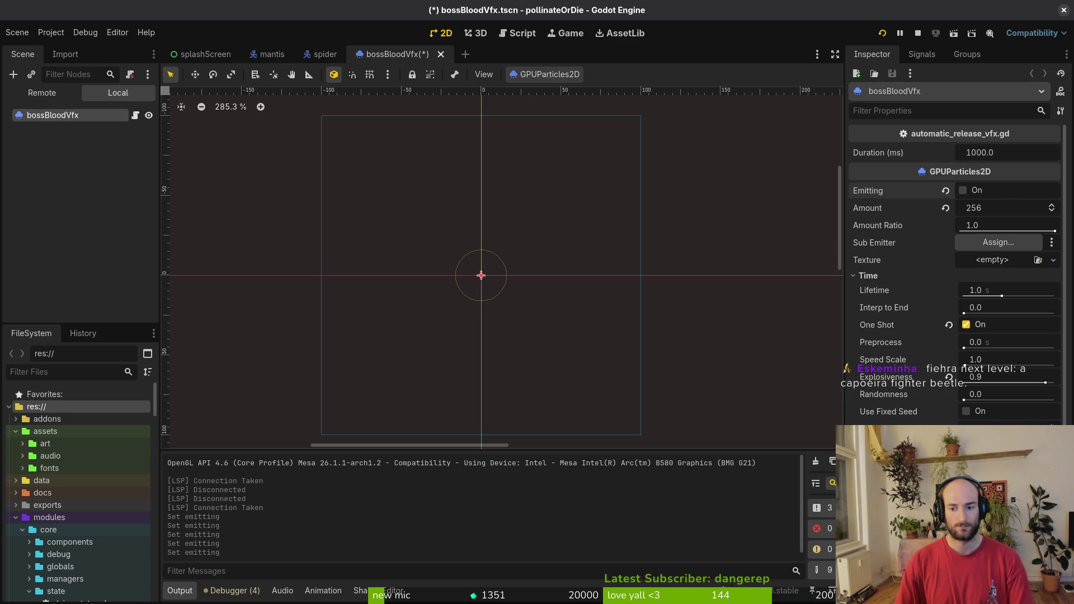
Collapse the colour ramp, Color Curves, Display and Process Material sections, then stop debugging.
scroll(957, 268, down, 4)
scroll(957, 268, up, 4)
scroll(956, 269, down, 5)
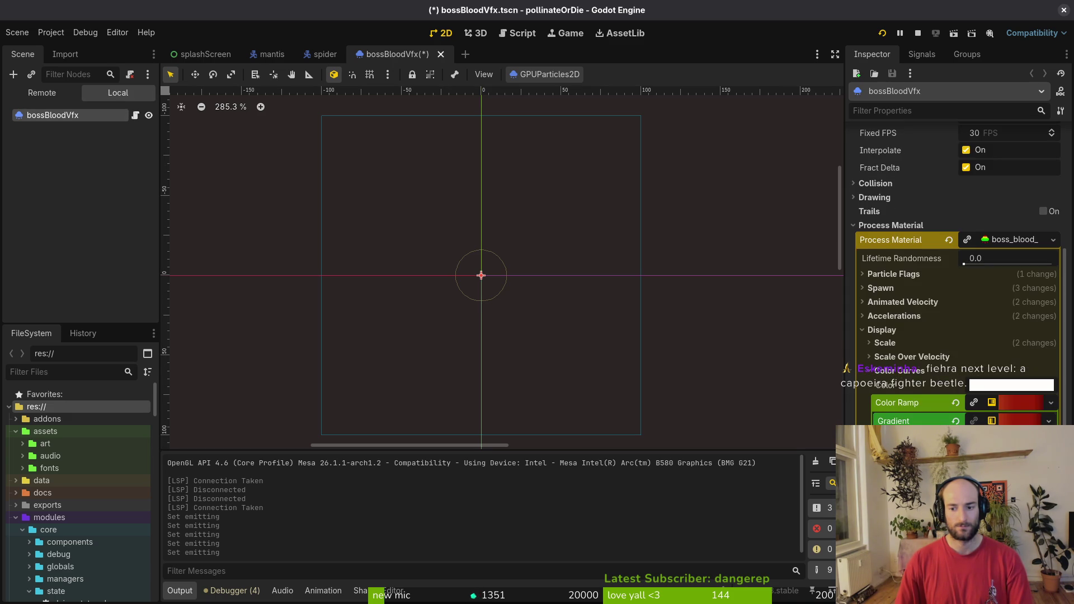
click(1013, 403)
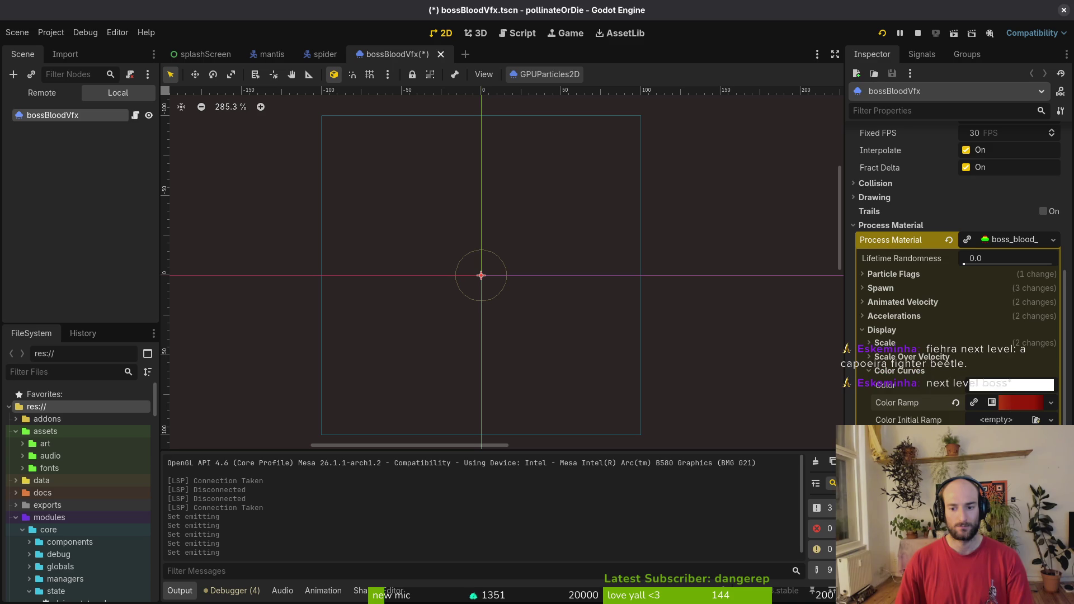
click(899, 371)
click(882, 330)
scroll(993, 322, up, 4)
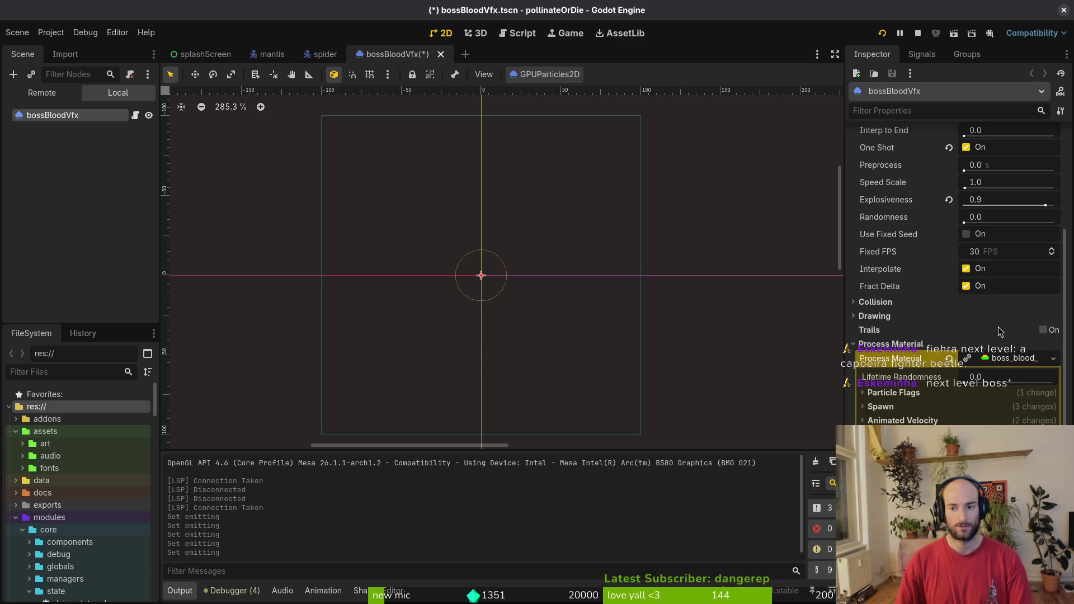
click(1015, 360)
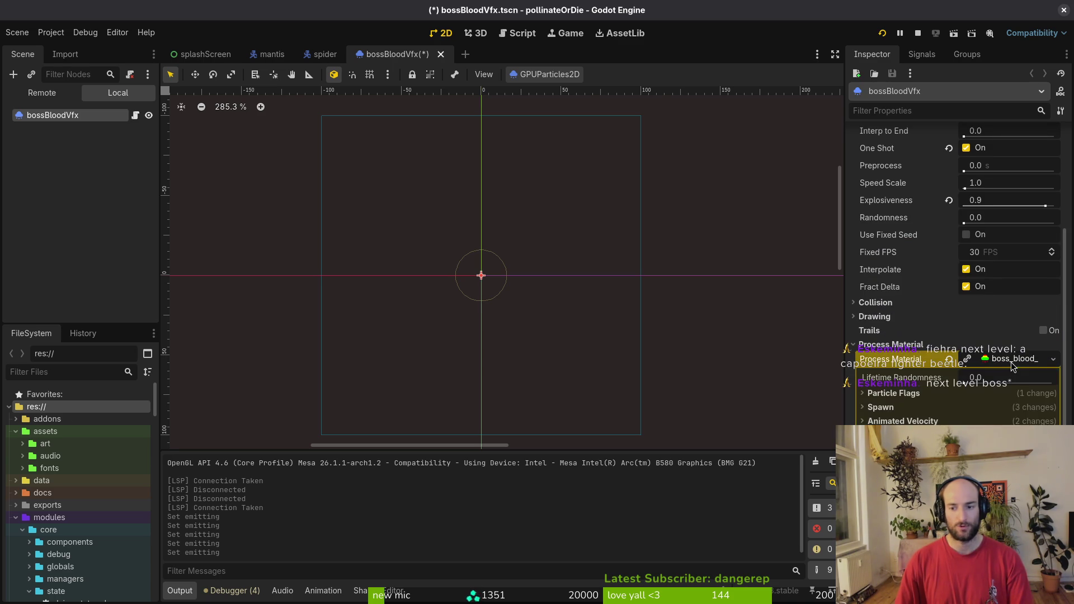
scroll(1013, 364, up, 6)
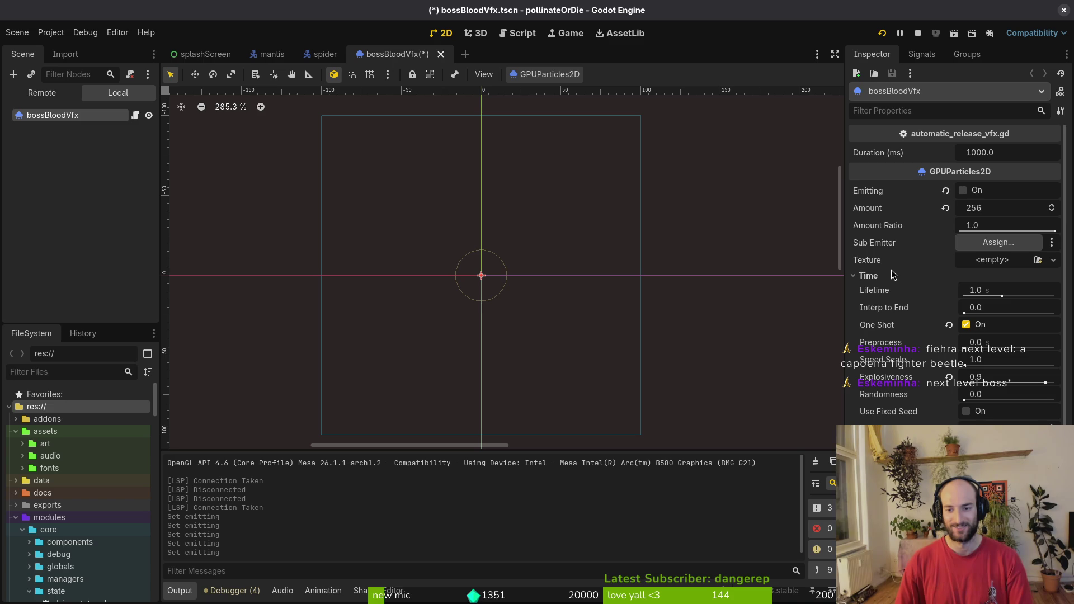
click(901, 278)
Save the blood scene, run the game, jump to the spider boss level and pause mid-fight.
key(ctrl+s)
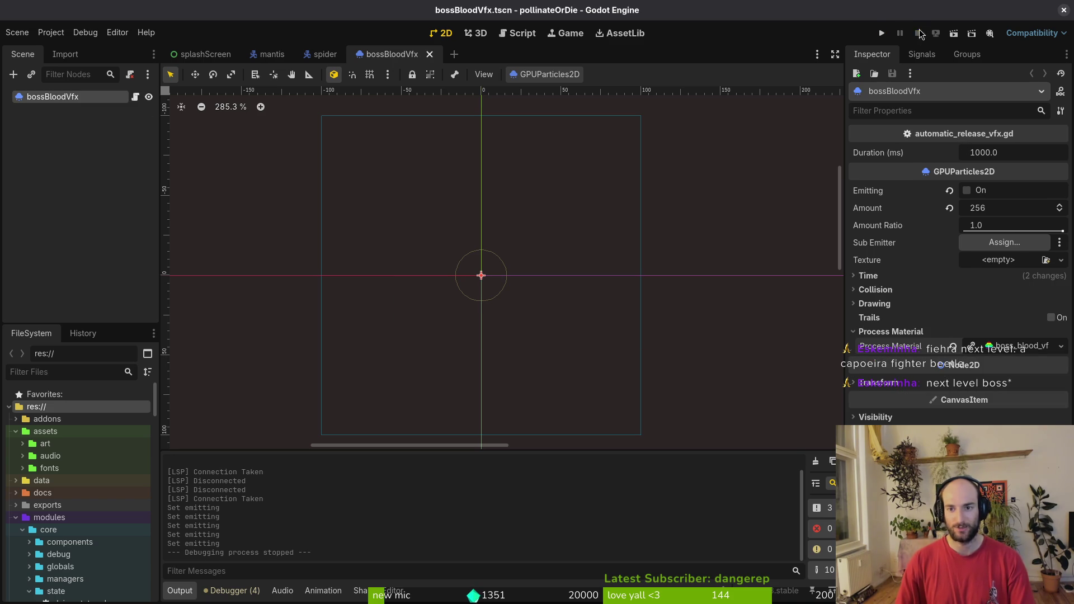
click(883, 32)
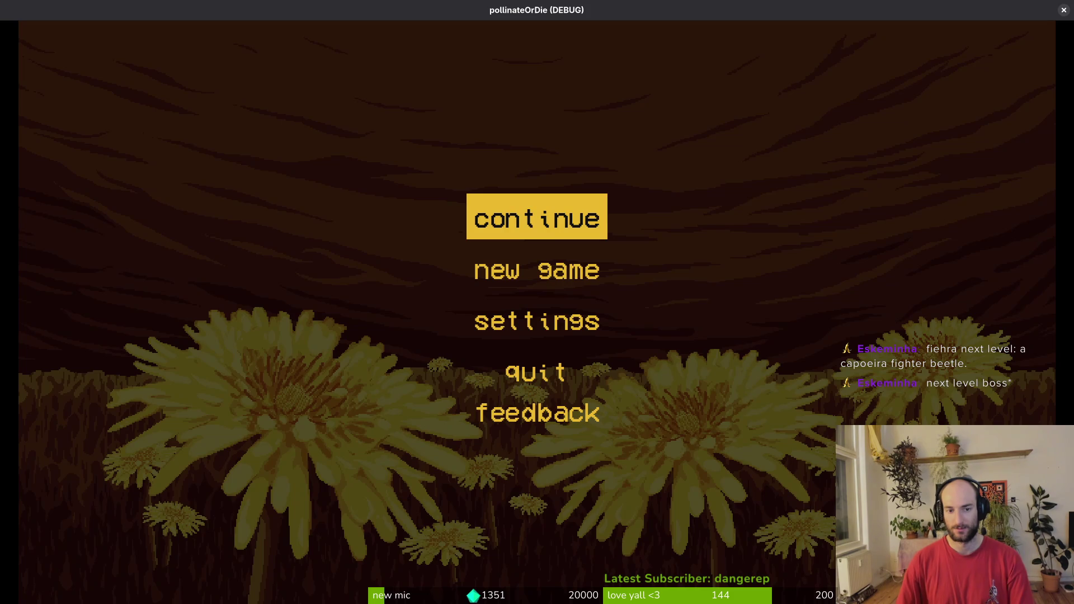
key(Return)
key(Escape)
key(Return)
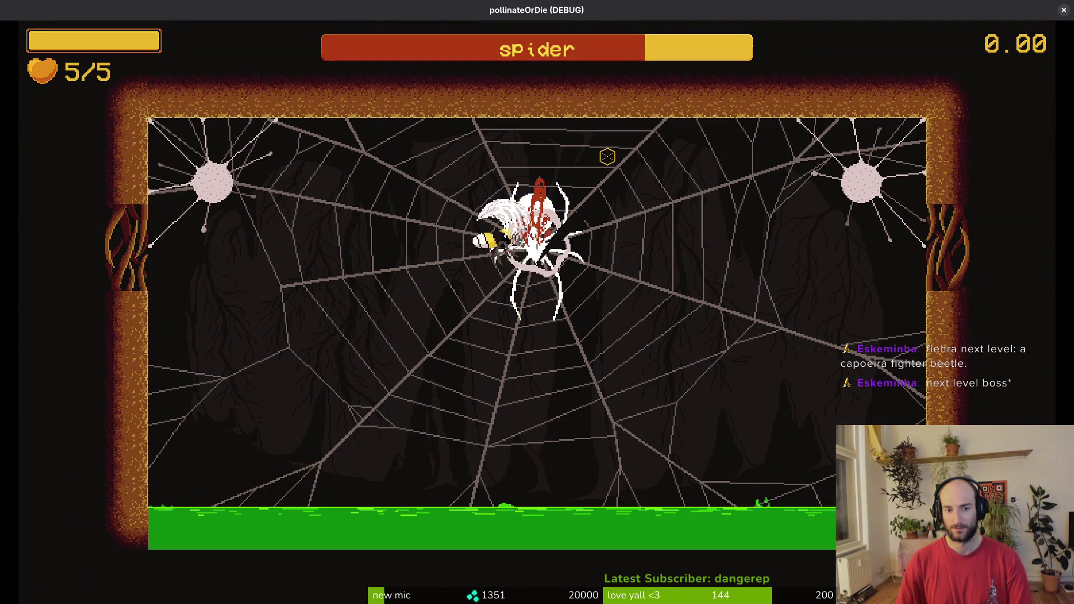
key(s)
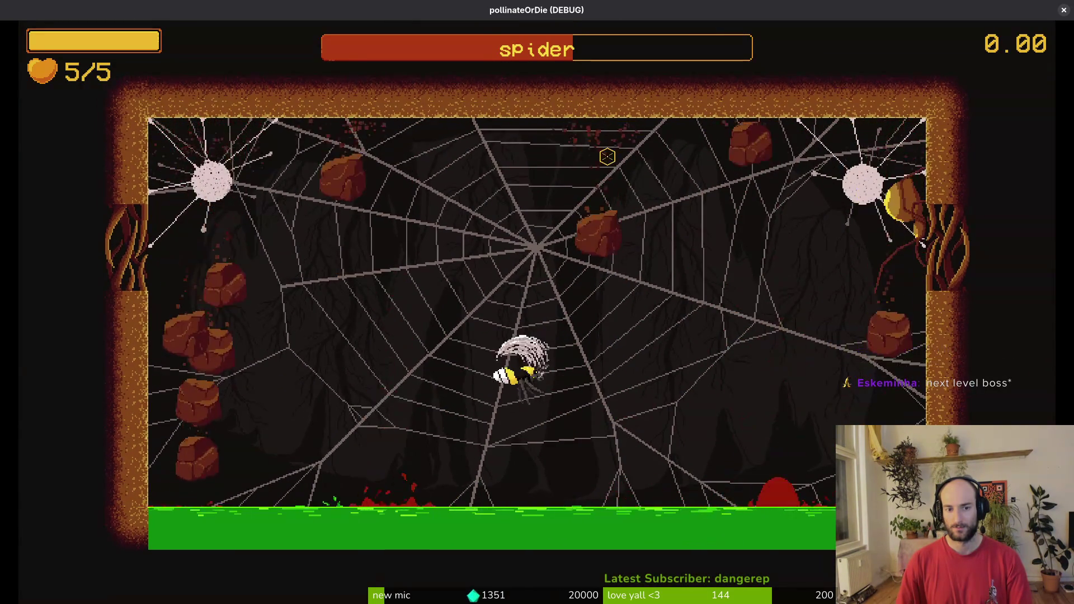
key(Escape)
key(alt+Tab)
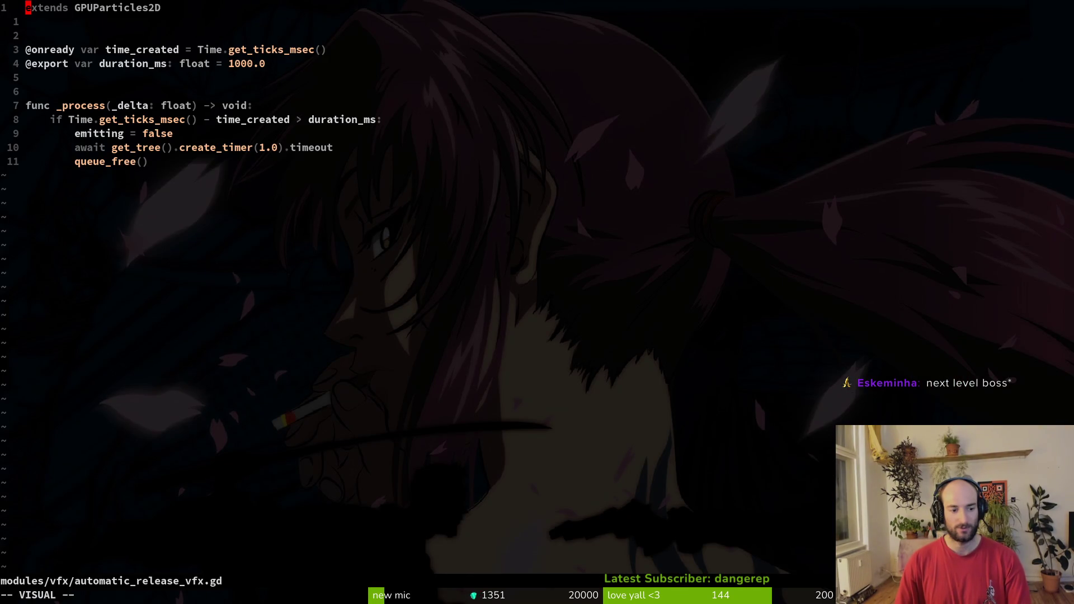
key(space)
key(f)
key(f)
text(spiderdy)
key(Return)
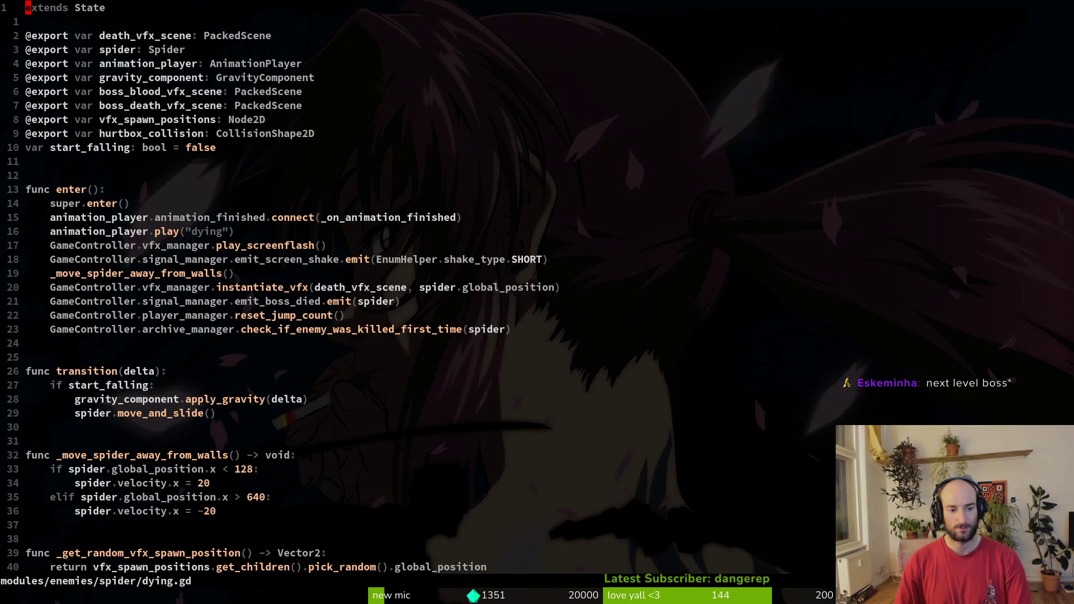
key(G)
key(ctrl+u)
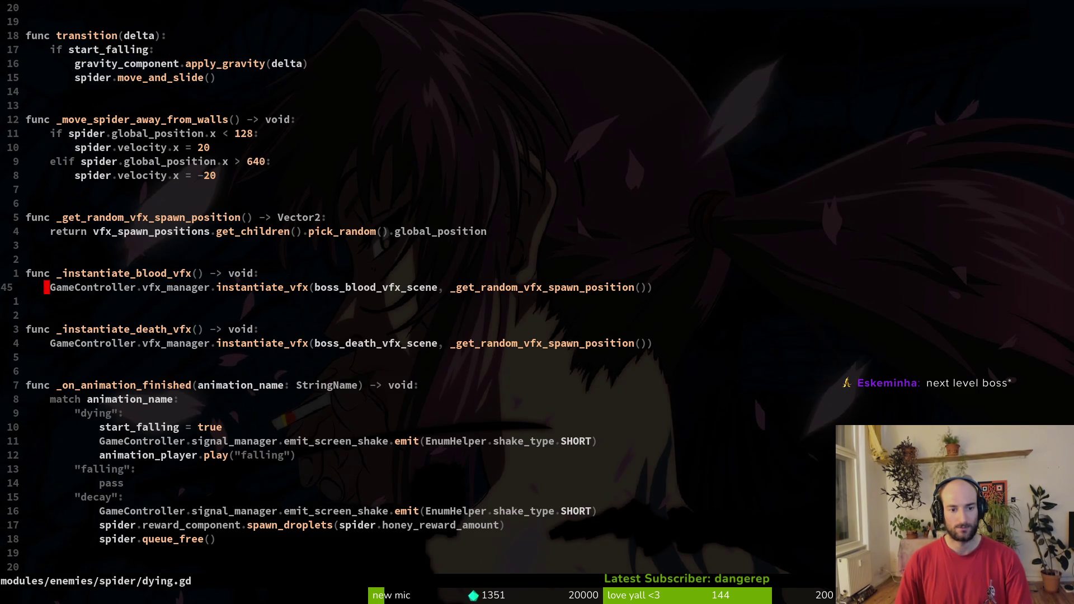
key(j)
key(j)
key(j)
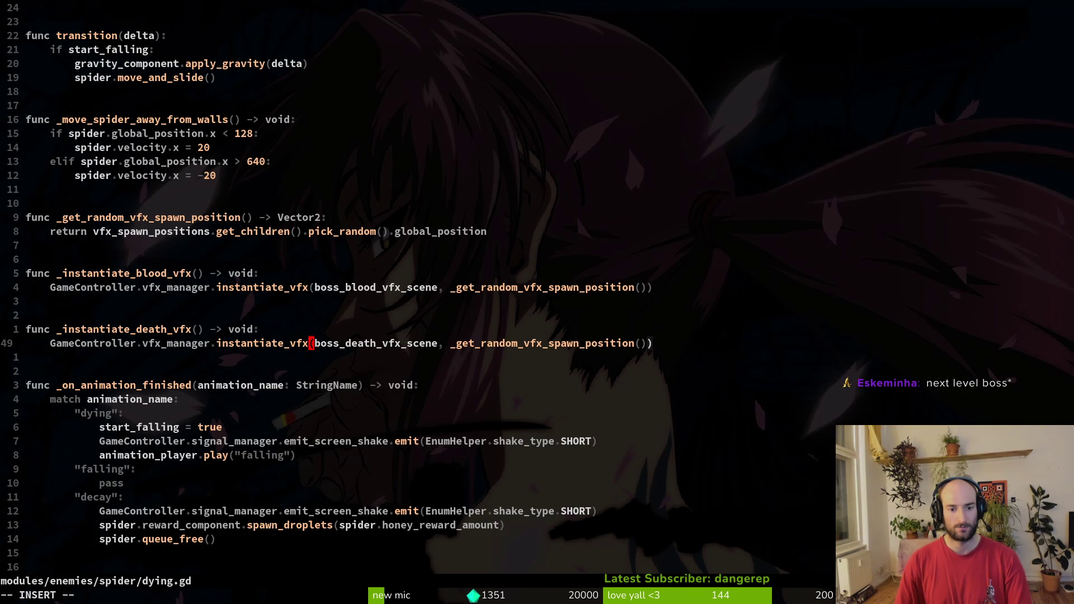
key(Escape)
key(G)
key(ctrl+u)
key(k)
key(k)
key(k)
key(k)
key(shift+v)
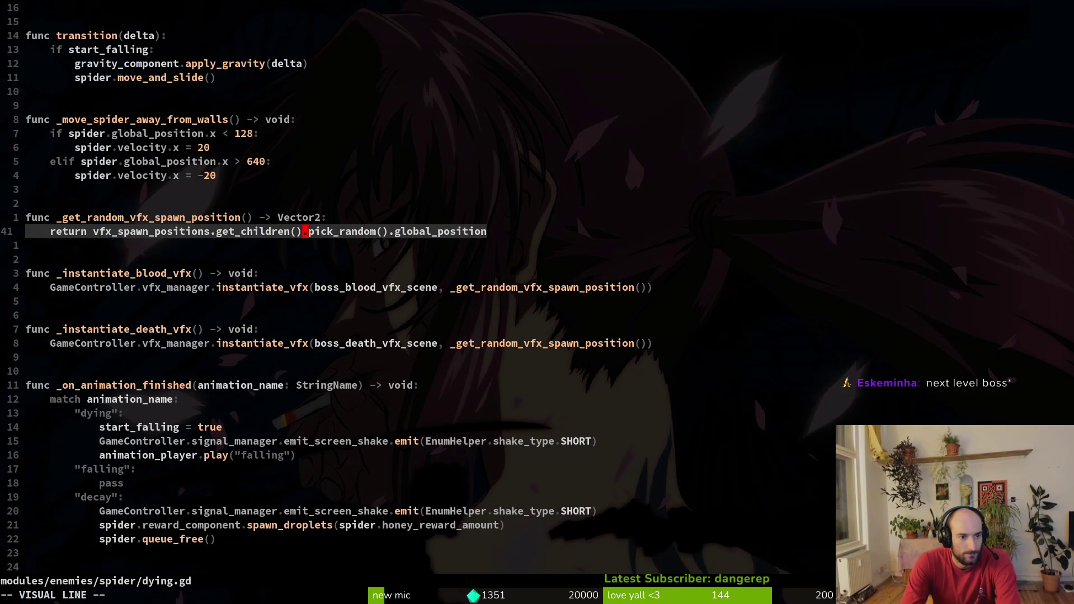
key(Escape)
key(z)
key(t)
key(ctrl+u)
key(alt+Tab)
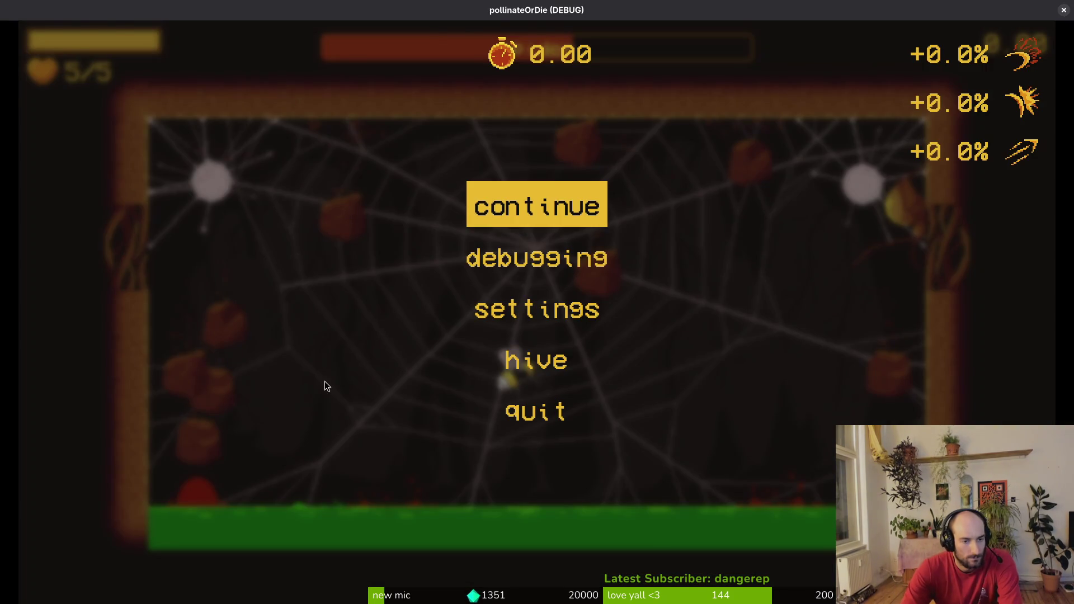
Show the spider scene's local tree and collapse its state machine, components and child nodes.
key(alt+Tab)
click(102, 94)
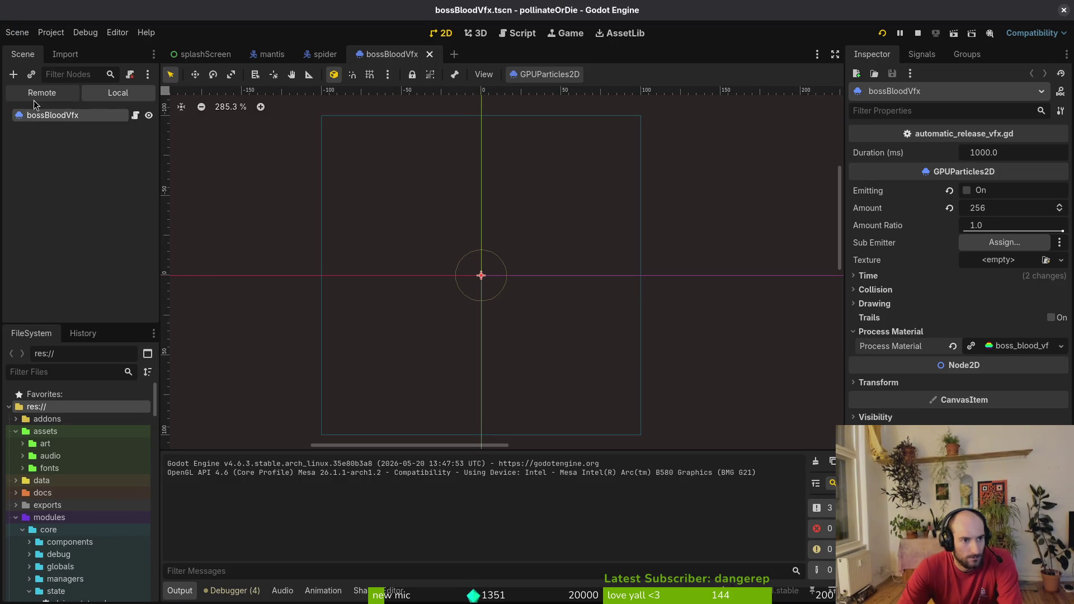
click(33, 98)
click(325, 53)
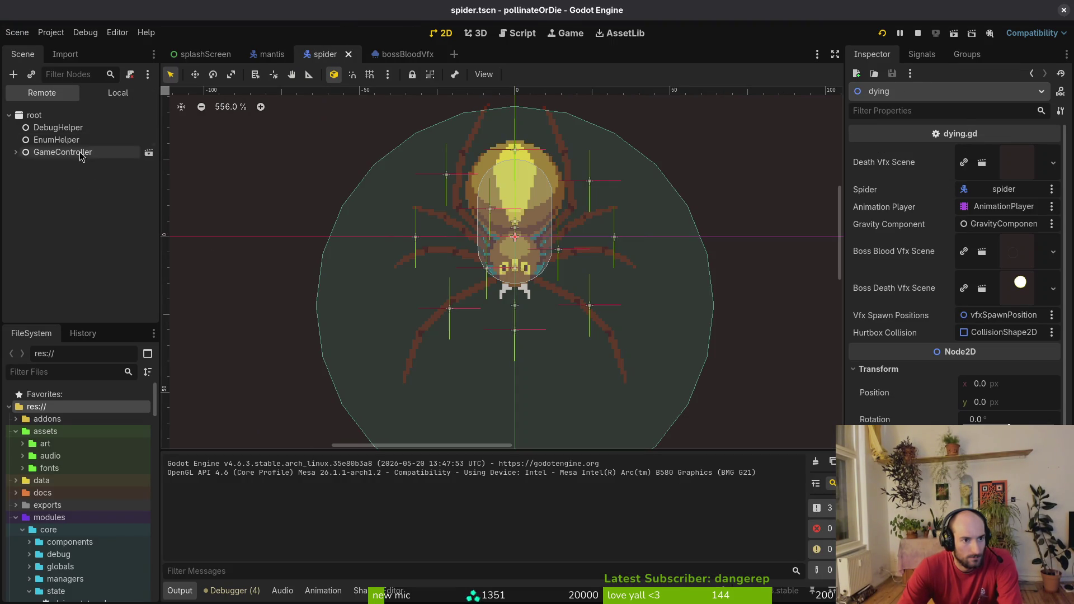
click(135, 93)
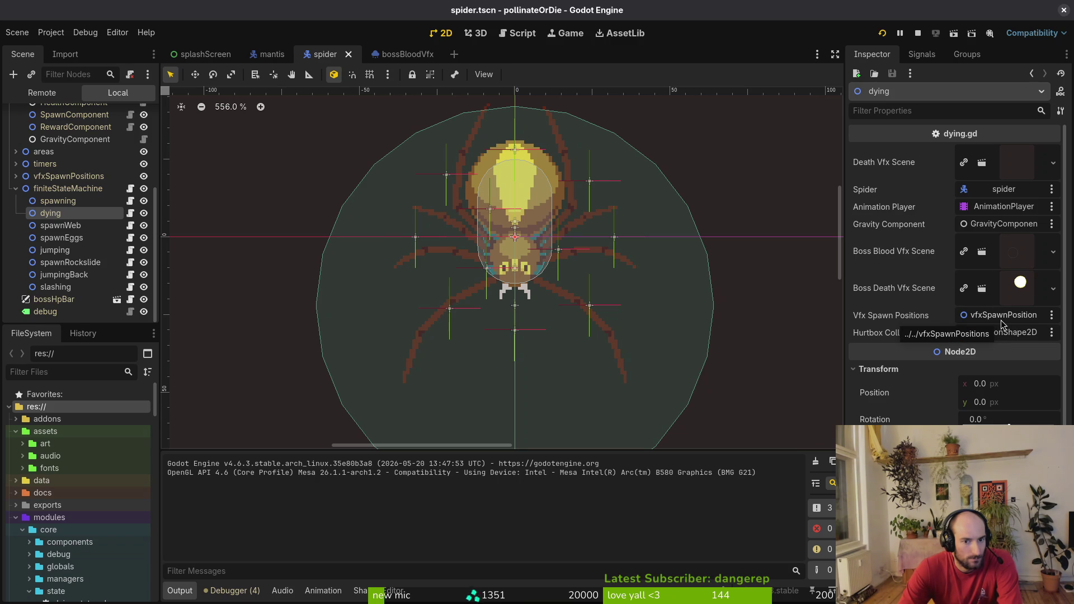
click(15, 189)
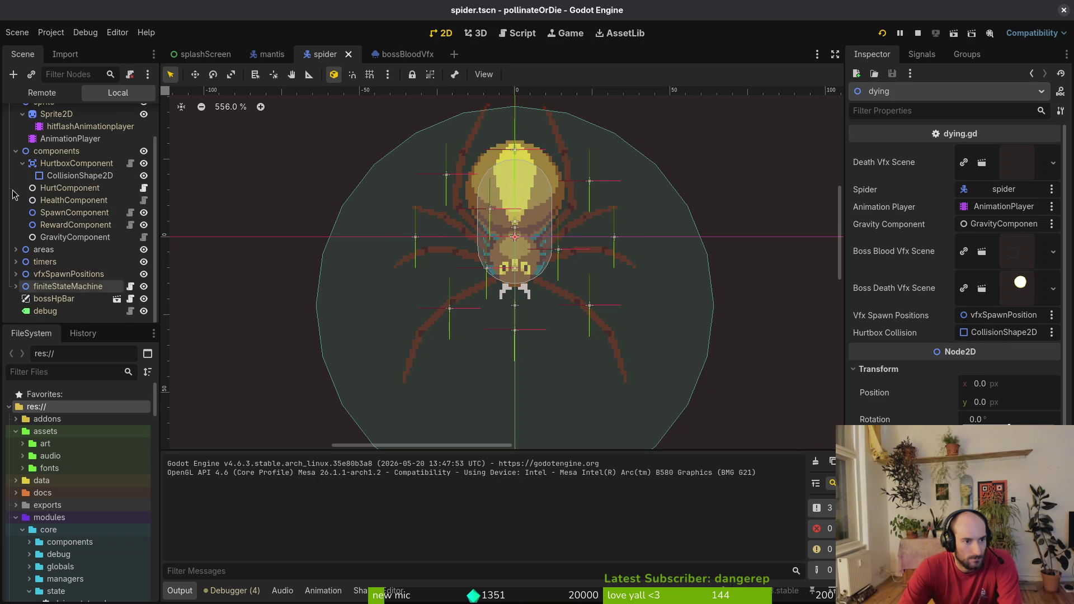
click(15, 151)
click(16, 139)
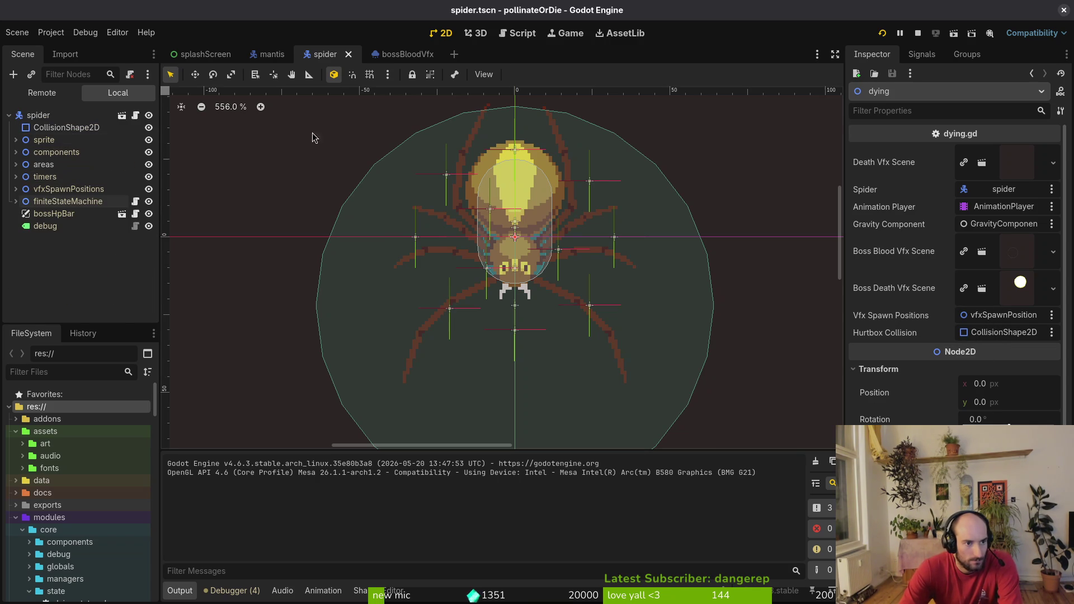
Check the vfxSpawnPositions markers, then open bossBloodVfx from the mantis dying state's property.
scroll(559, 330, down, 2)
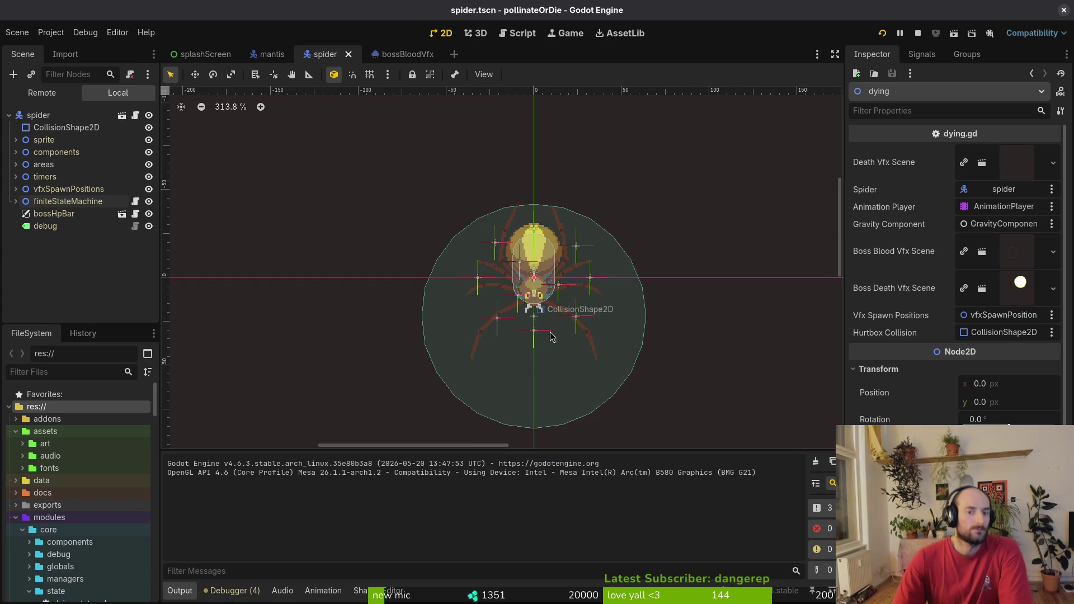
click(16, 189)
click(16, 189)
click(273, 54)
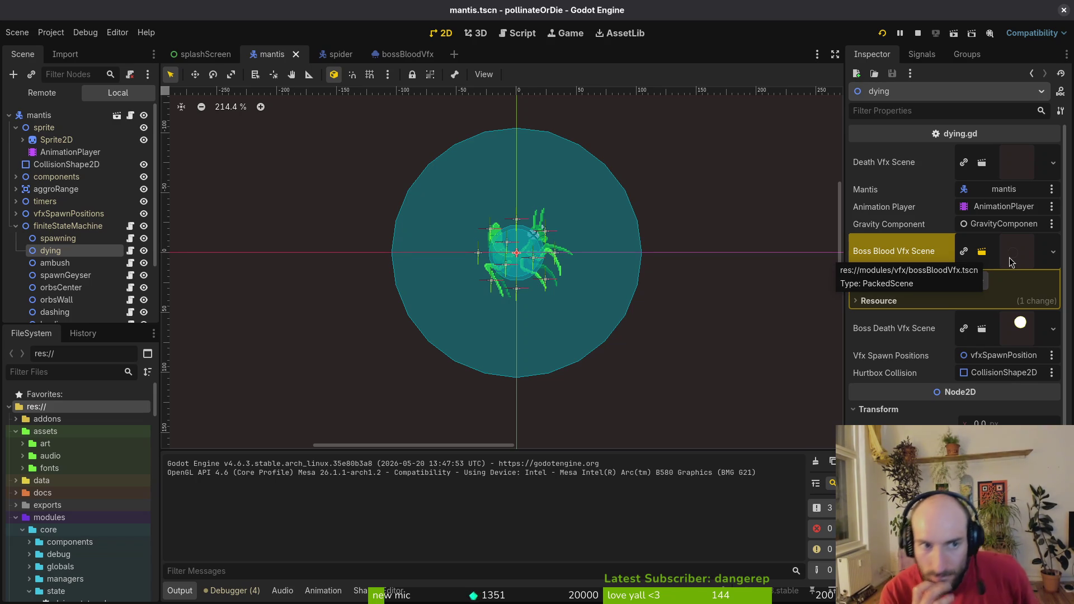
click(963, 280)
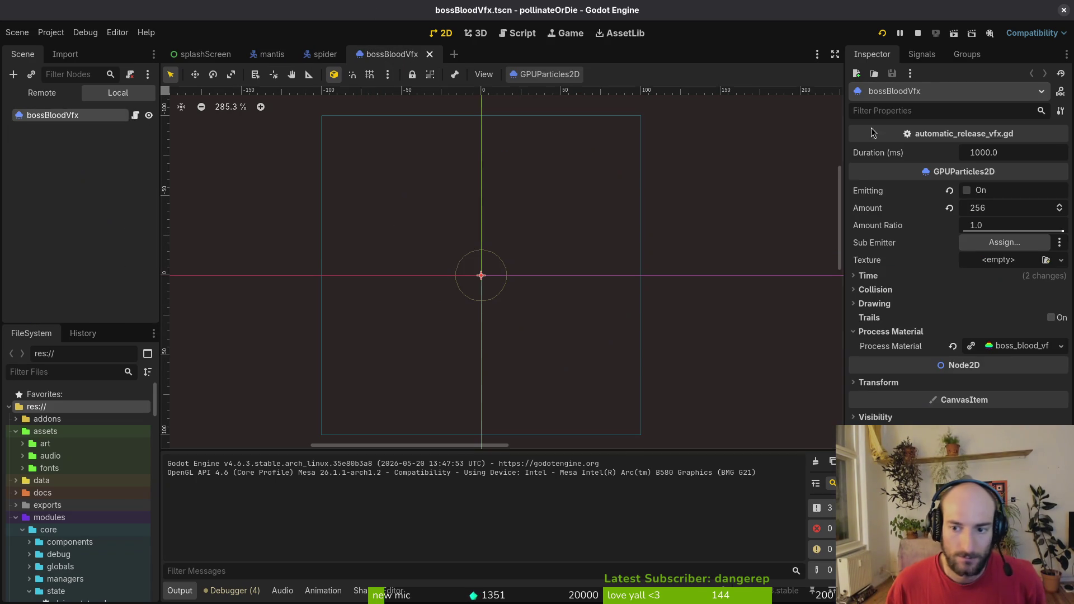
Preview the blood burst by toggling One Shot and Emitting, then run the game with F5.
click(1004, 342)
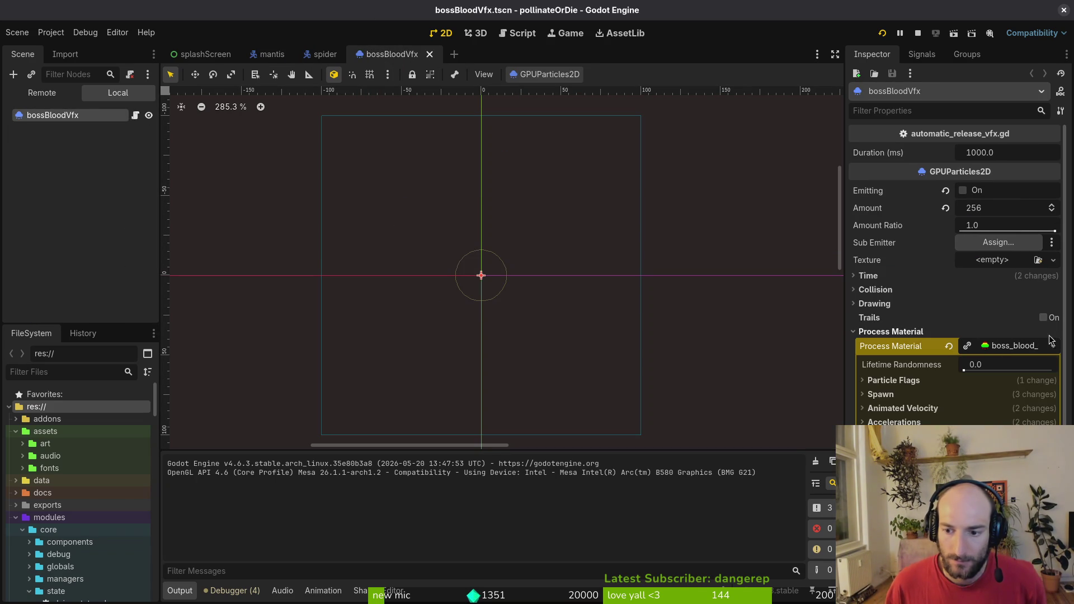
click(1000, 345)
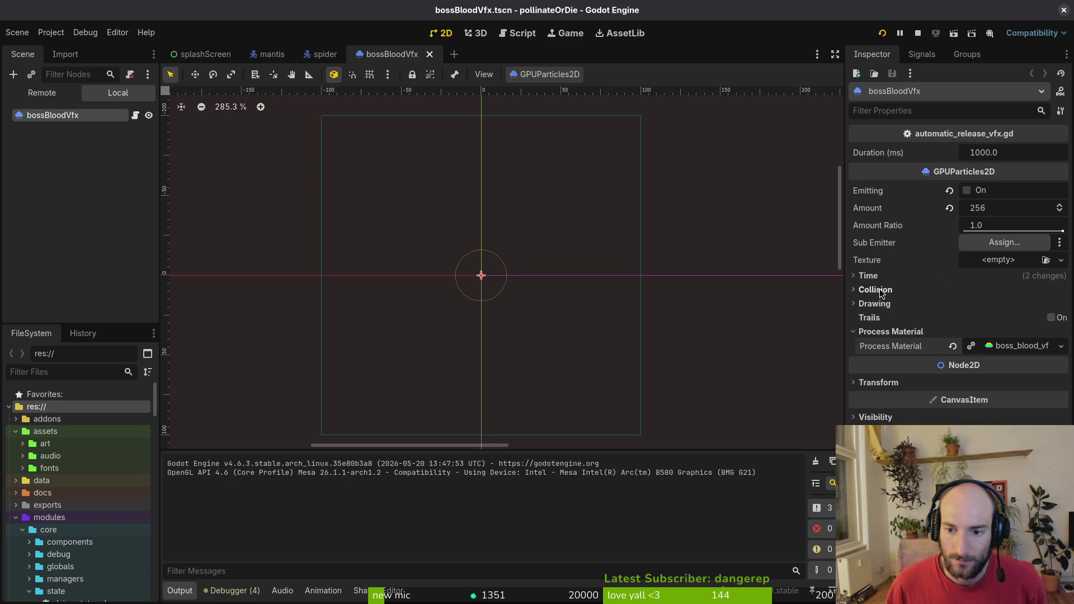
click(869, 275)
click(967, 324)
click(963, 191)
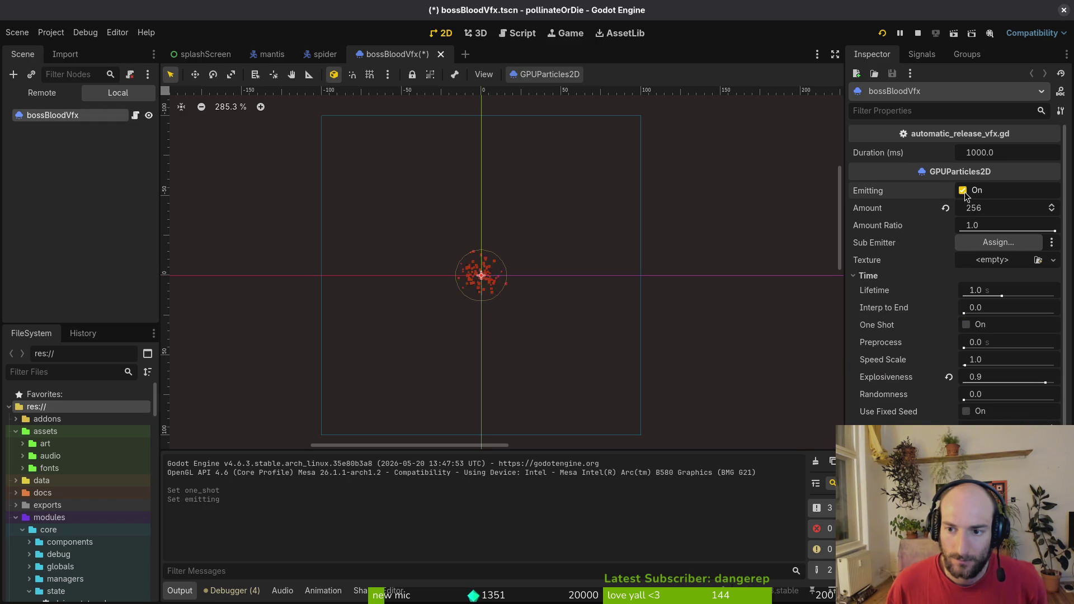
click(967, 329)
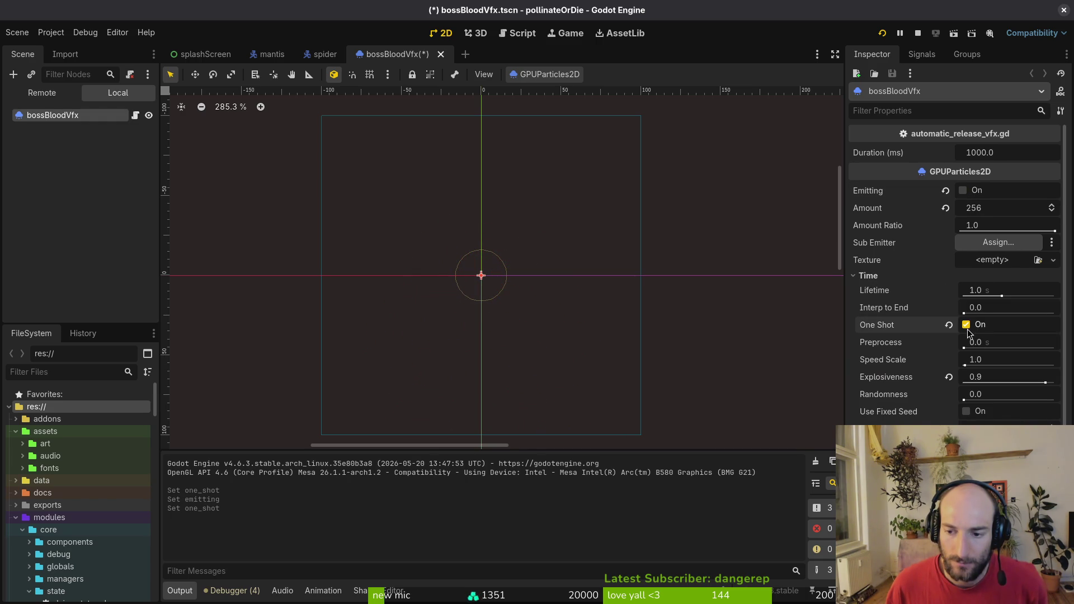
click(963, 190)
key(F5)
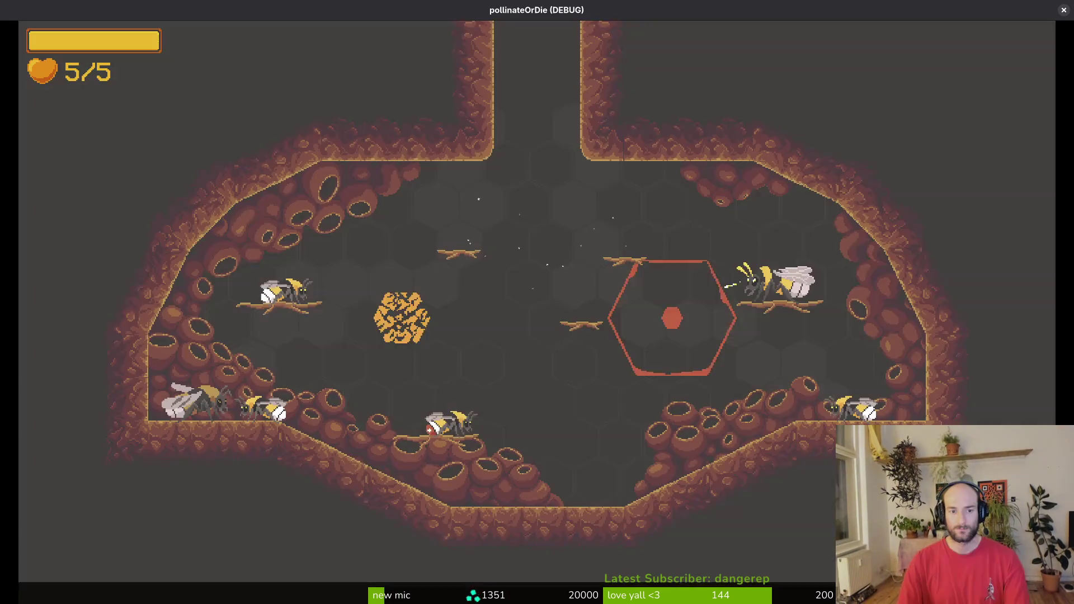
Load the spider boss level, watch it die in blood, then pause and quit with F8.
key(Escape)
key(Return)
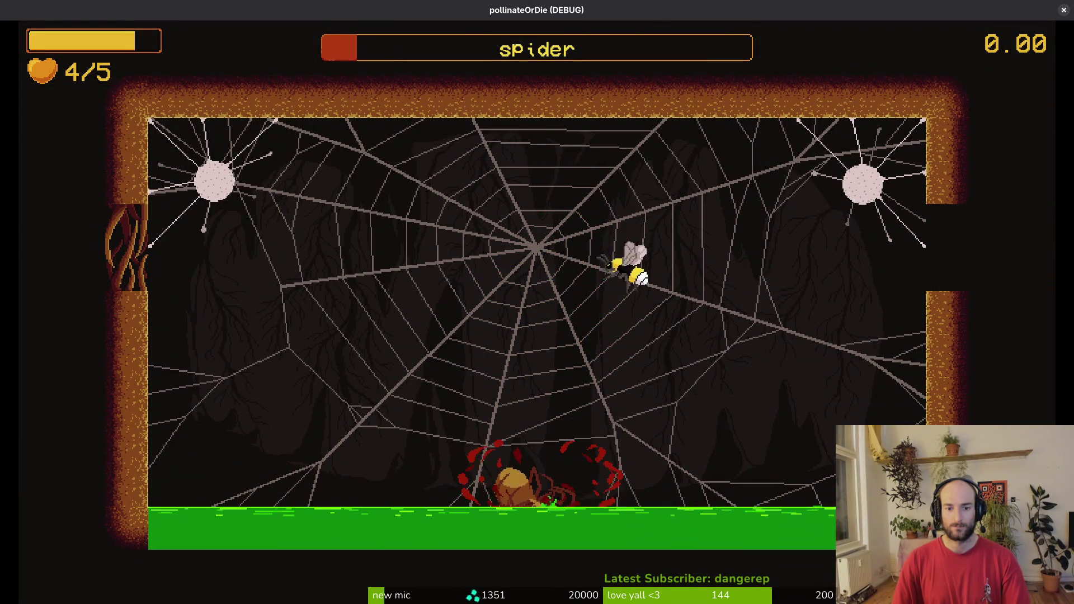
key(Escape)
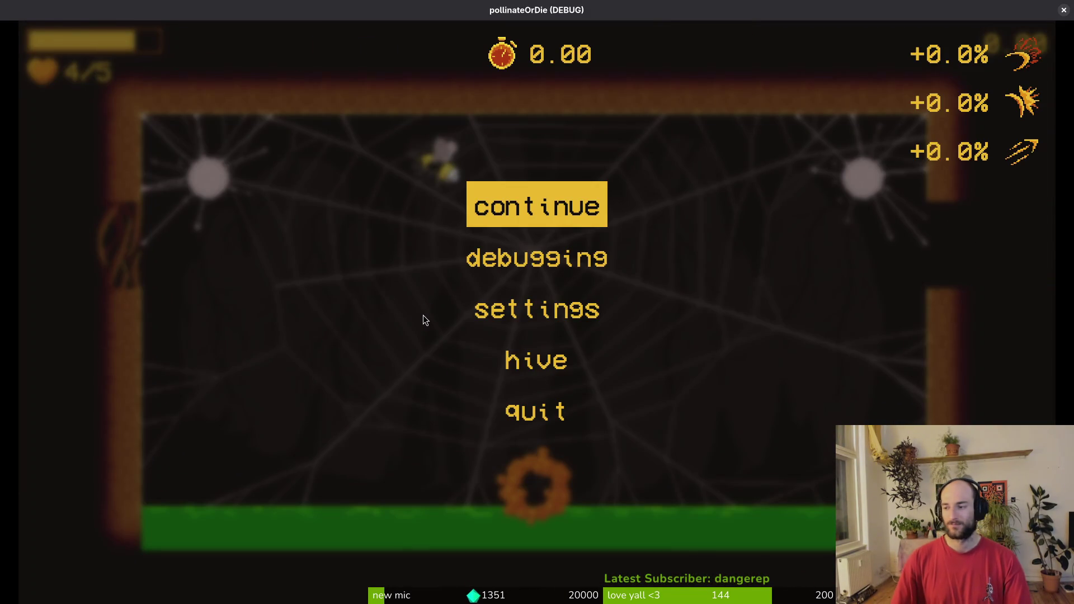
key(F8)
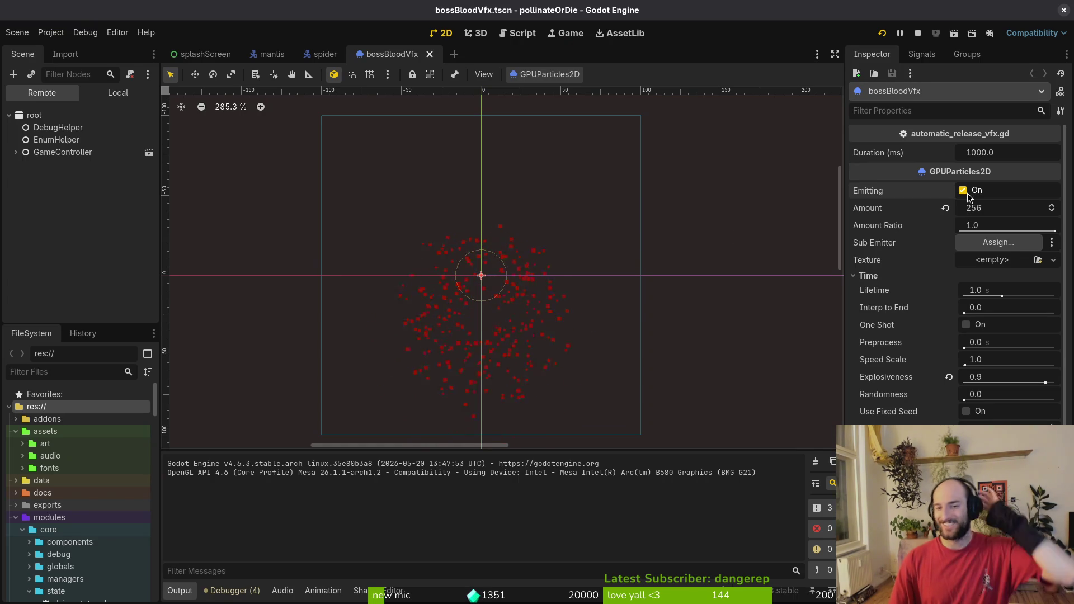
Re-enable One Shot on the blood effect, save, and relaunch the game past the title.
click(967, 326)
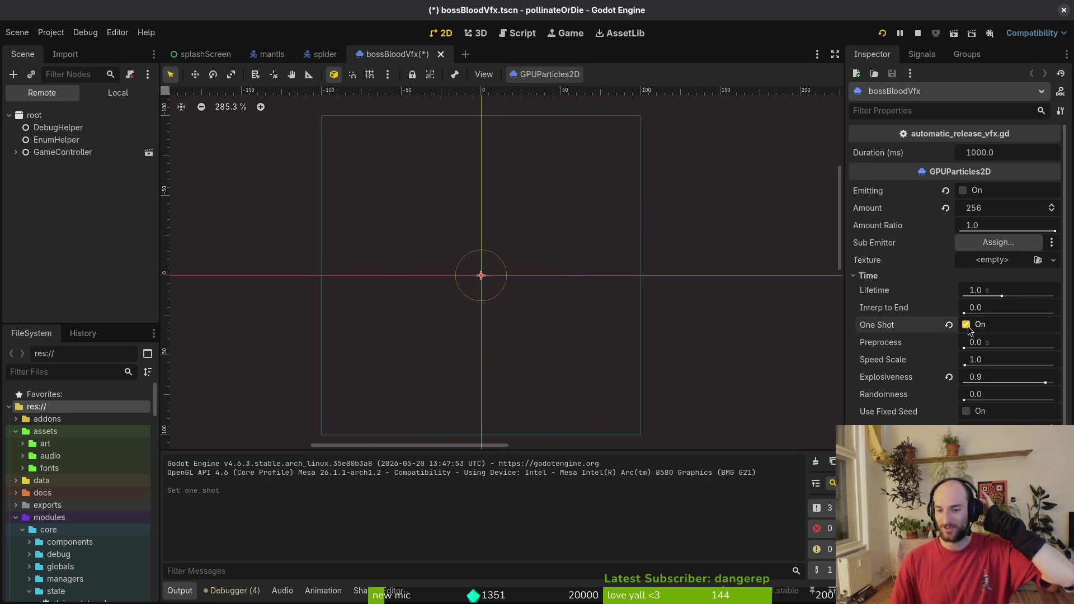
key(ctrl+s)
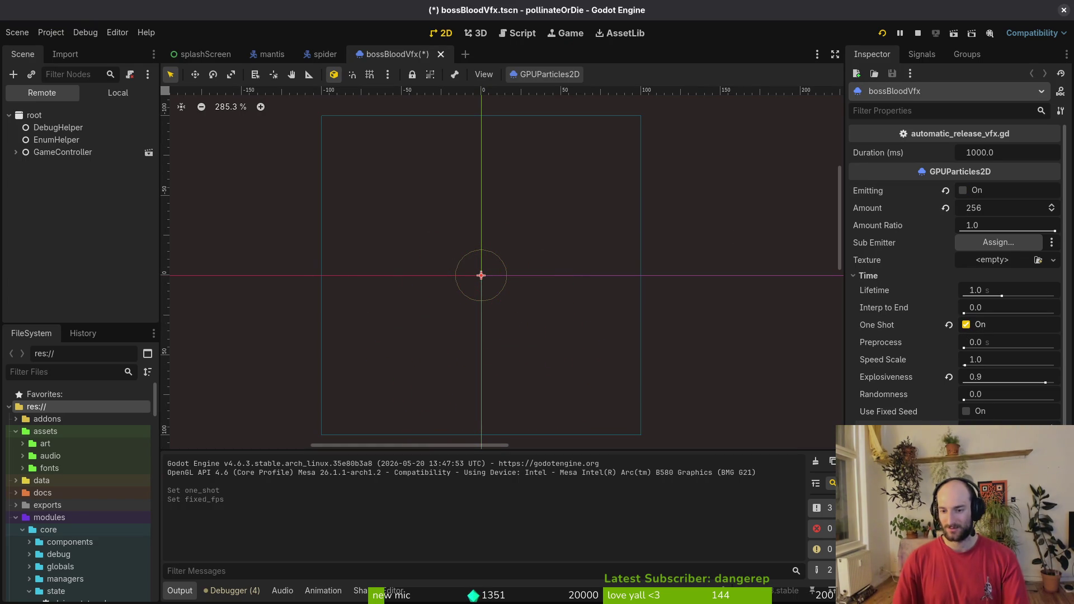
click(882, 33)
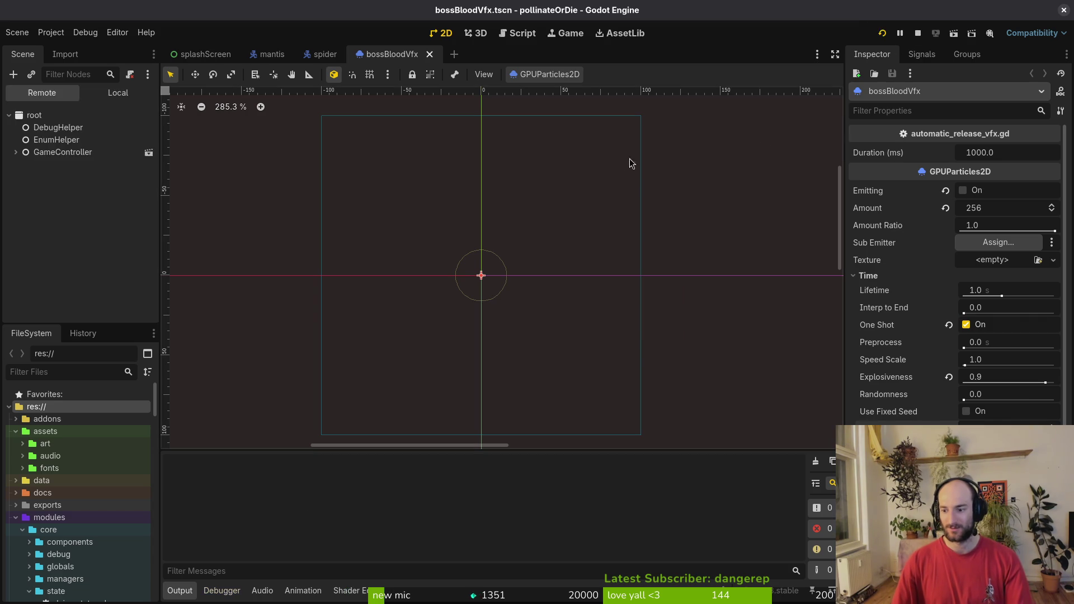
key(Return)
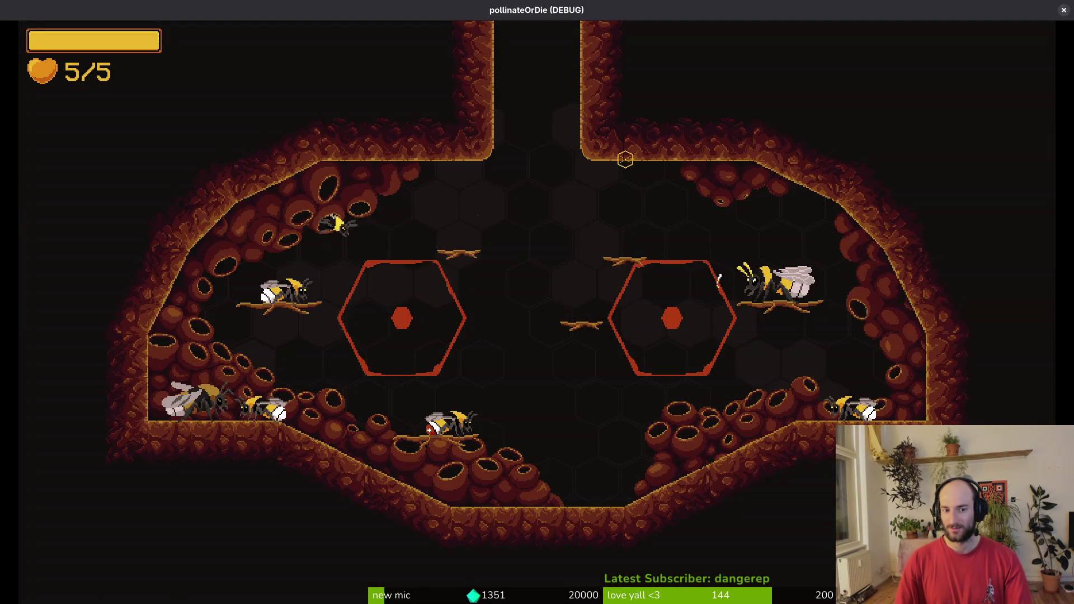
Load the spider boss level again, pause, and close the game window.
key(Escape)
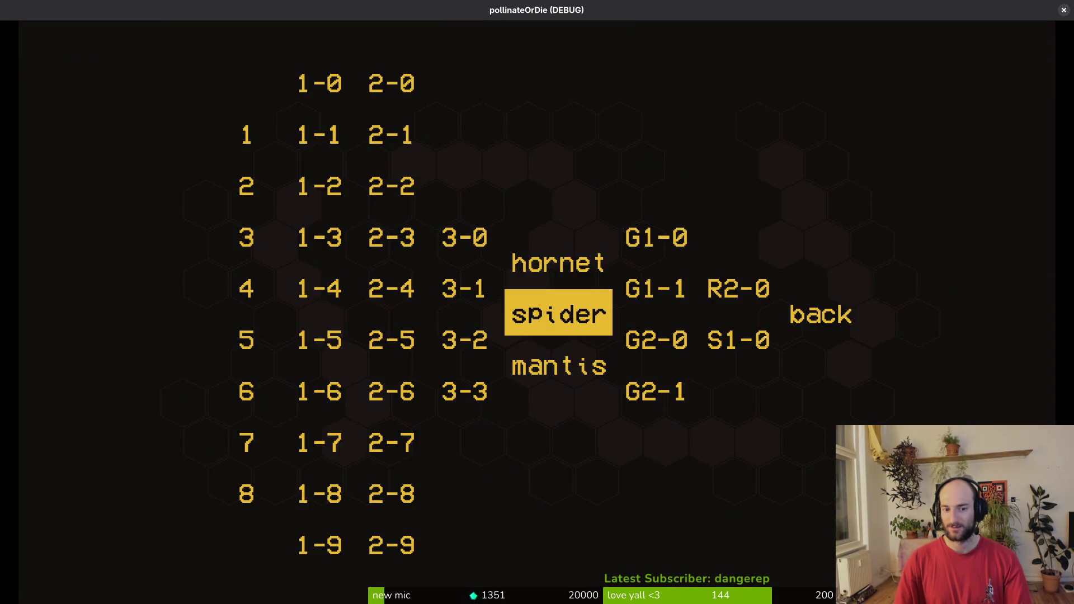
key(Return)
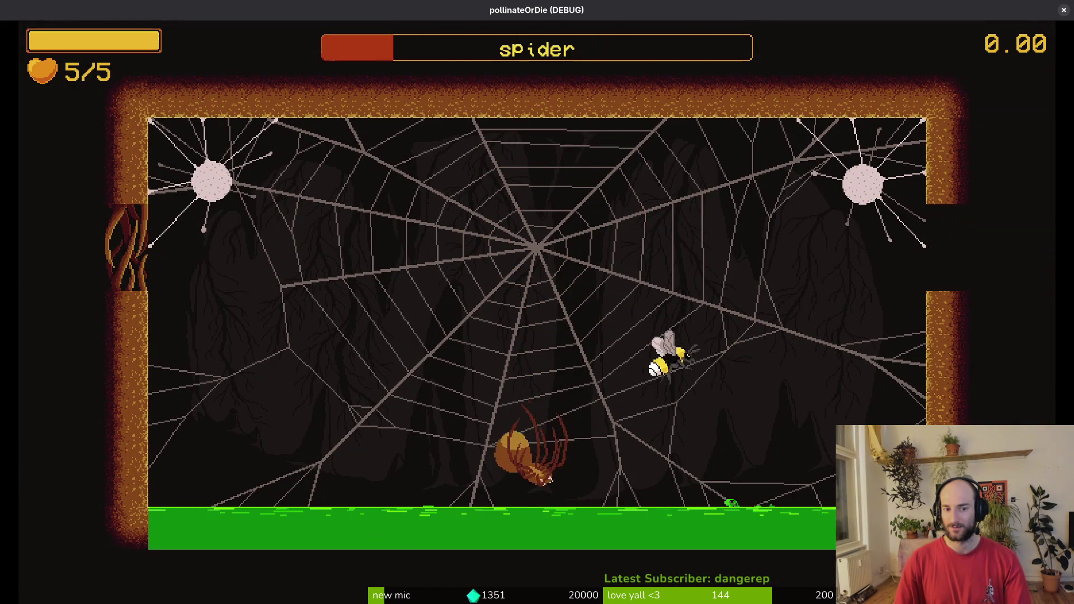
key(Escape)
click(1064, 9)
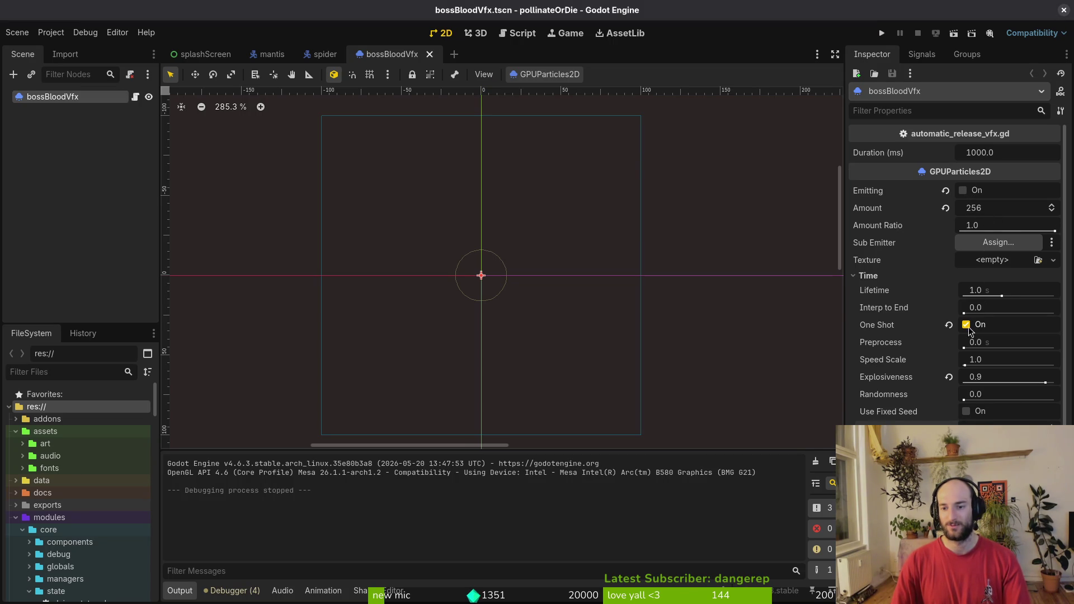
Close the bossBloodVfx tab, open the dying state's script, and reopen pollinateOrDie from the Project Manager.
middle_click(399, 59)
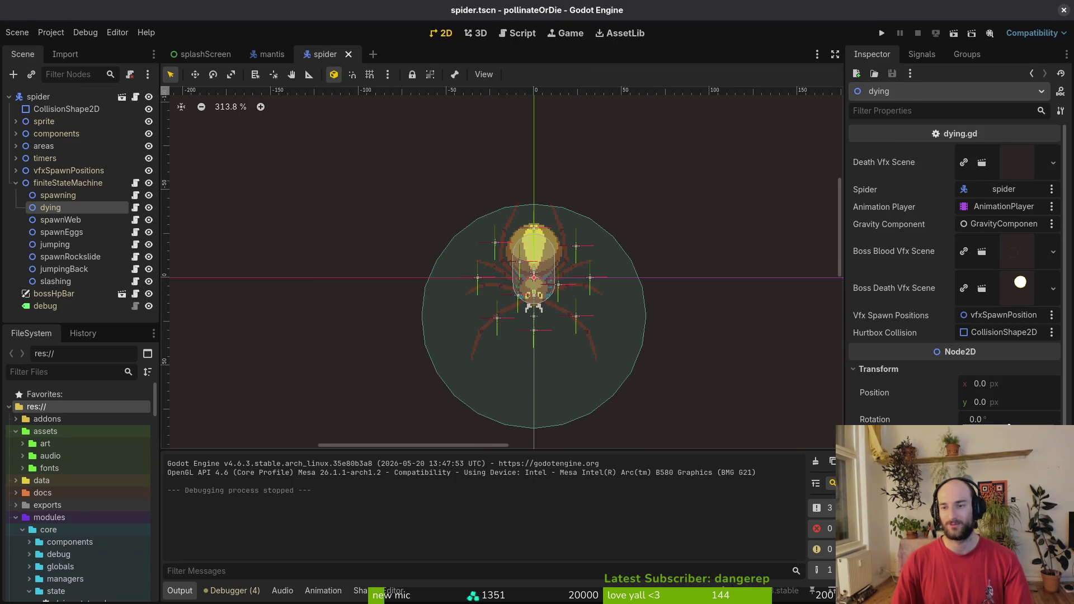
click(971, 131)
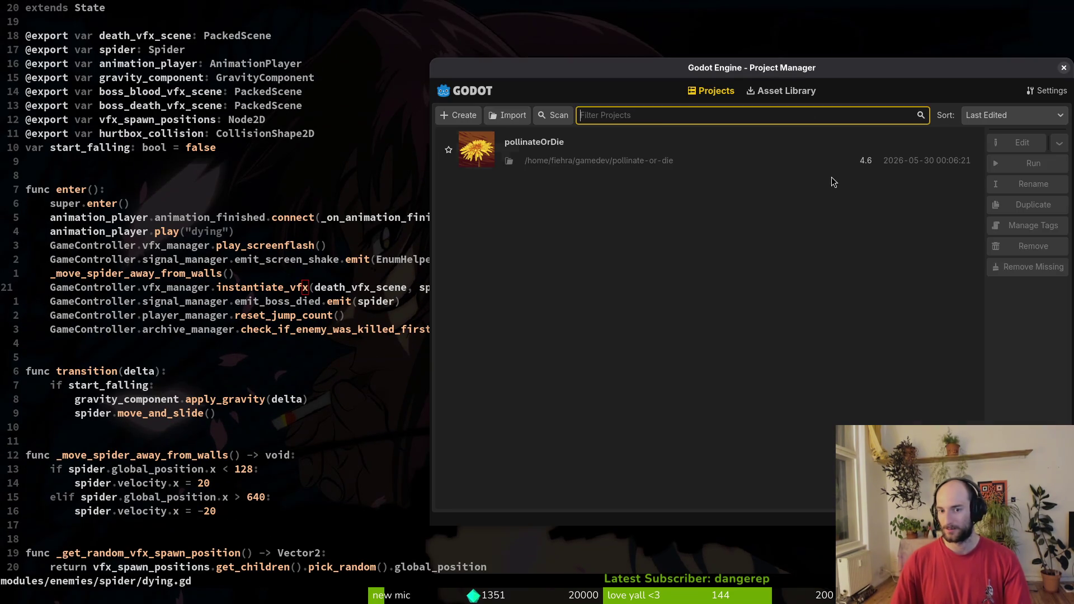
double_click(647, 140)
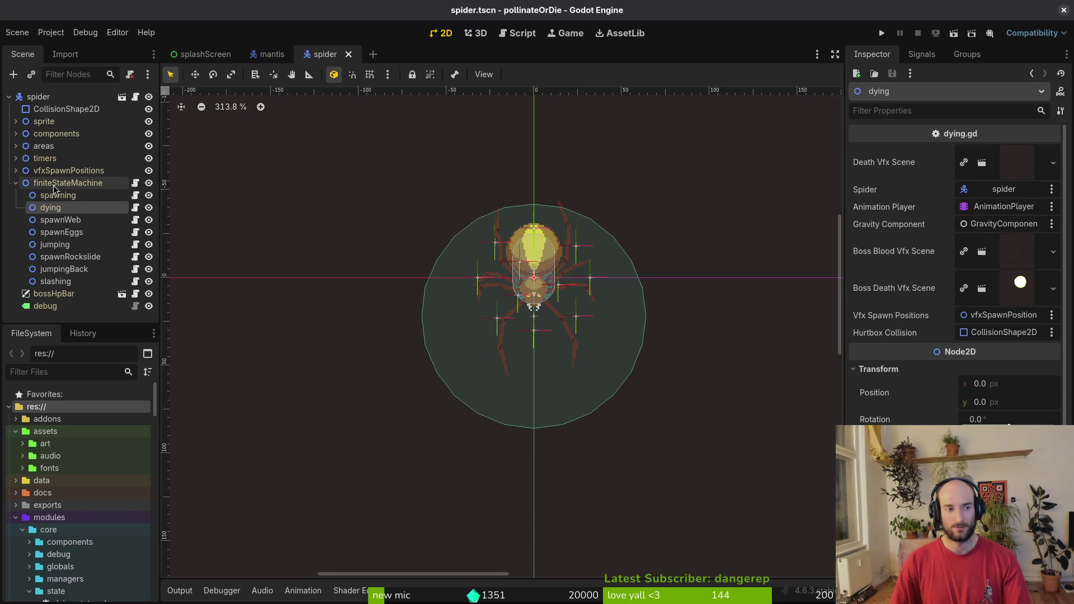
Quick-open bossBloodVfx.tscn by searching 'bosblo'.
text(bosblo)
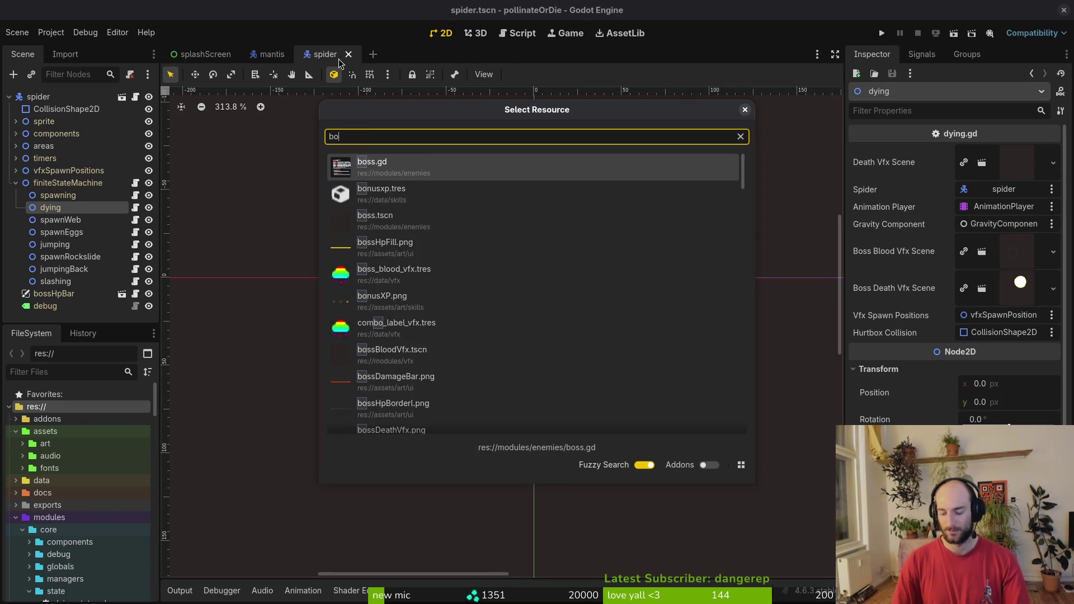
key(Down)
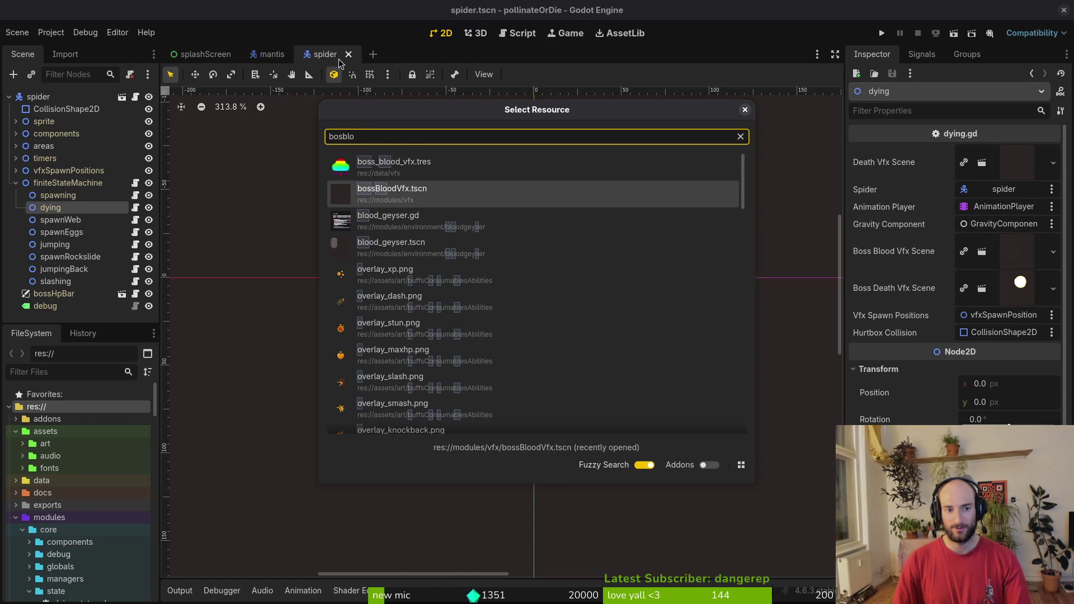
key(Return)
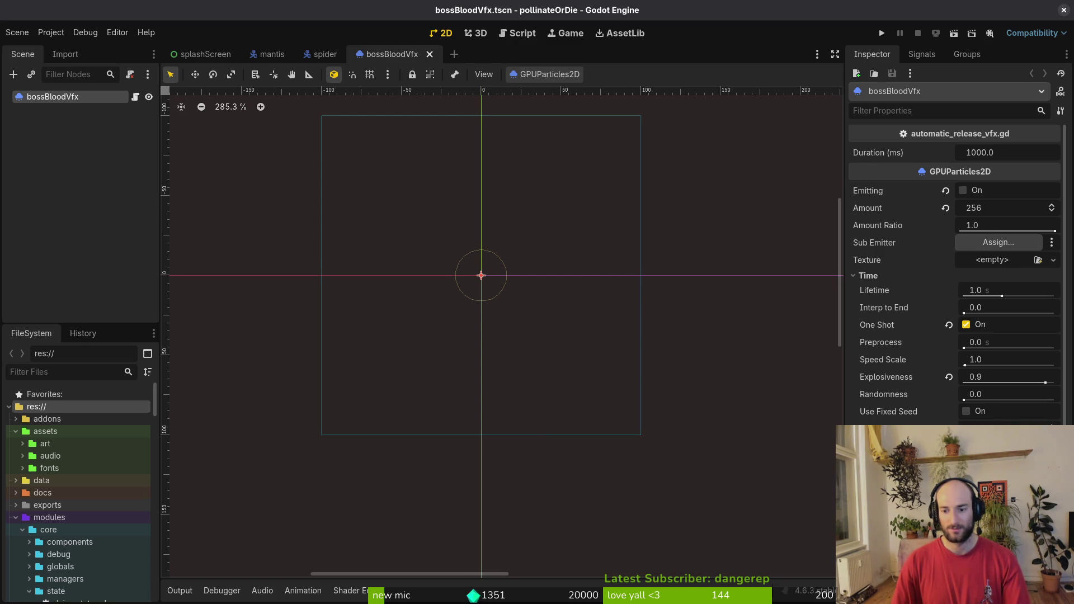
Inspect the process material's Spawn, Display and Color Curves settings, then fold them again.
scroll(972, 346, down, 6)
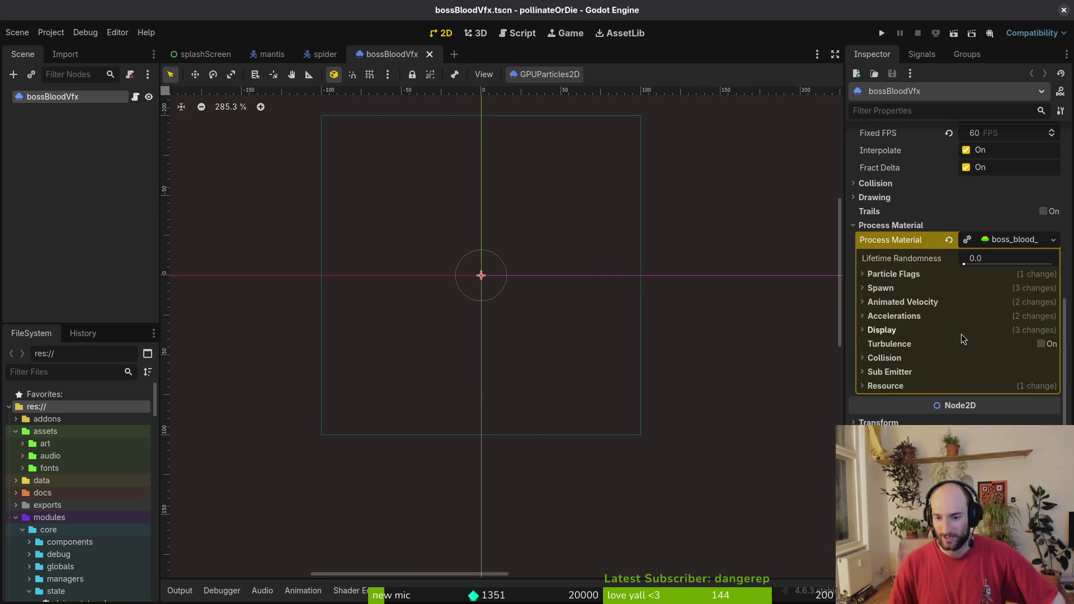
click(895, 289)
click(896, 288)
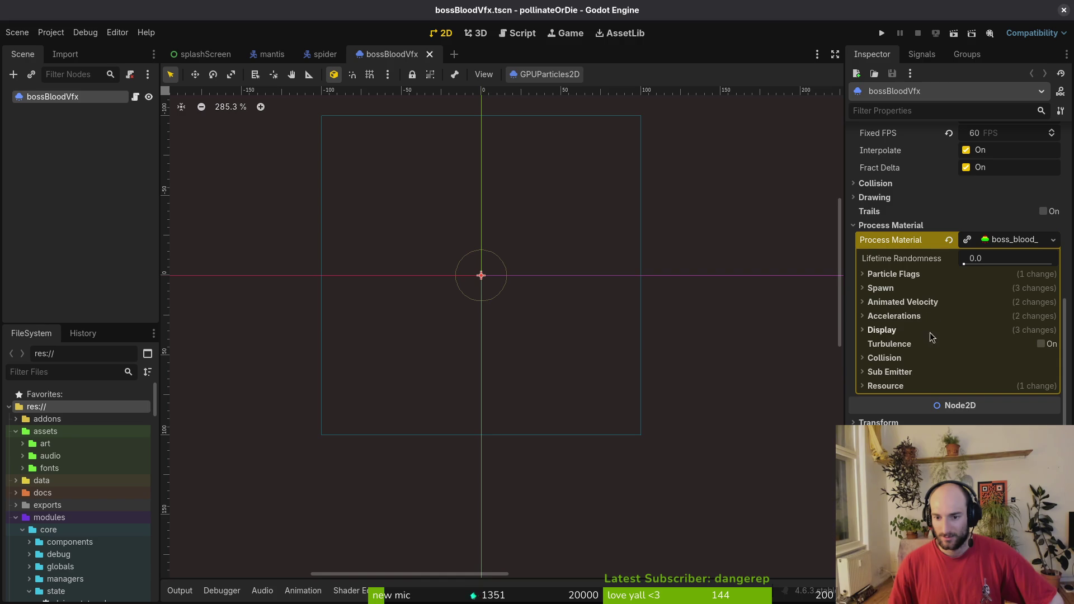
click(914, 332)
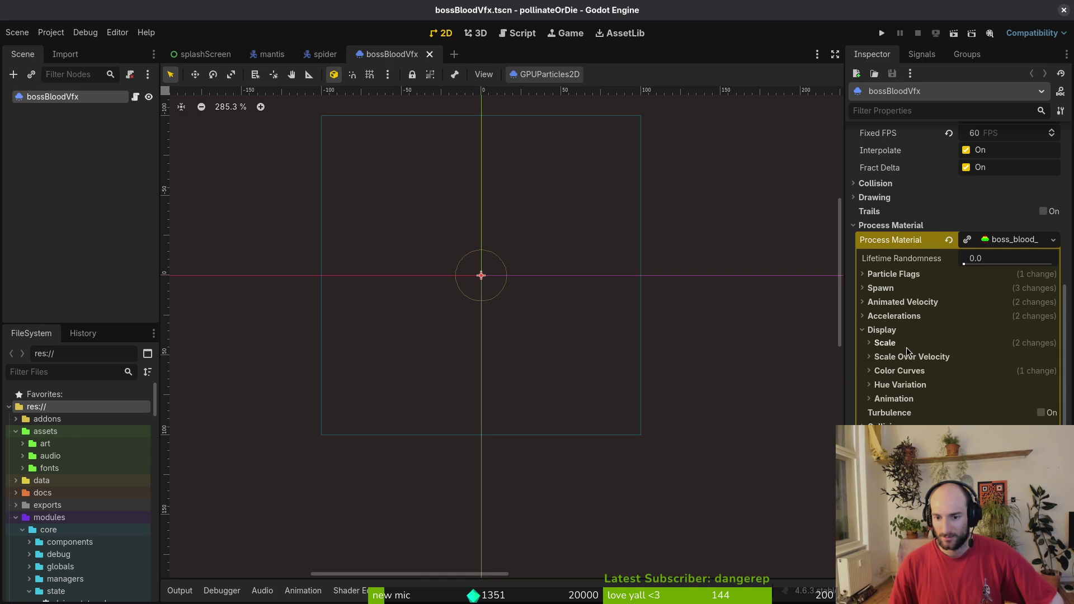
click(898, 372)
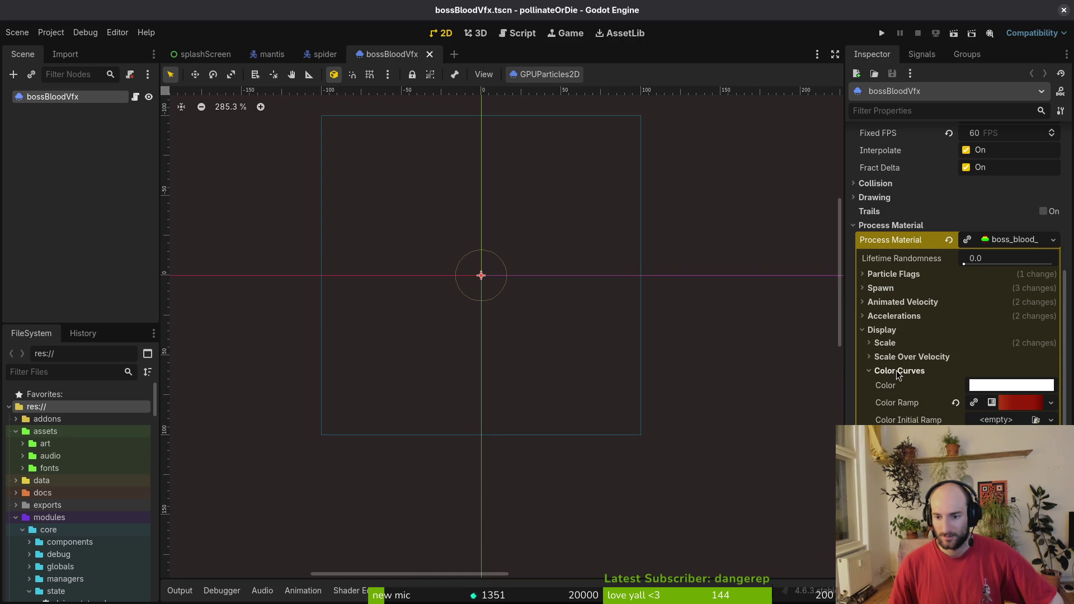
click(898, 372)
click(882, 330)
scroll(895, 330, up, 5)
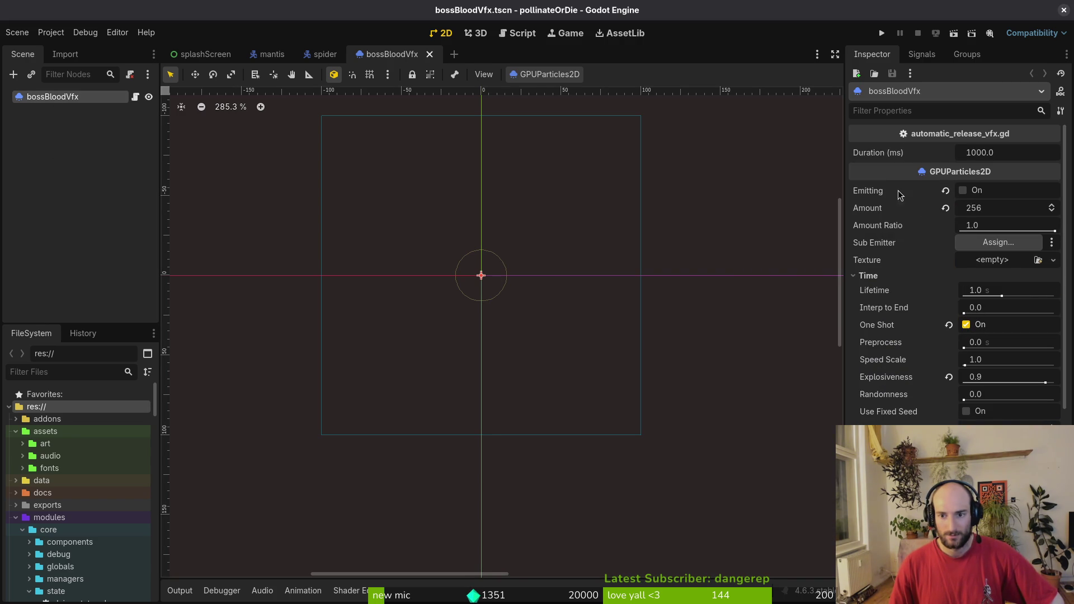
Check the Emitting and One Shot tooltips, then switch to the terminal editor.
mouse_move(899, 194)
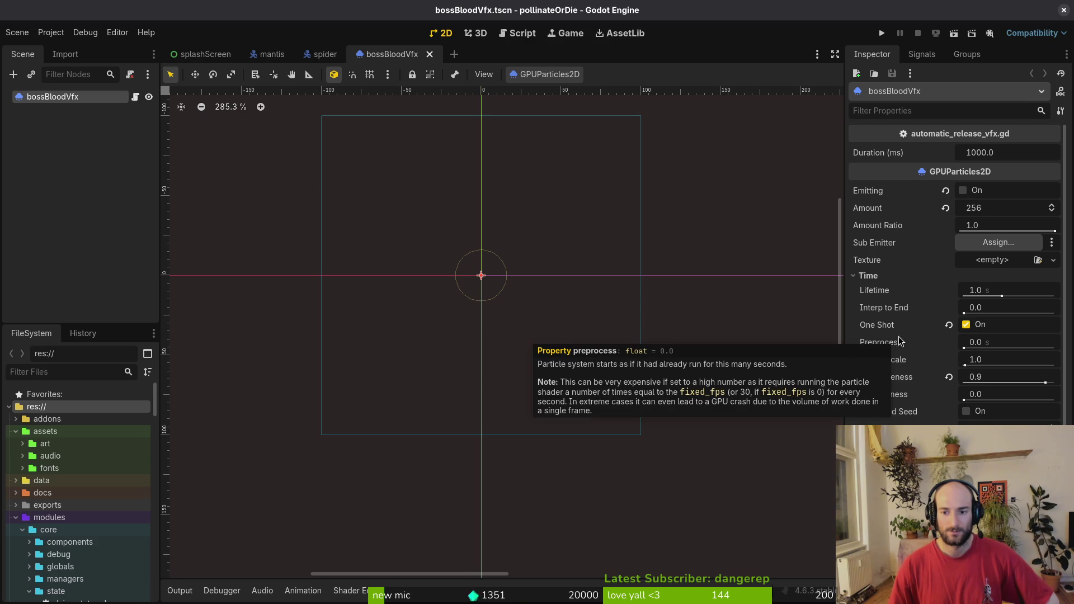
mouse_move(892, 330)
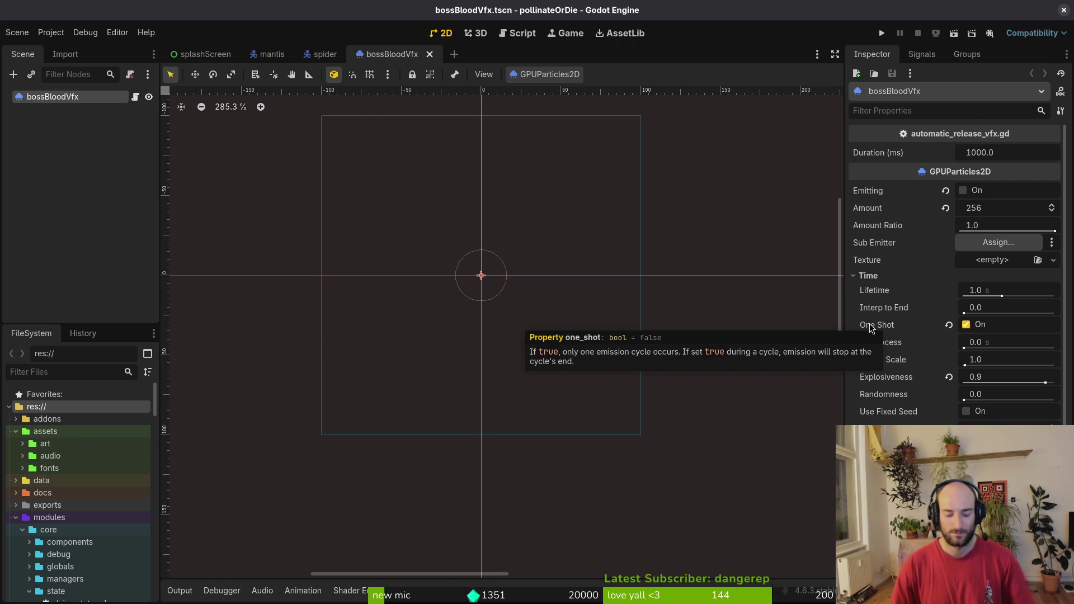
key(alt+Tab)
Open automatic_release_vfx.gd and try editing the 1000.0 duration, then undo the change.
key(ctrl+6)
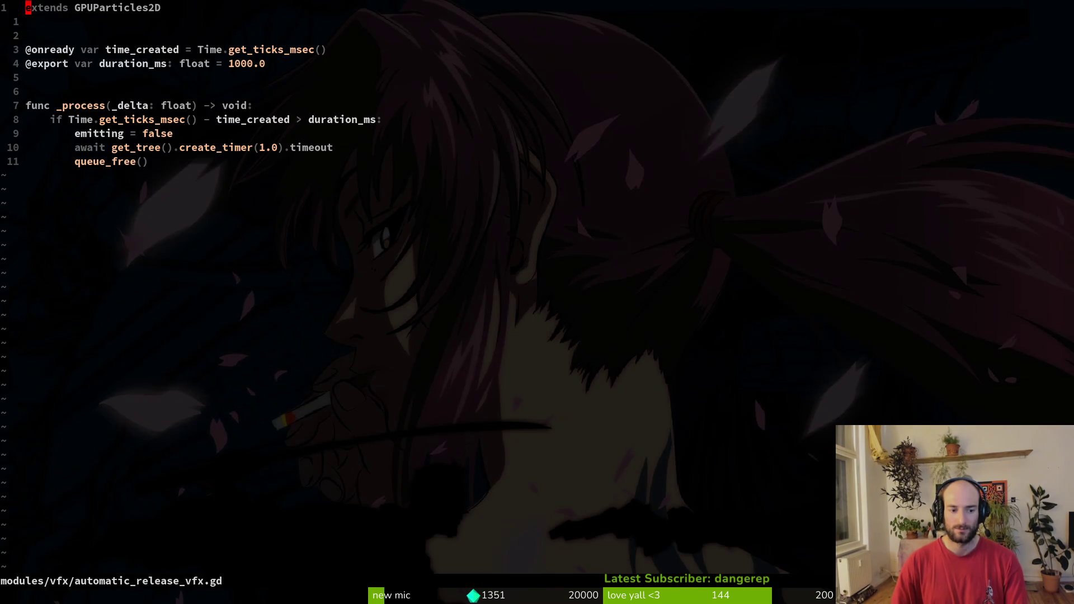
key(3)
key(j)
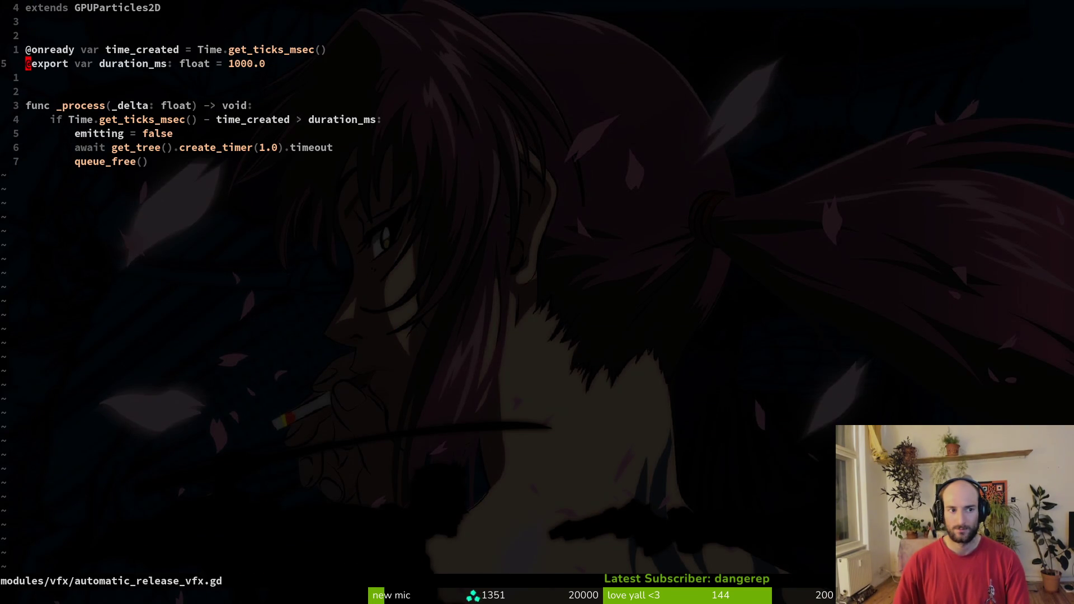
key(A)
key(BackSpace)
key(Escape)
key(u)
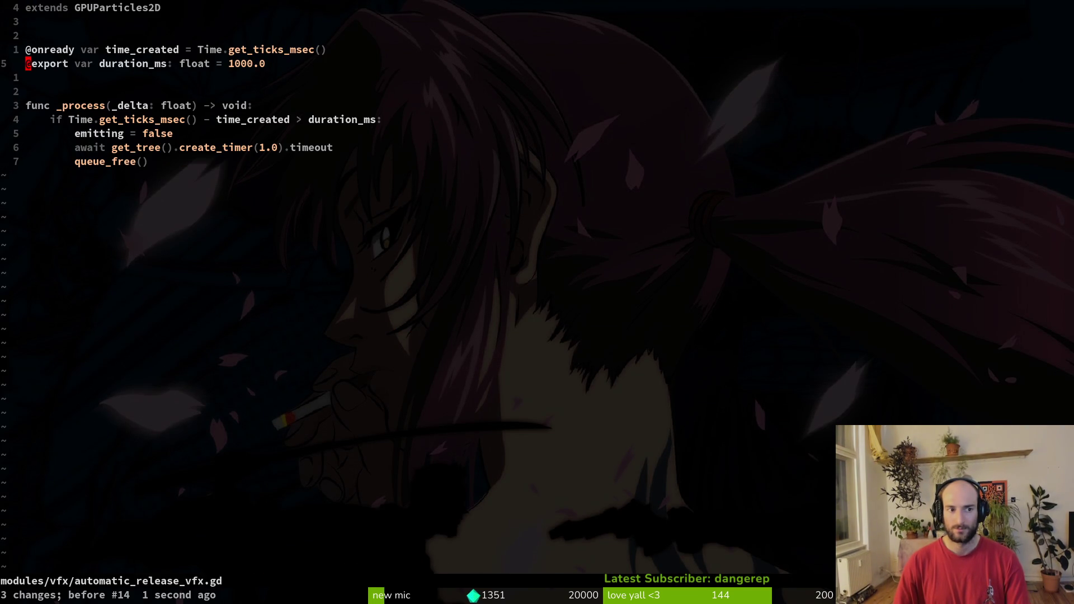
Start a 'func _read' stub below the variable declarations, then save and quit Vim with :wq.
key(j)
key(o)
key(Return)
text(func _read)
key(Return)
key(Escape)
key(k)
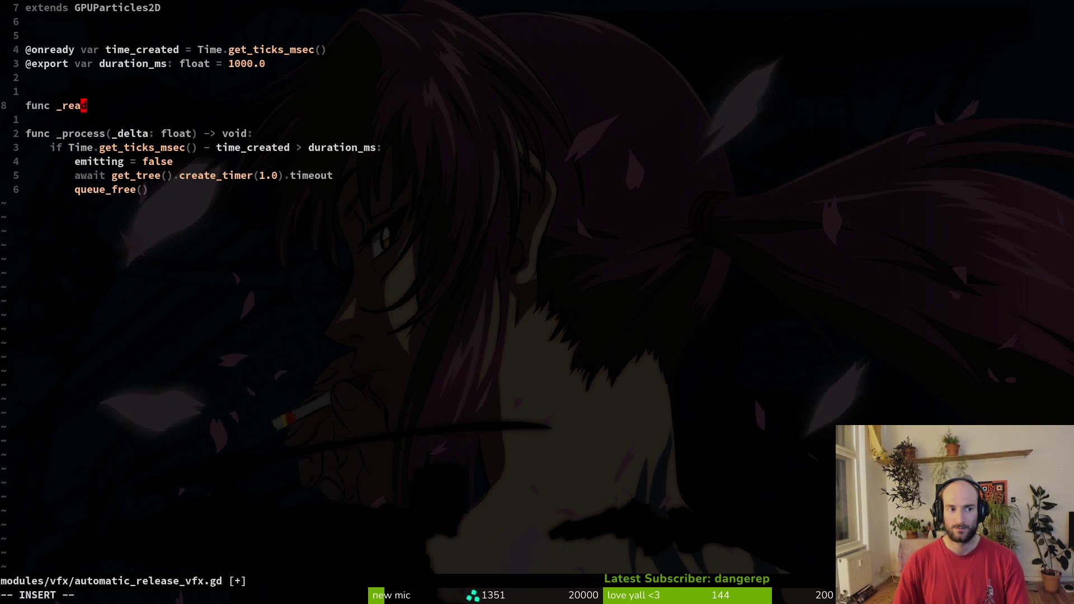
text(Ay)
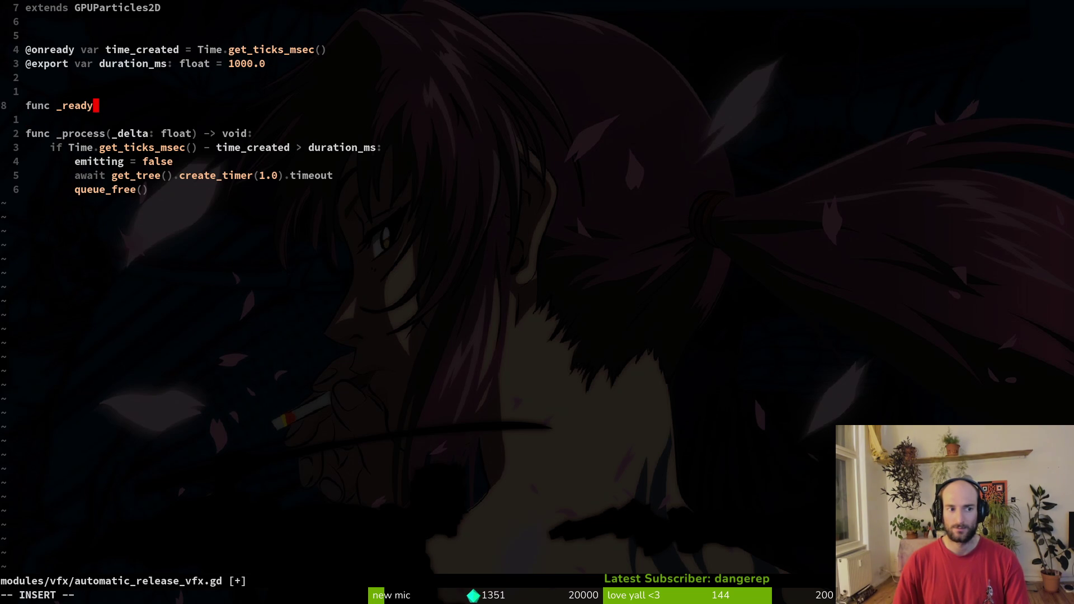
key(Escape)
text(:wq)
key(Return)
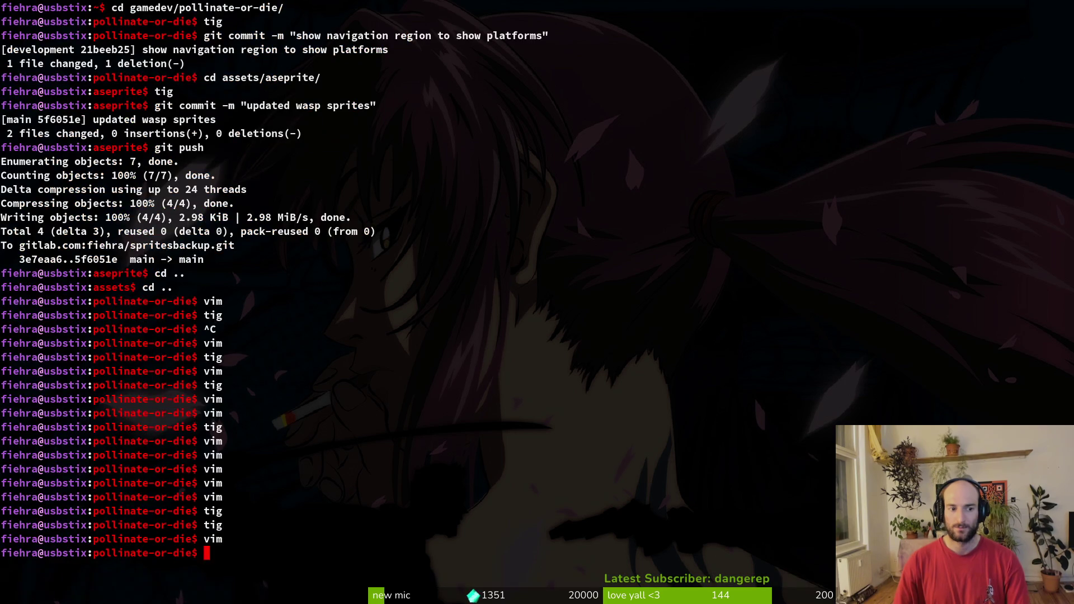
Relaunch Vim and reopen automatic_release_vfx.gd via a file search for 'autma'.
key(alt+Tab)
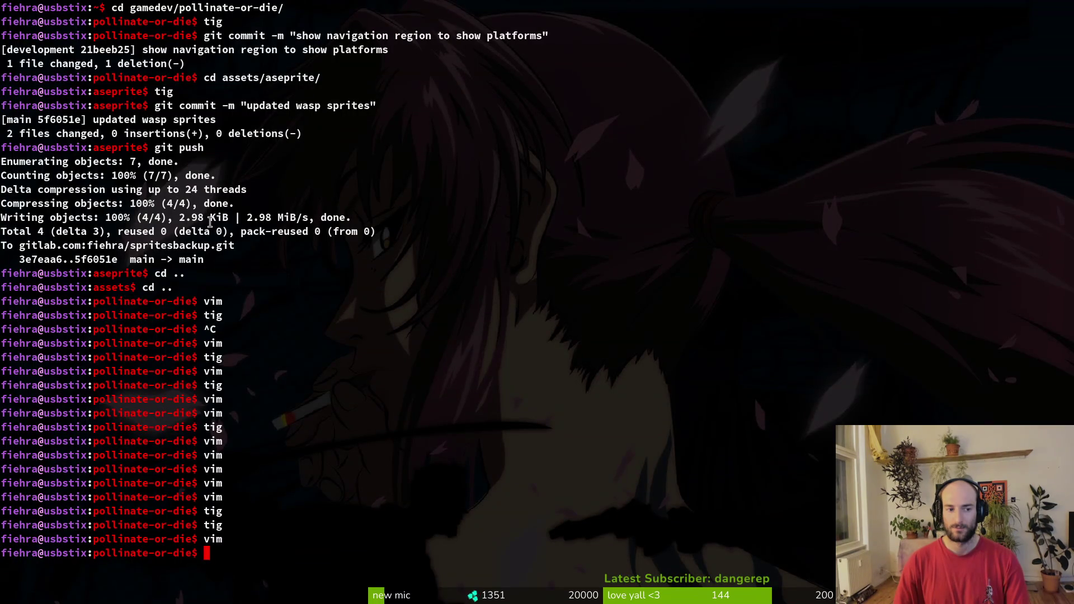
text(vim)
key(Return)
key(ctrl+p)
text(autma)
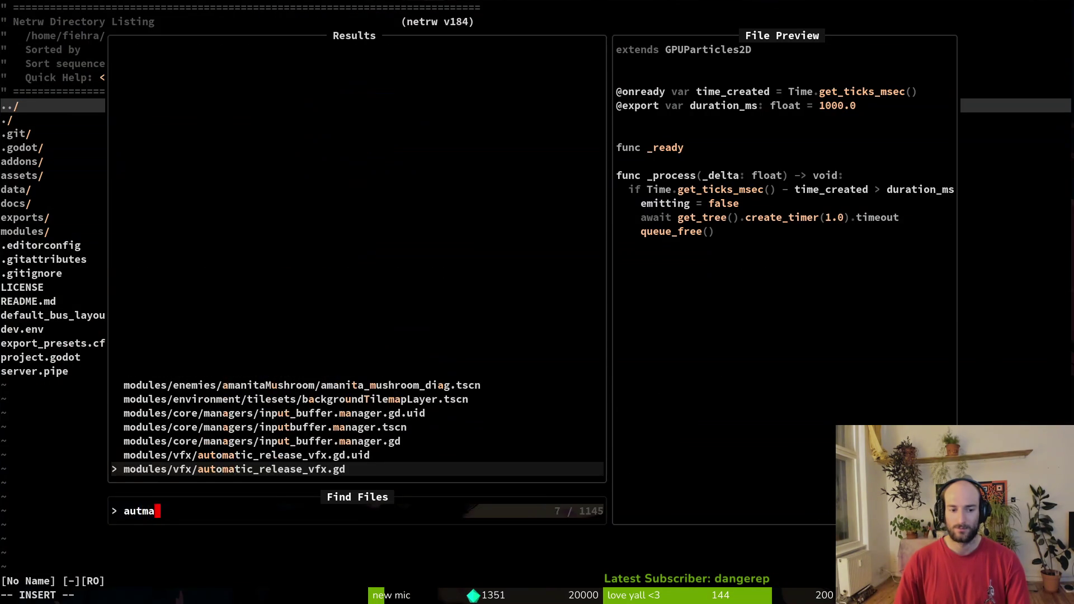
key(Return)
Complete 'func _ready() -> void:' with the body 'emitting = true' and save with :write.
key(j)
key(j)
key(j)
text(A())
key(BackSpace)
text(()
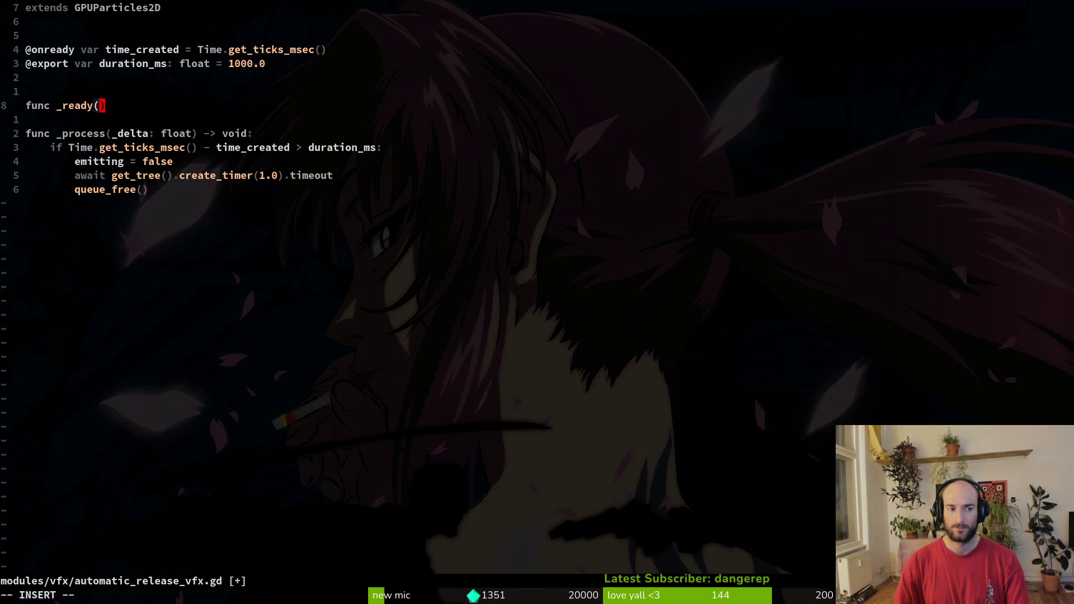
key(Tab)
key(Return)
key(Return)
key(Tab)
text(emi)
key(Tab)
text(= )
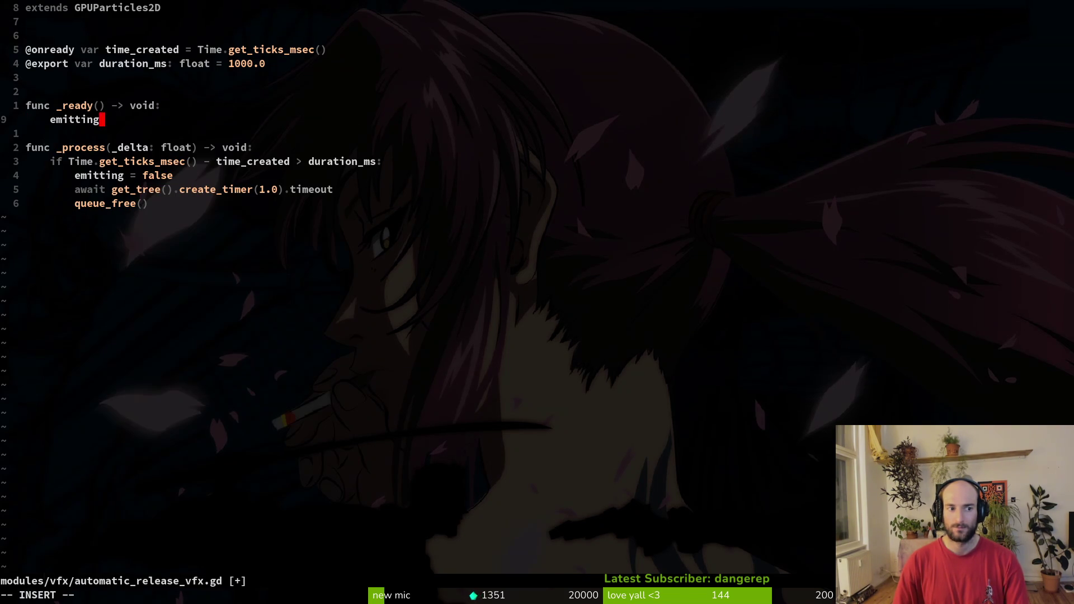
text(true)
key(Escape)
text(:write)
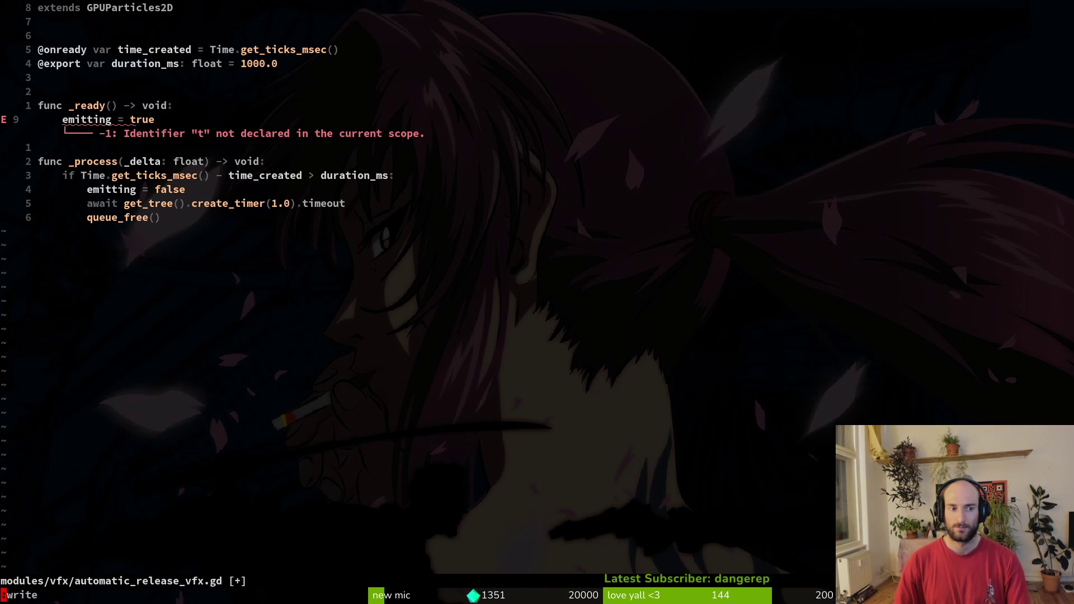
key(Return)
Run the game from Godot with F5 and start playing from the main menu.
key(alt+Tab)
key(F5)
key(Return)
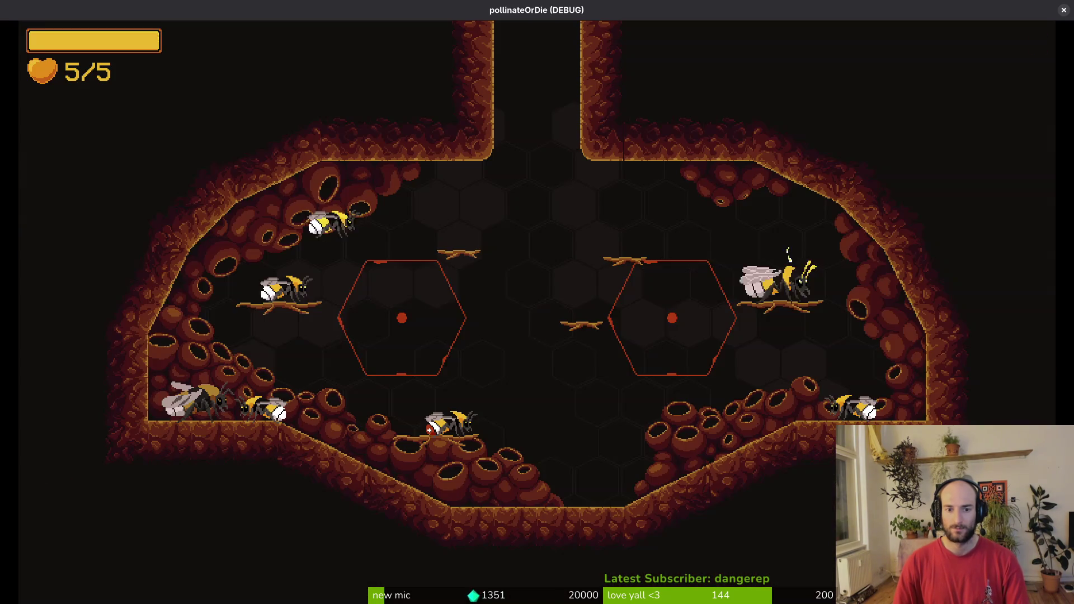
Load the spider level through the debug level select to test the blood effect.
key(Escape)
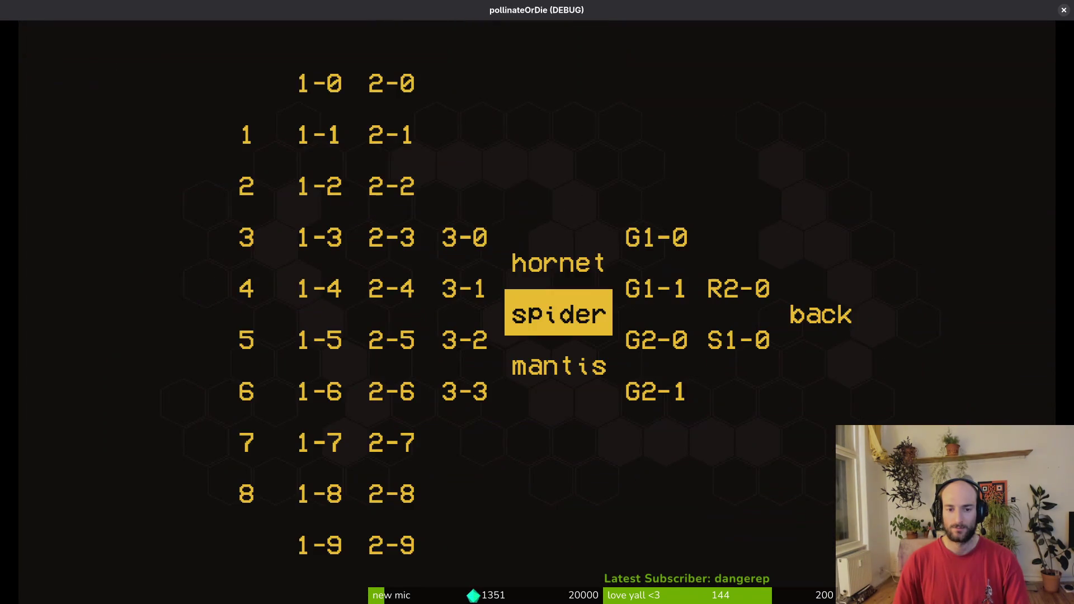
key(Return)
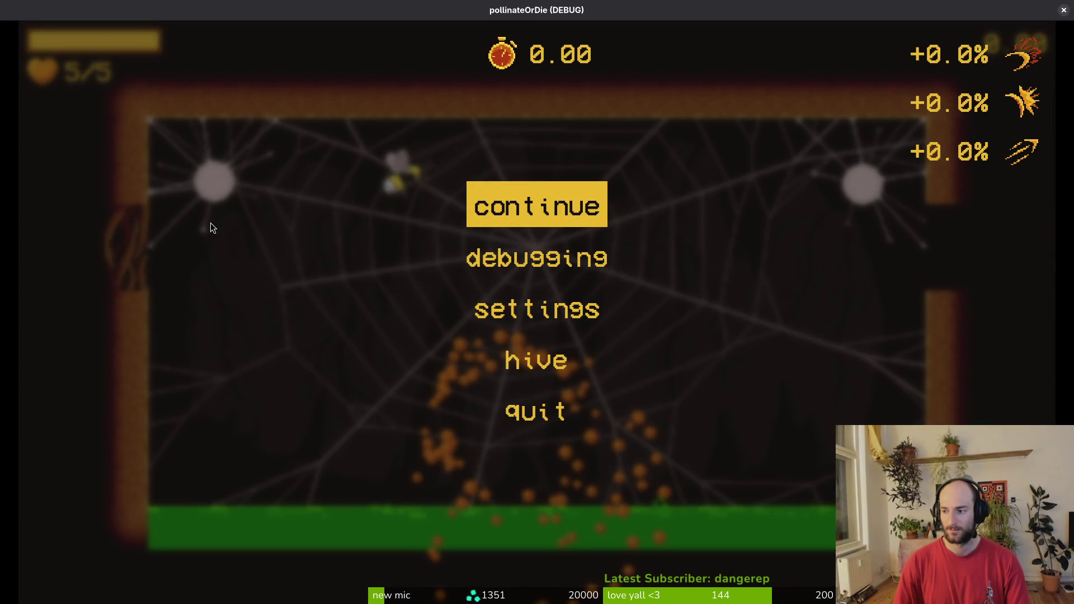
key(F8)
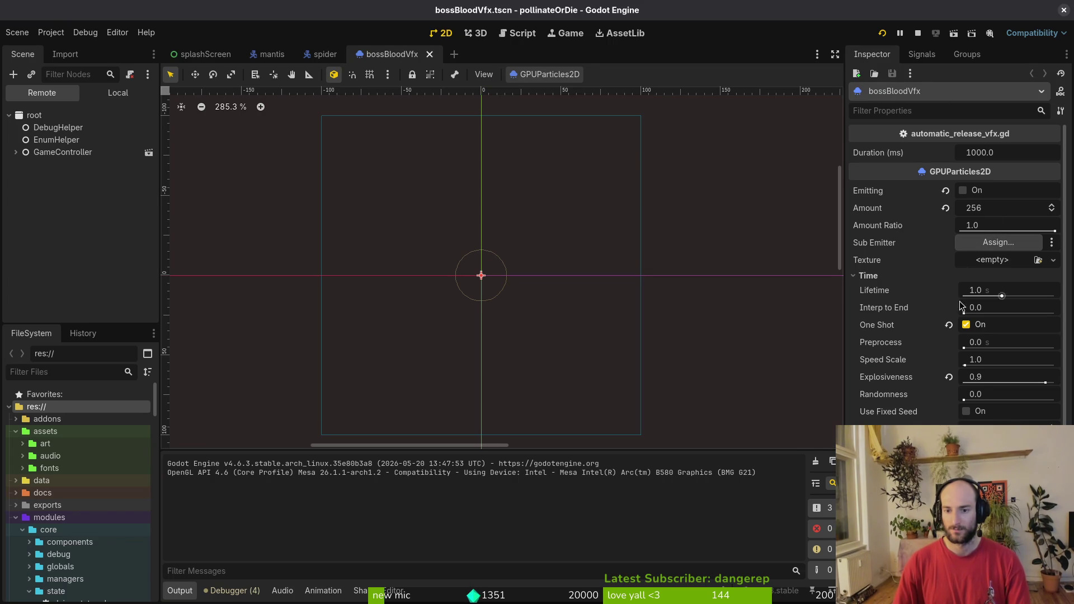
key(alt+Tab)
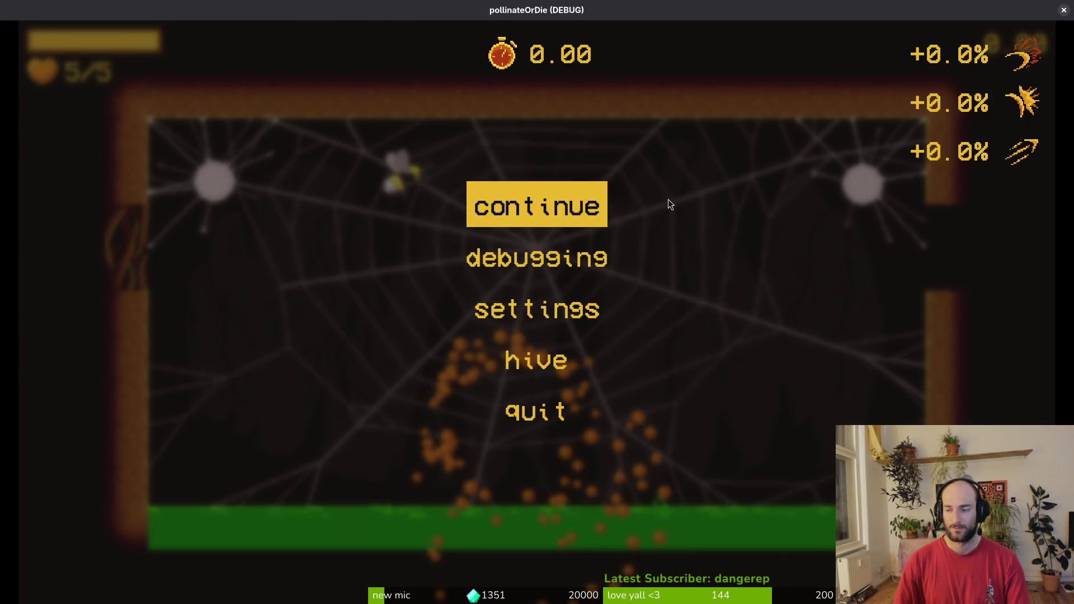
Delete the _ready function block from the effect script and save it with :w.
key(alt+Tab)
text(kVjjd:w)
key(Return)
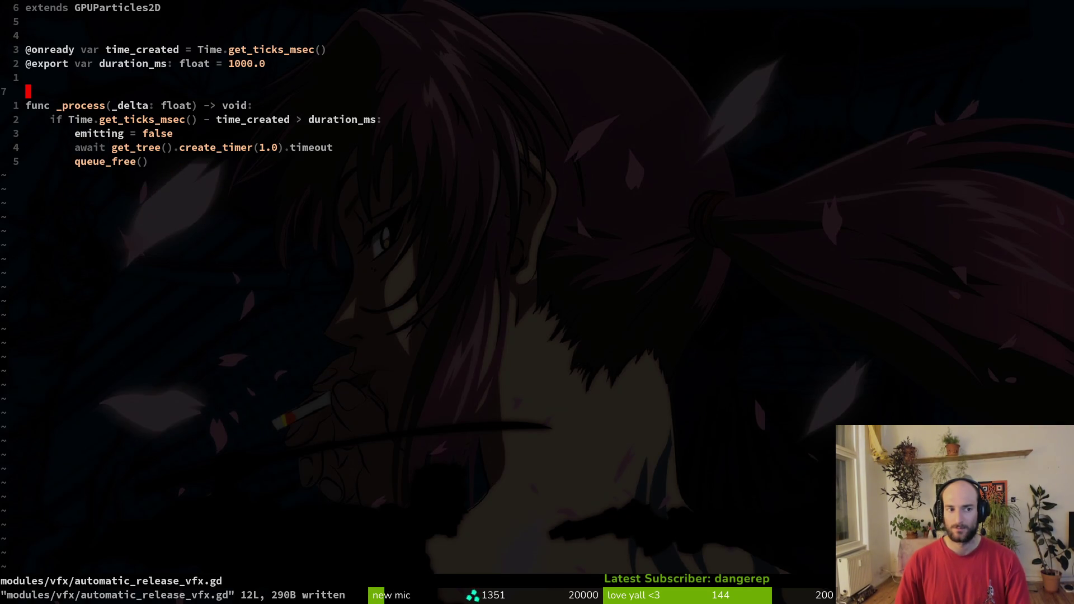
key(alt+Tab)
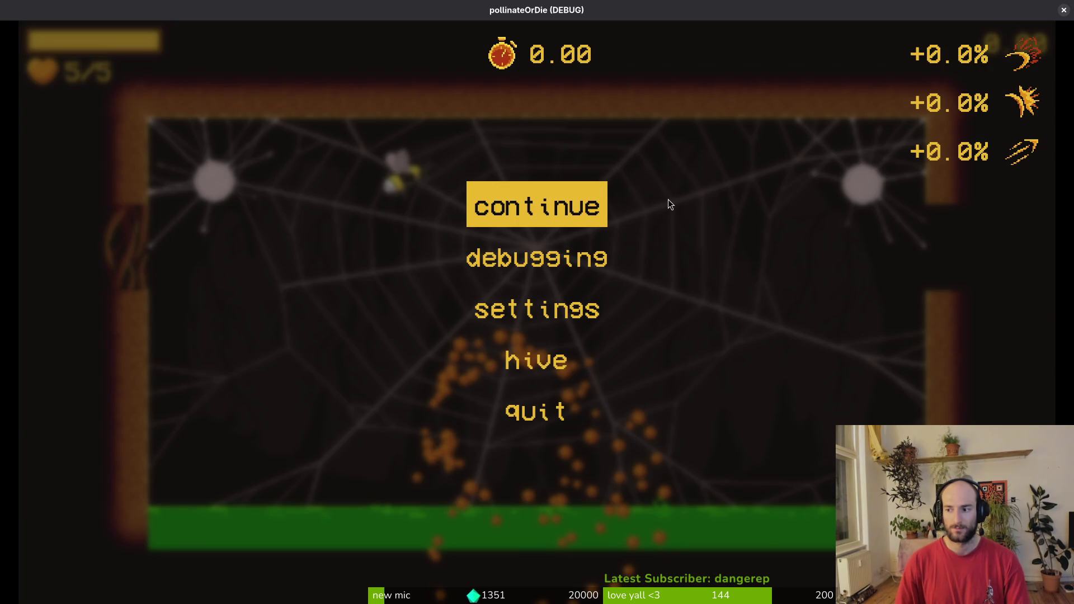
key(alt+Tab)
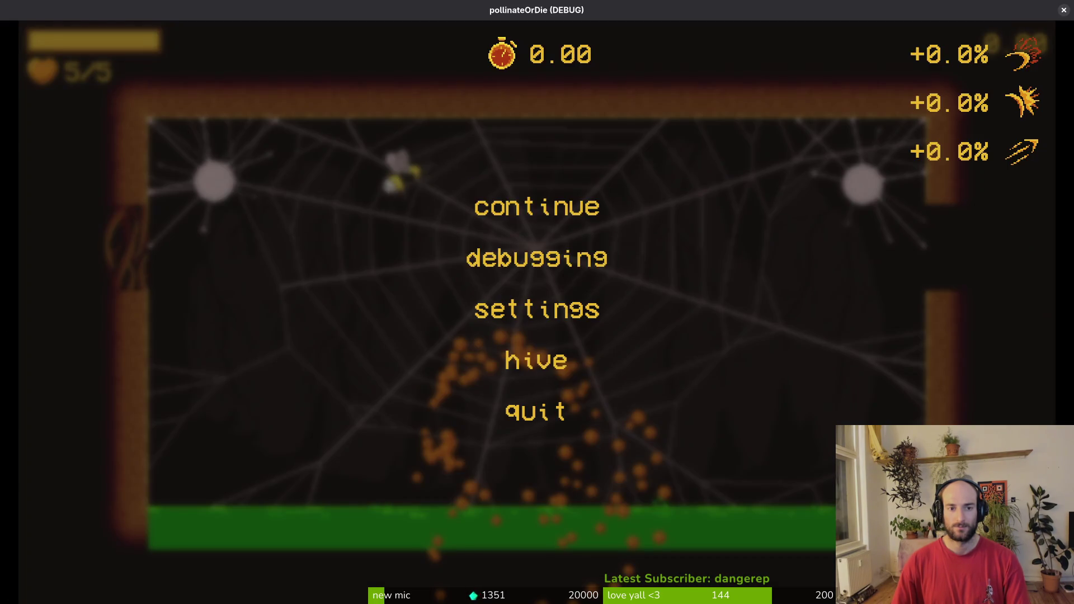
key(alt+Tab)
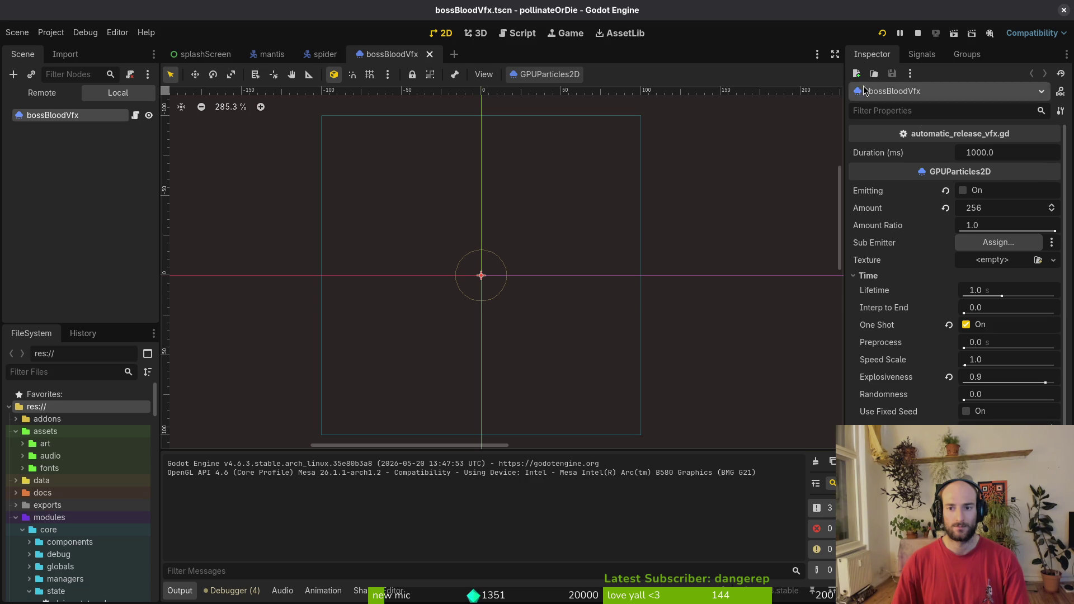
Restart the game, reload the spider level, then pause and close the game window.
click(882, 34)
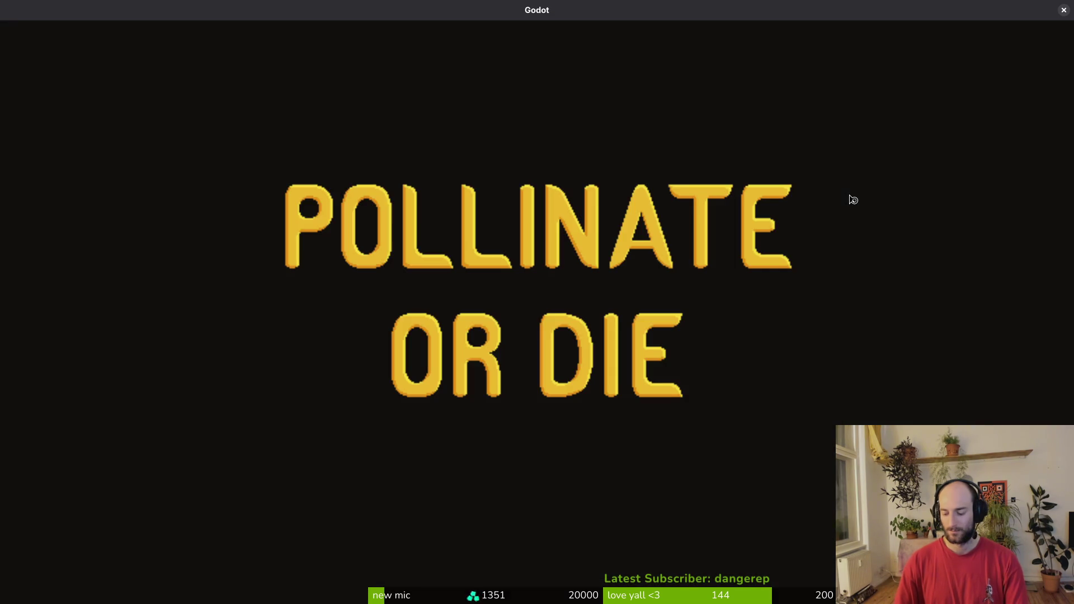
key(Return)
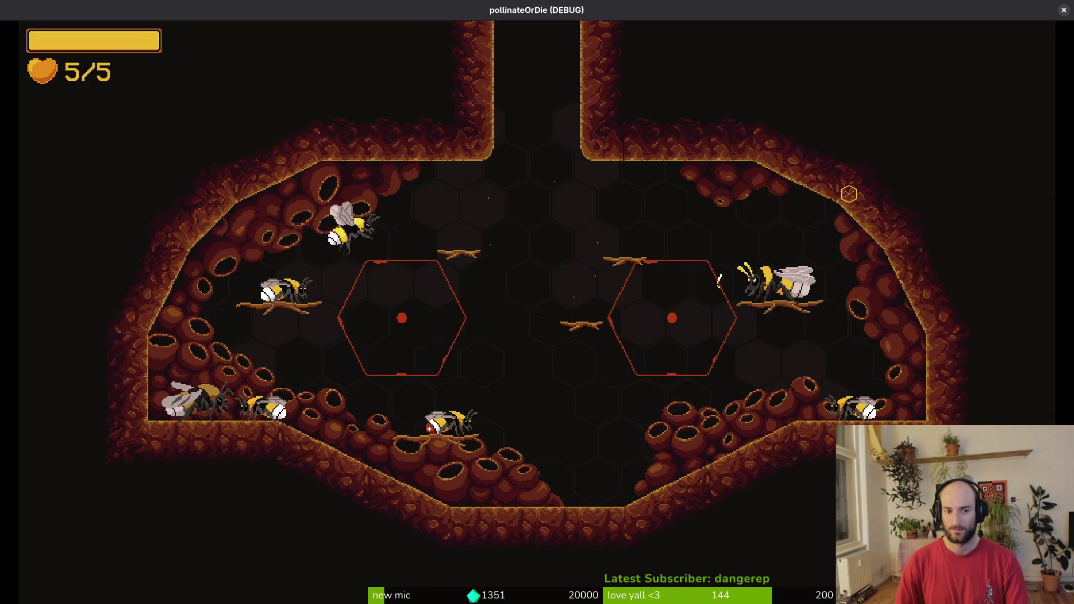
key(Escape)
key(Return)
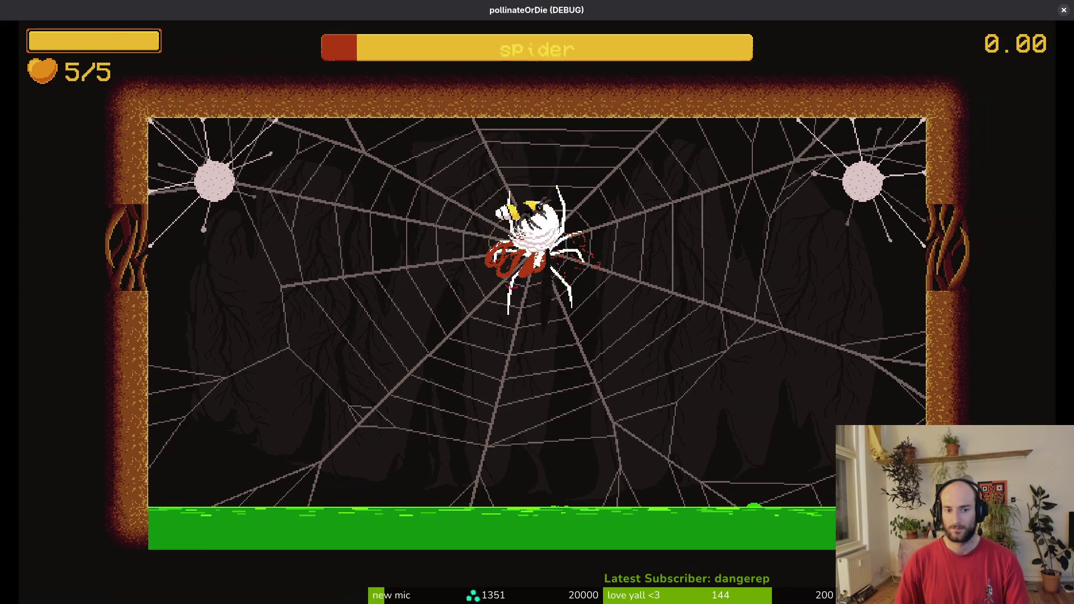
key(Escape)
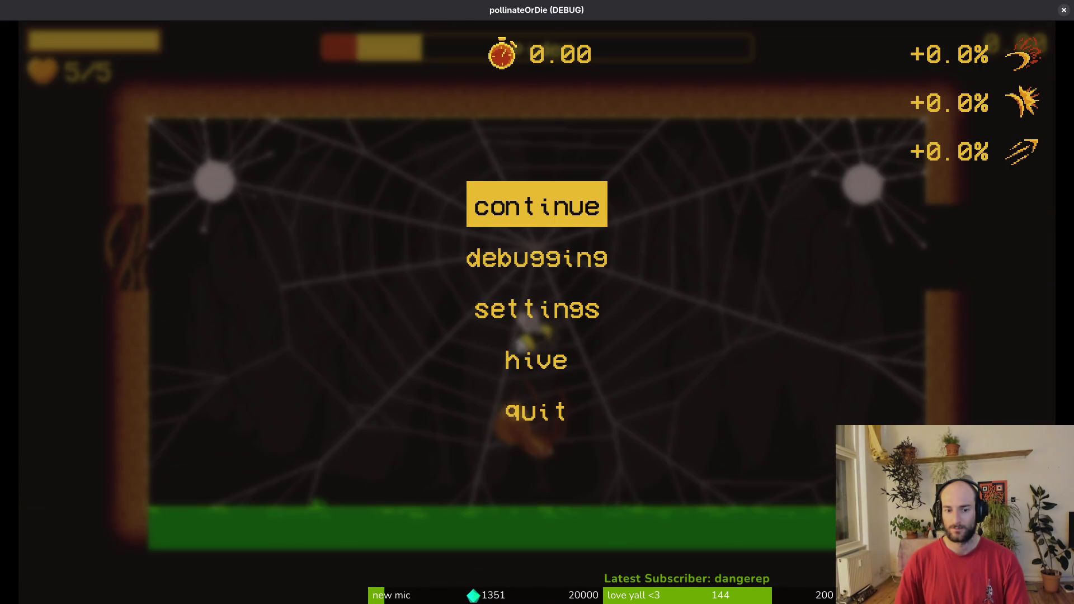
key(alt+F4)
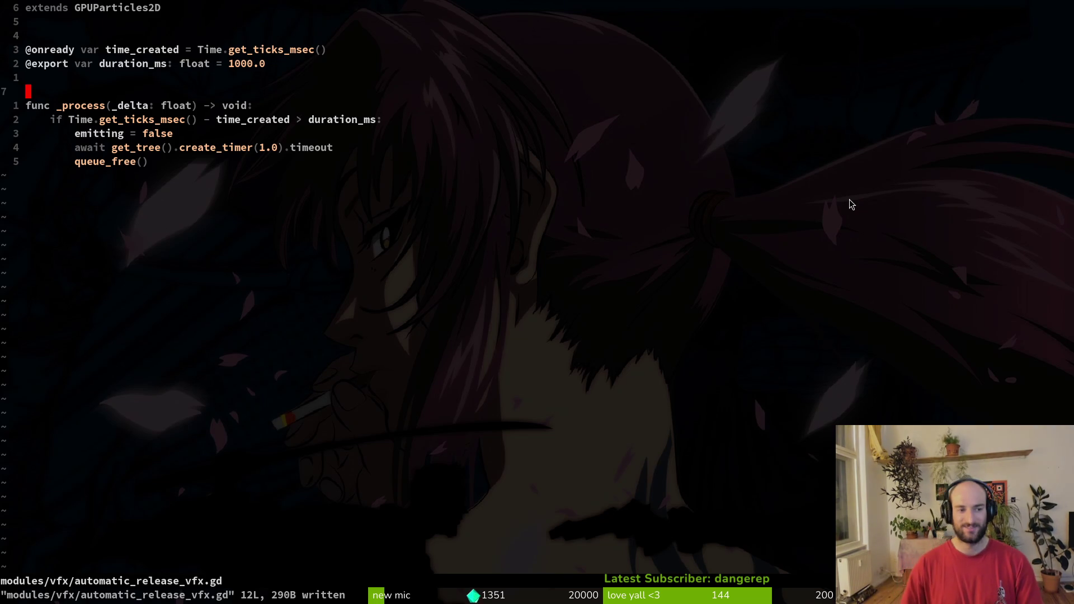
Write automatic_release_vfx.gd with :write, exit Vim with :quit, and return to Godot.
text(:write)
key(Return)
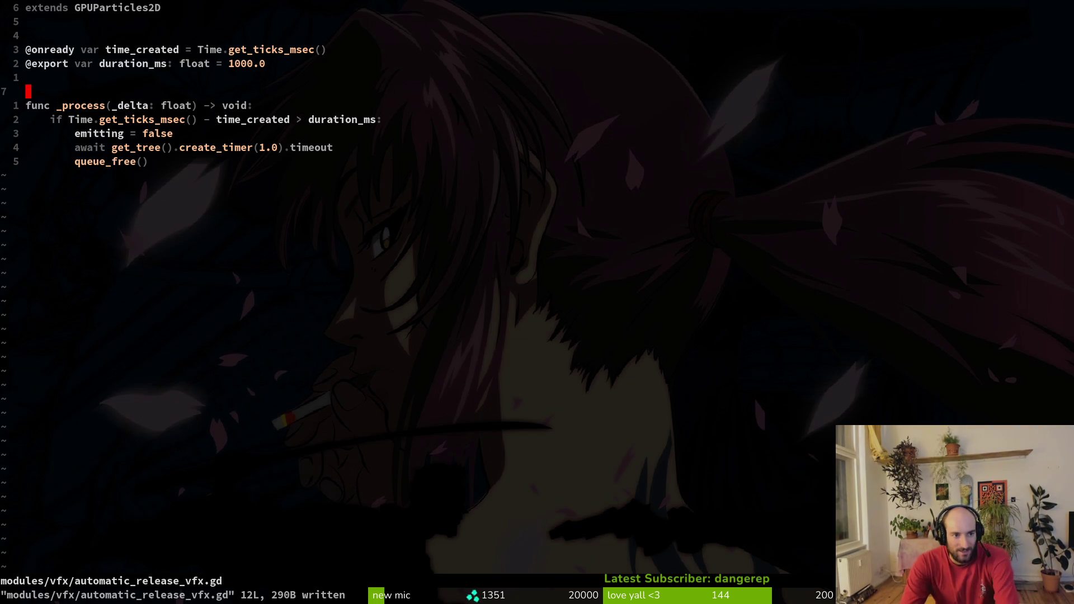
key(k)
key(k)
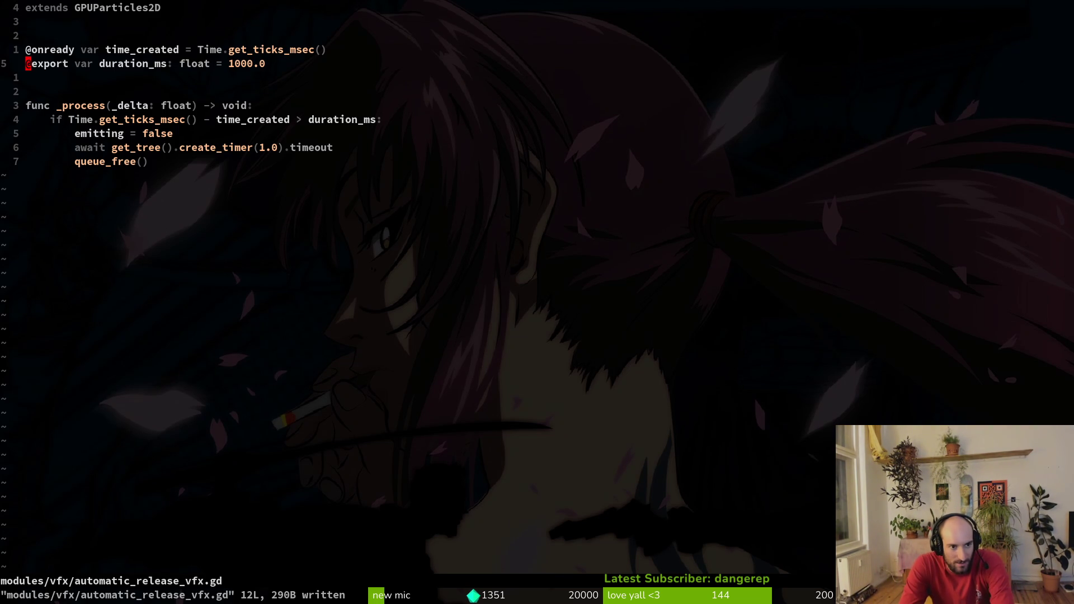
text(:quit)
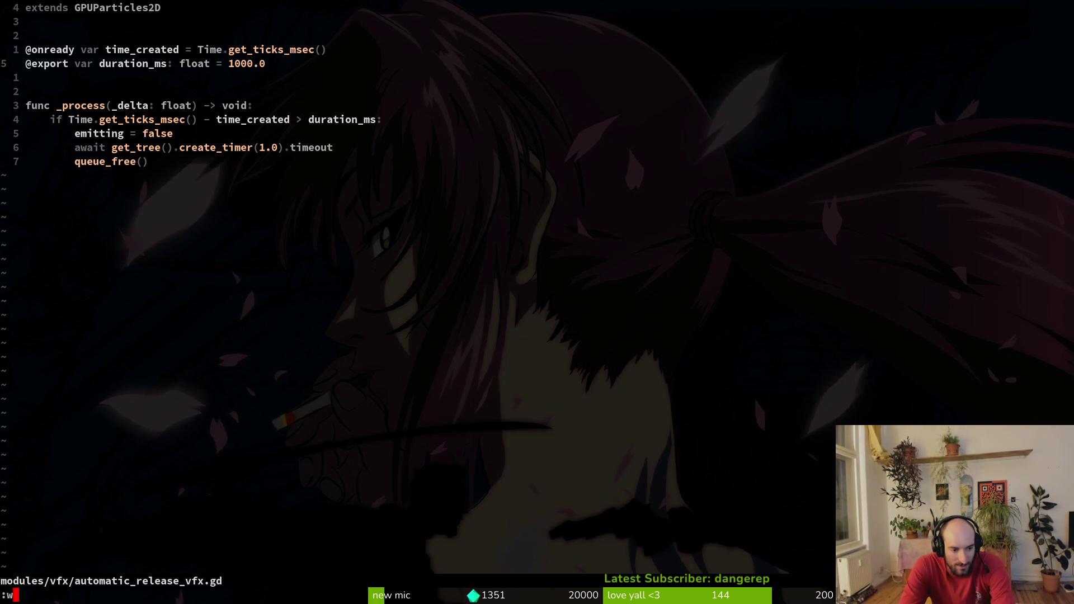
key(Return)
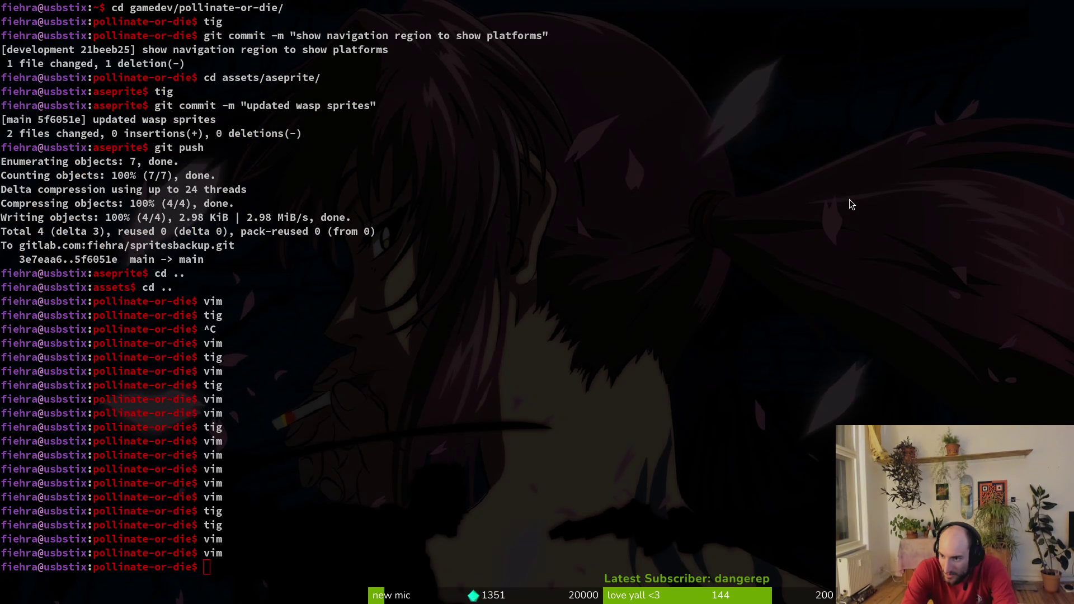
key(alt+Tab)
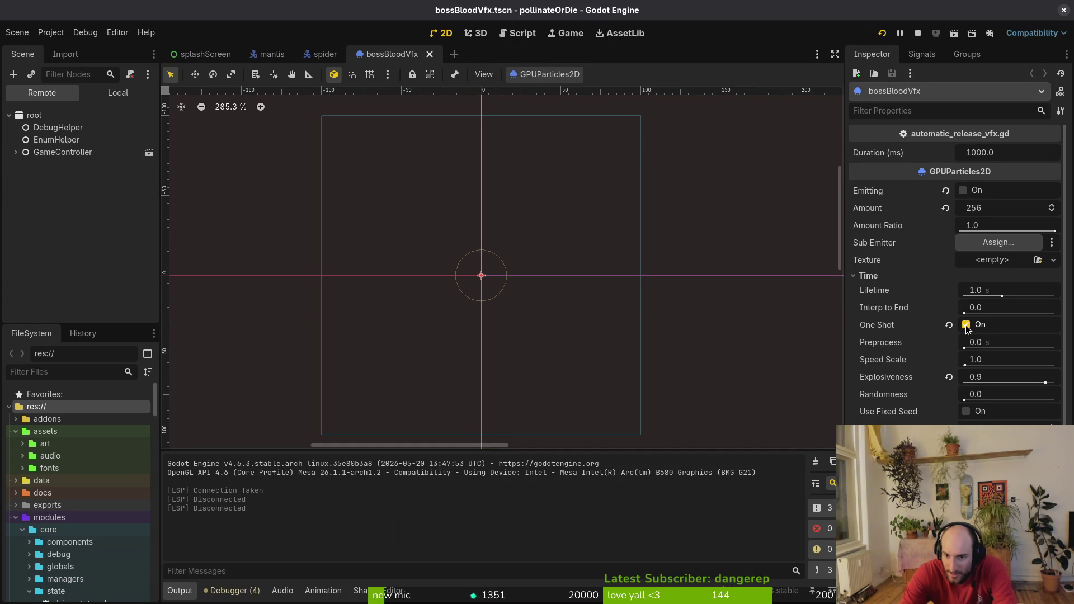
Preview the blood particle burst several times by toggling Emitting on.
click(950, 191)
click(950, 191)
click(949, 193)
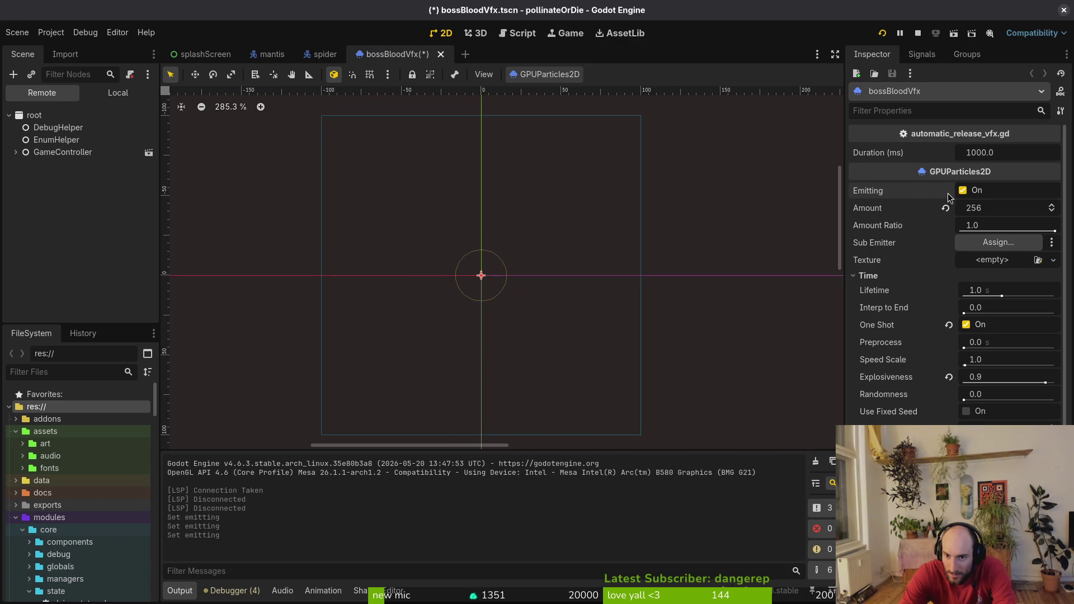
click(949, 193)
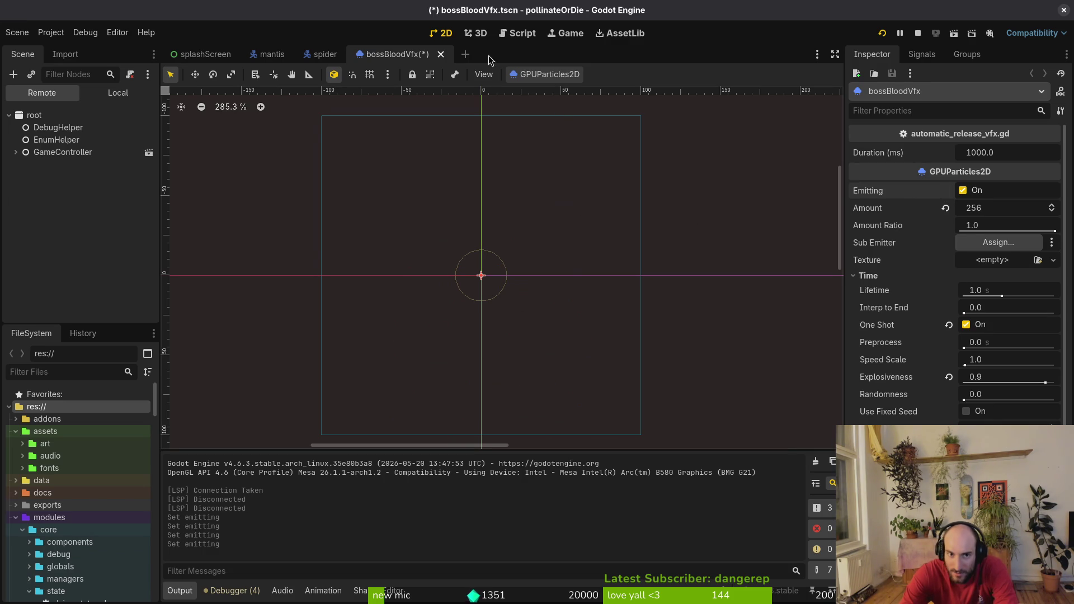
click(945, 191)
Cancel closing the unsaved scene, re-enable Emitting, save with Ctrl+S, and close the bossBloodVfx tab.
key(ctrl+shift+w)
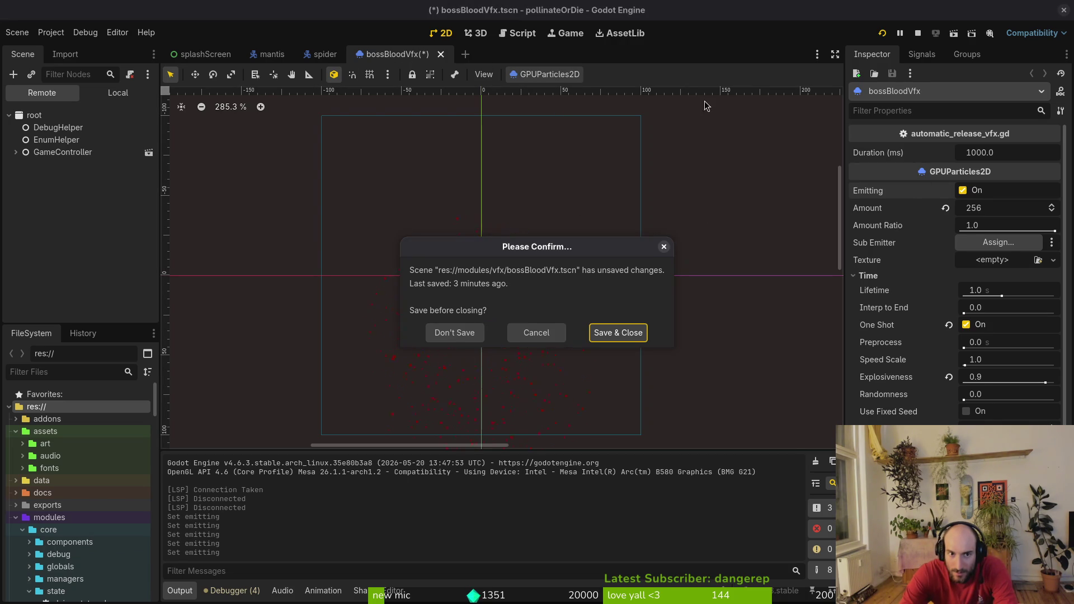
key(Escape)
click(946, 190)
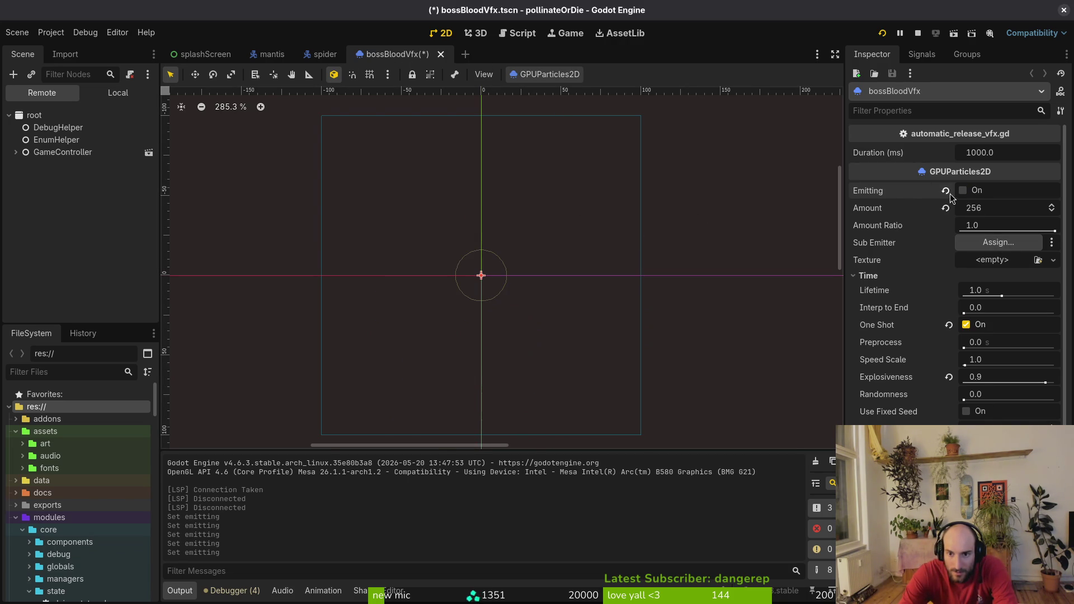
key(ctrl+s)
click(429, 54)
Run the project and load the spider boss level from the debug level select.
click(883, 35)
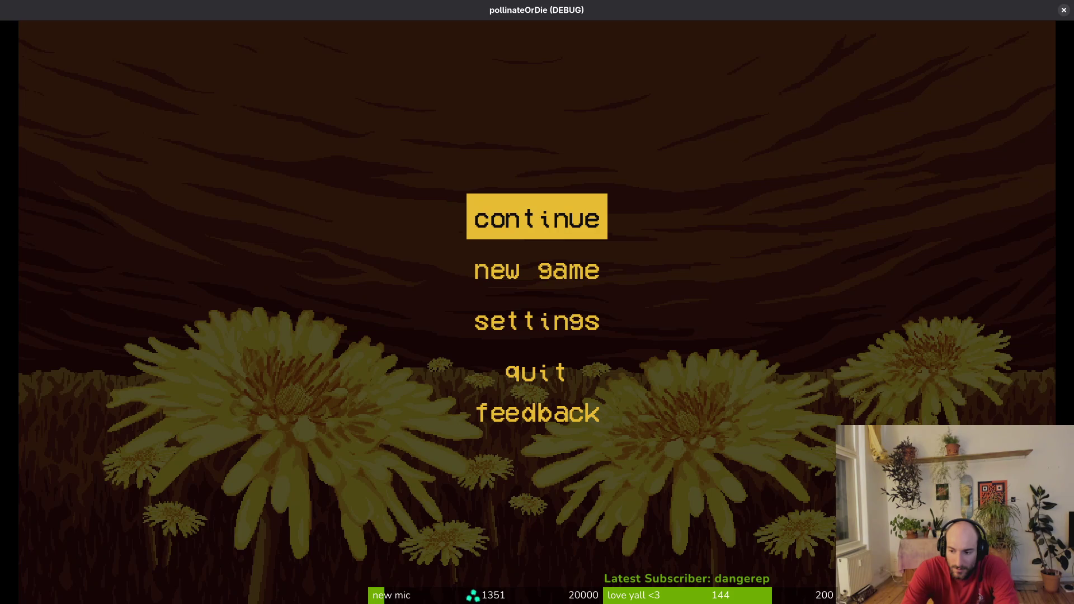
key(Return)
key(Escape)
key(Return)
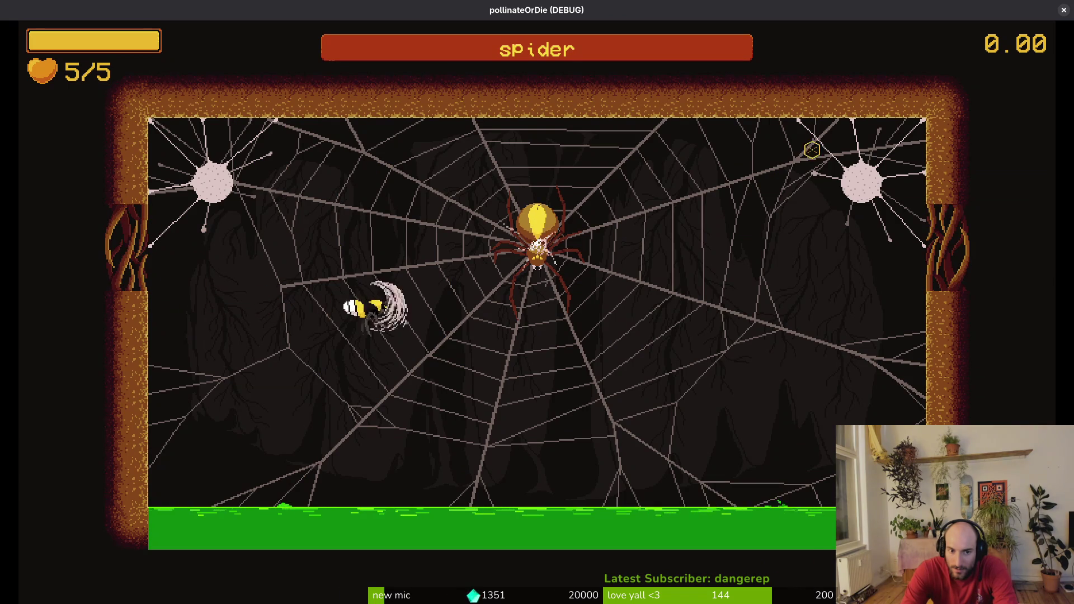
Fly the bee around to fight the spider, then pause and stop the game with F8.
key(s)
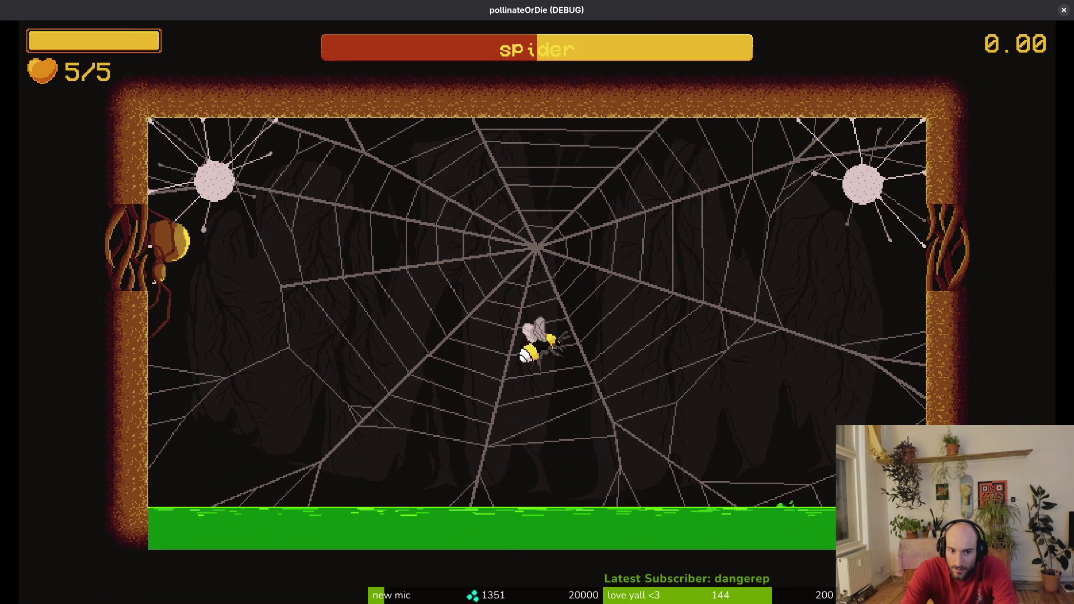
key(d)
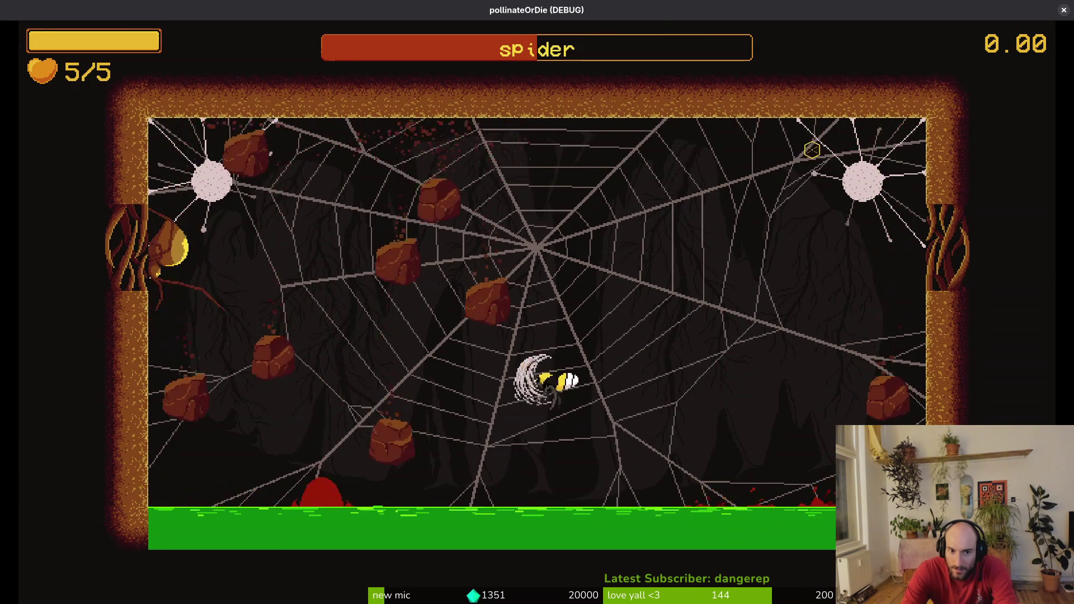
key(a)
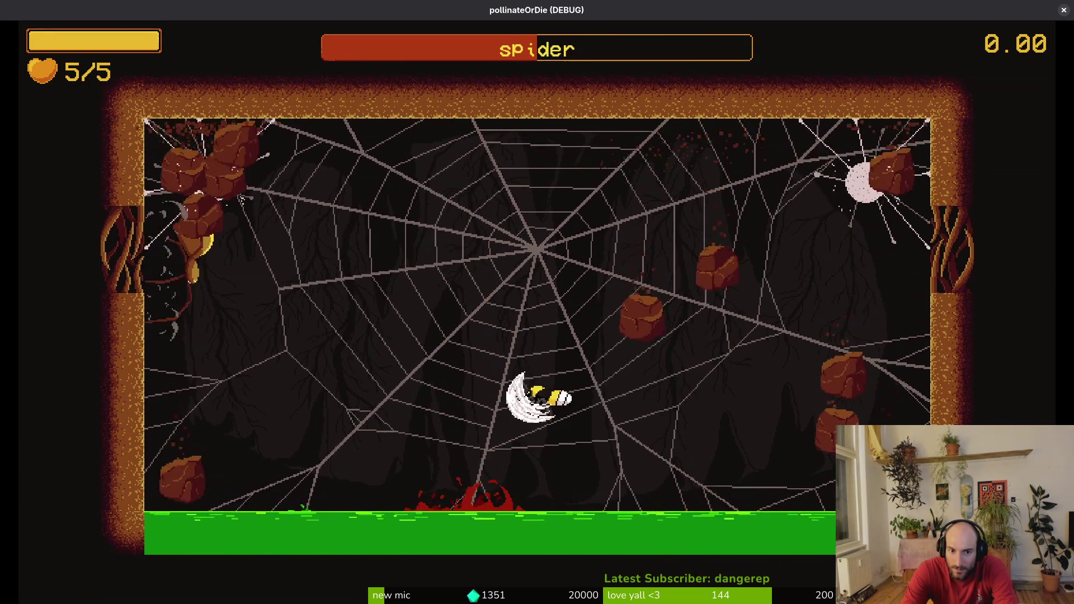
text(ider)
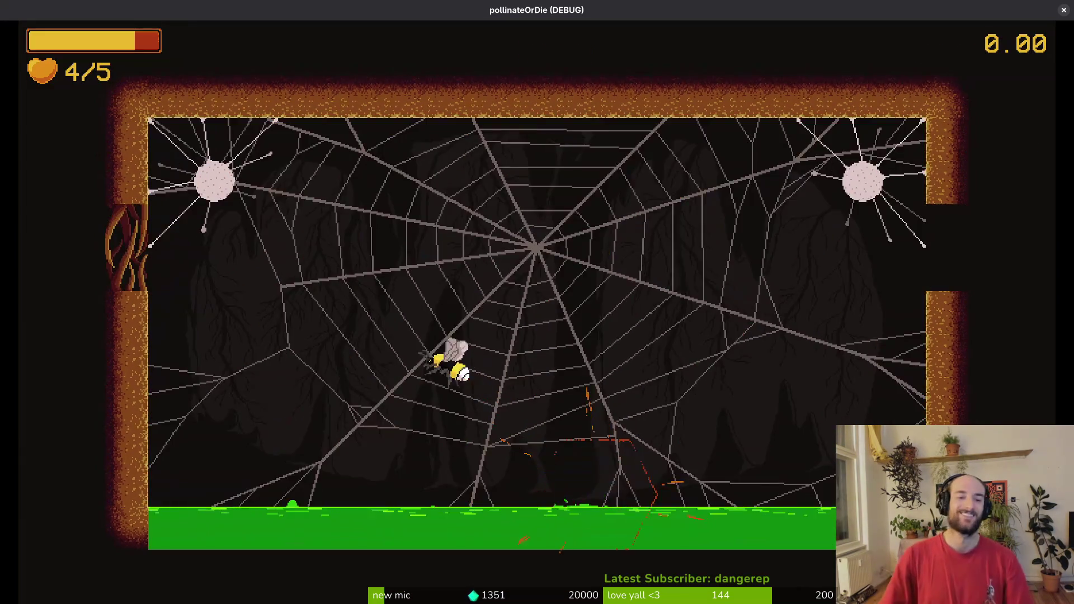
key(Escape)
key(F8)
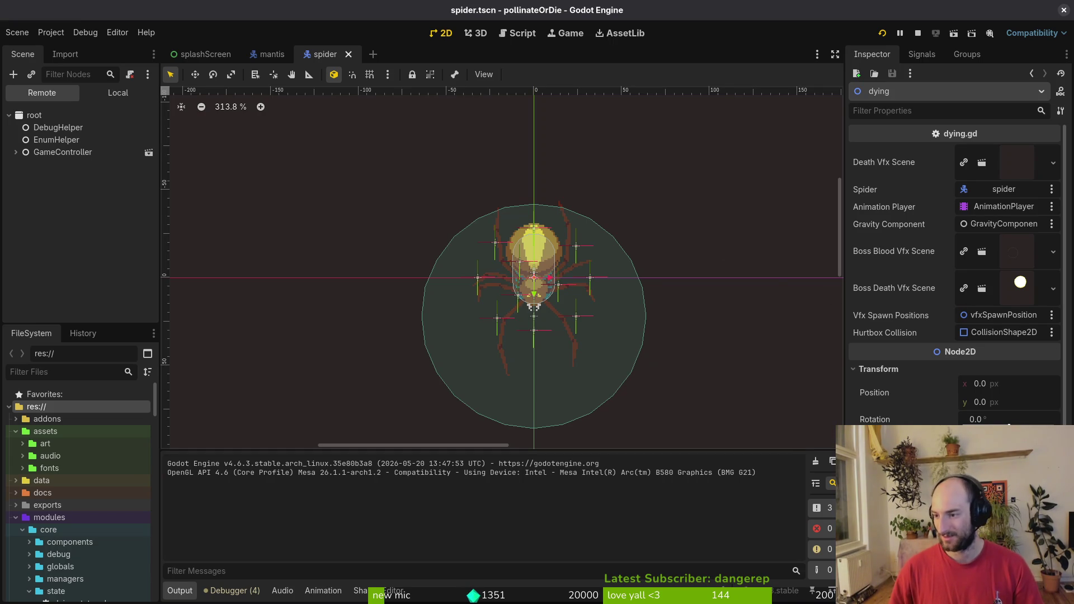
Show the spider scene's local tree, select sprite > Sprite2D > AnimationPlayer, and list its animations.
click(117, 93)
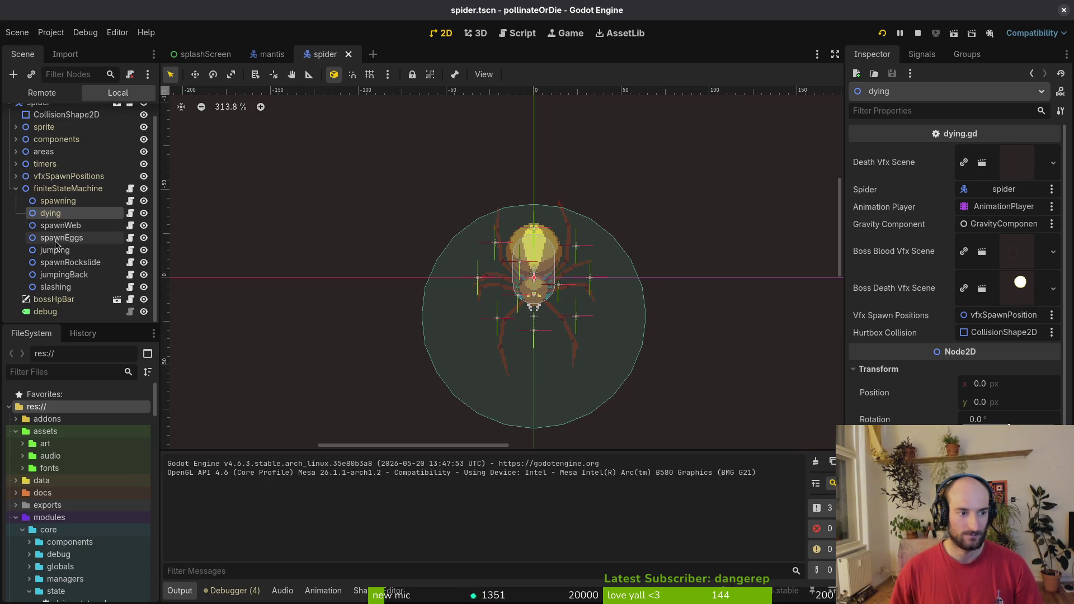
click(16, 188)
click(16, 139)
click(23, 152)
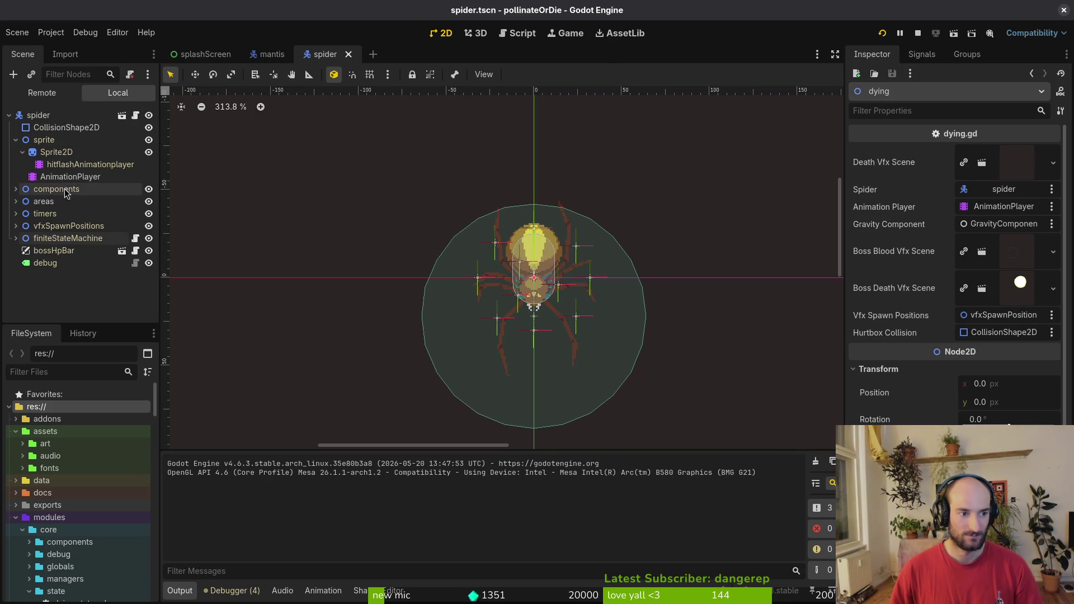
click(70, 176)
click(407, 362)
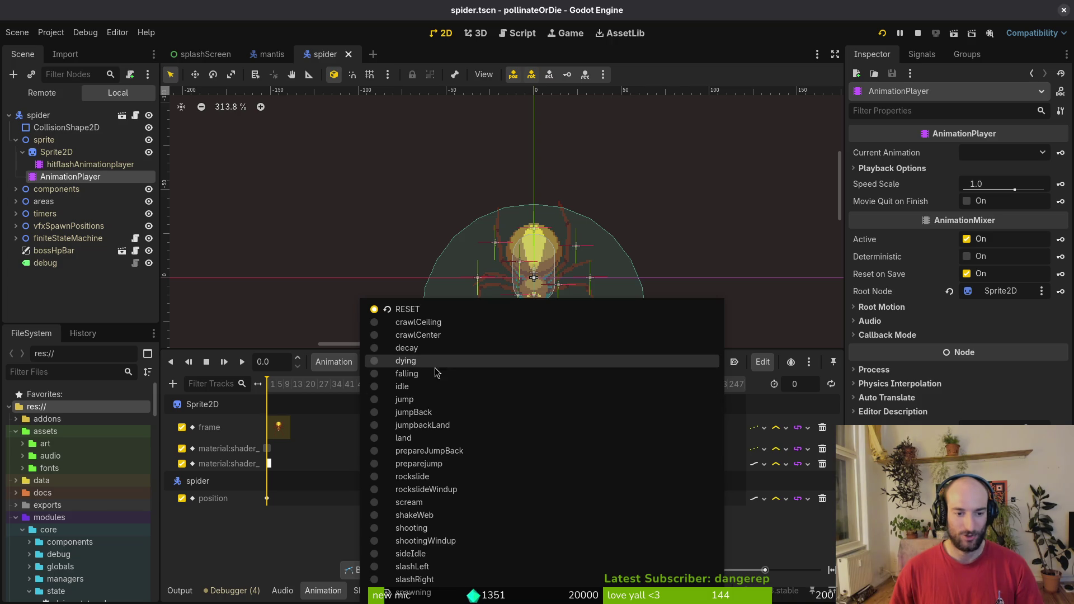
Load the dying animation and pan the timeline to see its _instantiate_blood_vfx and _instantiate_death_vfx calls.
click(426, 358)
scroll(360, 465, up, 5)
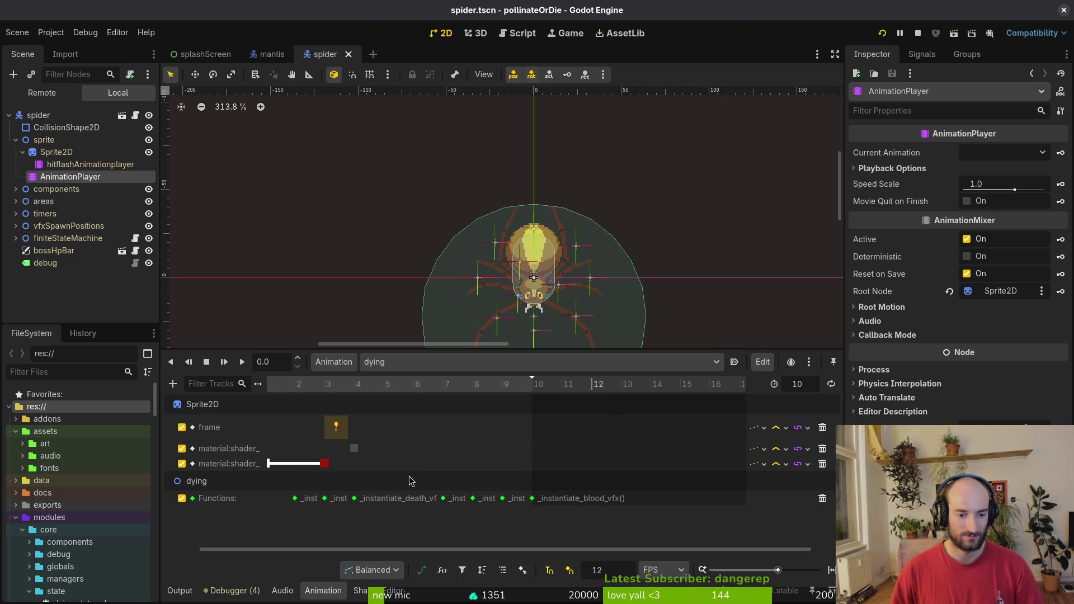
scroll(425, 473, left, 5)
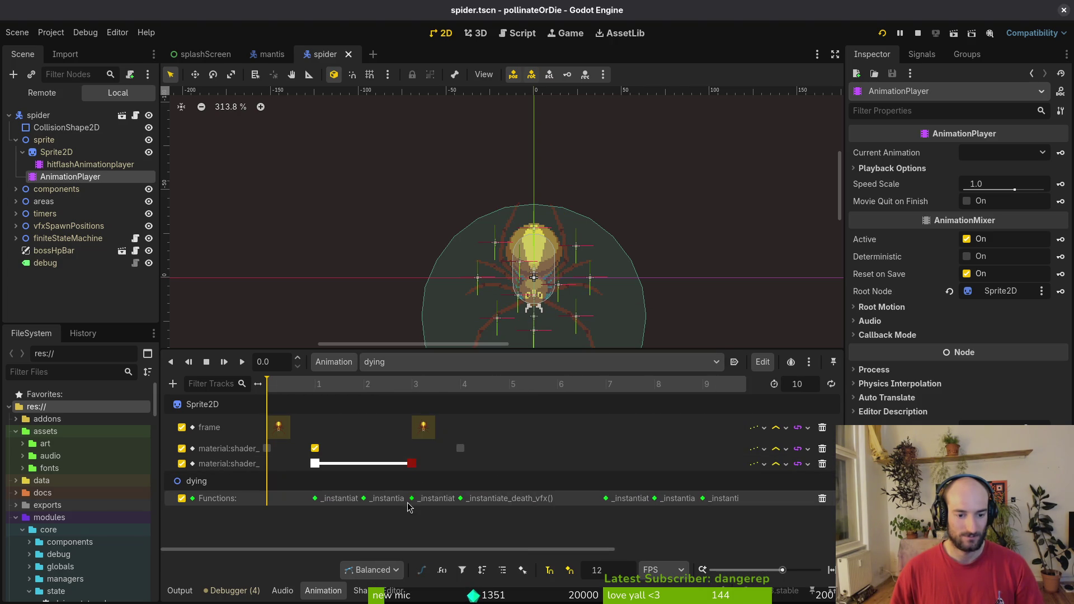
scroll(364, 481, up, 2)
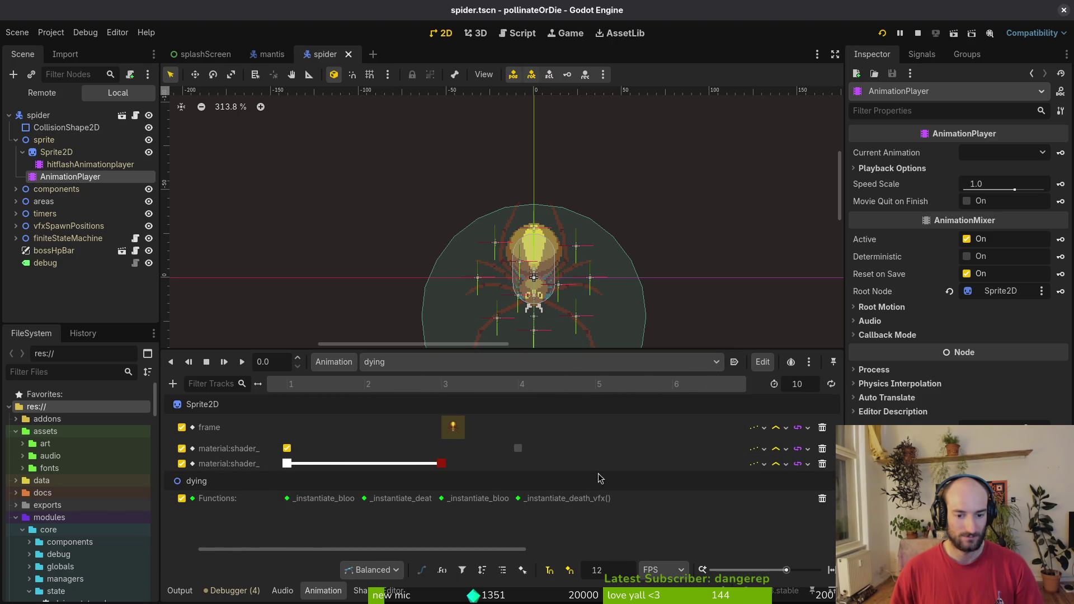
scroll(386, 481, right, 5)
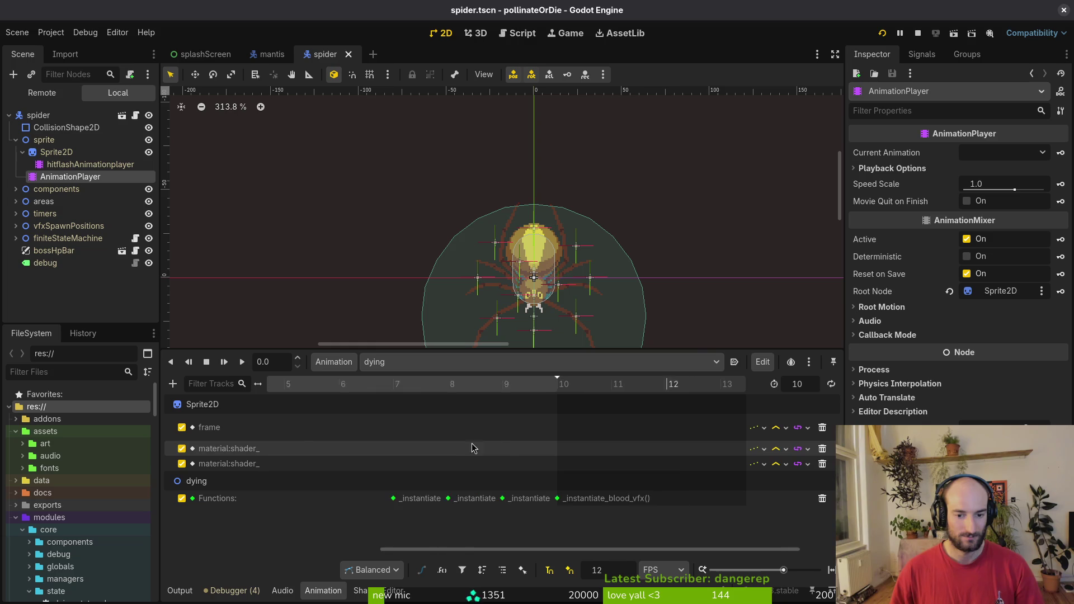
scroll(439, 446, down, 5)
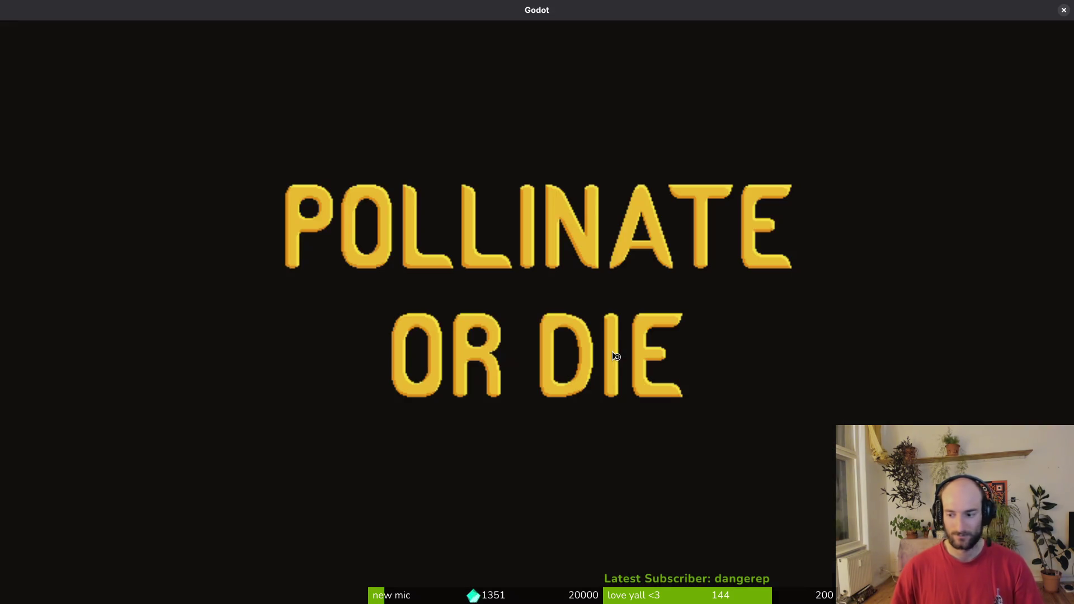
Load the Mantis boss level from the debug menu, finish off the boss and collect the pollen.
key(Return)
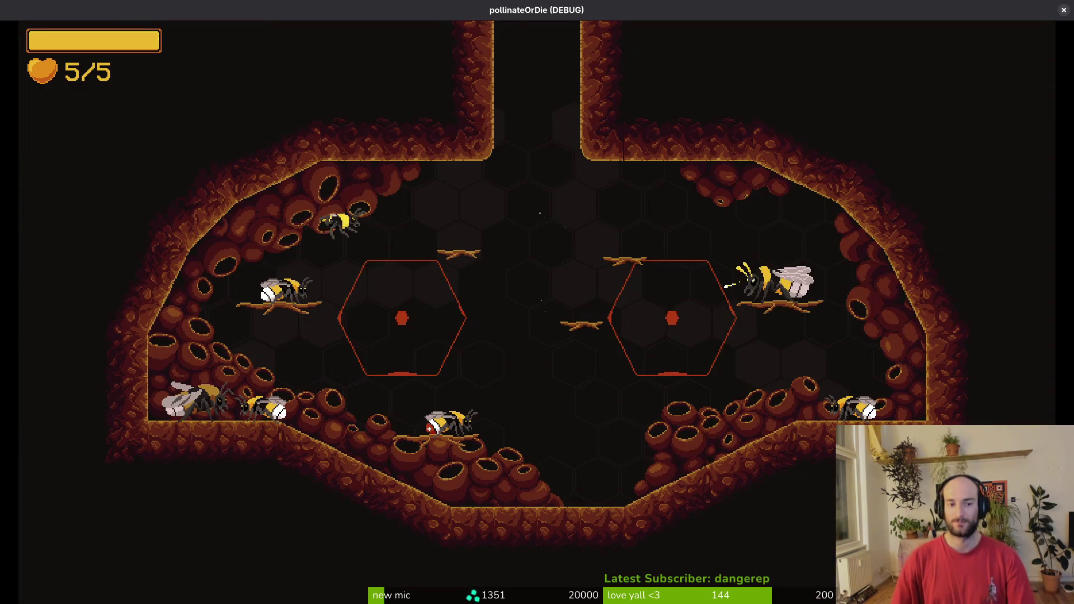
key(Escape)
key(Return)
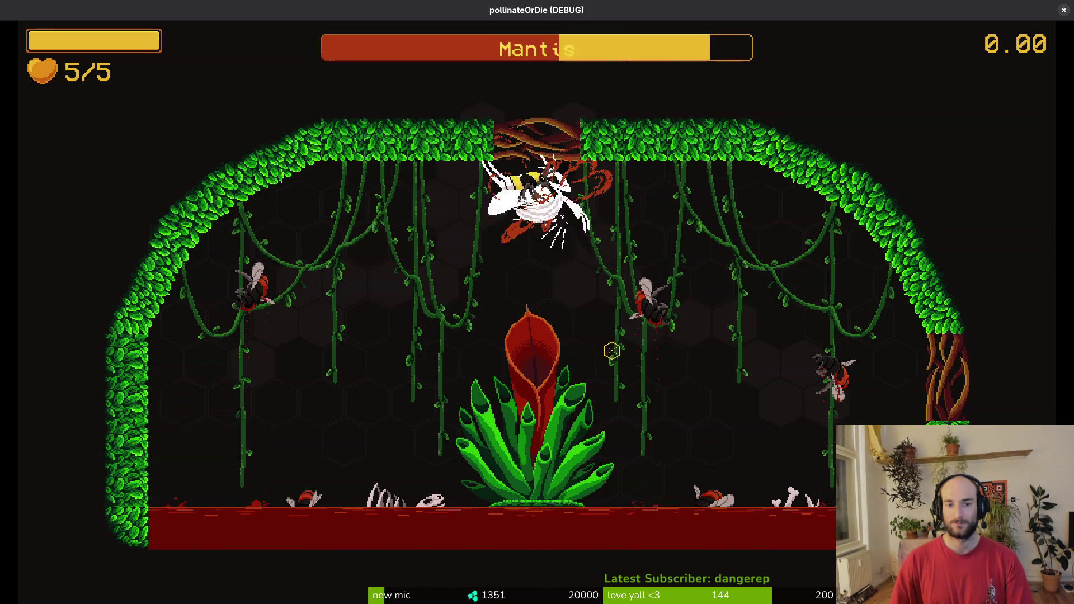
key(k)
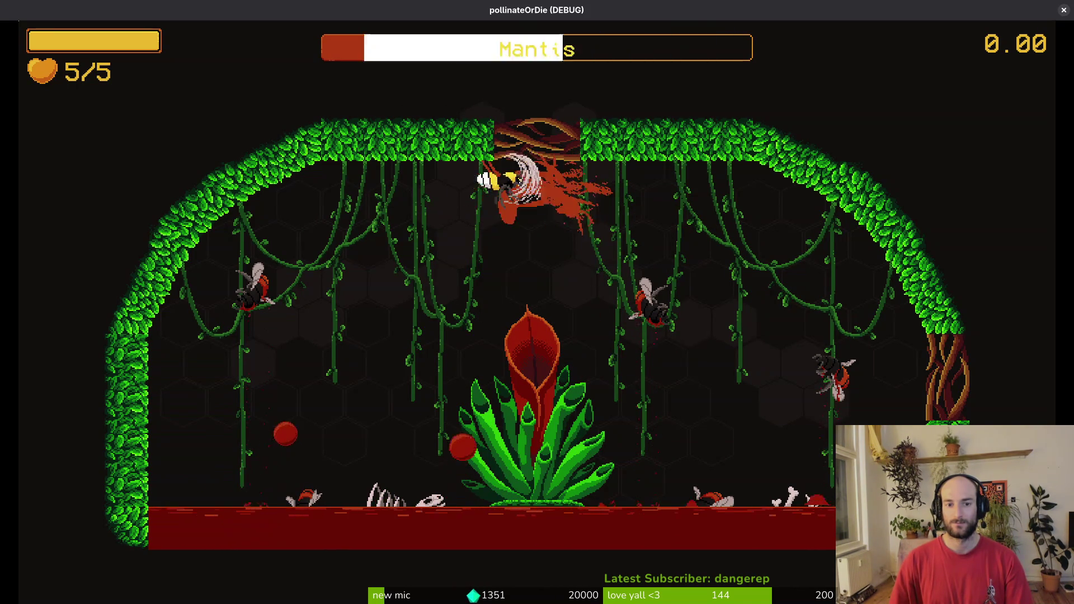
key(s)
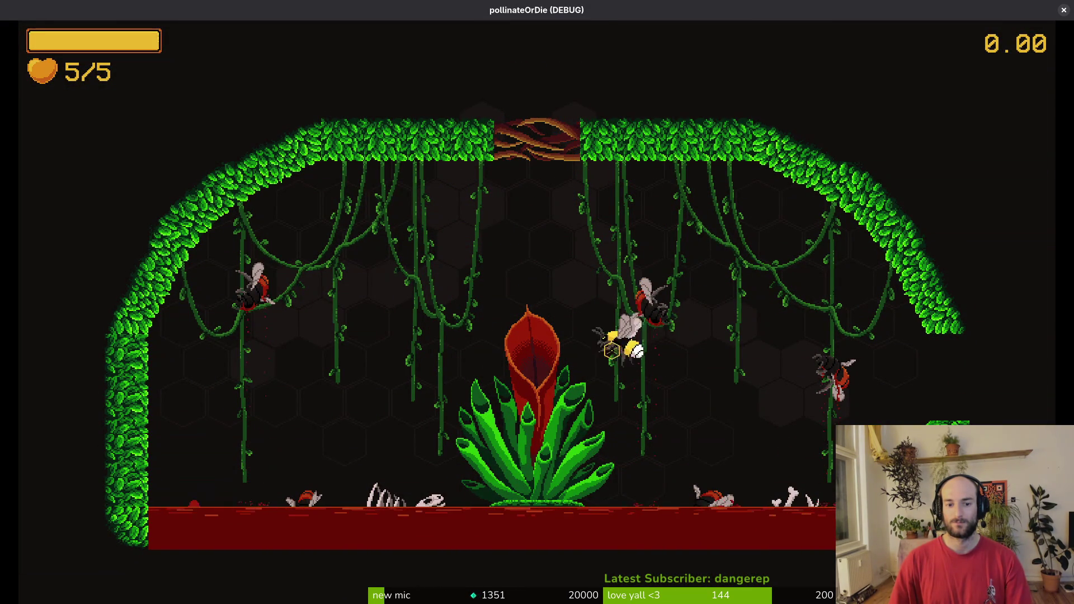
key(k)
Reload the Mantis level and dive the bee onto the plant and back up.
key(s)
key(Return)
key(w)
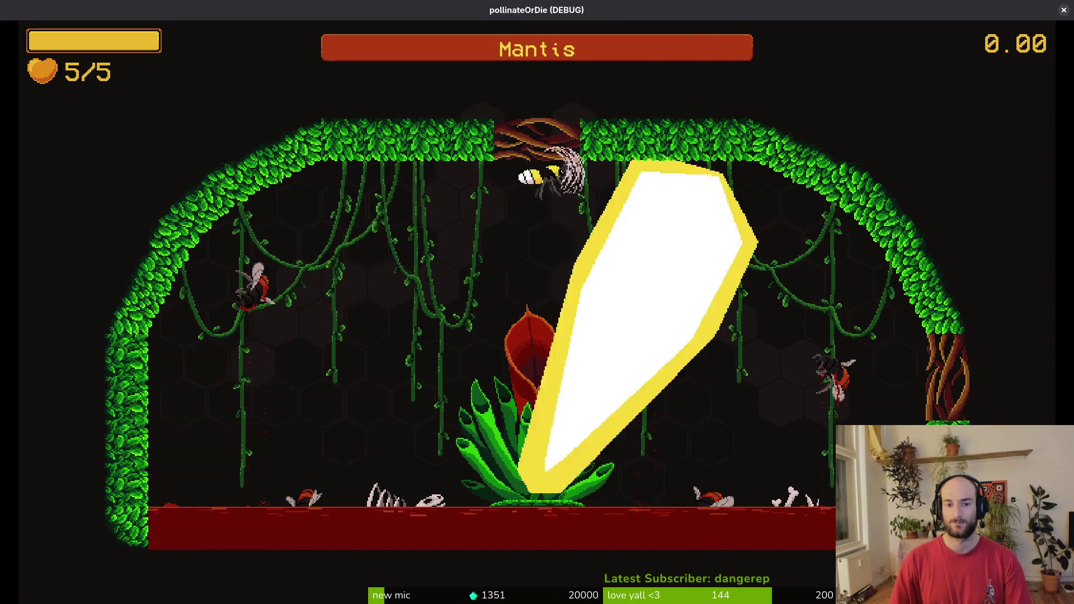
key(d)
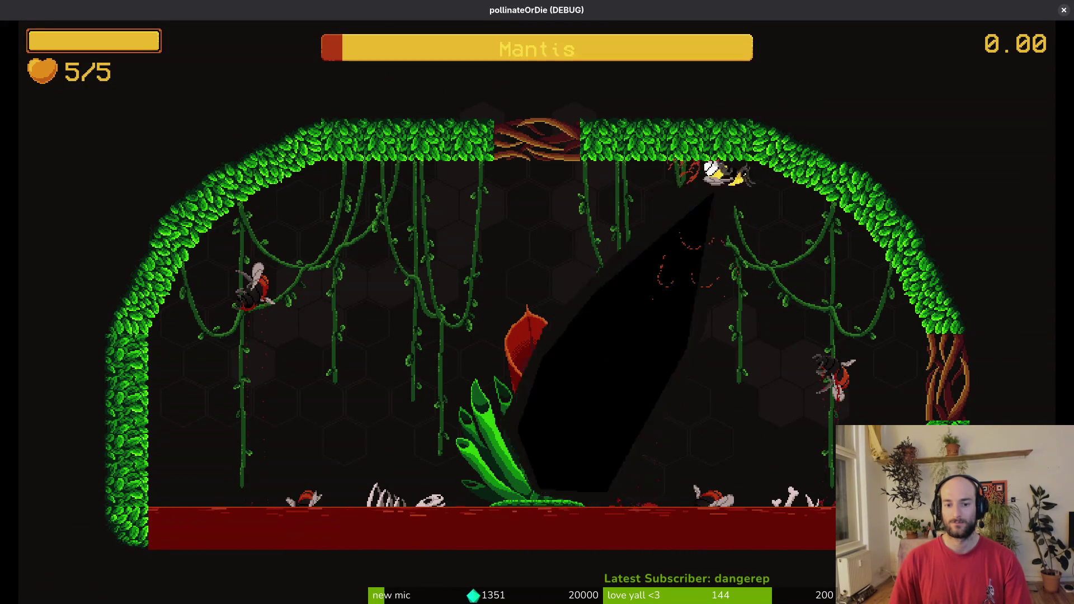
key(a)
key(d)
key(s)
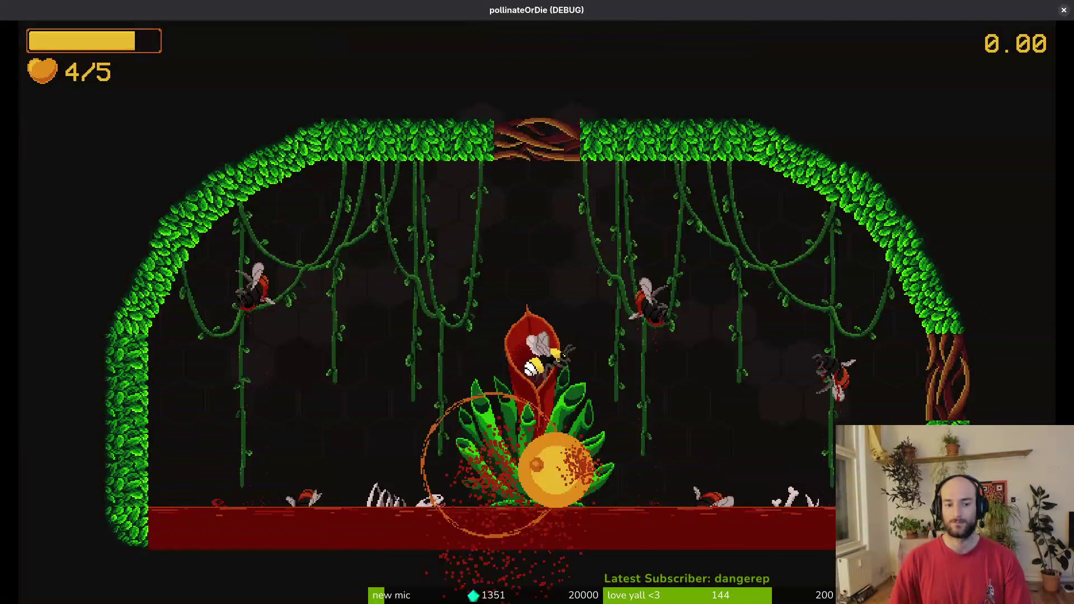
key(w)
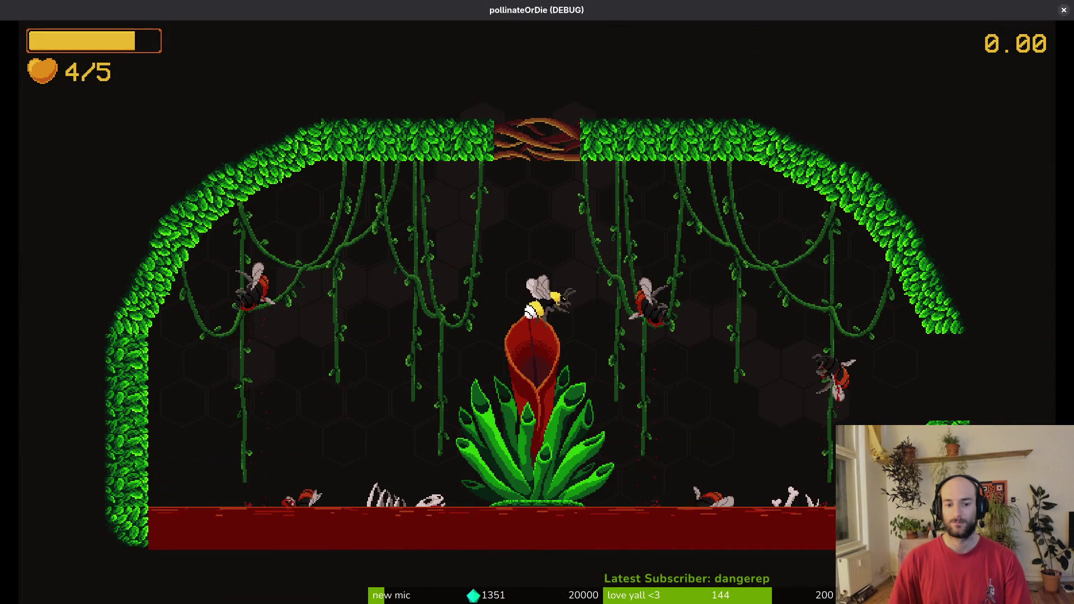
Load the Mantis level again, dive onto the flower and dash the bee past the Mantis.
key(Escape)
key(Down)
key(Return)
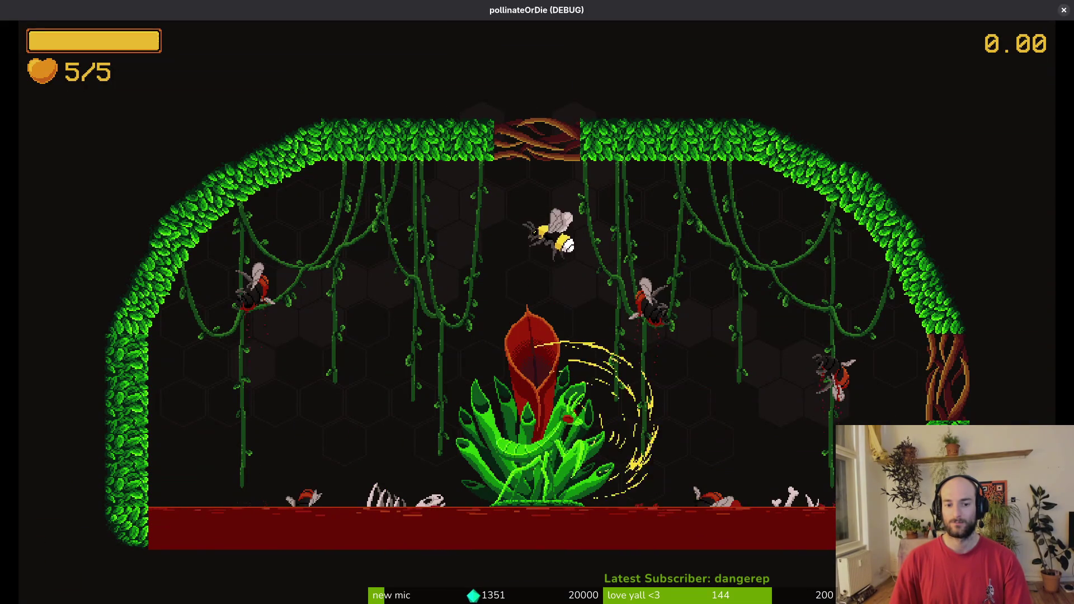
key(s)
key(s)
key(w)
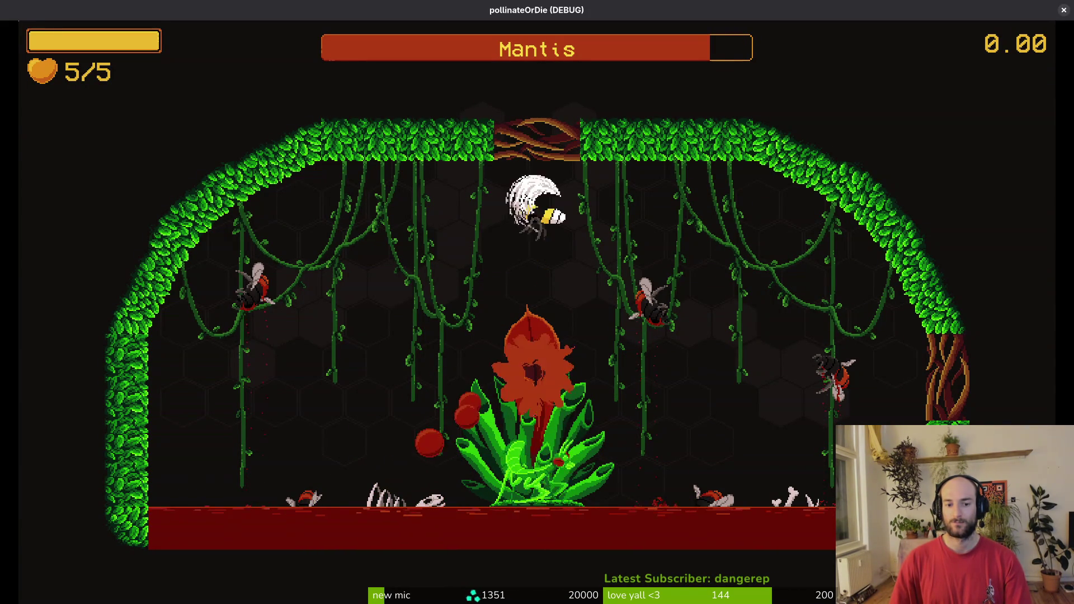
key(space)
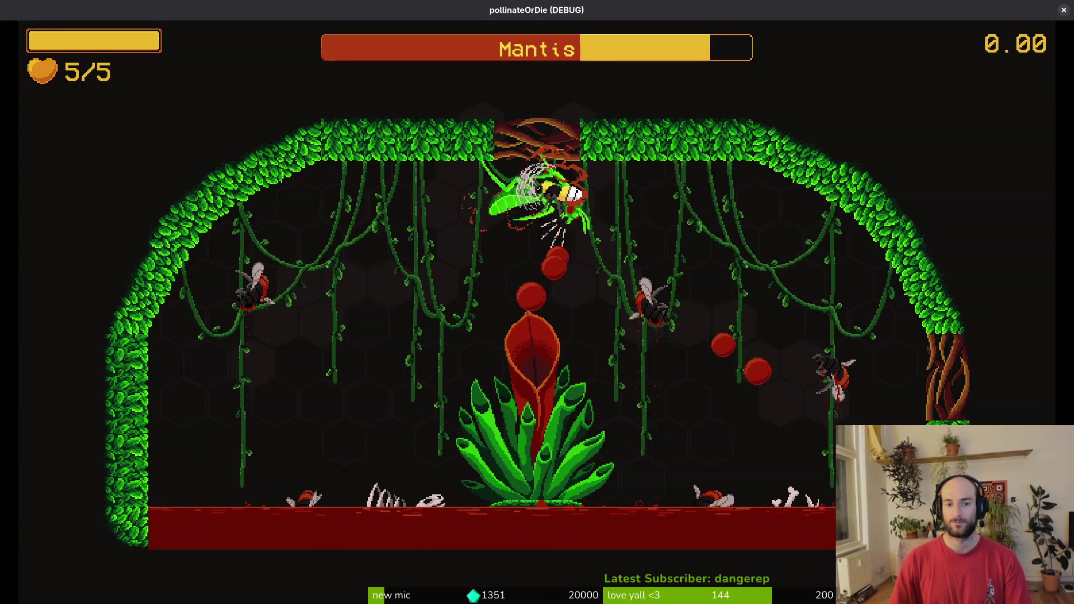
key(d)
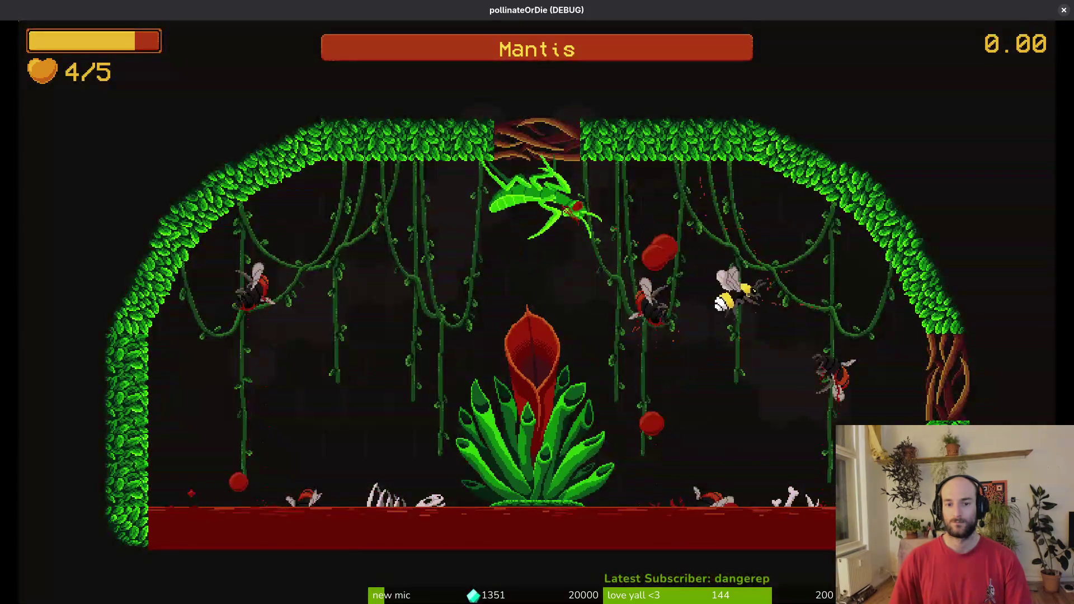
key(space)
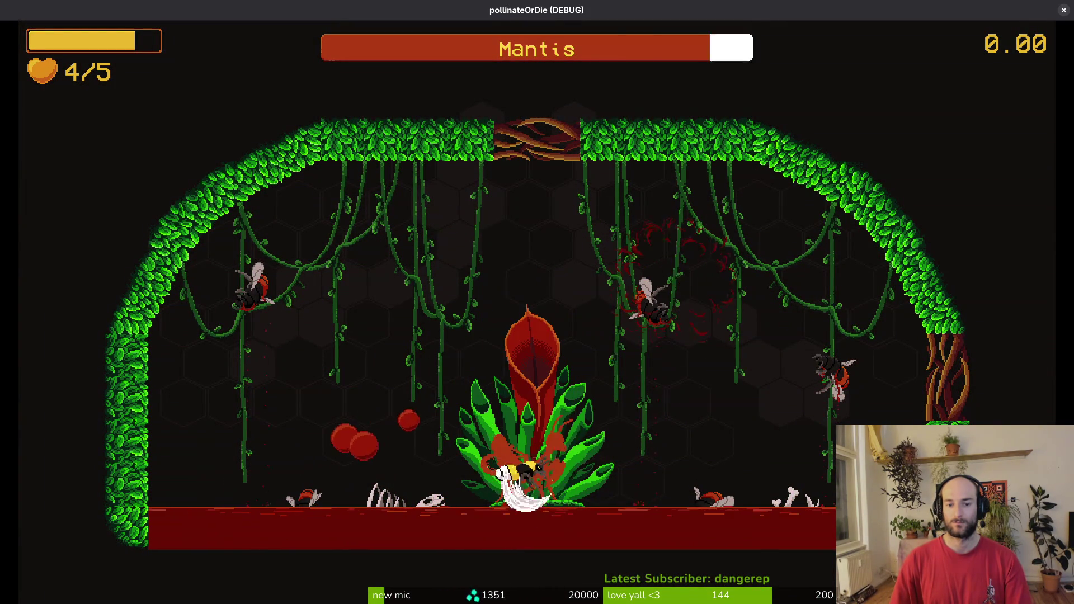
Weave the bee around the plant, up-left and down-right, to line up on the Mantis.
key(a)
key(s)
key(w)
key(a)
key(s)
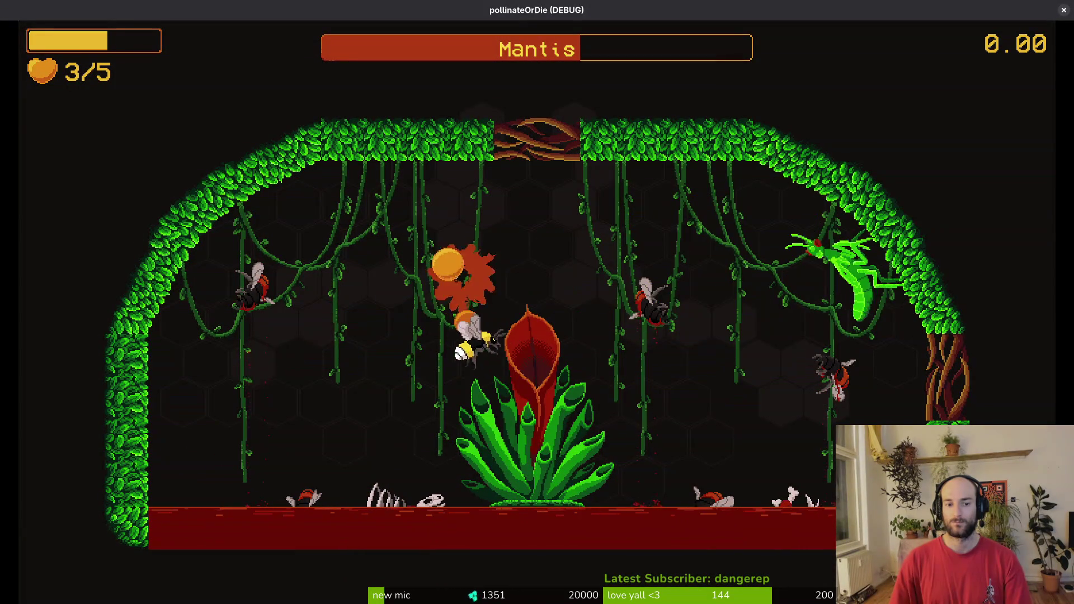
key(d)
key(w)
key(a)
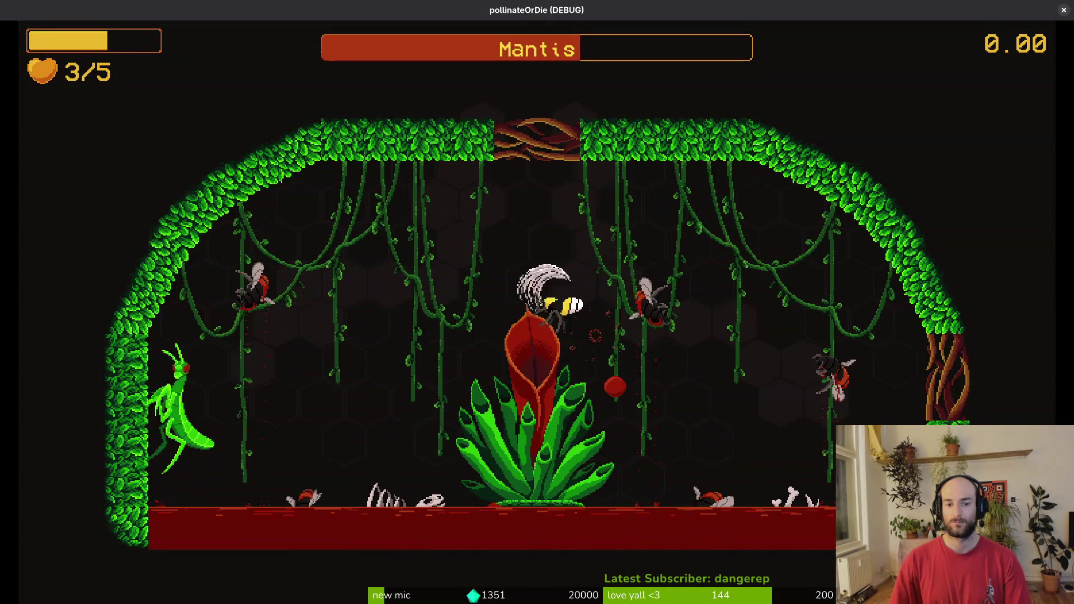
Land on and pollinate the Mantis flower, slash away, and return to the hive's level select.
key(s)
key(d)
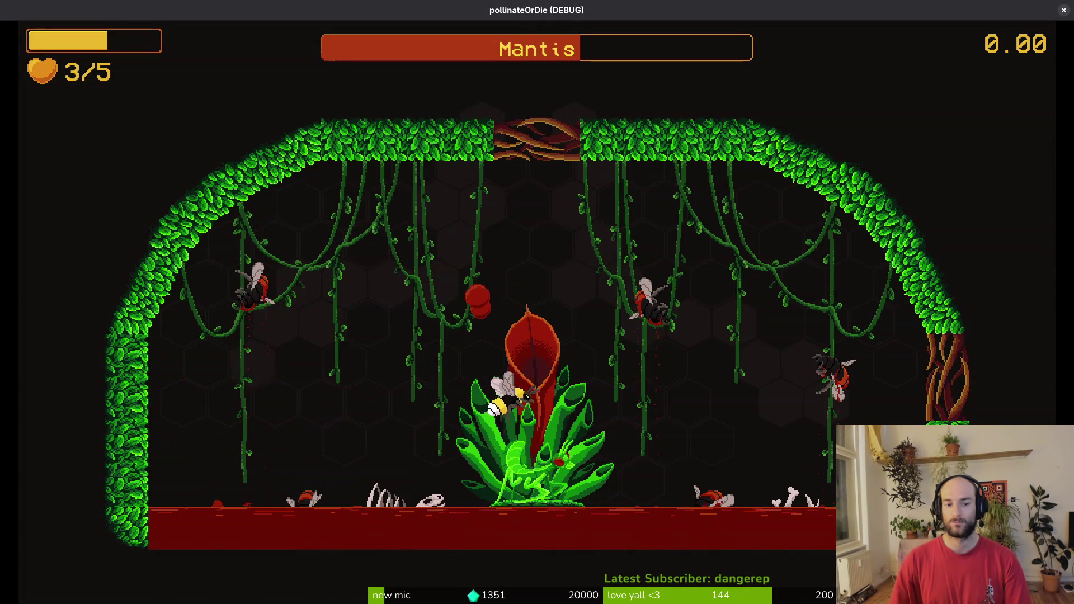
key(w)
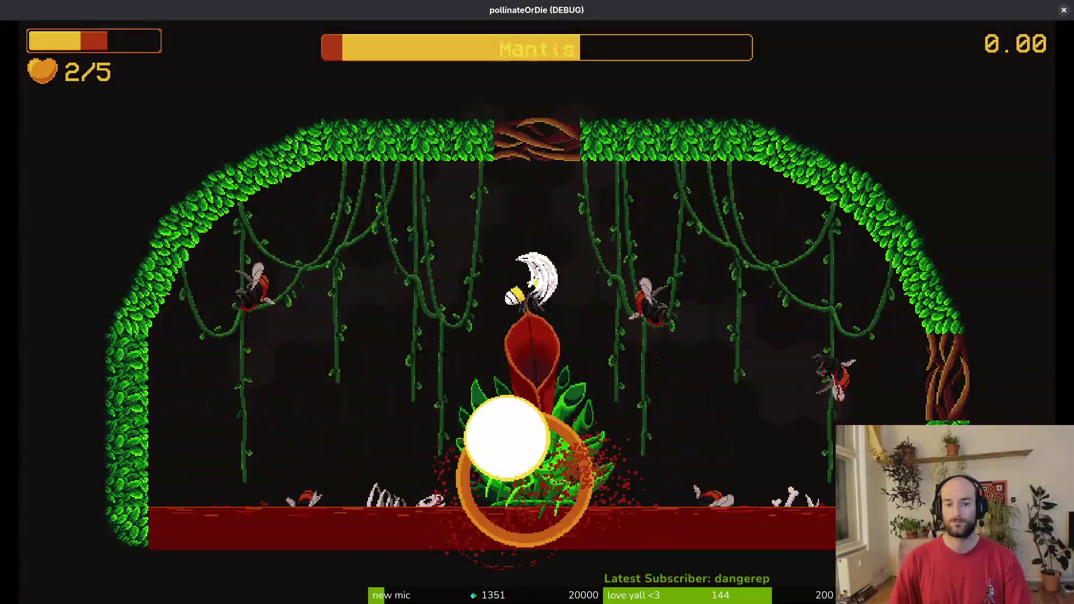
key(d)
key(s)
key(a)
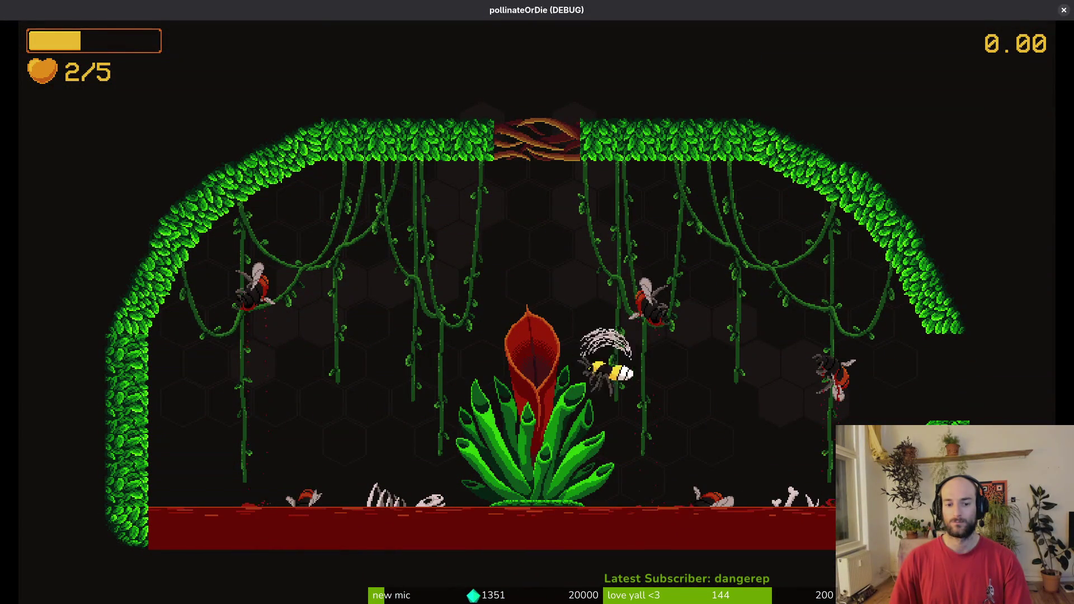
key(s)
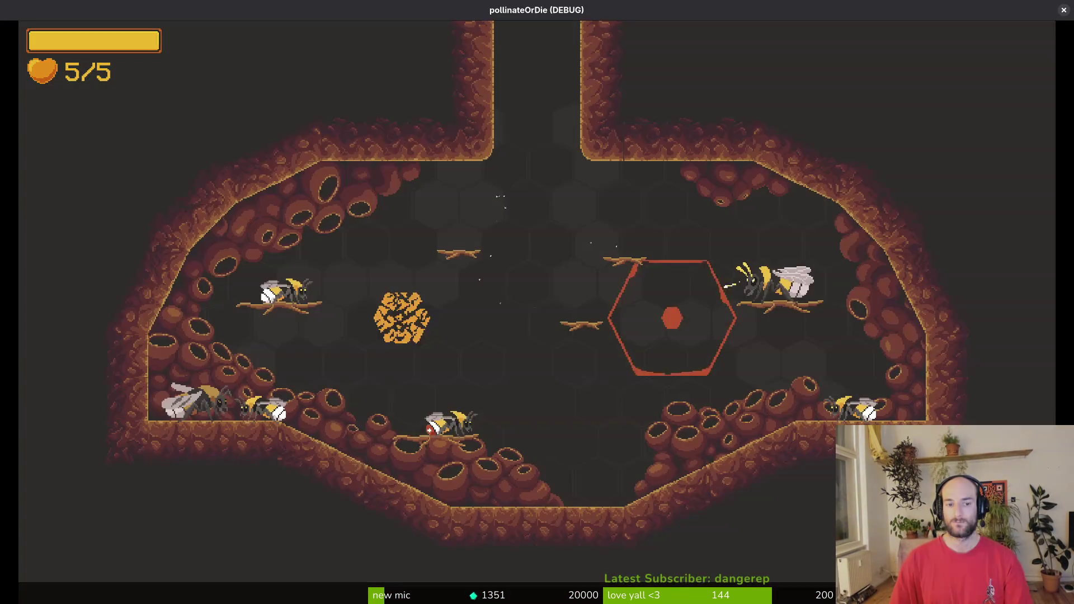
Start the spider level, pause it and take the game out of fullscreen.
key(Return)
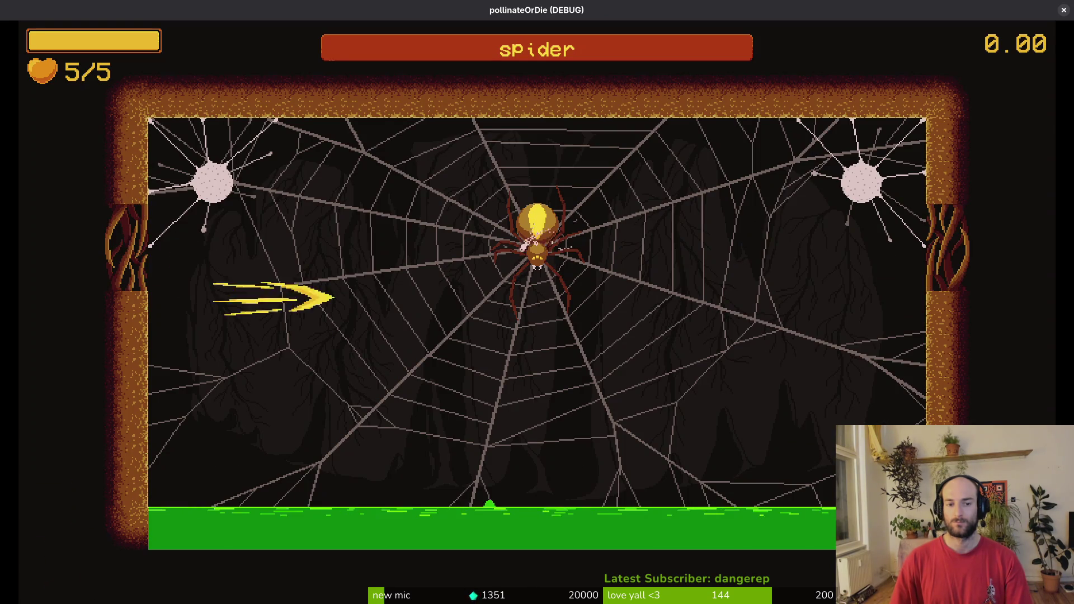
key(Escape)
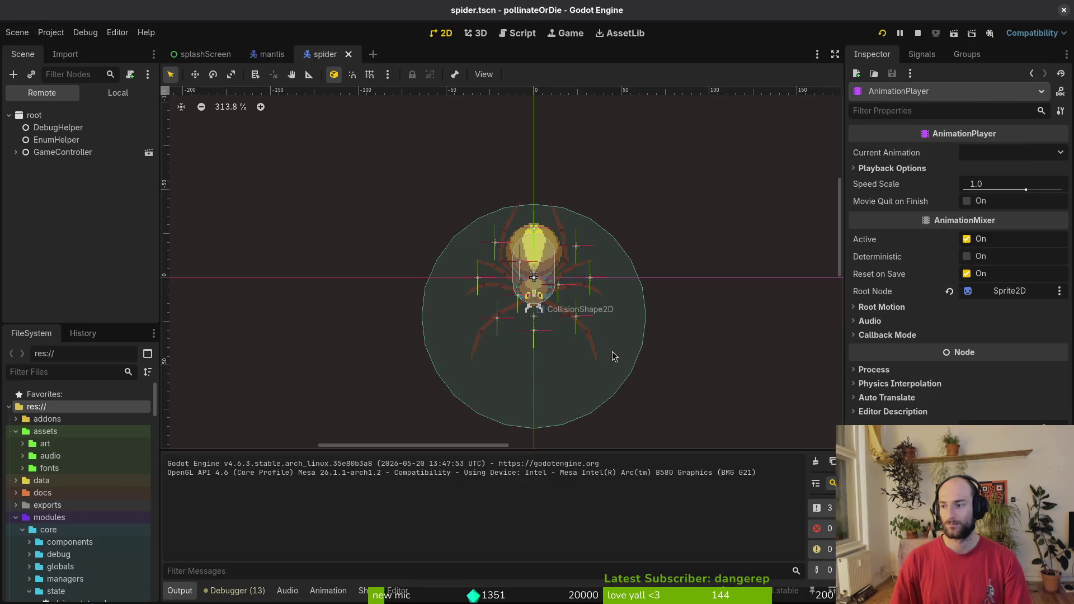
key(super+f)
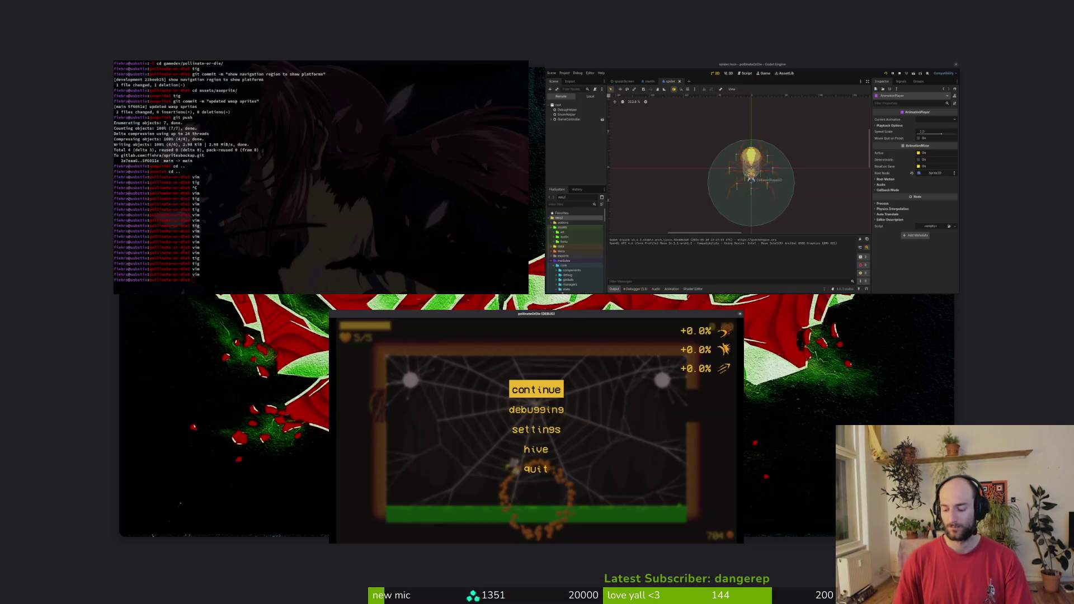
key(super+f)
Launch the Pollinate or Die Playtest and load the spider level via debugging's level selector.
click(305, 305)
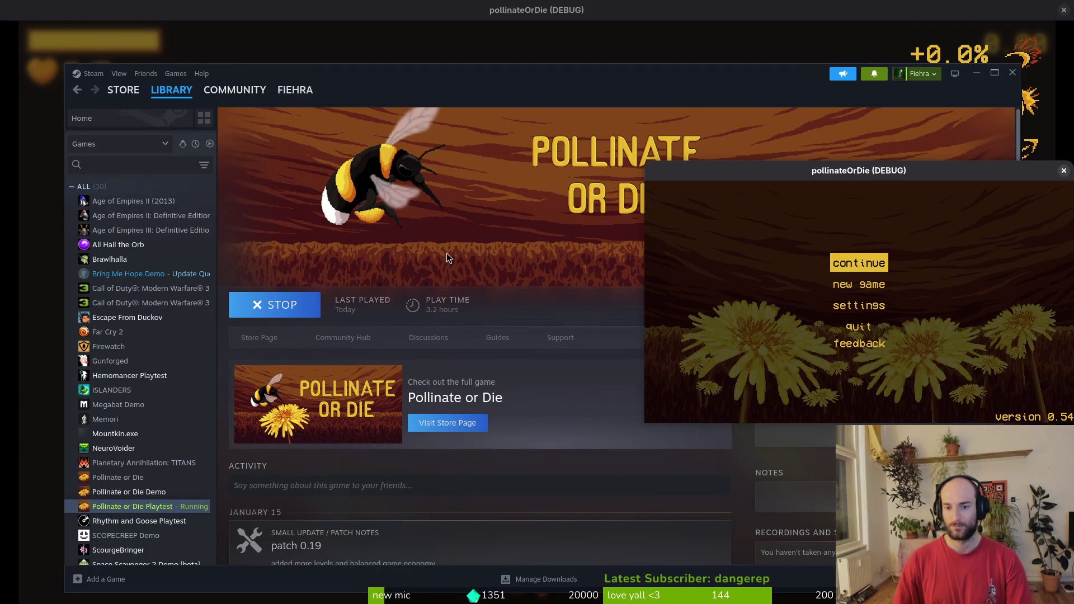
key(Return)
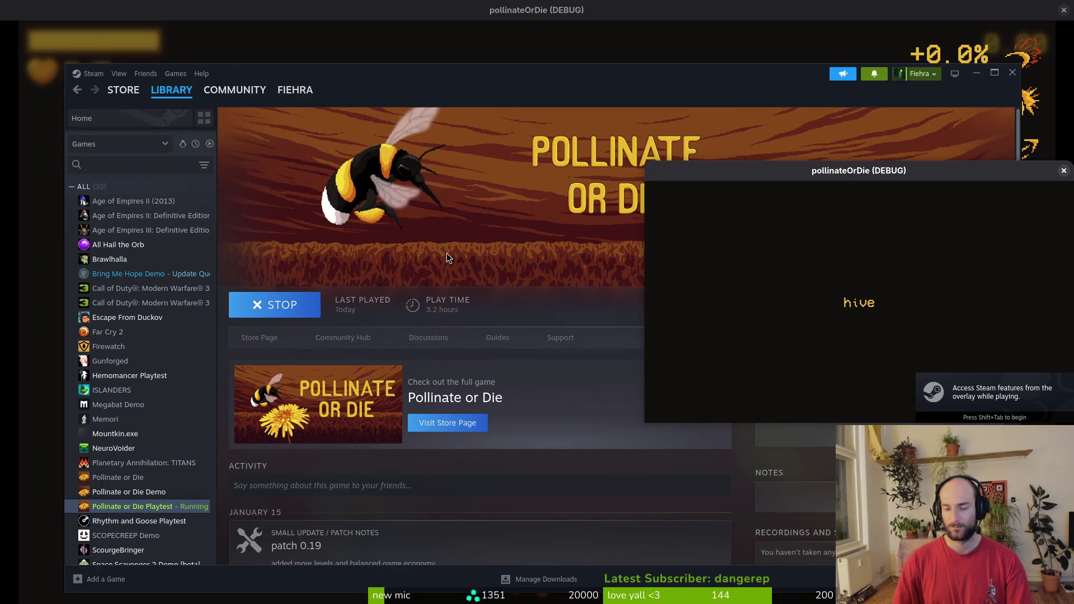
key(Escape)
key(Down)
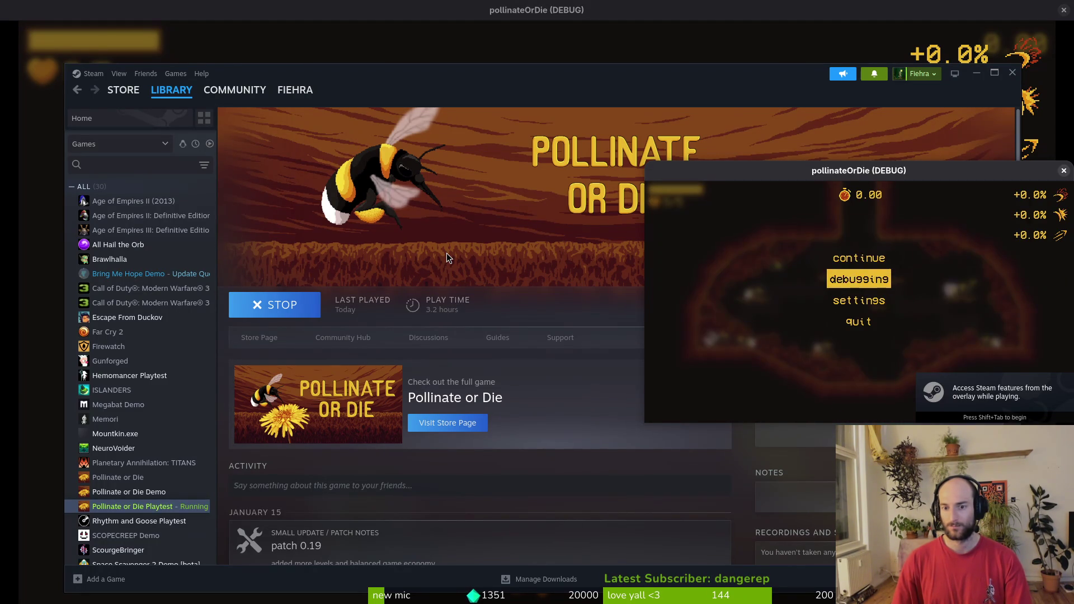
key(Return)
key(Up)
key(Escape)
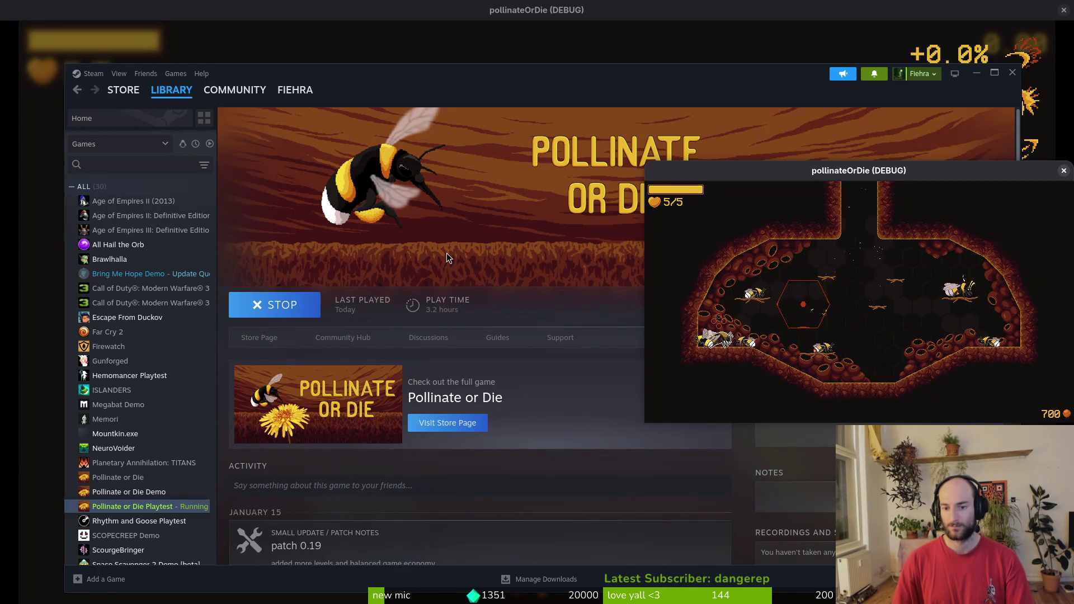
key(Escape)
key(Return)
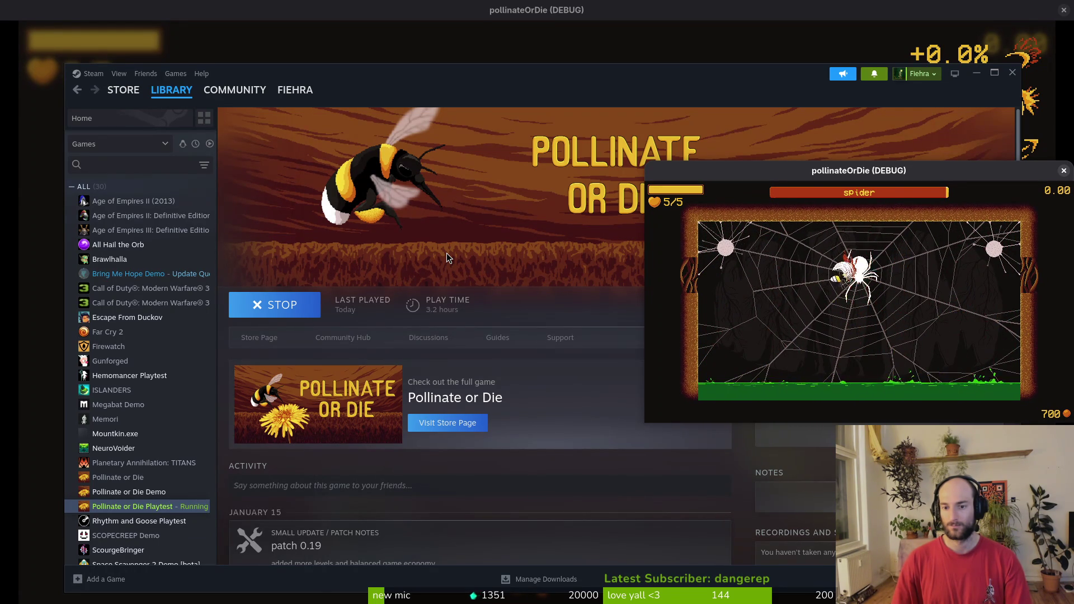
Pause the spider level, stop the playtest in Steam and put Steam away.
key(Escape)
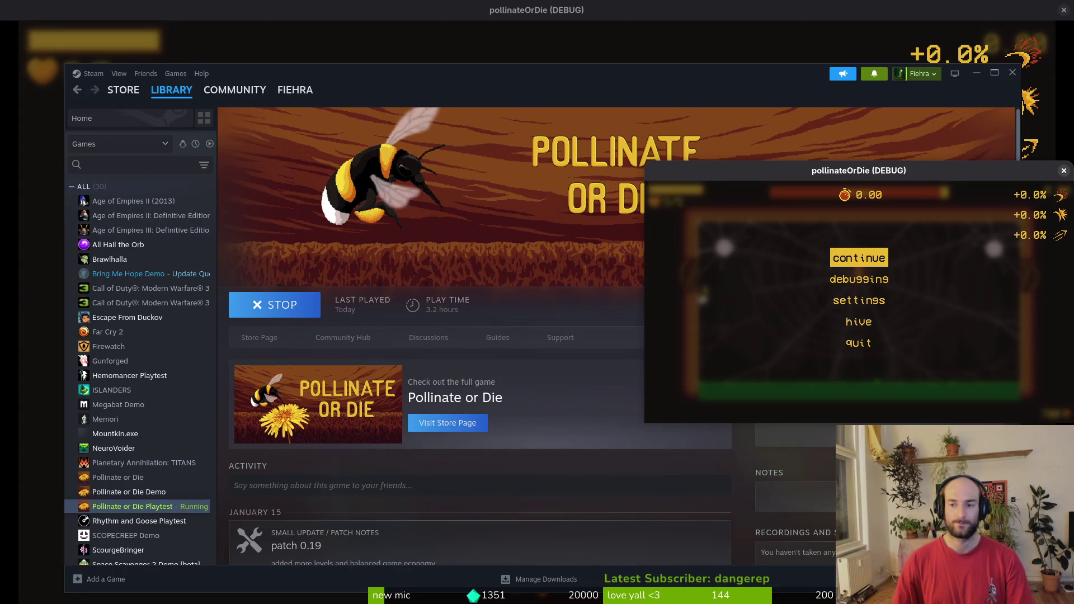
click(1064, 171)
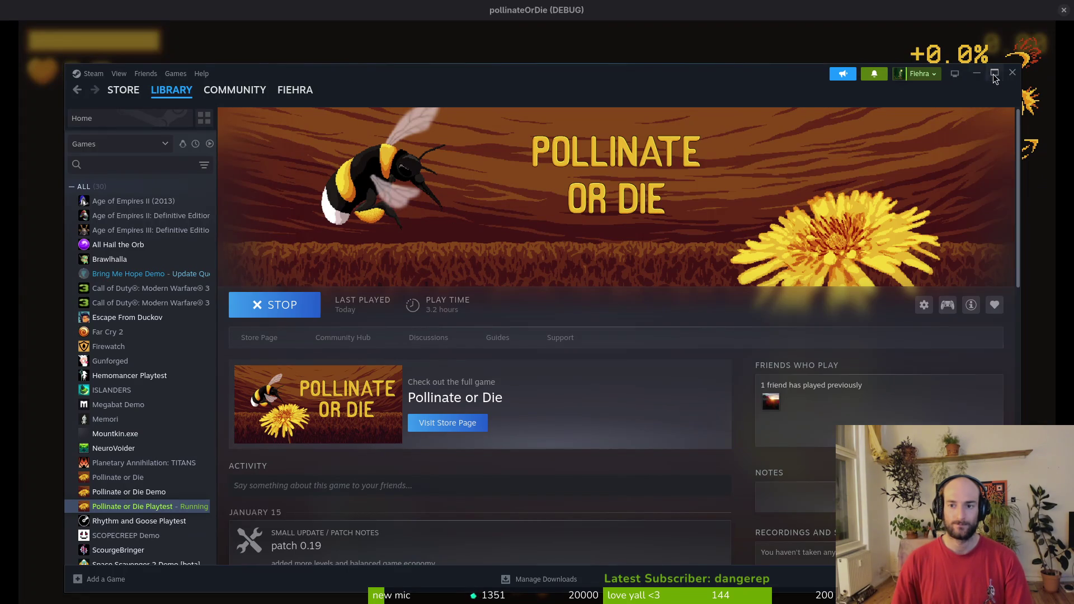
click(908, 6)
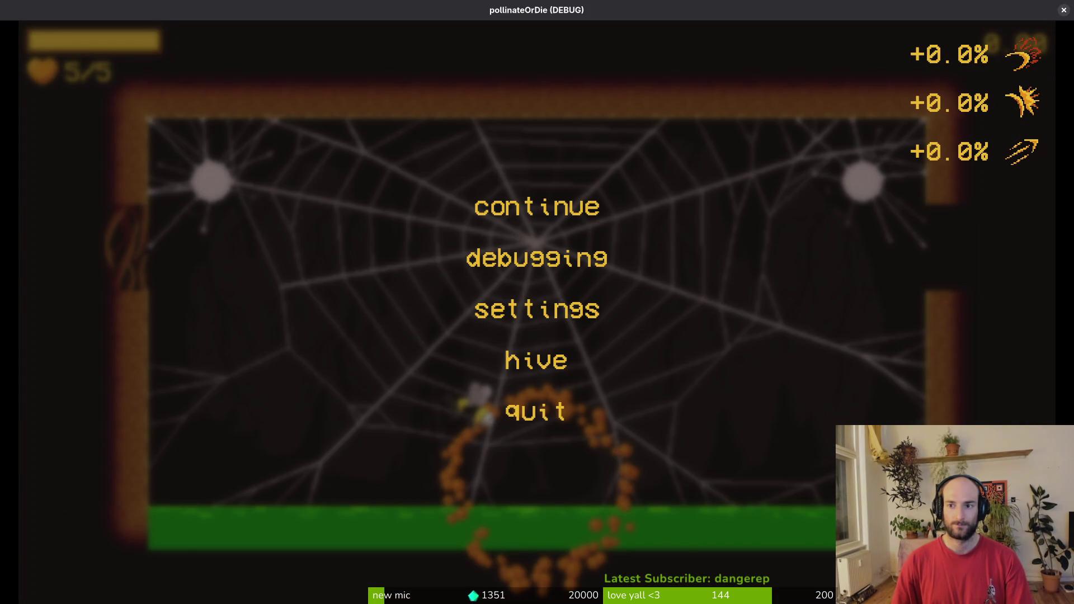
Close the debug game window and open the pollinate or die project's milestones.
click(1064, 10)
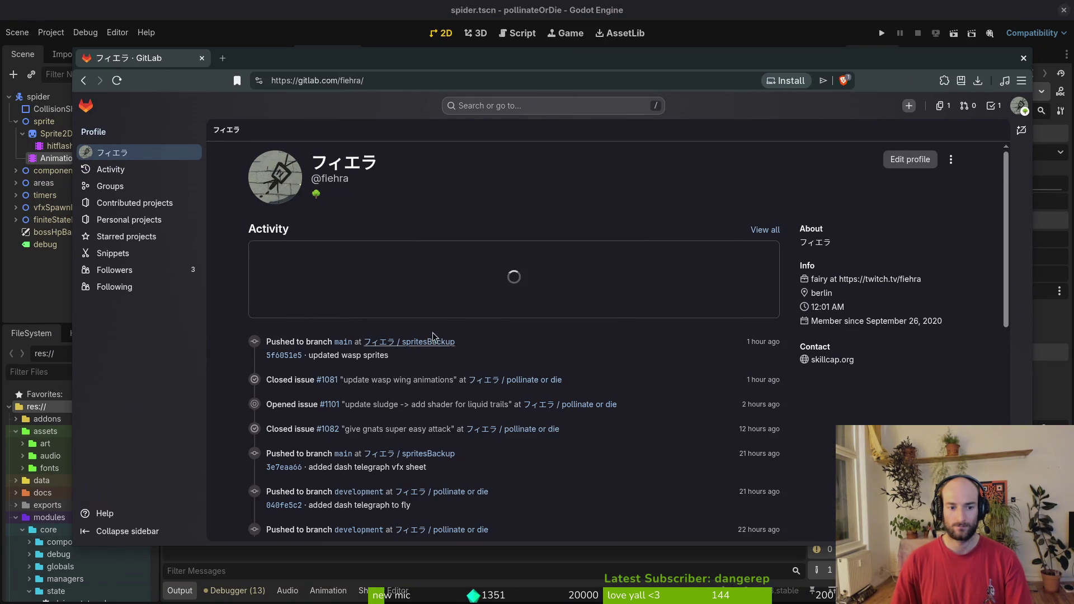
click(526, 383)
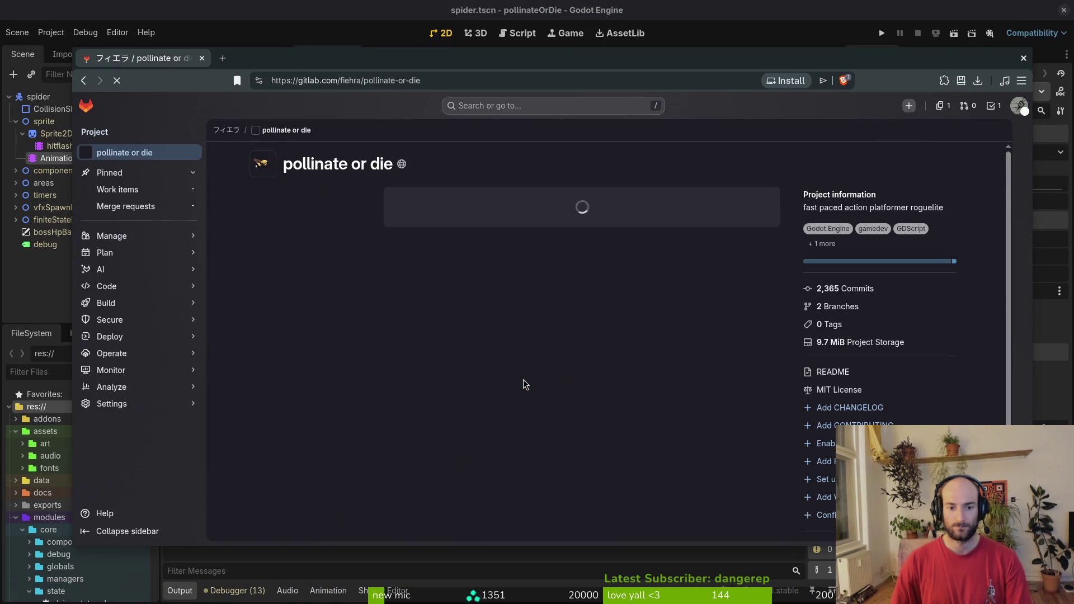
mouse_move(131, 259)
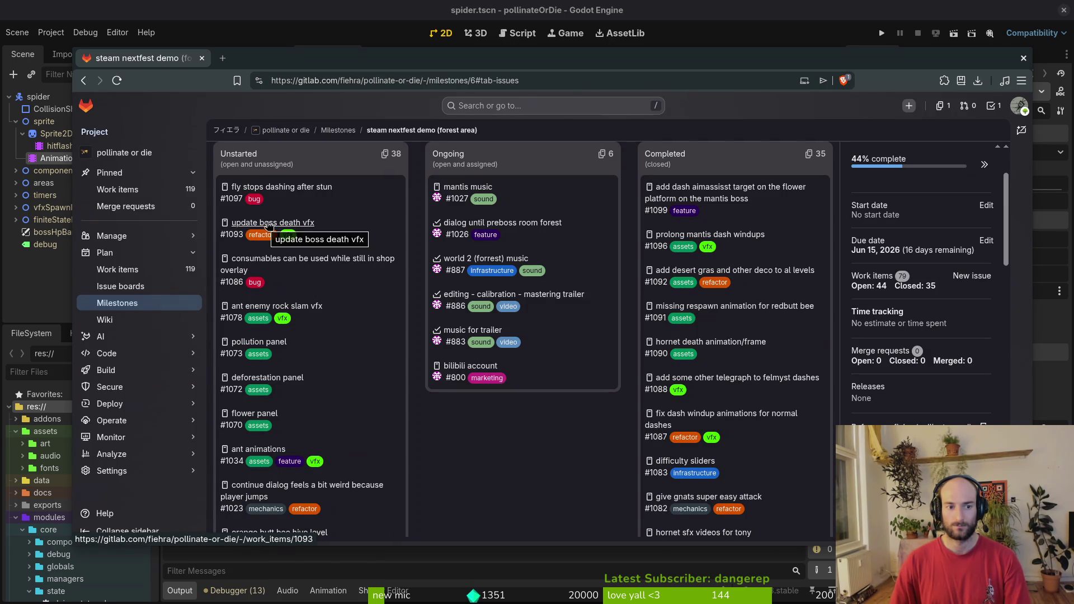
Review the update boss death vfx issue, return to the milestone board and start a new issue.
click(252, 58)
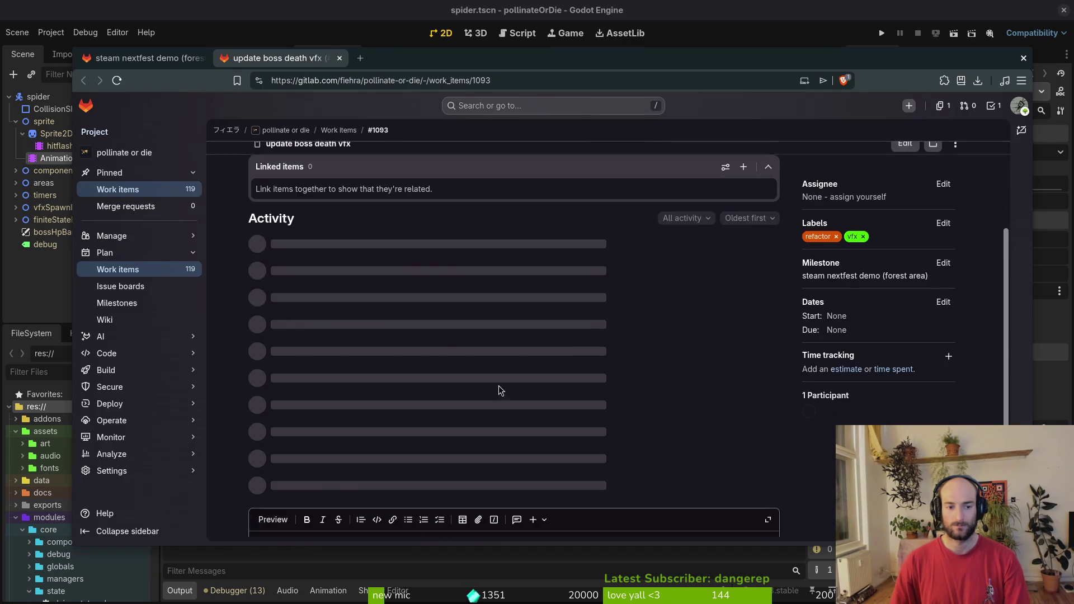
click(167, 61)
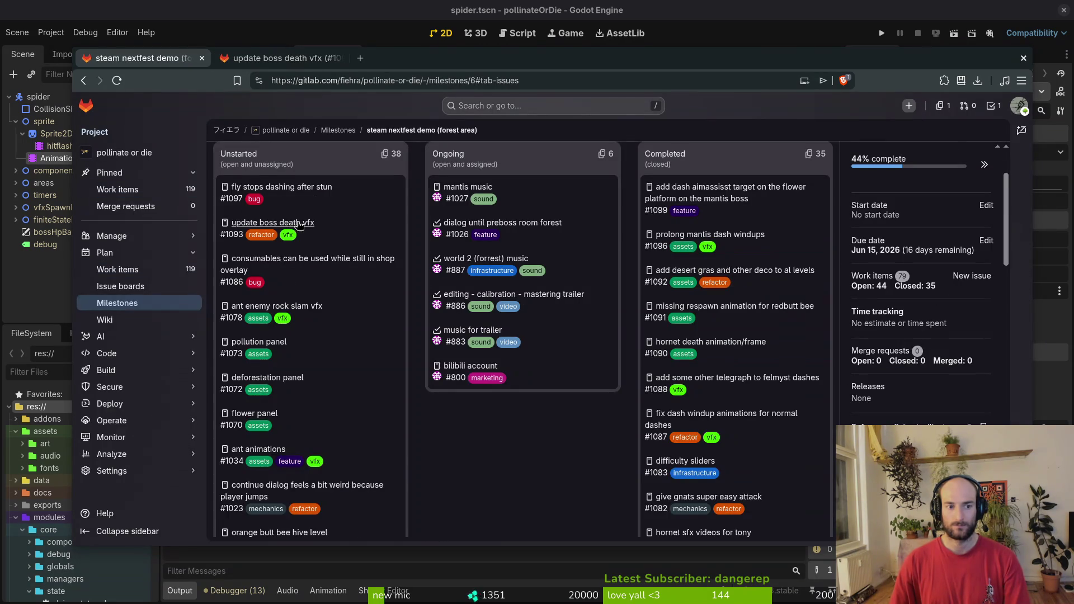
scroll(390, 256, up, 2)
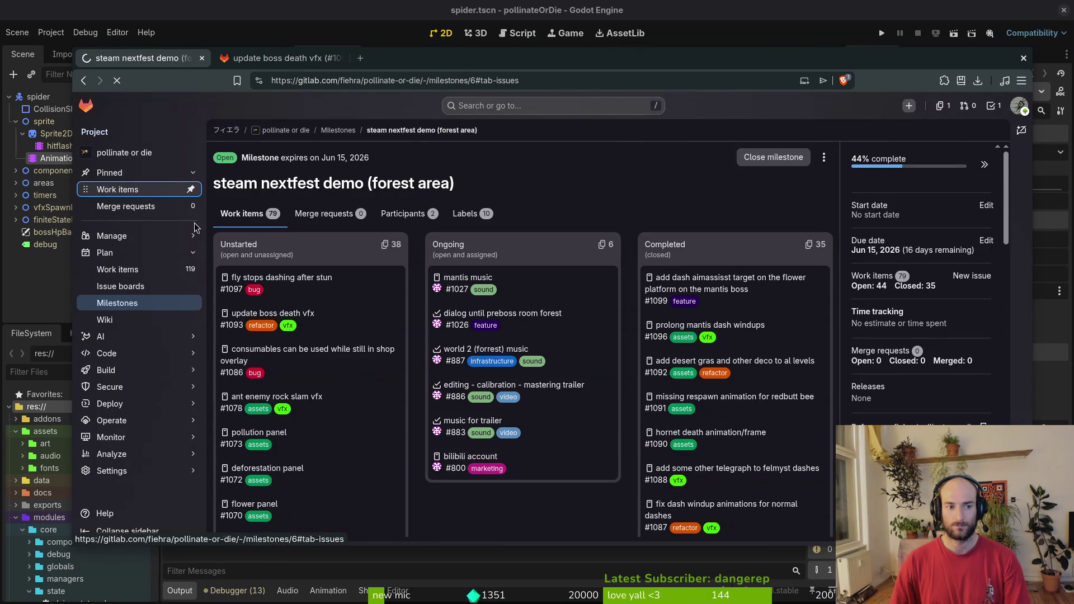
click(964, 157)
text(spider spawn animation)
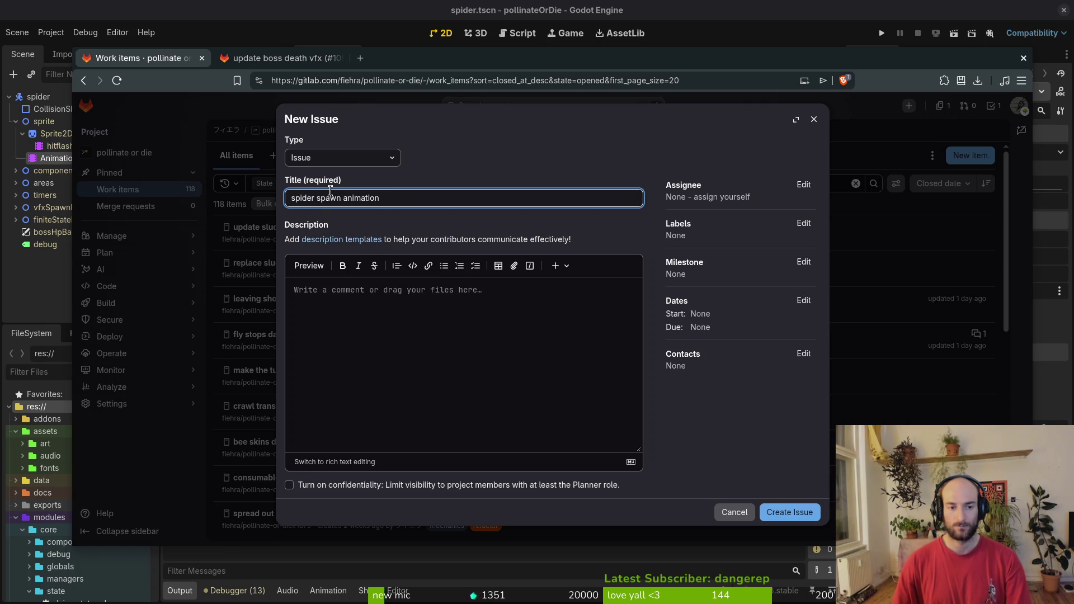
Describe the spider spawn animation issue, label it assets and vfx, and set the steam nextfest demo (forest area) milestone.
click(408, 357)
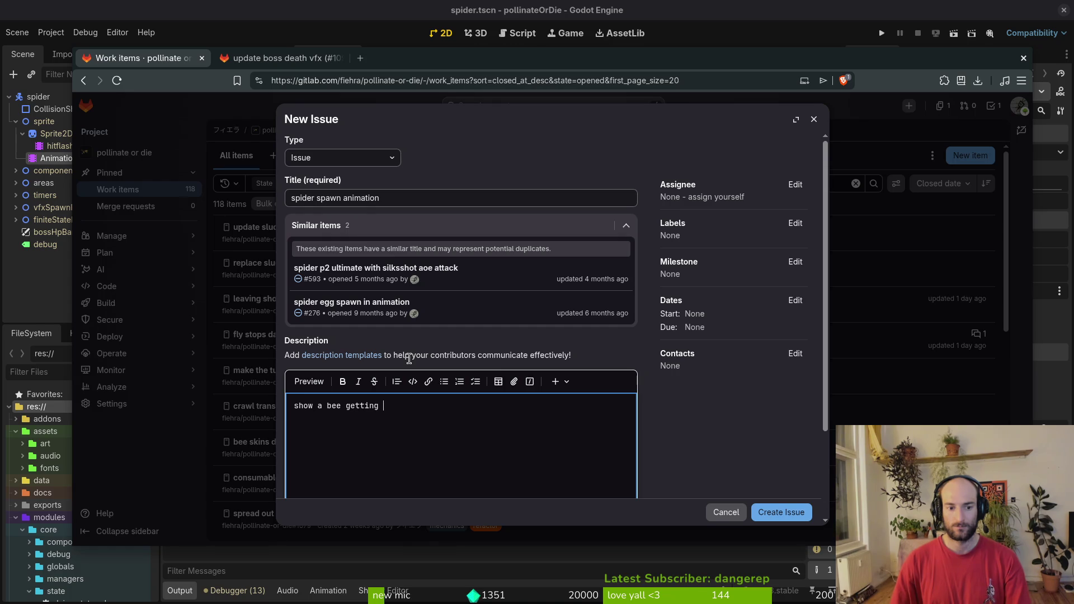
click(800, 230)
click(726, 313)
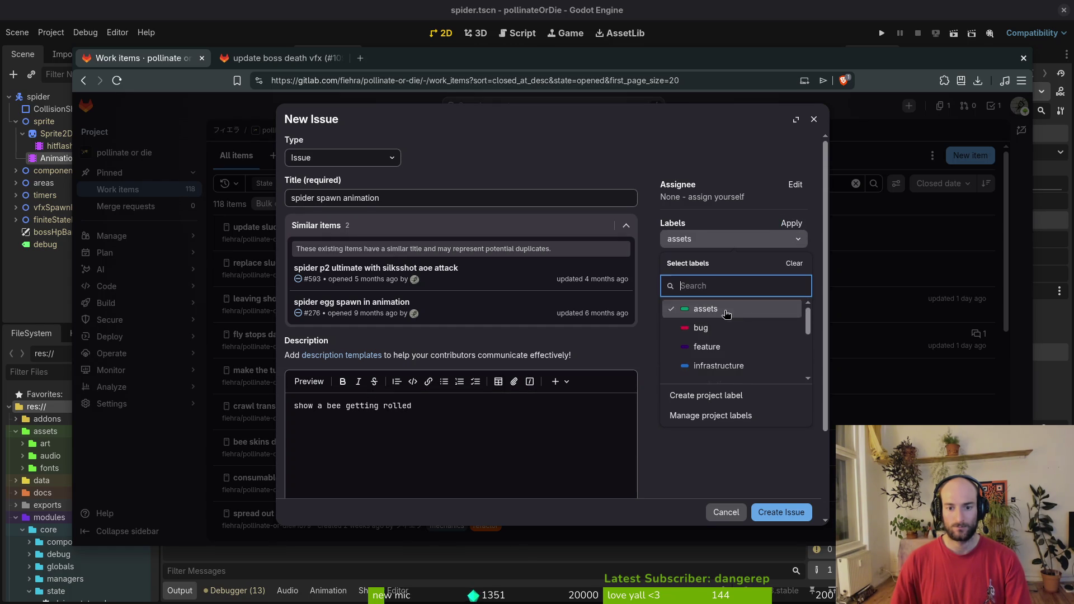
scroll(727, 312, down, 3)
click(715, 355)
click(737, 468)
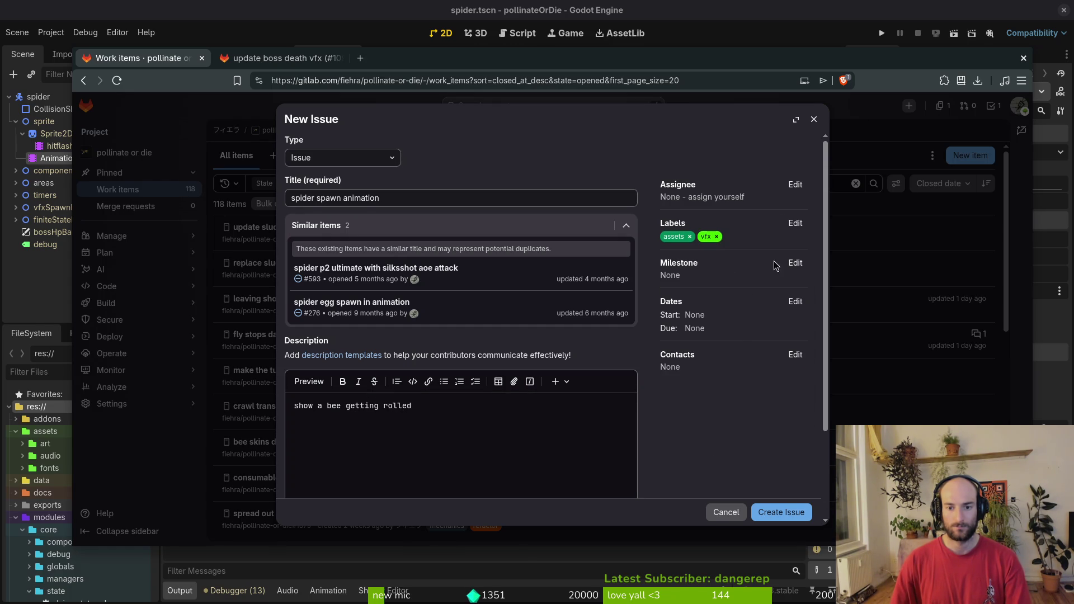
click(795, 263)
click(728, 352)
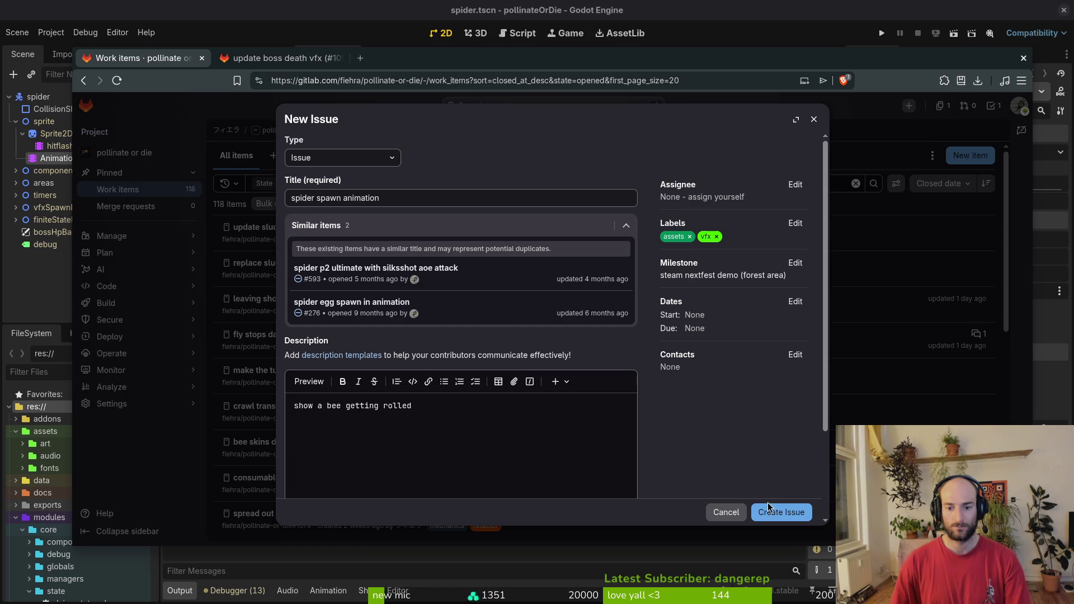
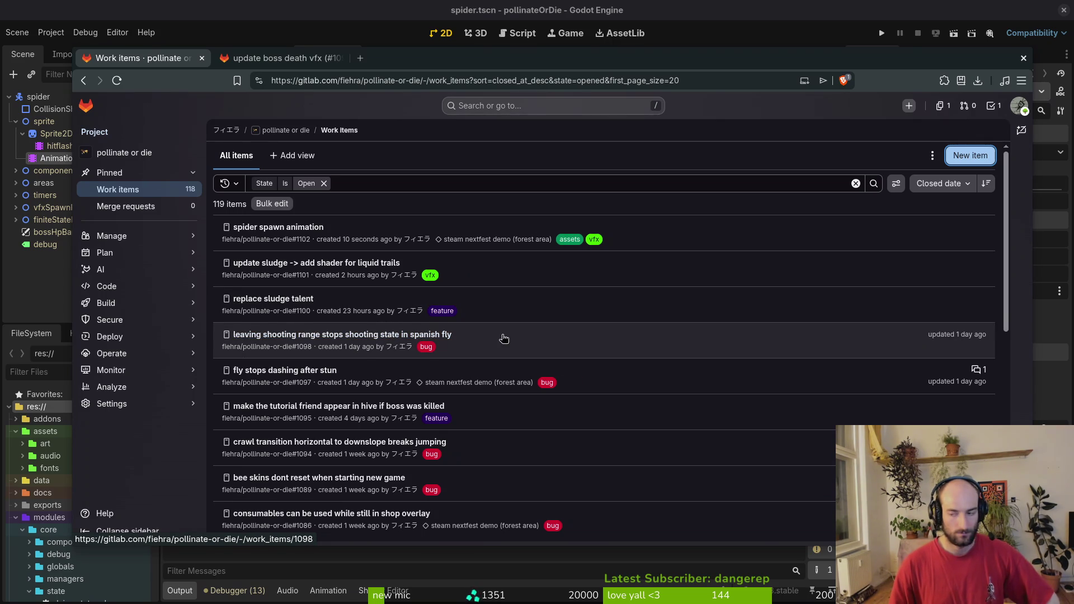
Switch from the GitLab work items page to the full-screen terminal.
key(super+1)
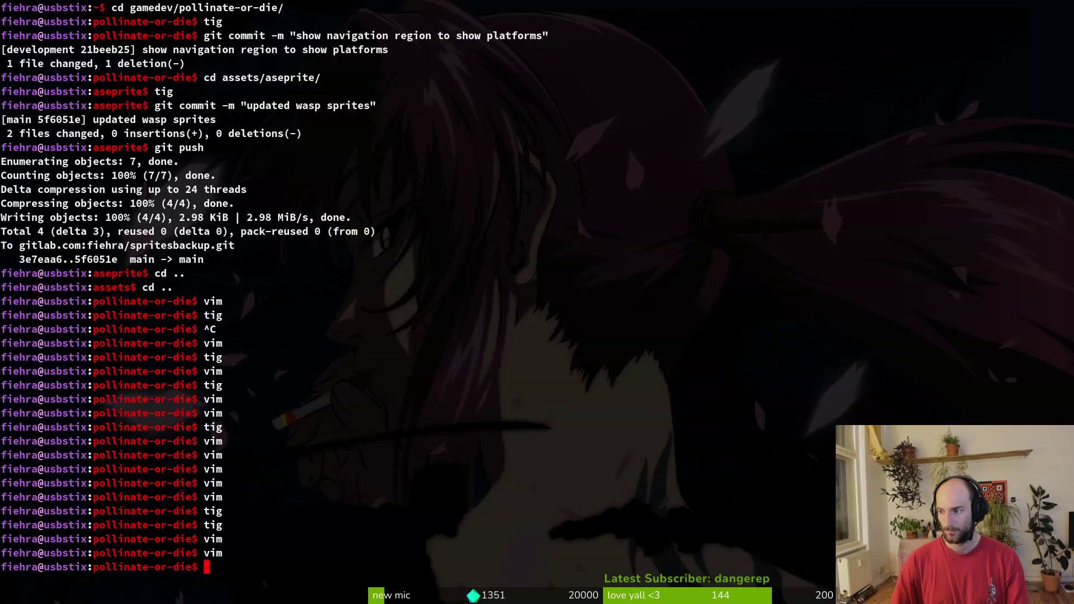
text(vim)
Launch Neovim and open wasp.gd, glance at the wasp following.gd script, then return to wasp.gd.
key(Return)
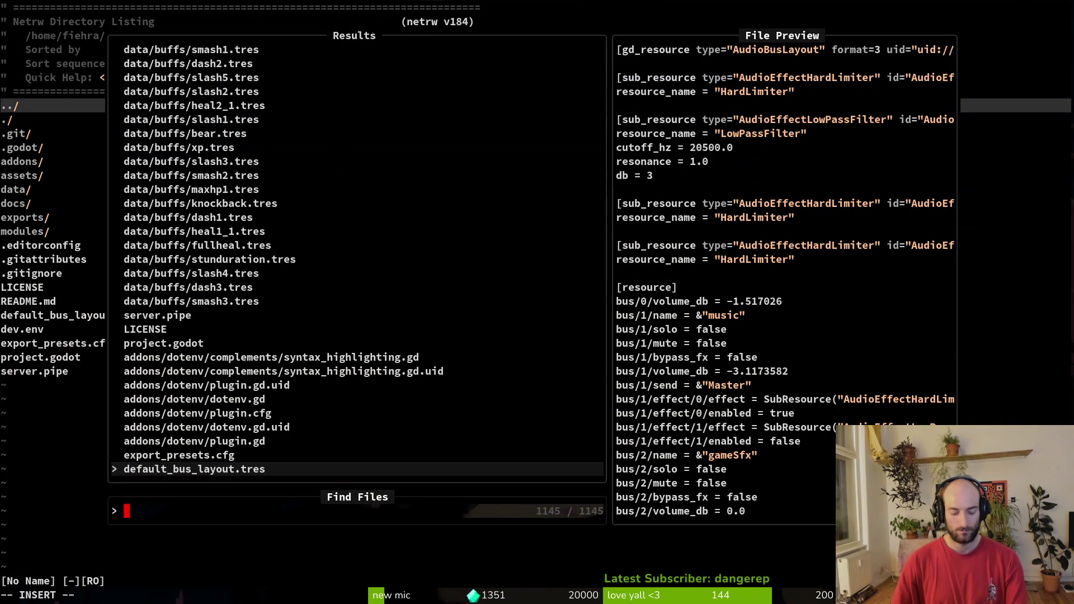
text(waswaspgd)
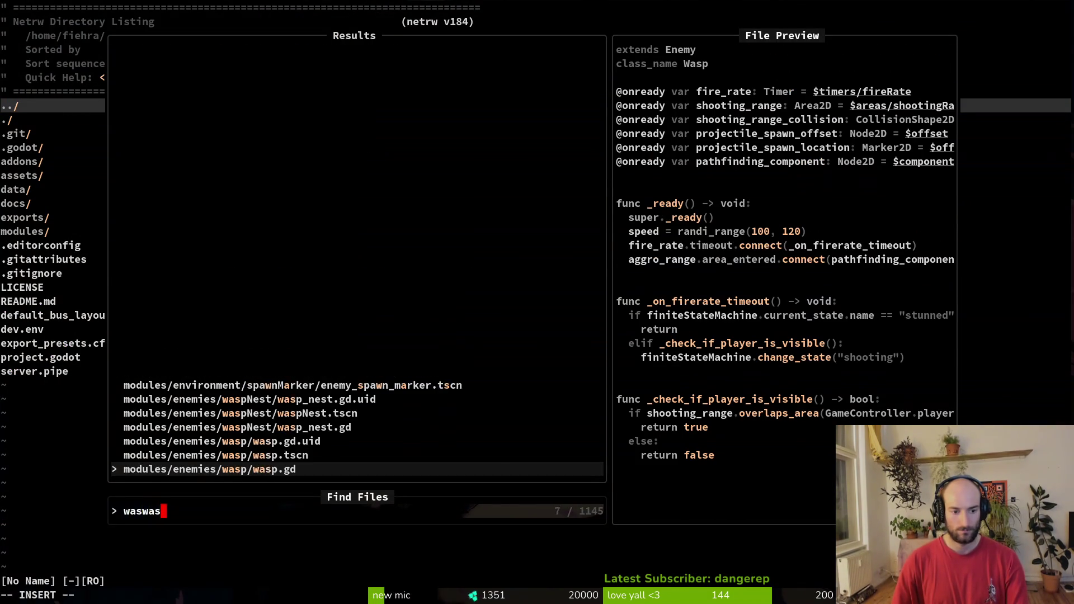
key(Return)
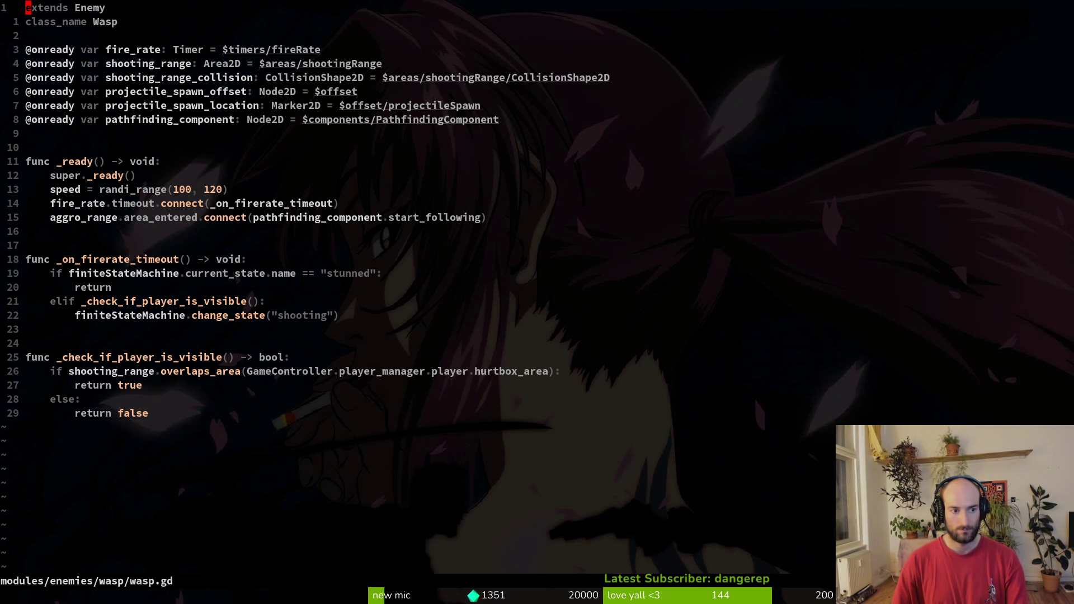
key(space)
key(f)
key(f)
text(follow)
key(Return)
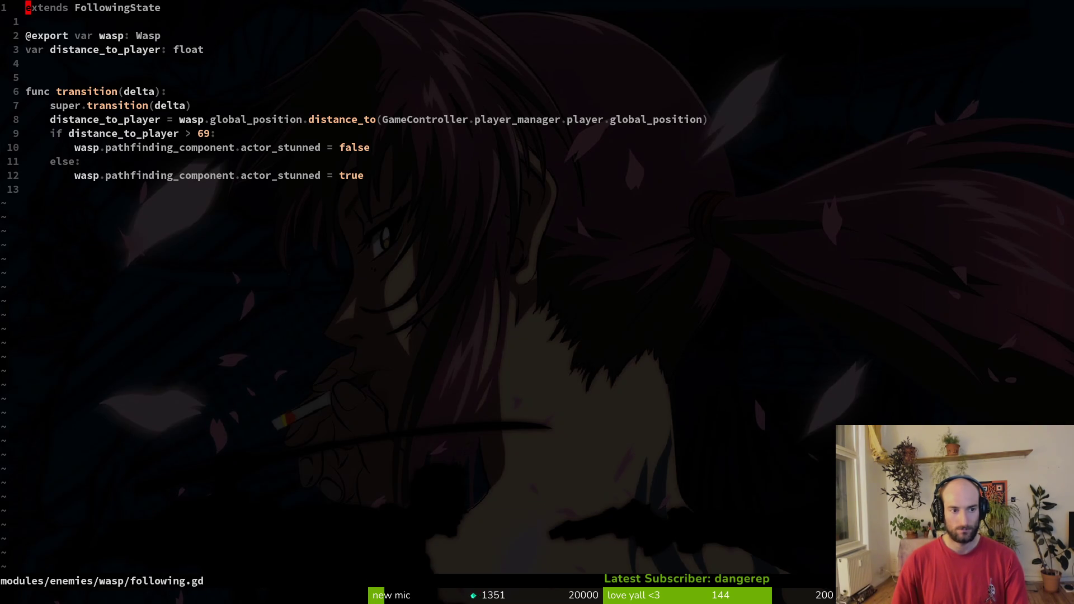
key(ctrl+6)
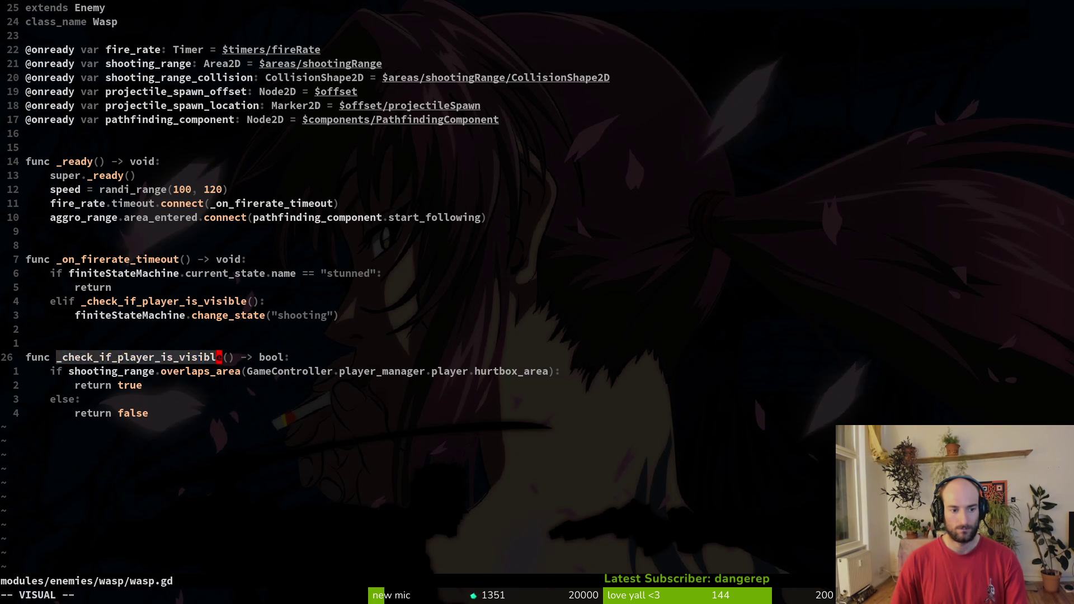
Find every use of _check_if_player_is_visible and jump to its call in wasp.gd.
key(Return)
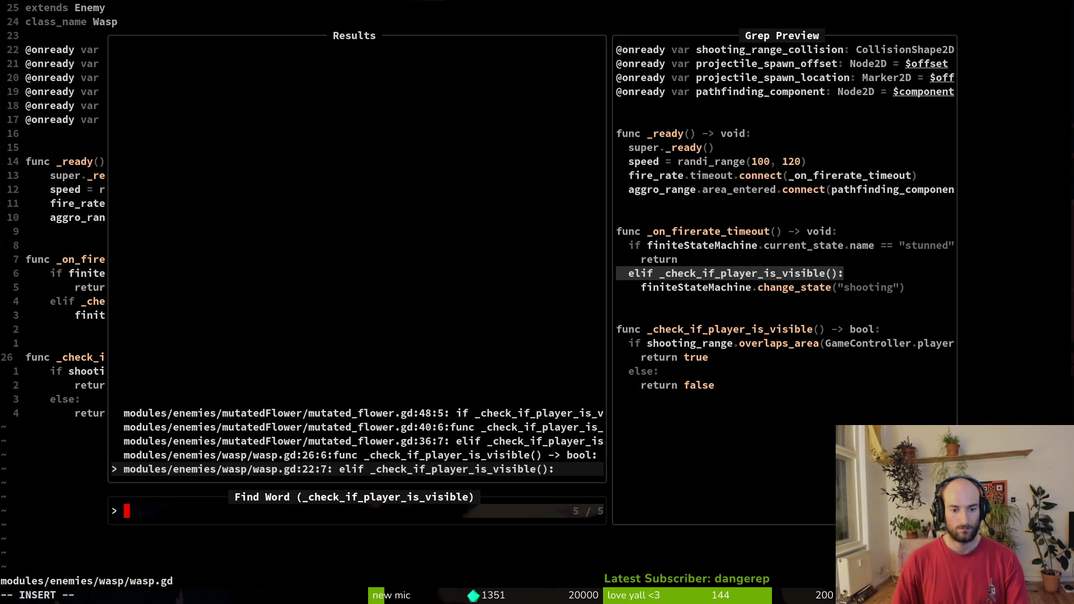
key(Up)
key(Down)
key(Return)
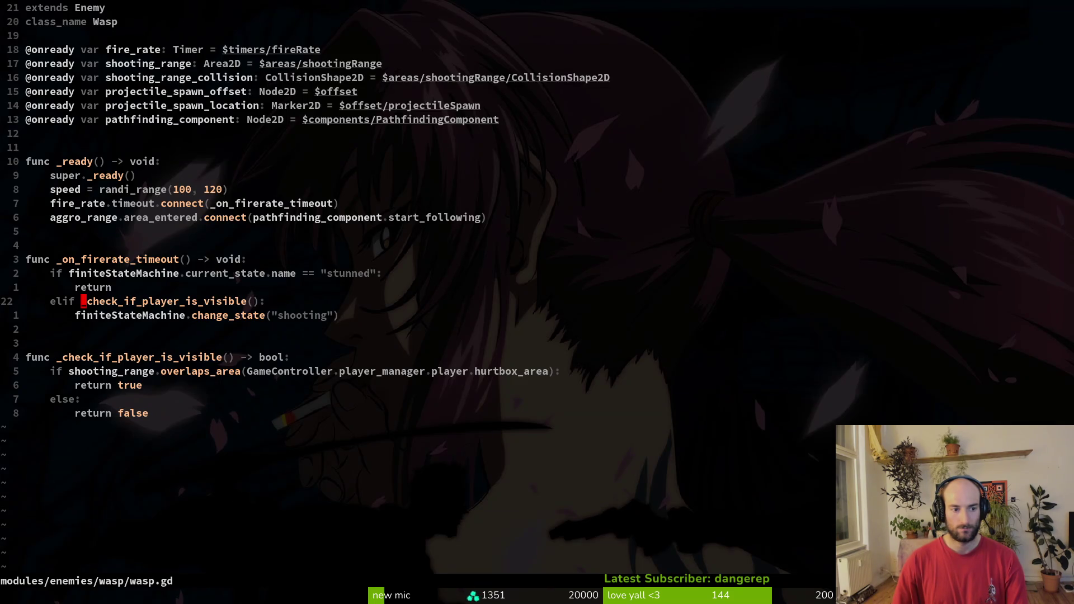
Move to the fire_rate word on line 15 above _on_firerate_timeout.
key(k)
key(k)
key(k)
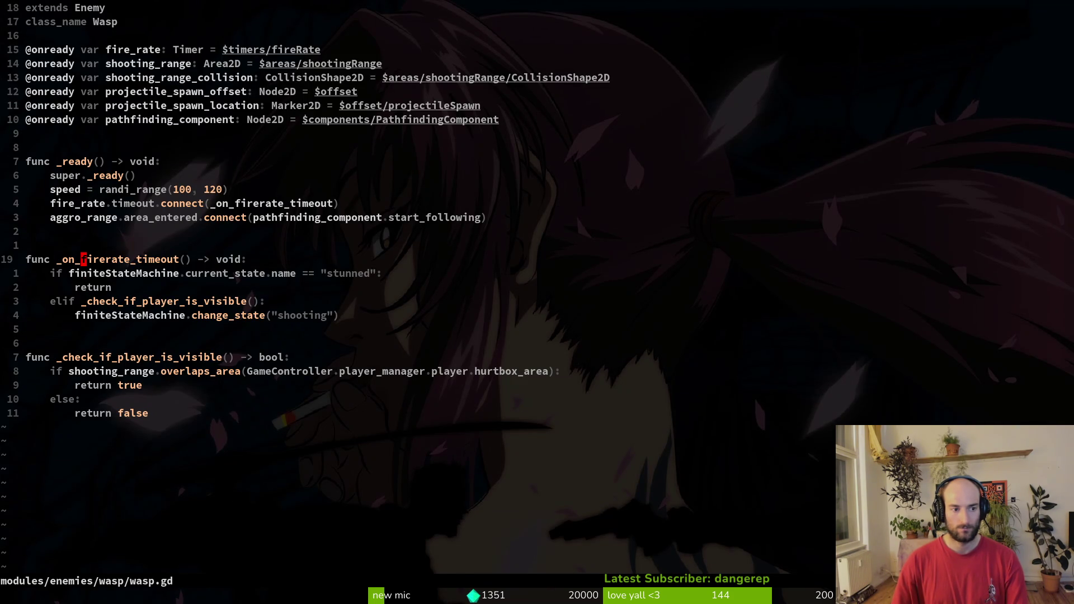
key(v)
key(Escape)
key(b)
key(k)
key(k)
key(k)
key(v)
Grep the project for fire_rate, jump to its timeout connection, then go to Godot.
key(i)
key(w)
key(space)
key(f)
key(w)
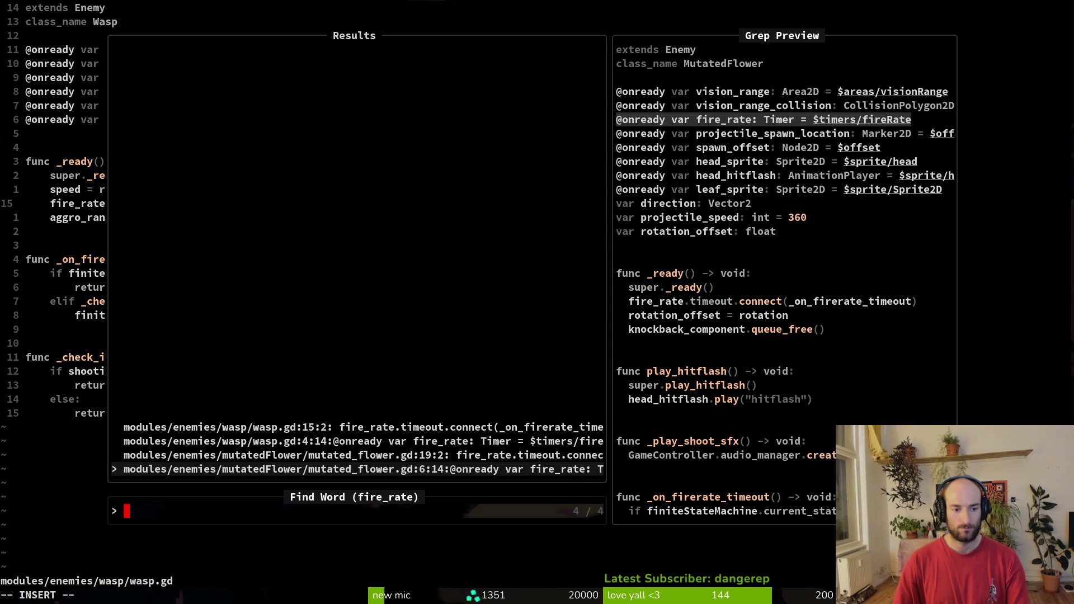
key(ctrl+p)
key(ctrl+p)
key(ctrl+p)
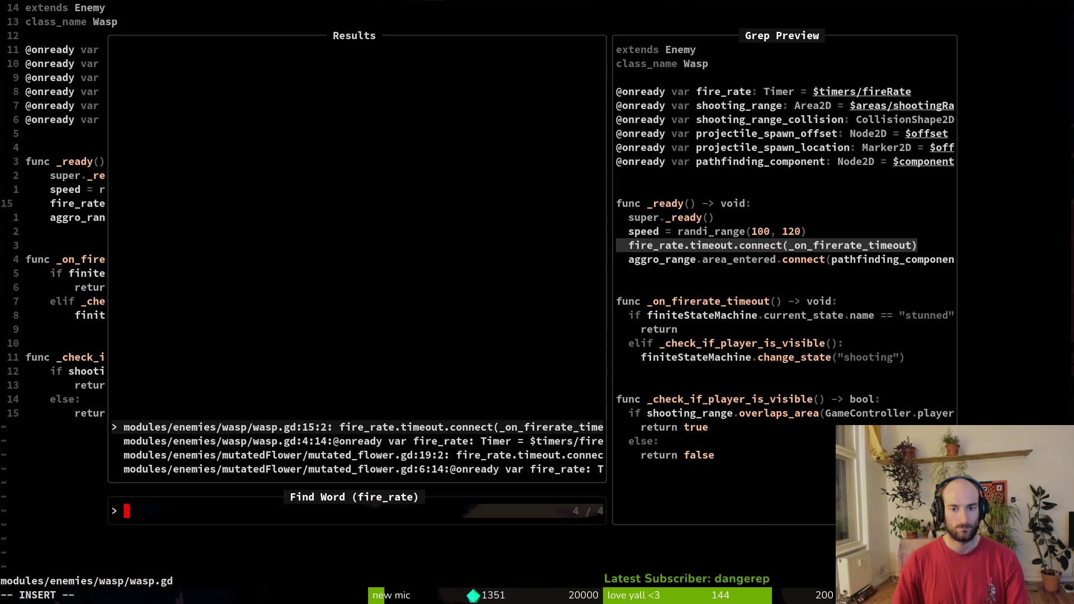
key(Return)
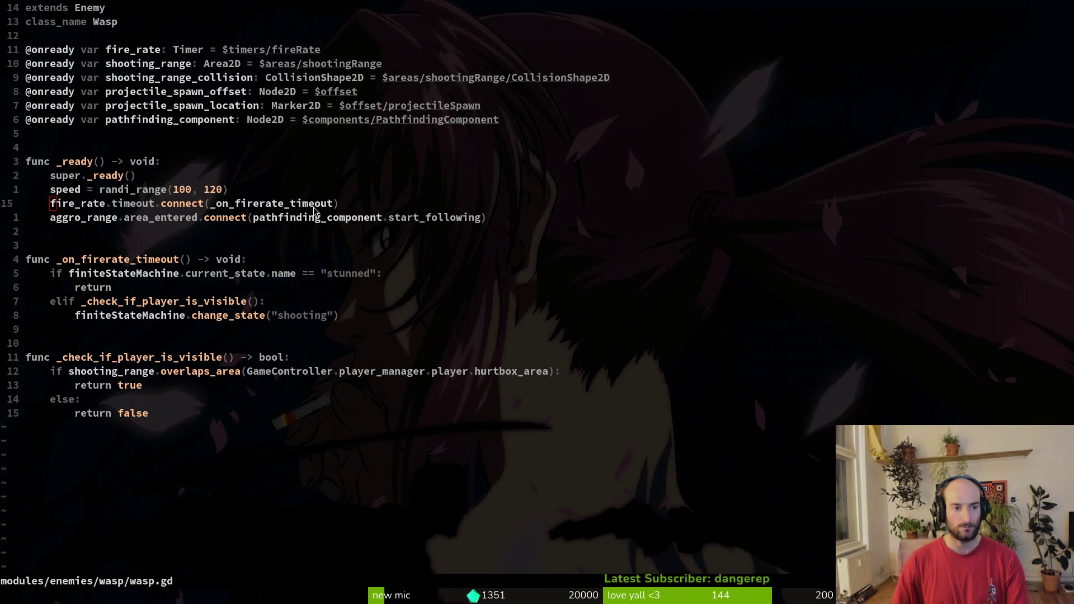
key(alt+Tab)
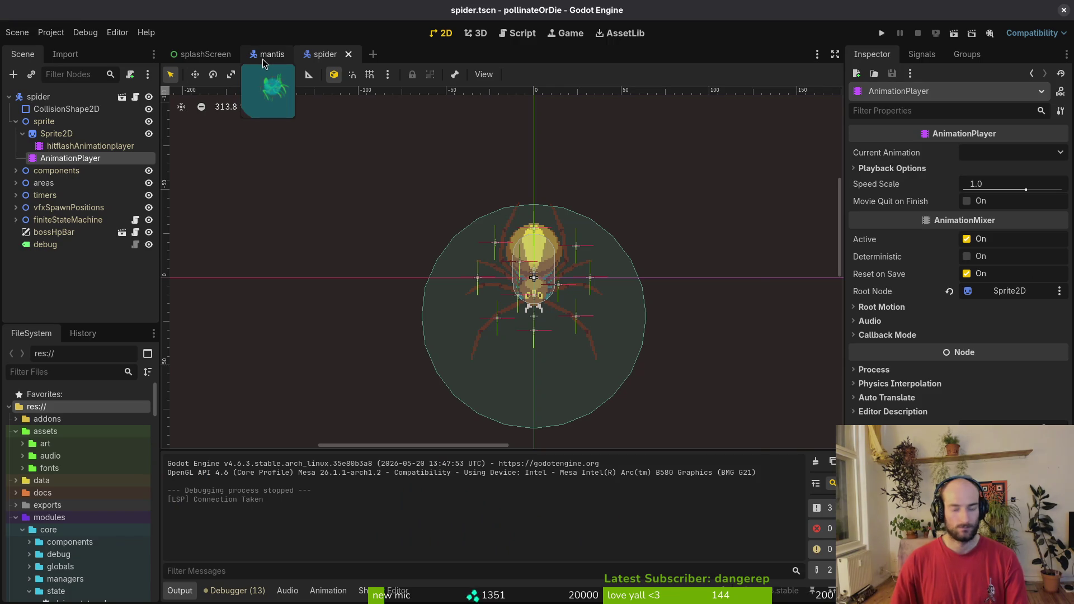
Quick-open the wasp.tscn scene.
key(alt+shift+o)
text(waspts)
key(Return)
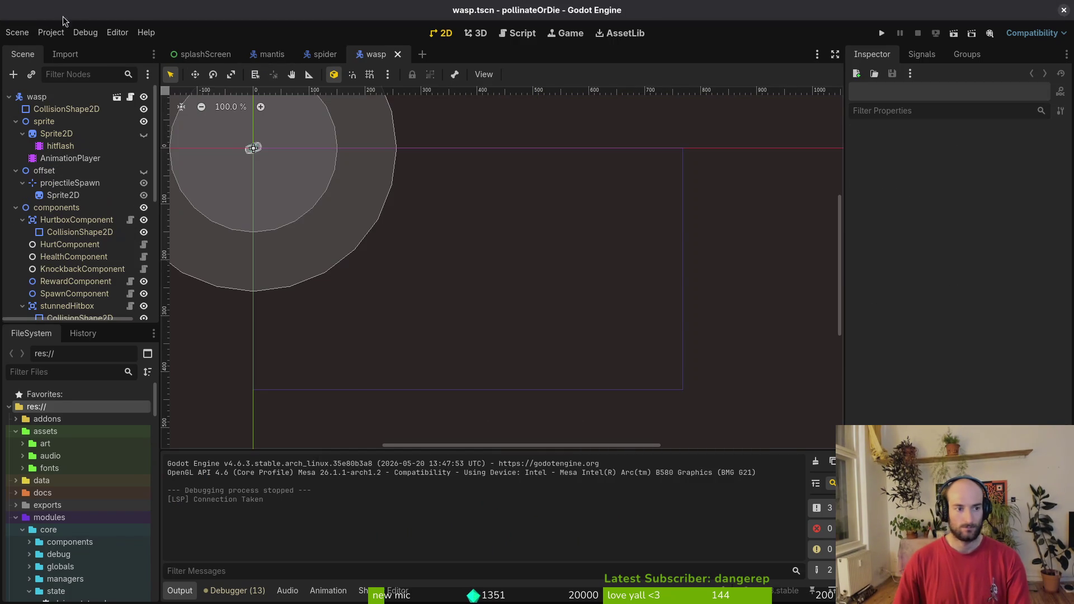
Collapse components and areas, confirm the fireRate timer's 3.5 s wait time, and return to the terminal.
click(13, 183)
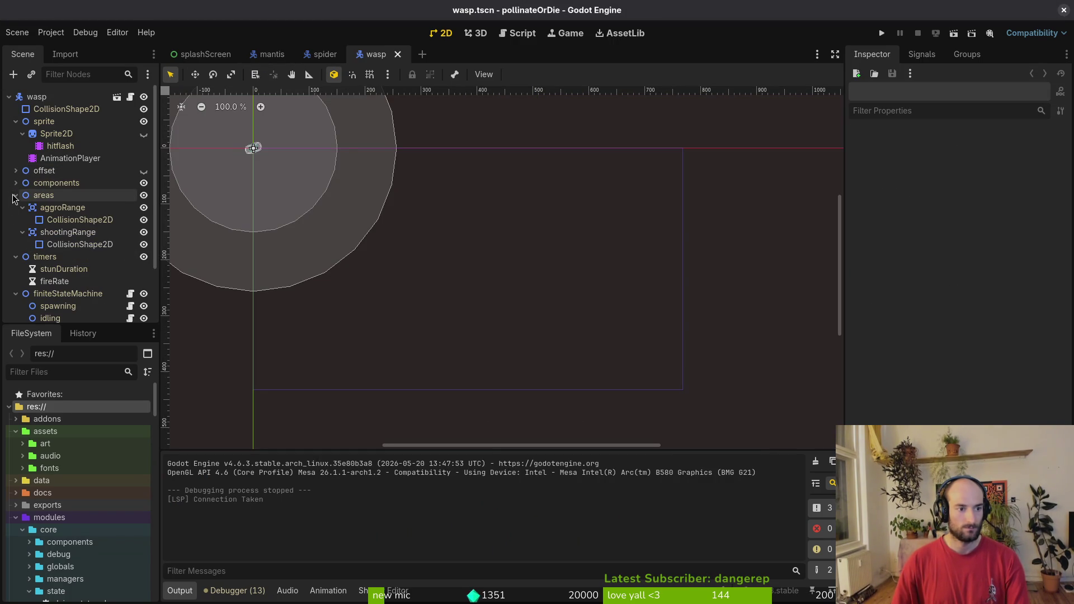
click(16, 195)
click(67, 233)
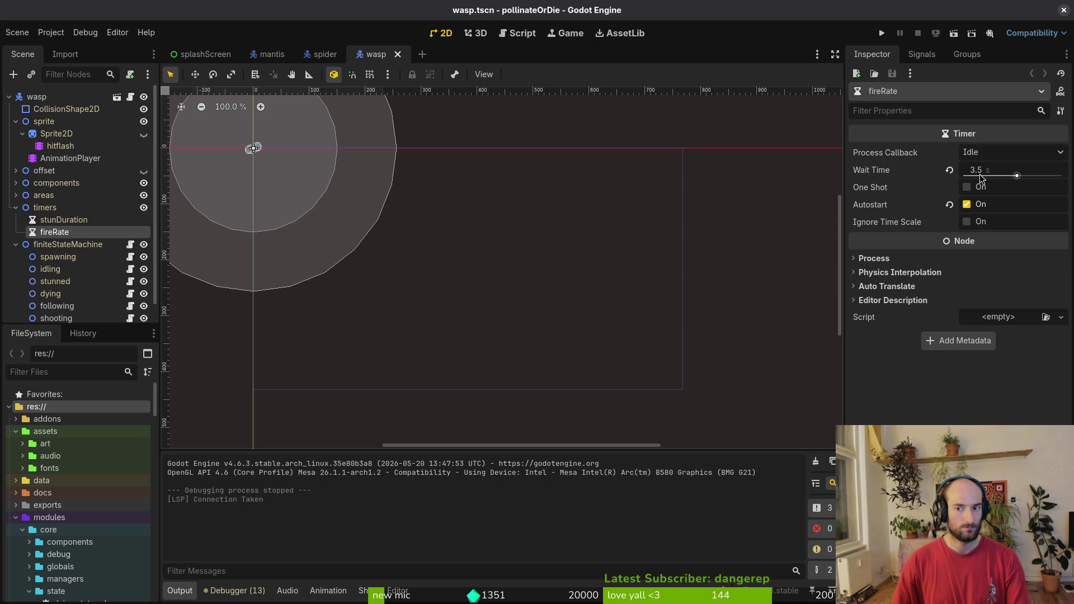
scroll(541, 271, up, 5)
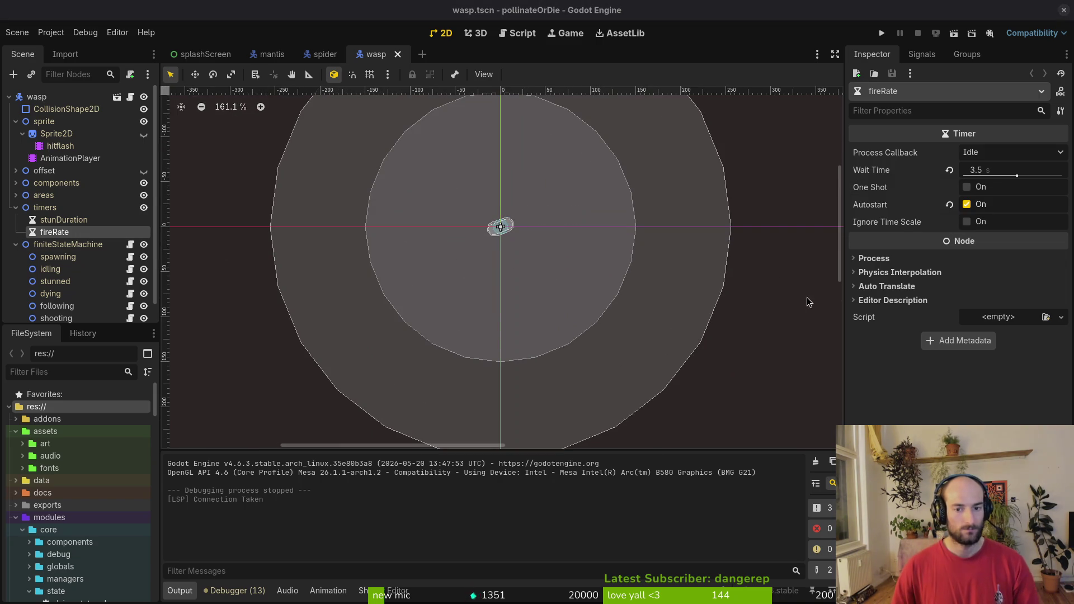
click(777, 297)
key(alt+Tab)
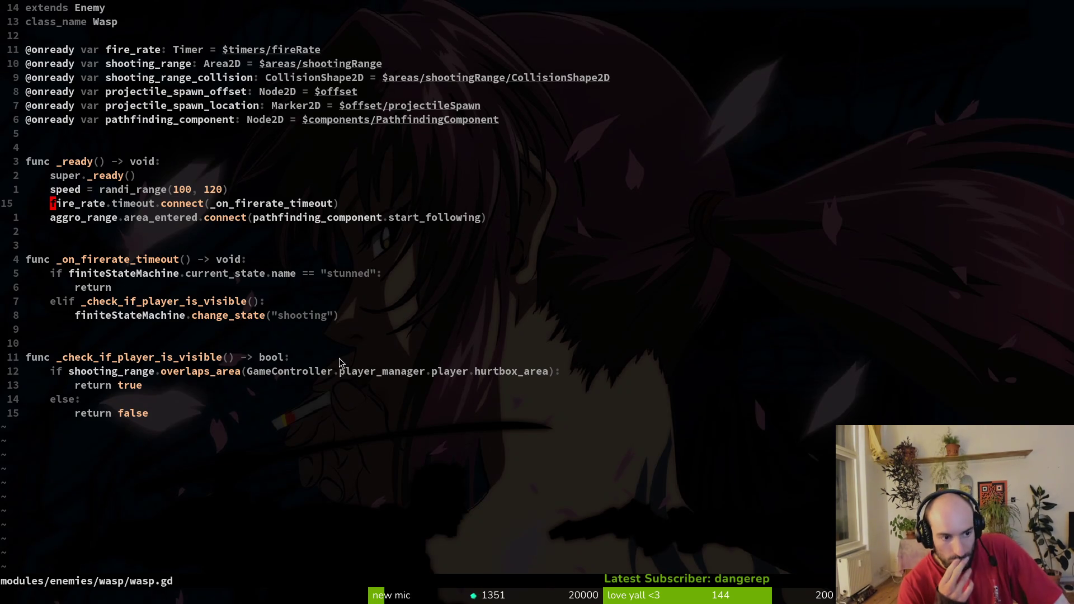
key(space)
key(f)
key(f)
text(shooting)
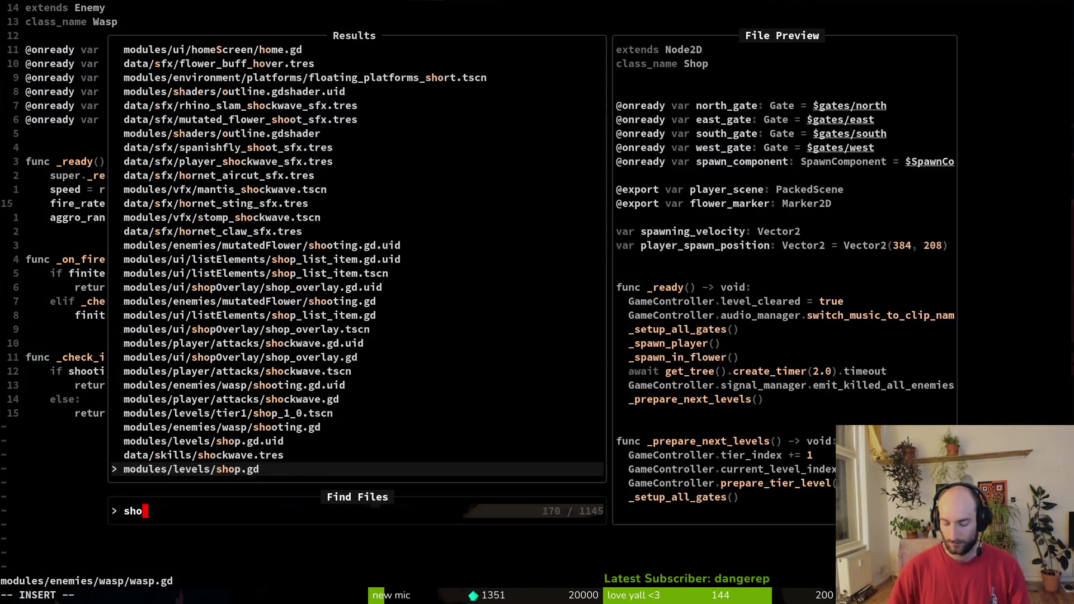
key(Return)
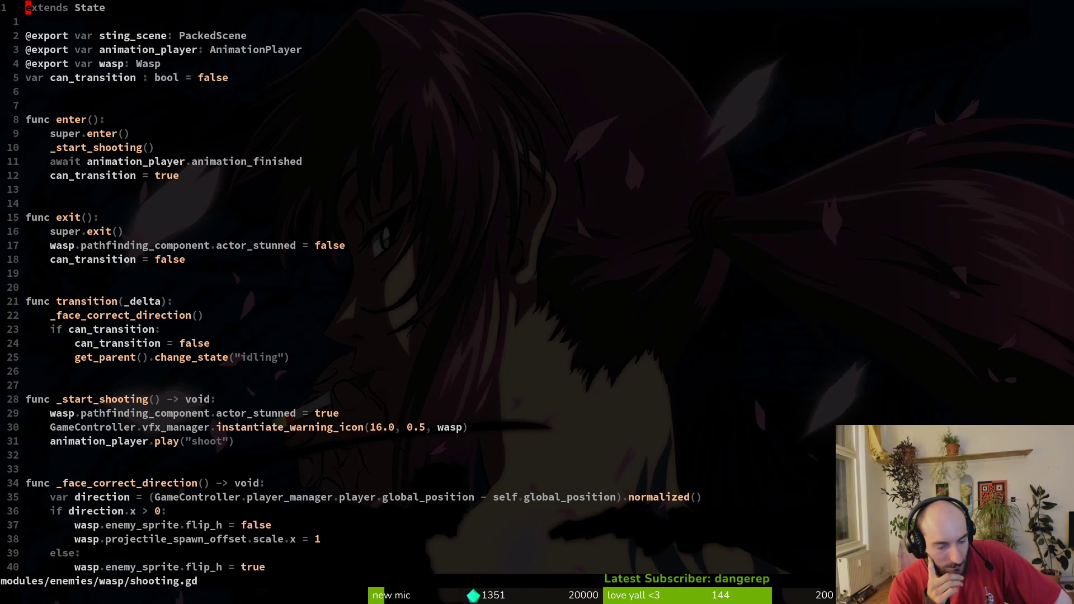
key(2)
key(8)
key(j)
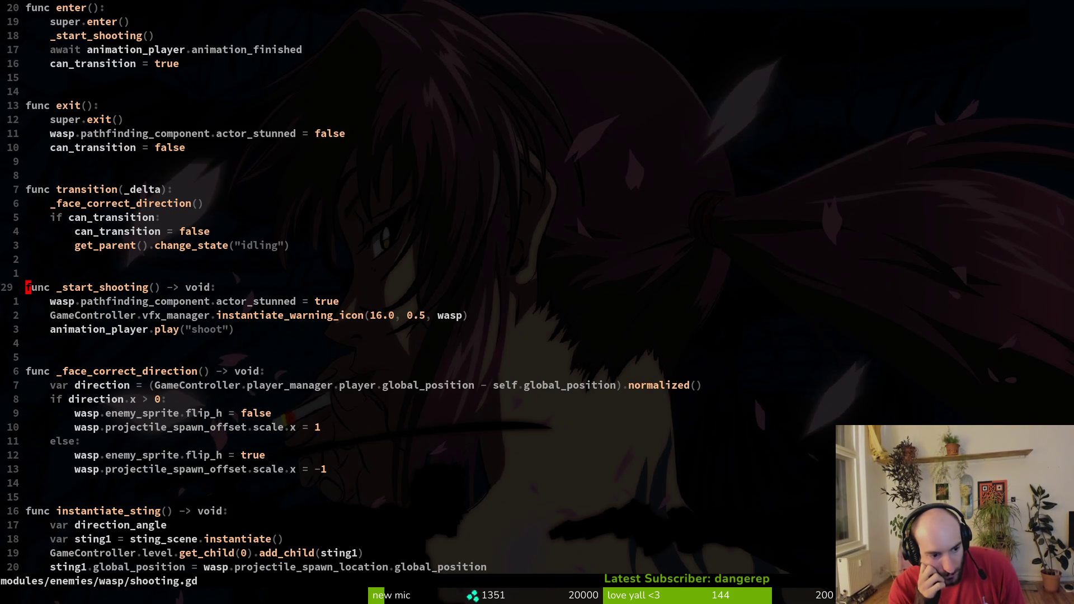
key(ctrl+d)
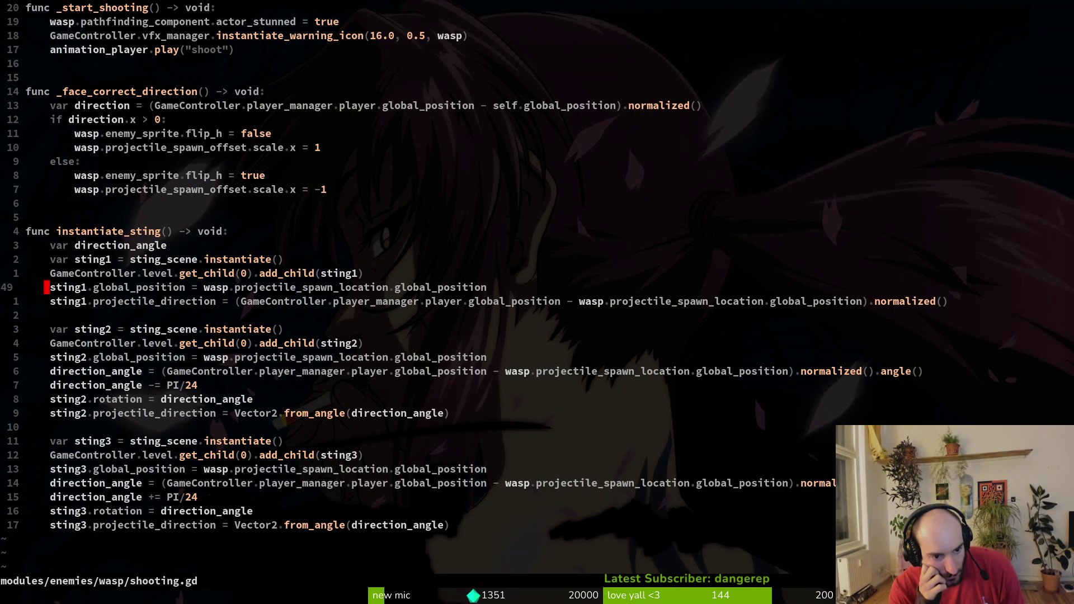
key(ctrl+d)
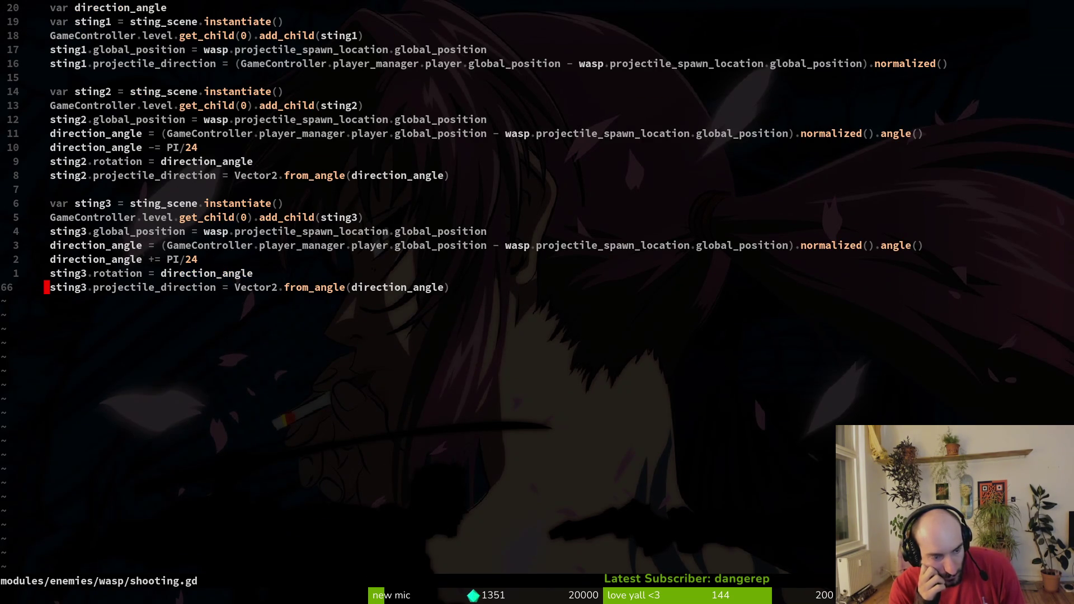
key(ctrl+u)
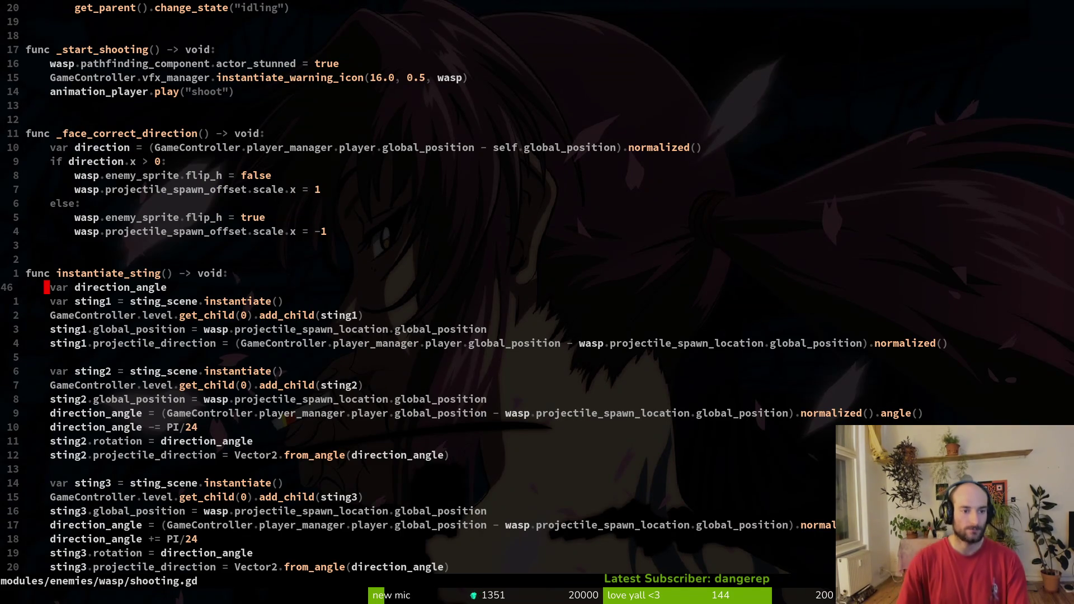
key(ctrl+u)
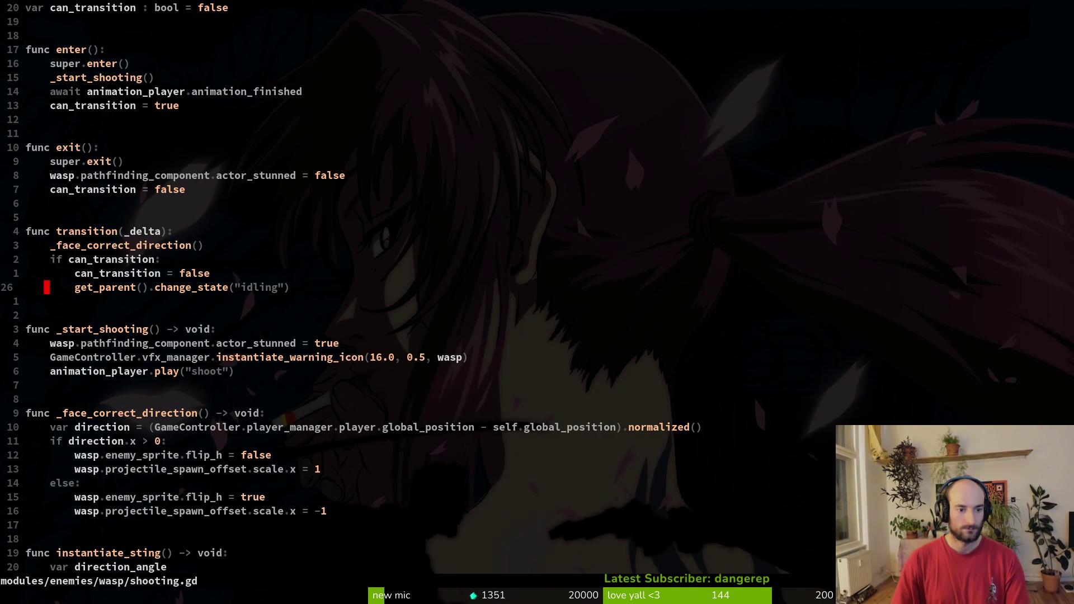
key(ctrl+o)
key(ctrl+o)
key(ctrl+o)
key(minus)
key(minus)
key(shift+v)
key(Escape)
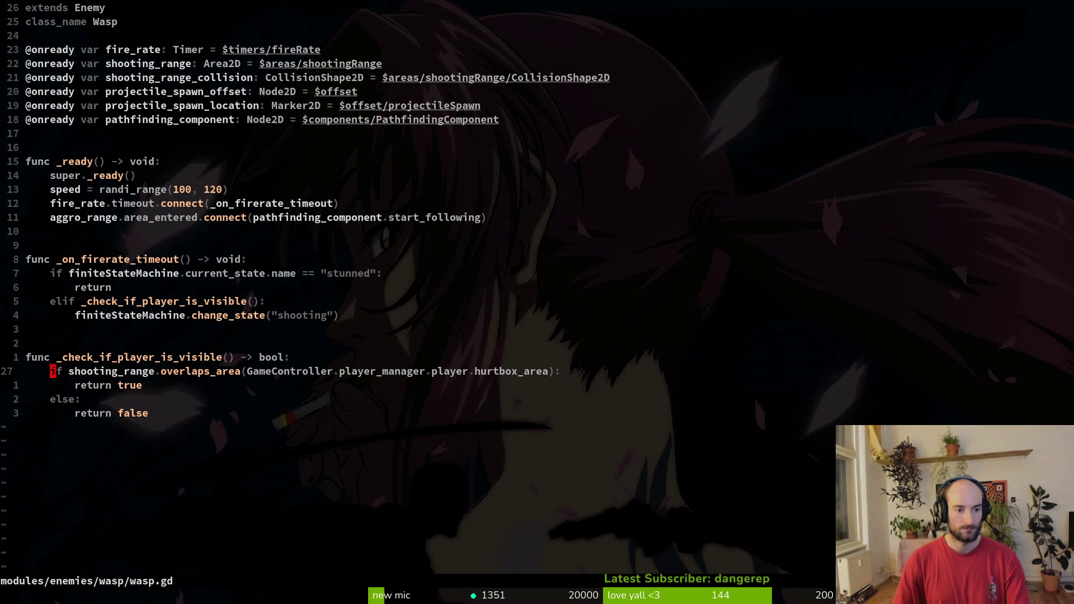
Mark and re-mark the shooting_range overlap and visibility check lines in wasp.gd.
key(k)
key(shift+v)
key(Escape)
key(j)
key(shift+v)
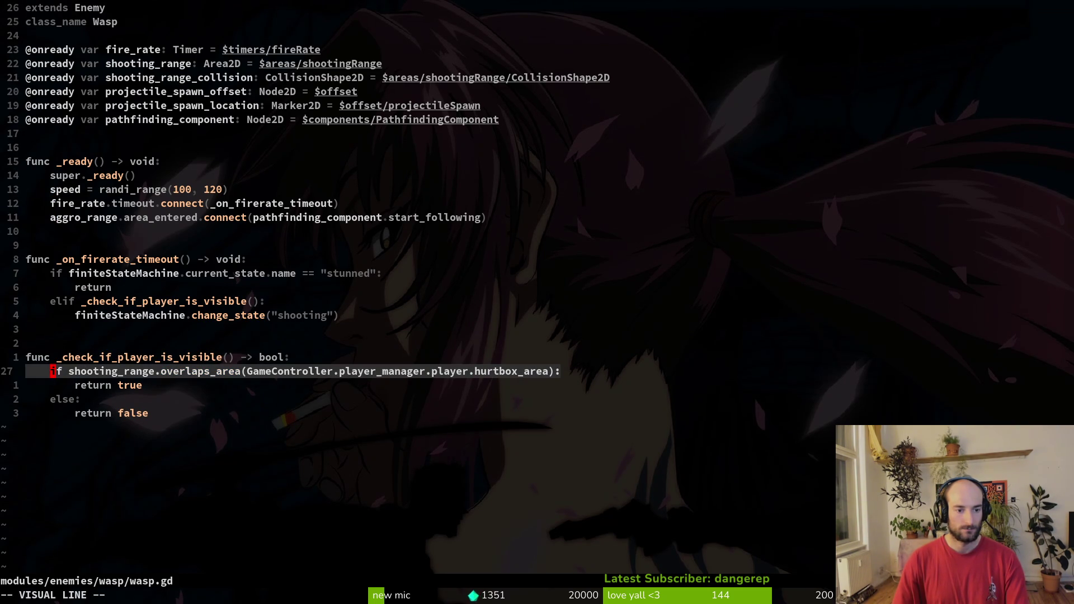
key(Escape)
key(k)
key(shift+v)
key(Escape)
key(j)
key(shift+v)
key(Escape)
Mark the change_state("shooting") line under the elif visibility check, then return to Godot.
key(k)
key(k)
key(k)
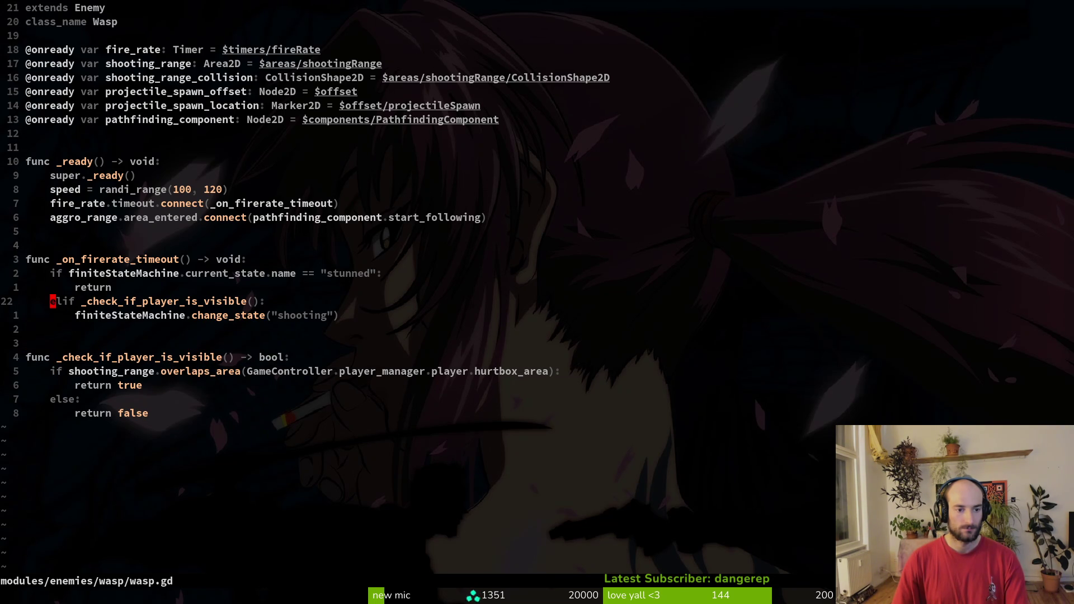
key(j)
key(shift+v)
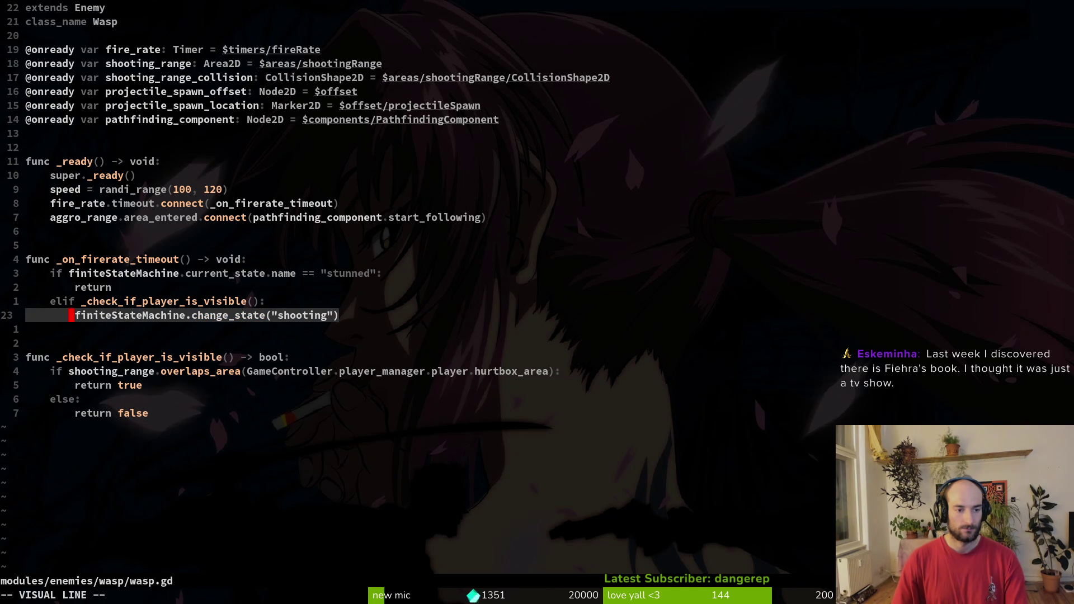
key(y)
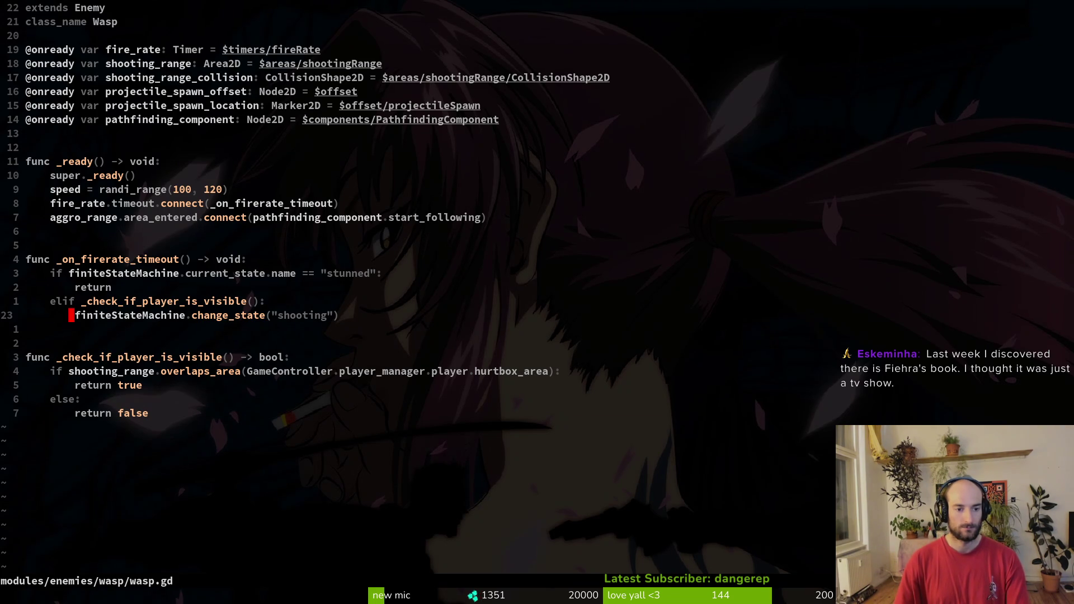
key(alt+Tab)
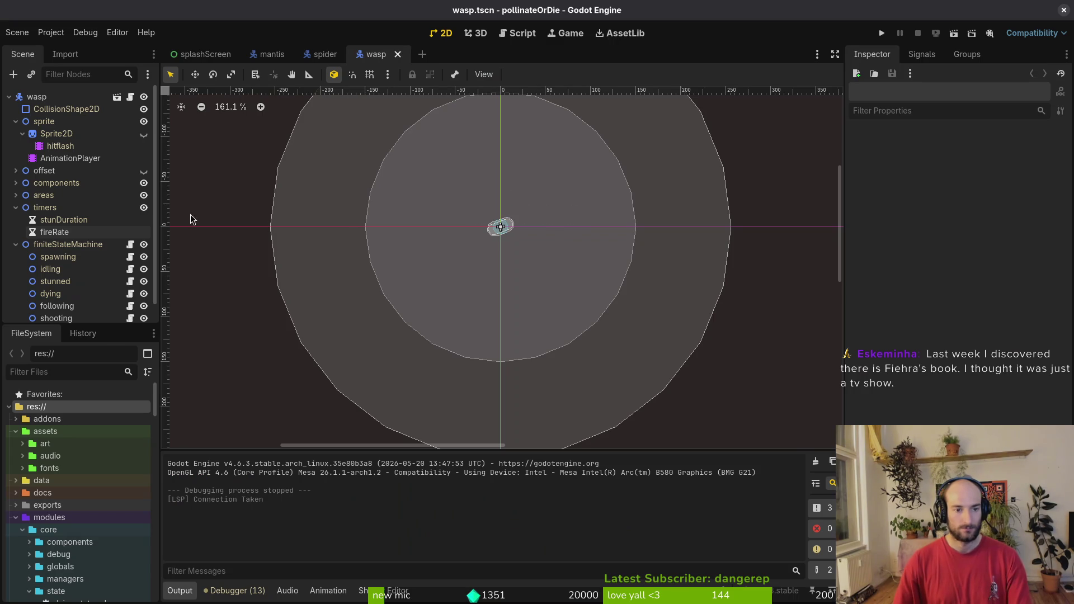
Collapse timers and finiteStateMachine, expand areas, and select the shootingRange CollisionShape2D.
click(16, 207)
click(15, 219)
click(15, 195)
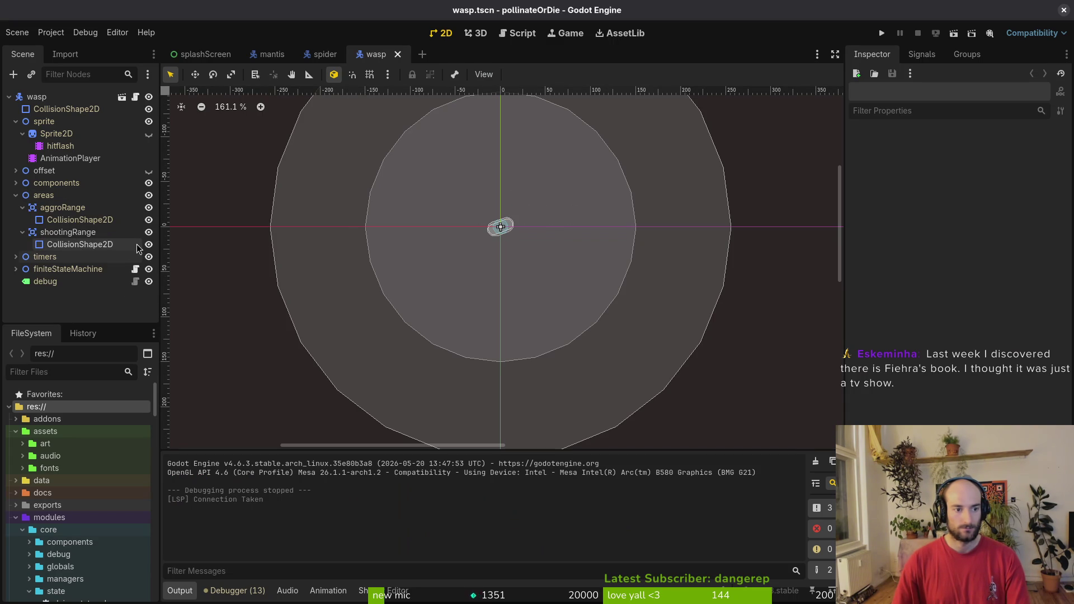
click(148, 245)
click(149, 245)
click(89, 245)
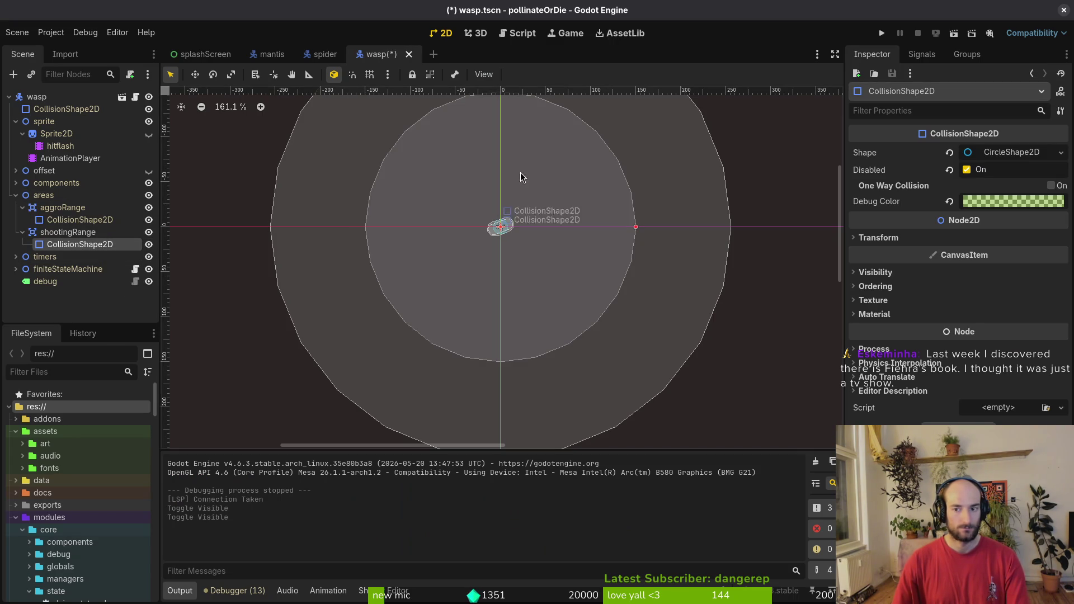
Set the shootingRange circle radius to 192, save wasp.tscn, and return to wasp.gd.
click(1019, 153)
click(1008, 173)
text(192)
key(Return)
key(ctrl+0)
key(ctrl+s)
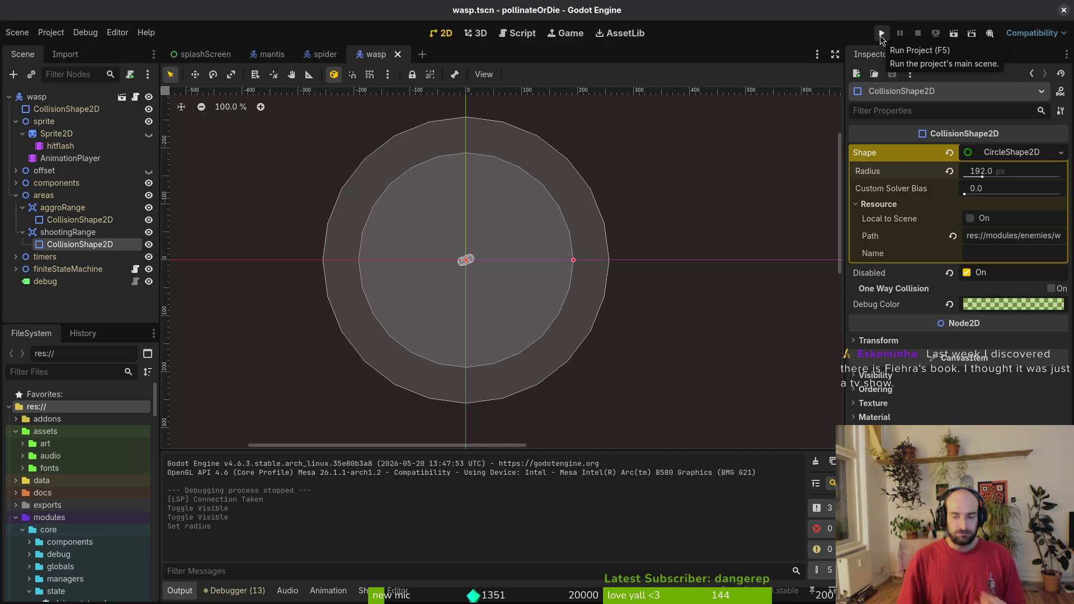
key(alt+Tab)
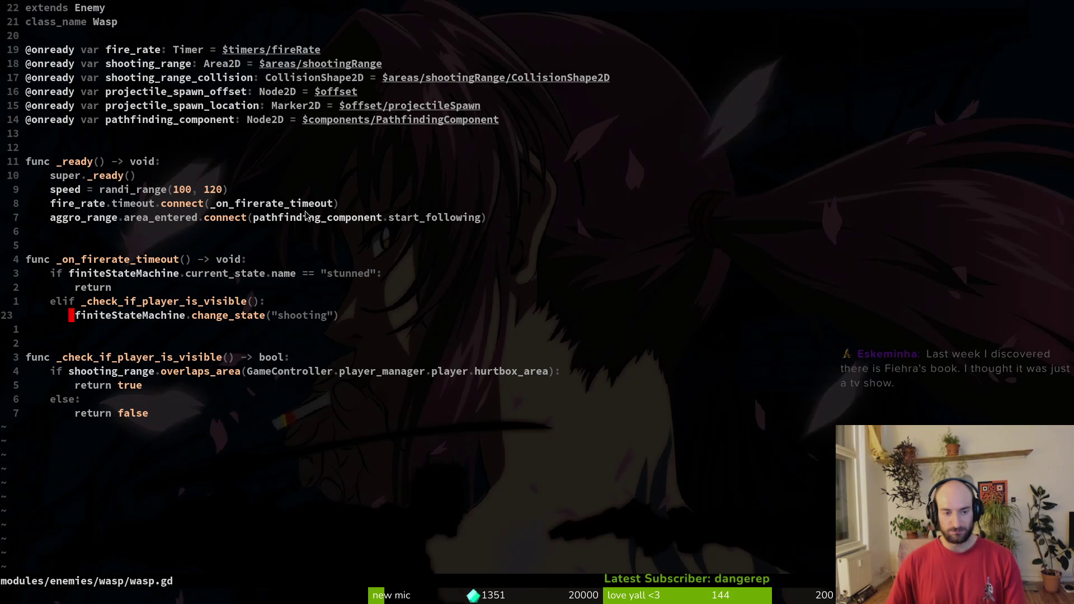
Write wasp.gd to disk and quit Neovim, correcting the mistyped quit commands.
text(:w)
key(Return)
text(:qw)
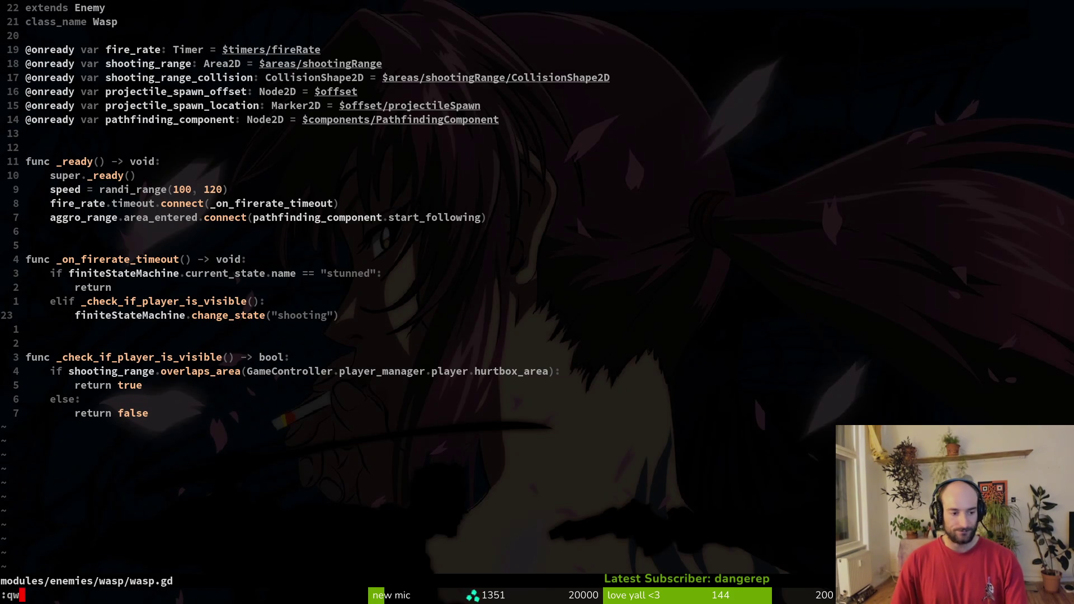
key(Return)
text(:q)
key(Return)
text(v)
key(Return)
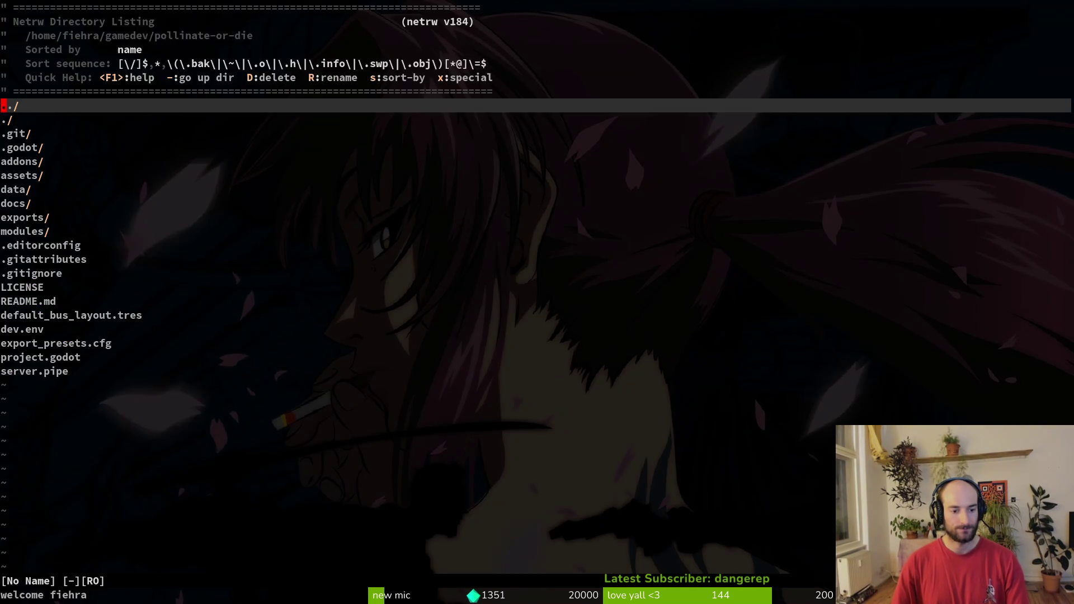
Open the Spanish Fly flying.gd script, then spanish_fly.gd, via the file finder.
key(space)
key(f)
key(f)
text(spafly)
key(Return)
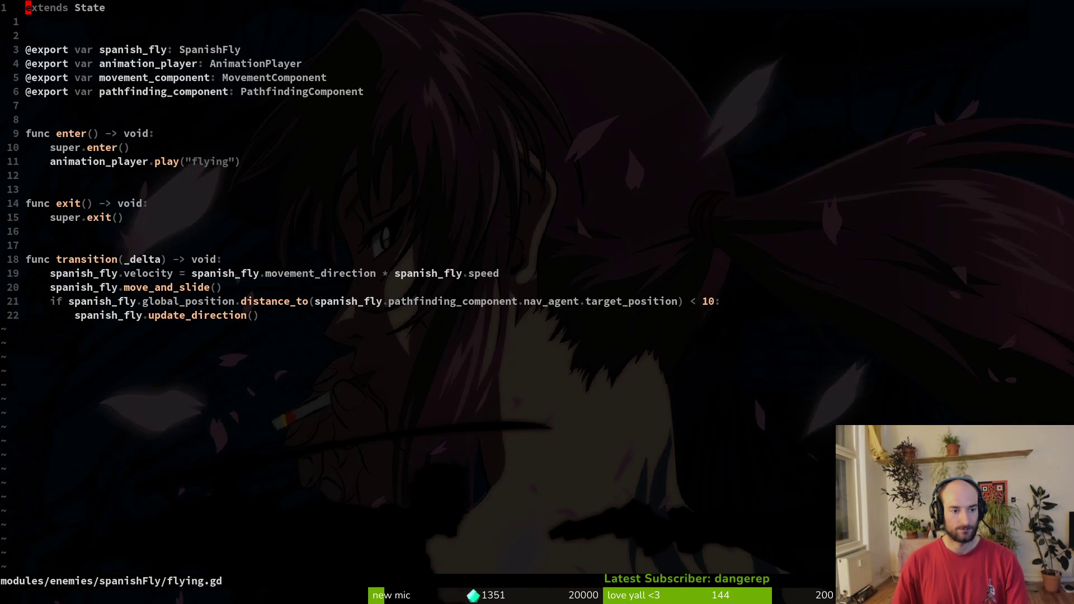
key(space)
key(f)
key(f)
text(f)
key(BackSpace)
text(spaspa)
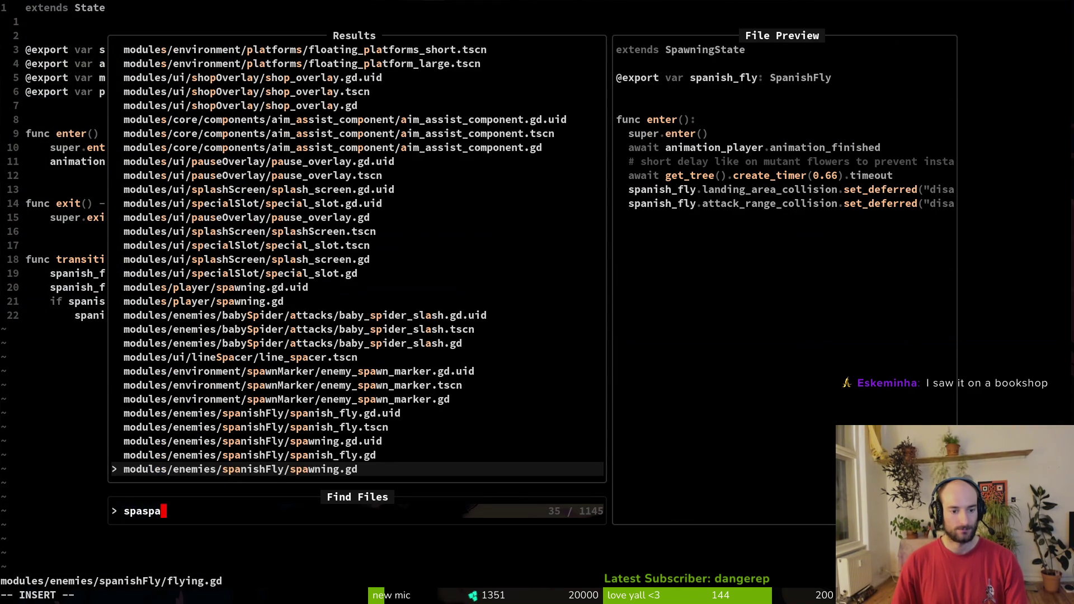
key(Up)
key(Return)
Read spanish_fly.gd from the attack_range connection in _ready down to start_attacking.
key(j)
key(1)
key(6)
key(j)
key(7)
key(j)
key(k)
key(k)
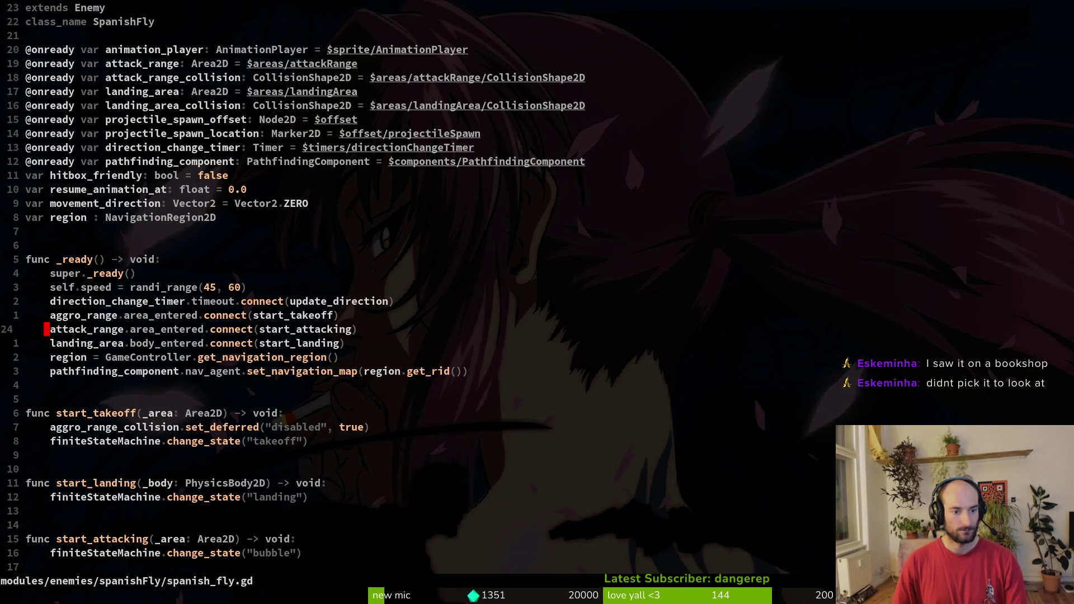
key(j)
key(j)
key(j)
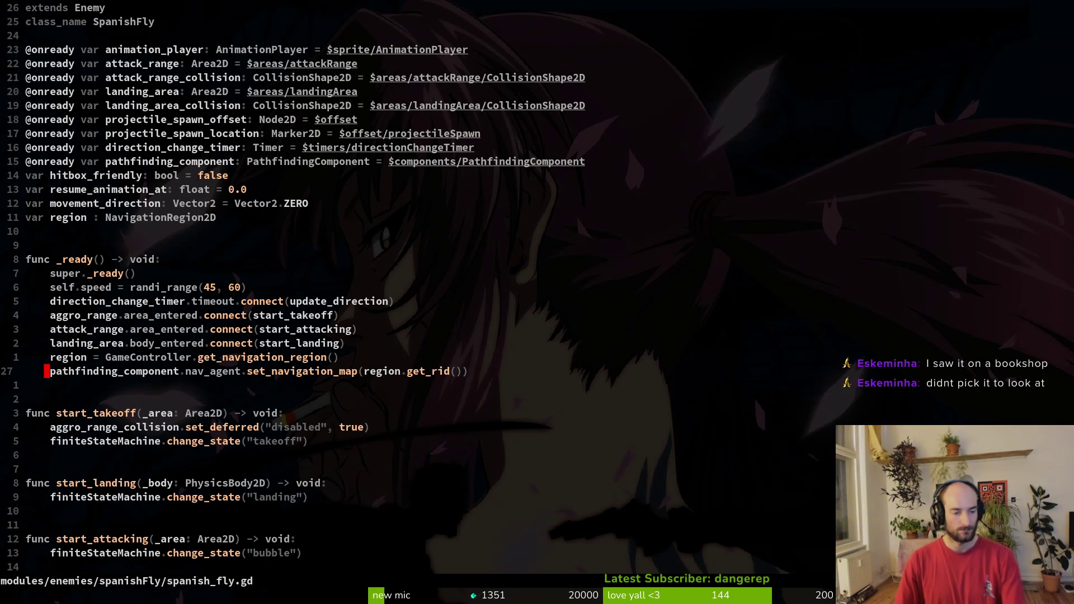
key(k)
key(k)
key(k)
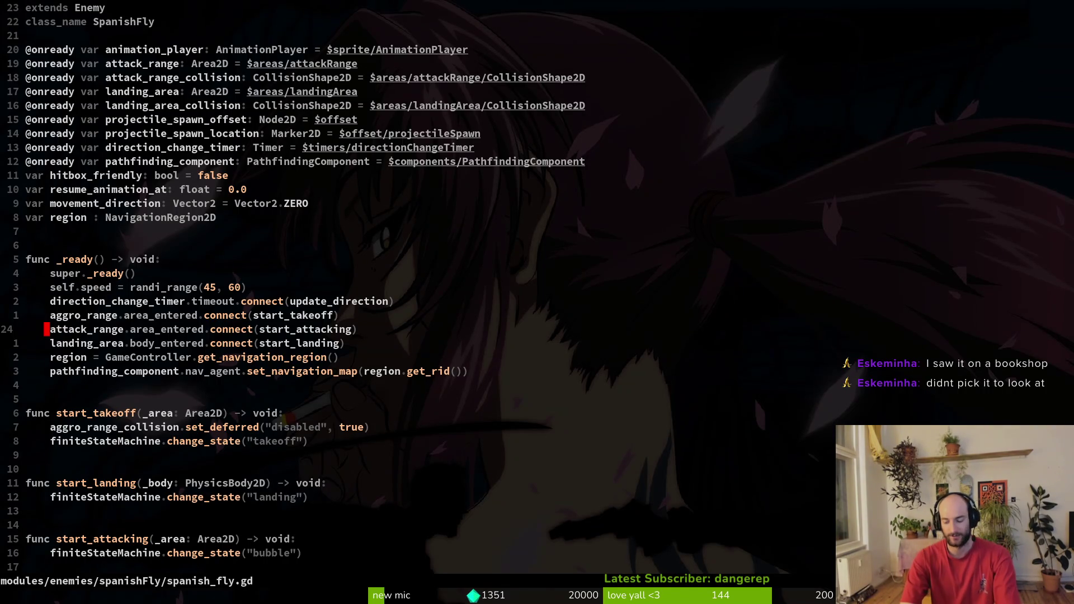
key(ctrl+d)
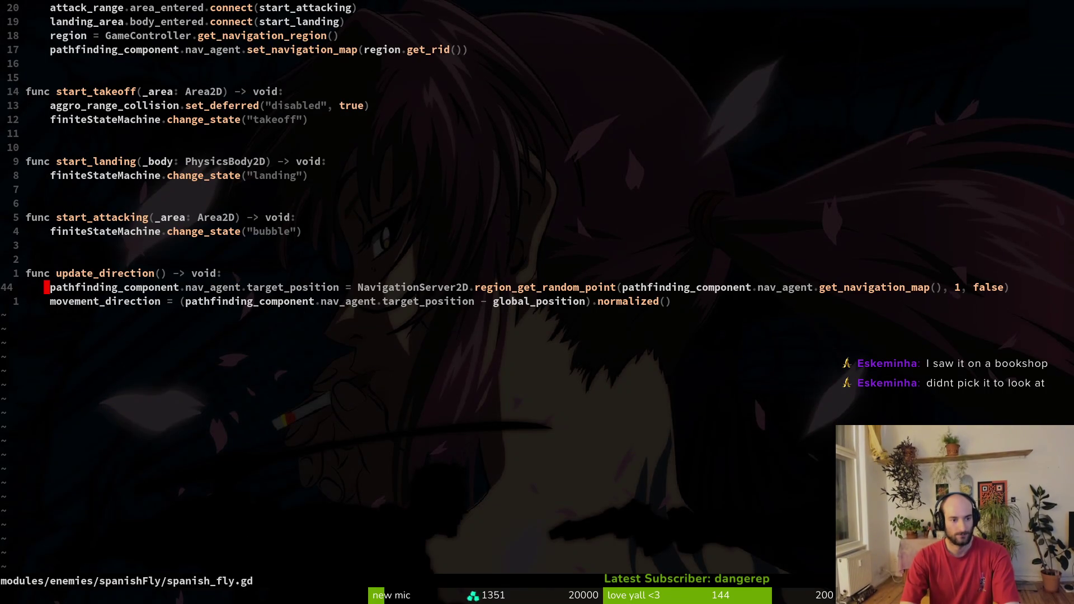
key(ctrl+u)
key(ctrl+d)
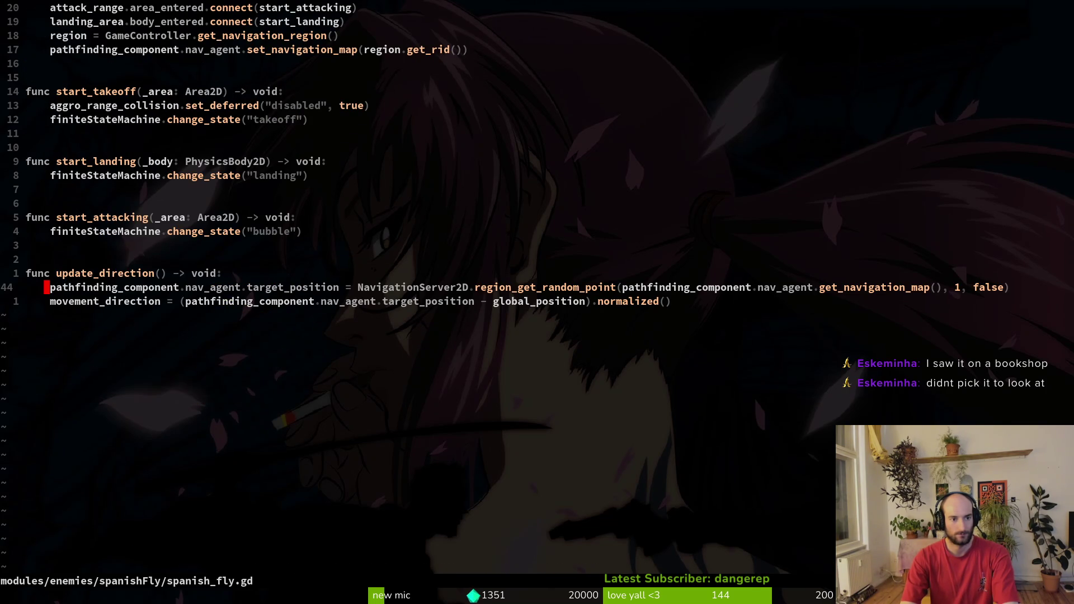
key(k)
key(k)
key(k)
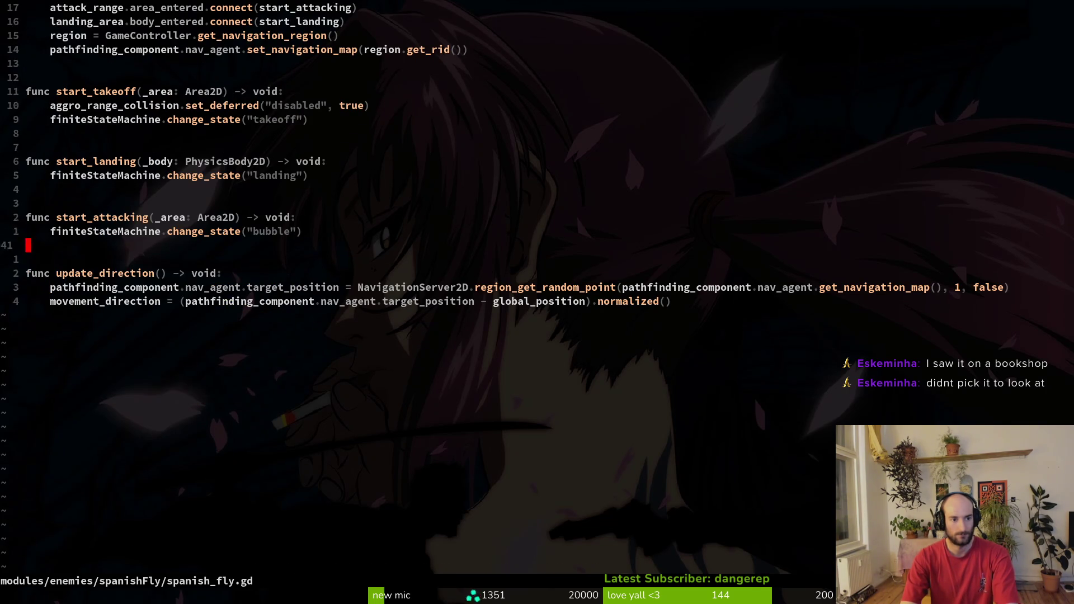
Peek at the Spanish Fly bubble.gd state, then return to spanish_fly.gd at start_takeoff.
key(space)
key(f)
key(f)
text(bubb)
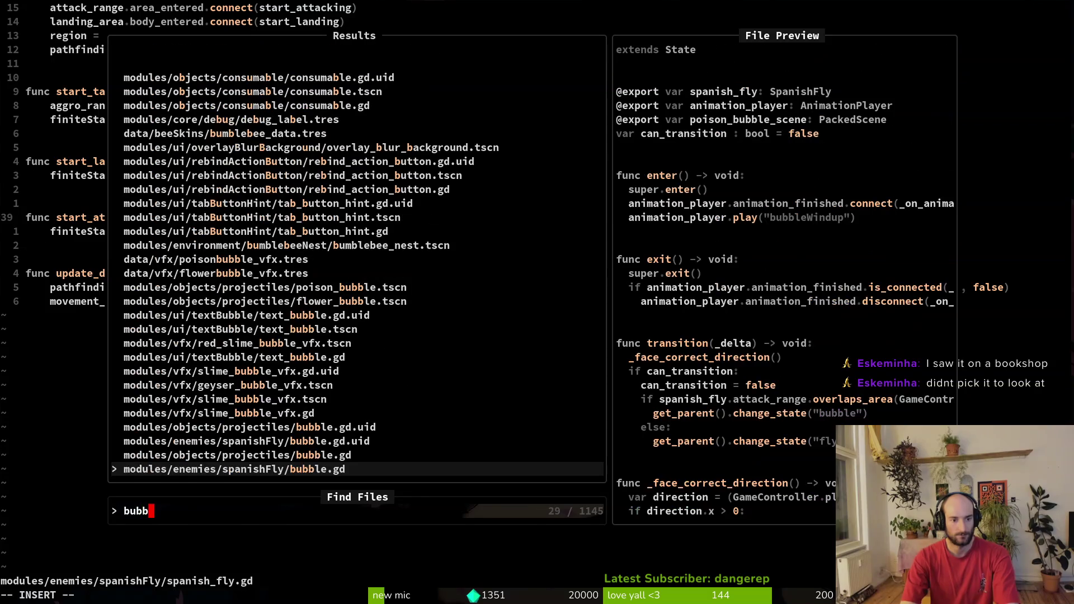
key(Return)
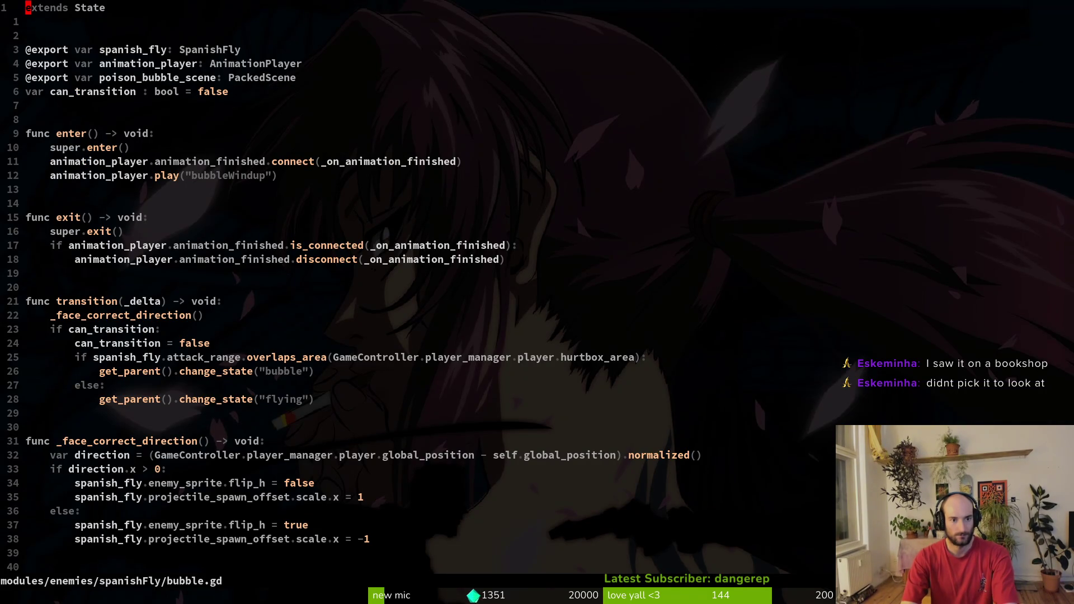
key(ctrl+o)
key(braceleft)
key(braceleft)
key(braceleft)
key(k)
key(k)
key(k)
key(j)
key(j)
key(j)
key(j)
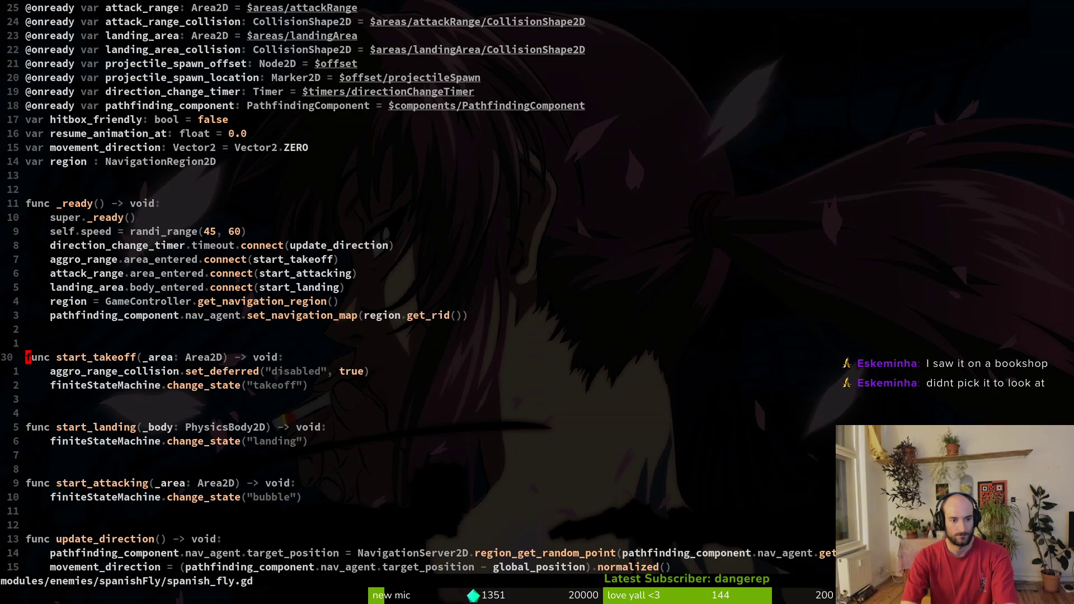
key(j)
key(j)
key(j)
key(j)
Begin an if check on finiteStateMachine in start_attacking, glancing at bubble.gd.
text(koif )
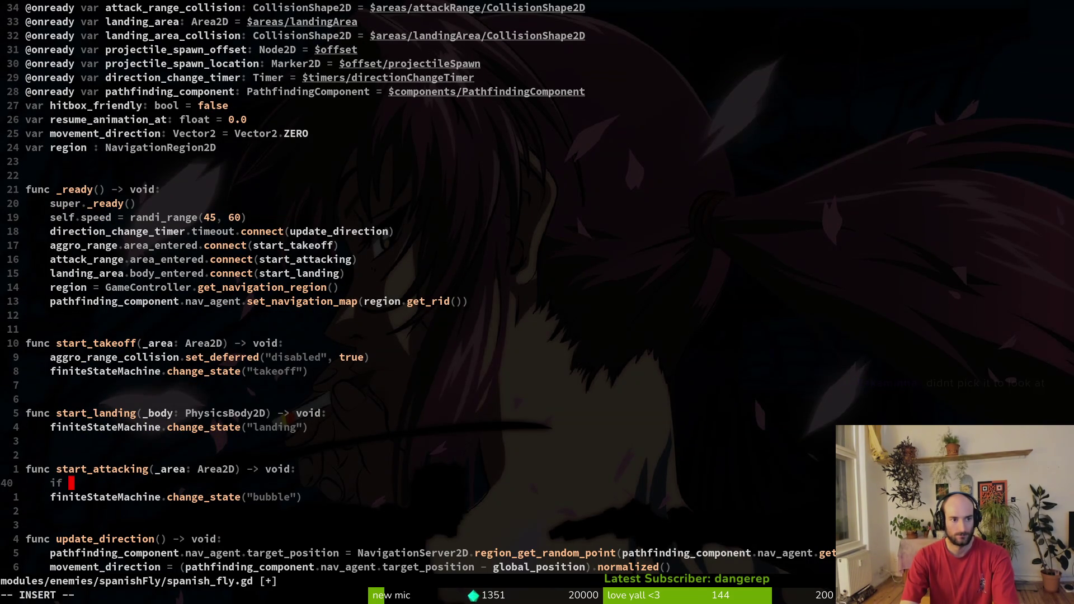
text(fin)
key(Tab)
text(.)
key(Escape)
key(ctrl+6)
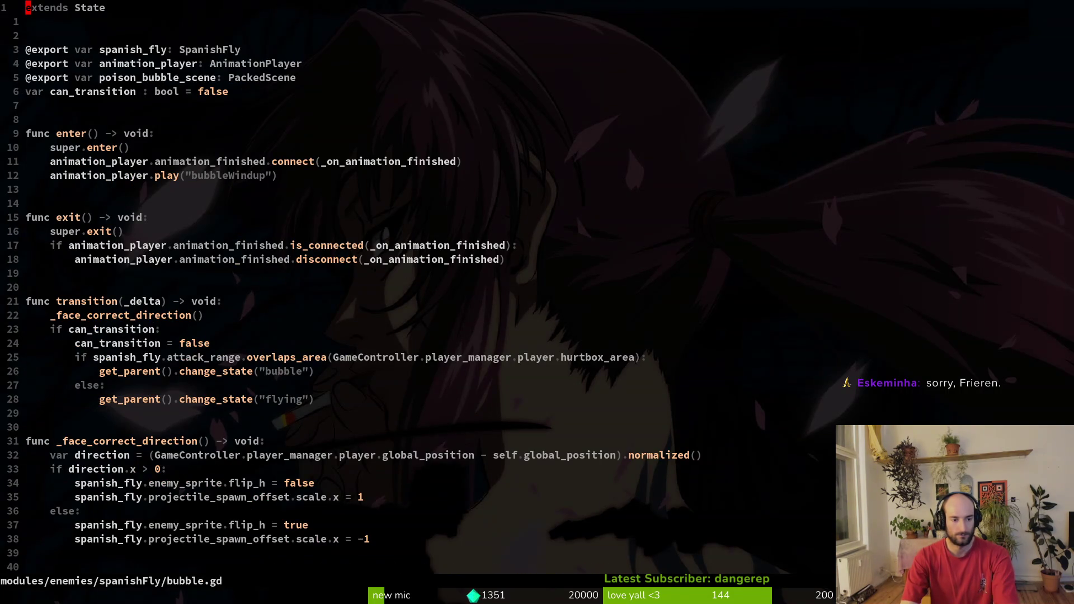
key(ctrl+6)
Complete the condition finiteStateMachine.current_state.name == "bubble":.
key(space)
key(f)
key(f)
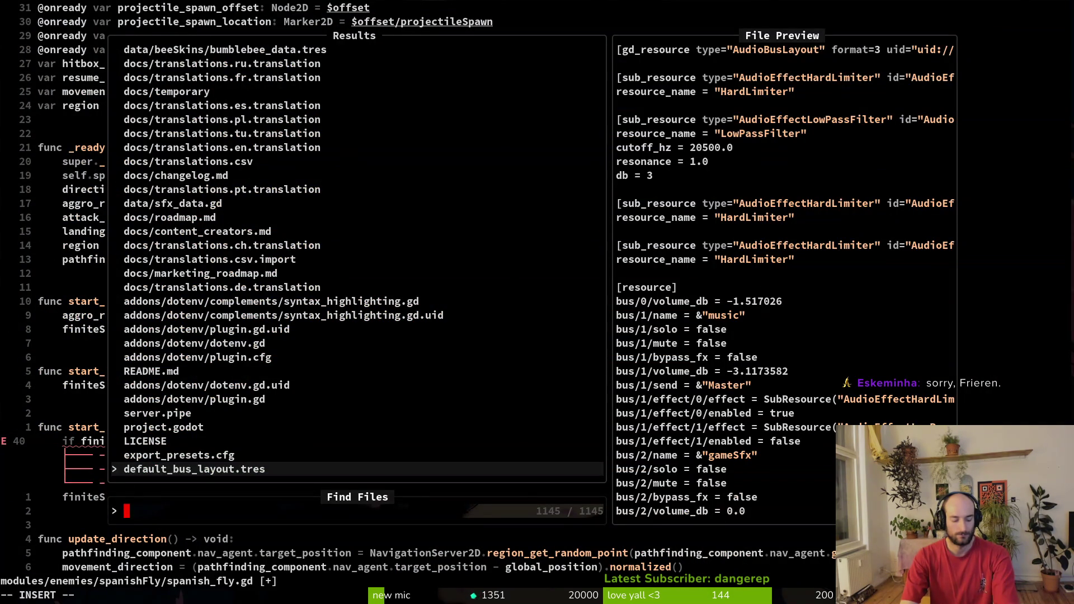
text(waswas)
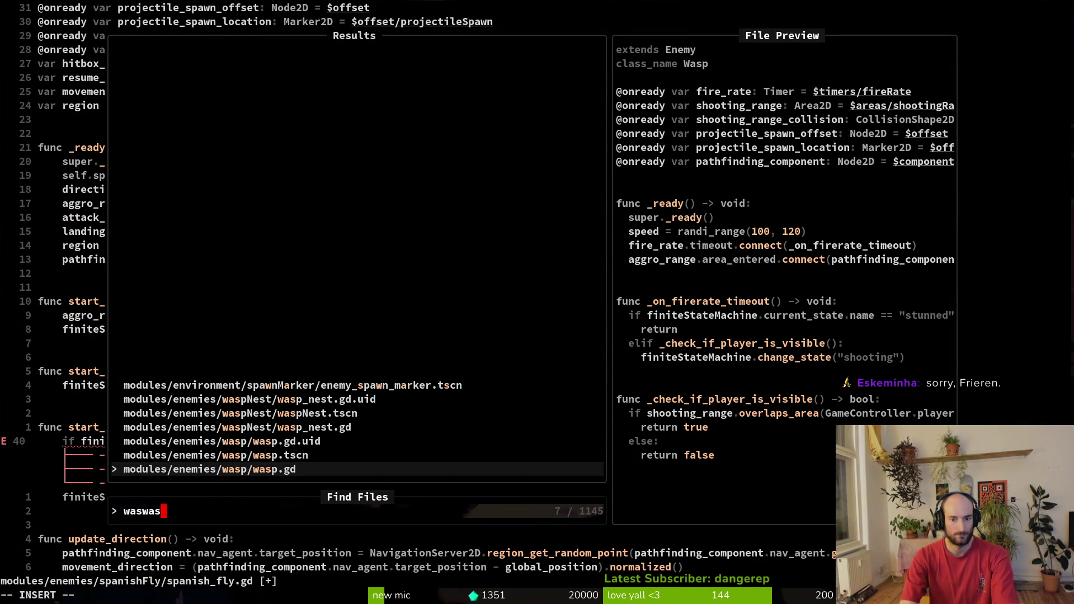
key(Escape)
key(Escape)
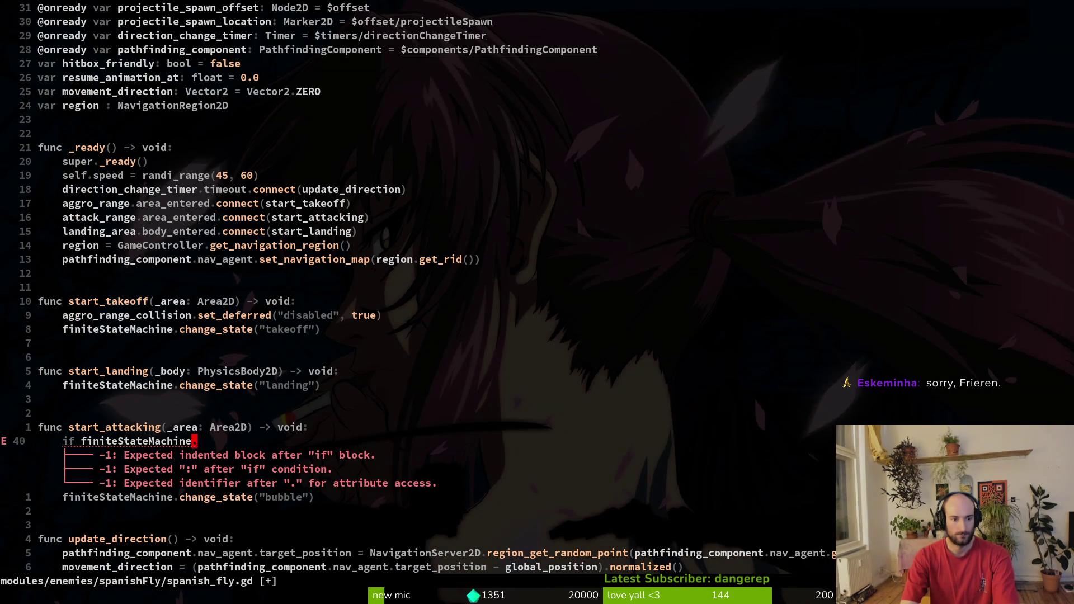
text(a)
text(chine.current_state)
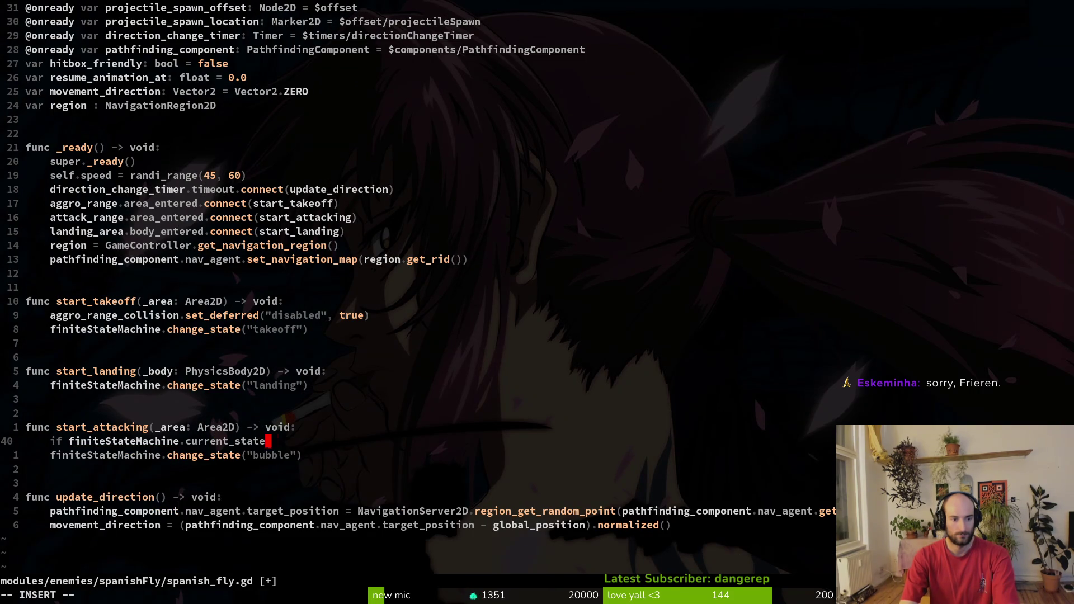
text(.name == )
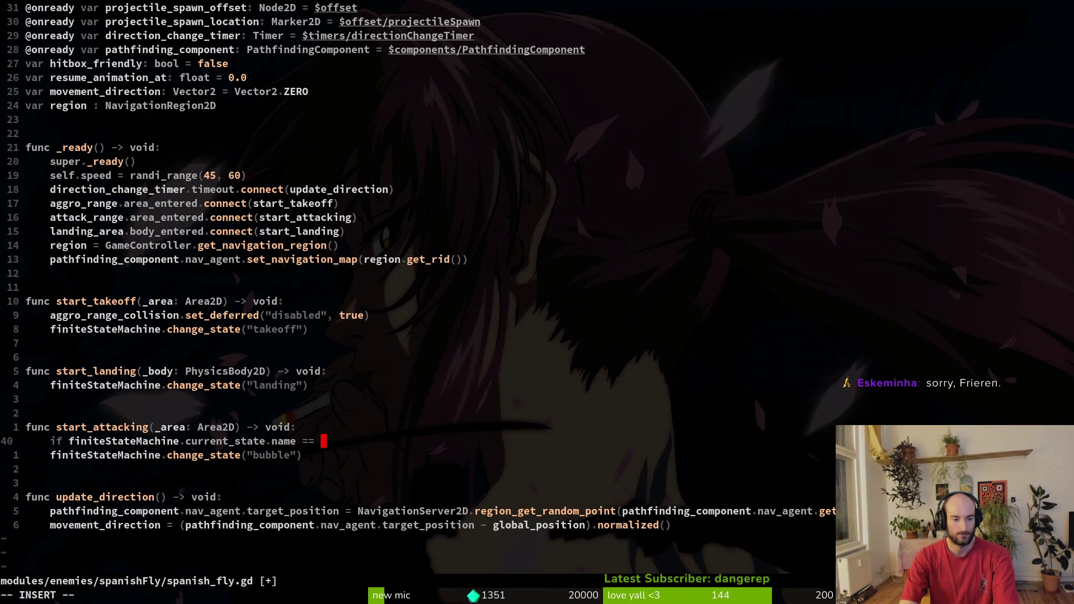
text("bubble":)
key(Escape)
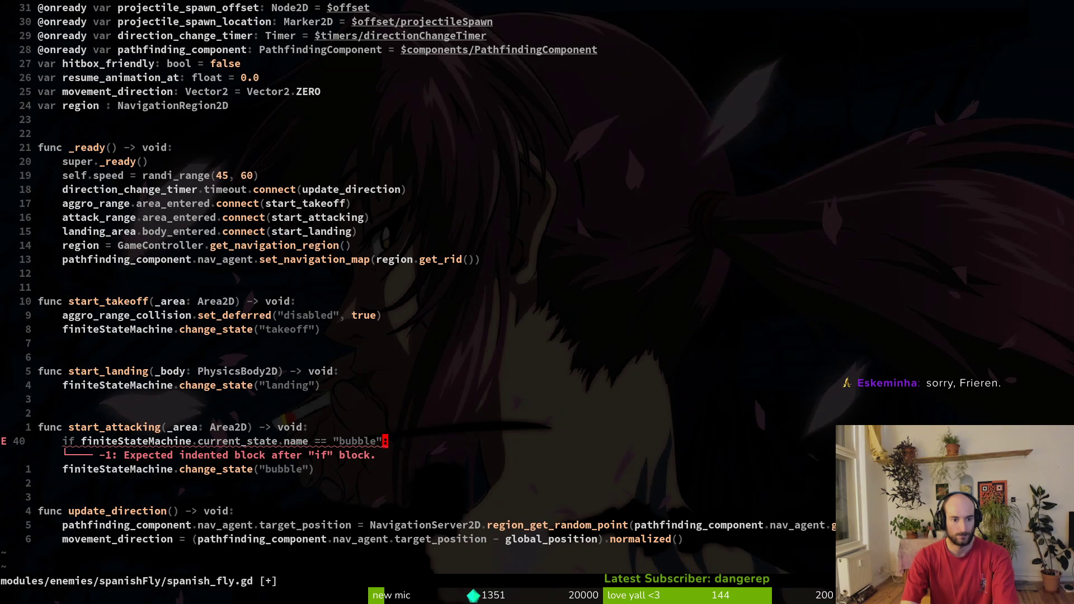
Add an early return under the bubble check and dedent the change_state line out of the if-block.
key(j)
key(greater)
key(greater)
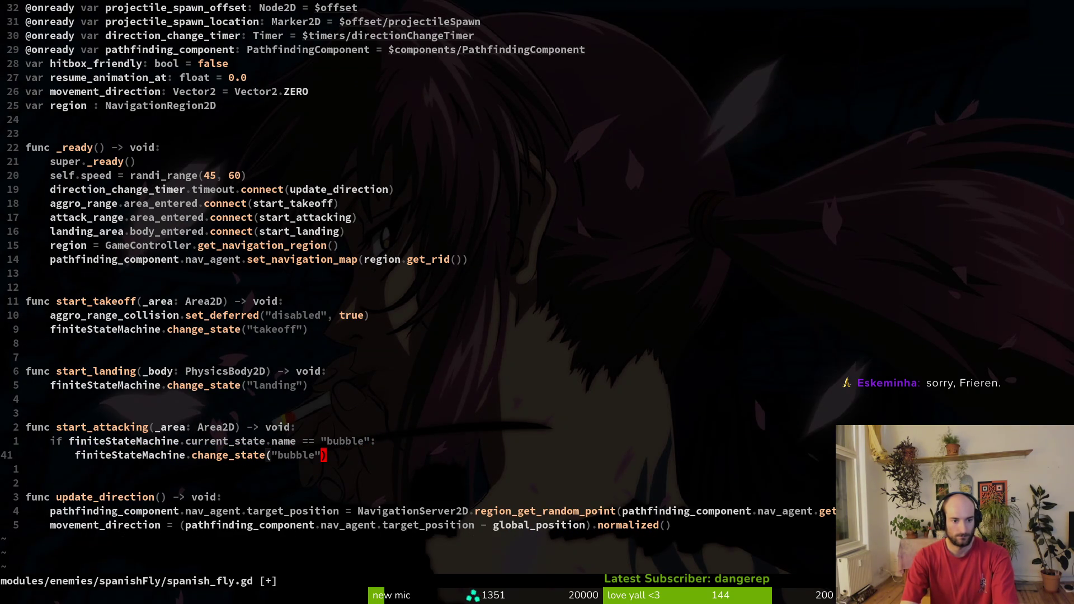
text(o)
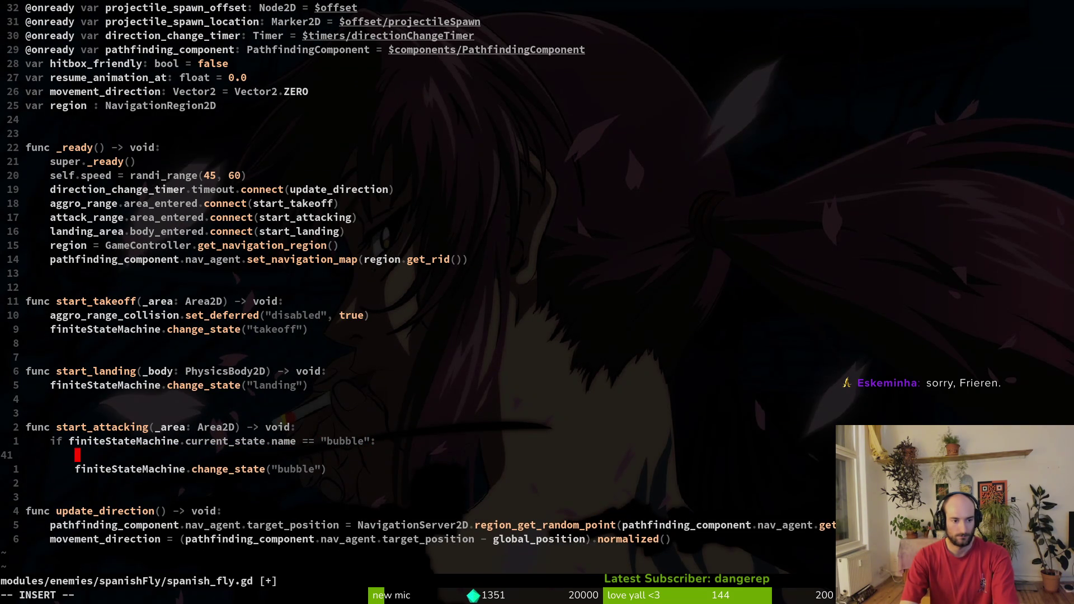
text(eturn)
key(Escape)
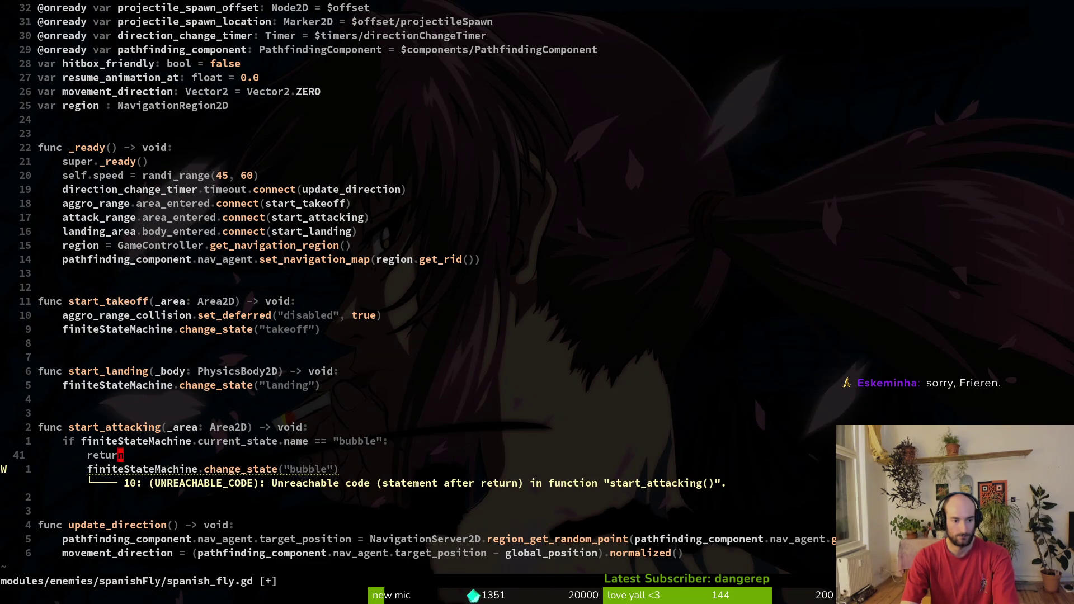
key(j)
key(shift+v)
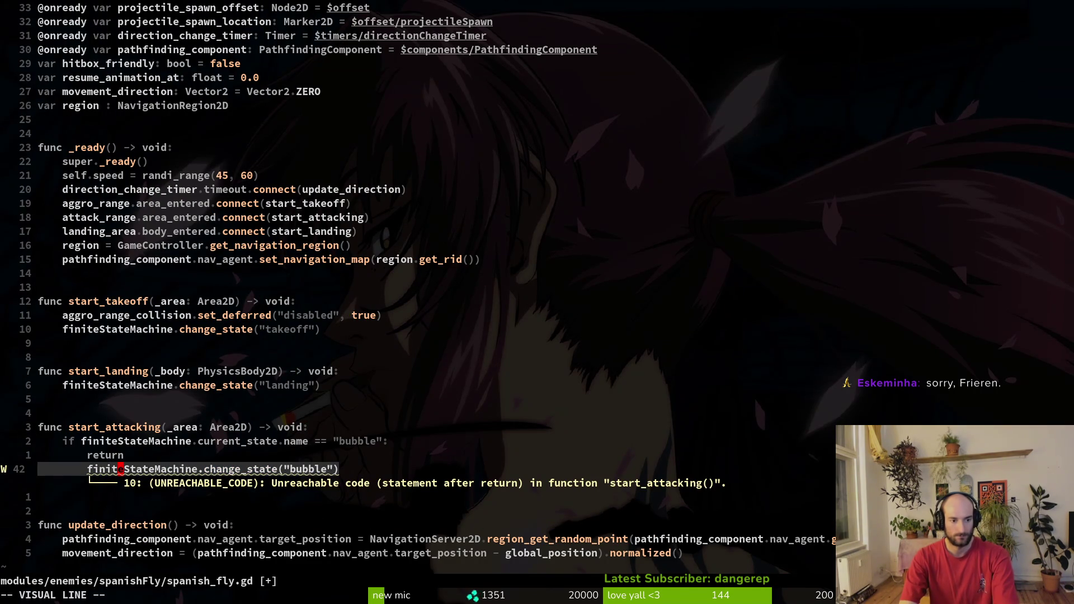
key(less)
Save spanish_fly.gd, quit Neovim, and clear the terminal.
text(:w)
key(Return)
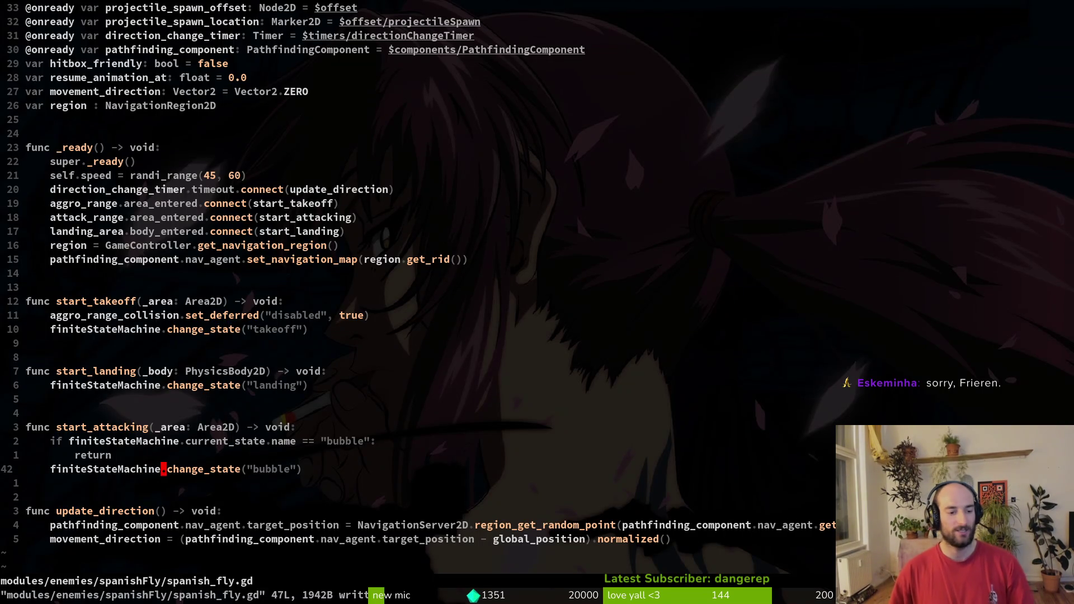
text(:qw)
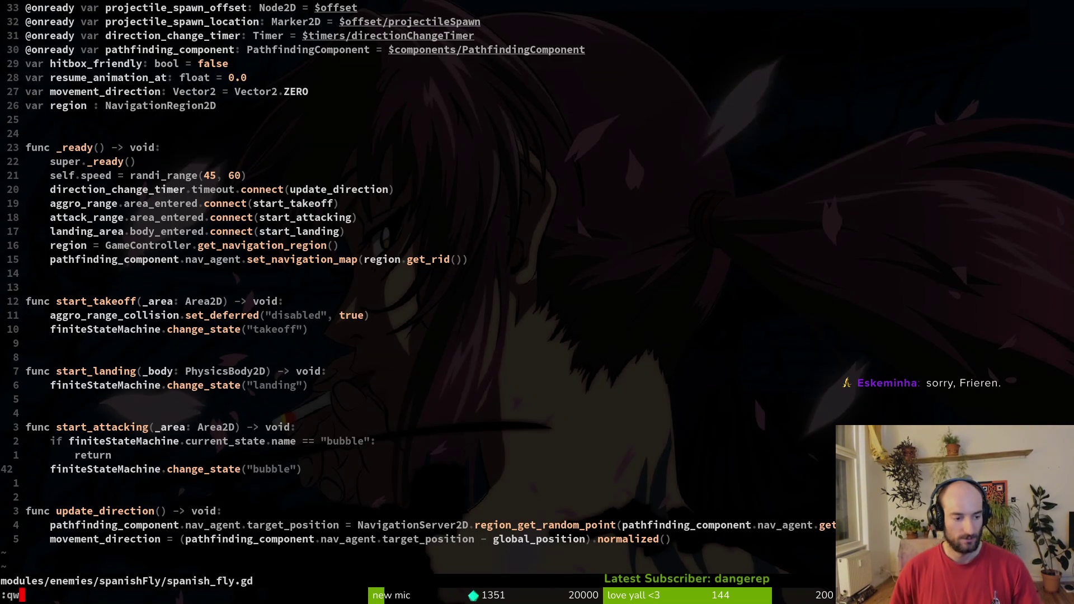
key(Return)
key(alt+Tab)
key(alt+Tab)
key(ctrl+l)
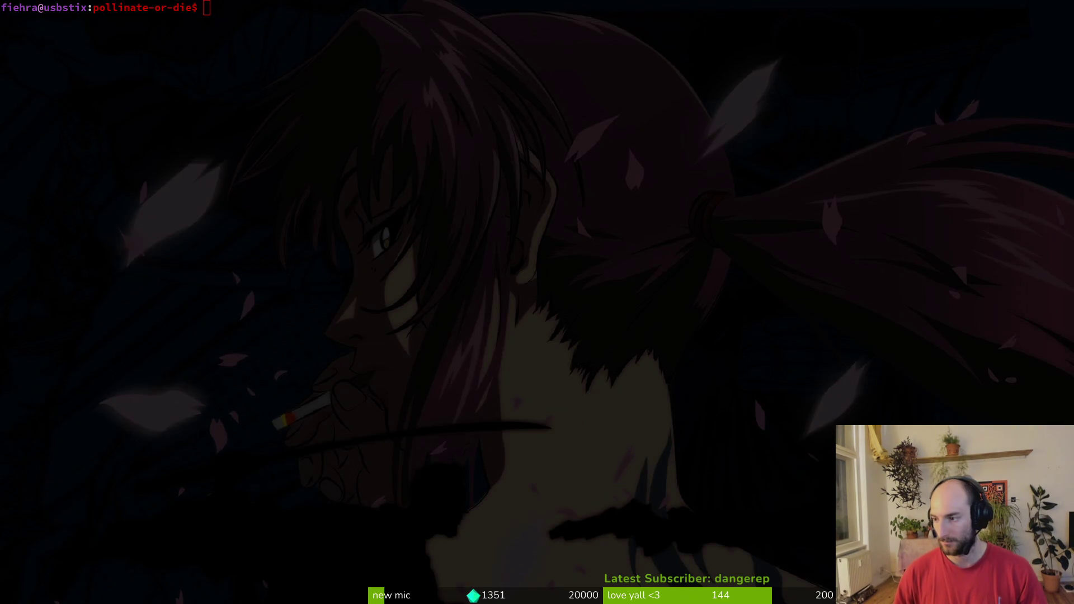
Play-test the game from its main menu, then pause and close it.
key(alt+Tab)
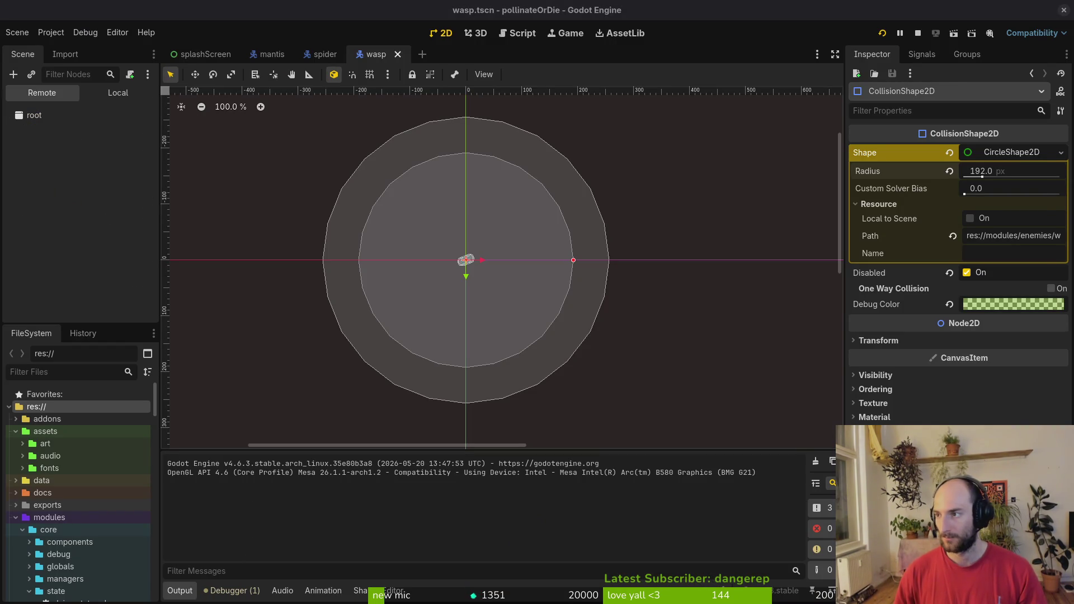
key(Down)
key(Up)
key(Return)
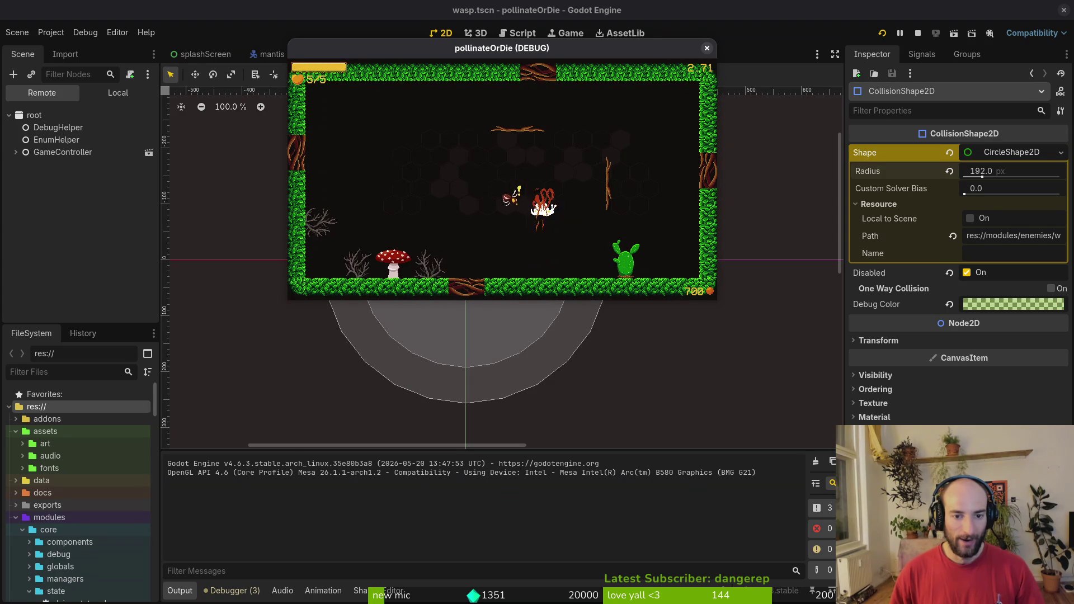
key(Escape)
click(106, 25)
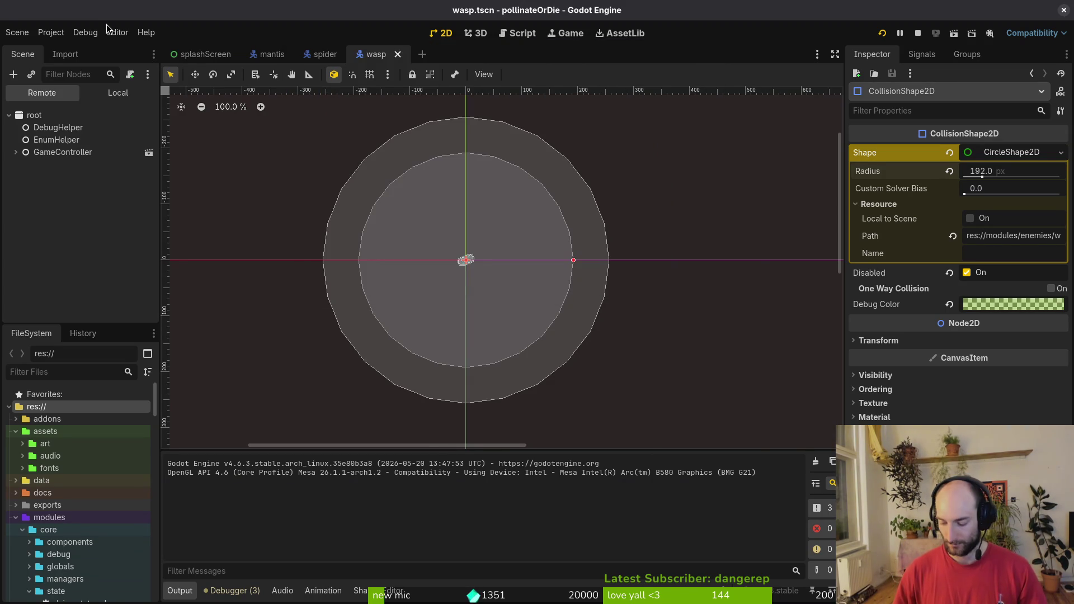
Quick-open the devlevel.tscn scene by searching 'devleve'.
key(alt+shift+o)
text(devleve)
key(Return)
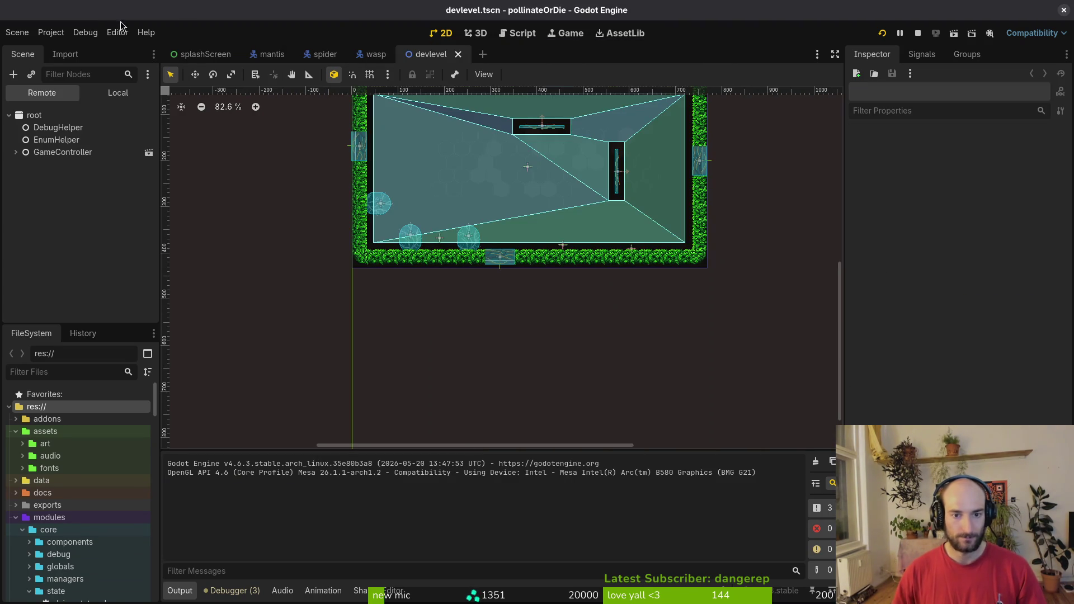
Give enemySpawnMarker8 a different Enemy Type in the Inspector.
click(529, 167)
click(1002, 159)
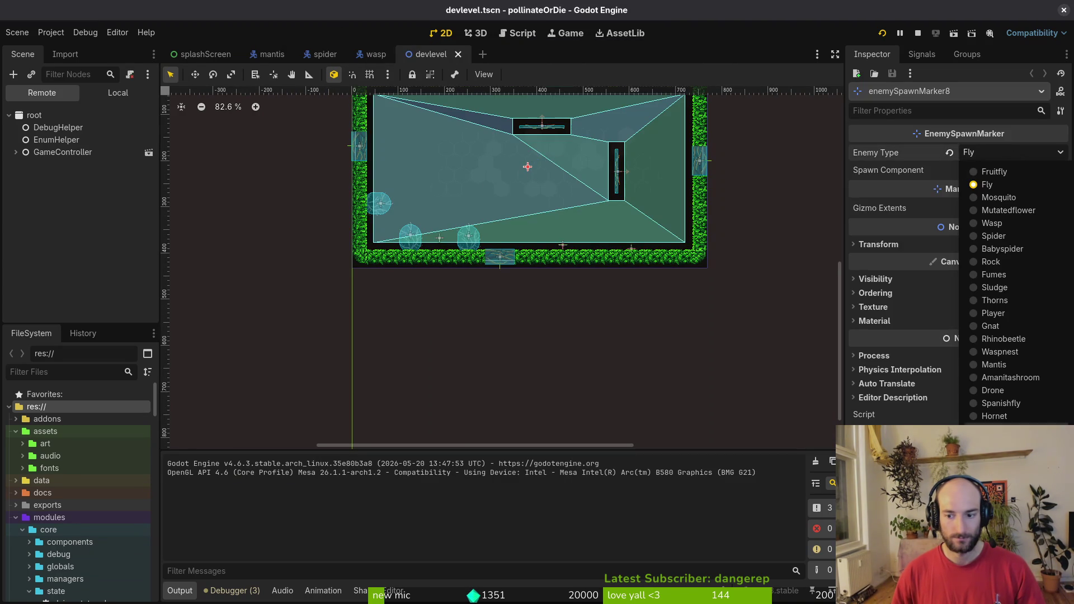
click(999, 405)
Restart the game, go to the forest test level, attack the wasp, then quit.
click(918, 33)
click(882, 33)
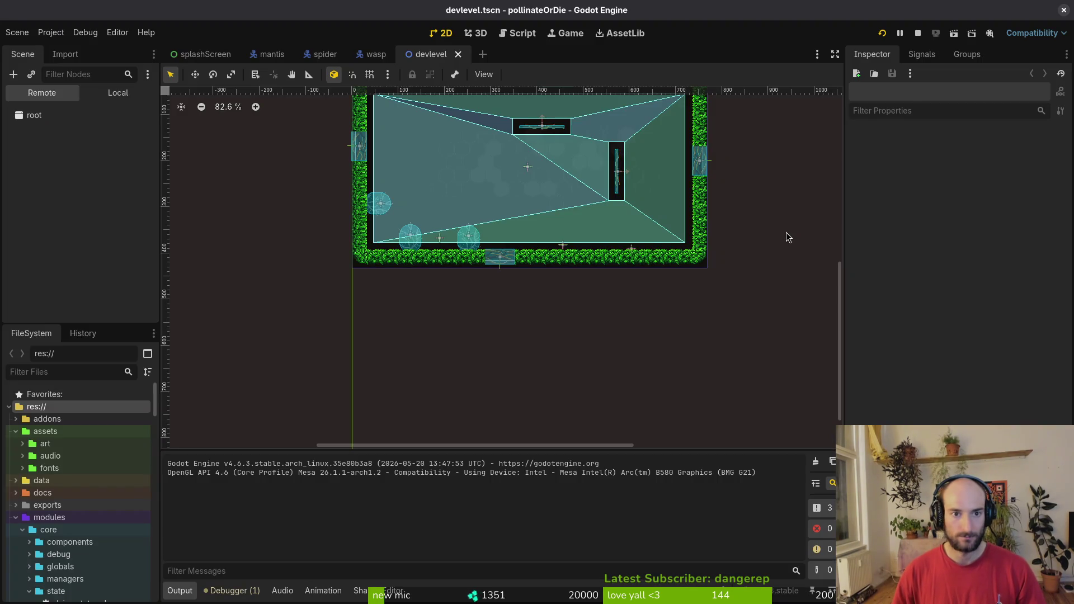
key(Return)
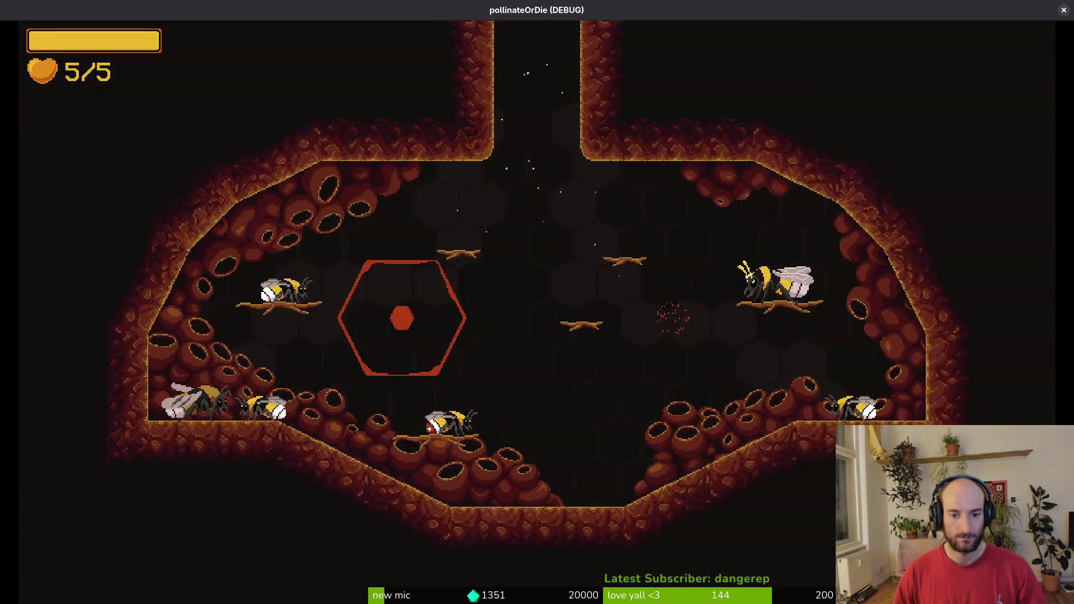
key(space)
key(space)
key(space)
key(space)
key(space)
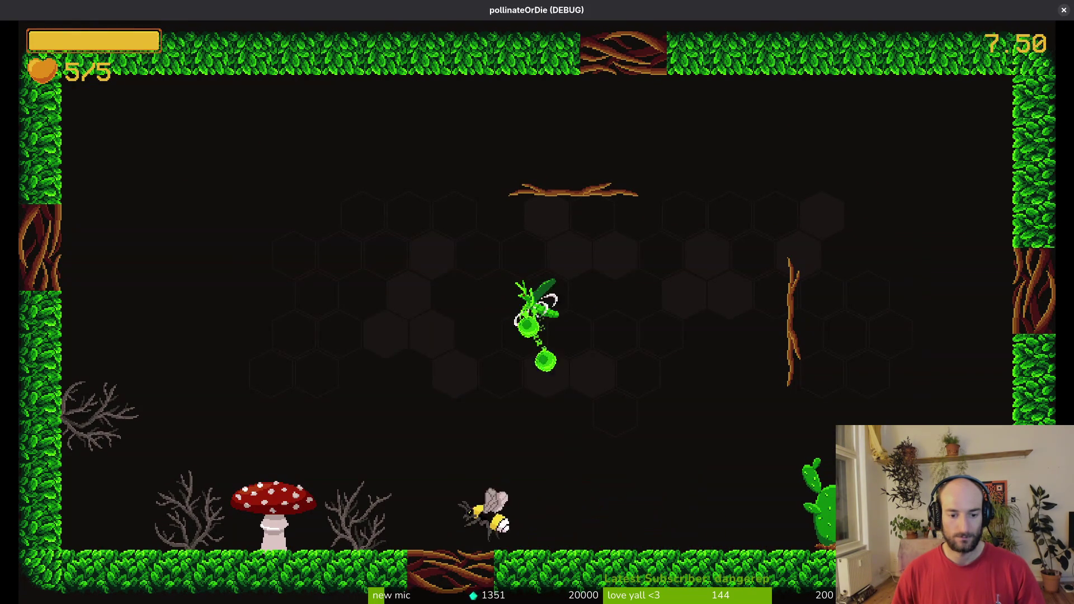
key(space)
key(space)
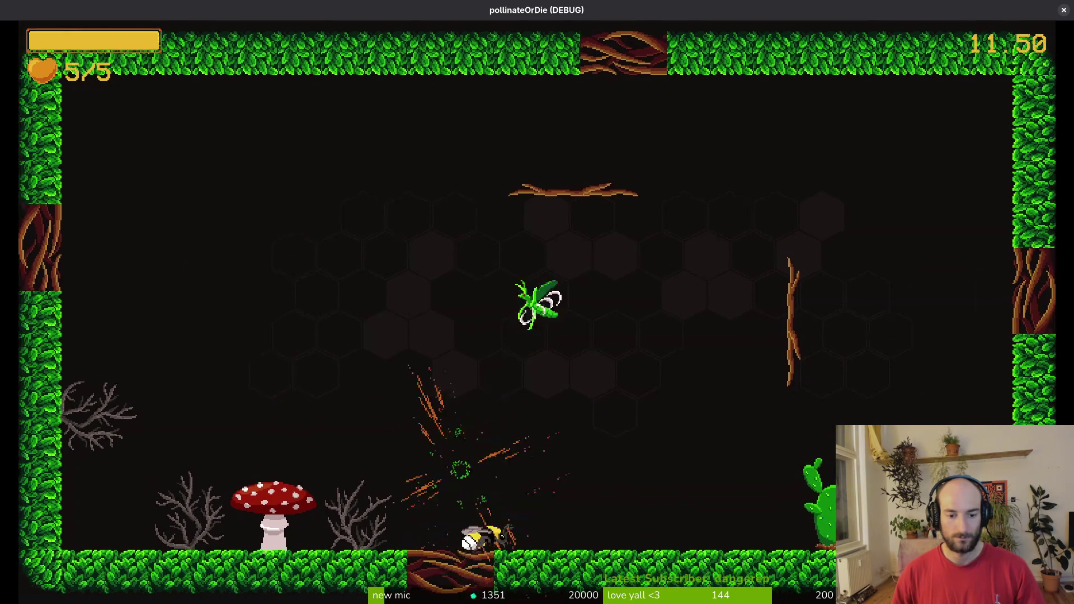
key(Escape)
key(F8)
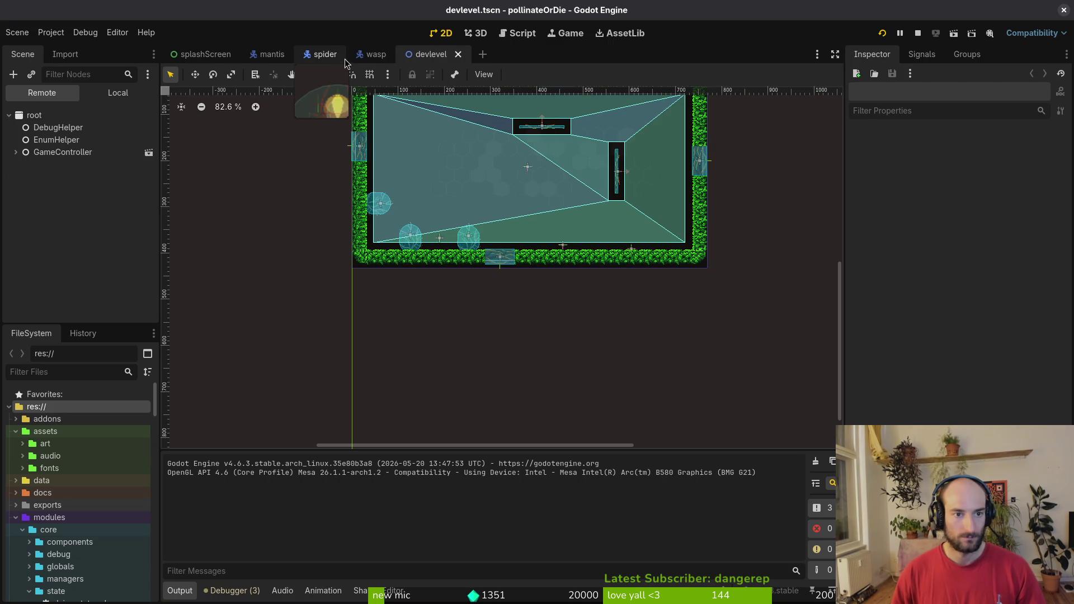
In the Local scene tree, collapse gates, spawning_locations and NavigationRegion2D, then return to the terminal.
click(117, 93)
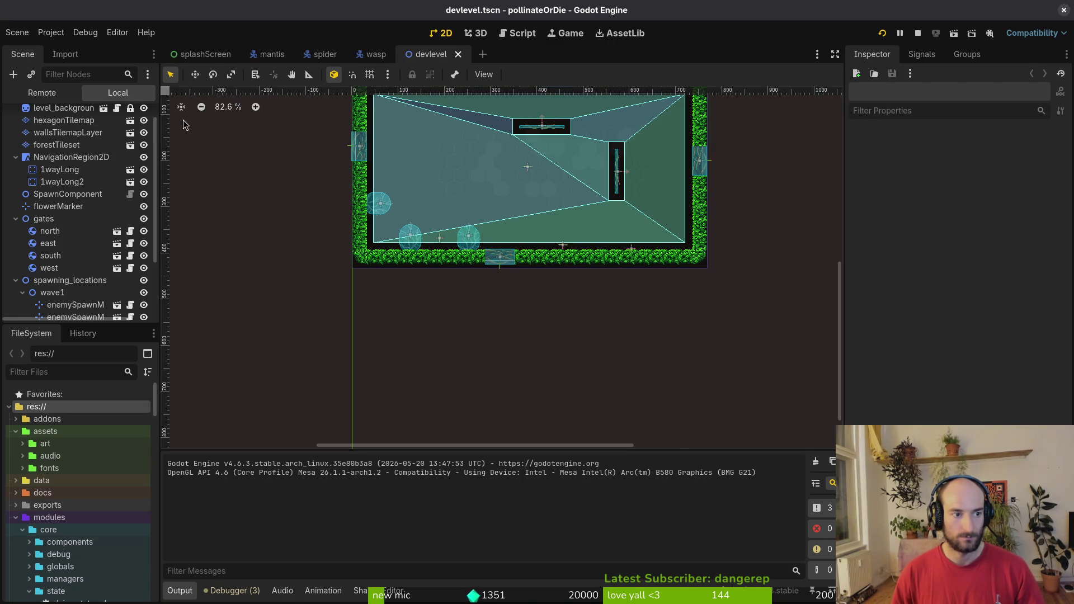
click(15, 219)
click(15, 231)
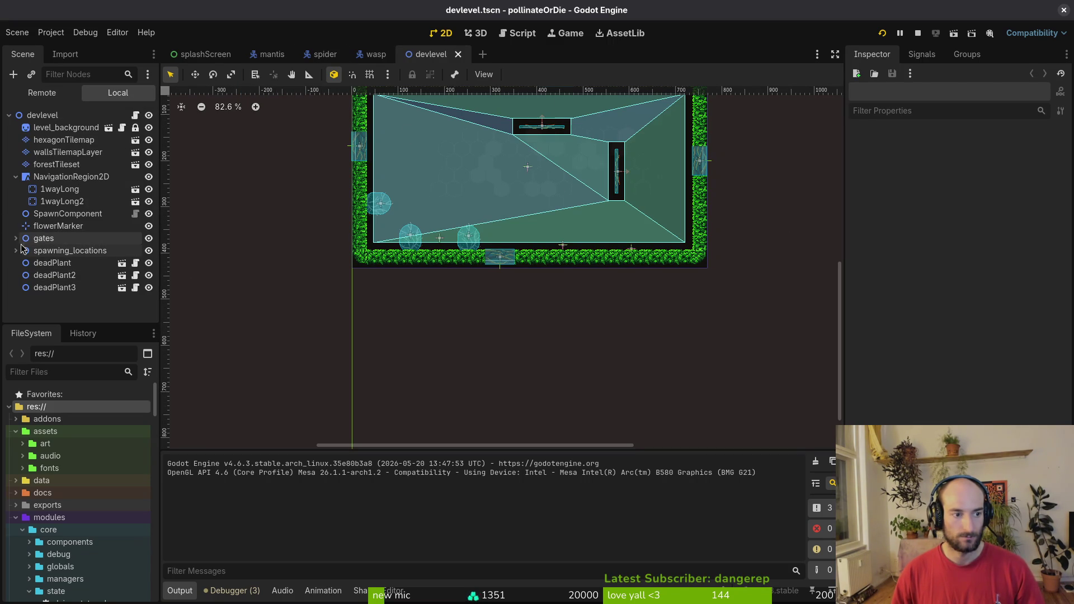
click(16, 177)
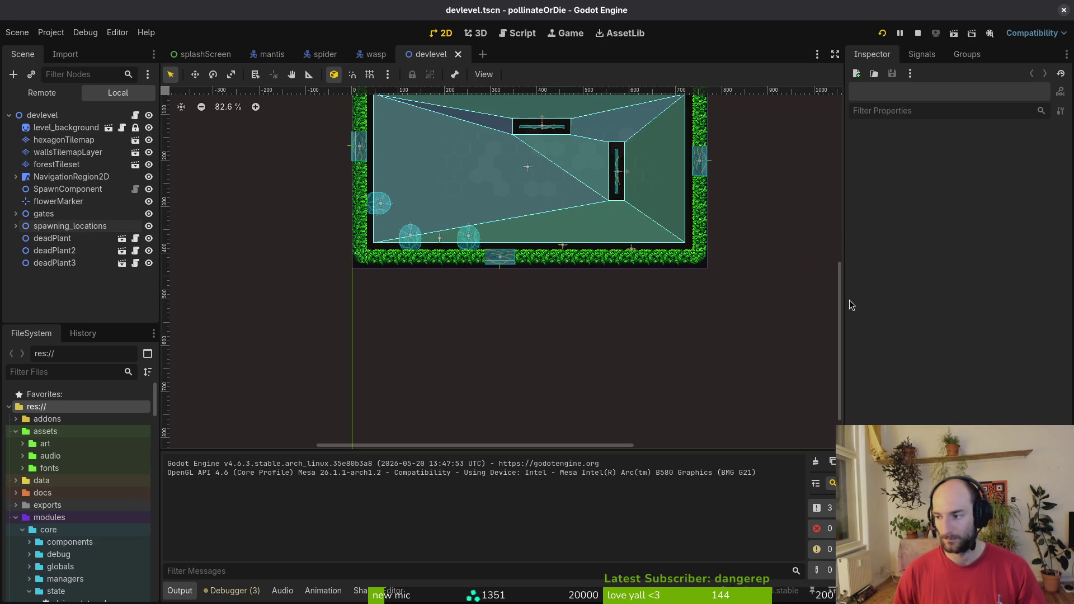
key(super+Return)
key(Return)
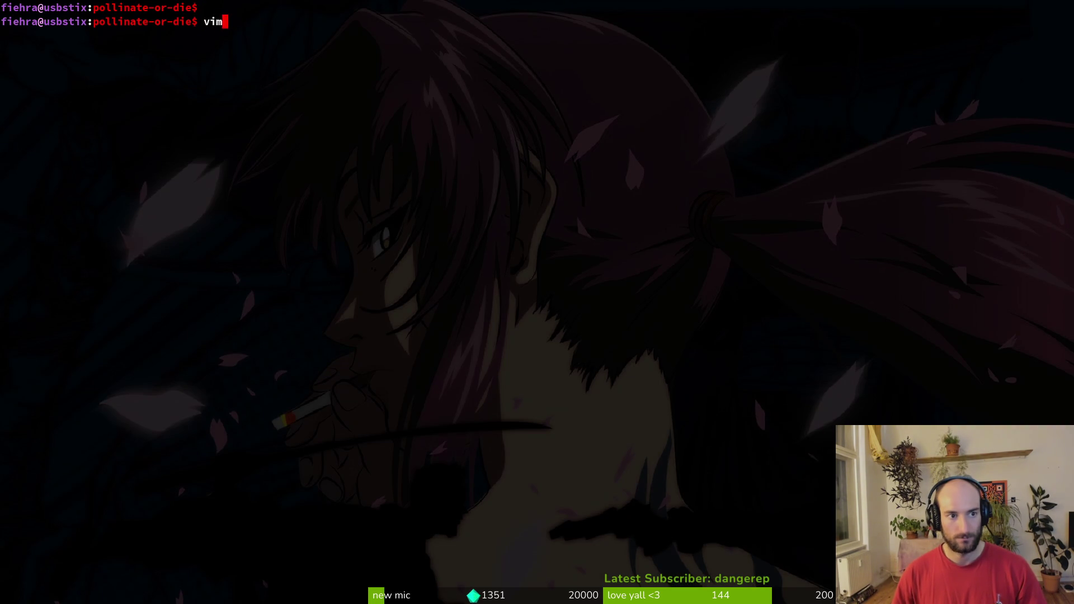
Launch Vim in the project folder and open devlevel.gd via the file finder.
text(.)
key(Return)
key(space)
key(f)
key(f)
text(devle)
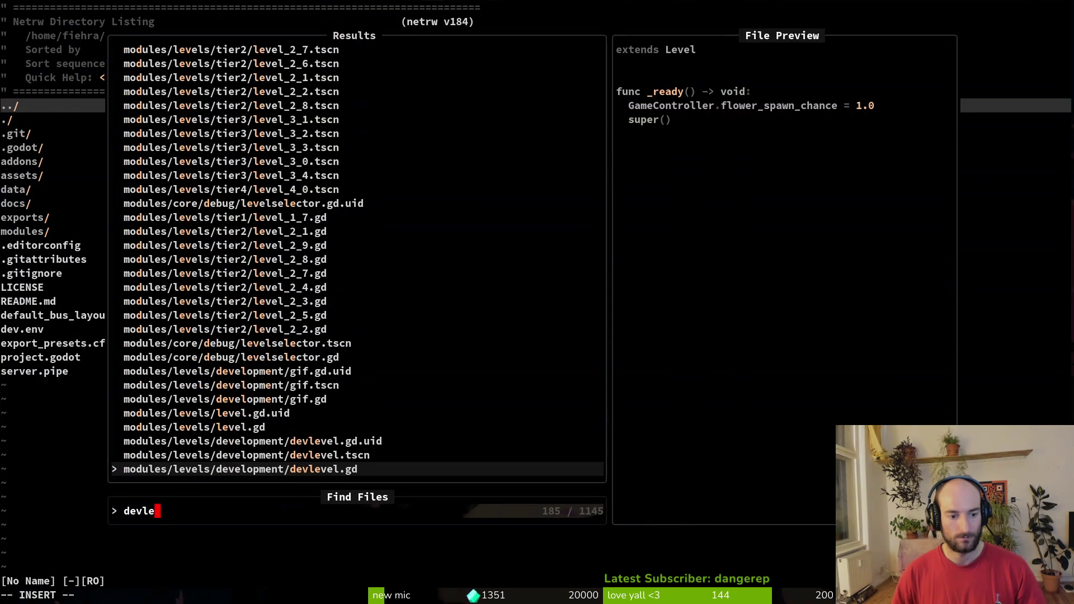
key(Return)
Open level.gd and scroll through its spawning code, then go back to Godot.
key(space)
key(f)
key(f)
text(level)
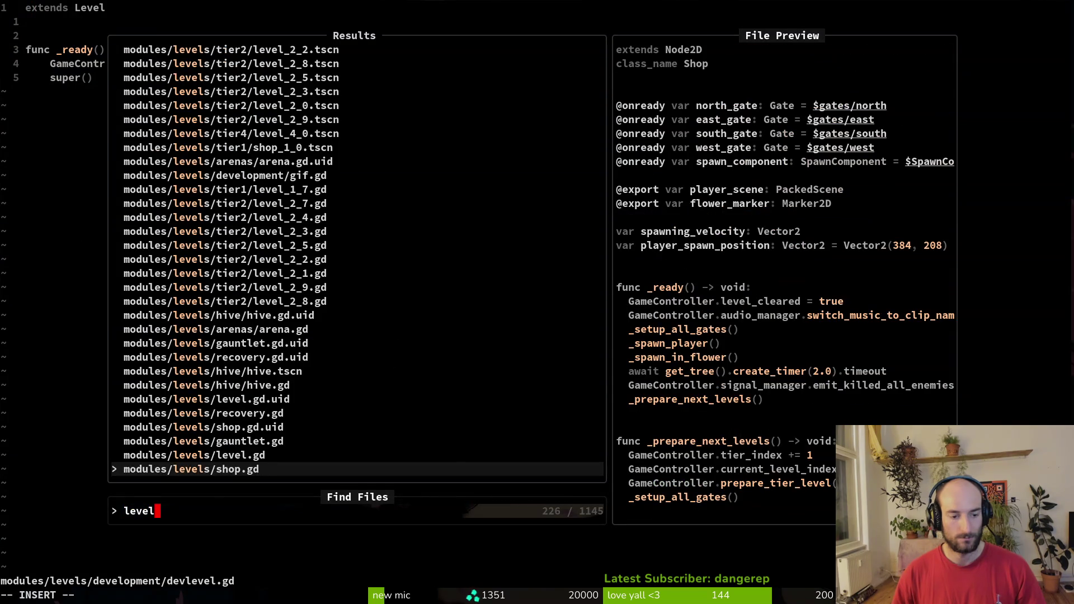
key(Up)
key(Return)
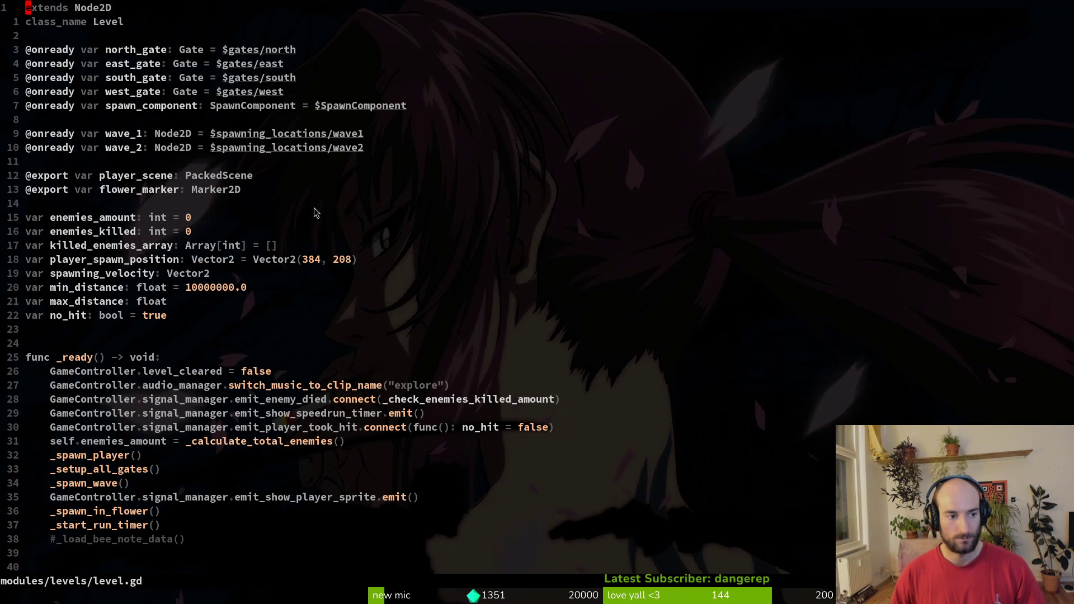
scroll(243, 311, down, 6)
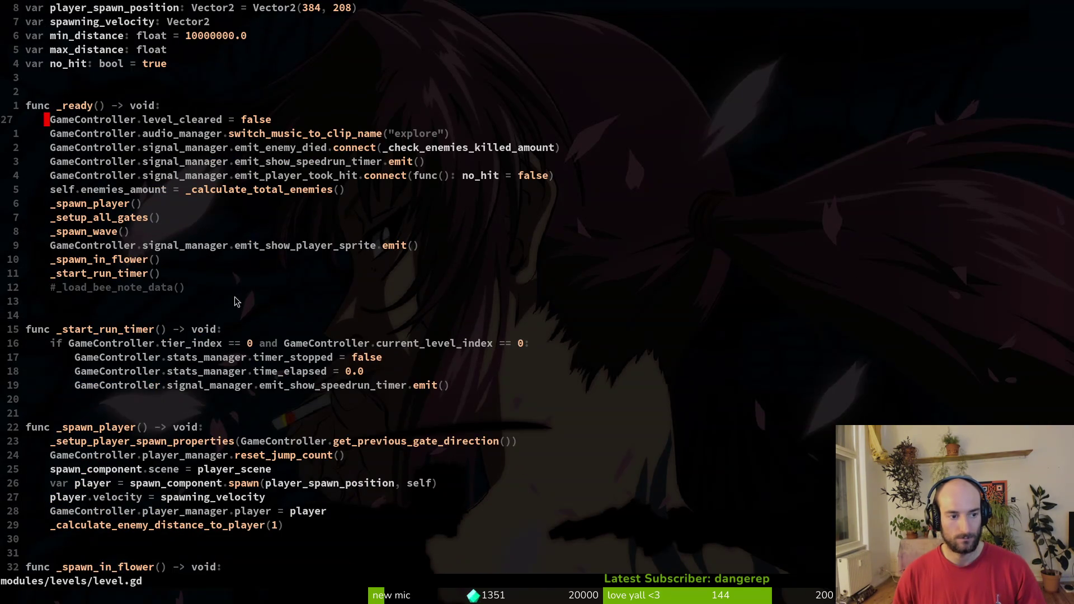
scroll(158, 291, down, 5)
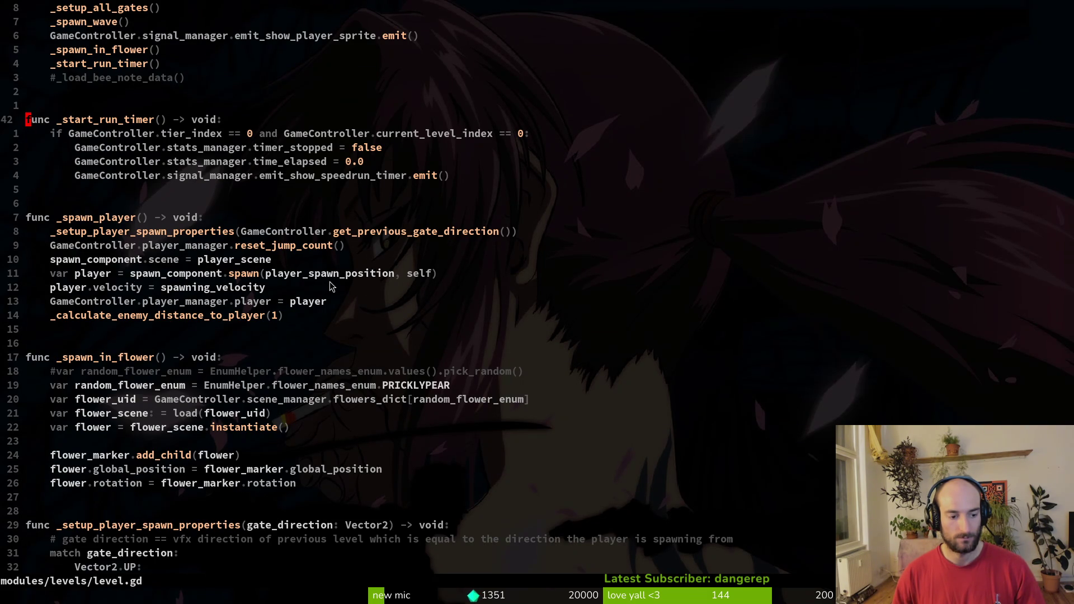
key(alt+Tab)
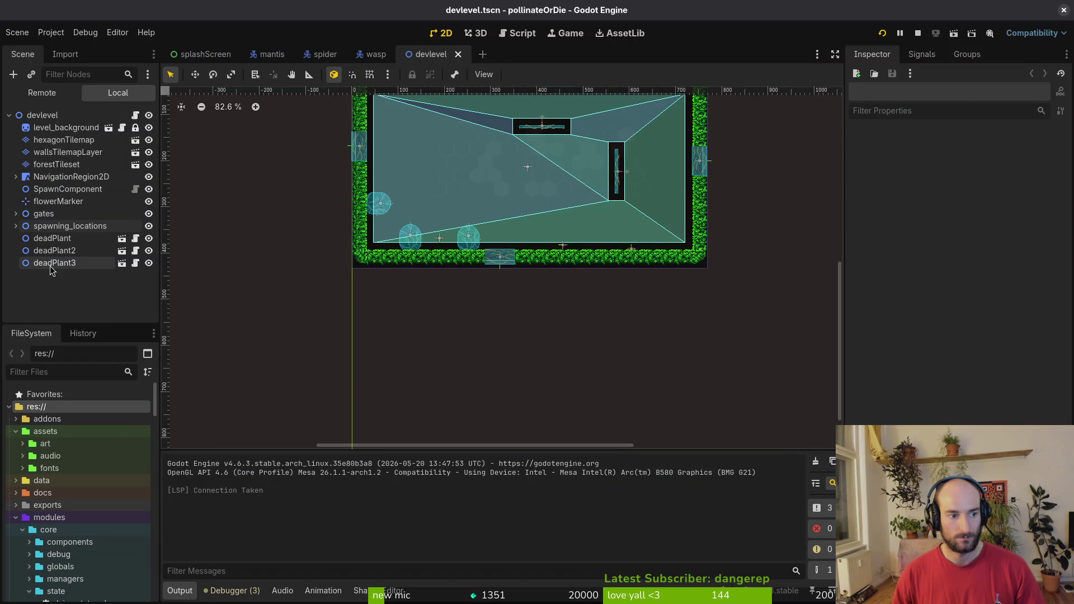
Open level_1_0.tscn to check how its gates node is laid out.
click(16, 216)
click(15, 216)
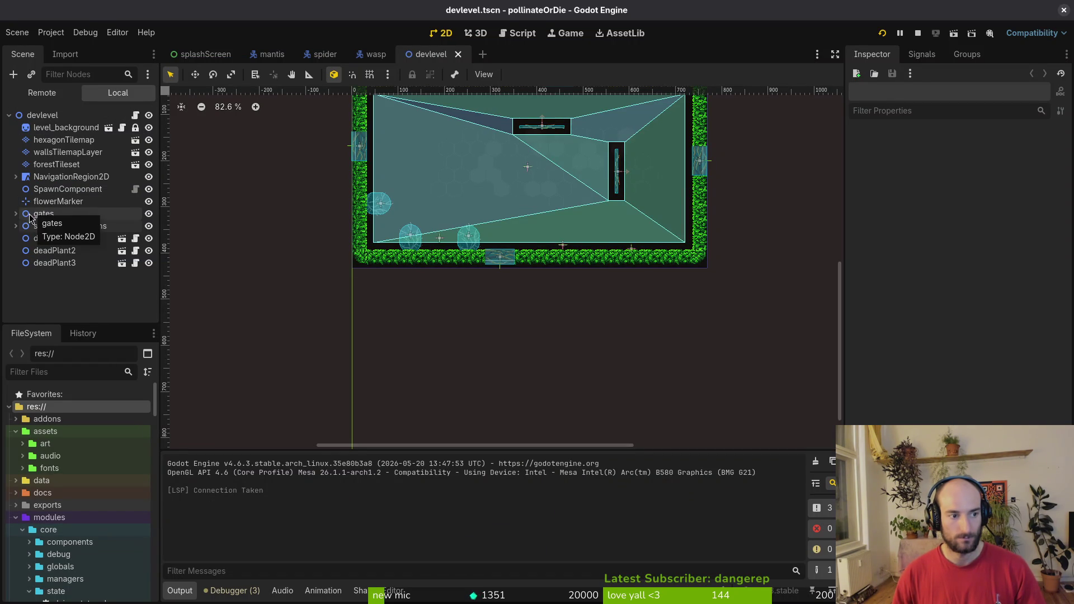
key(shift+alt+o)
text(level_1_0)
key(Return)
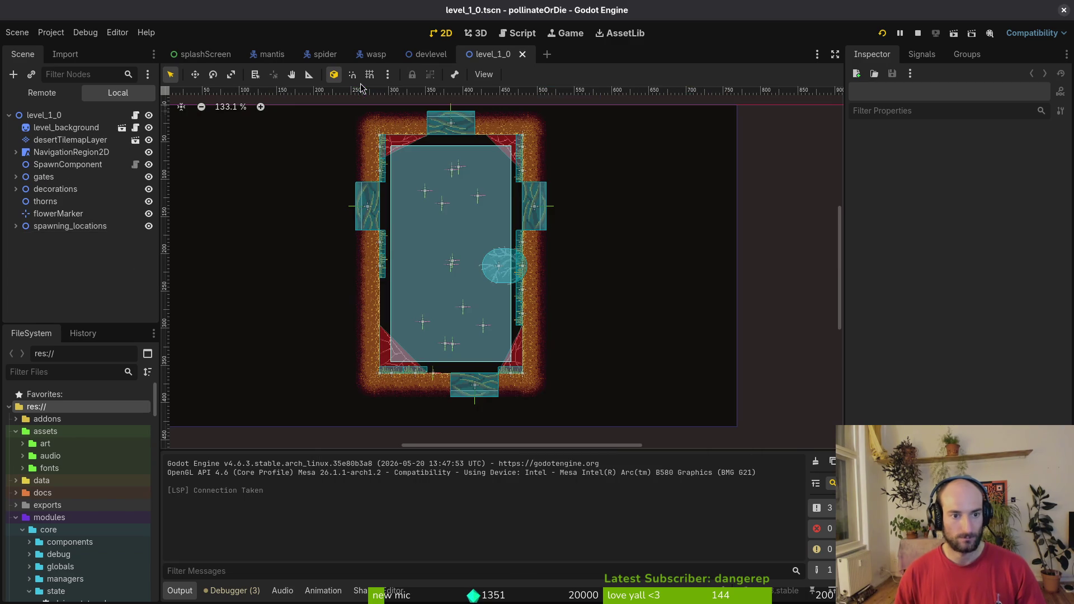
In devlevel, move gates directly below SpawnComponent and collapse spawning_locations.
click(439, 56)
drag(45, 217, 51, 199)
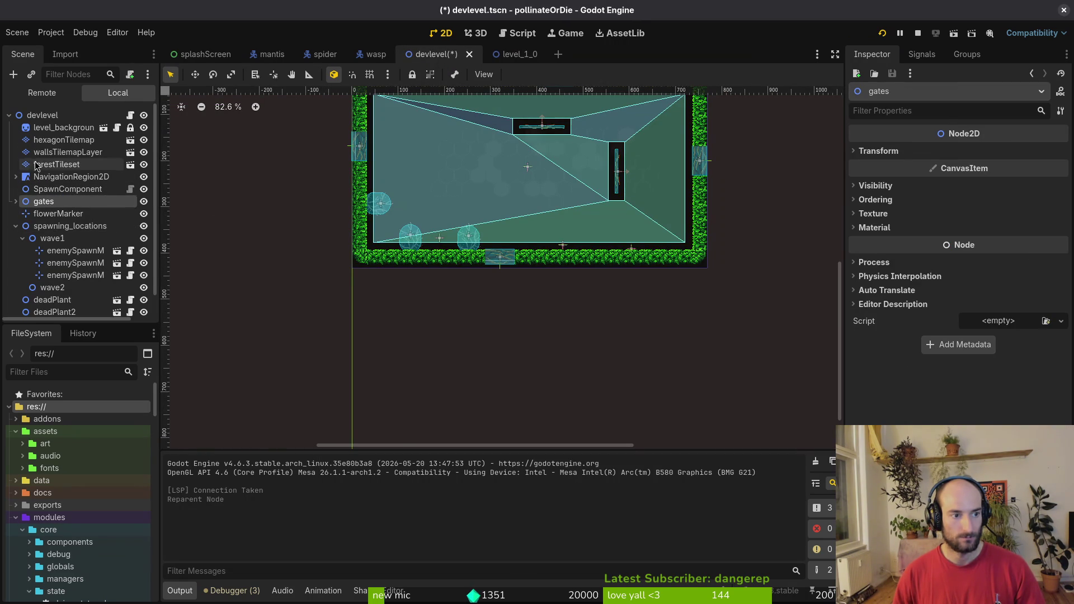
click(15, 227)
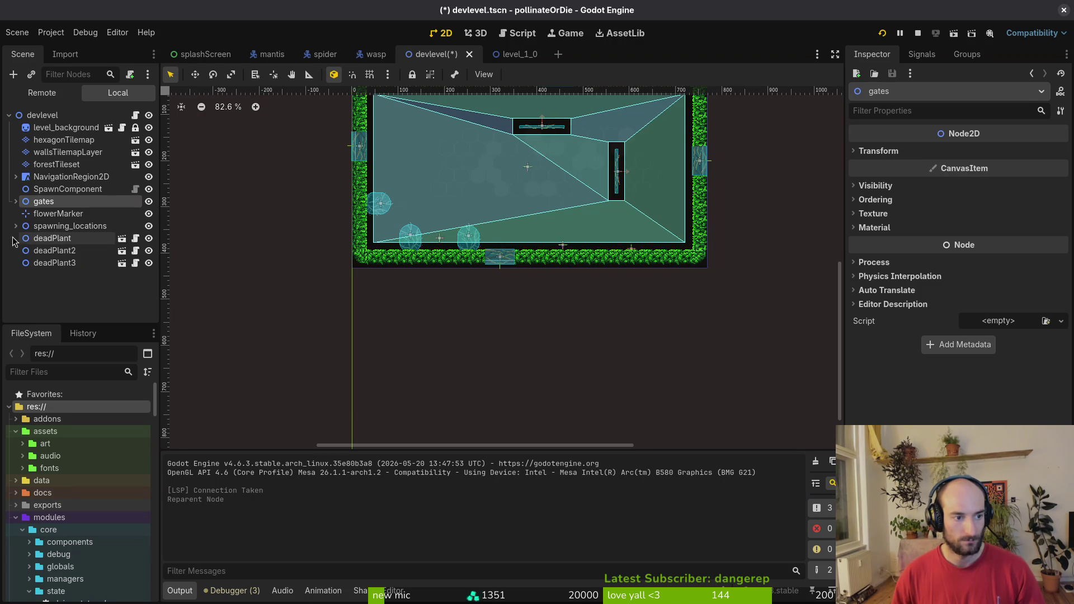
Delete the three deadPlant nodes, save devlevel.tscn, and relaunch the game.
click(38, 241)
shift+click(53, 267)
drag(54, 264, 66, 213)
key(ctrl+s)
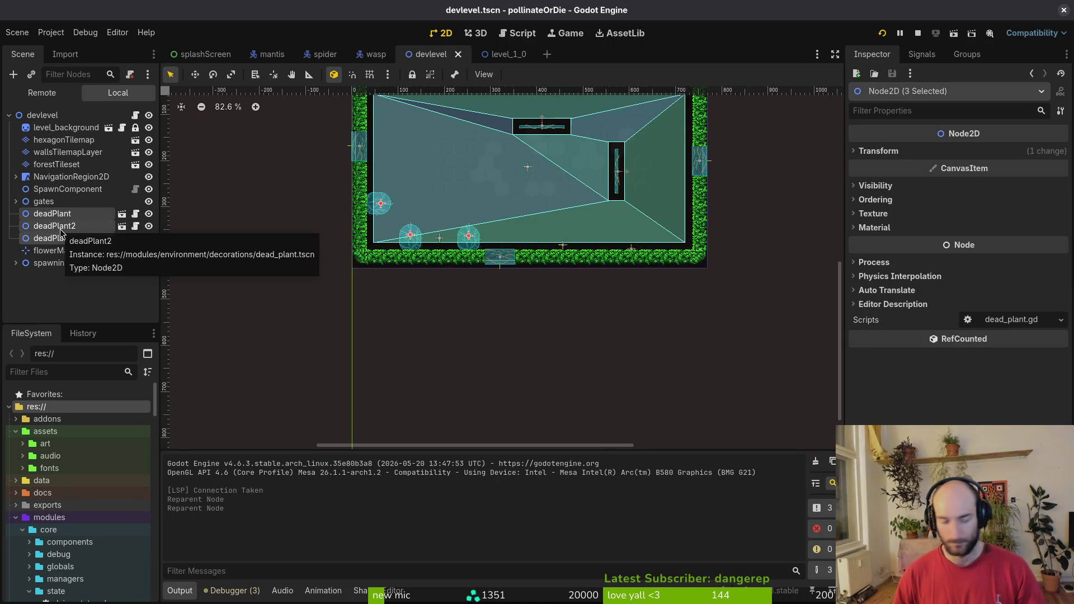
key(Delete)
key(ctrl+s)
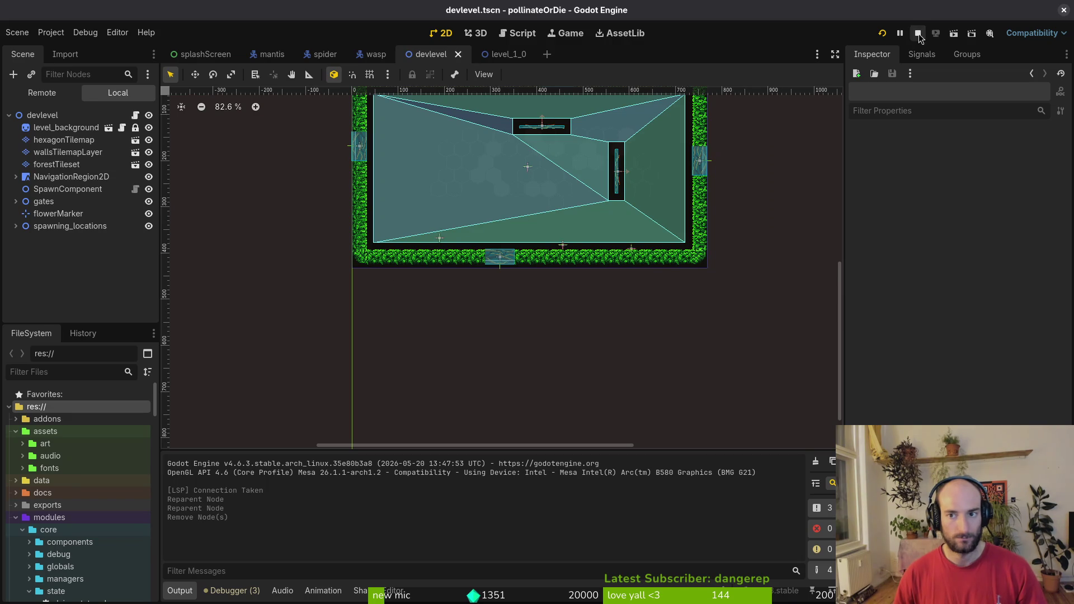
click(918, 34)
click(883, 33)
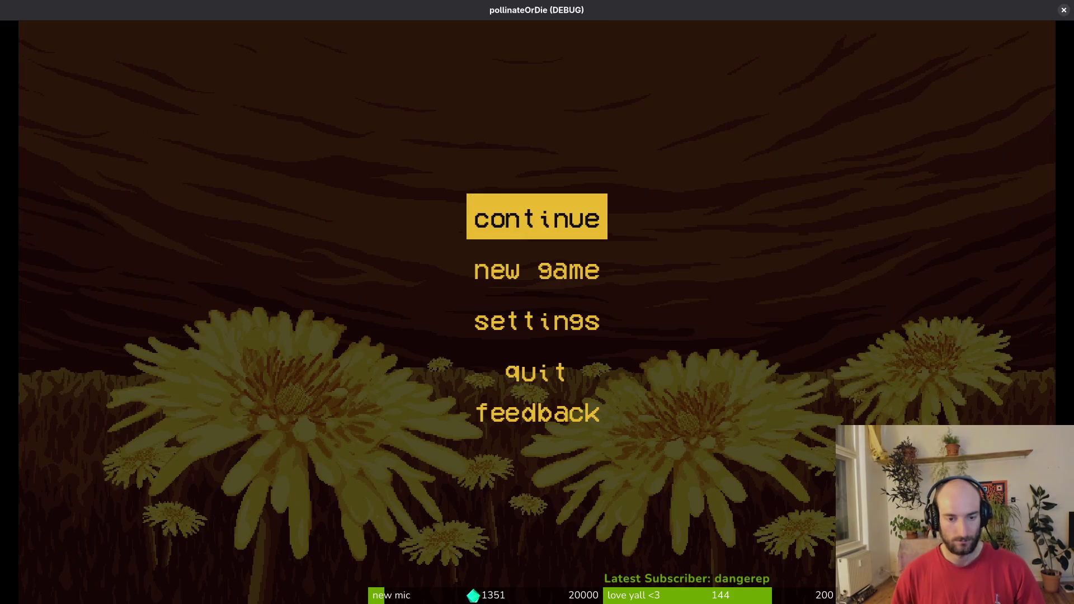
Continue the saved game, fly the bee down through the hive portal into the leafy level, then quit.
key(Return)
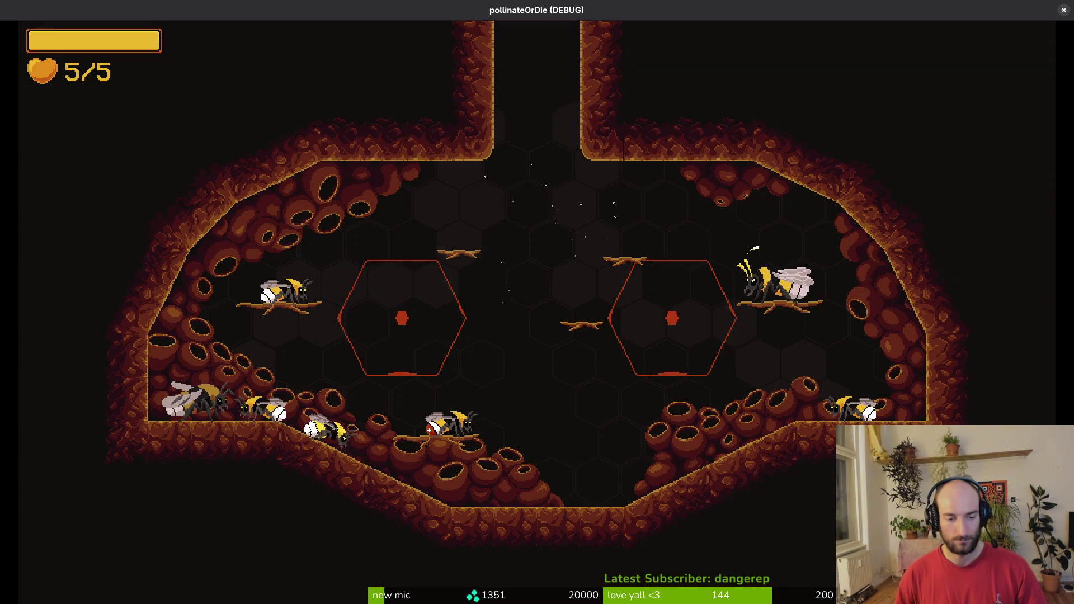
key(d)
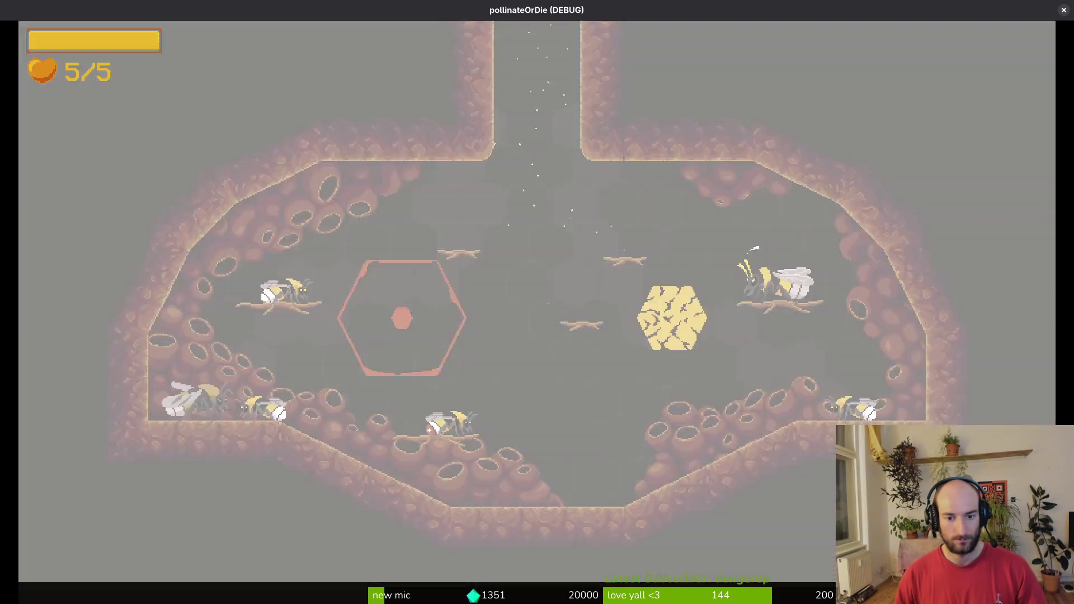
key(d)
key(a)
key(d)
key(d)
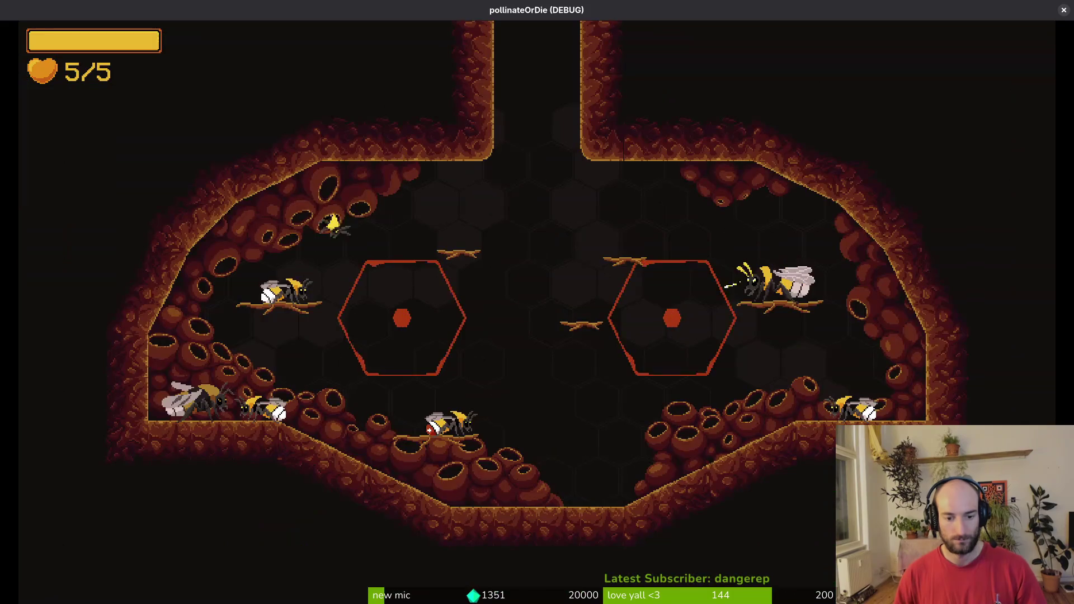
key(a)
key(d)
key(a)
key(d)
key(d)
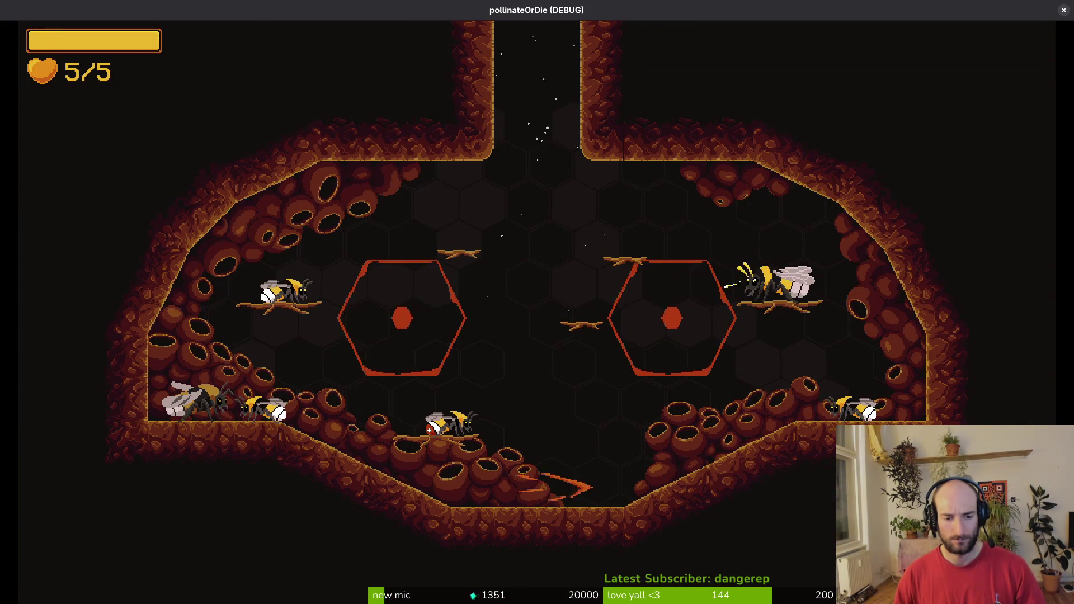
key(w)
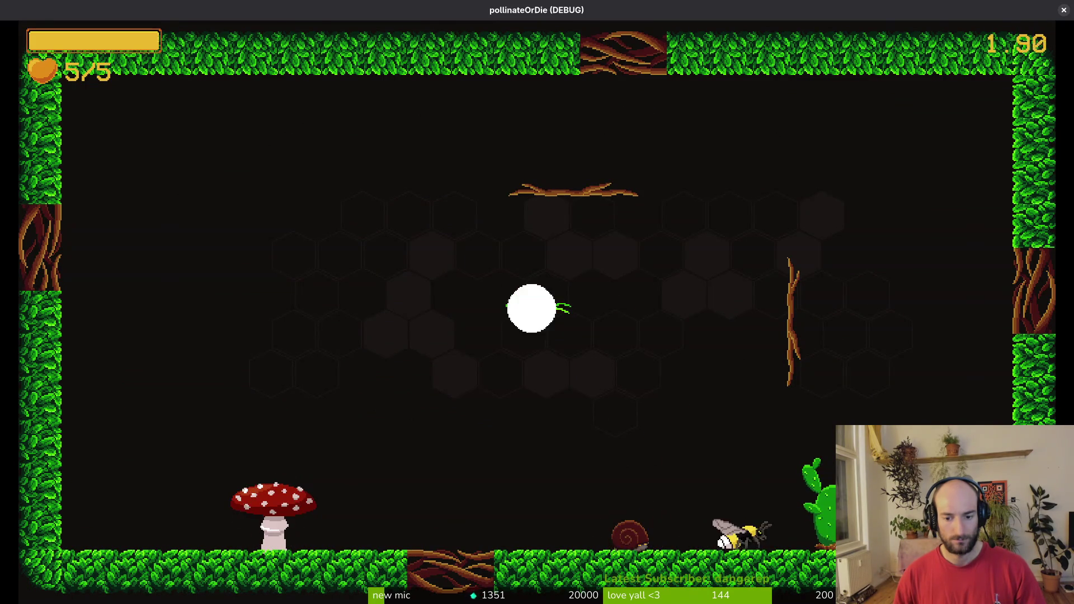
key(F8)
click(114, 92)
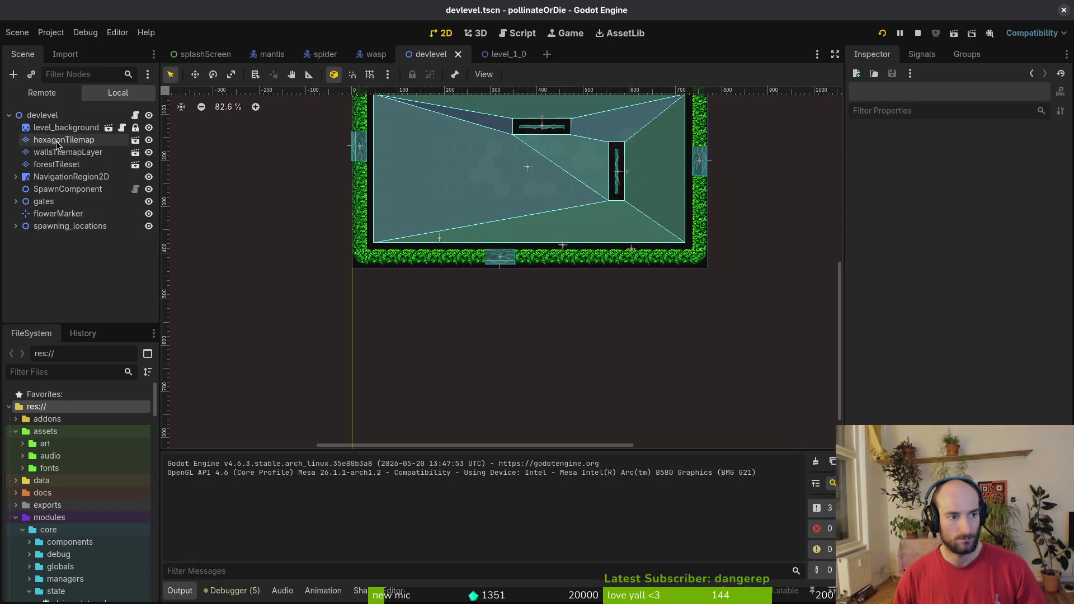
click(56, 164)
click(891, 283)
click(890, 283)
click(892, 297)
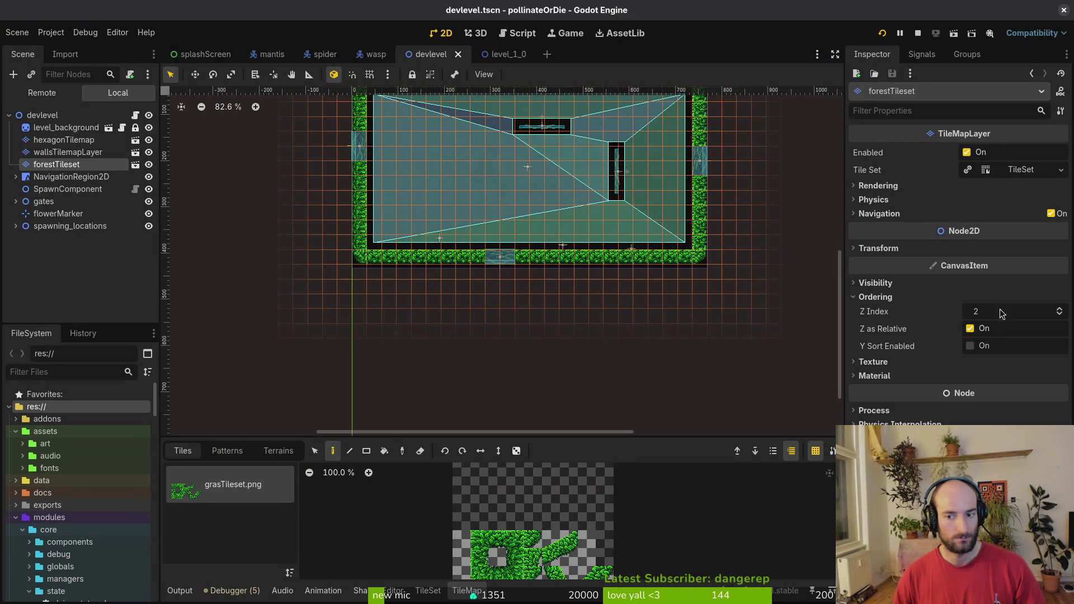
click(46, 153)
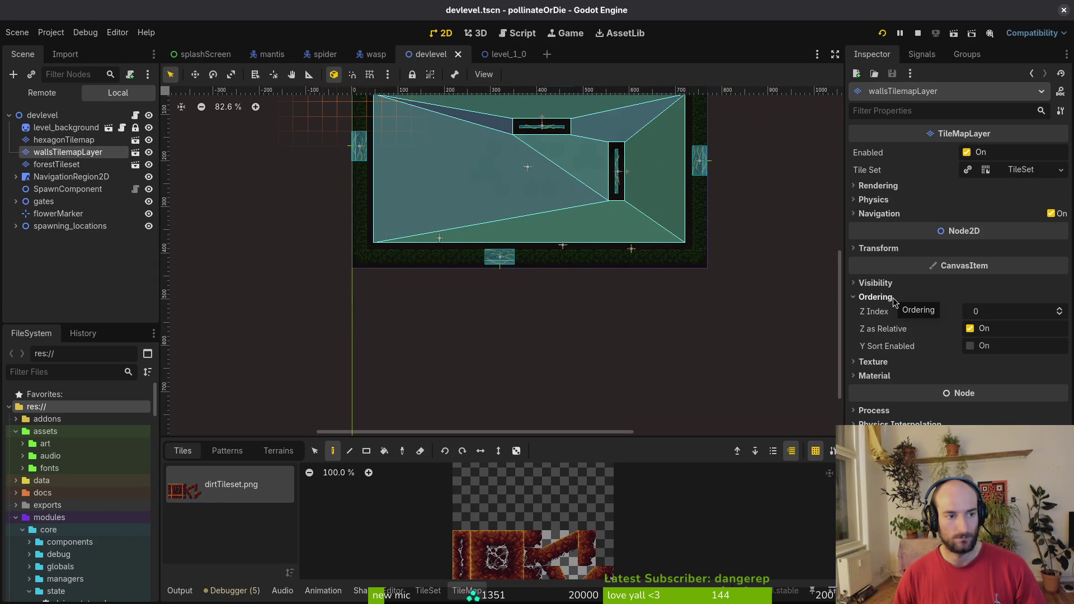
click(56, 165)
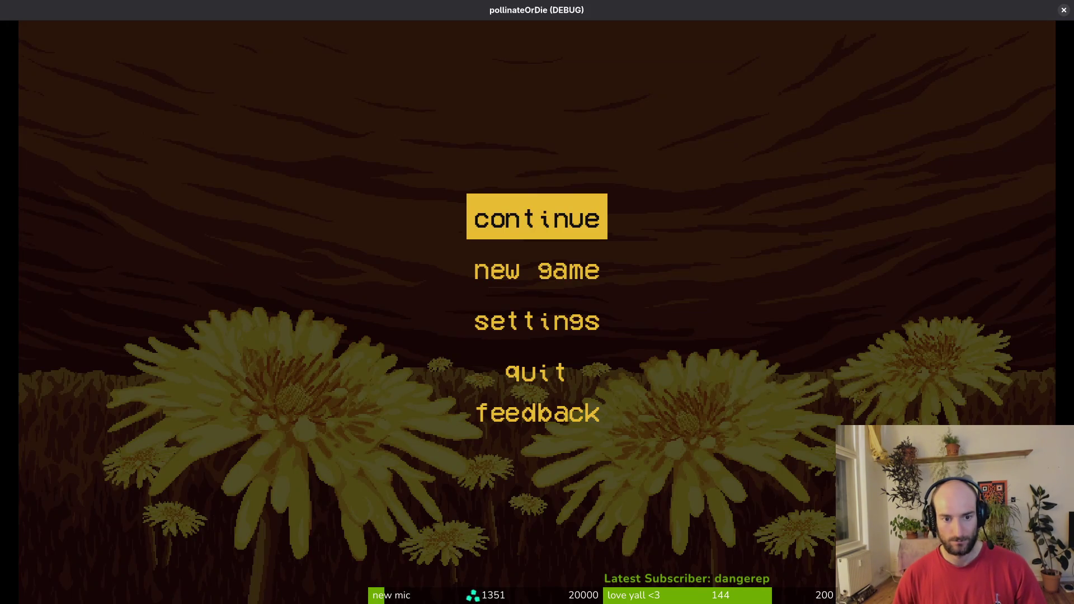
key(Return)
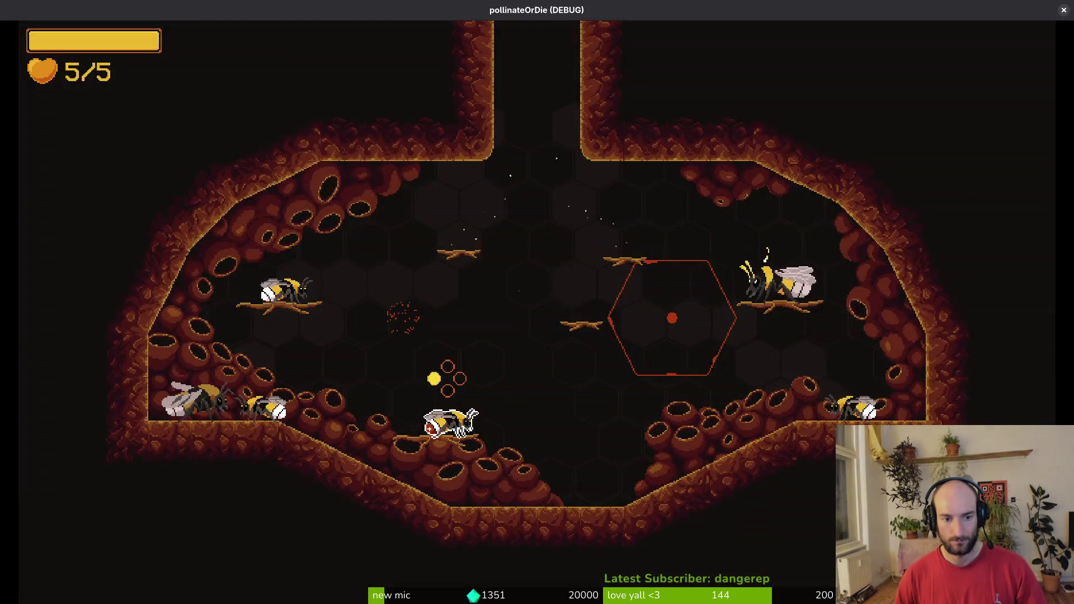
key(F1)
key(Return)
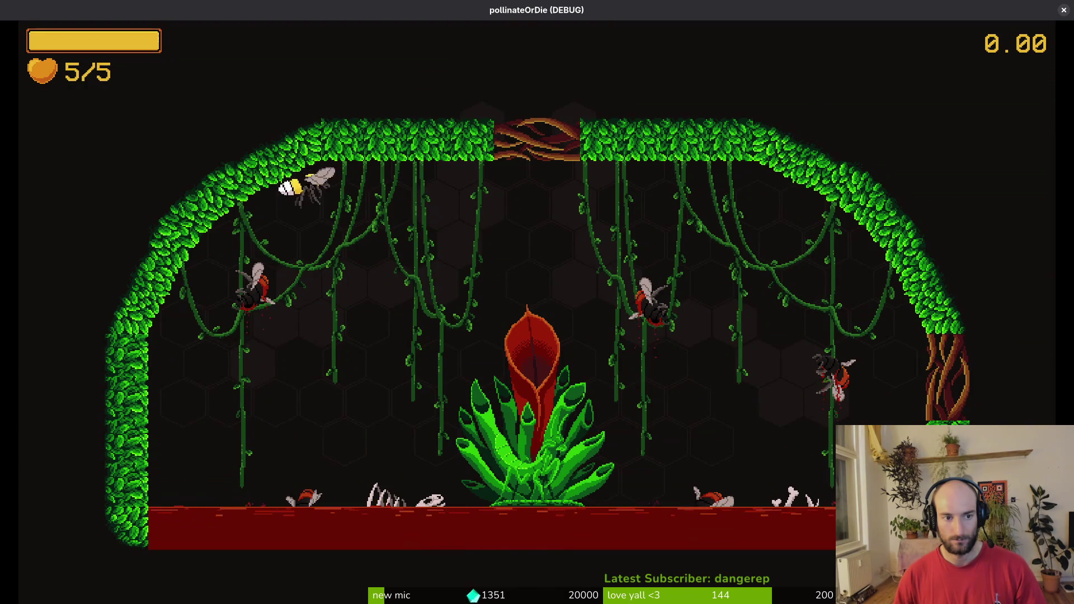
key(Escape)
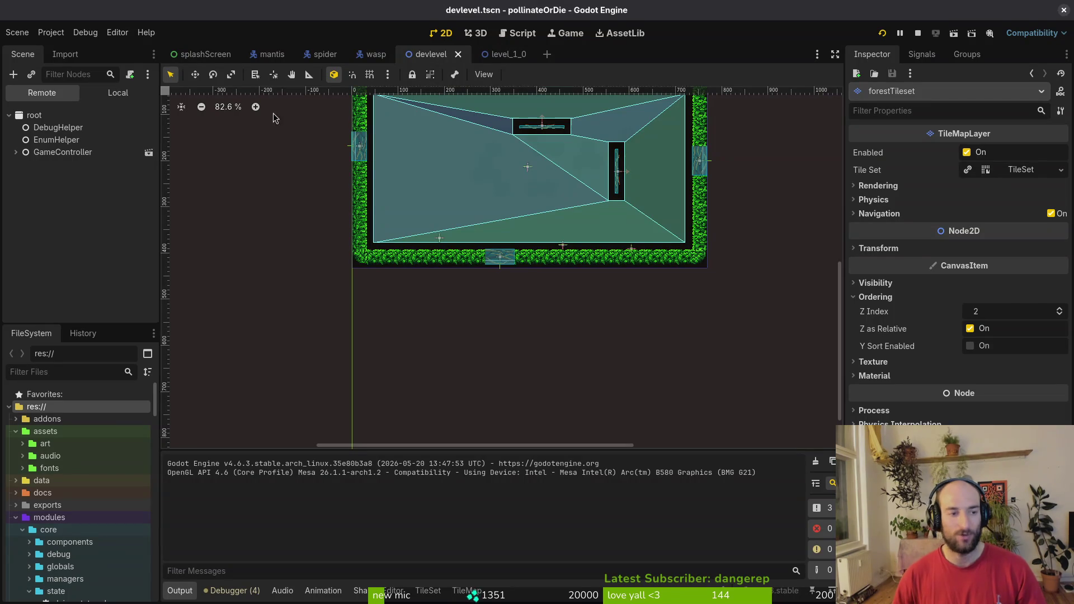
click(118, 92)
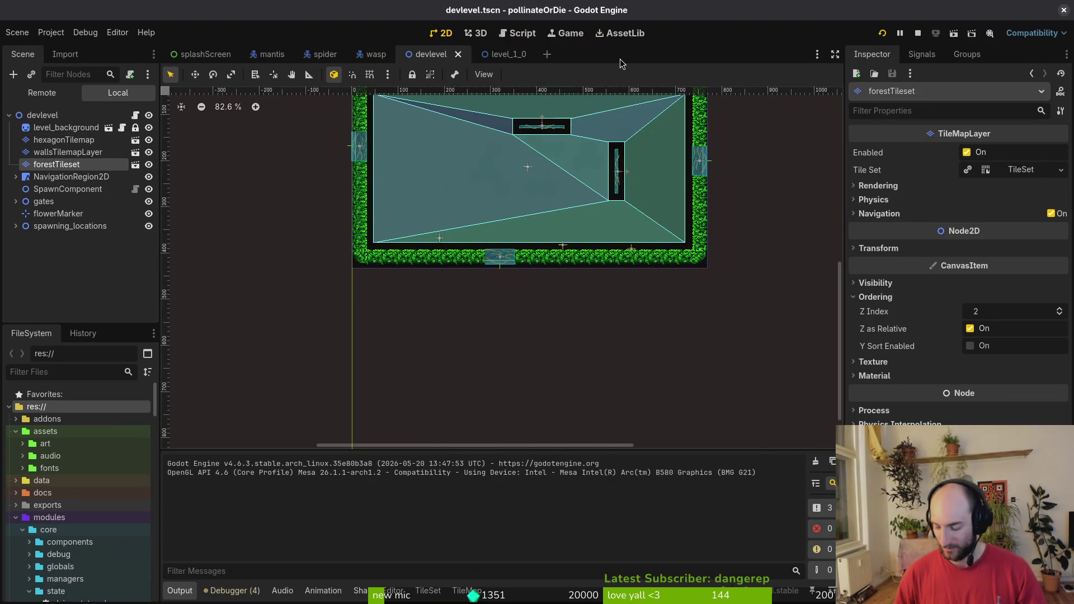
In forestTilemapLayer.tscn, reset forestTileset's Z Index from 2 to 0 and save.
key(shift+alt+o)
text(frestil)
key(Return)
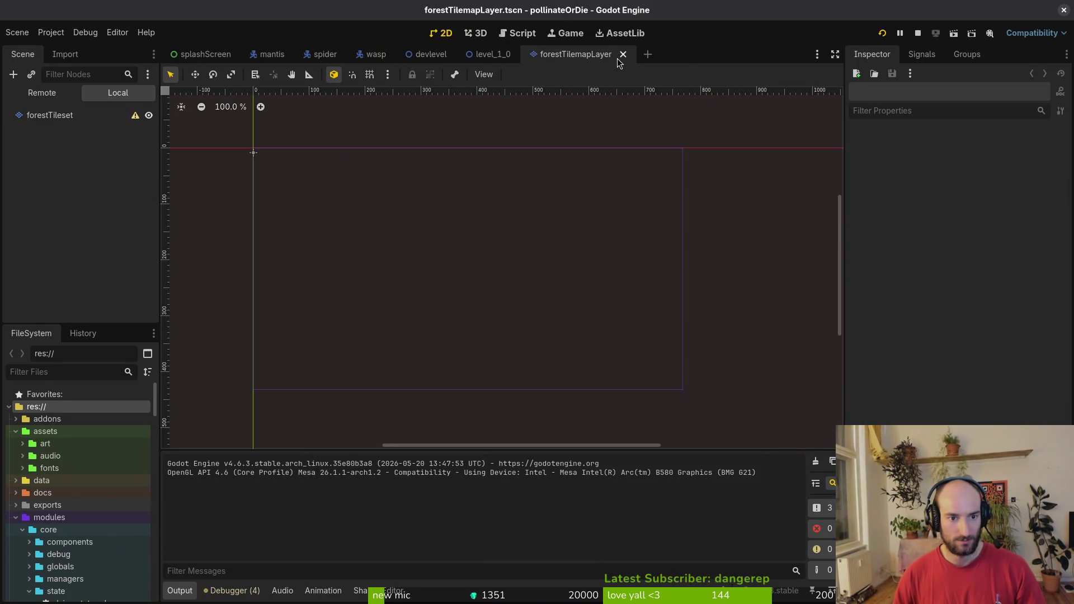
click(58, 116)
click(949, 418)
key(ctrl+s)
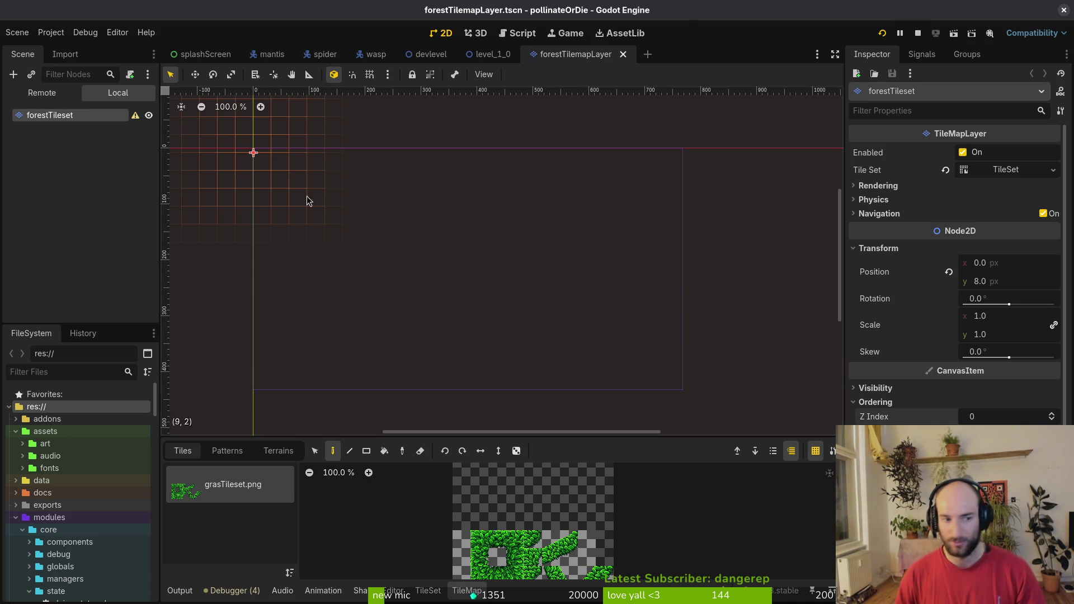
Run the game to check the tileset change, then close it.
click(883, 32)
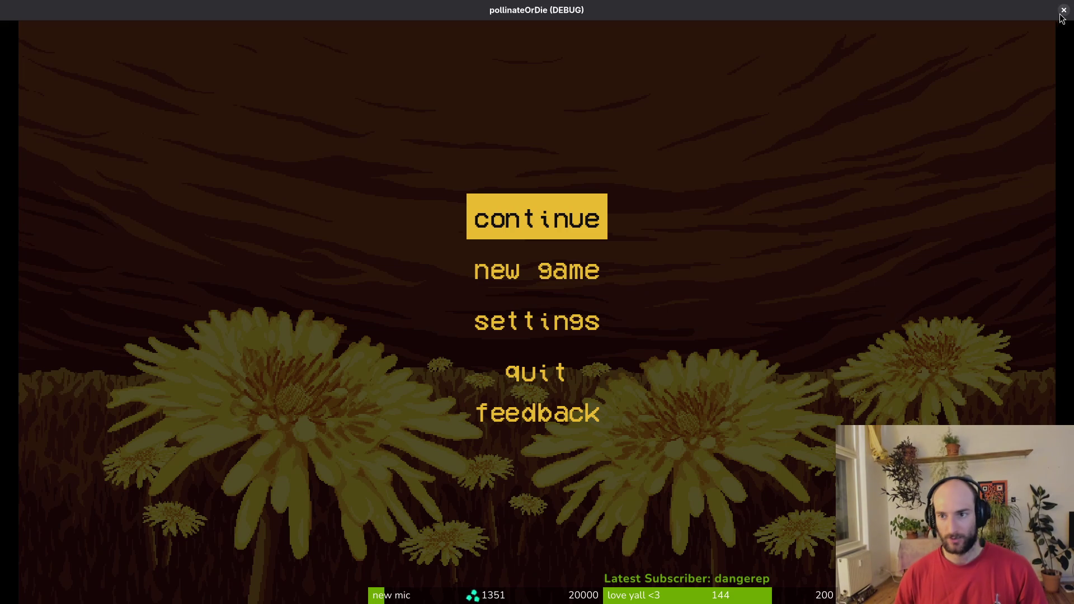
click(1062, 13)
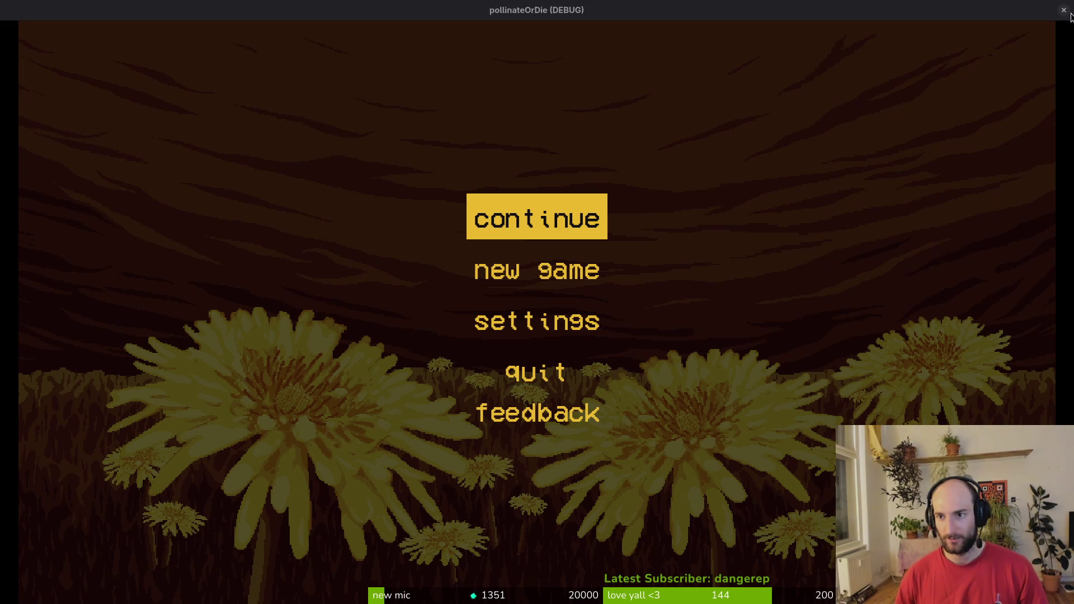
key(alt+Tab)
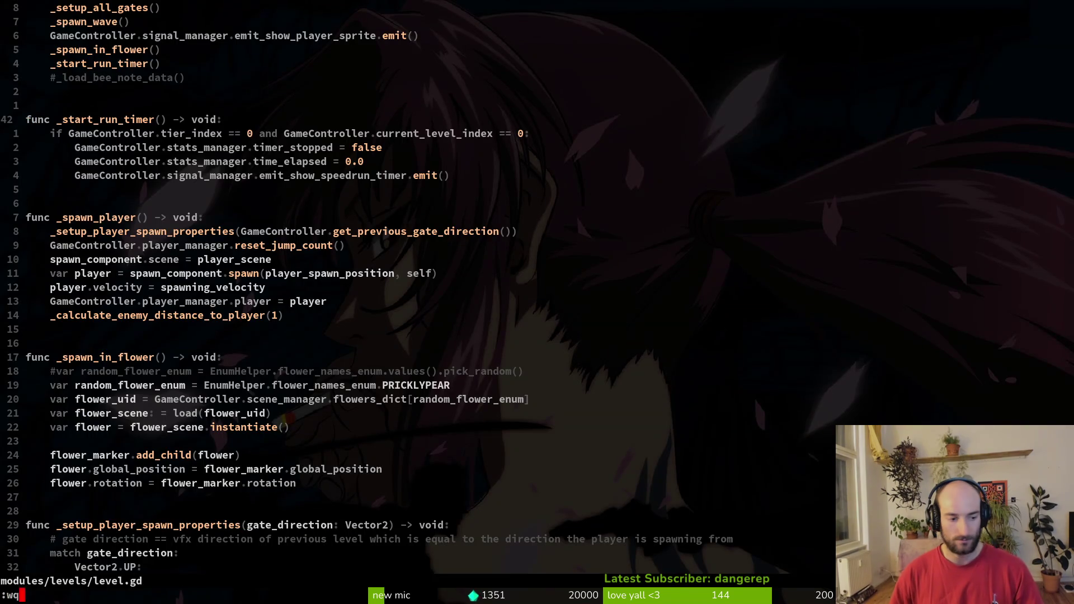
Quit Vim and review the changed-file diffs in tig.
text(q)
key(Return)
text(tig)
key(Return)
key(Down)
key(Down)
key(Down)
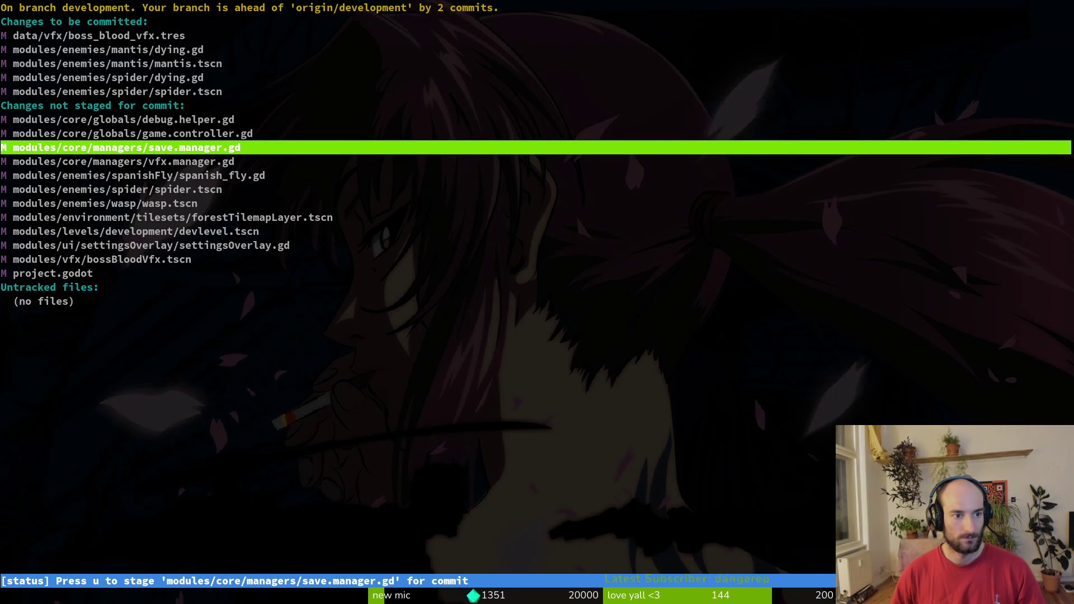
key(Return)
key(Up)
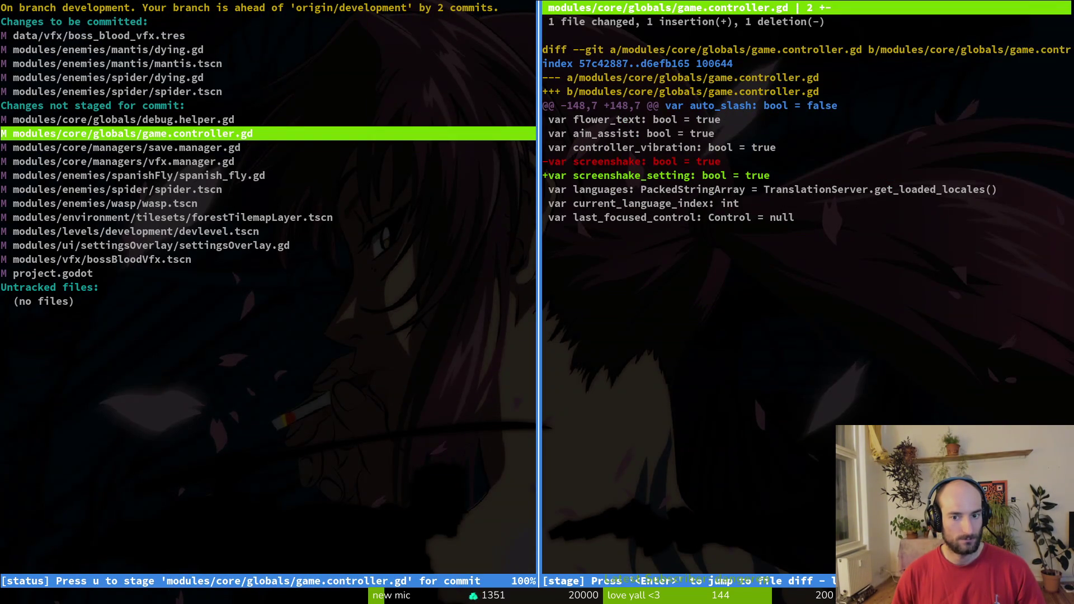
key(Down)
key(Down)
key(Down)
key(Up)
Stage spider.tscn, wasp.tscn and bossBloodVfx.tscn for commit in tig.
key(u)
key(Up)
key(u)
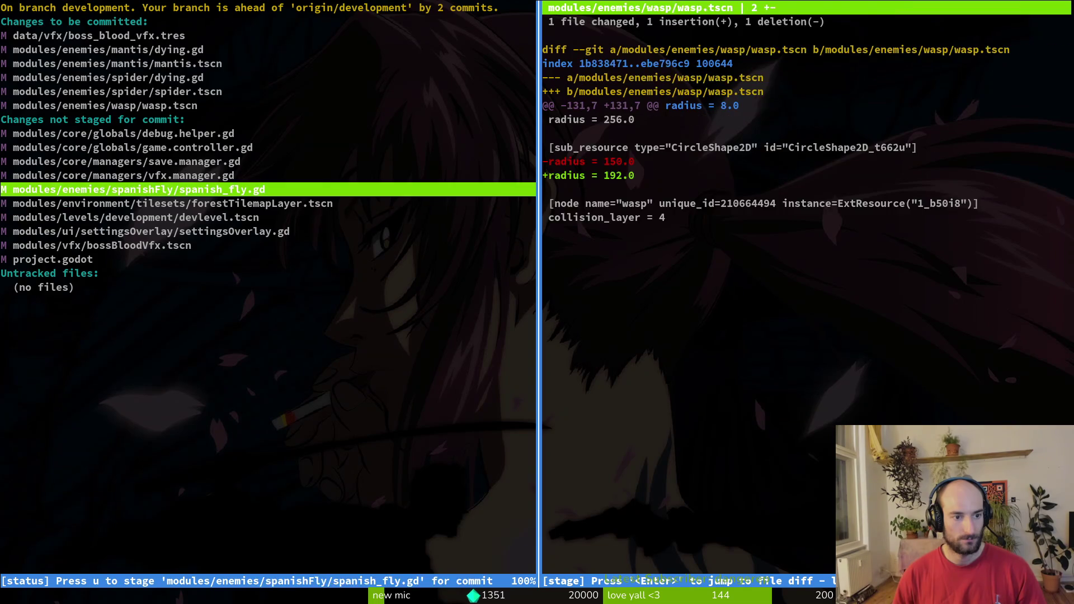
key(Down)
key(Down)
key(Down)
key(q)
key(q)
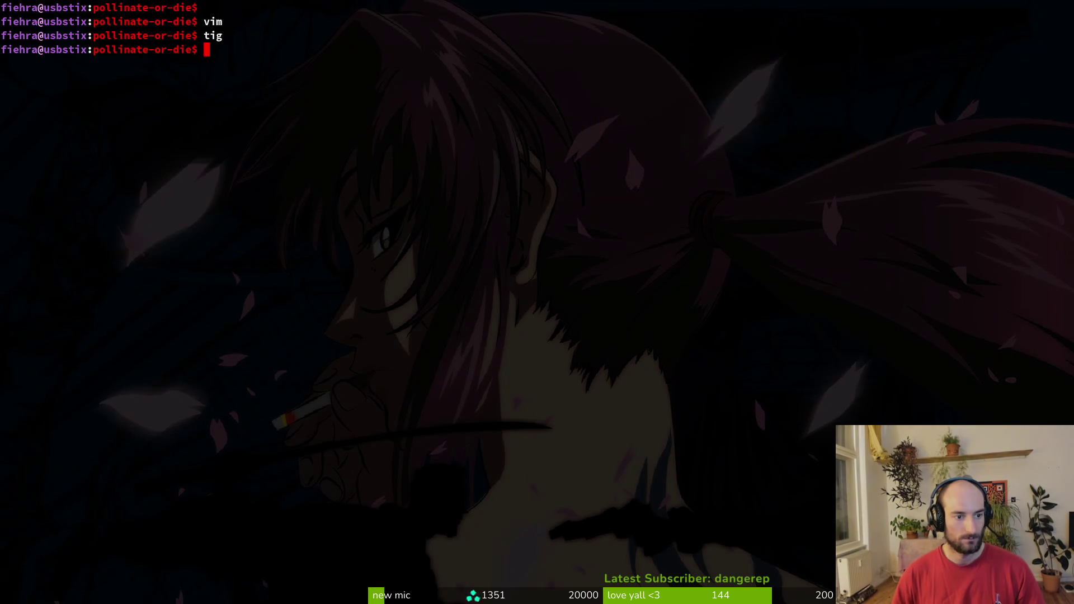
text(g)
key(Return)
key(Down)
key(Down)
key(Down)
key(Return)
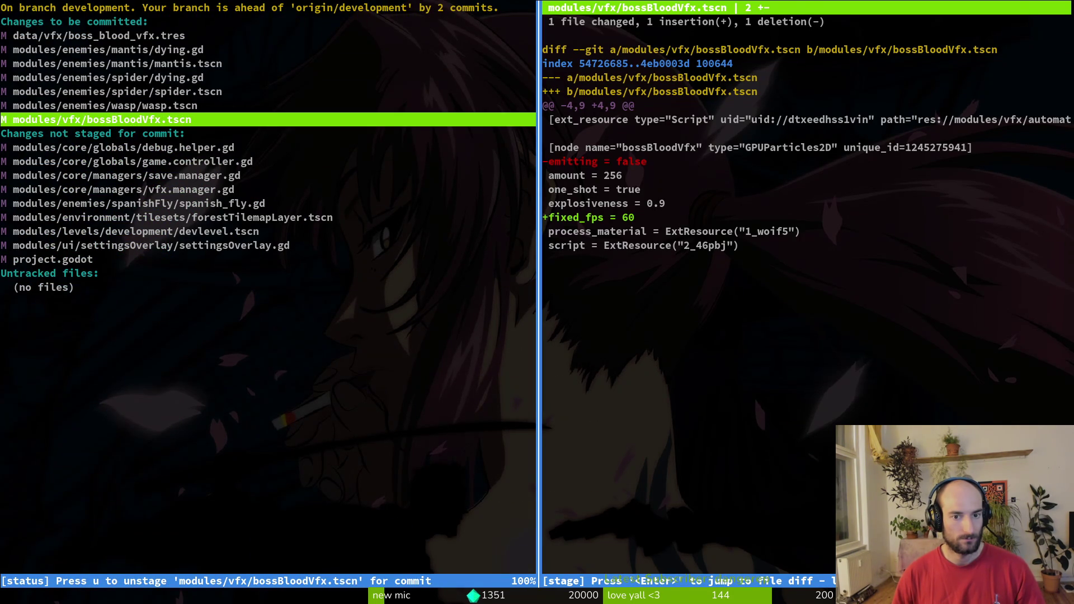
key(shift+q)
text(git commit -m "improved boss death v)
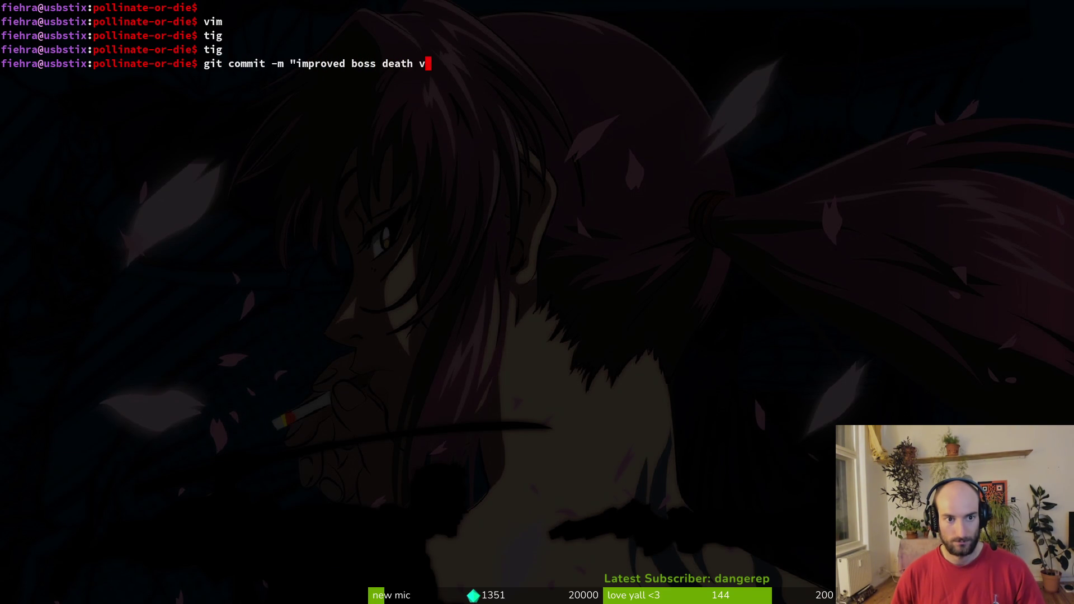
Commit the staged files as "improved boss death vfx" and reopen tig on the remaining changes.
text(fx")
key(Return)
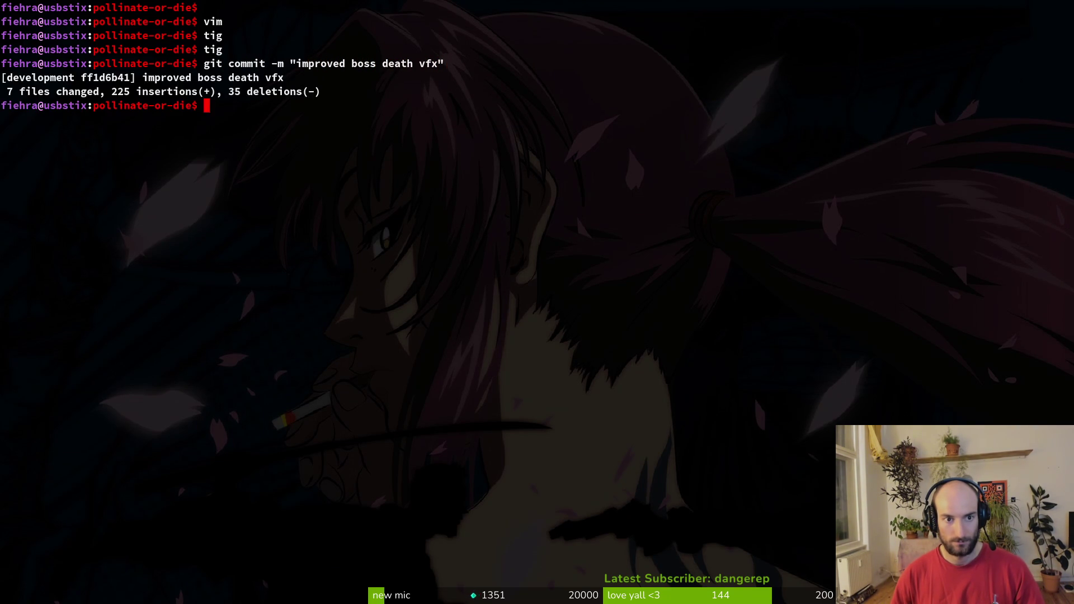
text(tig)
key(Return)
key(s)
key(Down)
key(Down)
key(Down)
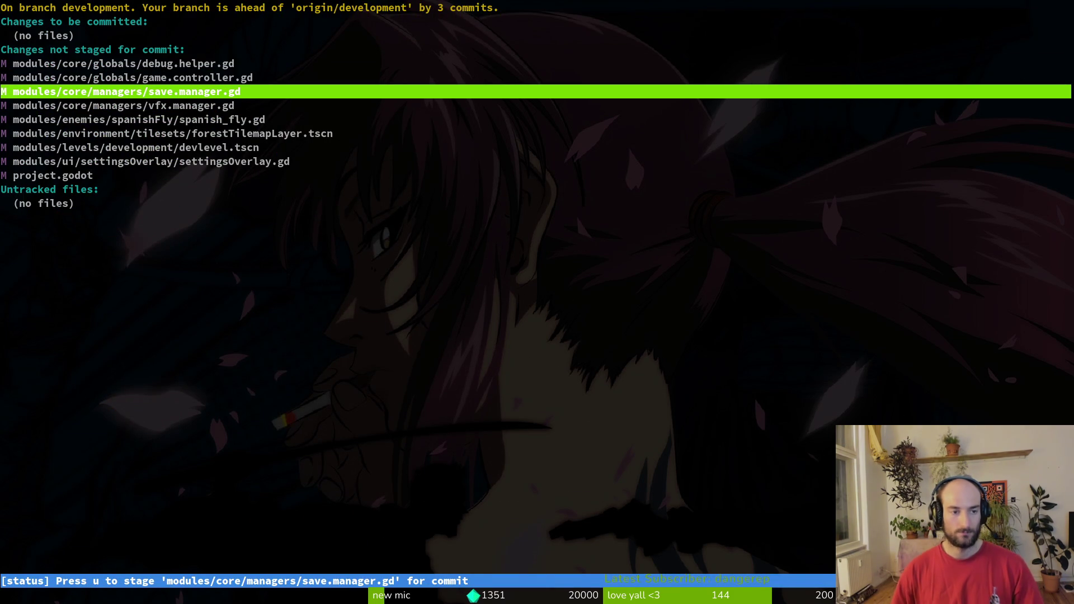
Review the save.manager.gd, vfx.manager.gd and settingsOverlay.gd diffs.
key(Return)
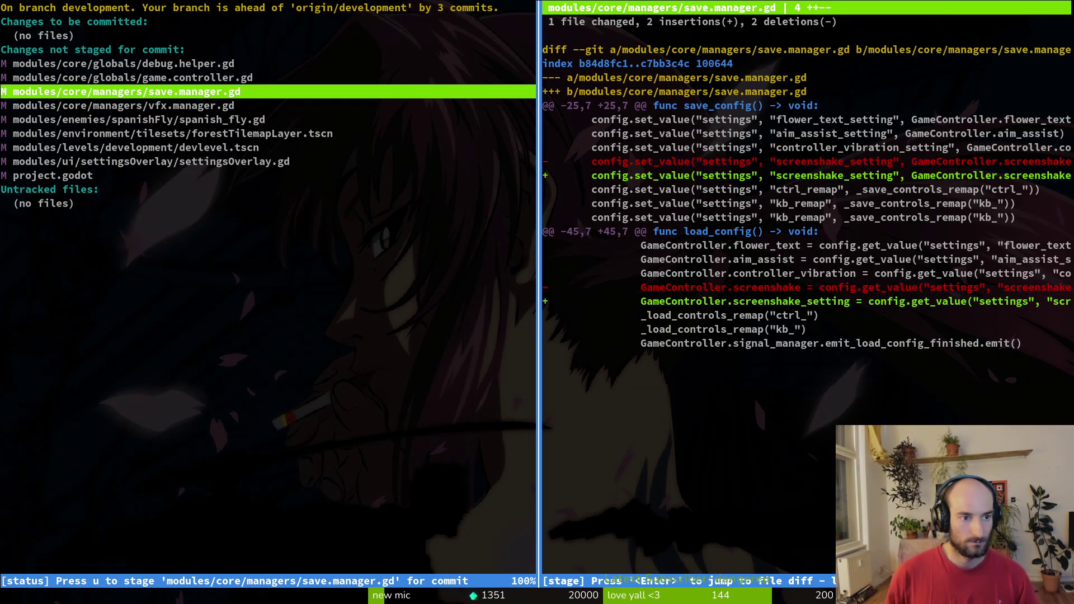
key(Down)
key(Up)
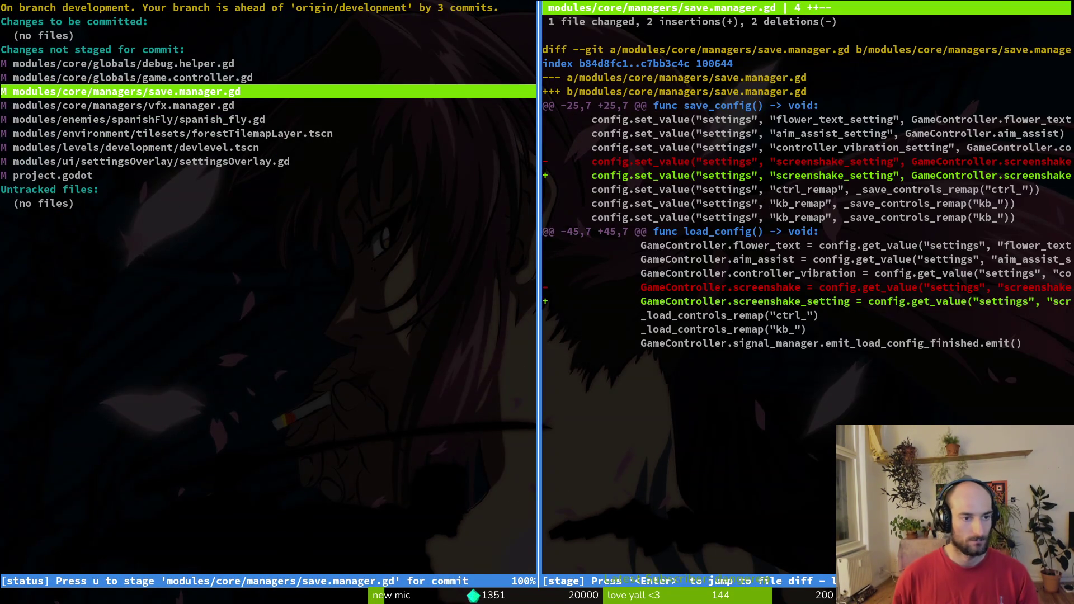
key(Down)
key(Down)
key(Down)
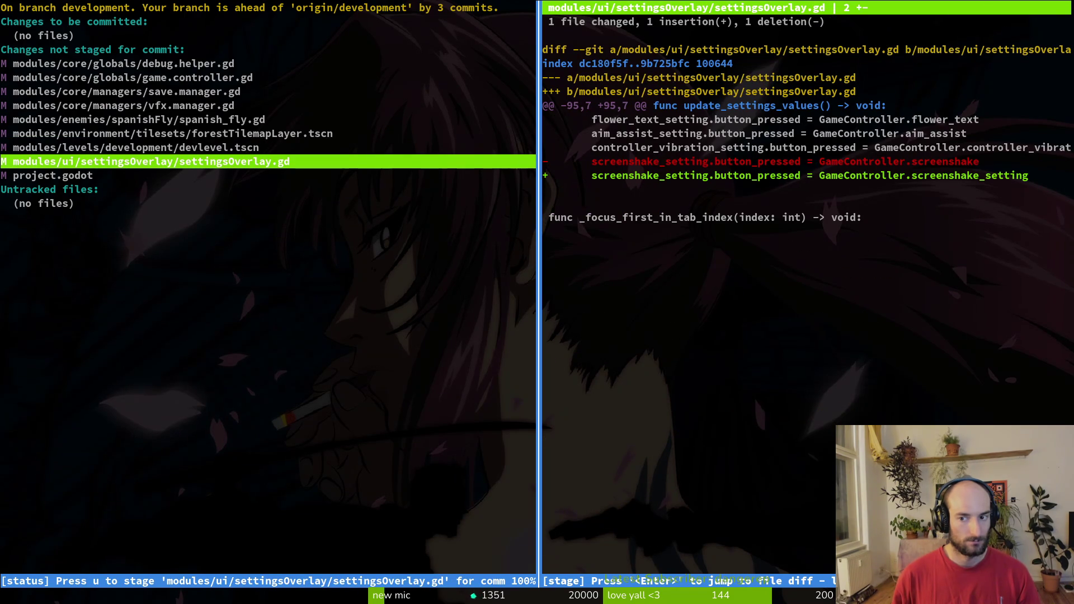
Stage settingsOverlay.gd, vfx.manager.gd, game.controller.gd, forestTilemapLayer.tscn and save.manager.gd.
key(u)
key(Up)
key(Up)
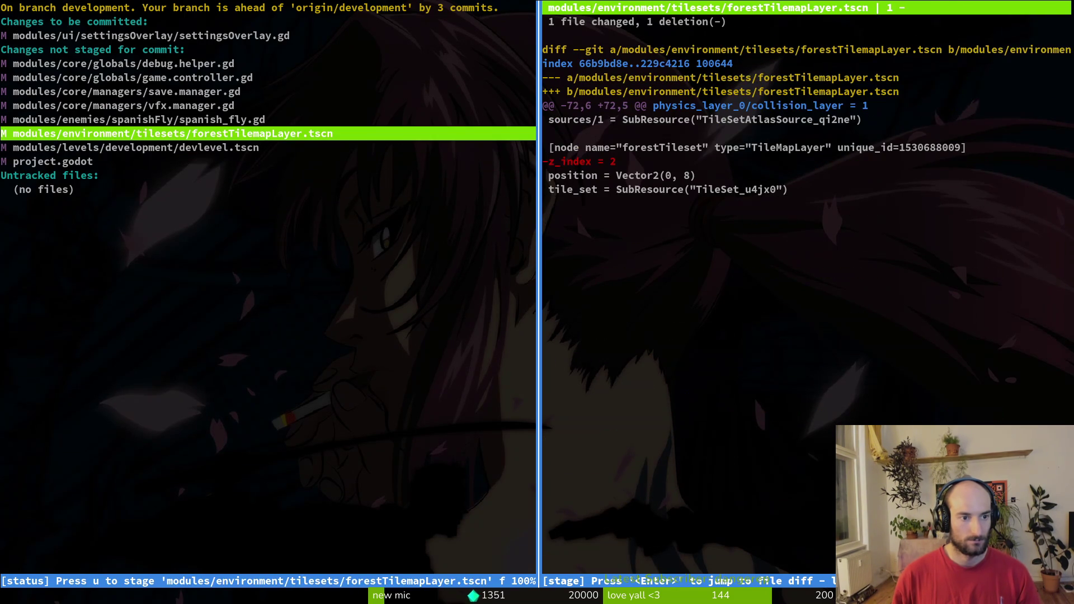
key(Up)
key(Up)
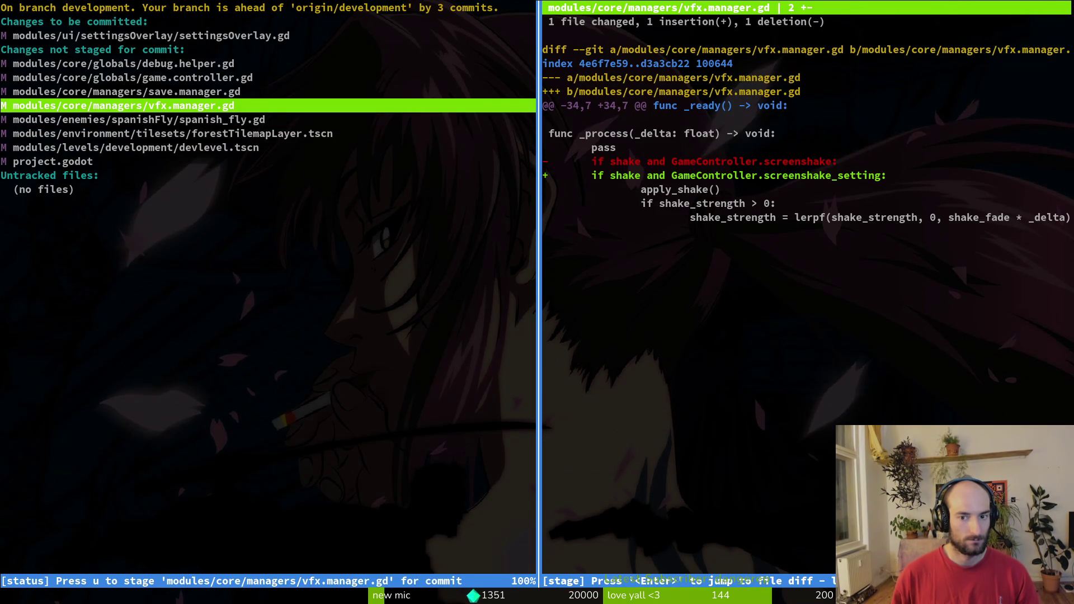
key(u)
key(u)
key(u)
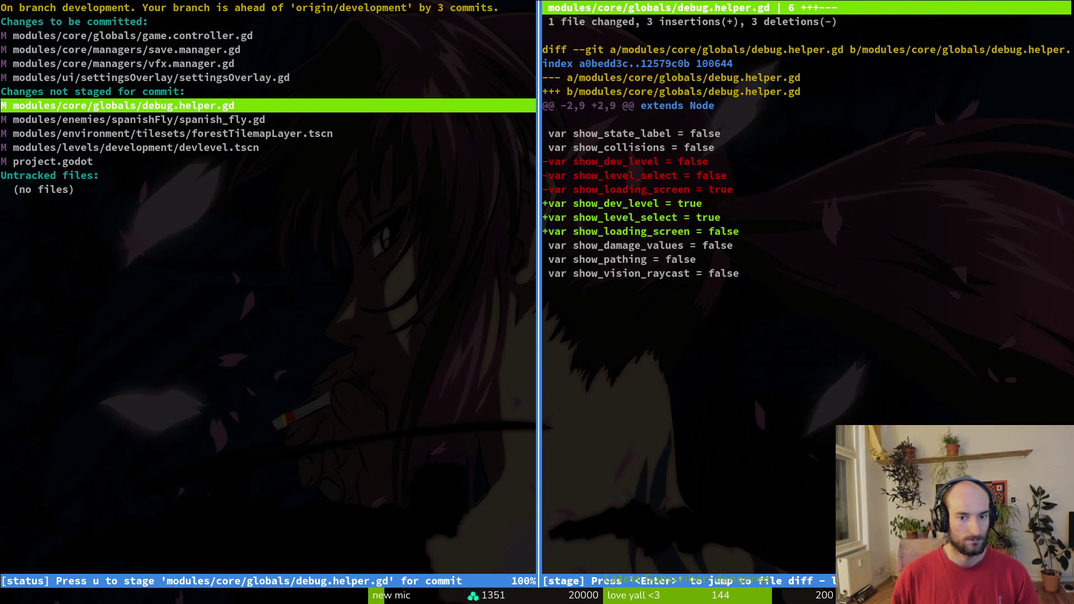
key(Down)
key(Down)
key(Down)
key(Up)
key(u)
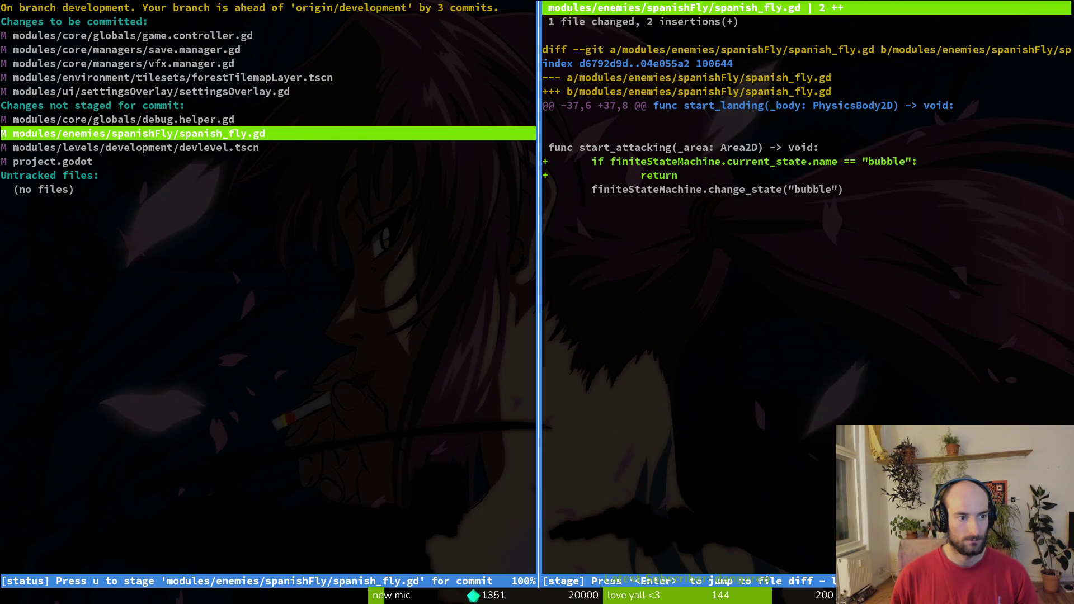
Commit as "renamed screenshake setting", push to origin development, and open Vim in the project folder.
text(qgi)
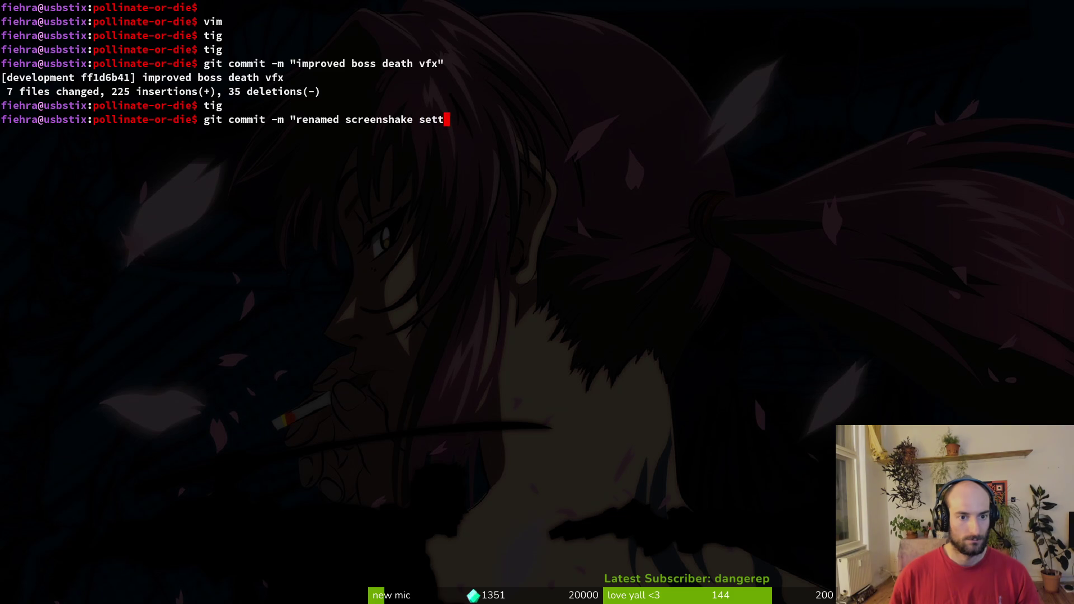
key(Return)
text(git push)
text(vim)
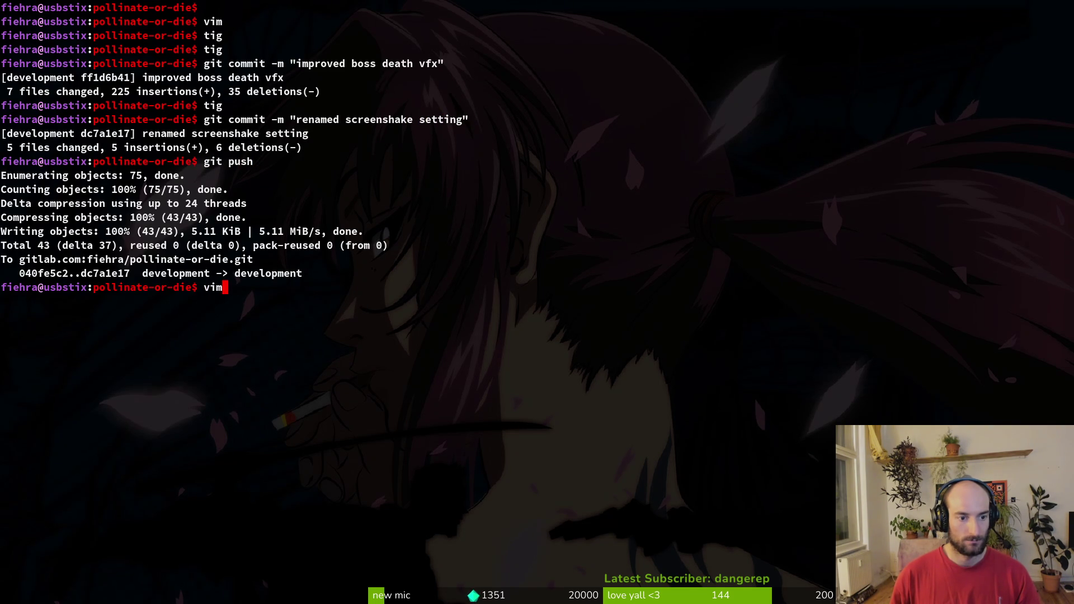
key(Return)
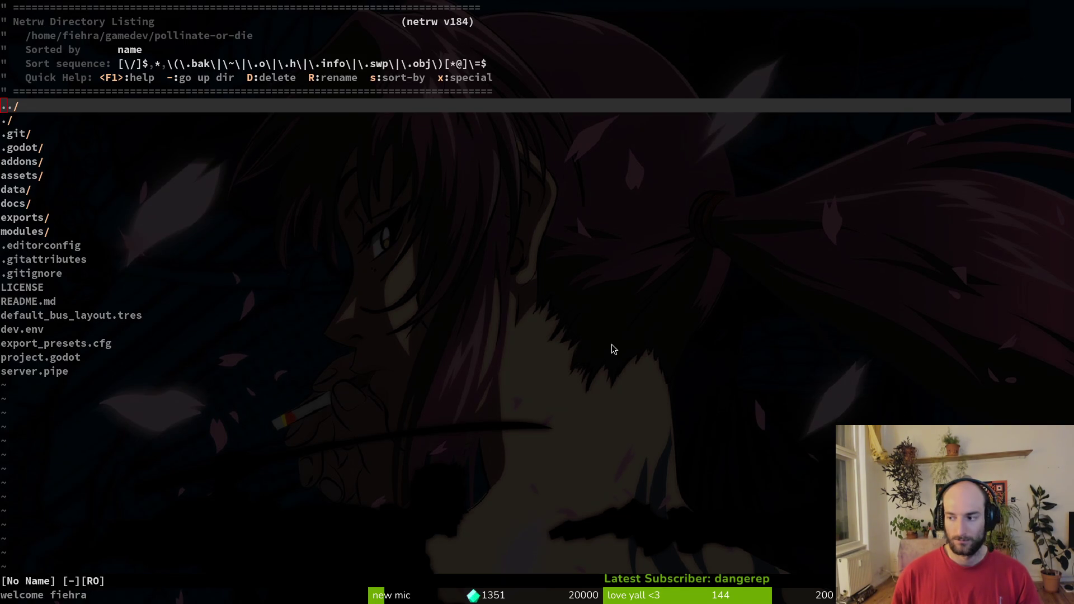
Launch the game with F5, continue from the main menu and enable collision debugging.
key(super+2)
key(F5)
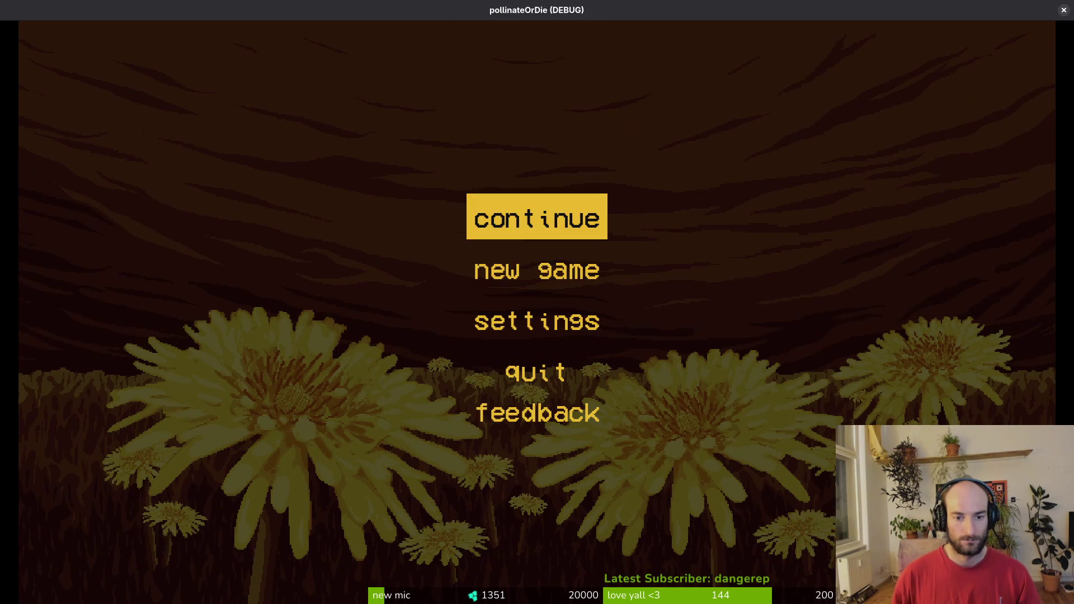
key(Return)
key(Escape)
key(Return)
key(Down)
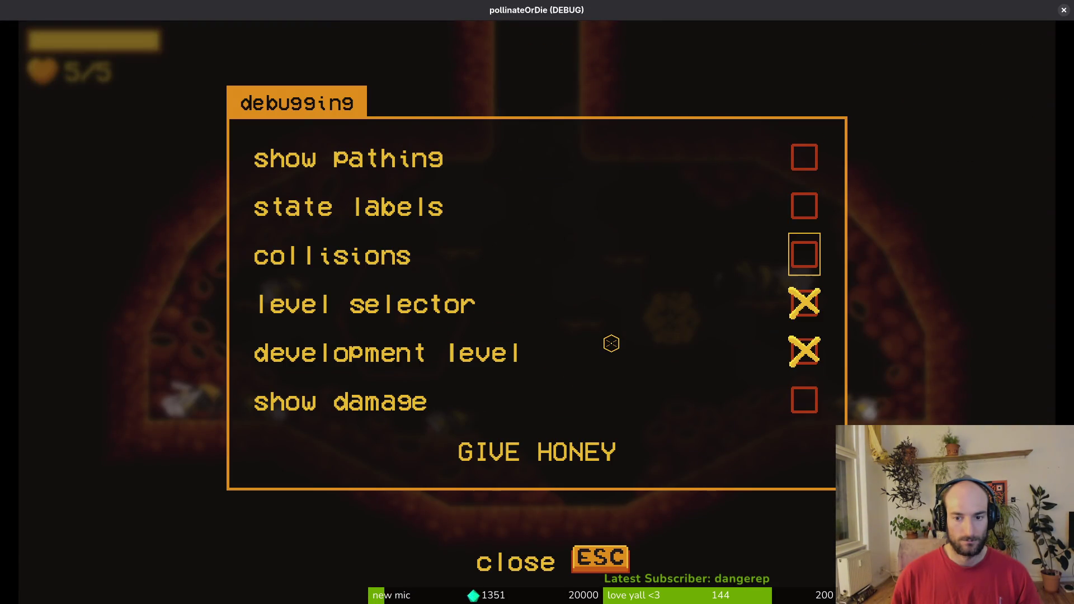
key(Down)
key(Return)
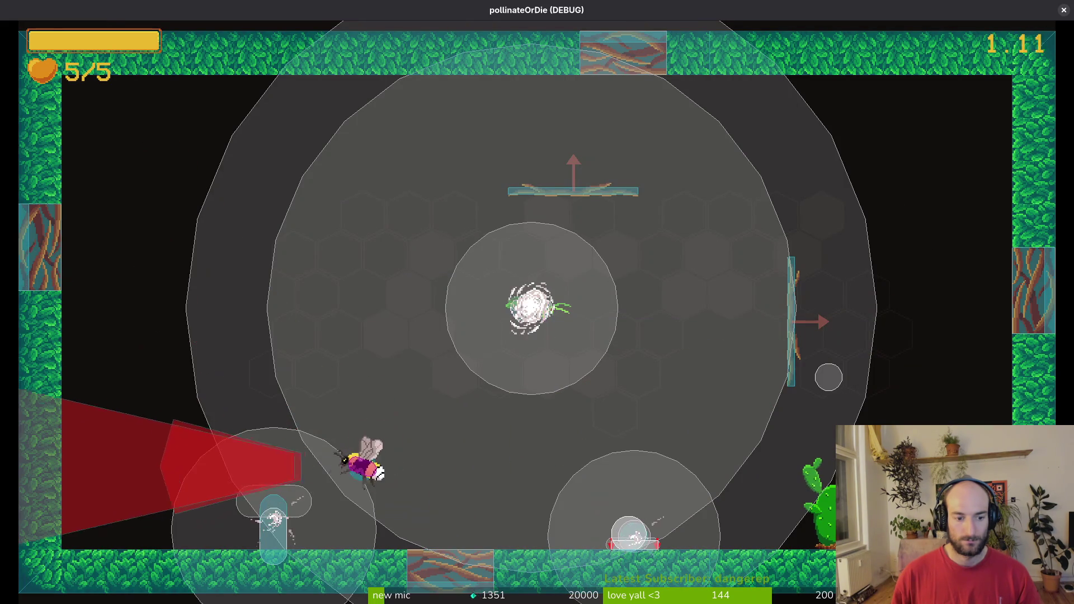
Fly the bee around the development level, visiting the flower and the lower-right cactus.
key(Left)
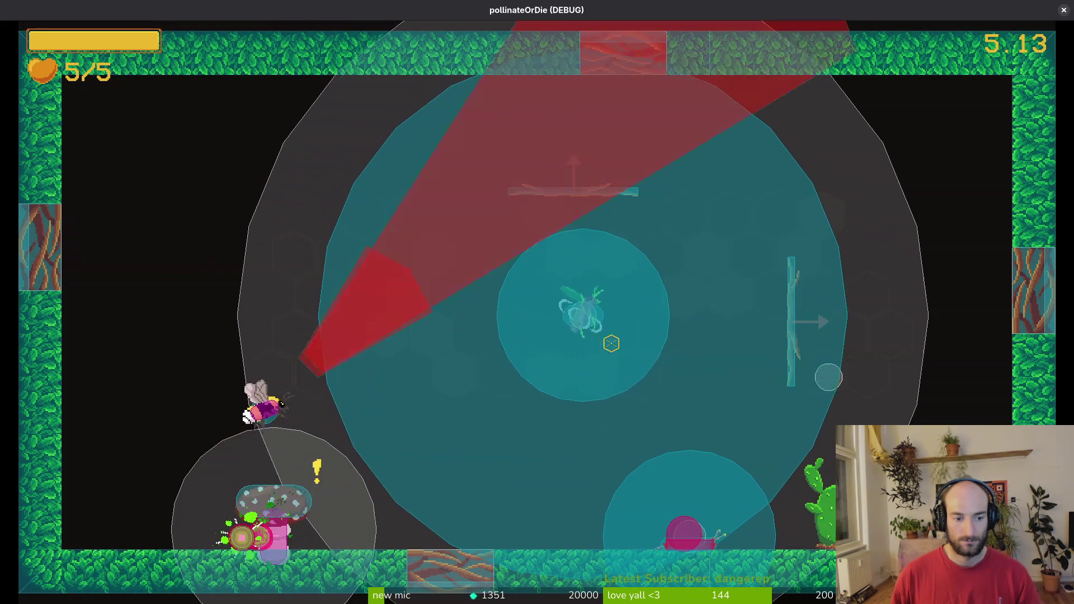
key(Down)
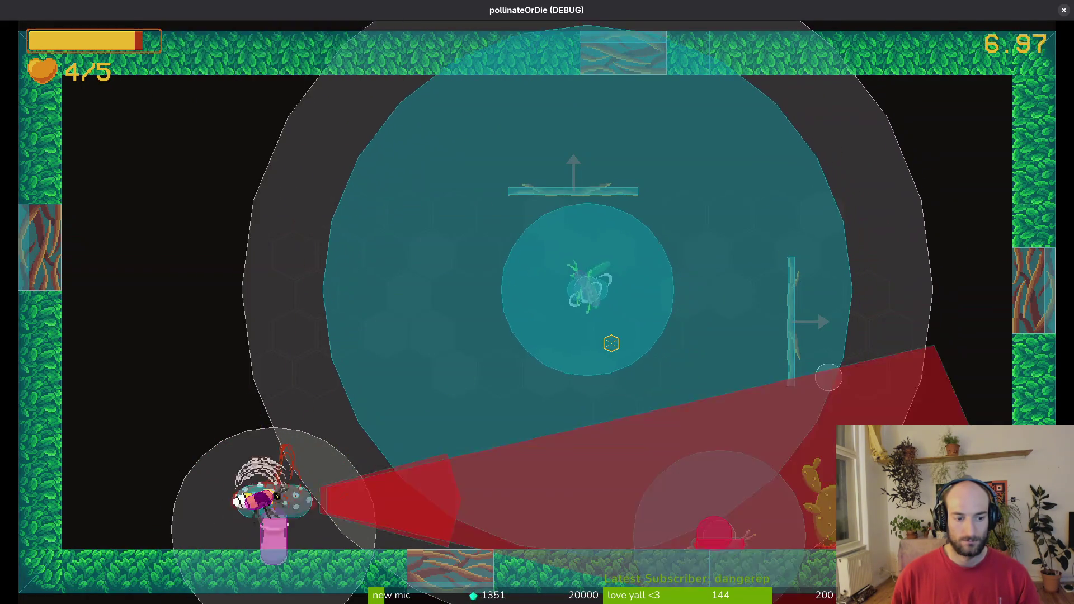
key(Up)
key(Right)
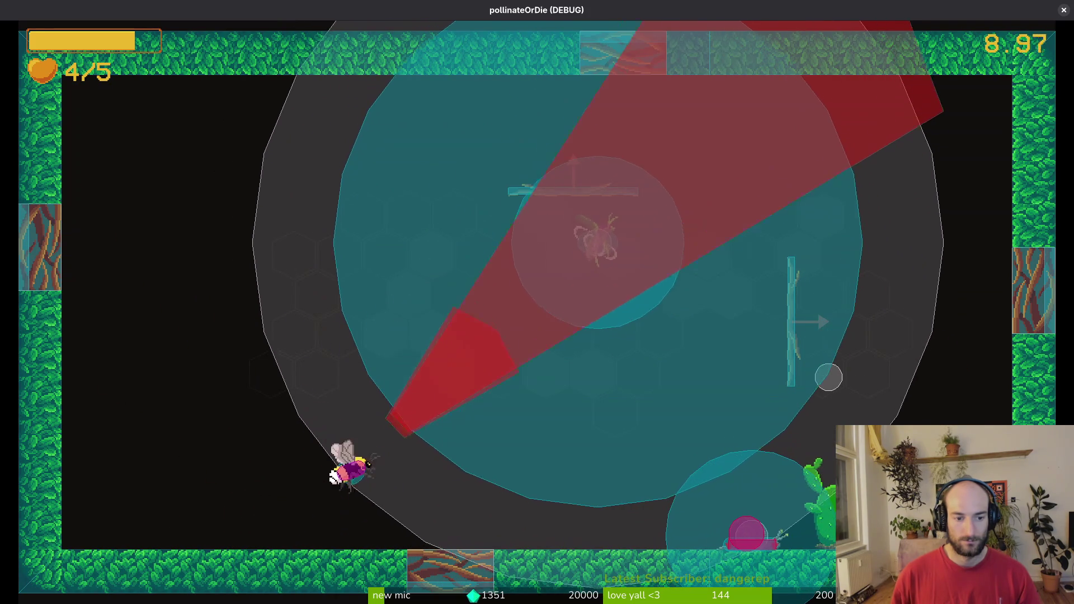
key(Up)
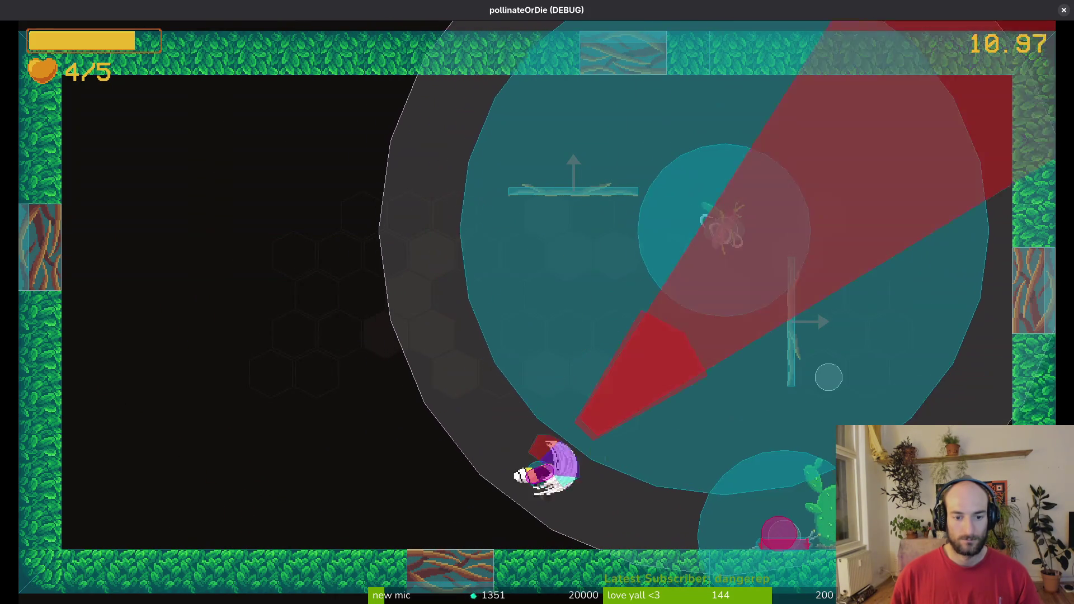
key(Up)
key(Left)
key(Up)
key(Right)
key(Up)
key(Left)
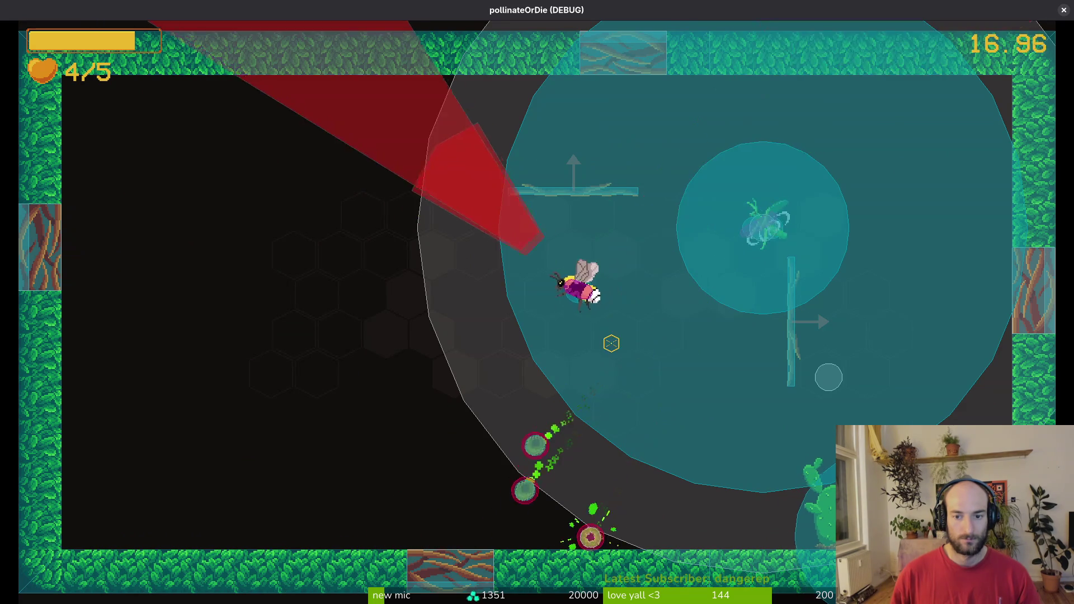
key(Right)
key(Up)
key(Left)
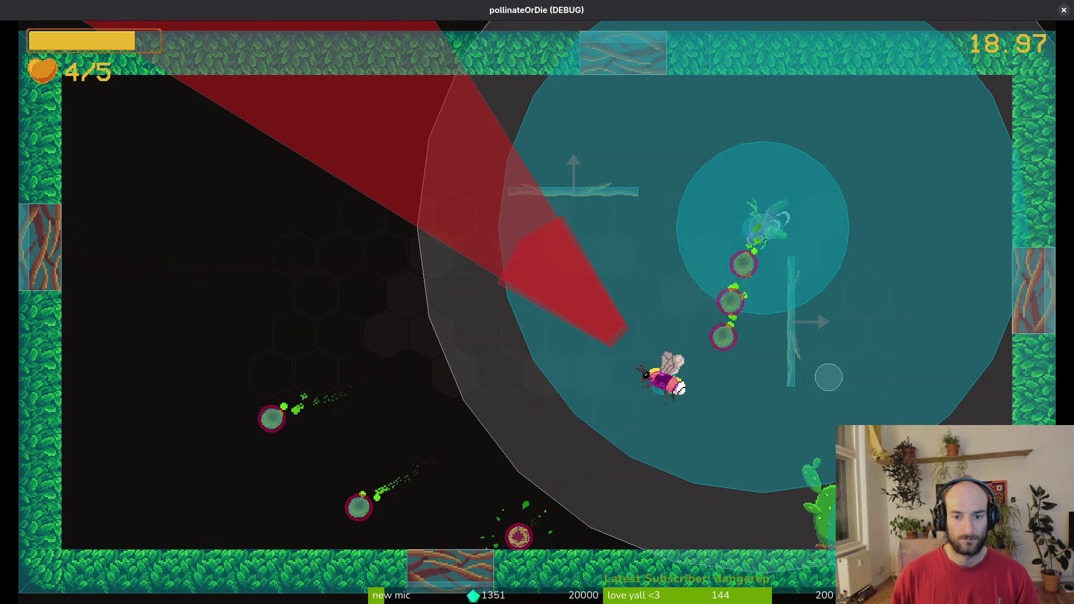
key(Down)
key(Up)
key(Right)
key(Left)
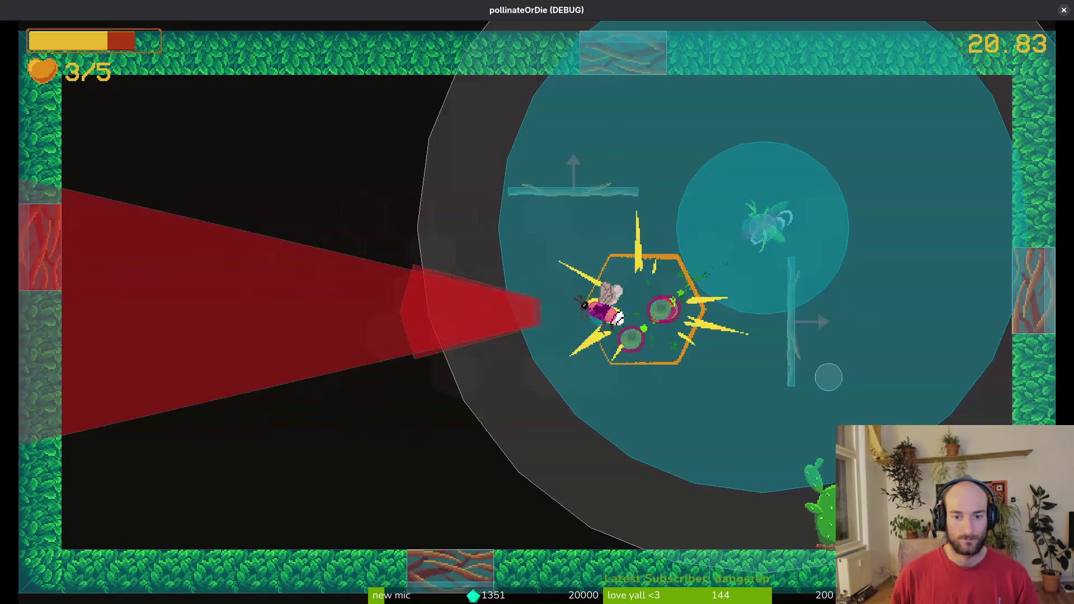
key(Down)
key(Up)
key(Right)
key(Down)
key(Right)
key(Left)
key(Left)
key(Up)
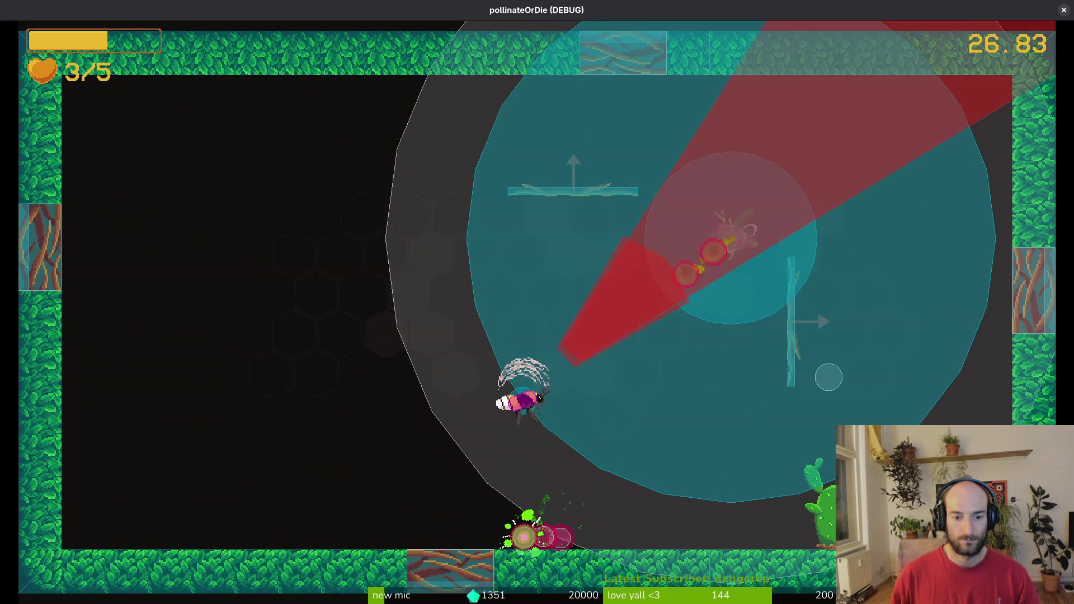
key(Down)
key(Right)
key(Left)
key(Up)
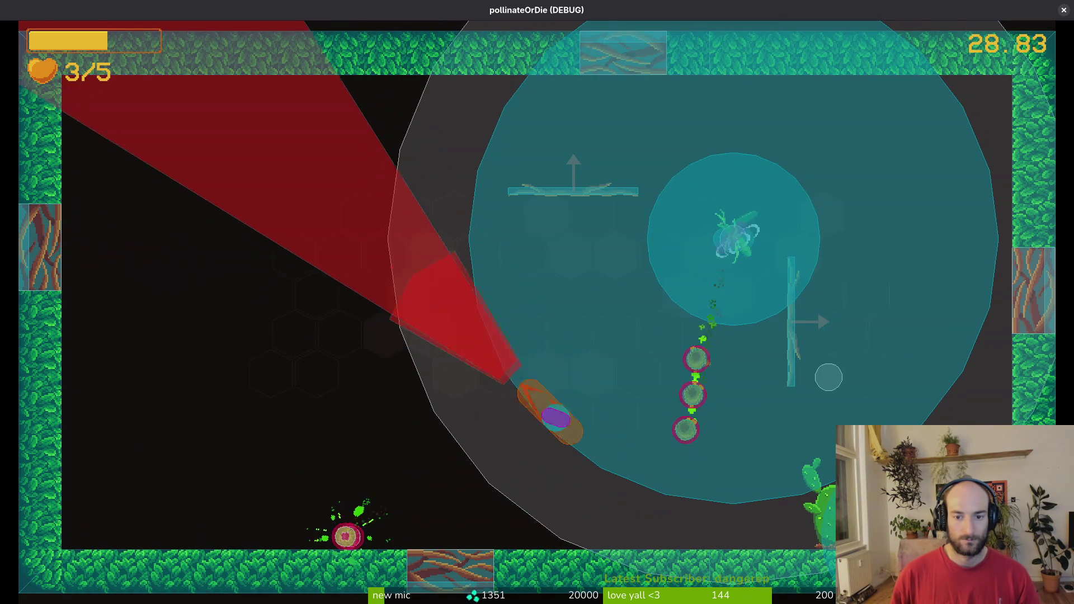
key(Up)
key(Right)
key(Down)
key(Up)
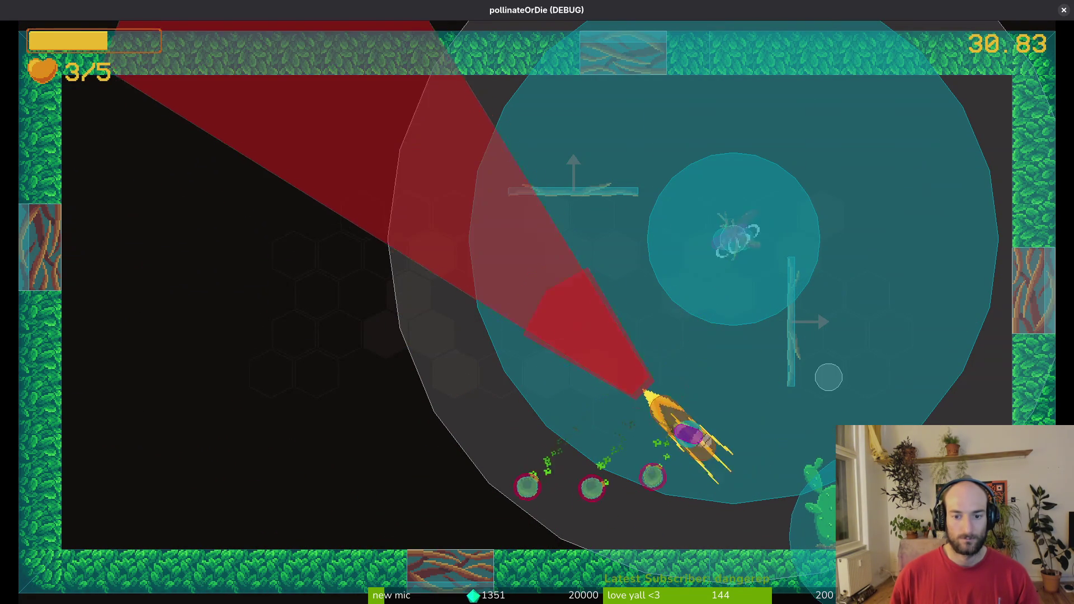
key(Up)
Fight nearby enemies with repeated slashes while collecting the pollen trail.
key(Left)
key(space)
key(Down)
key(space)
key(Right)
key(Down)
key(Up)
key(Up)
key(Left)
key(Right)
key(Left)
key(space)
key(Down)
key(Up)
key(space)
key(Left)
key(Up)
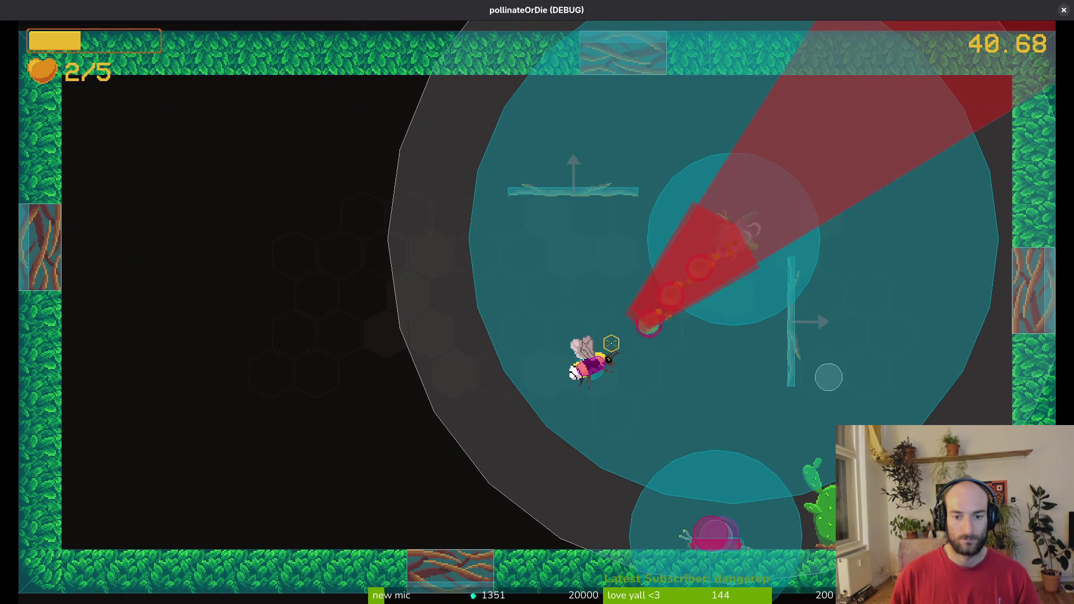
key(space)
key(Left)
key(Up)
key(space)
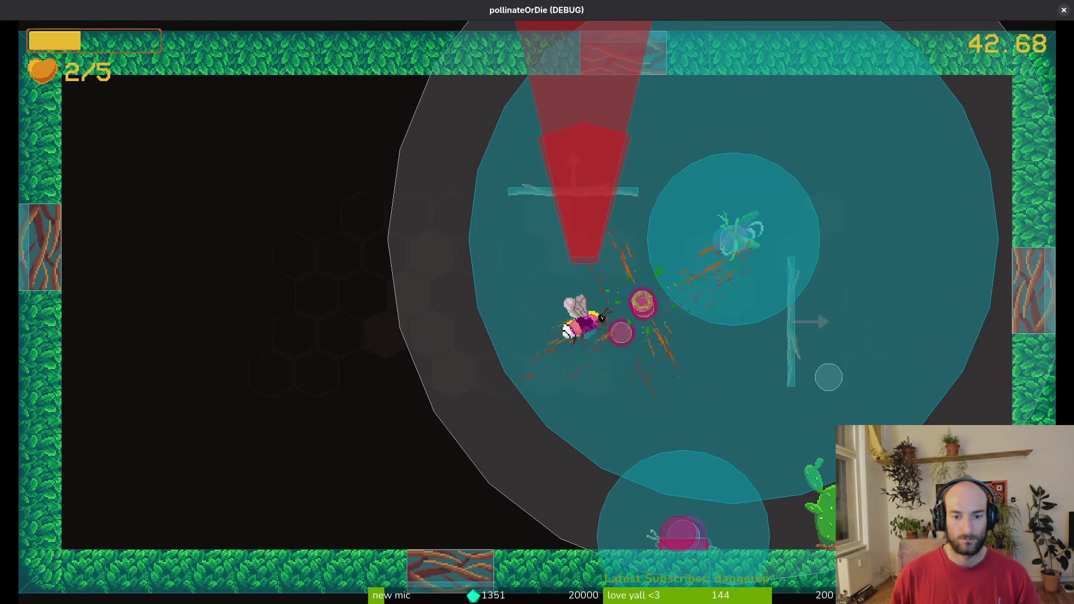
key(Down)
key(Right)
key(space)
key(Down)
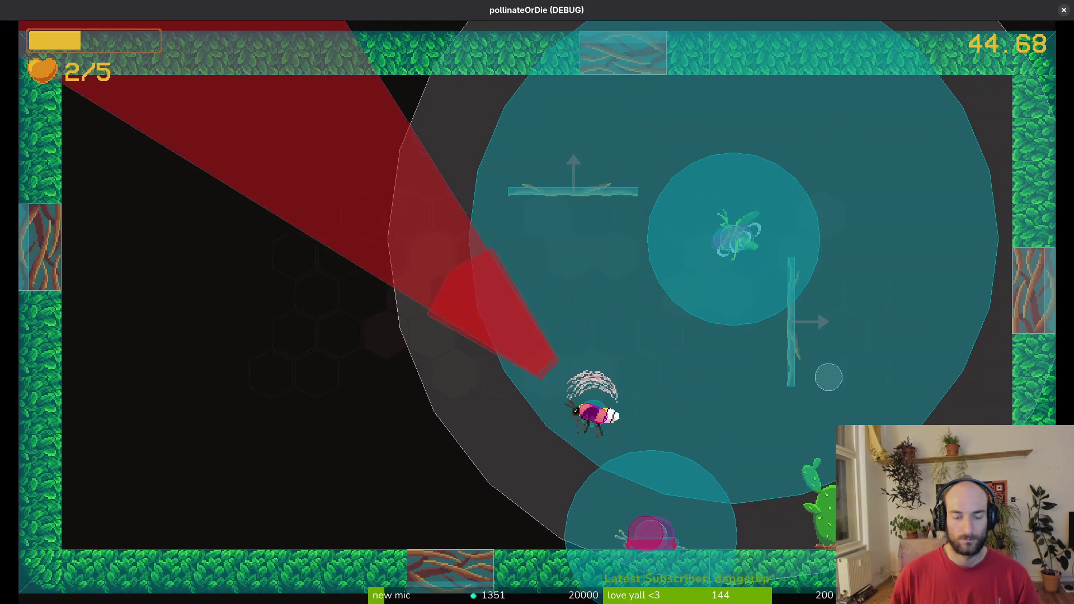
Pause, check the debugging panel, then stop the run with F8.
key(Escape)
key(Down)
key(Return)
key(Escape)
key(Escape)
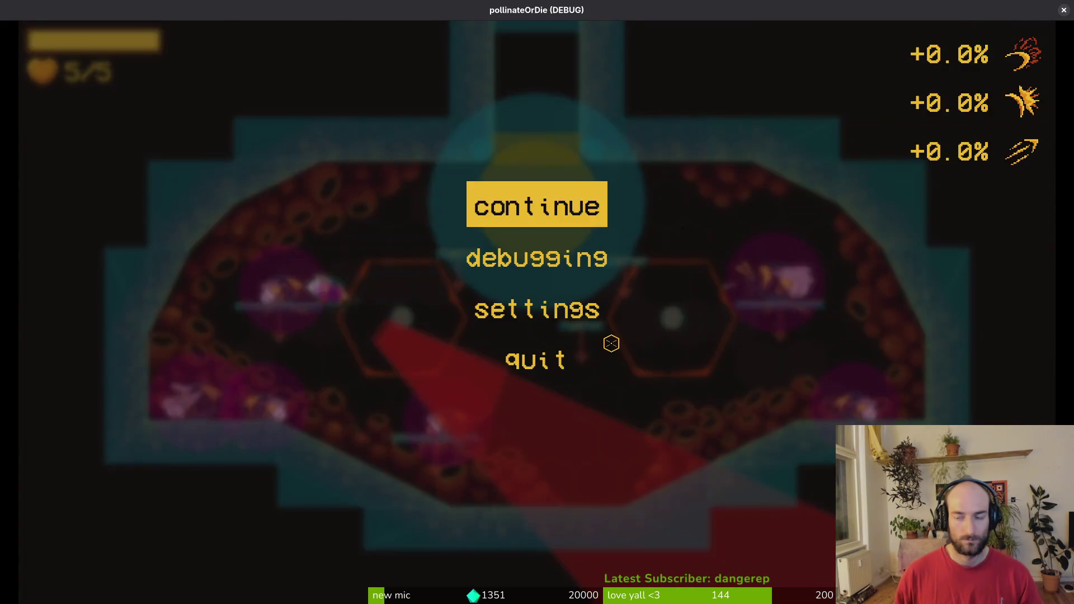
key(Escape)
key(F8)
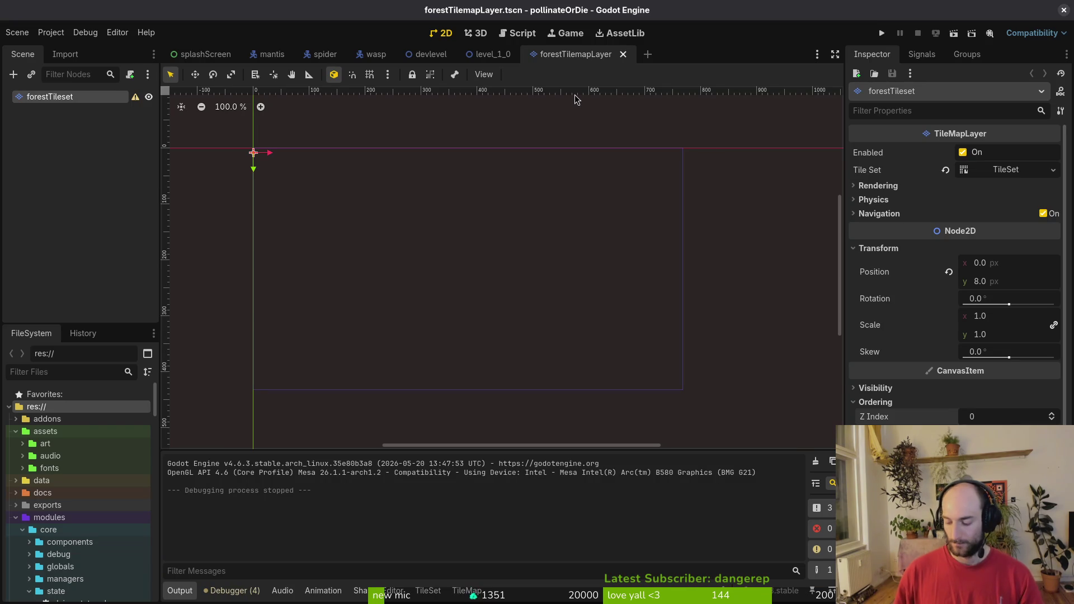
Save and quit vim to get back to the shell prompt.
key(super+1)
text(:w)
key(Return)
text(:)
key(Return)
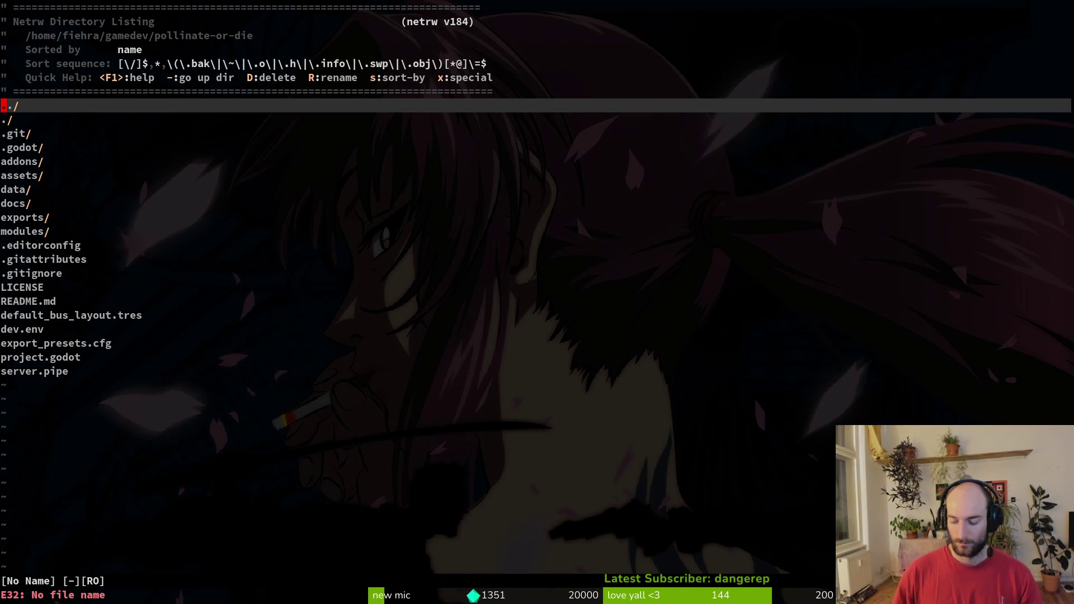
text(:q)
key(Return)
Stage spanish_fly.gd and devlevel.tscn in tig status and commit them as 'fixed bug not entering bubble state correctly'.
text(tig status)
key(Return)
key(Down)
key(Down)
key(Down)
key(Down)
key(Down)
key(u)
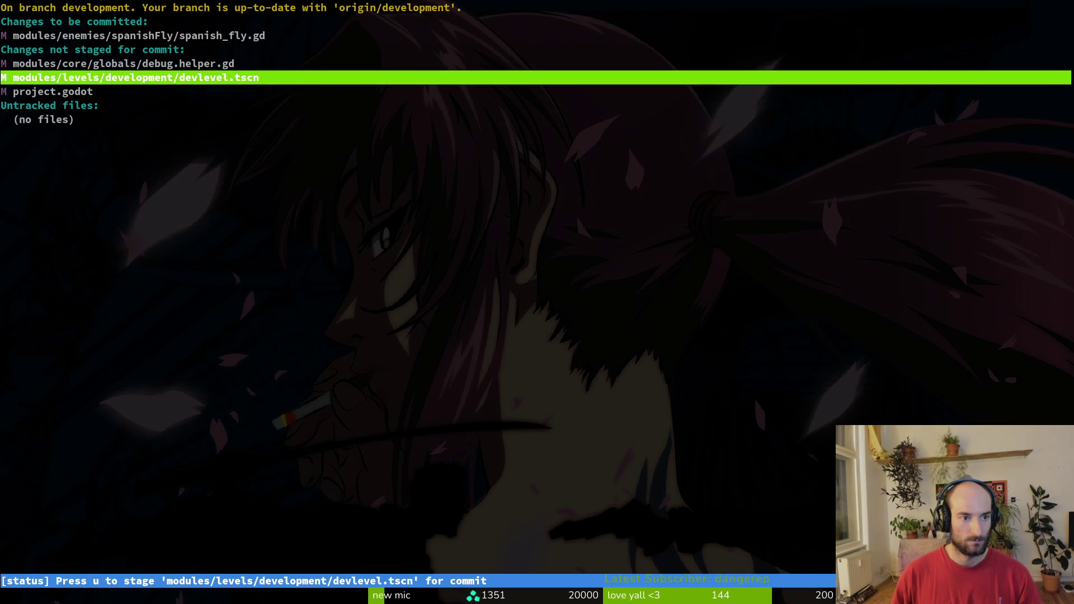
key(u)
key(q)
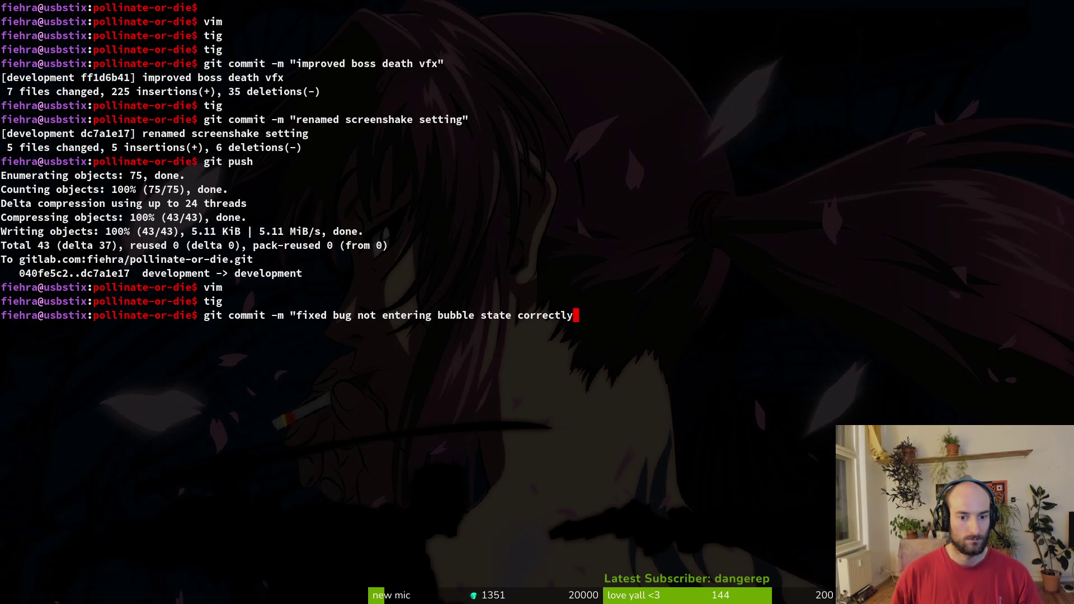
text(")
key(Return)
key(super)
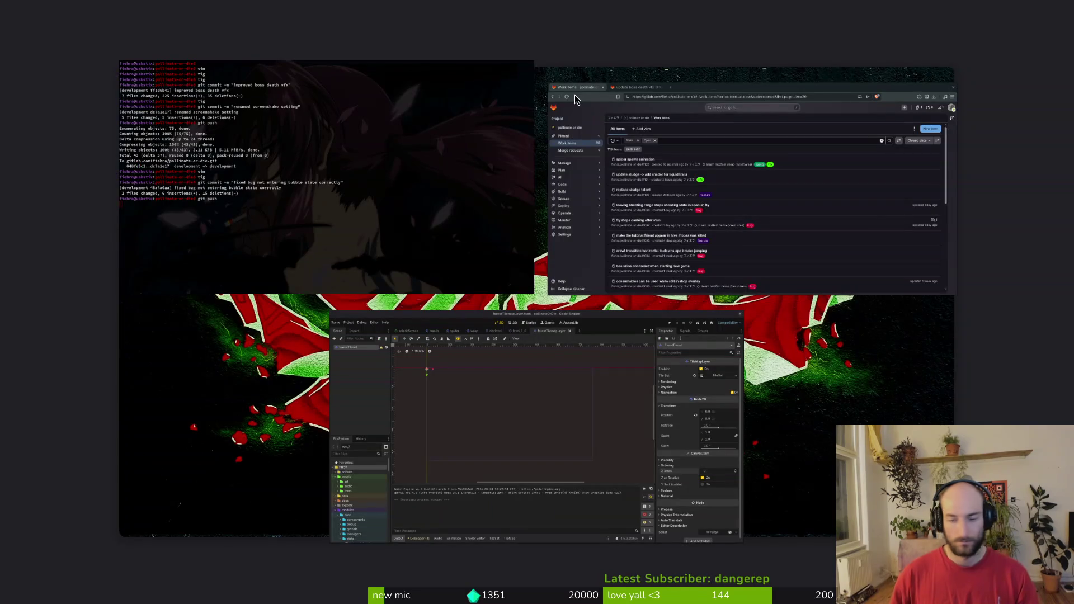
Open the spanish_fly.tscn scene with Quick Open, searching 'spafly'.
click(492, 435)
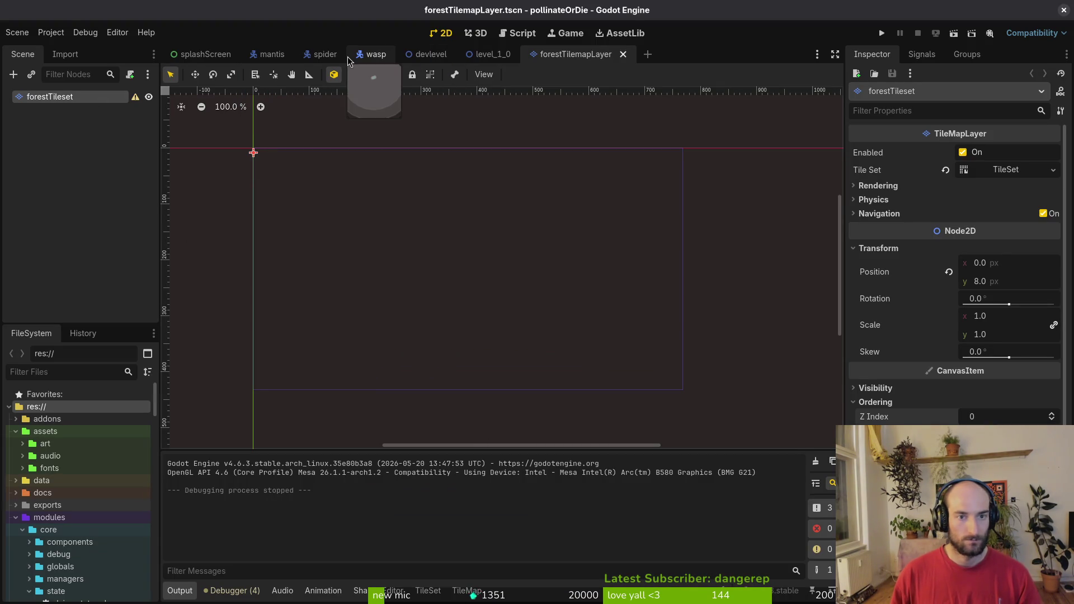
key(shift+alt+o)
text(spafly)
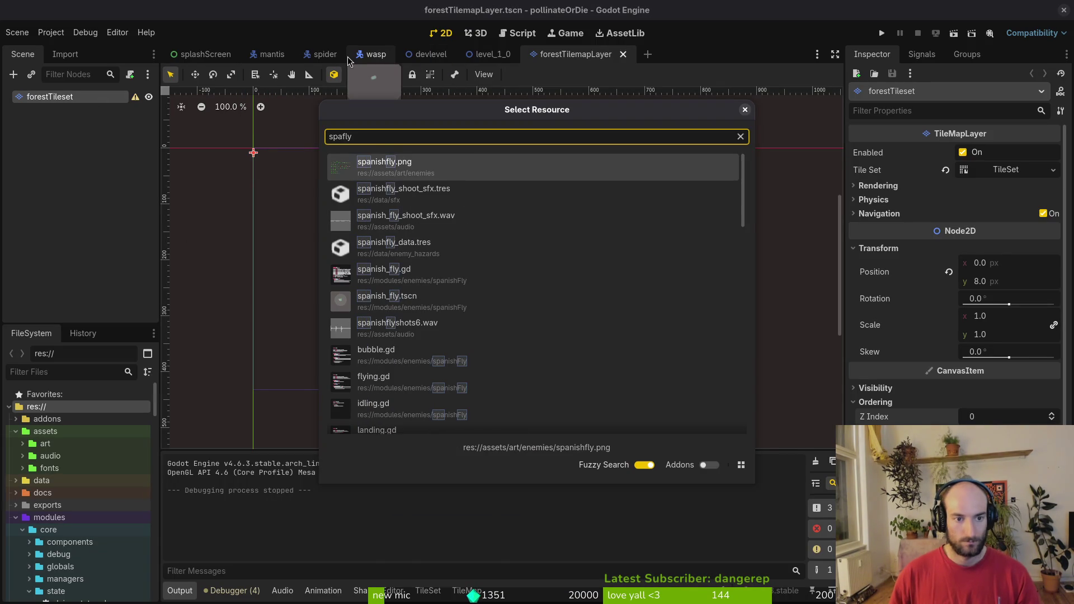
key(Down)
key(Down)
key(Down)
key(Down)
key(Down)
key(Return)
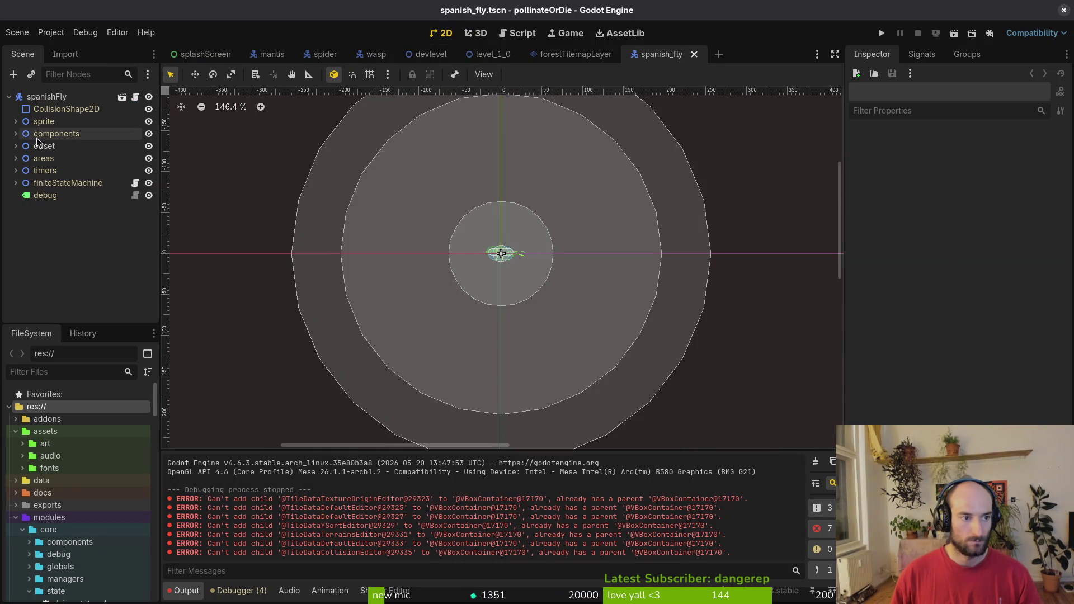
Select the sprite node, clear the Output log and run the project.
click(20, 121)
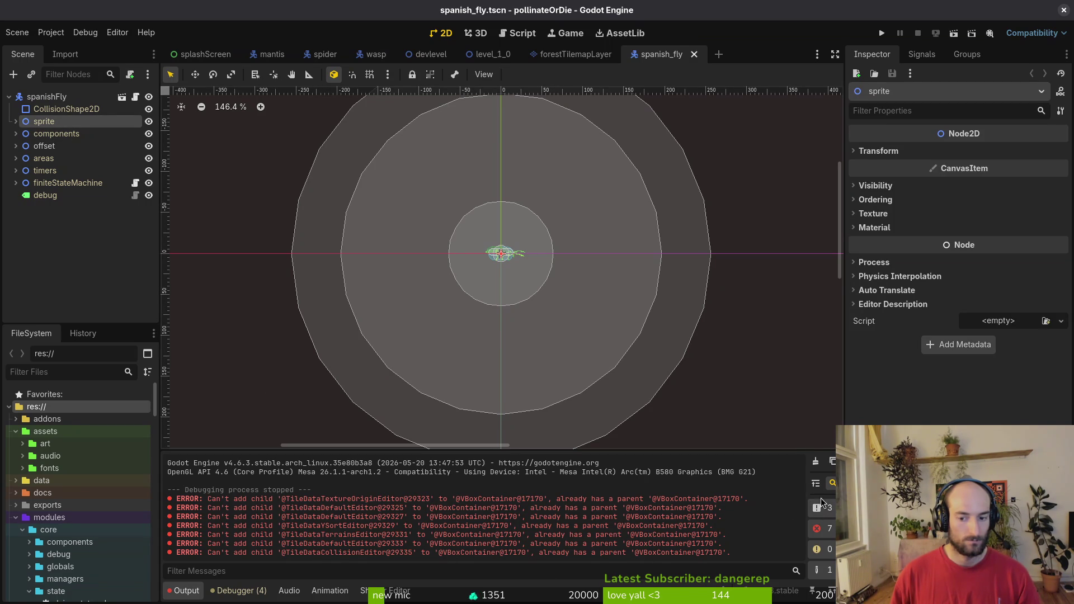
click(819, 462)
click(883, 35)
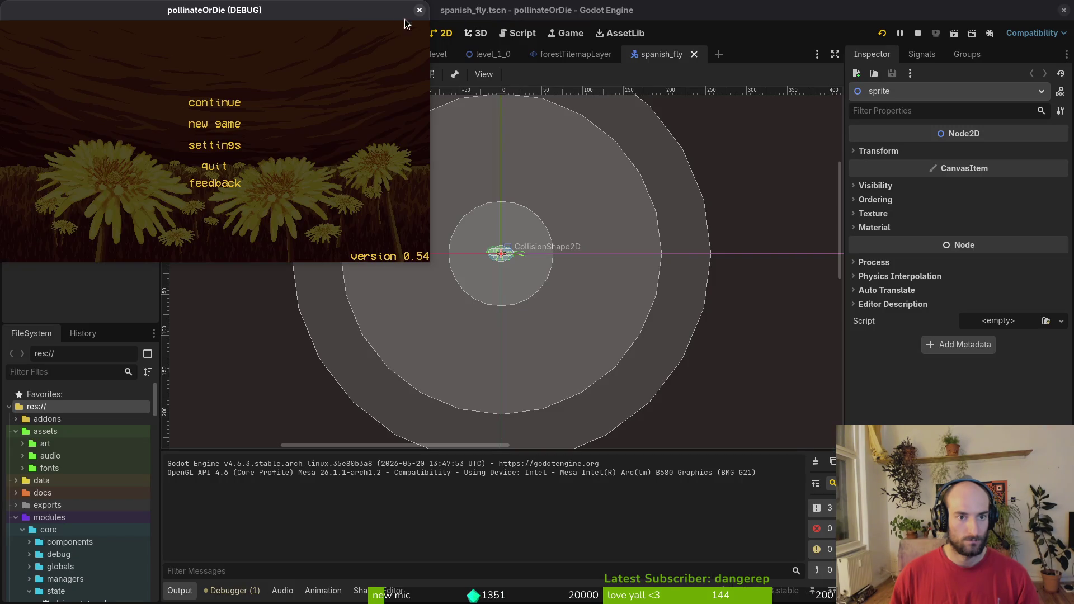
Load the mantis arena from the debug level select, pause, and close the game window.
key(Return)
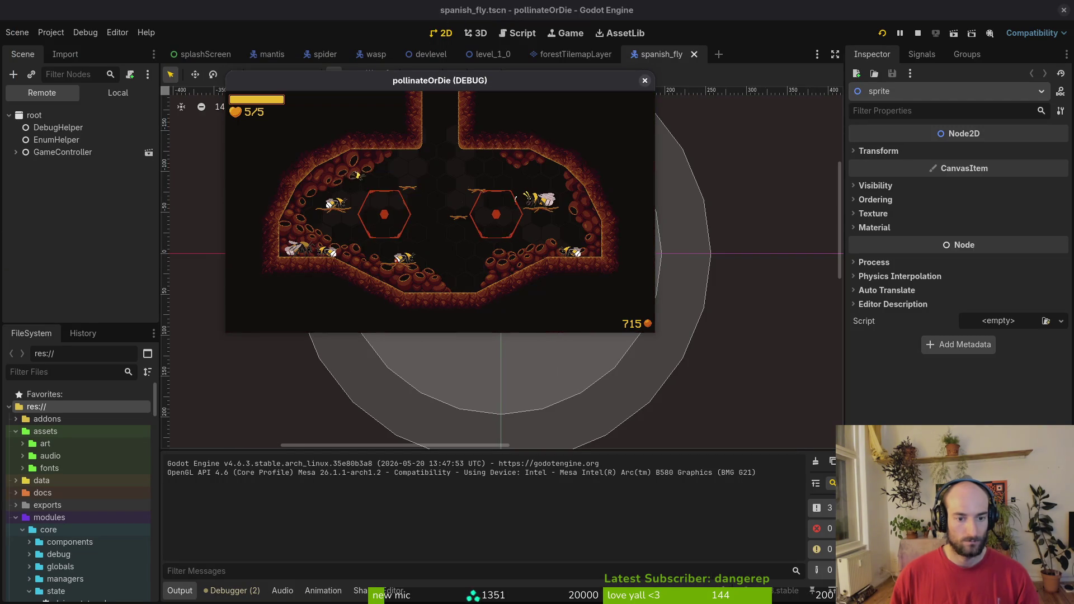
key(Escape)
key(Down)
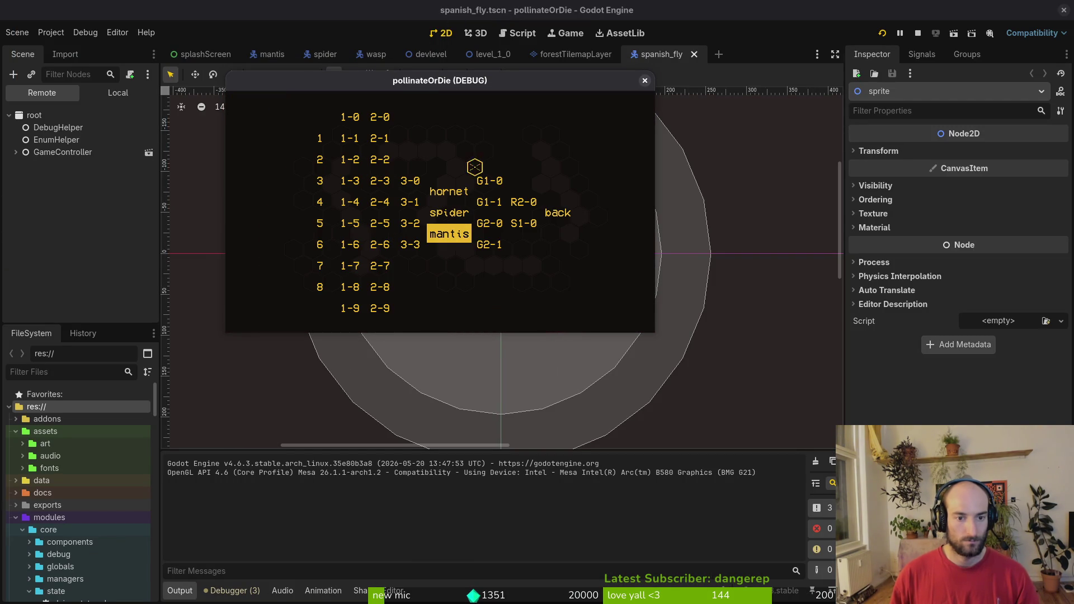
key(Return)
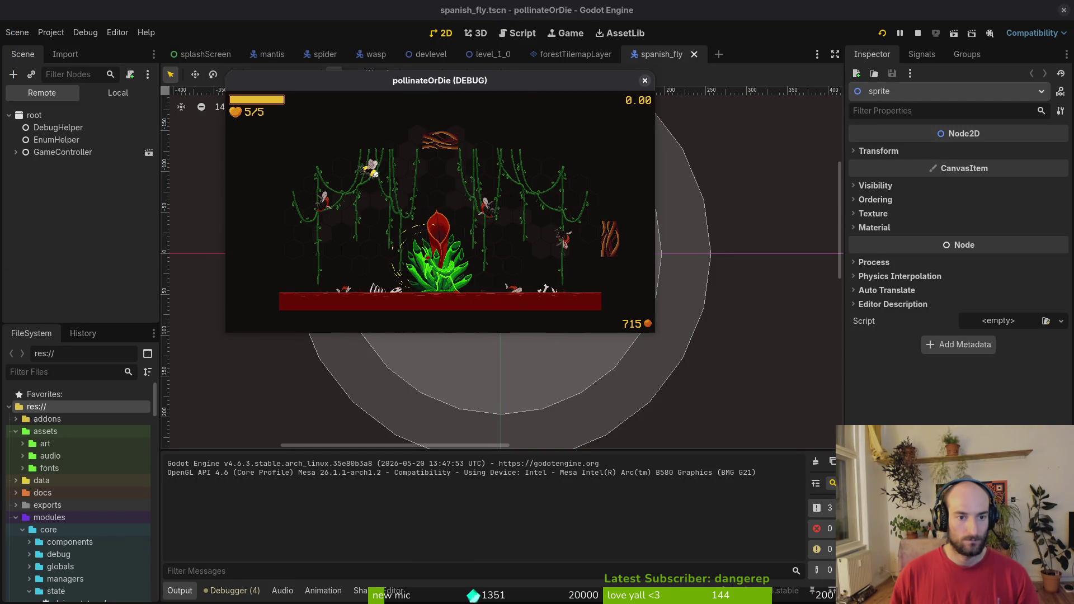
key(Escape)
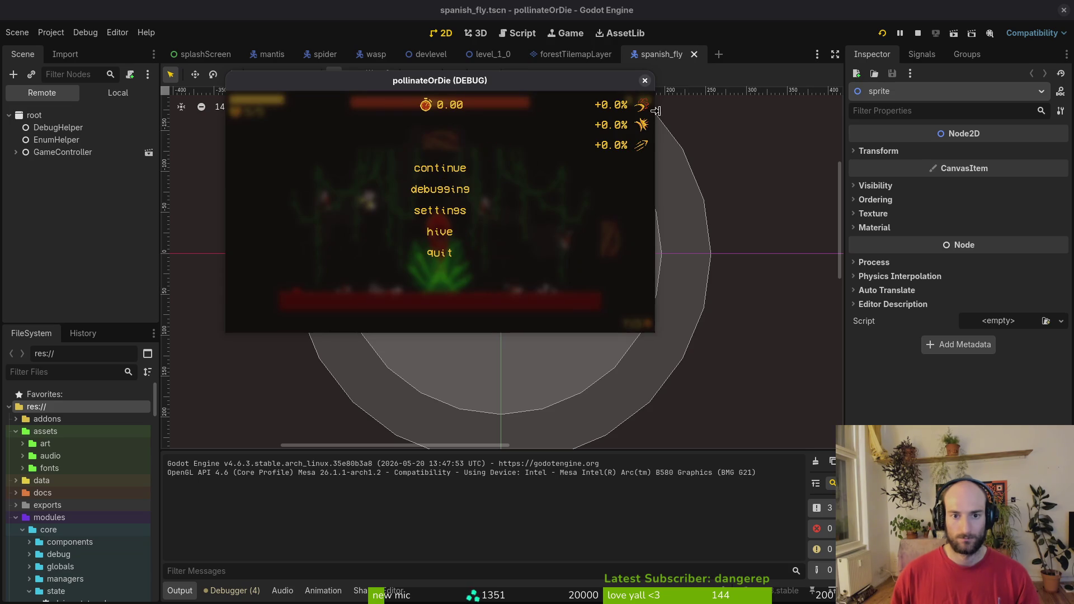
click(645, 81)
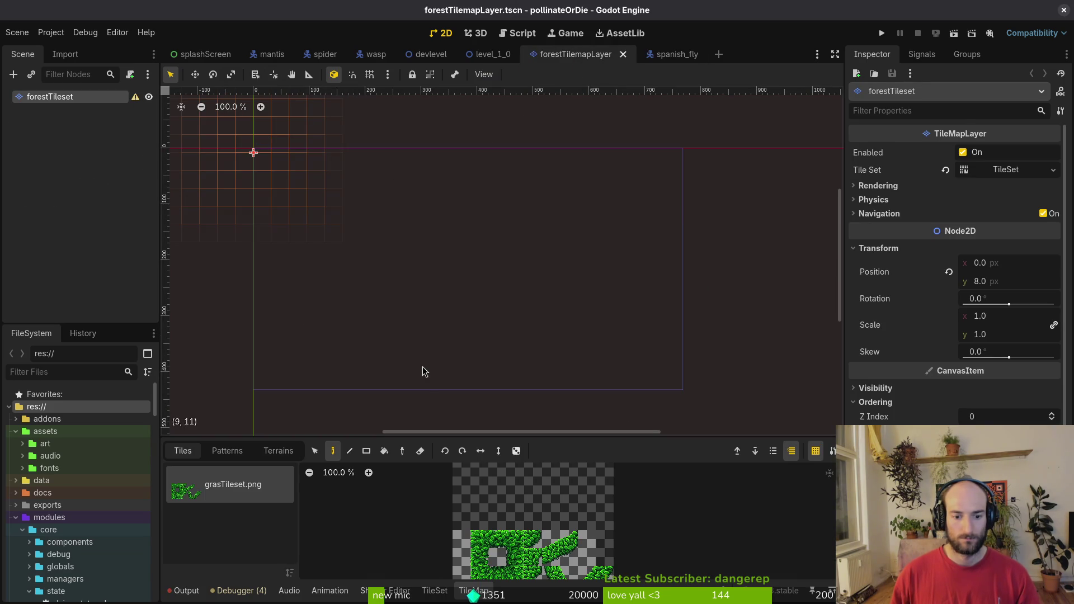
Rerun the project, load the mantis arena again, and switch back to the editor's local scene tree.
key(F5)
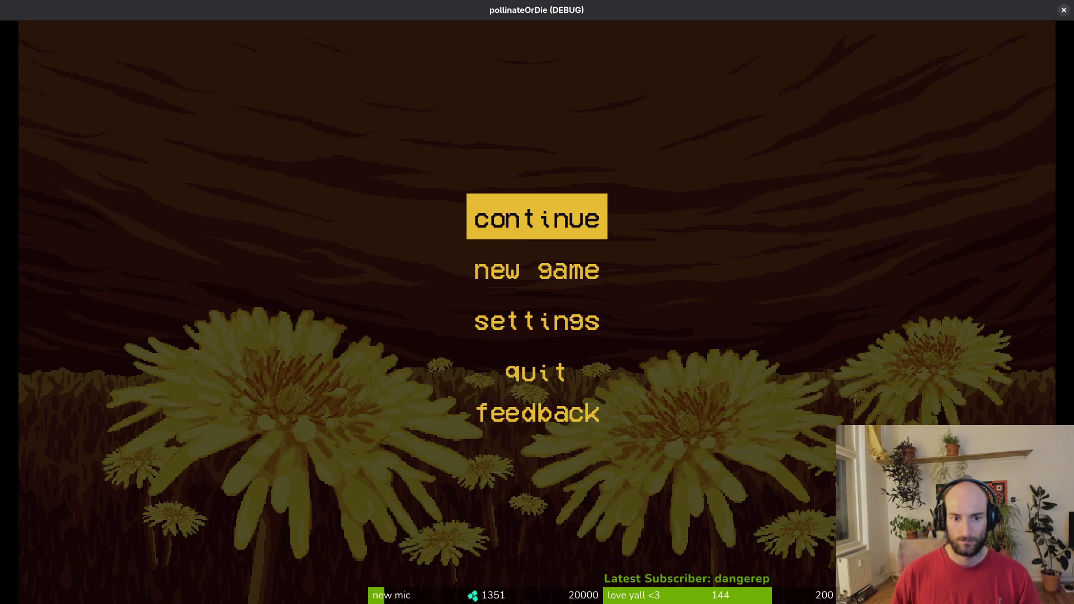
key(Return)
key(Escape)
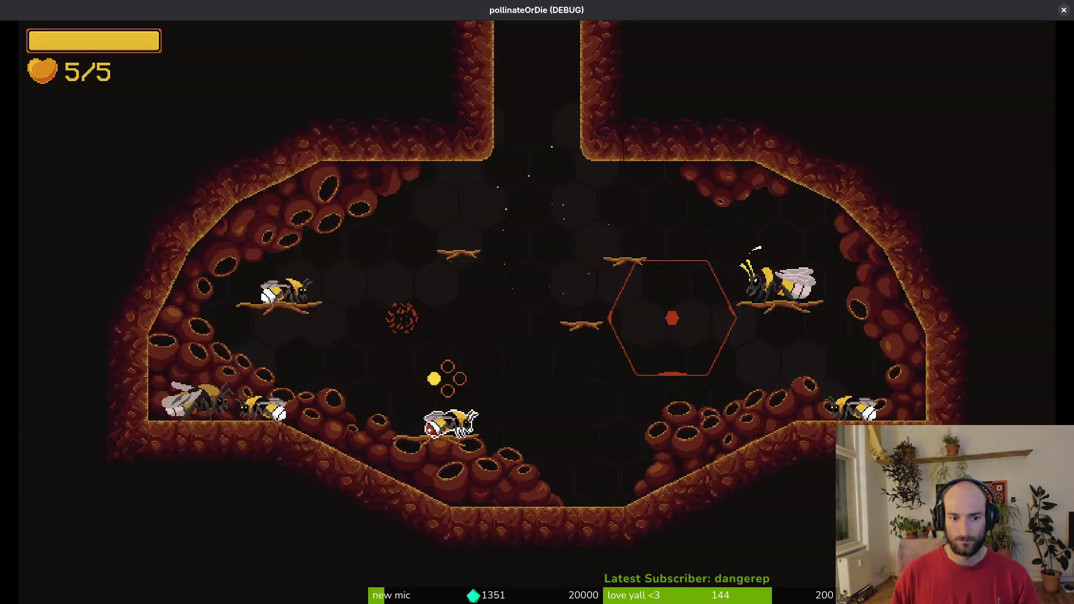
key(Down)
key(Return)
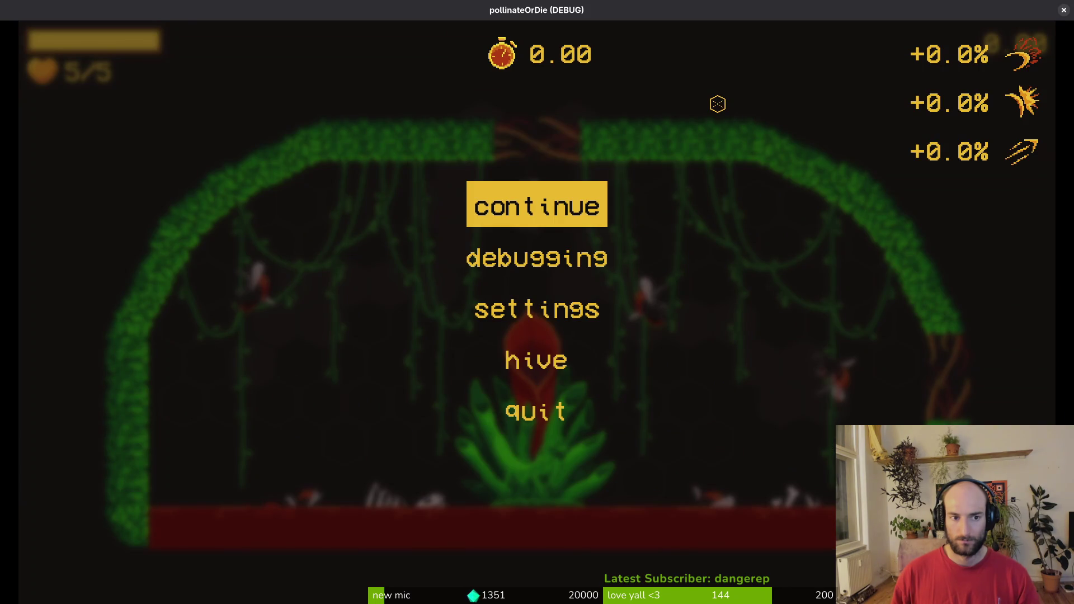
key(alt+Tab)
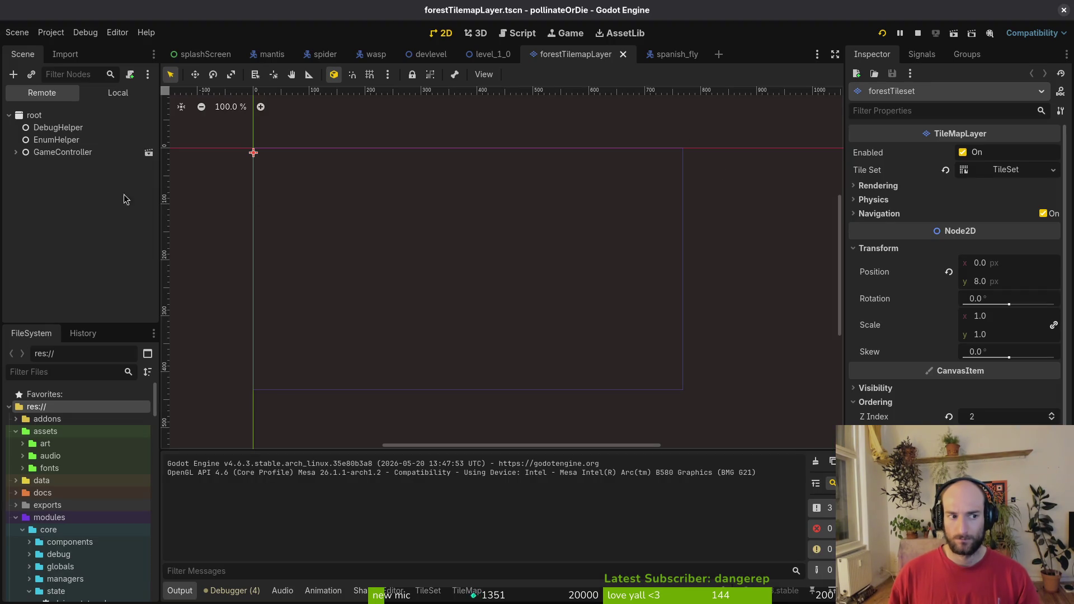
click(118, 93)
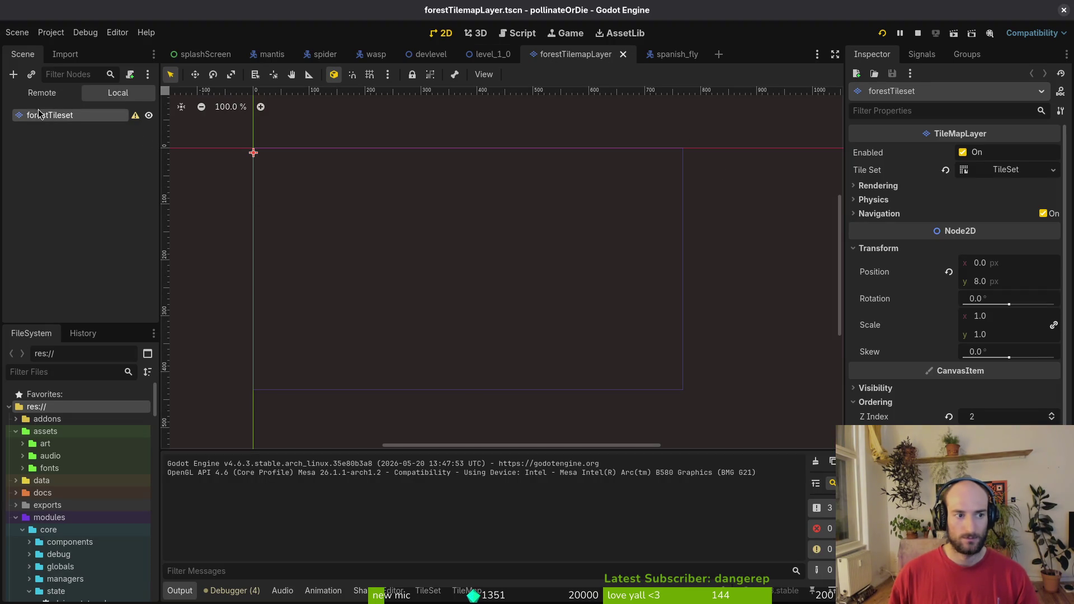
Open desertTilemapLayer.tscn via Quick Open, select its root node and expand Ordering.
mouse_move(136, 119)
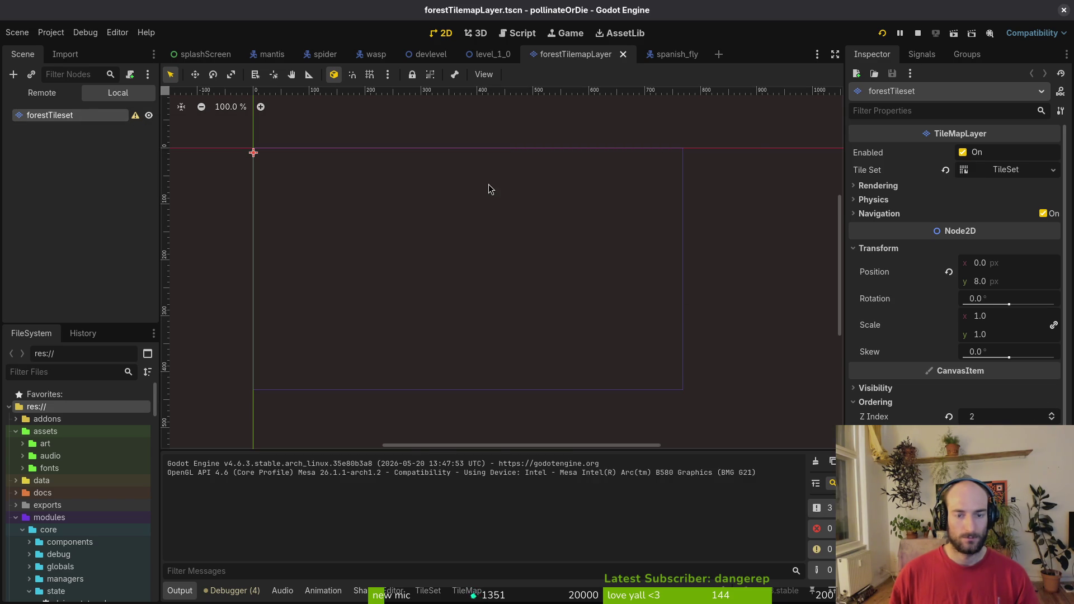
key(shift+alt+o)
text(desetile)
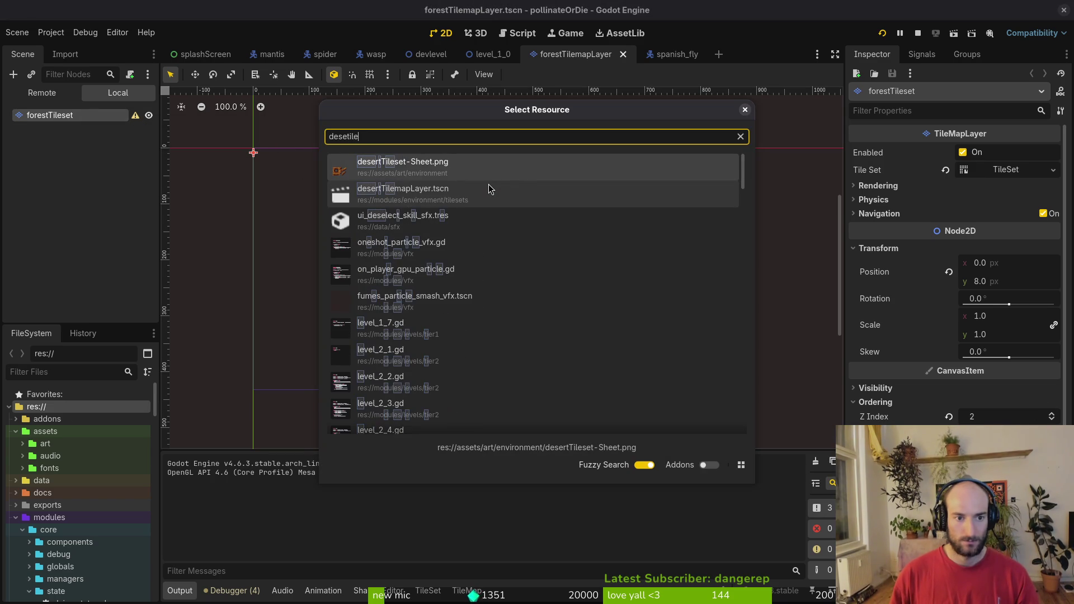
click(488, 189)
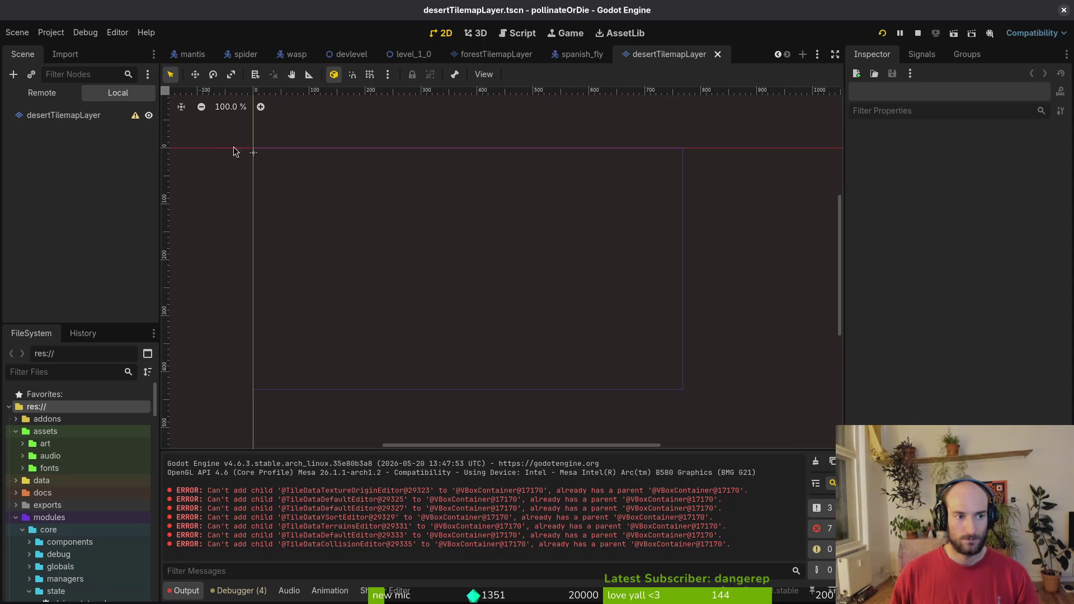
click(63, 115)
click(904, 401)
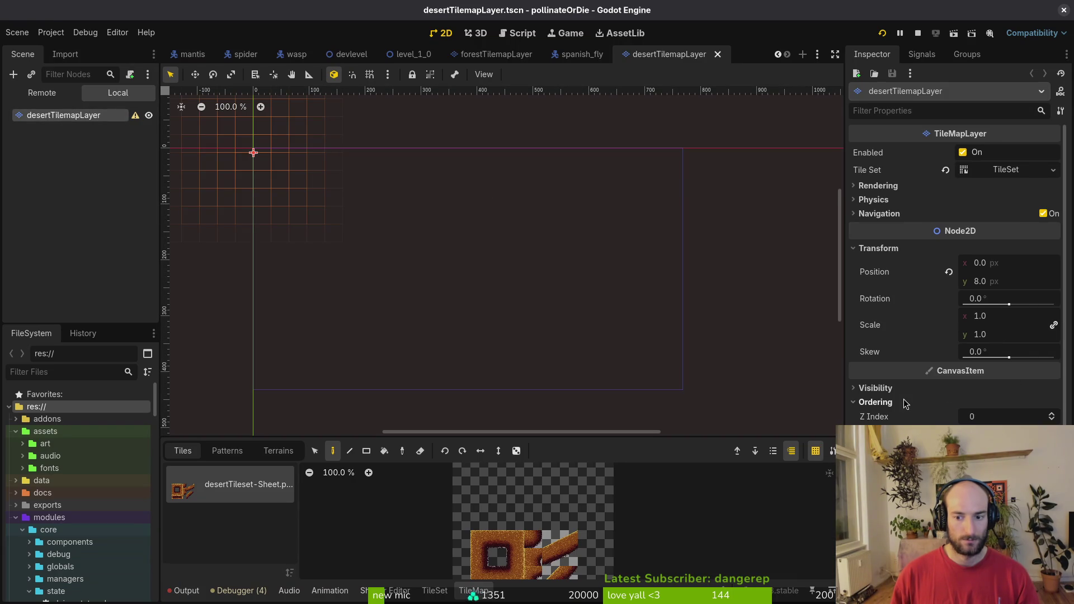
Show the Output panel, stop the running game, and launch it again.
click(184, 591)
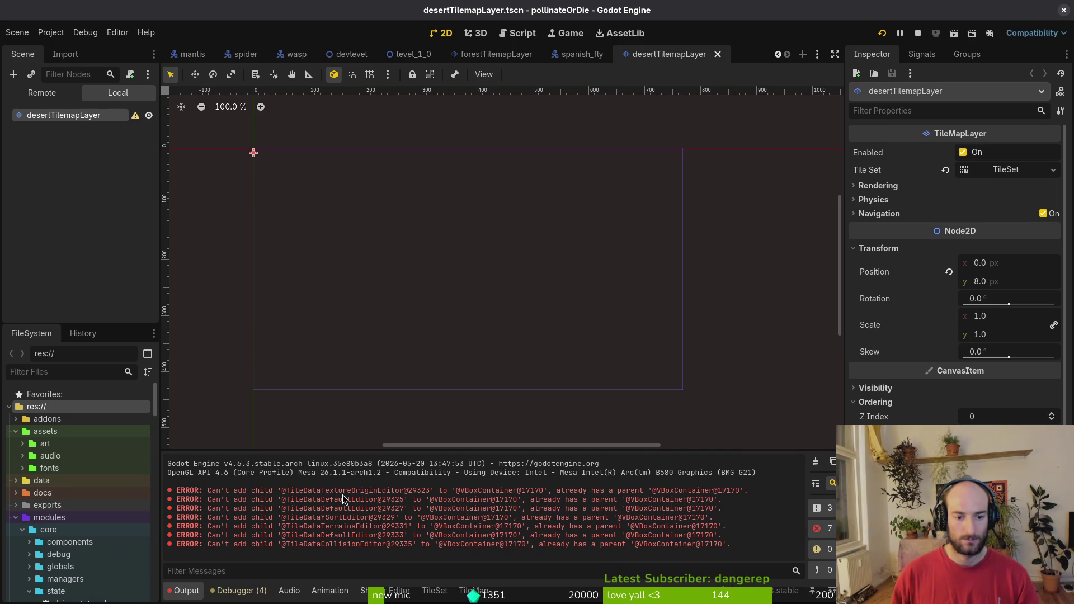
click(918, 33)
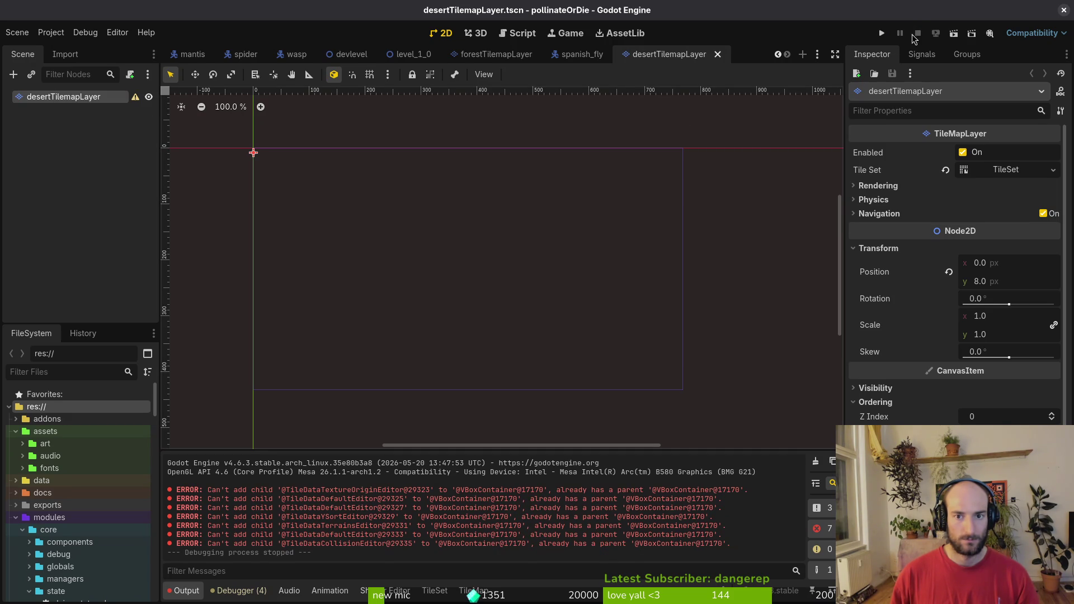
click(884, 33)
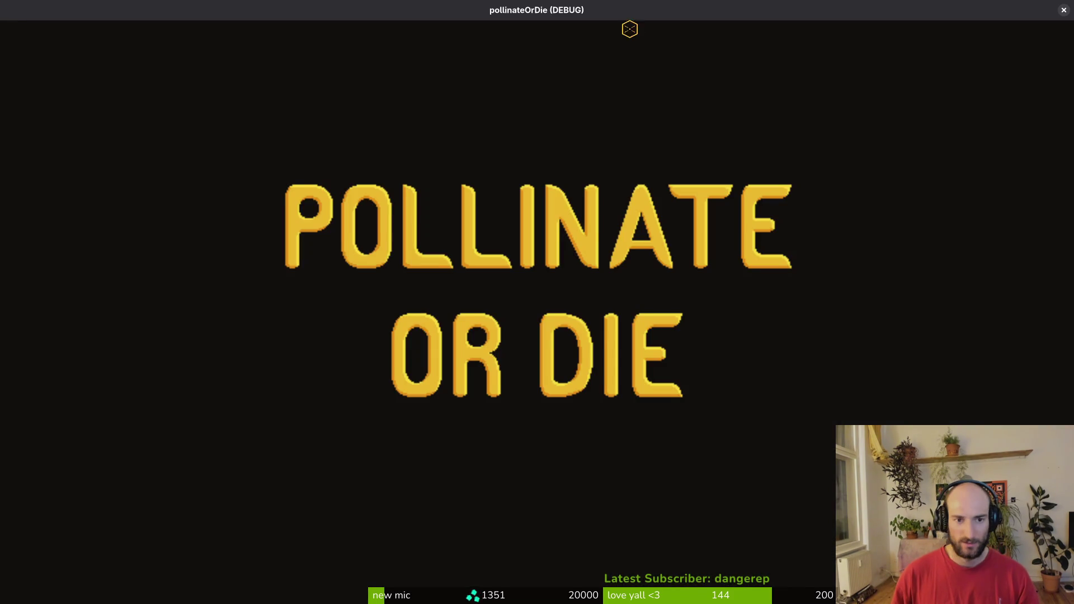
Continue into the hive, fly the bee up into the cave level, stop the run, and open Quick Open.
key(Return)
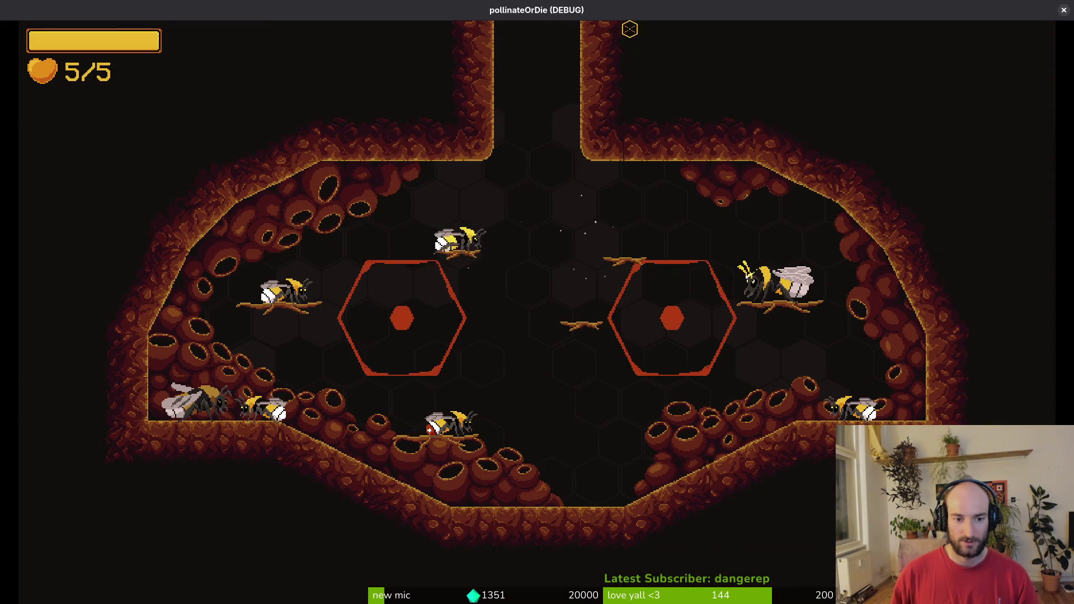
key(d)
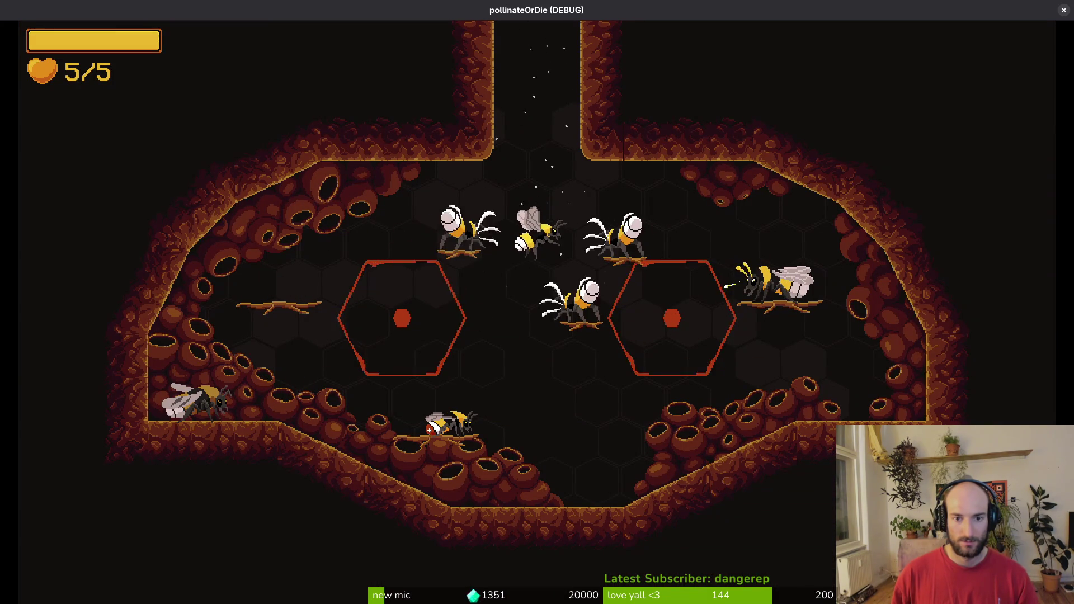
key(w)
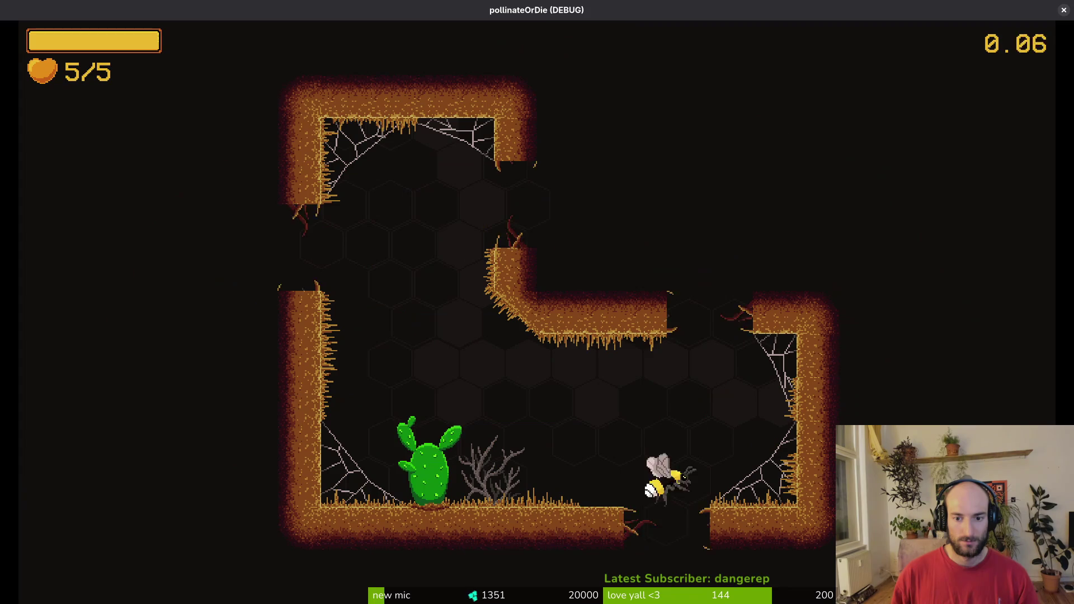
key(s)
key(Escape)
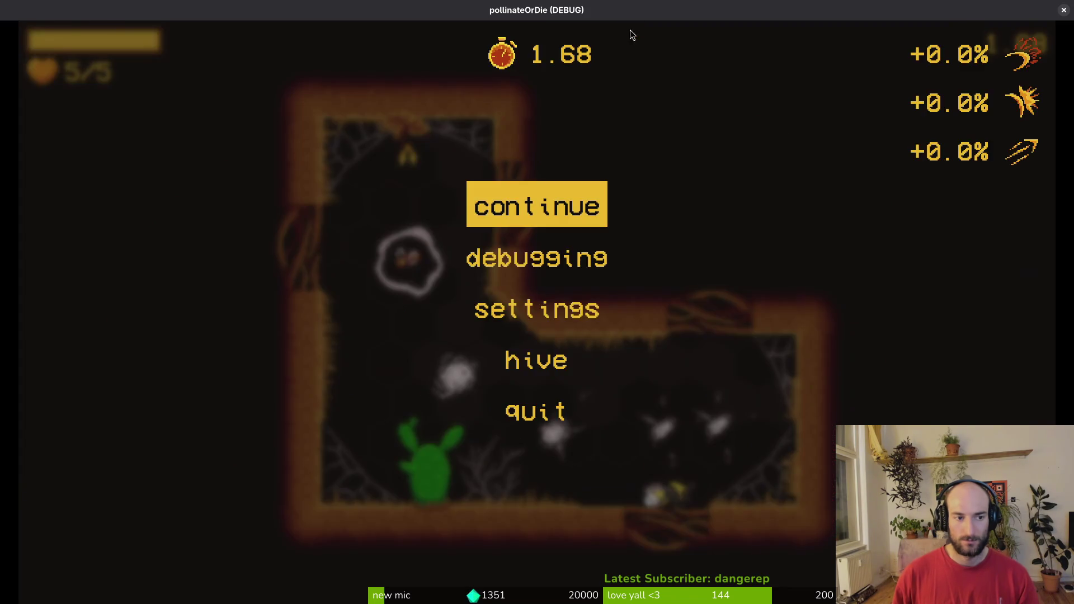
key(F8)
key(shift+alt+o)
Open arena_mantis.tscn, show its local scene tree, clear the output log and close desertTilemapLayer.
text(arena_mantis)
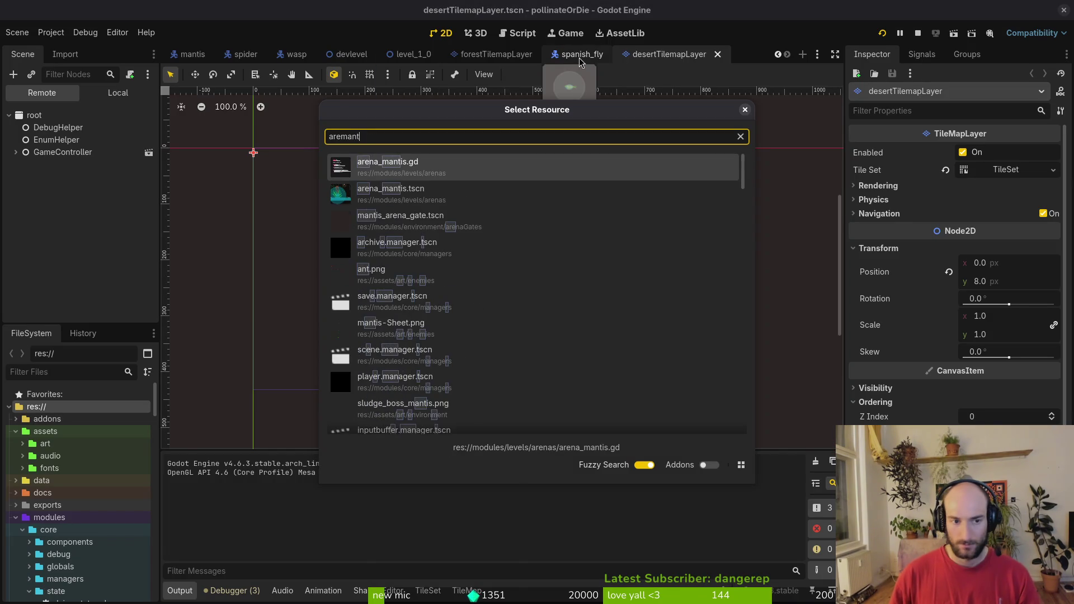
key(Return)
click(98, 95)
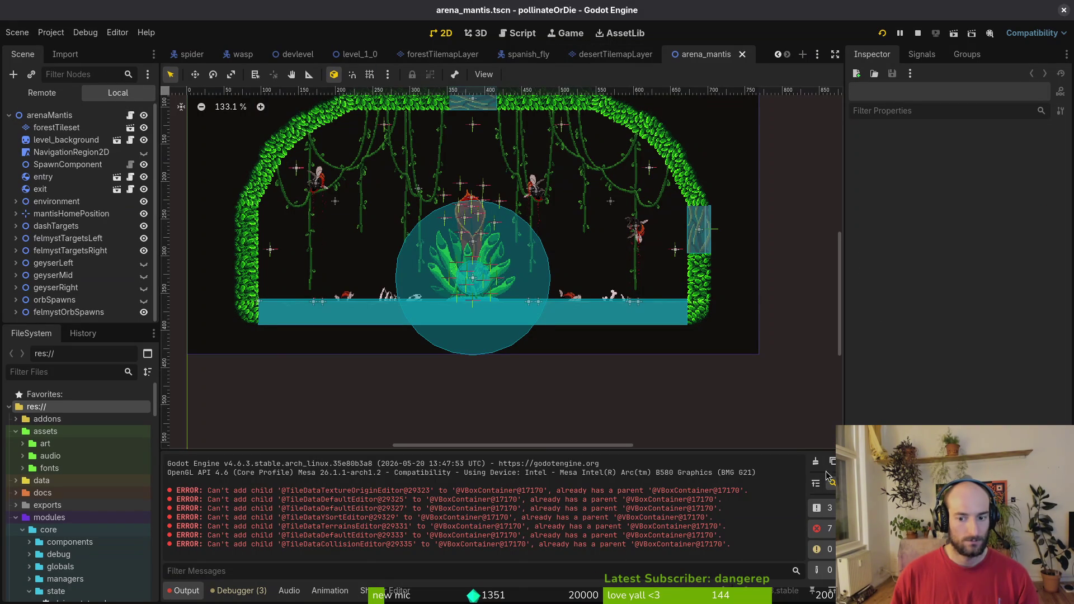
click(816, 460)
middle_click(618, 54)
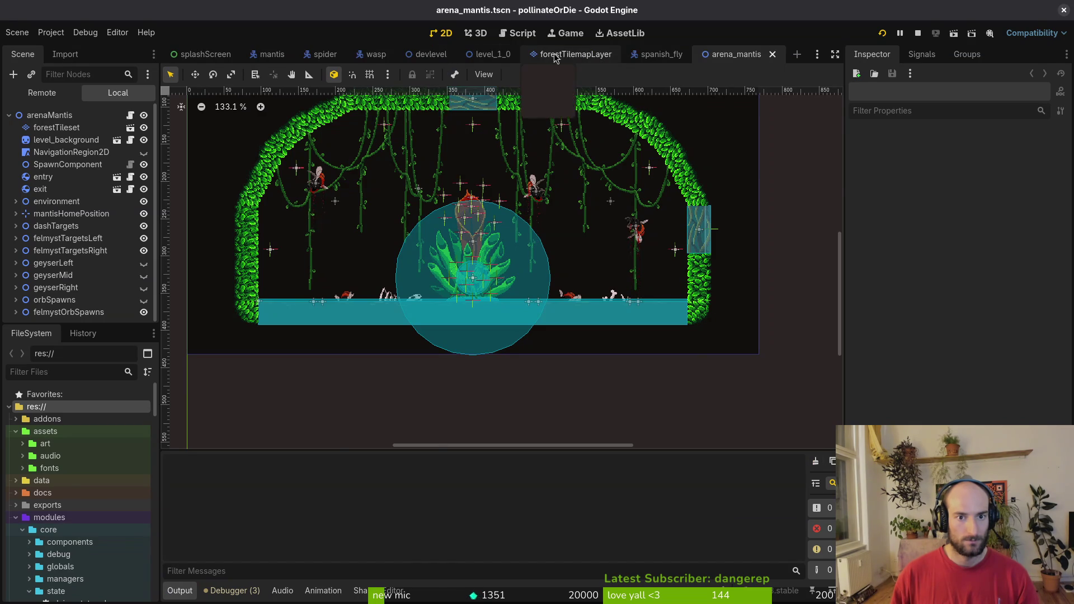
Reset forestTilemapLayer's Z Index to default and save it, then move forestTileset below level_background.
click(544, 58)
click(949, 419)
key(ctrl+s)
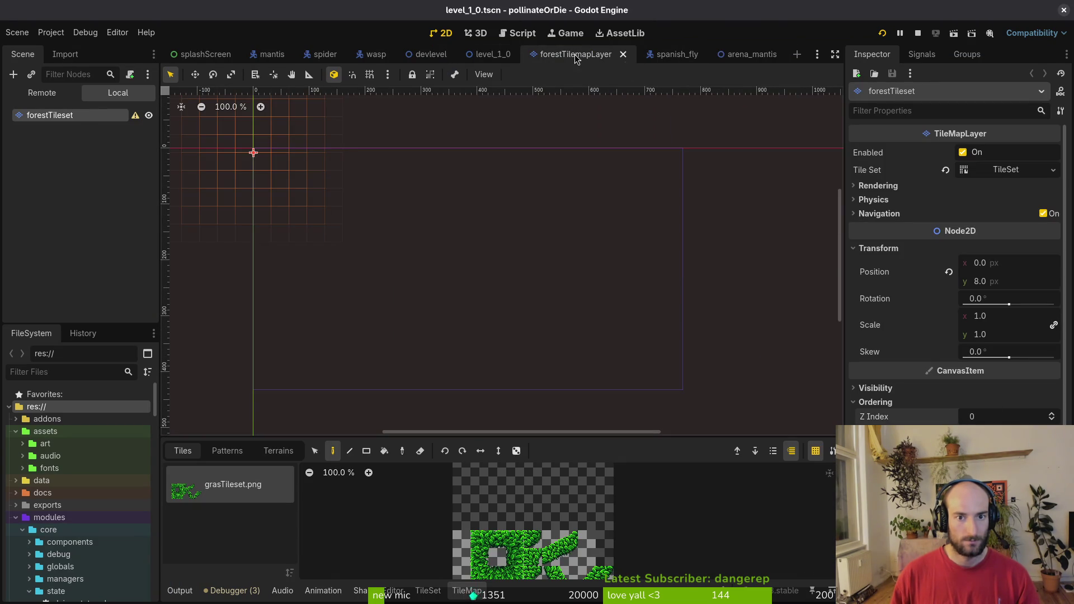
click(622, 55)
click(636, 54)
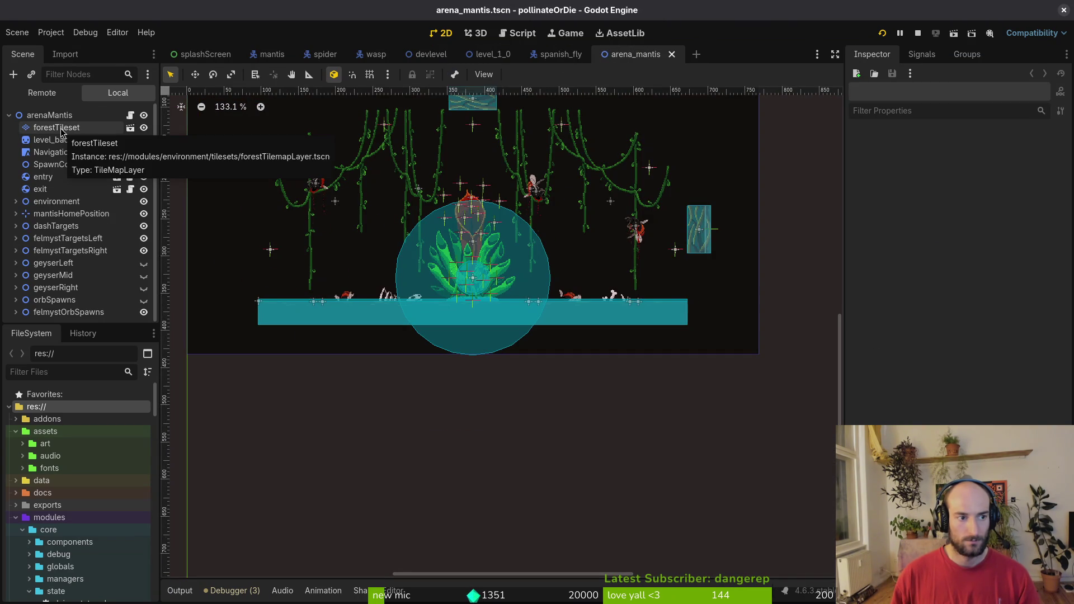
drag(62, 132, 59, 147)
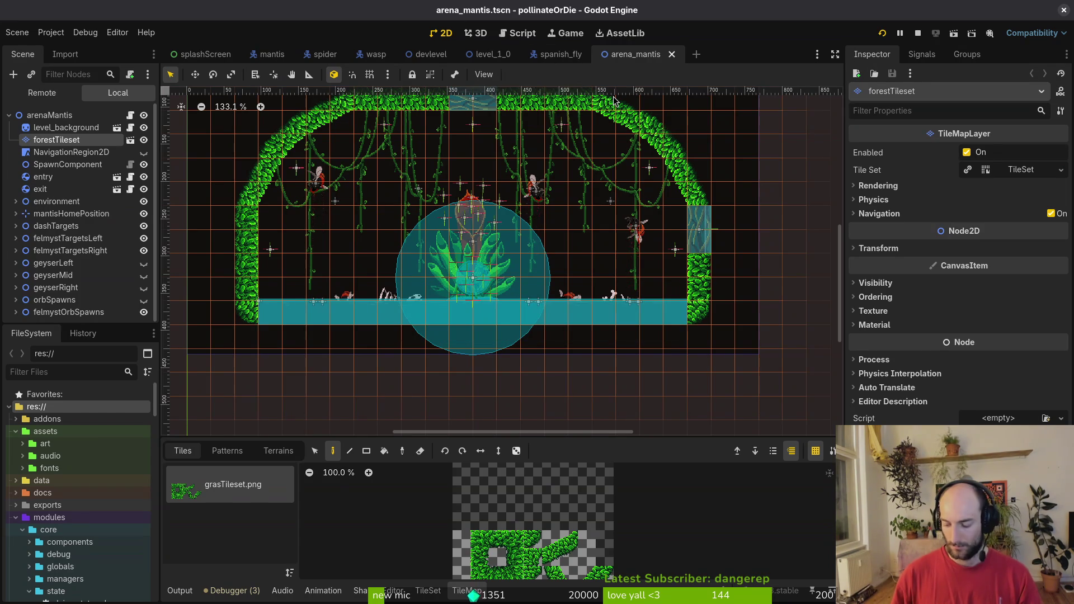
Open arena_spider.tscn and arena_hornet.tscn through quick search, then restart the running game.
key(alt+shift+o)
text(arespi)
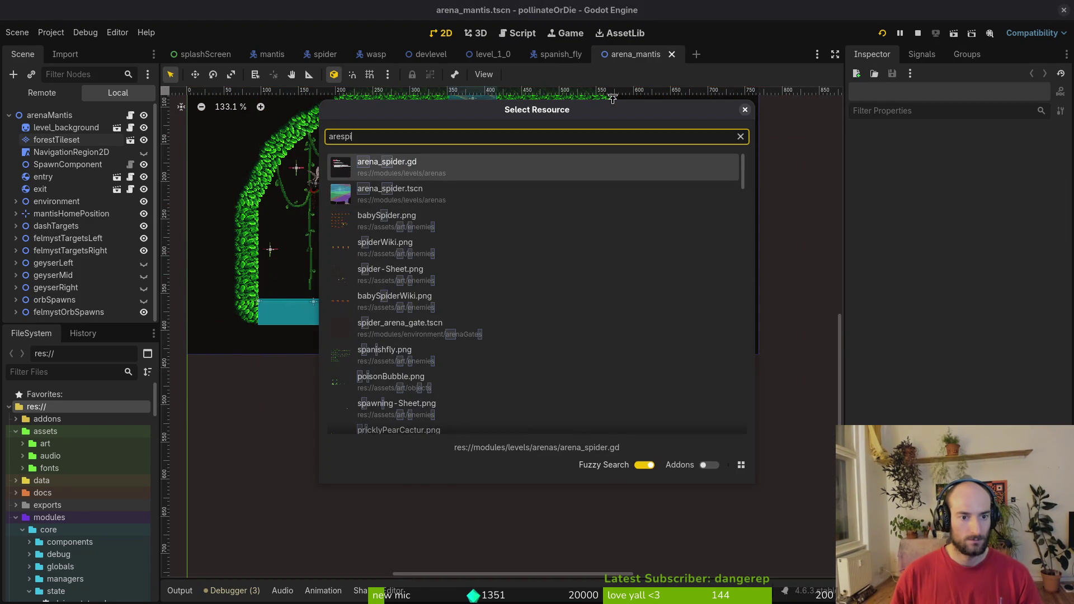
key(Down)
key(Return)
key(alt+shift+o)
text(arehor)
key(Down)
key(Return)
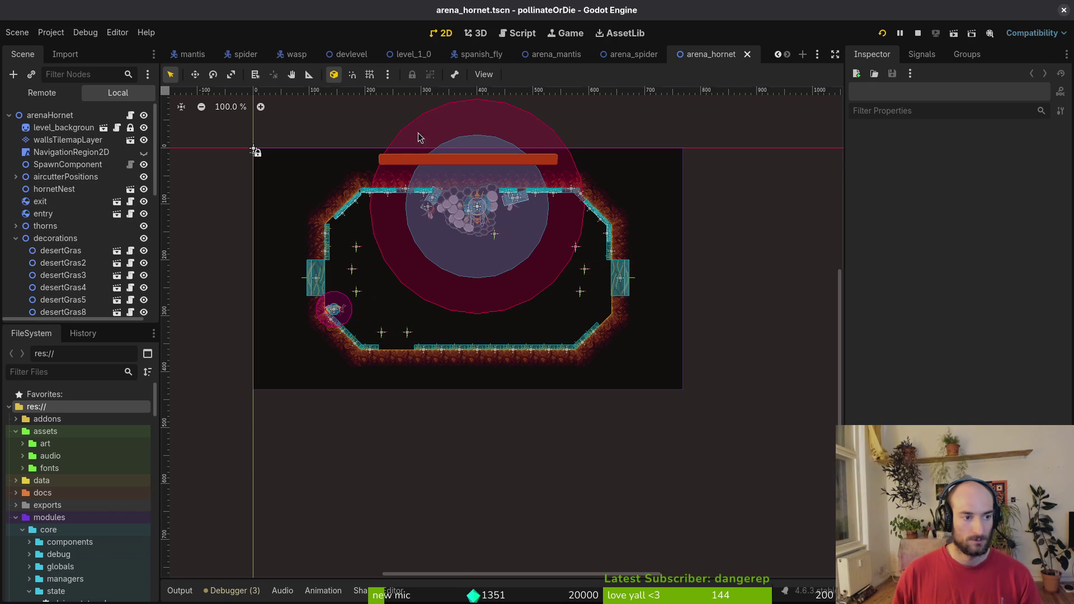
click(883, 34)
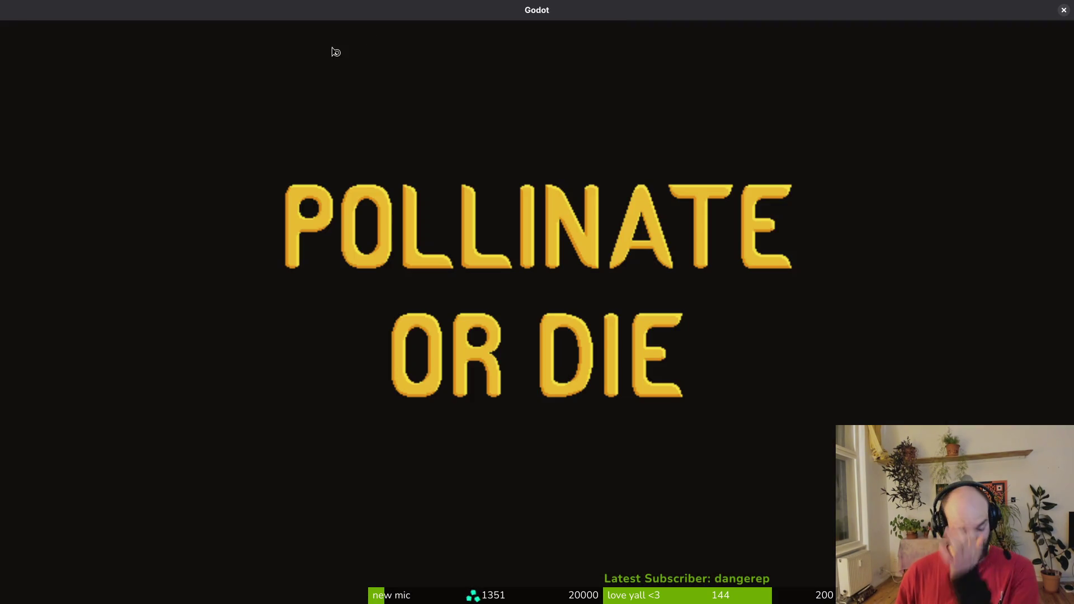
Continue past the main menu and load the mantis arena from the debug level select.
key(Return)
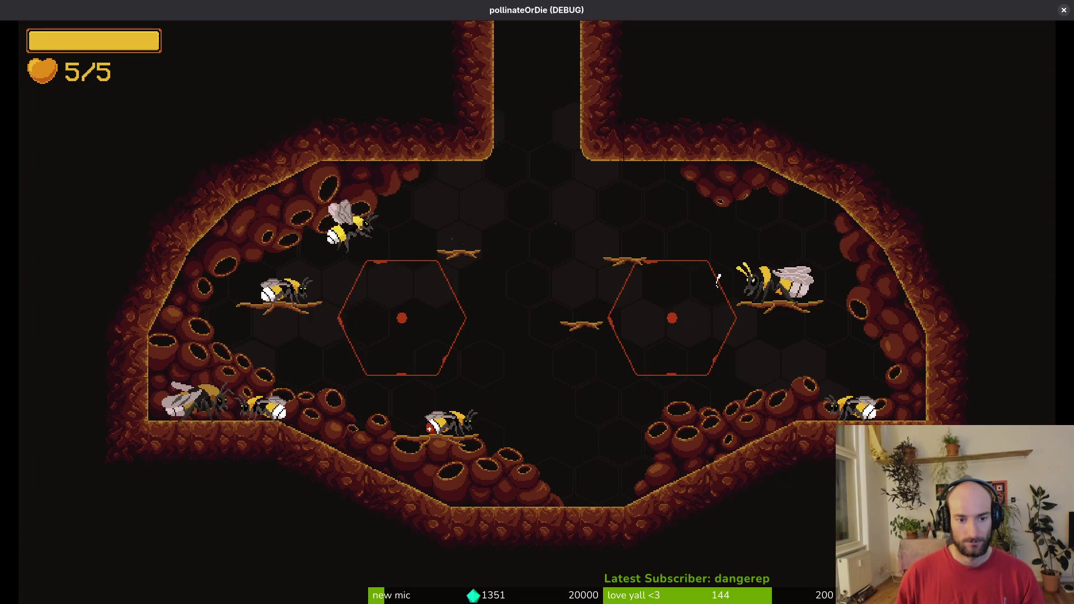
key(Escape)
key(Down)
key(Return)
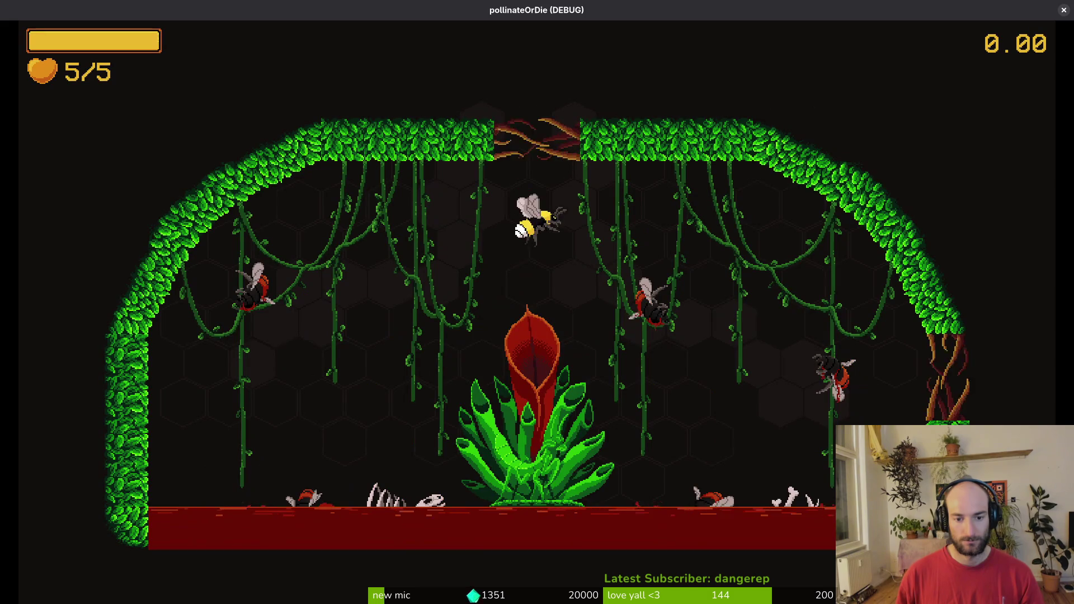
Fly the bee along the ceiling dodging orbs, then make a first dive onto the plant.
key(Up)
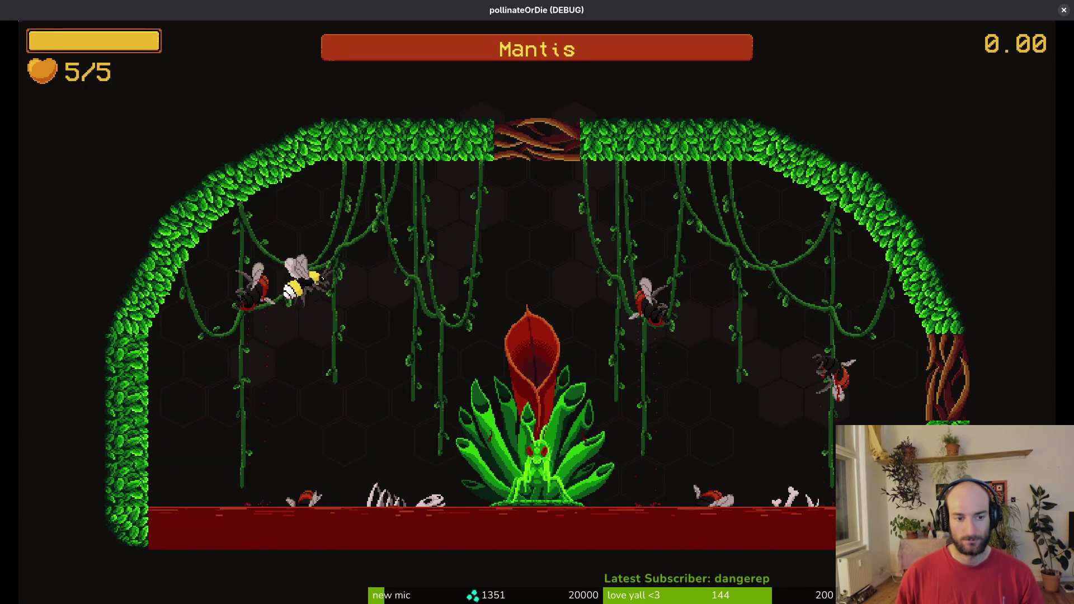
key(Right)
key(Left)
key(Right)
key(Right)
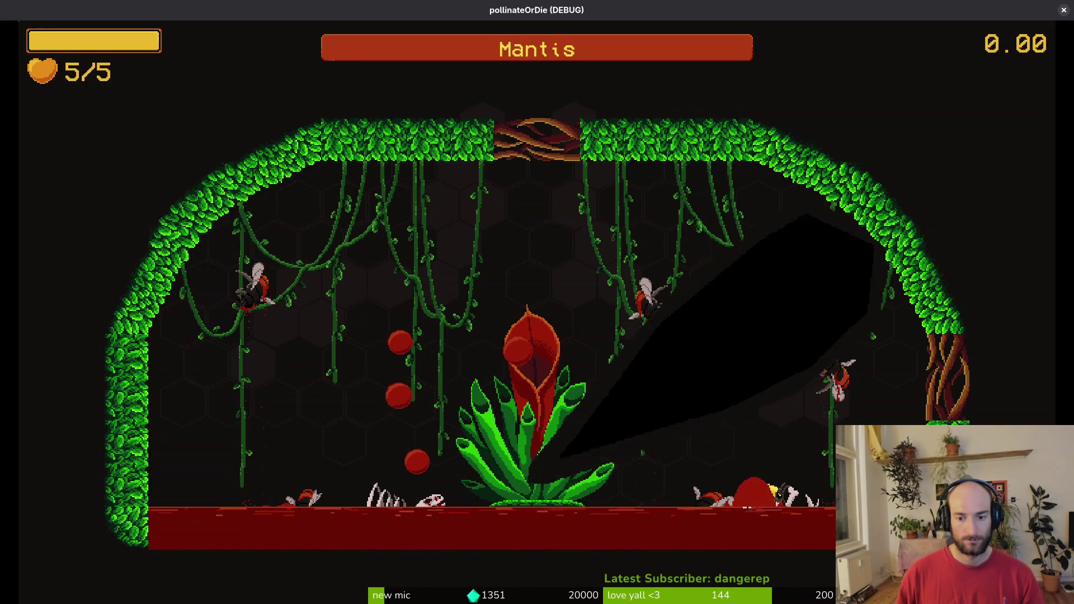
key(Left)
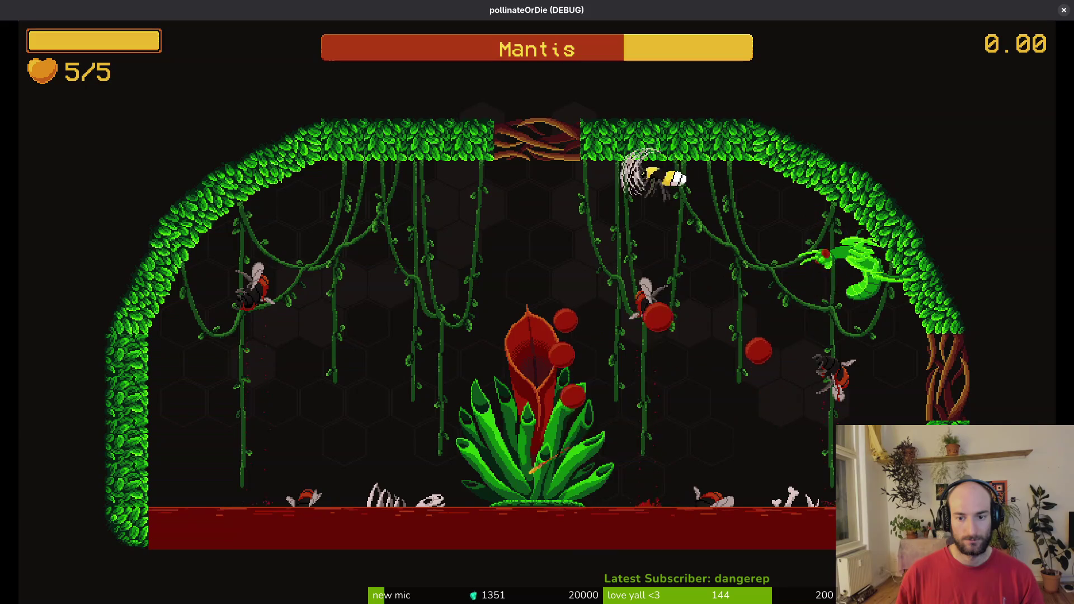
key(Down)
key(Up)
key(Right)
Dash the bee into the plant to pollinate it, then pause and close the game window.
key(Left)
key(Up)
key(Left)
key(Down)
key(Right)
key(Up)
key(Left)
key(Left)
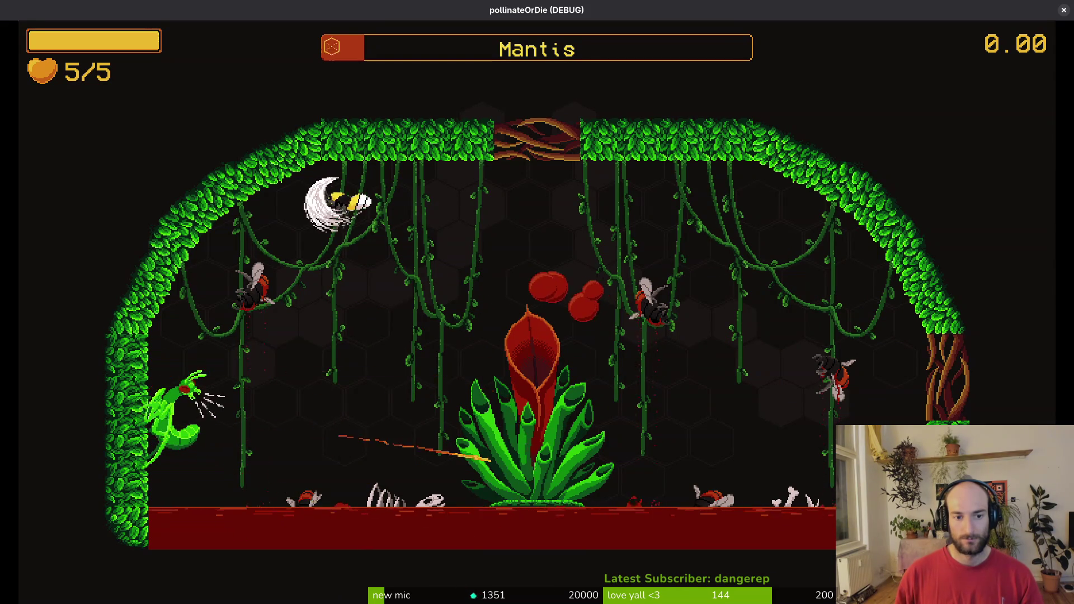
key(Down)
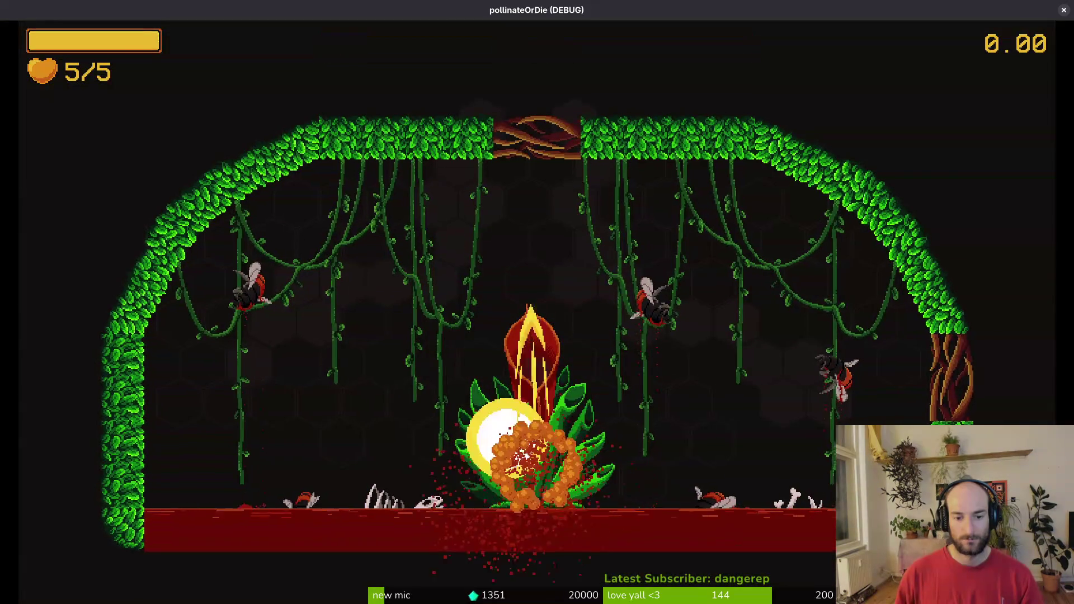
key(Escape)
key(alt+F4)
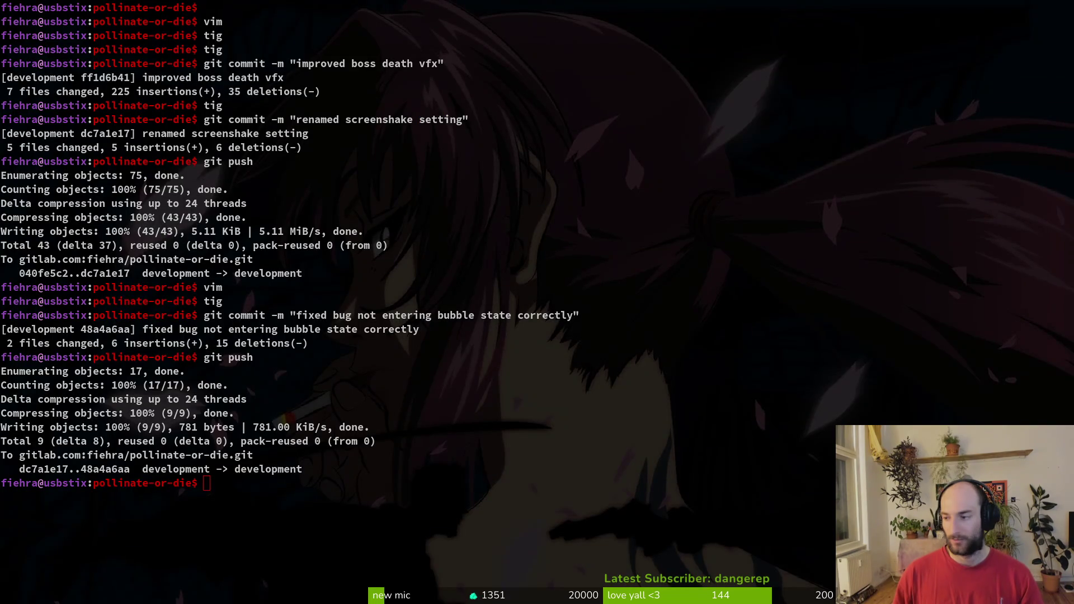
Close the arena_hornet, arena_mantis, level_1_0, spanish_fly, arena_spider, devlevel and wasp scene tabs.
key(alt+Tab)
click(16, 220)
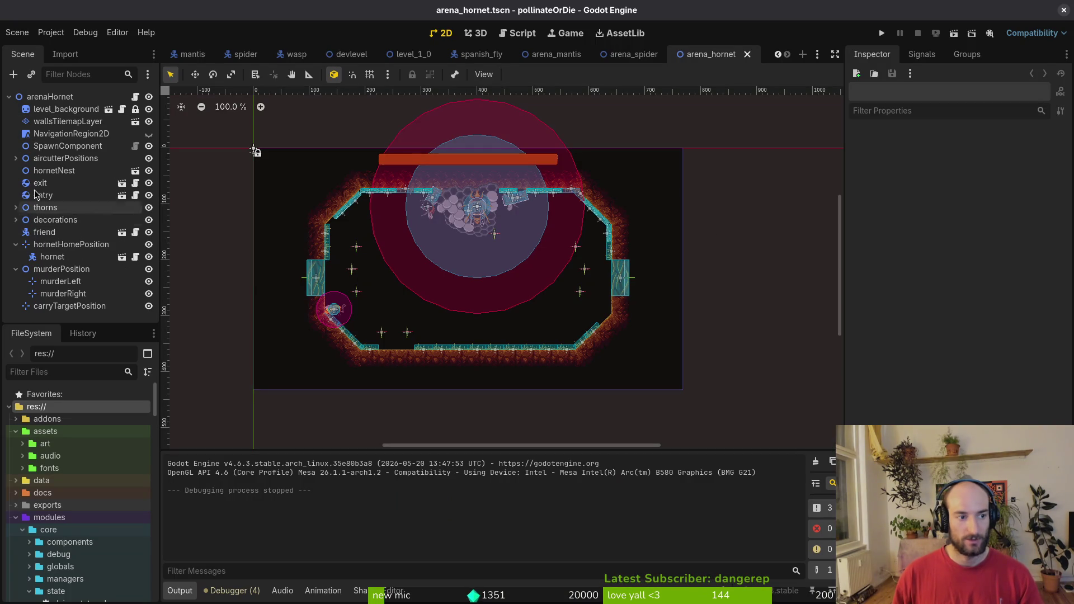
middle_click(711, 56)
middle_click(646, 59)
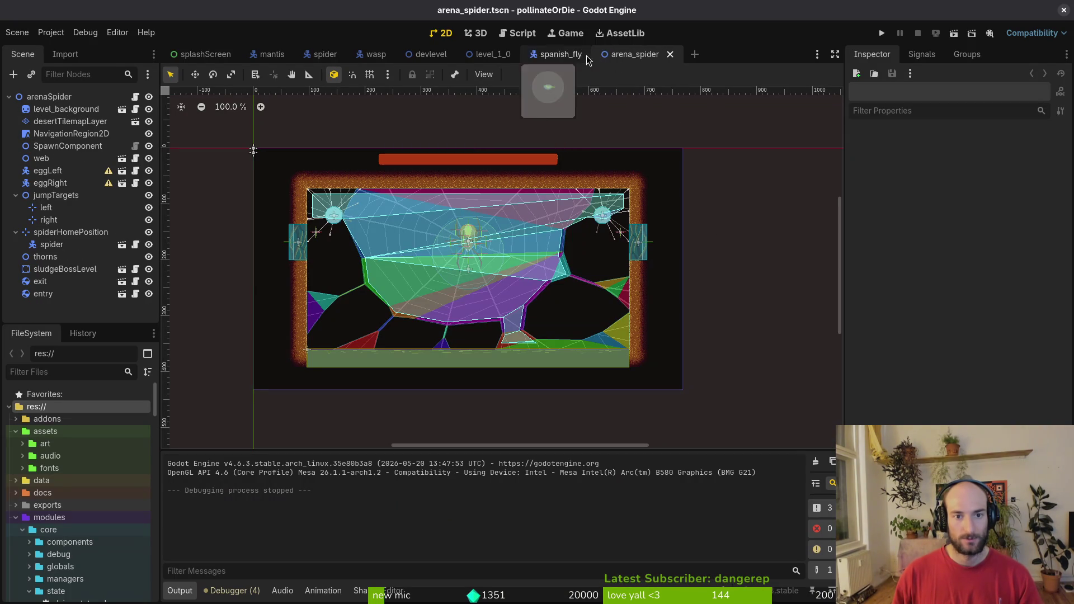
middle_click(503, 61)
middle_click(503, 59)
middle_click(478, 61)
middle_click(445, 61)
middle_click(387, 63)
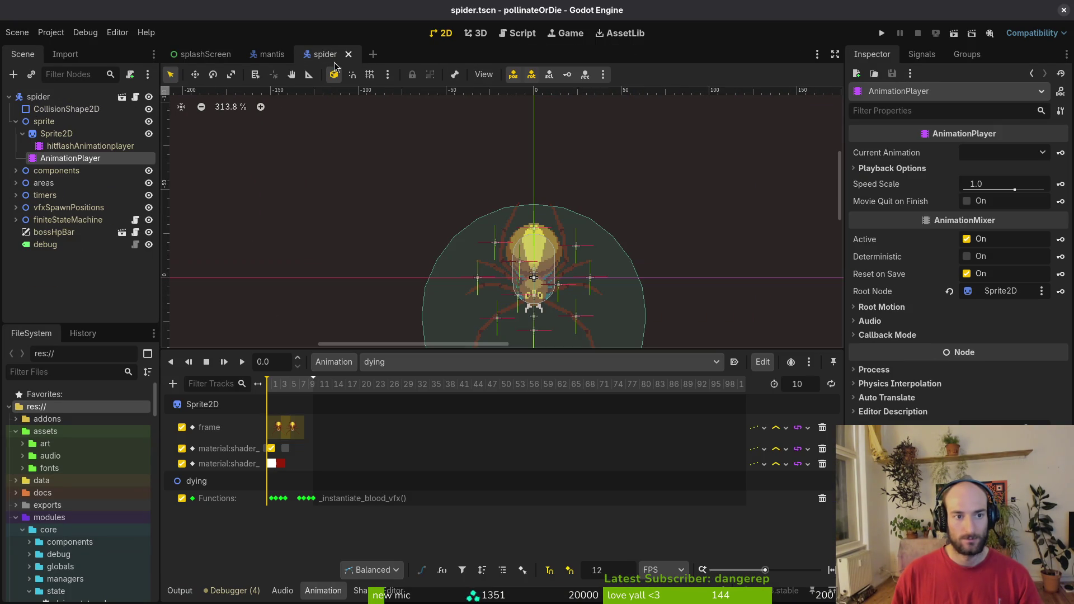
Set the spider HealthComponent's Max Health to 69 and save the scene.
click(16, 170)
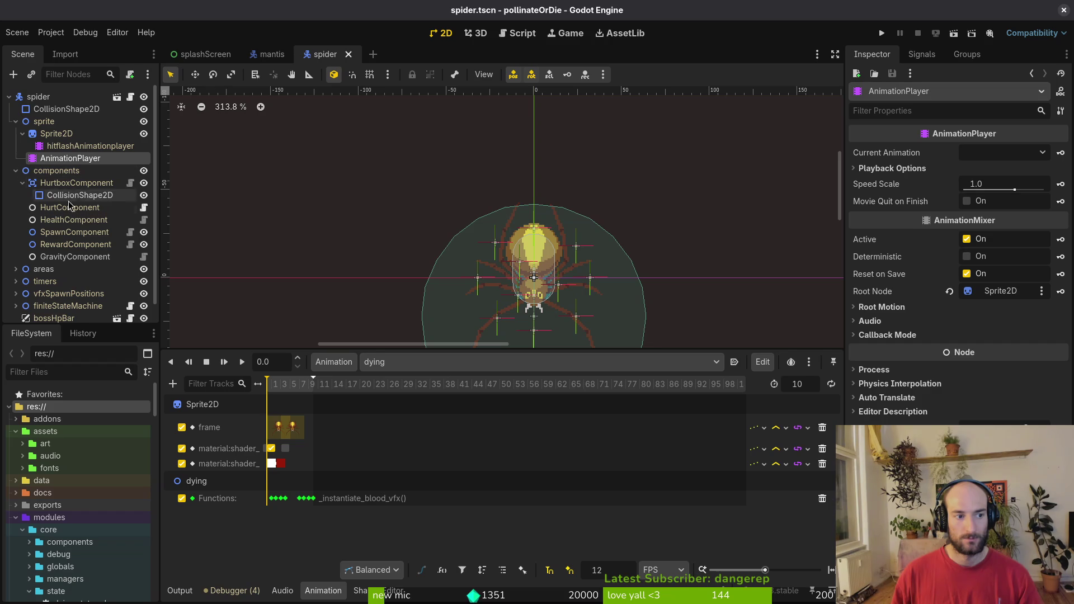
click(72, 219)
click(1016, 173)
text(69)
key(Return)
key(ctrl+s)
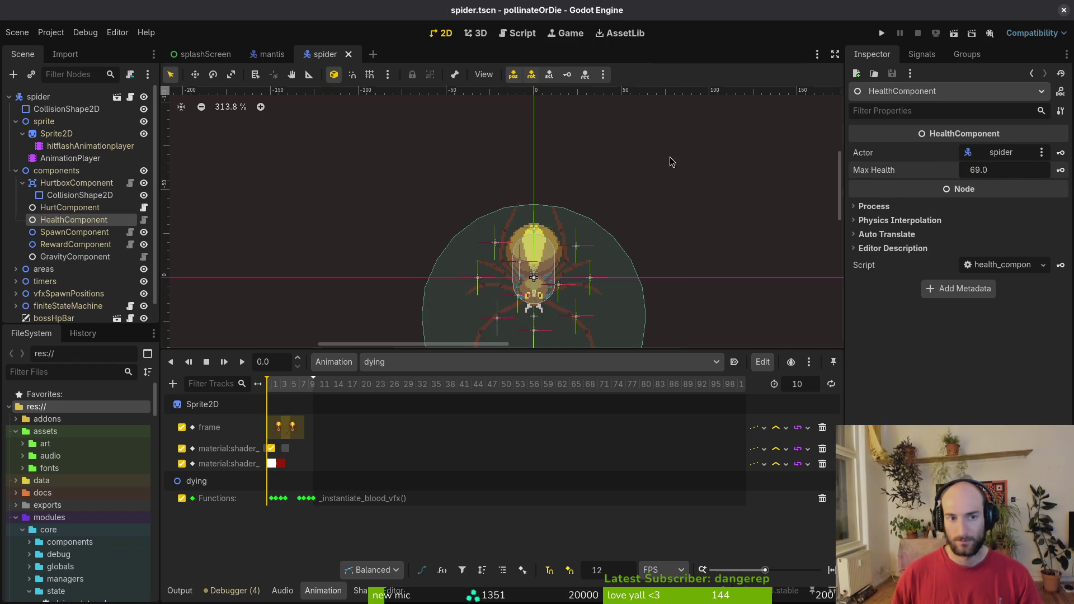
Set the mantis HealthComponent's Max Health to 92 and save the scene.
click(271, 54)
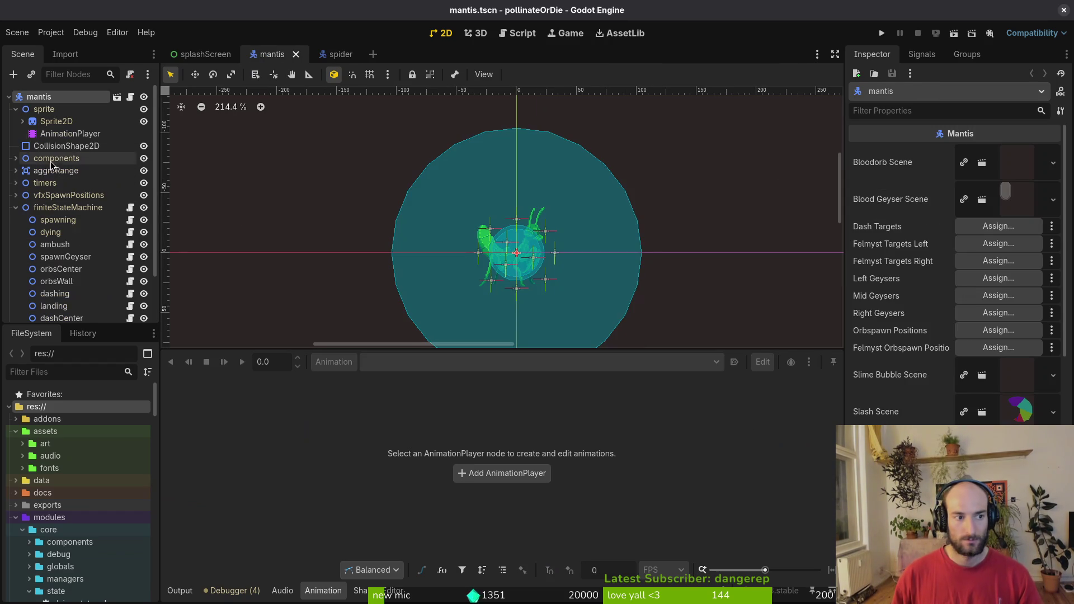
click(15, 208)
click(16, 159)
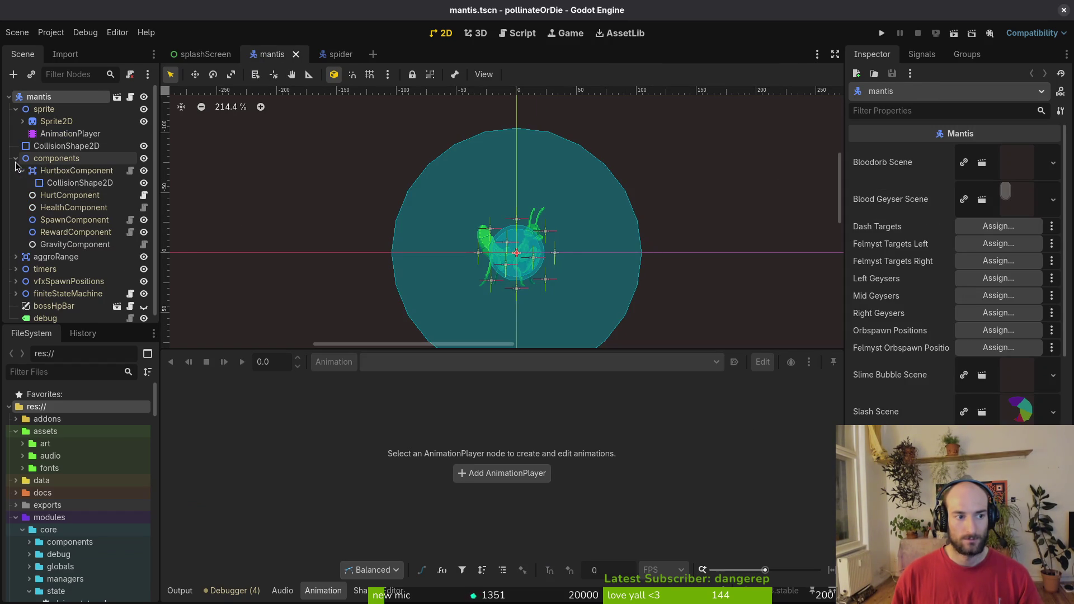
click(67, 207)
click(1013, 169)
text(92)
key(Return)
key(ctrl+s)
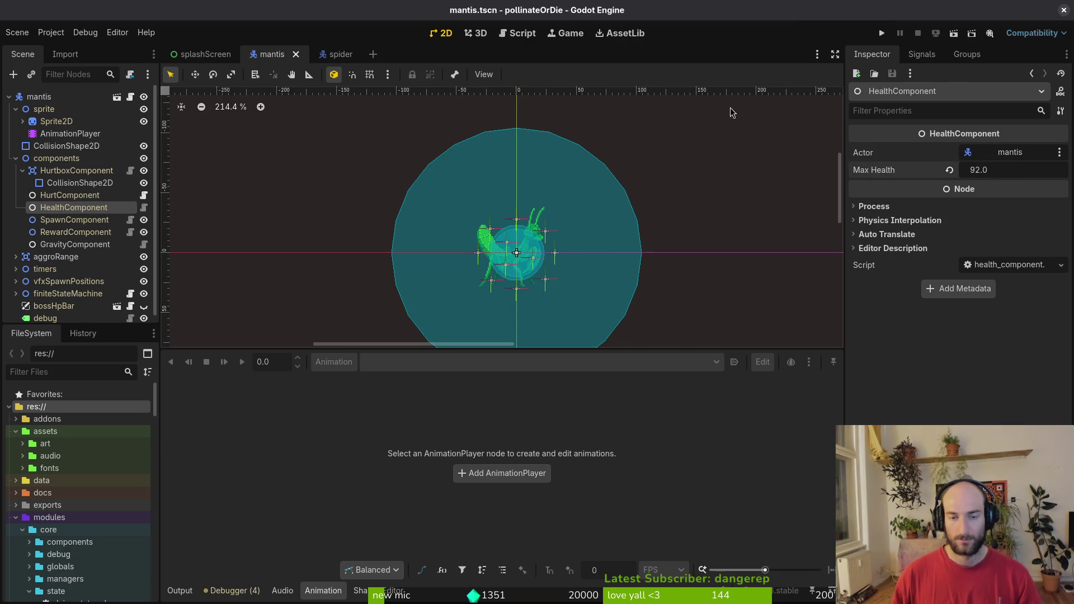
Run tig status in the terminal and stage spider.tscn and mantis.tscn.
key(super+2)
text(tig status)
key(Return)
key(Down)
key(Down)
key(Down)
key(Down)
key(u)
key(Down)
key(Down)
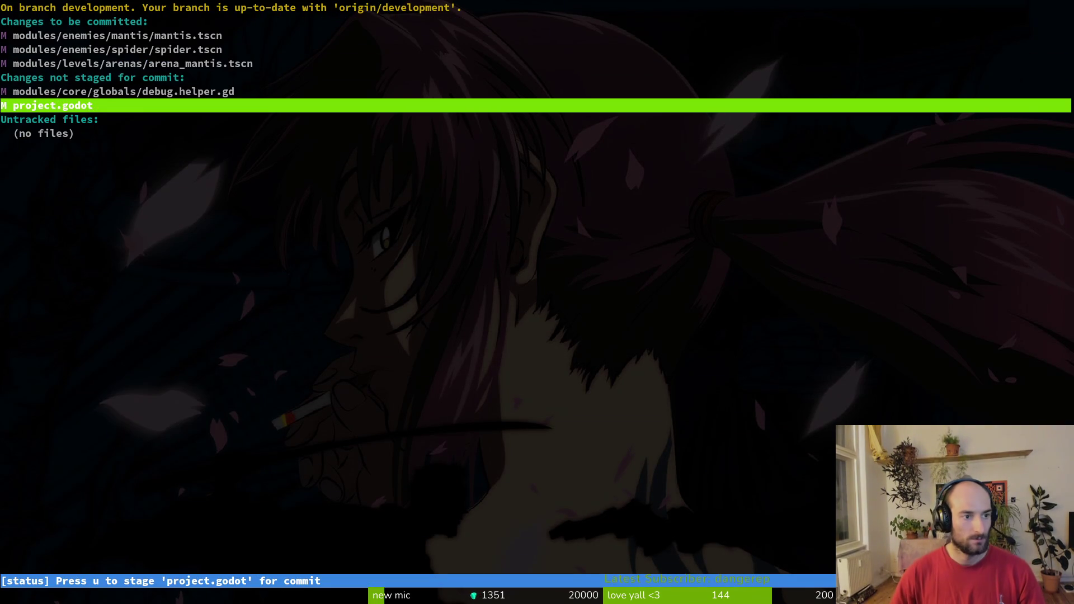
Stage arena_mantis.tscn, commit the forest tileset layer and boss HP fix, and push.
key(q)
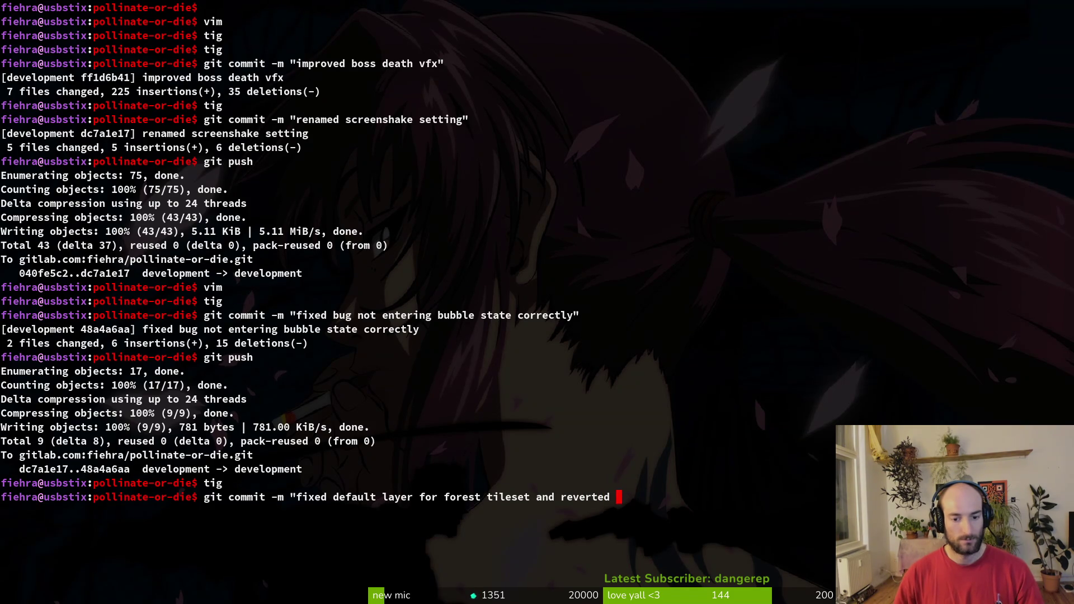
text(git commit -m "fixed default layer for forest tileset and reverted low hp changes for bosses)
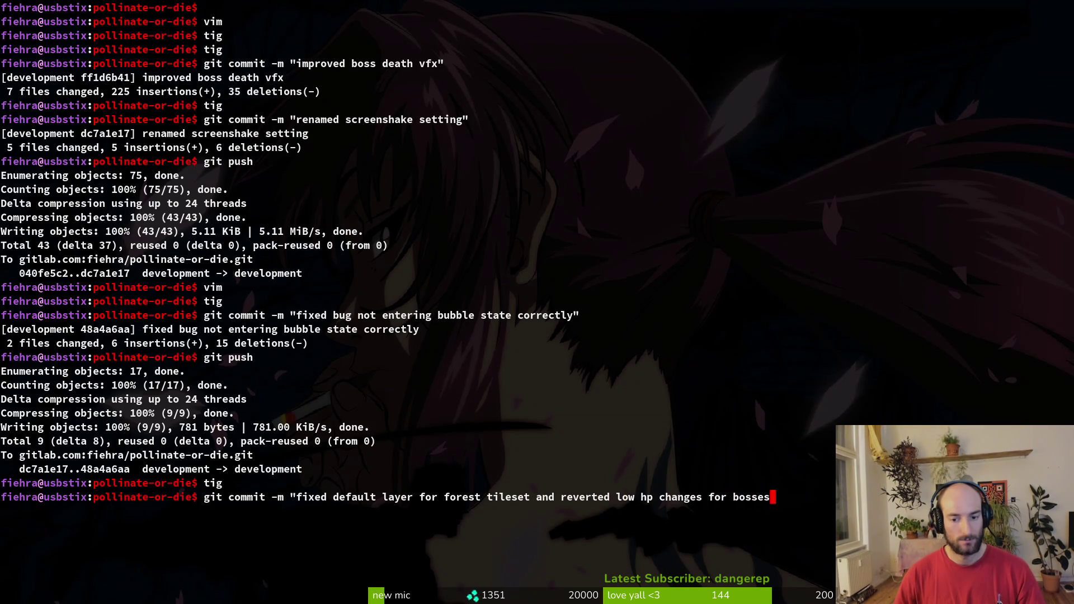
text(")
key(Return)
text(git push)
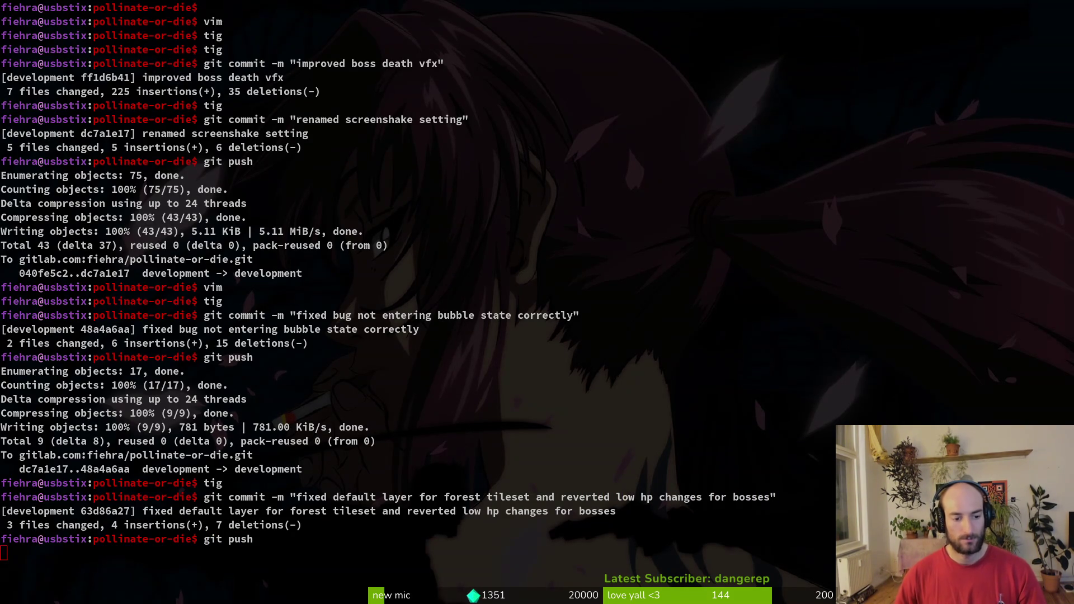
key(alt+Tab)
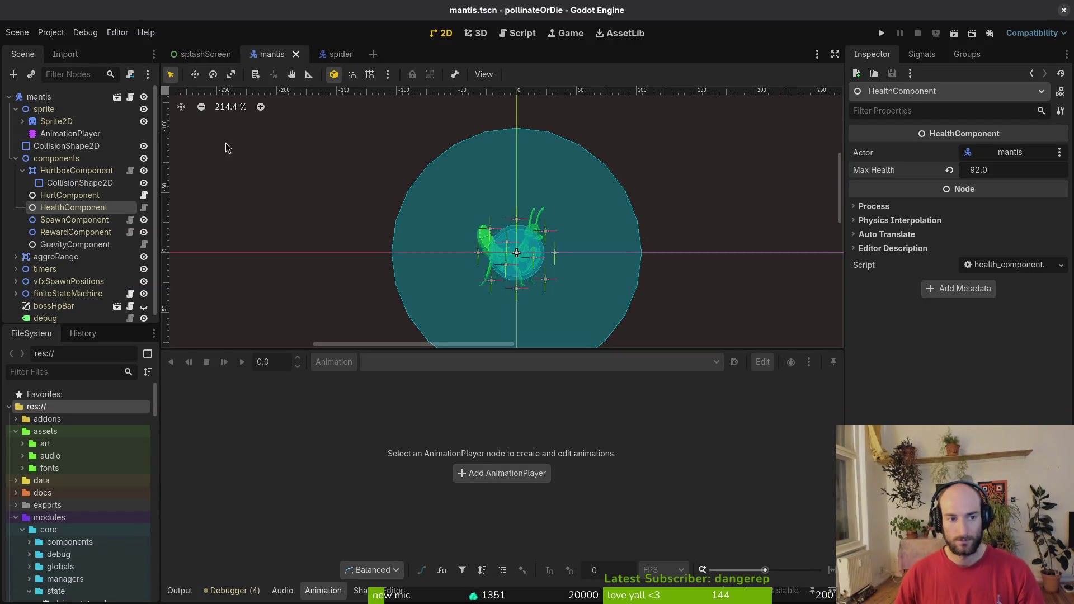
Save the mantis scene, then search for the hornet scene, which opens thorns.tscn.
click(16, 158)
key(ctrl+s)
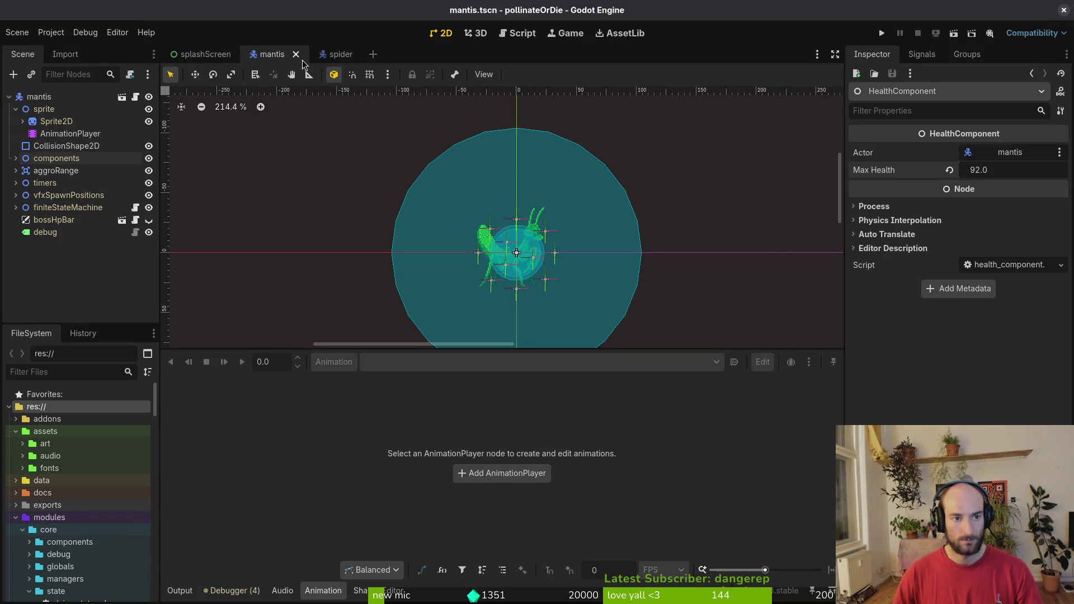
key(ctrl+shift+o)
text(hornts)
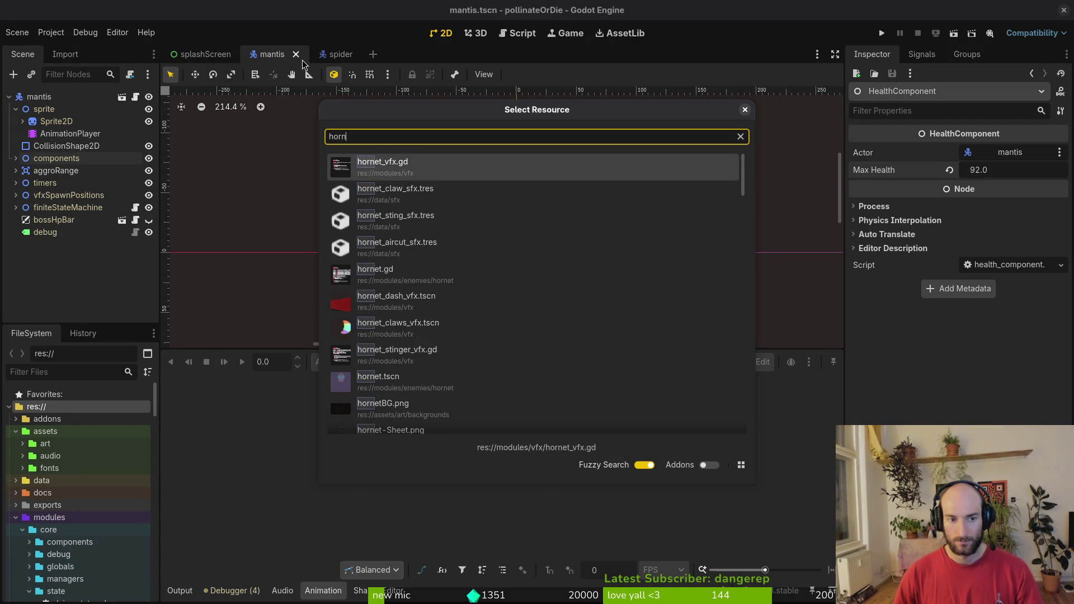
key(Down)
key(Down)
key(Down)
key(Down)
key(Down)
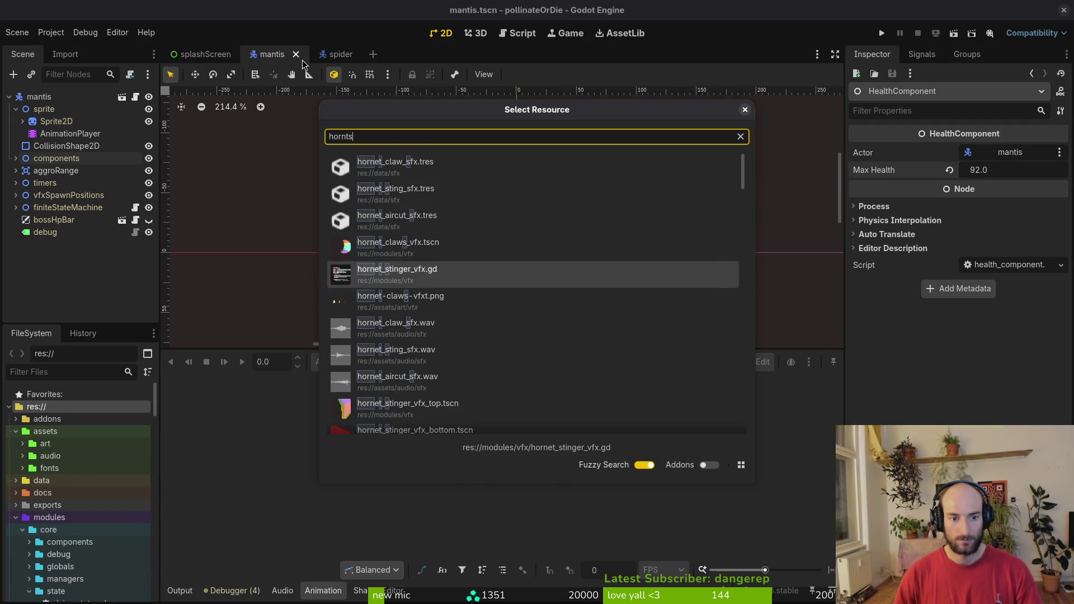
text(n)
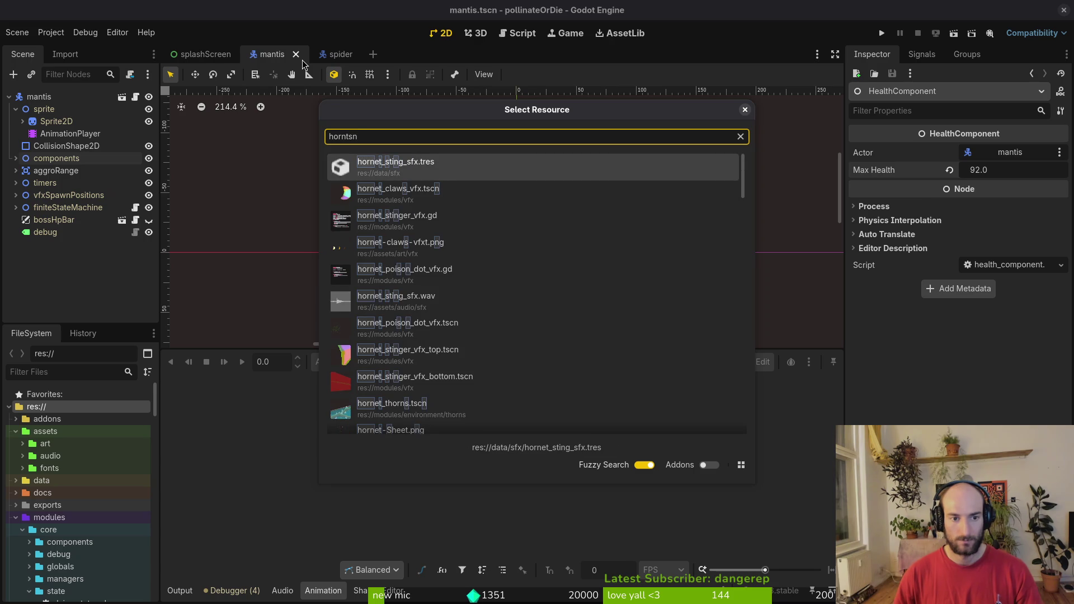
key(BackSpace)
key(BackSpace)
key(BackSpace)
text(tscn)
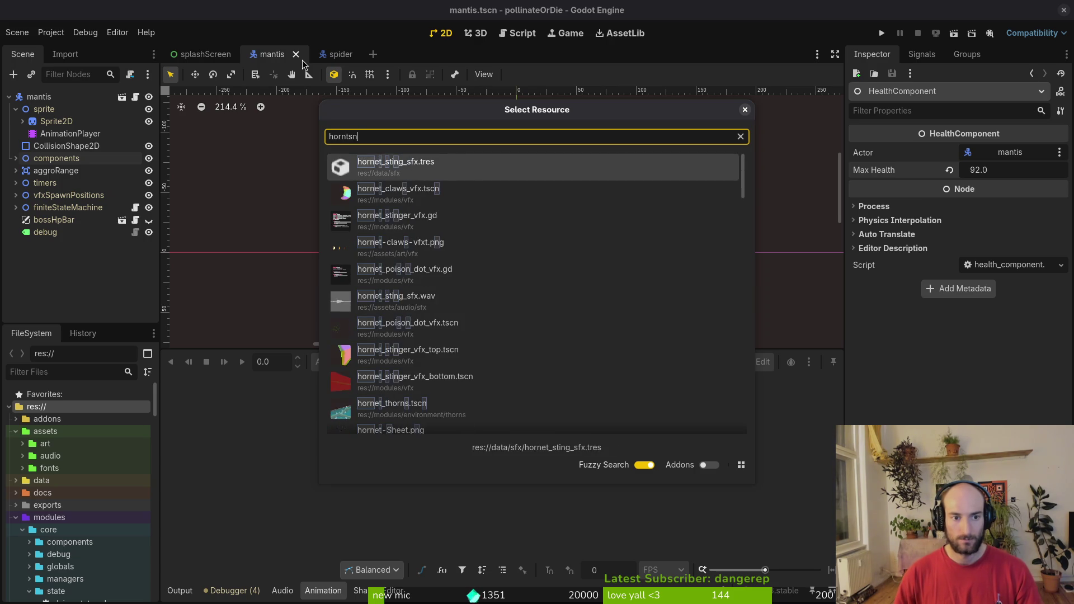
key(Return)
Open hornet.tscn through quick search and close the thorns scene.
key(alt+shift+o)
text(hornetts)
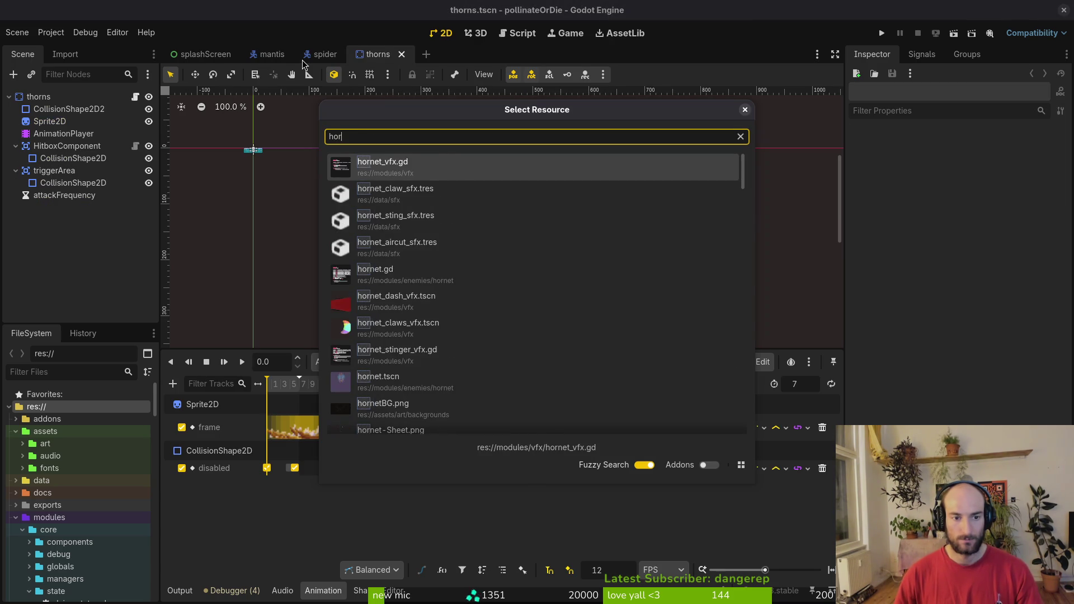
key(Down)
key(Down)
key(Down)
key(Return)
middle_click(365, 57)
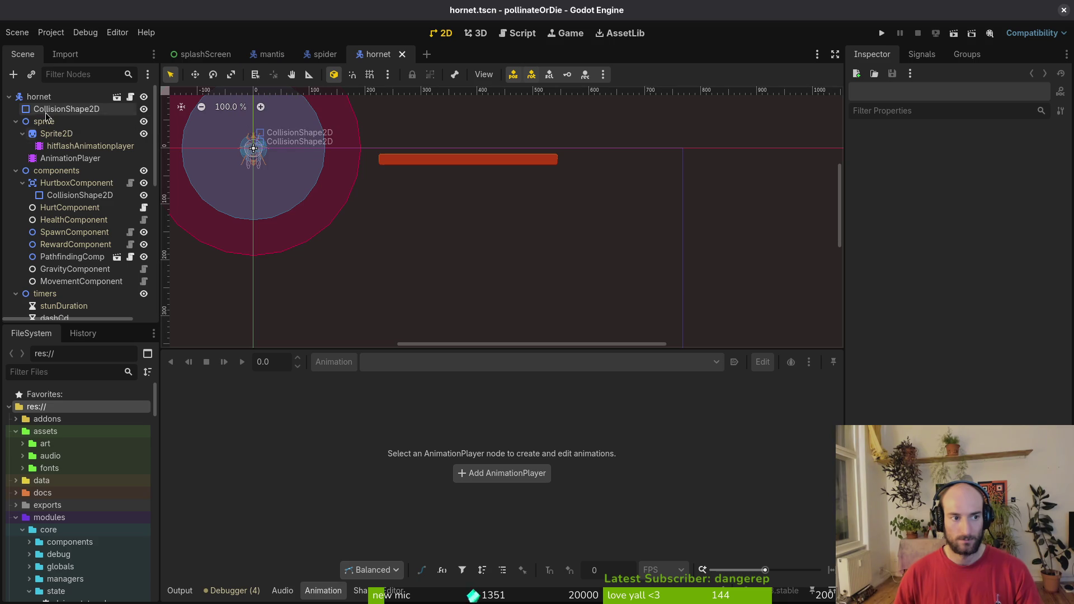
Load the hornet AnimationPlayer's dashWindup animation and zoom to its set_direction() call at 0.5 s.
click(70, 158)
click(424, 363)
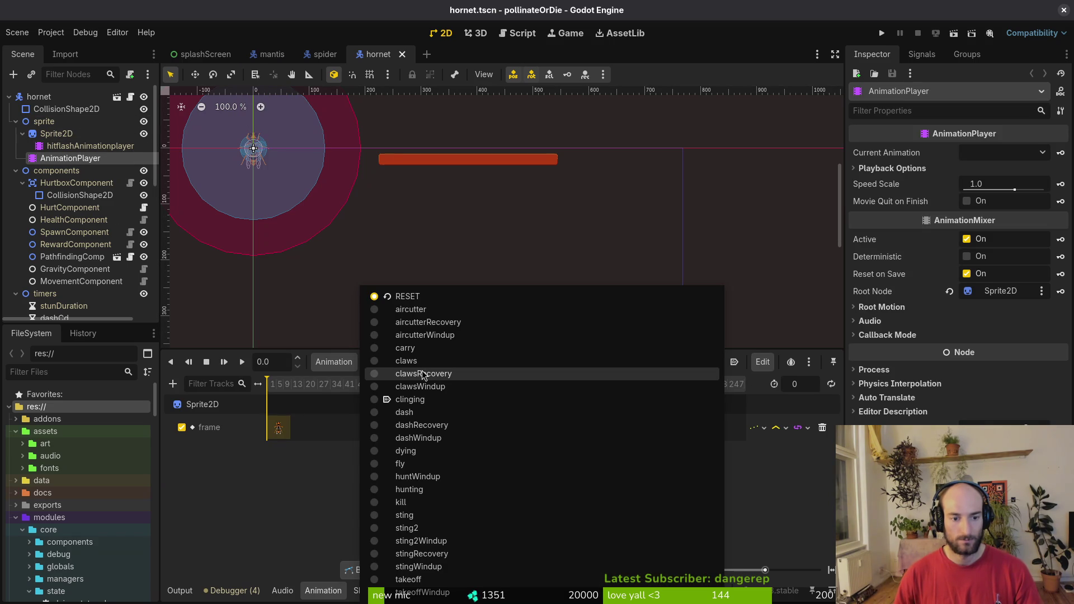
click(451, 439)
ctrl+scroll(312, 463, up, 5)
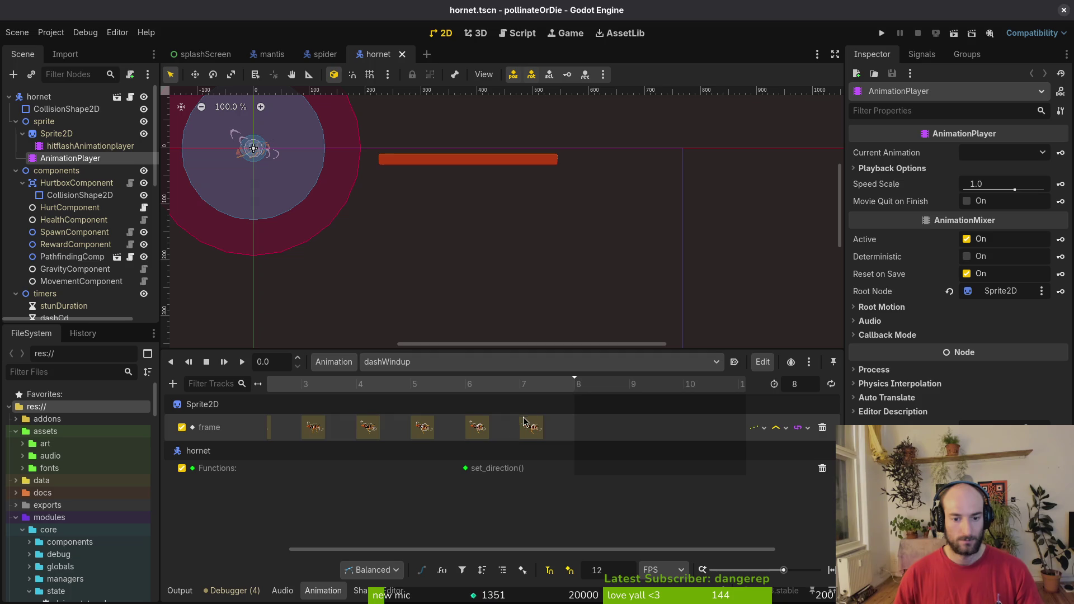
scroll(526, 447, left, 3)
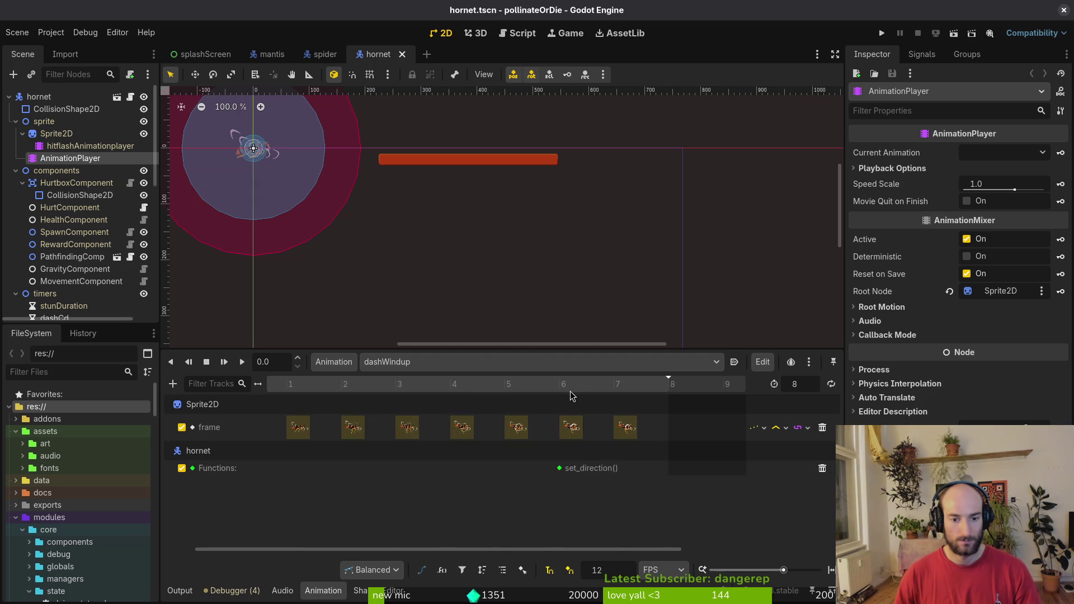
mouse_move(561, 472)
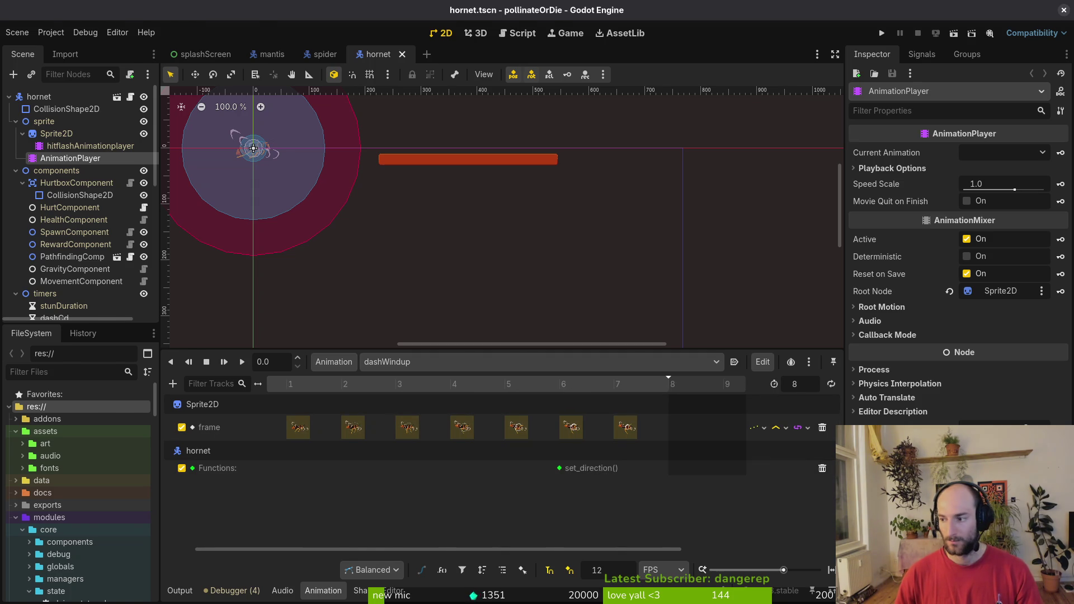
Launch vim in the project folder from the terminal and open its file finder.
key(alt+Tab)
text(vim)
key(Return)
key(space)
Copy the set_direction_and_instantiate_telegraph function from fly/dashing.gd and save that file.
key(f)
key(f)
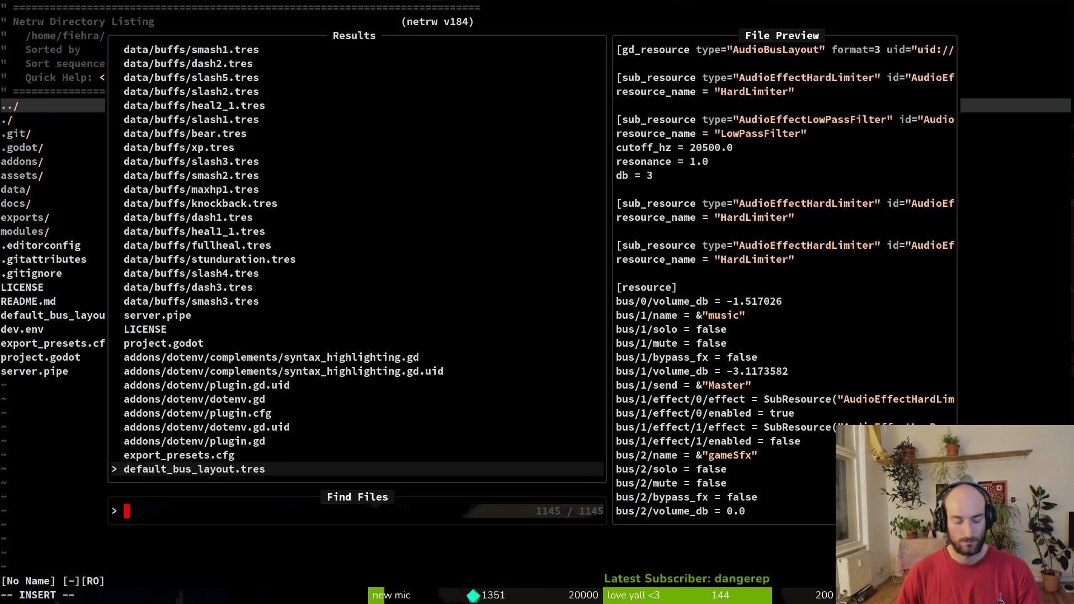
text(fldas)
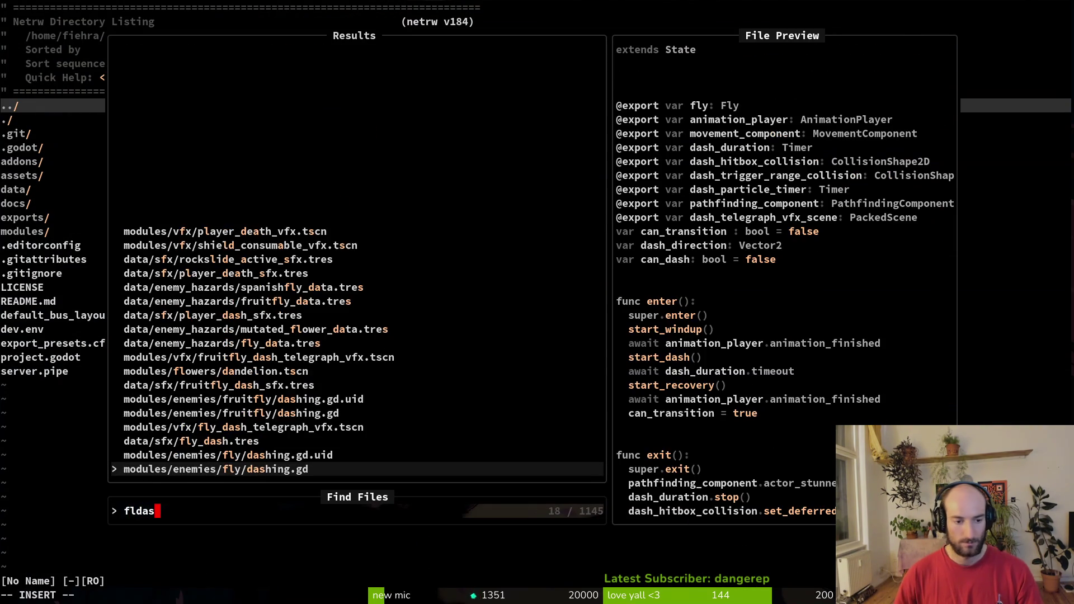
key(Return)
key(ctrl+d)
key(ctrl+d)
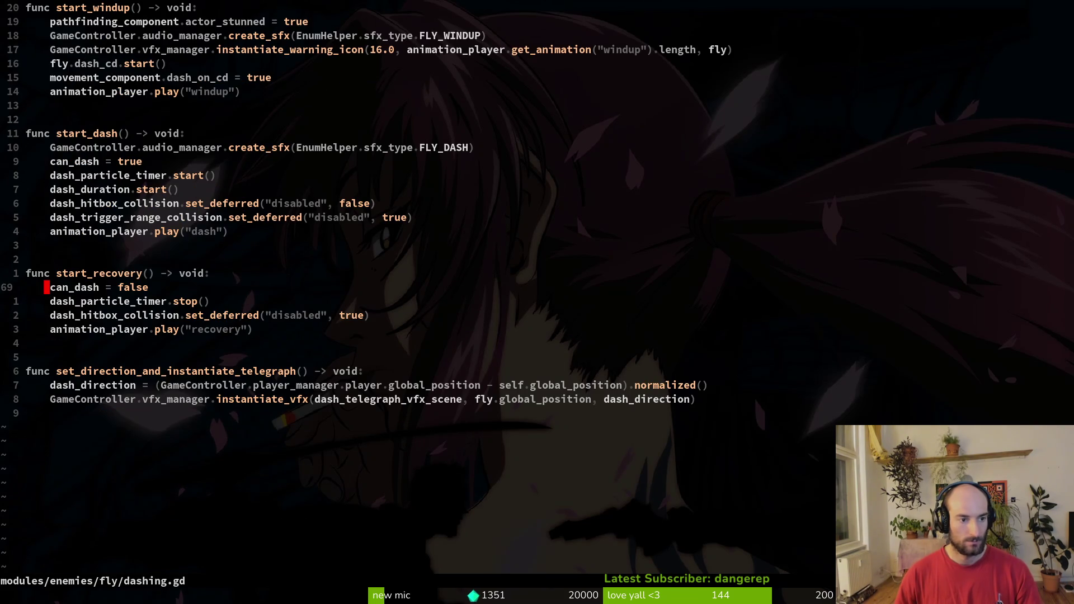
key(V)
key(j)
key(j)
text(y:w)
key(Return)
key(space)
Open hornet/dashing.gd and review its dash start code.
key(f)
key(f)
text(hodas)
key(Return)
key(shift+g)
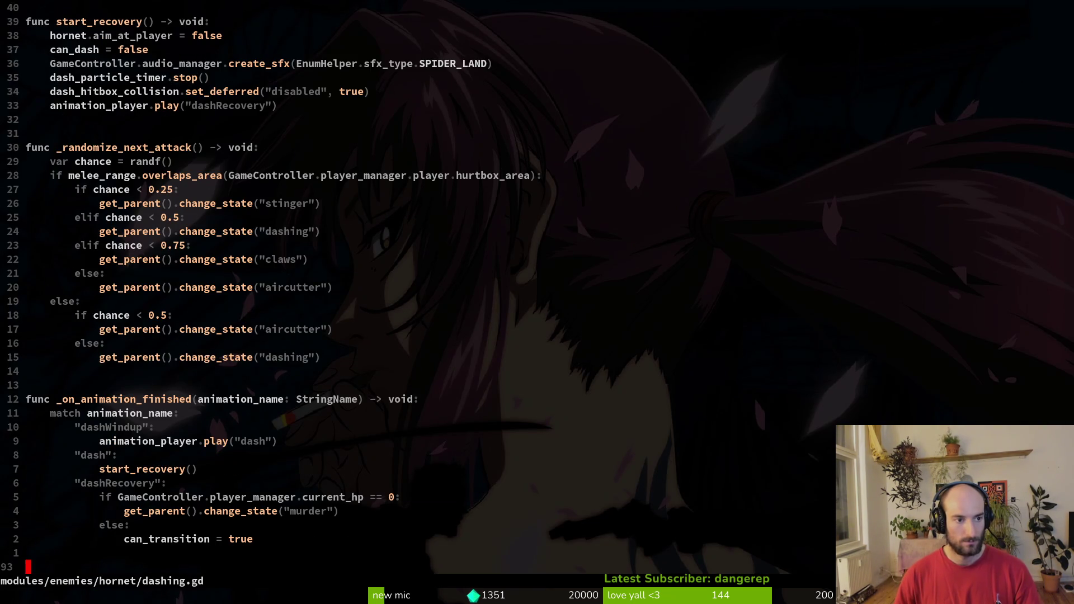
key(ctrl+o)
key(2)
key(0)
In hornet.gd, paste the telegraph function and copy its VFX spawn line into set_direction.
key(k)
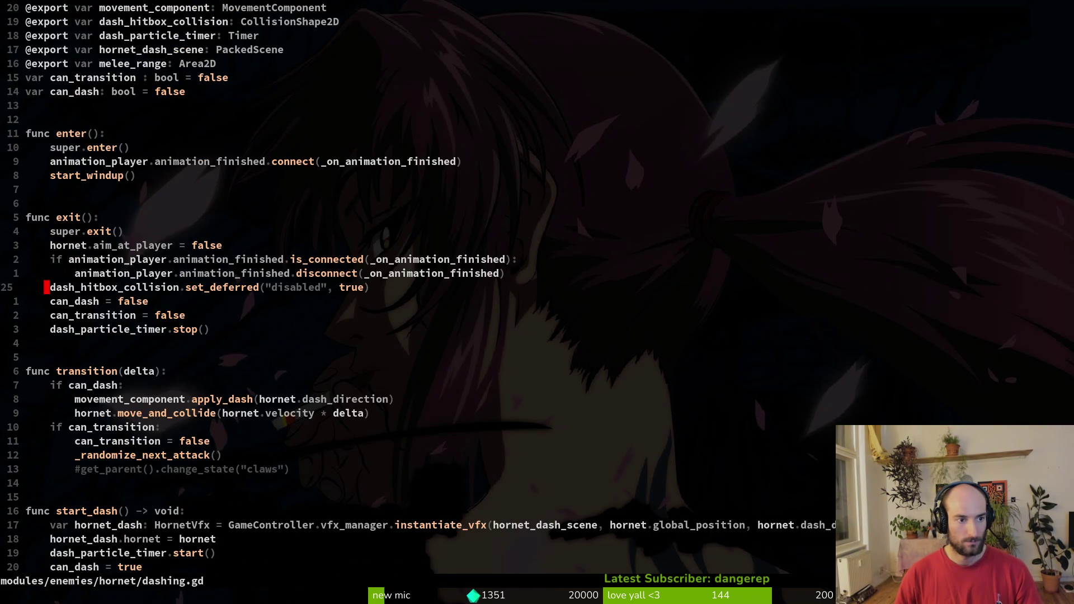
key(space)
key(f)
key(f)
text(hoho)
key(Return)
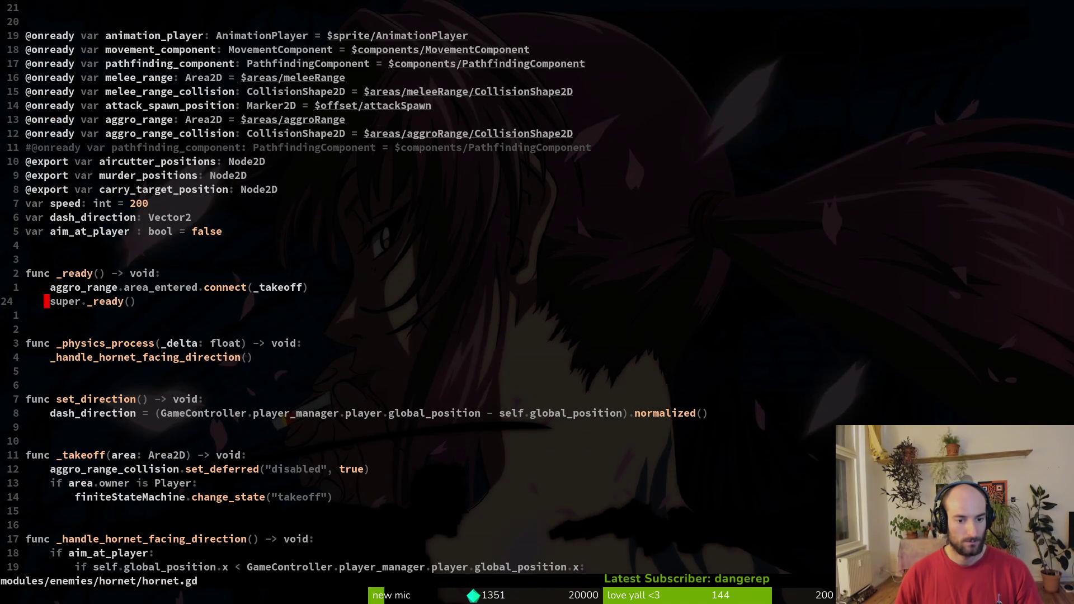
key(j)
key(j)
key(p)
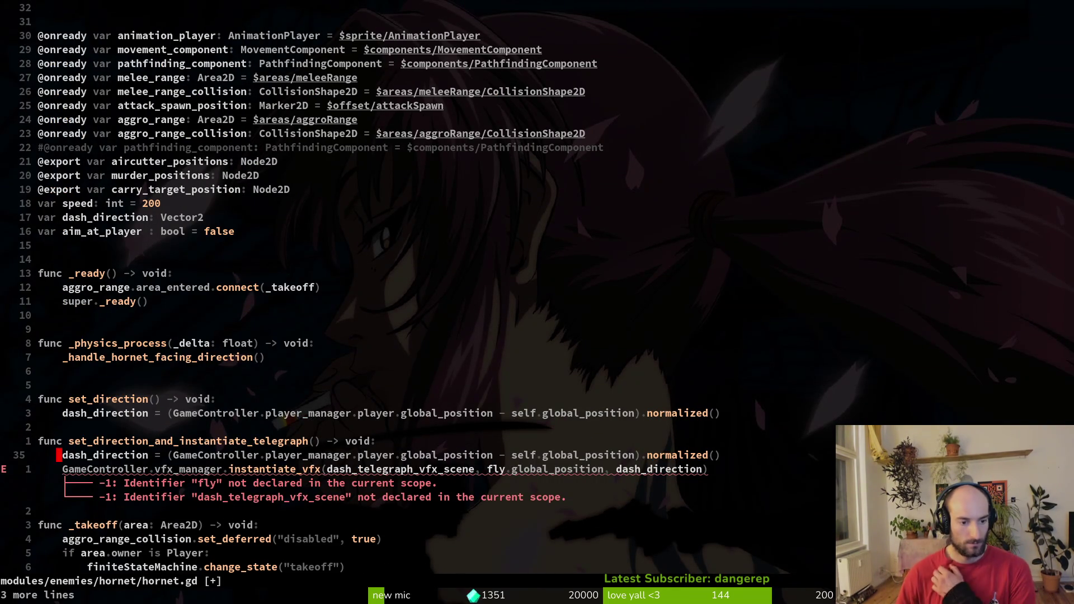
key(j)
key(j)
key(y)
key(y)
key(4)
key(k)
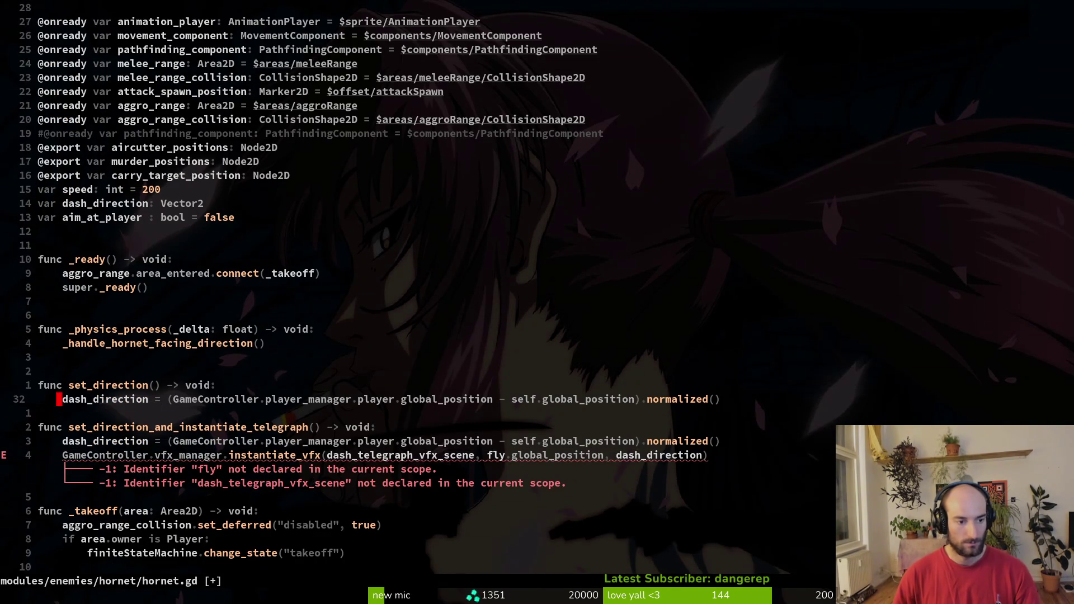
key(p)
Delete the leftover pasted telegraph function, keeping the blank line.
key(j)
key(j)
key(V)
key(j)
key(j)
key(d)
key(d)
key(d)
key(u)
key(k)
key(k)
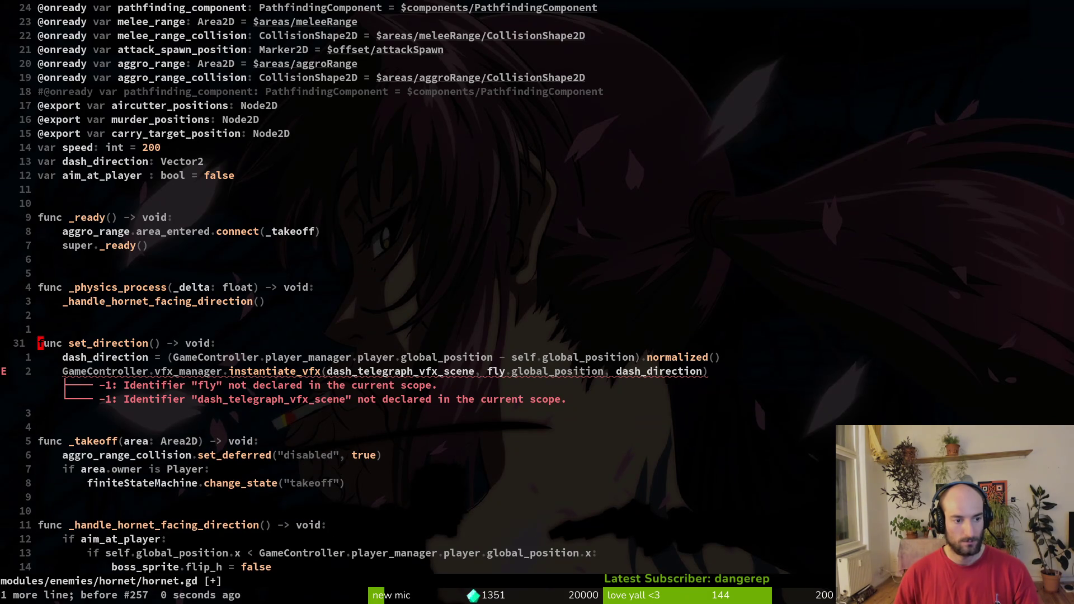
Add an exported dash_telegraph_vfx_scene: PackedScene variable and save hornet.gd.
key(2)
key(1)
key(k)
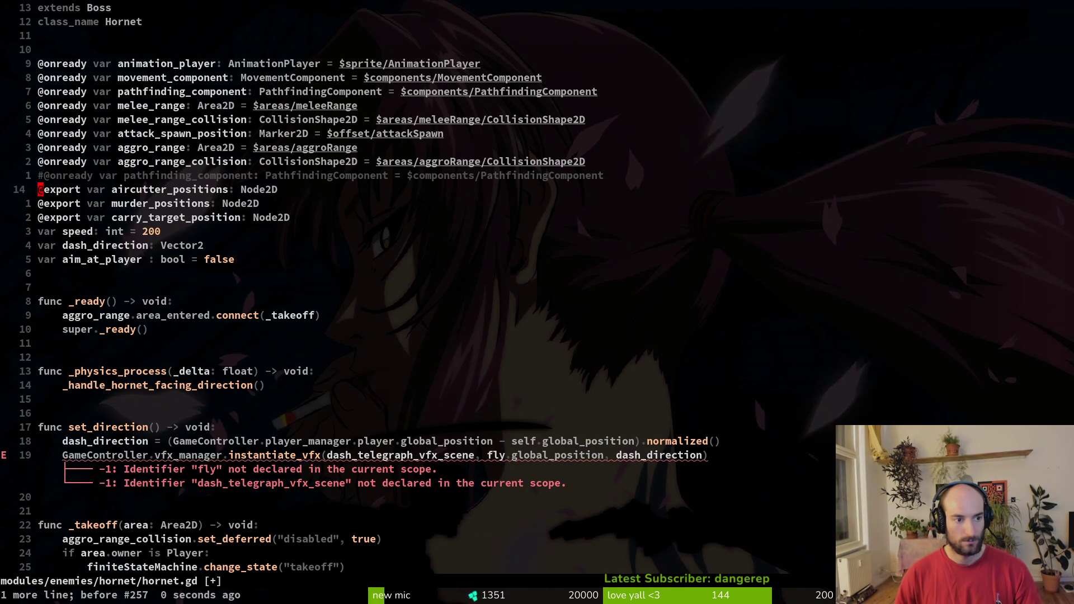
key(y)
key(y)
text(p)
text(wcw)
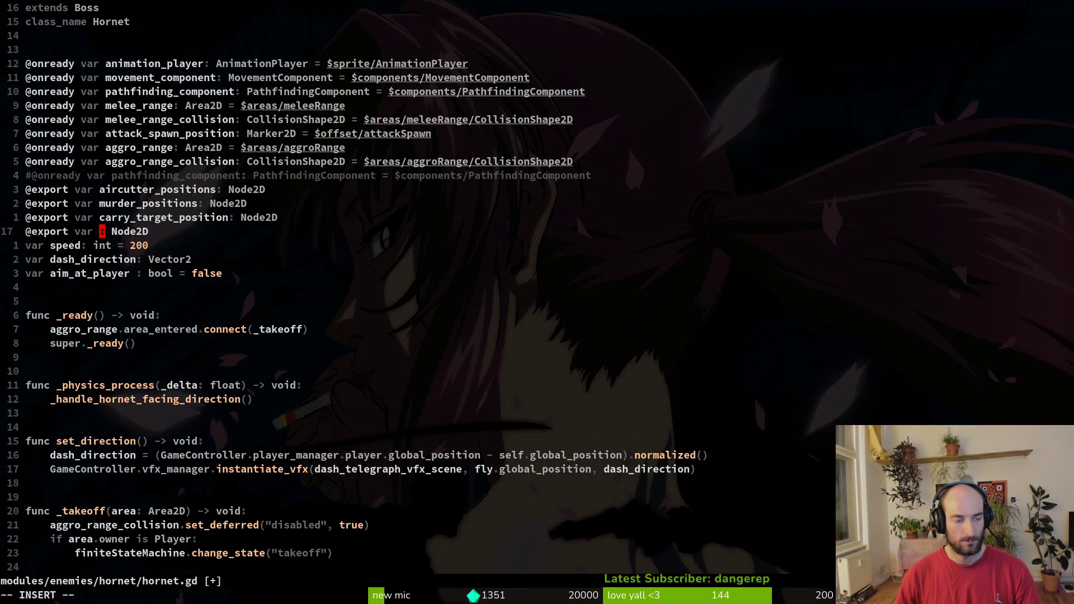
text(dash)
key(Tab)
key(Tab)
key(Escape)
key(w)
key(w)
text(cwPack)
key(Tab)
key(Tab)
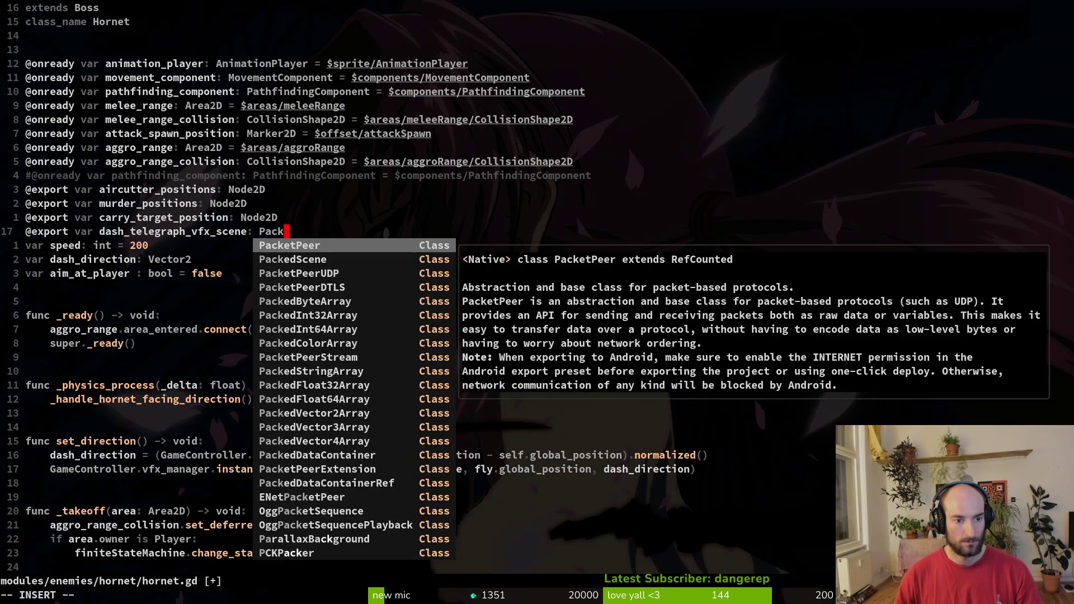
key(Escape)
text(:w)
key(Return)
Drop the 'fly.' prefix from the VFX spawn position and save hornet.gd.
key(1)
key(7)
key(j)
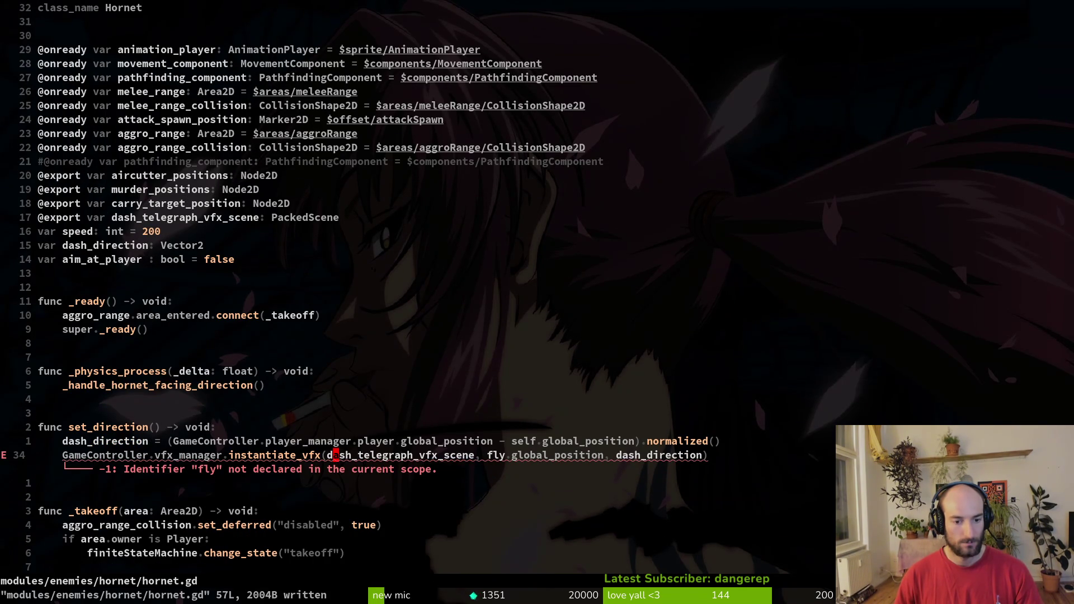
key(b)
key(c)
key(f)
key(.)
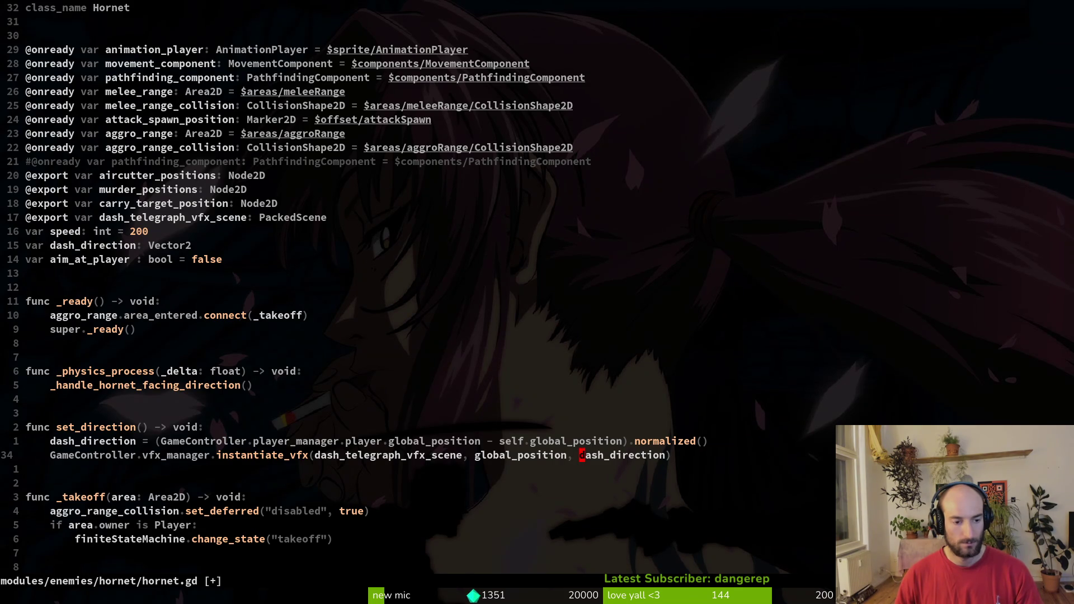
text(:w)
key(Return)
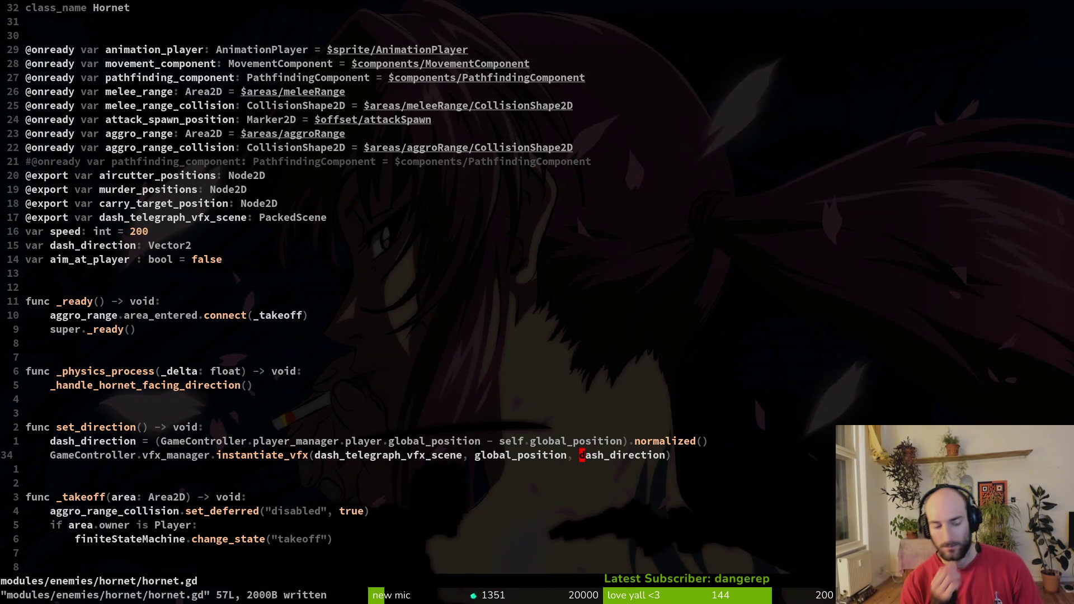
key(alt+Tab)
key(alt+Tab)
key(alt+Tab)
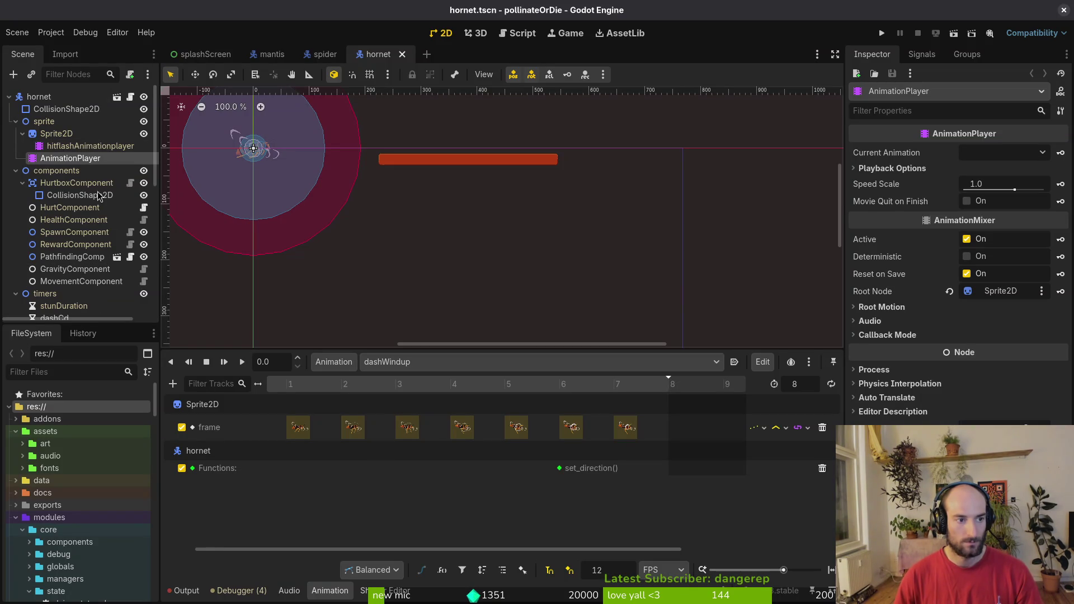
Assign fly_dash_telegraph_vfx.tscn as the hornet's Dash Telegraph Vfx Scene and save the scene.
click(34, 99)
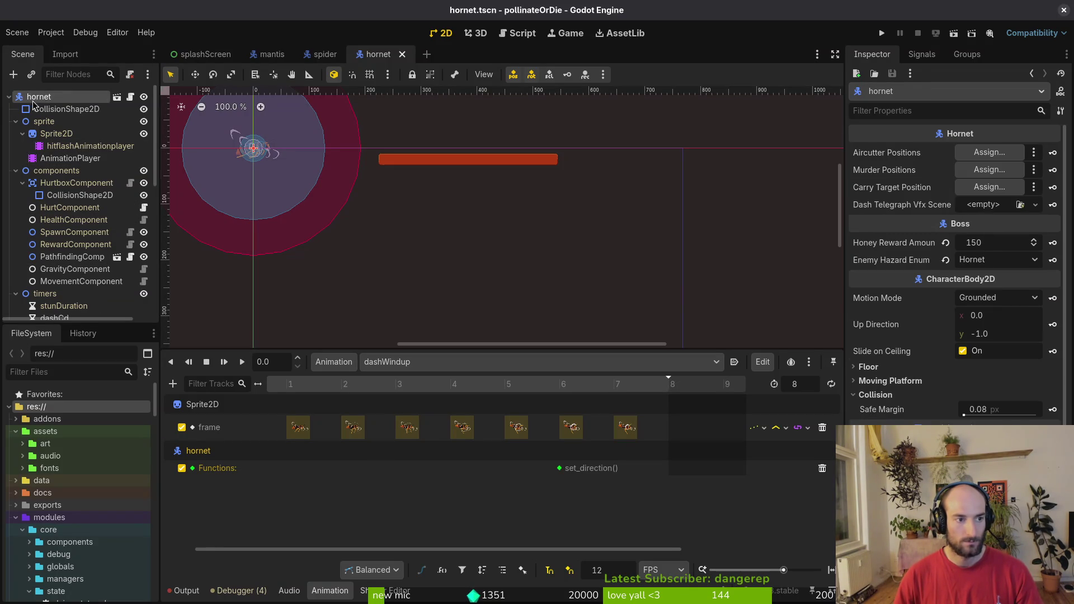
click(962, 206)
click(997, 254)
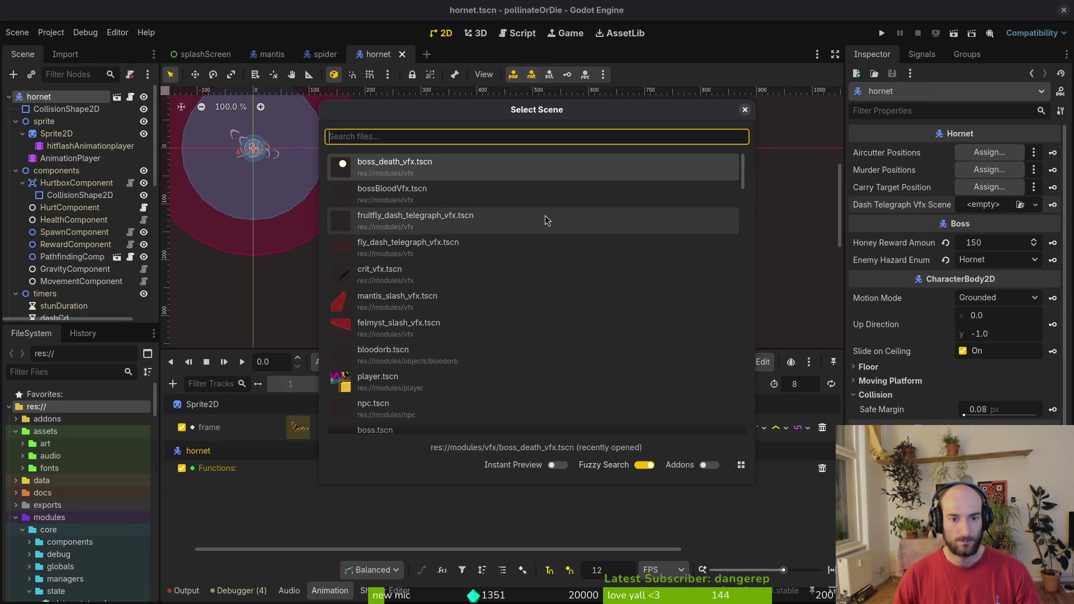
click(465, 247)
key(ctrl+s)
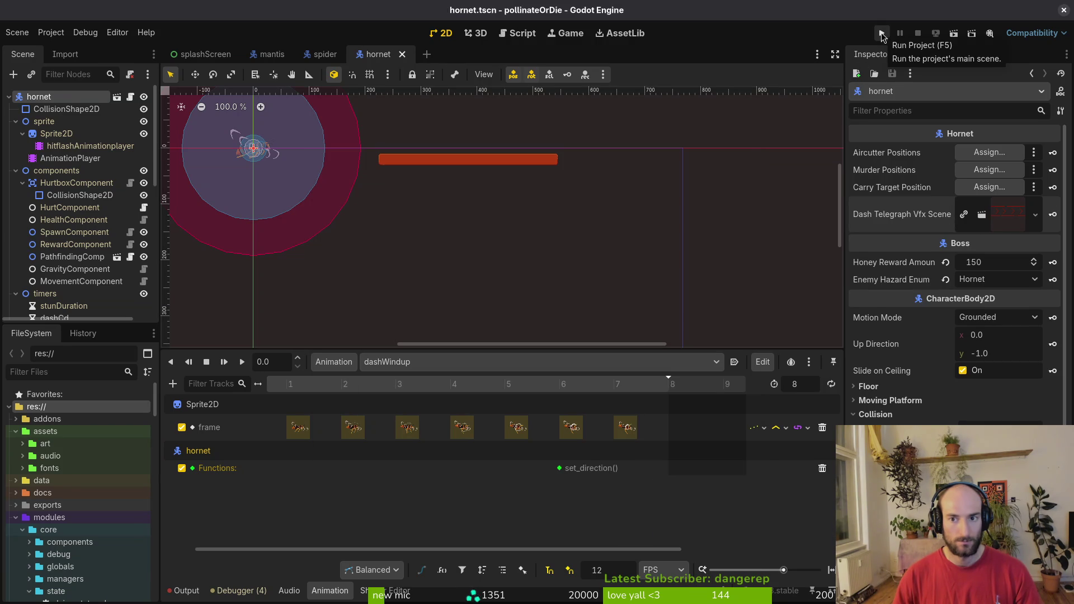
Launch the game into gameplay as a quick test, then return to hornet.gd.
key(alt+Tab)
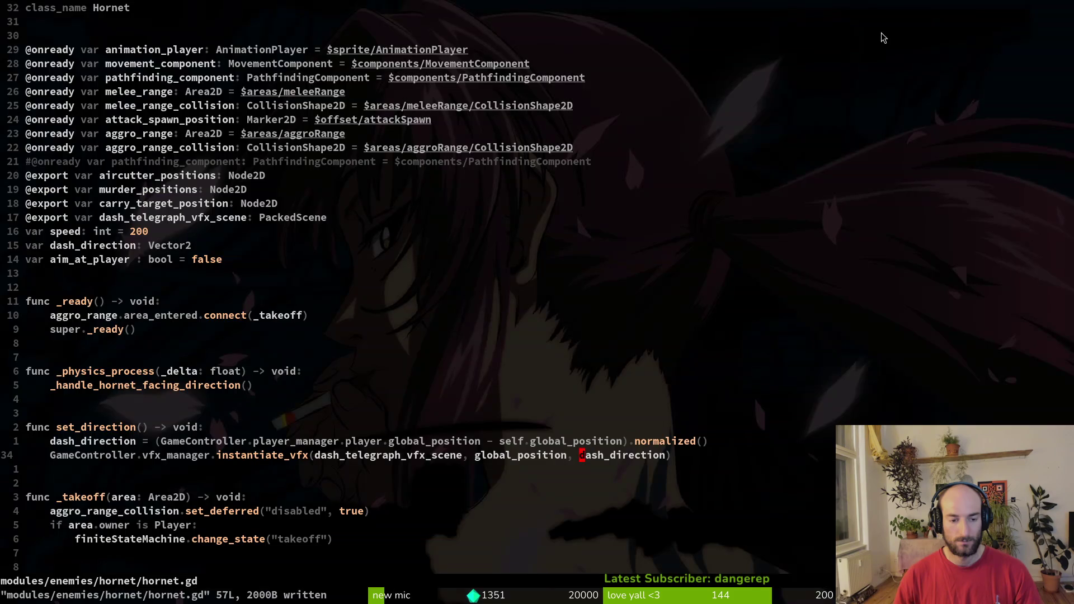
key(alt+Tab)
click(882, 34)
key(Return)
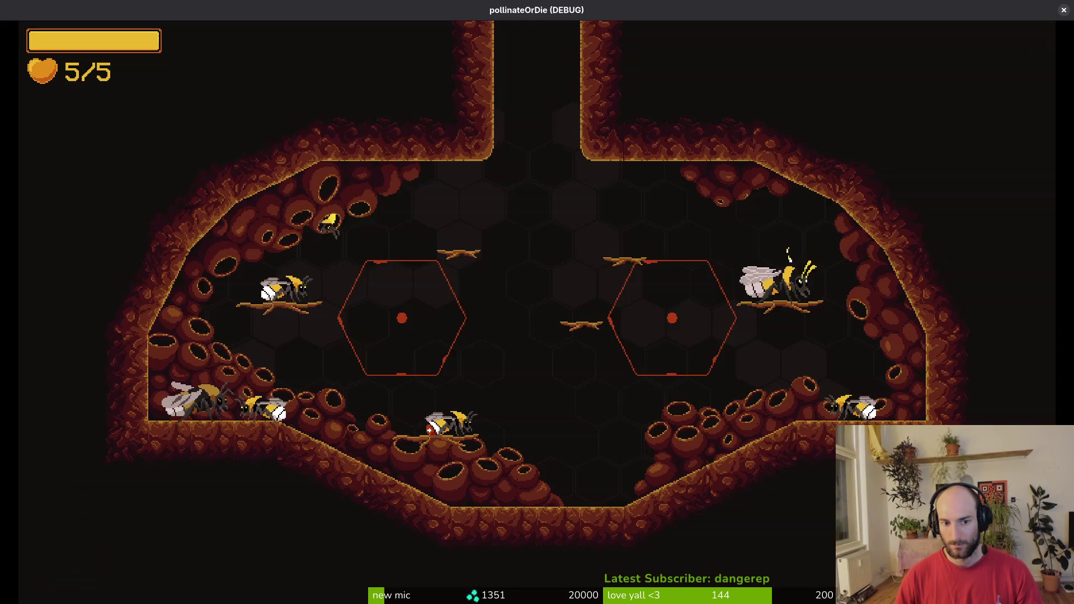
key(alt+Tab)
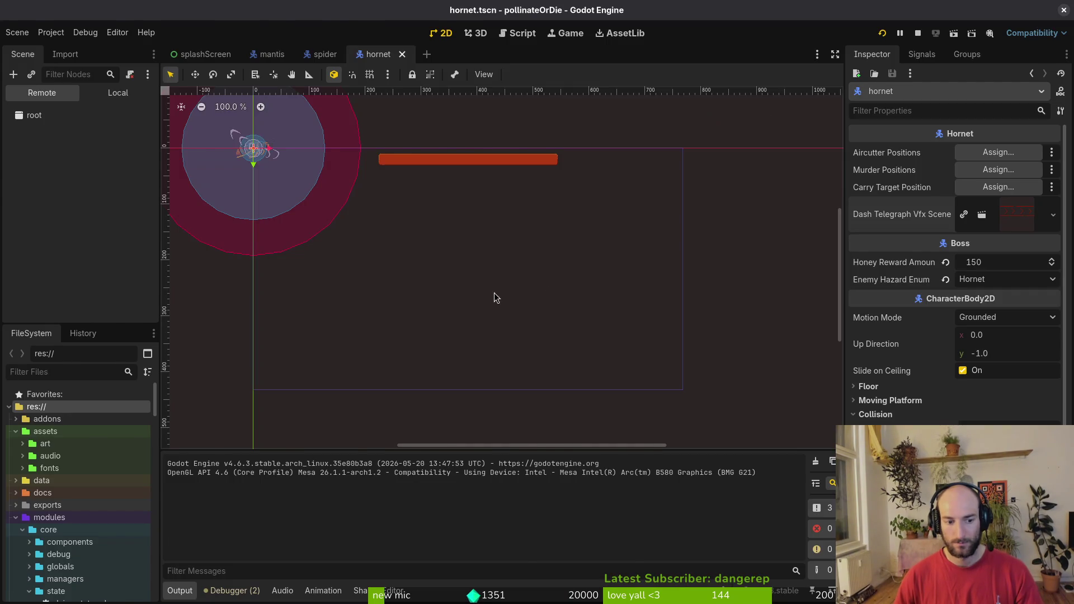
key(alt+Tab)
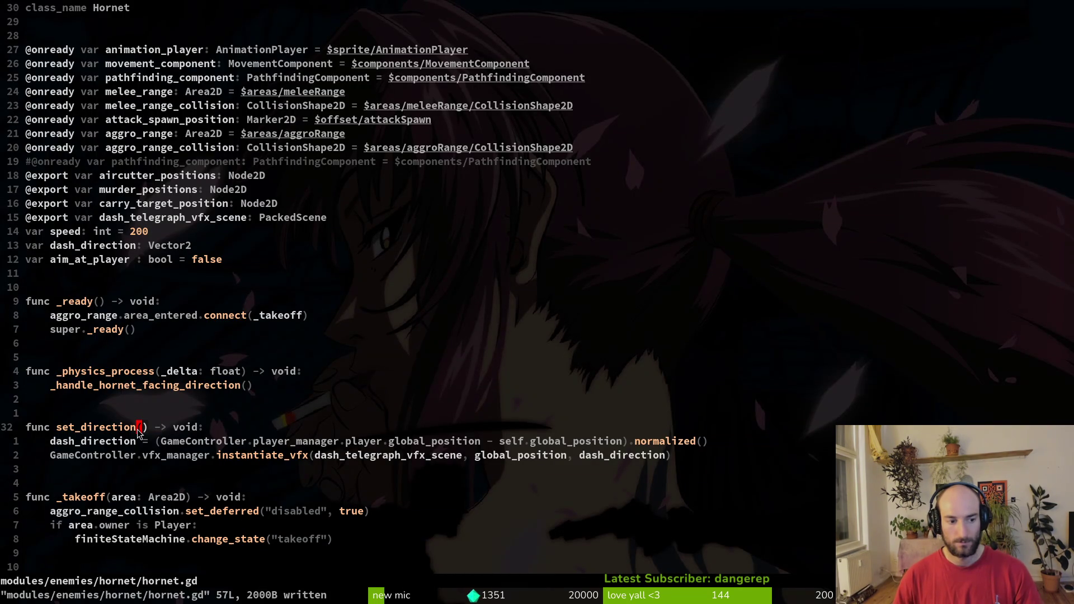
Paste the telegraph function into hornet.gd in place of the old set_direction header, then save.
key(super+v)
key(Escape)
key(super+v)
key(Down)
key(Down)
key(Down)
key(Return)
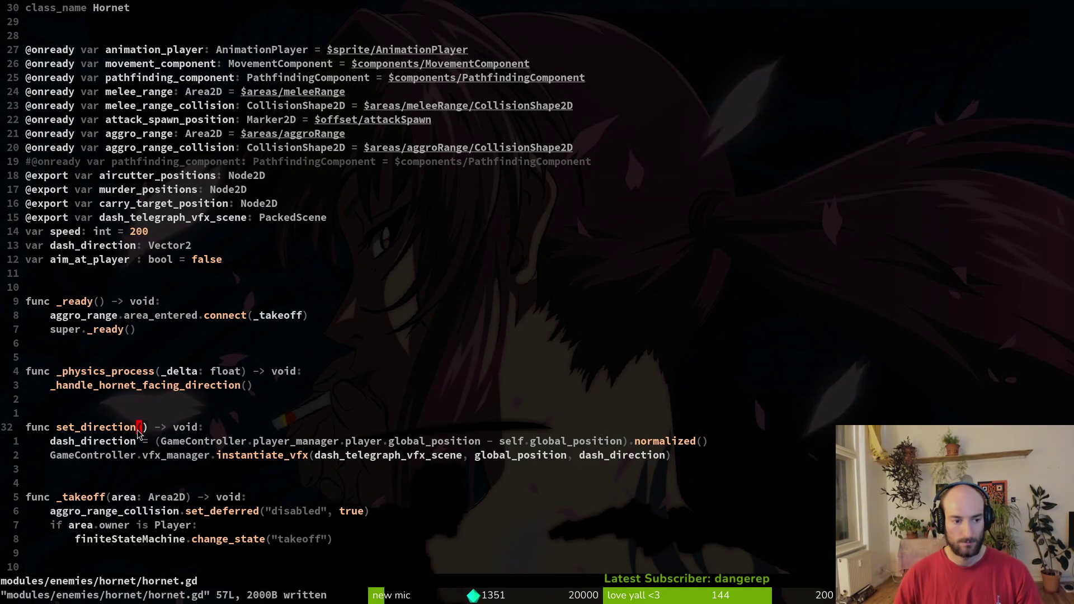
key(P)
key(j)
key(V)
key(j)
key(d)
key(d)
key(d)
text(:w)
key(Return)
key(alt+Tab)
Replace the dashWindup set_direction() key with set_direction_and_instantiate_telegraph() and run with F5.
click(118, 93)
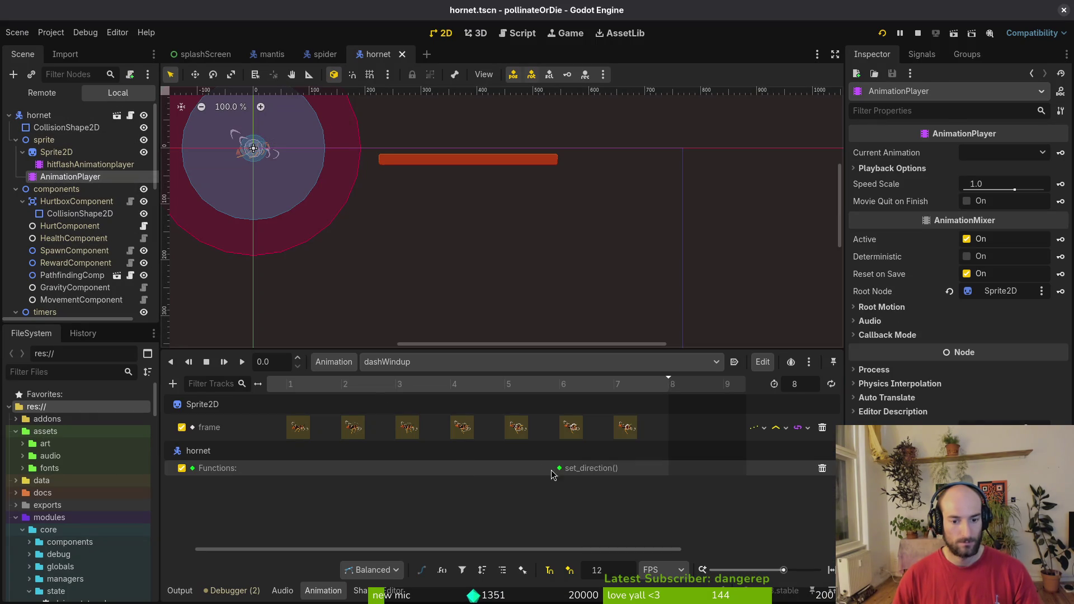
click(559, 469)
right_click(560, 470)
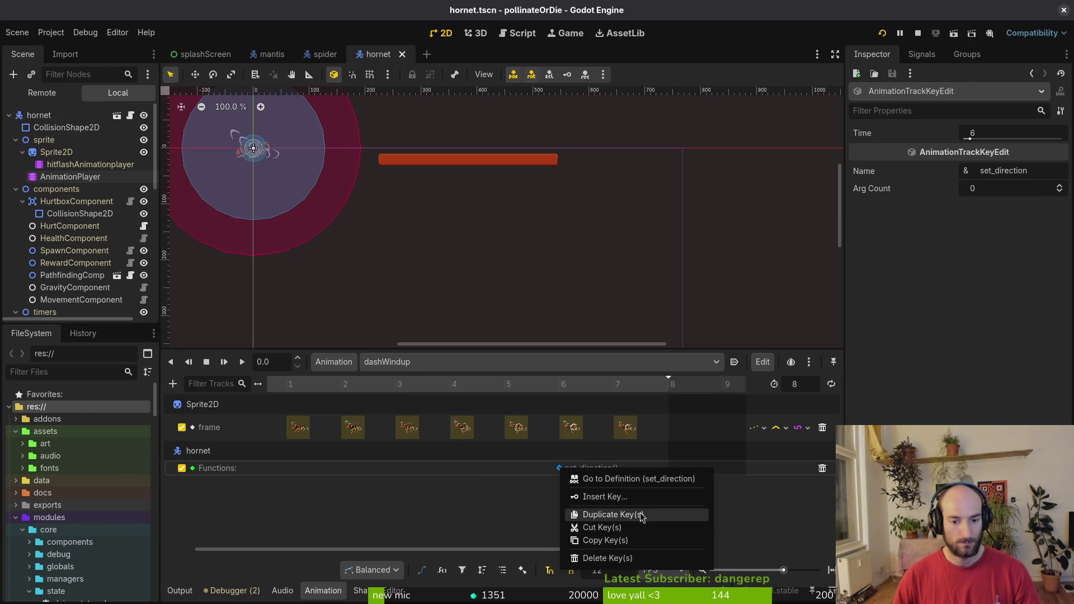
click(631, 564)
right_click(566, 468)
click(584, 478)
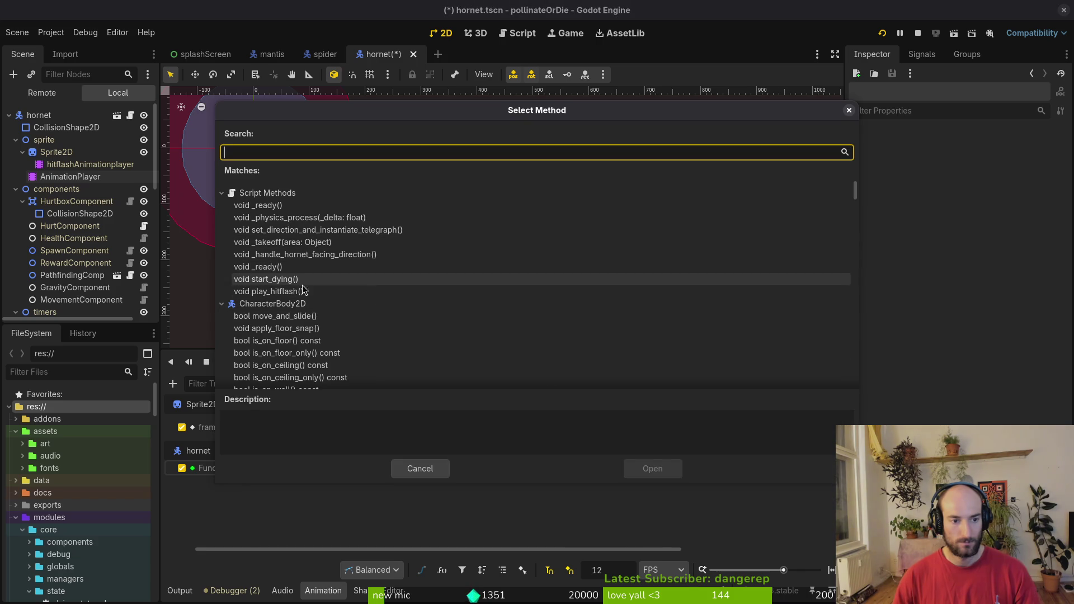
click(405, 230)
click(653, 470)
key(F5)
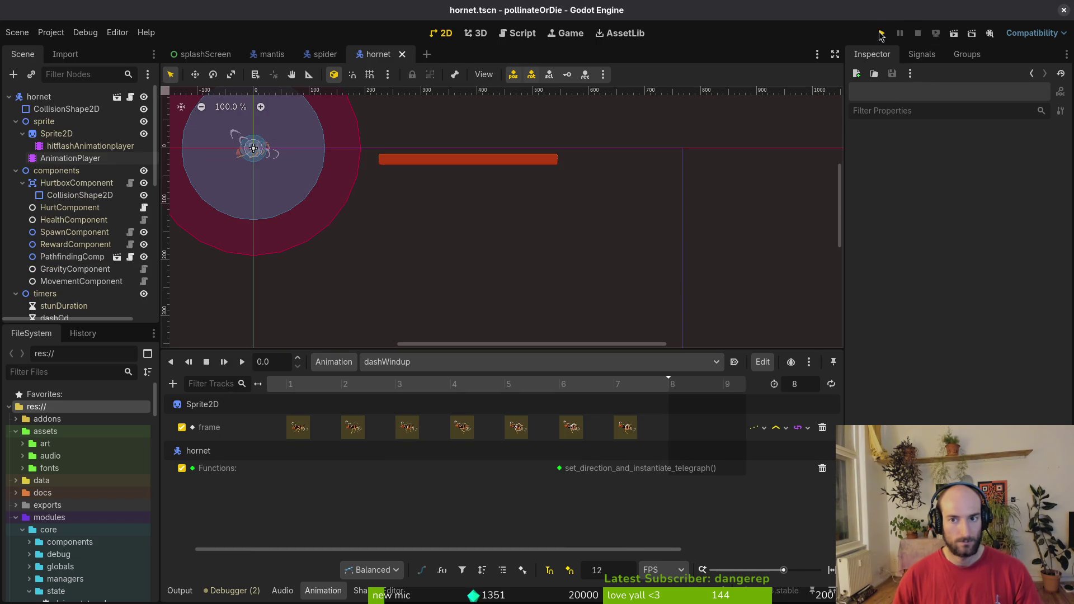
Load the Hornet boss level from the debug level select.
key(Return)
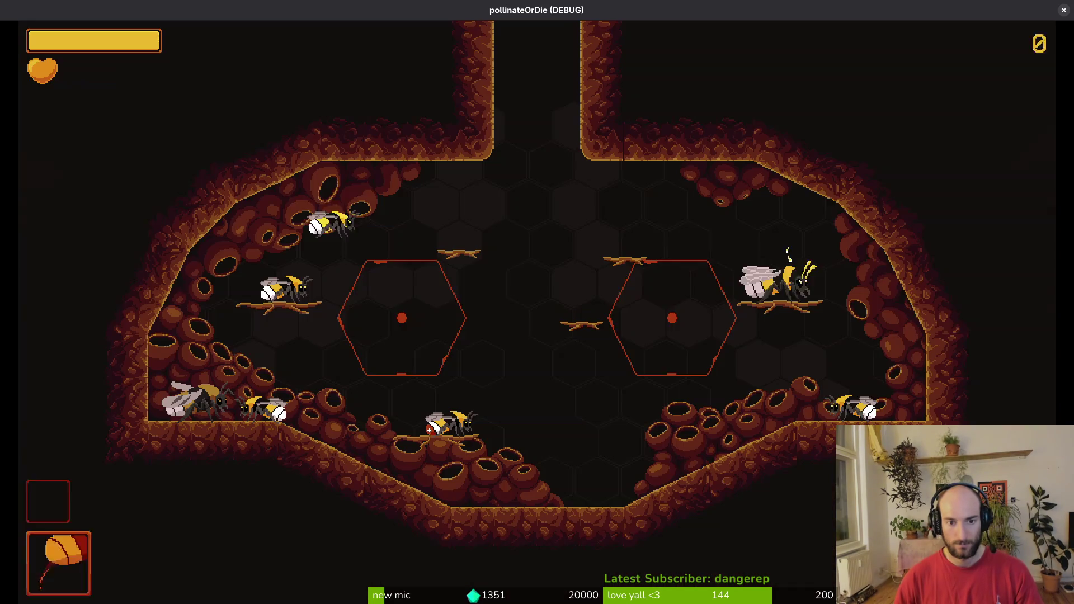
key(Escape)
key(Up)
key(Return)
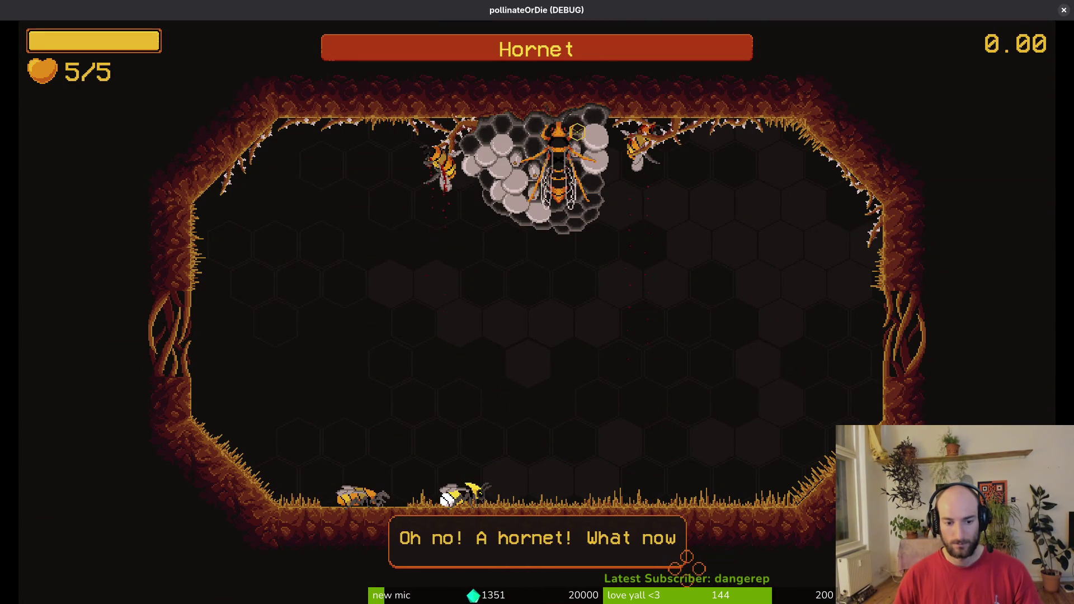
Fight the hornet, dodging shockwaves and watching its telegraphed dash, then stop the game with F8.
key(Up)
key(Down)
key(Right)
key(Right)
key(Up)
key(Right)
key(Down)
key(Right)
key(Down)
key(Left)
key(Up)
key(Left)
key(Down)
key(Left)
key(Left)
key(Up)
key(Down)
key(Right)
key(Up)
key(Left)
key(Down)
key(Down)
key(Right)
key(Up)
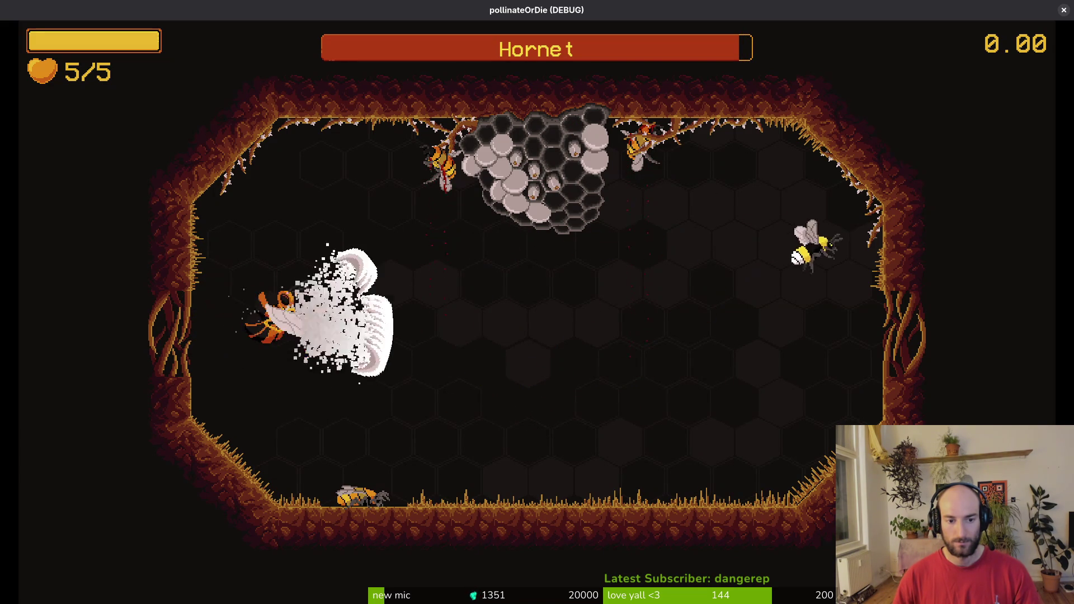
key(Left)
key(Up)
key(Down)
key(Up)
key(Left)
key(Down)
key(Up)
key(Left)
key(Down)
key(Left)
key(Right)
key(Up)
key(Right)
key(Up)
key(Down)
key(Left)
key(Down)
key(Right)
key(Right)
key(Up)
key(Left)
key(Down)
key(Down)
key(F8)
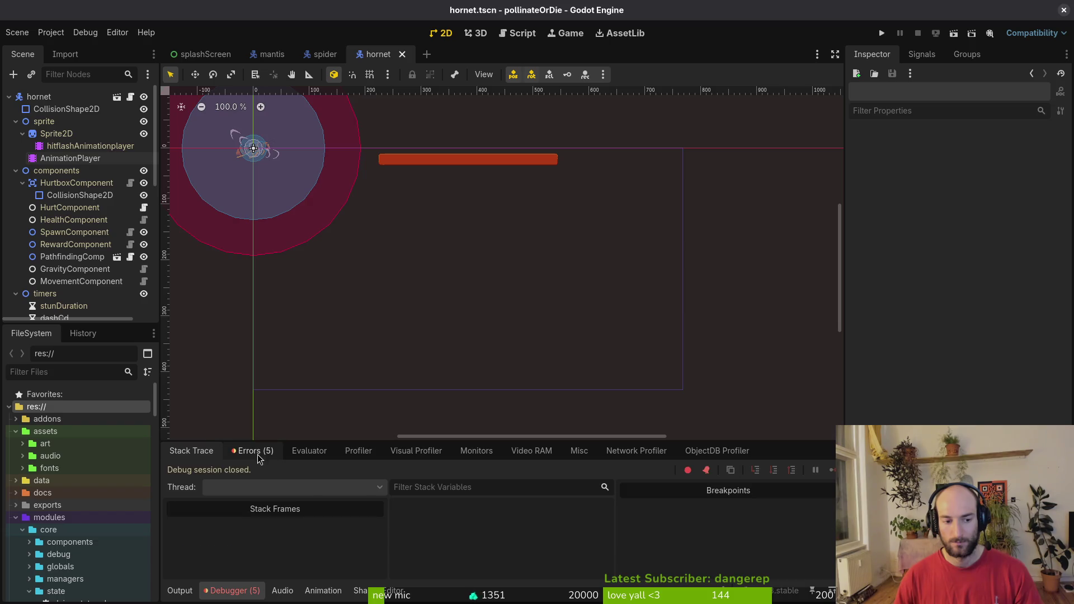
Review the five reported errors, recheck the AnimationPlayer's dashWindup animation, then clear the error list.
click(260, 454)
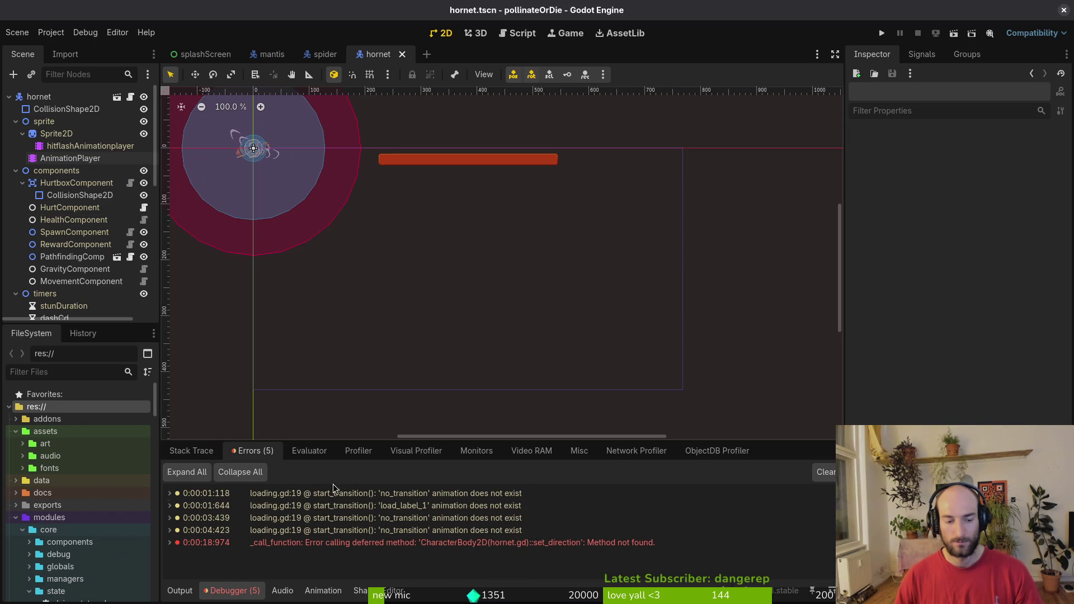
click(70, 159)
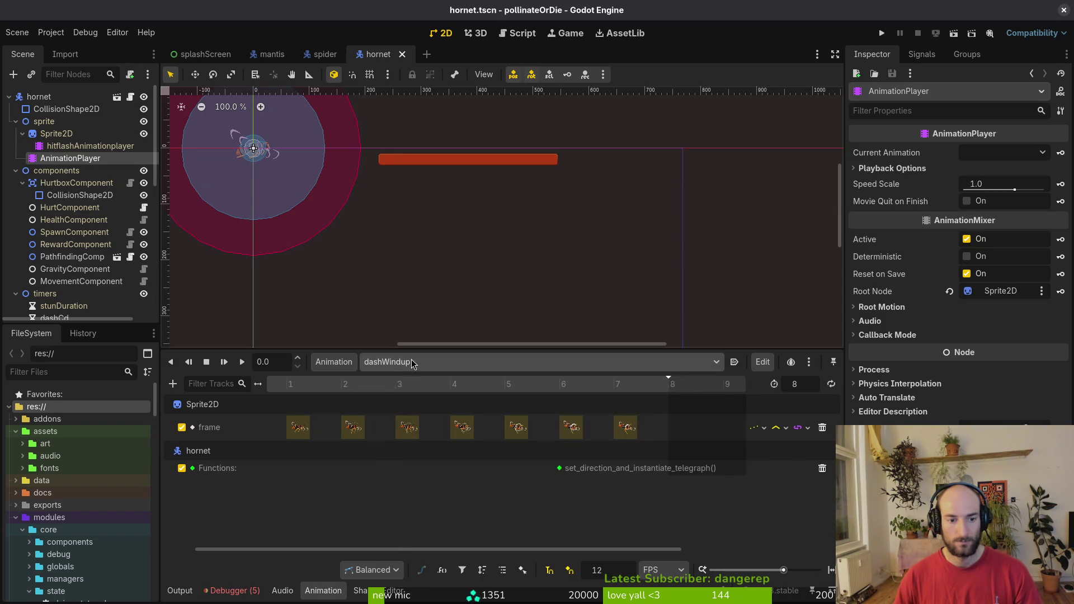
click(413, 363)
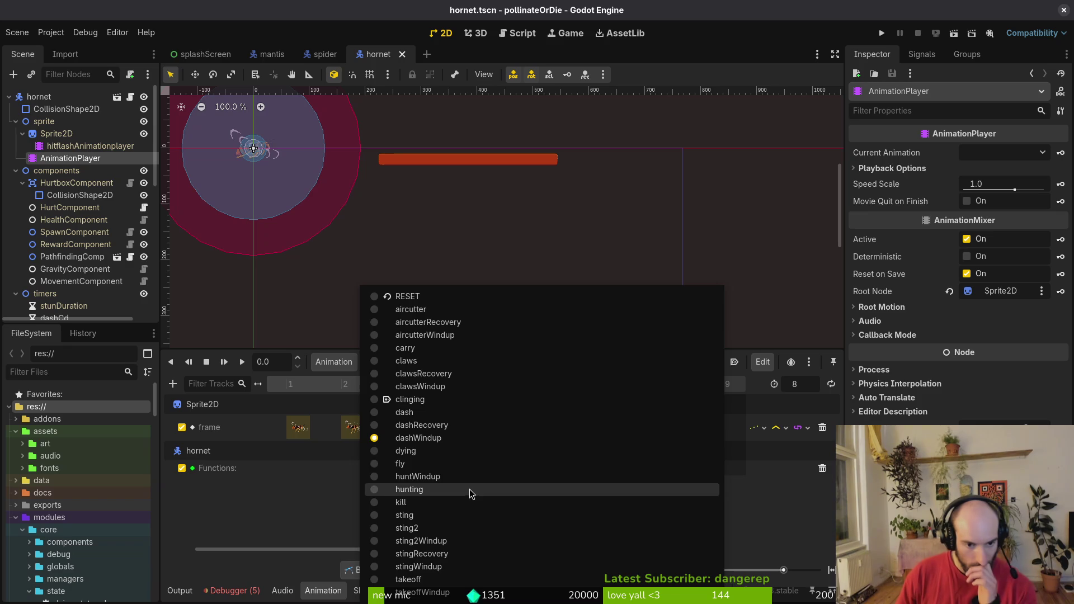
key(Escape)
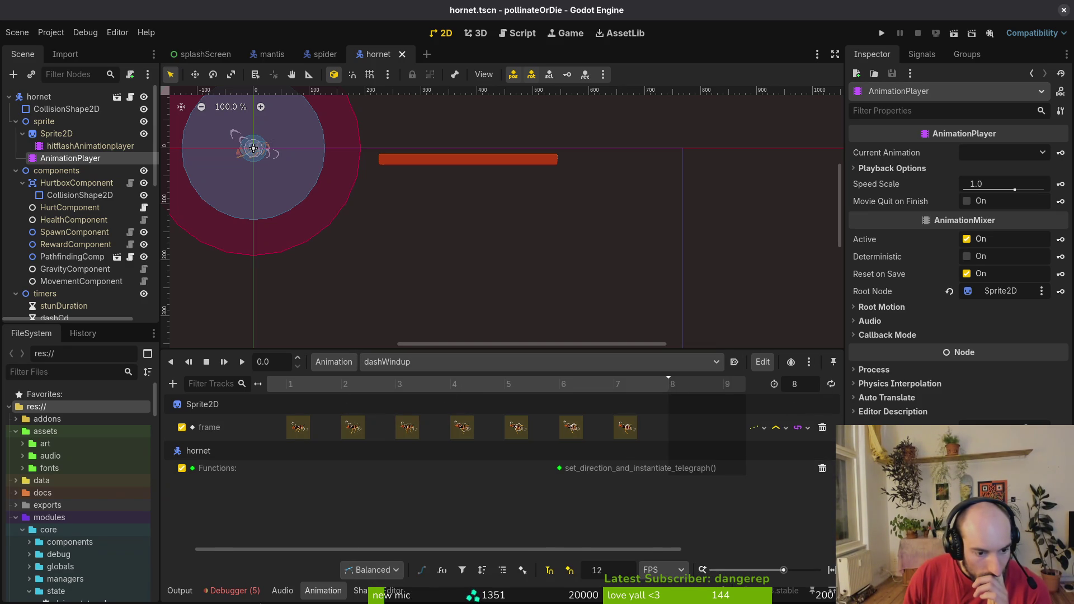
click(230, 590)
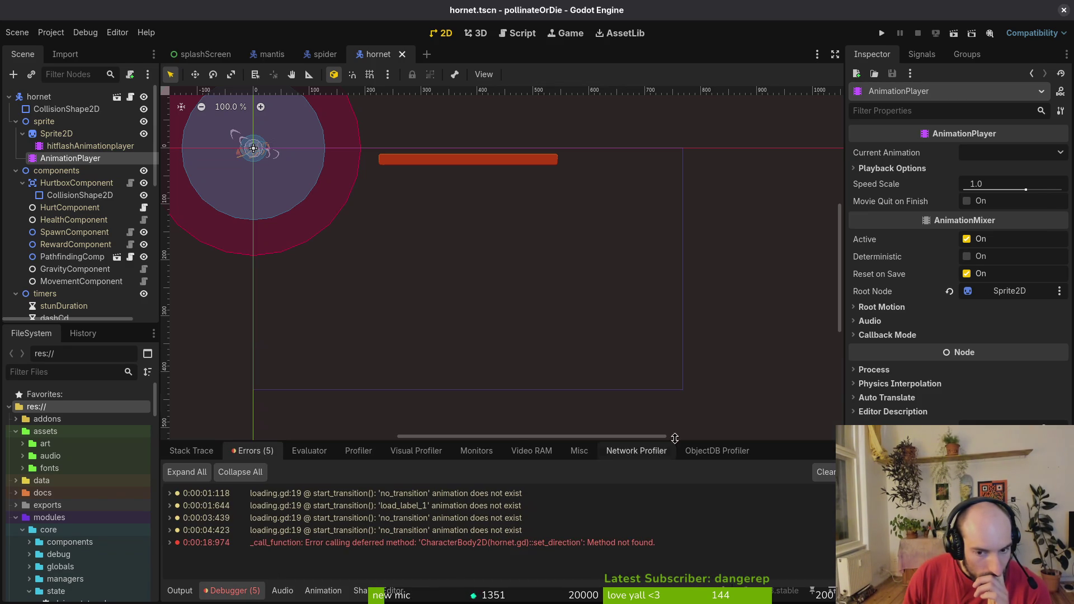
click(817, 474)
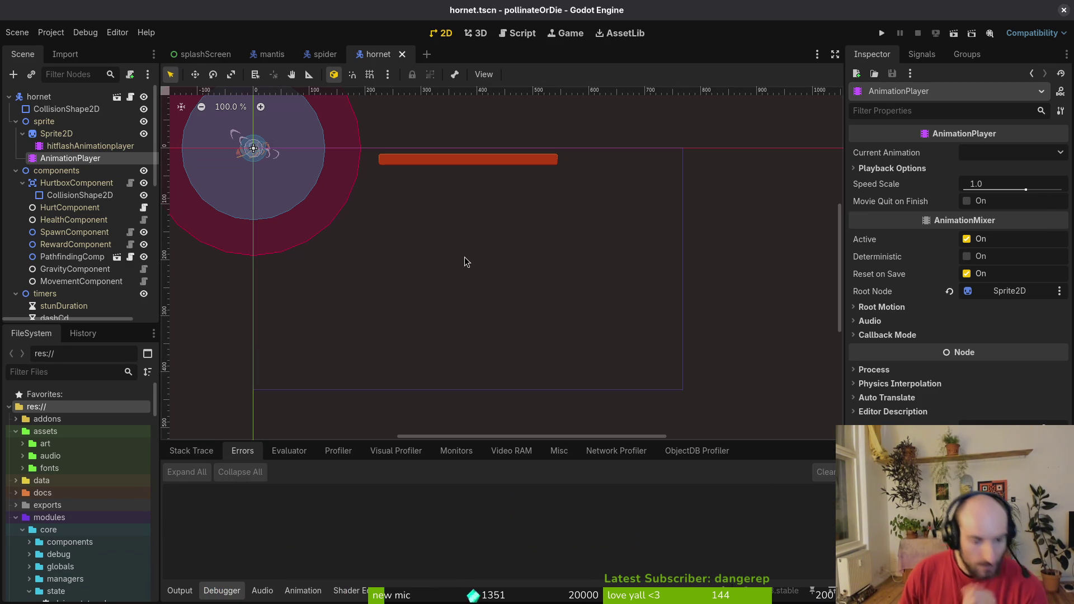
Start a project-wide text search in Neovim.
key(alt+Tab)
key(space)
text(psse)
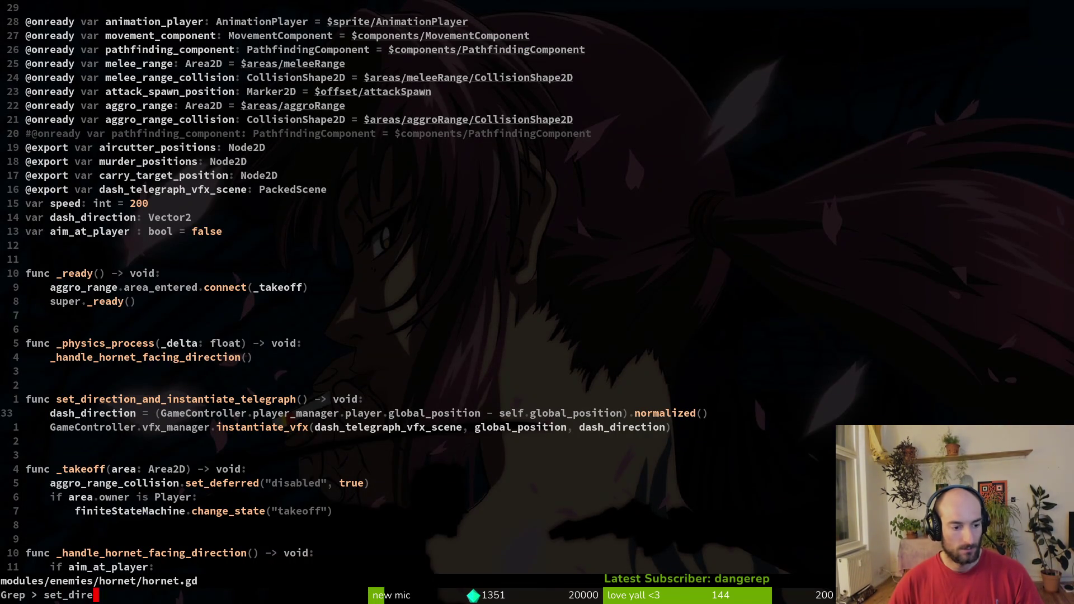
Grep the project for set_direction and open the hornet.tscn match on line 149.
key(Return)
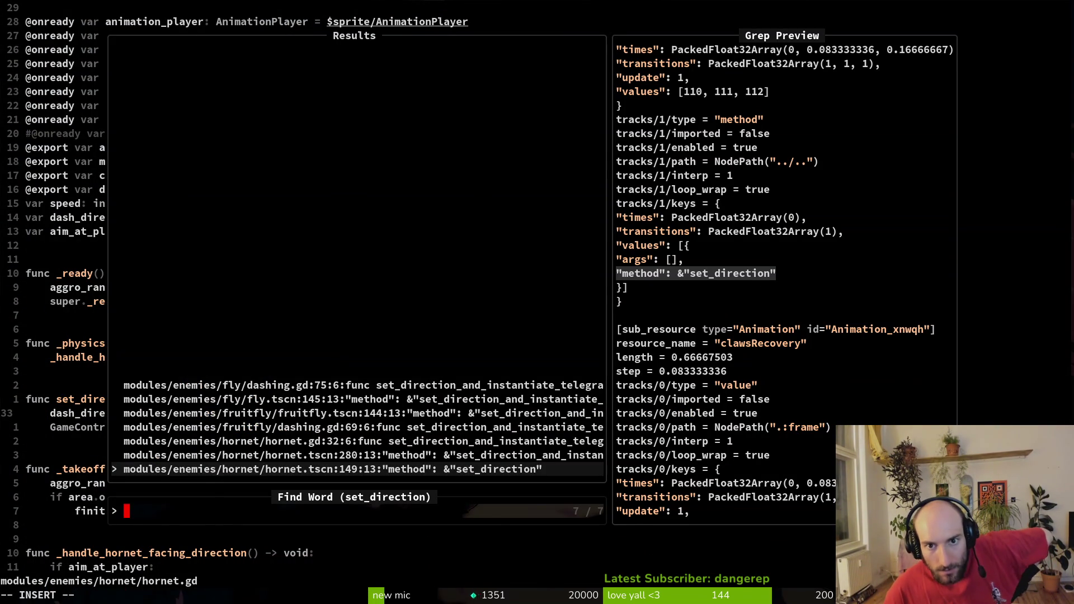
key(Return)
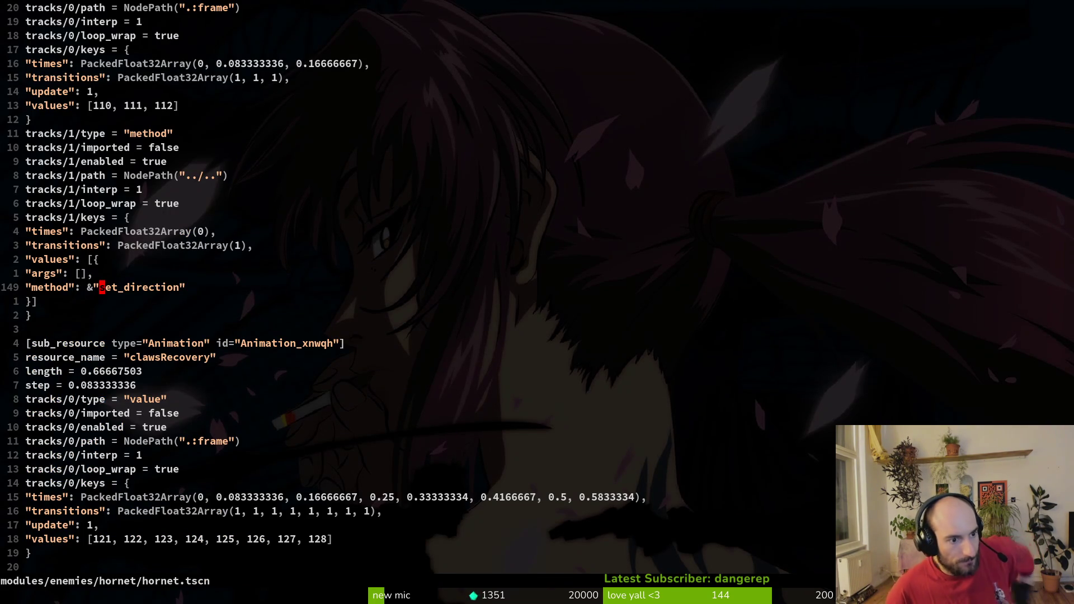
key(ctrl+u)
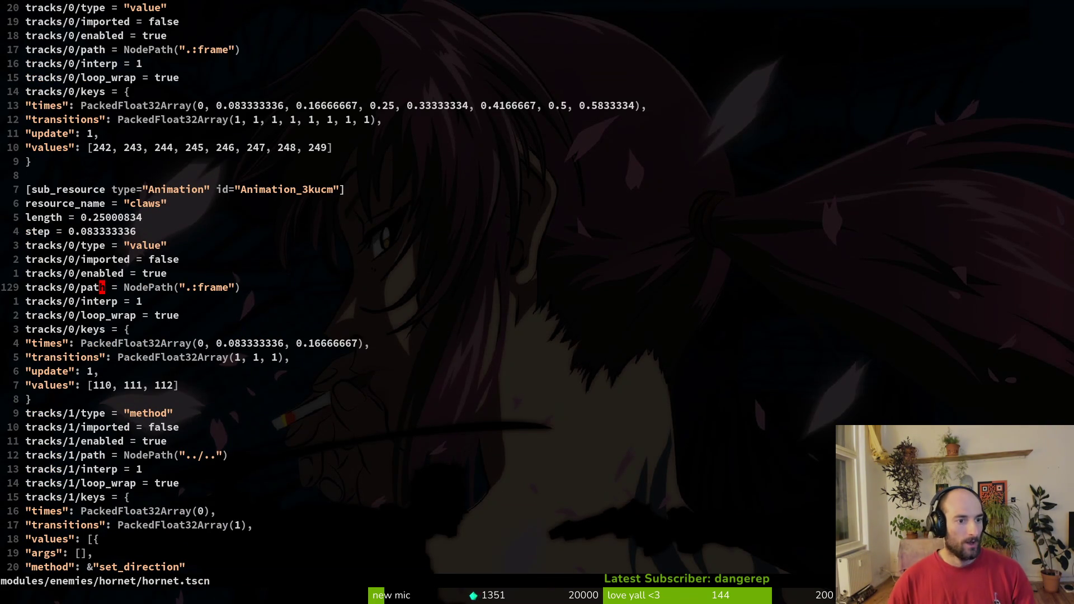
key(ctrl+d)
Inspect the clawsWindup and claws animations, finding claws still calls set_direction() at 0.0 s.
key(alt+Tab)
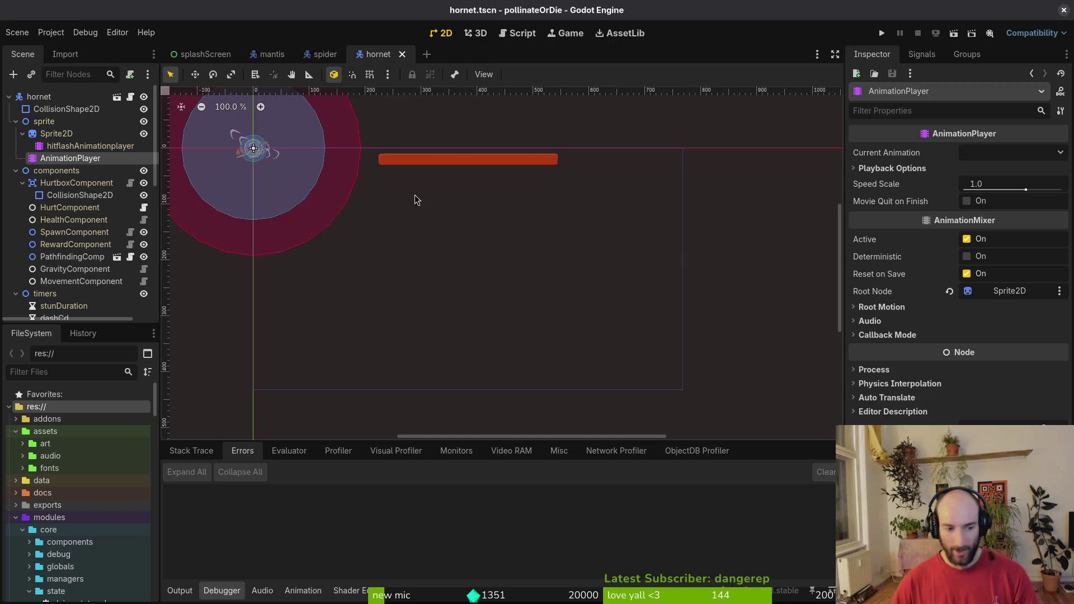
key(alt+Tab)
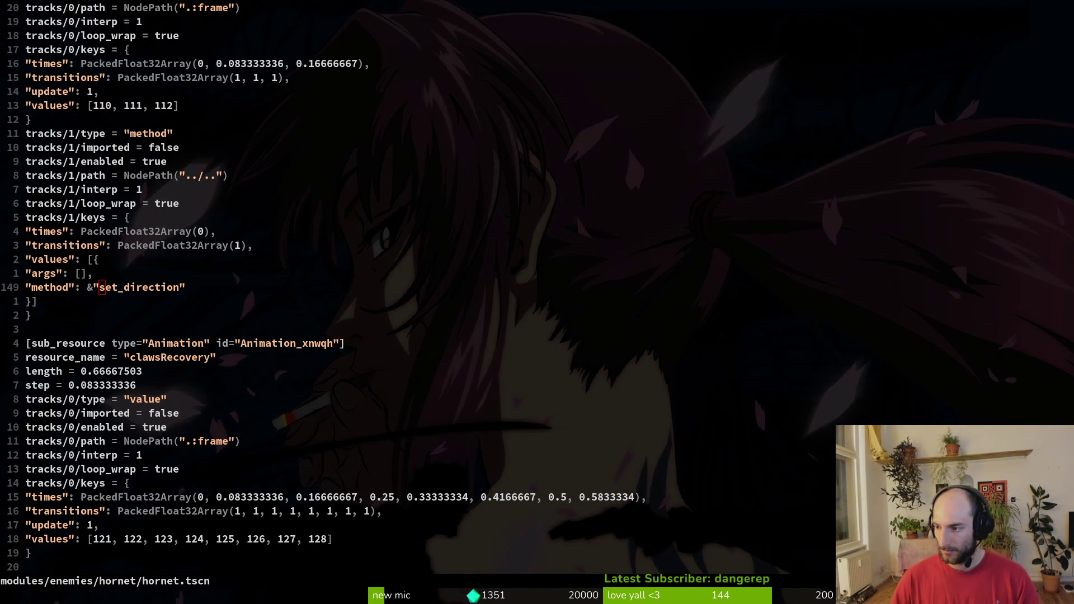
key(alt+Tab)
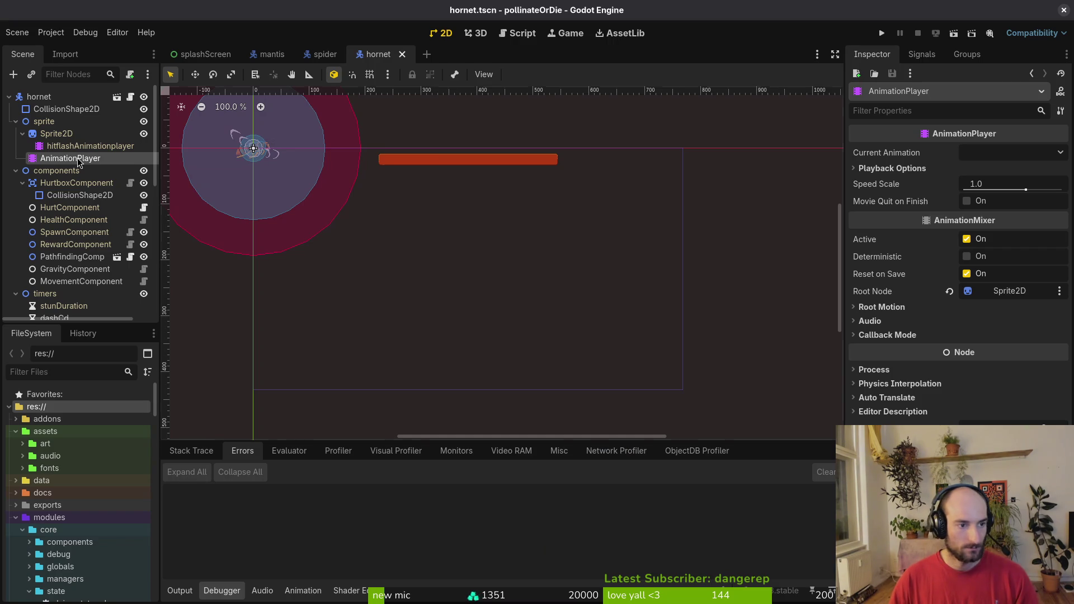
click(70, 158)
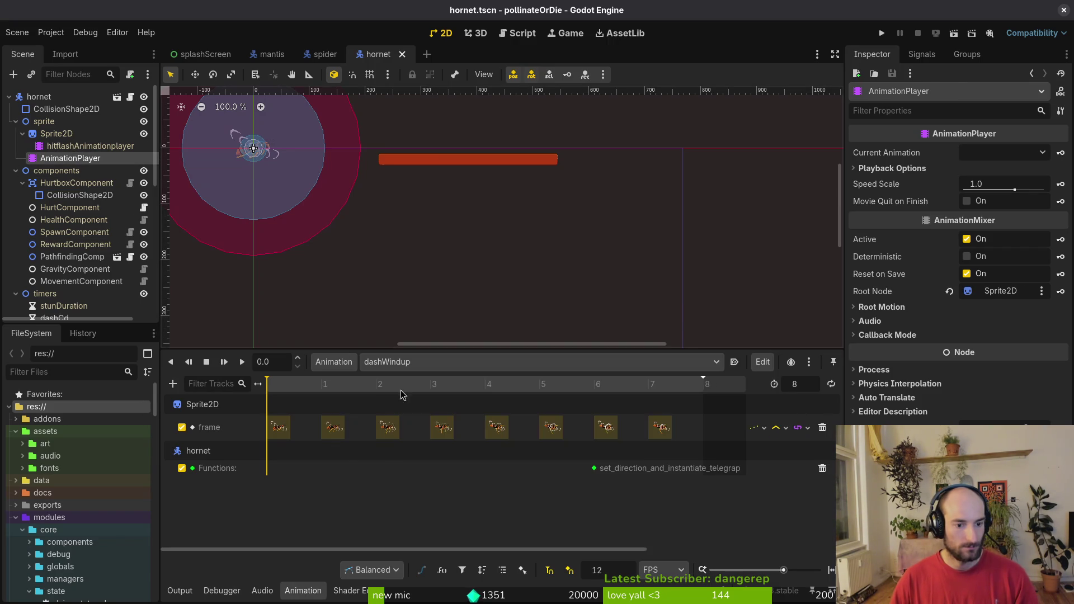
click(425, 362)
click(443, 391)
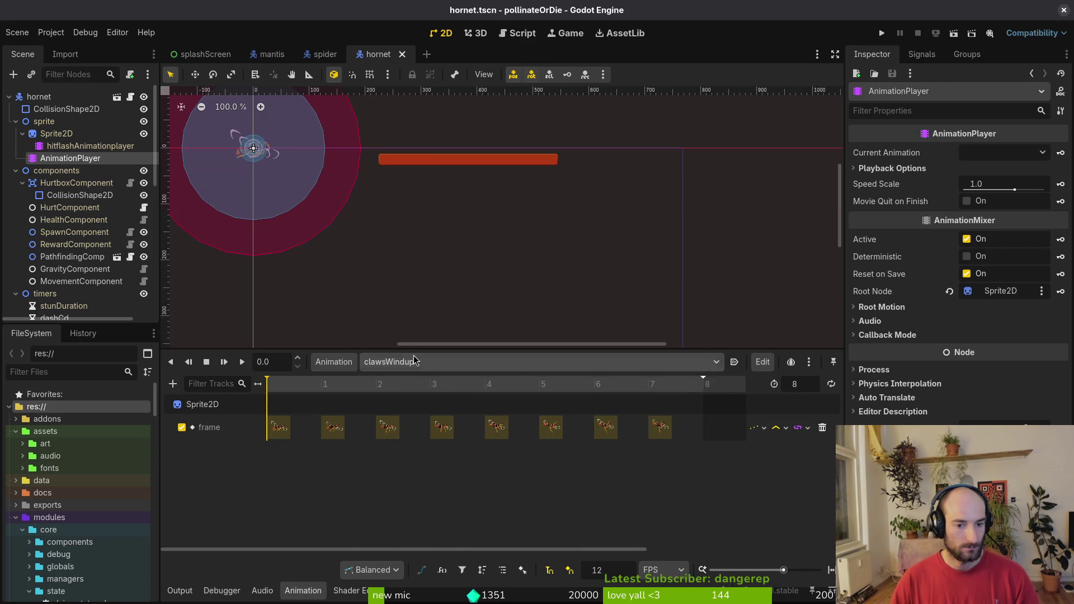
click(442, 362)
click(467, 363)
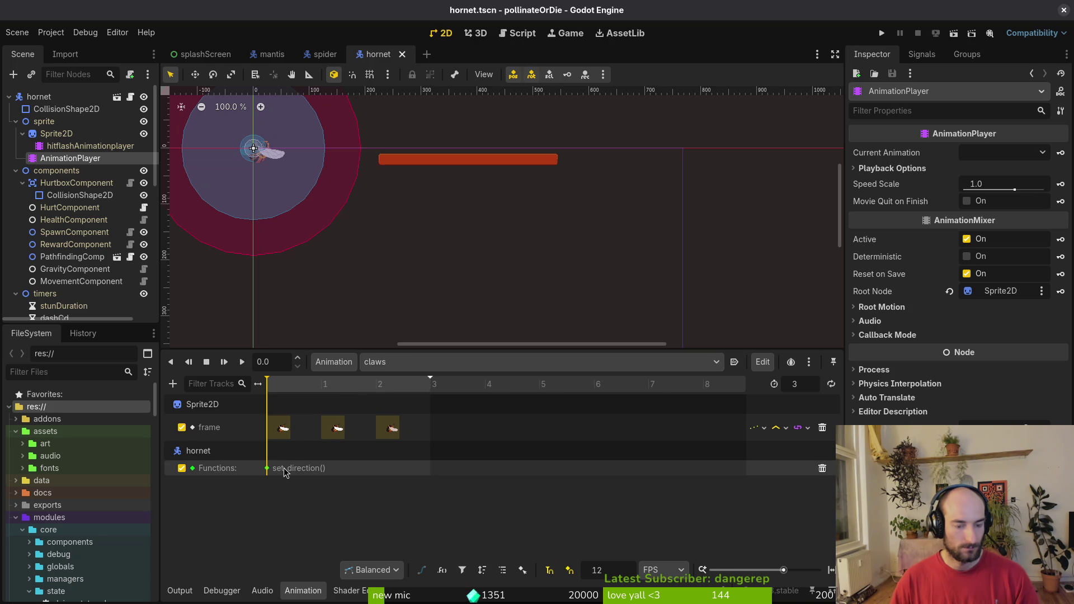
Jump to the telegraph function in hornet.gd and select the dash_direction assignment on line 33.
key(alt+Tab)
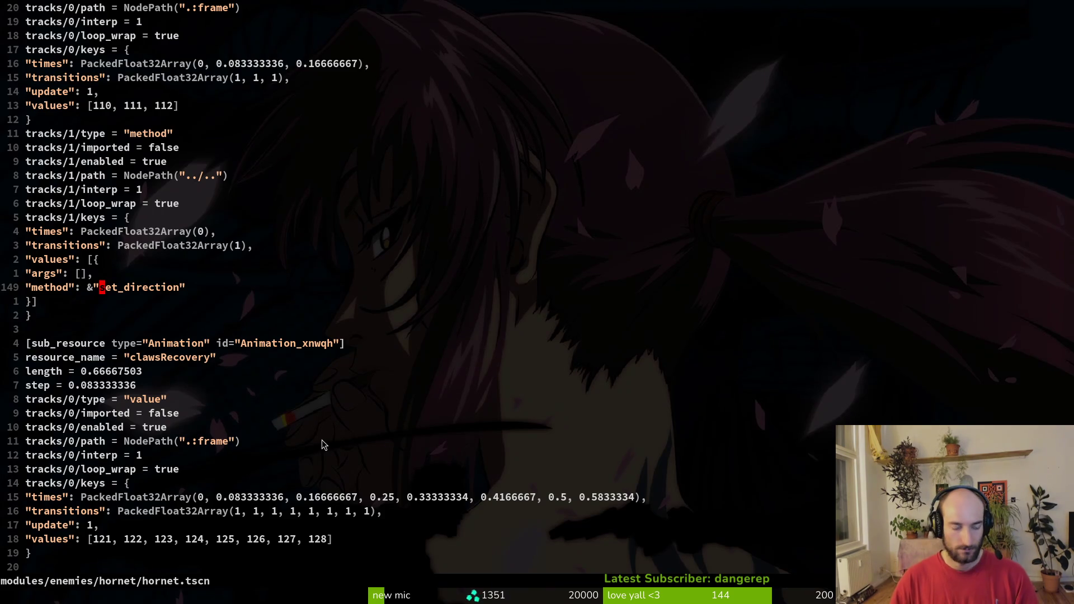
key(g)
key(d)
key(shift+v)
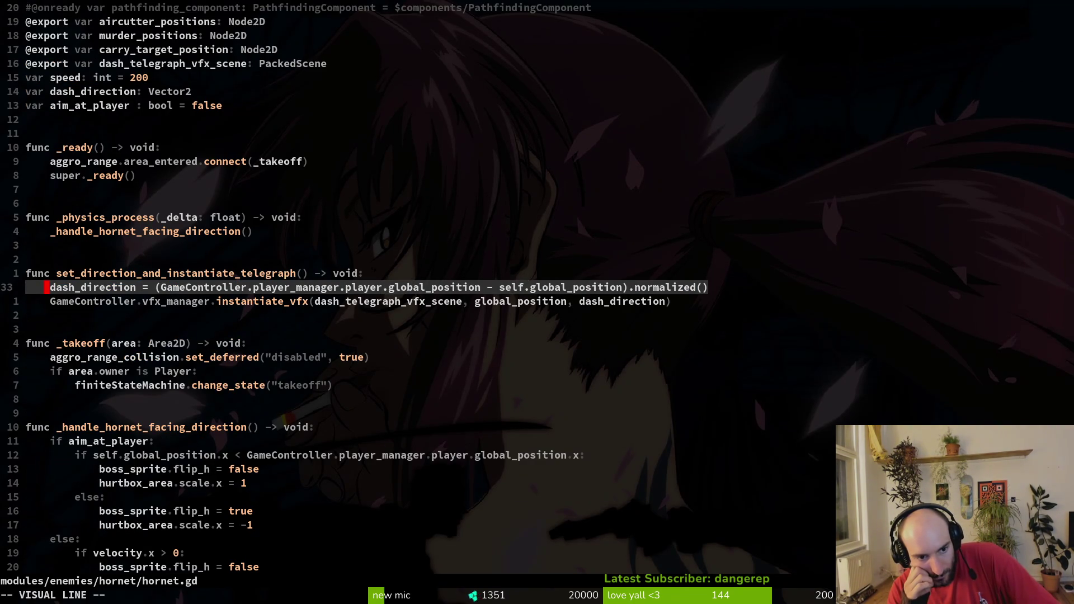
key(alt+Tab)
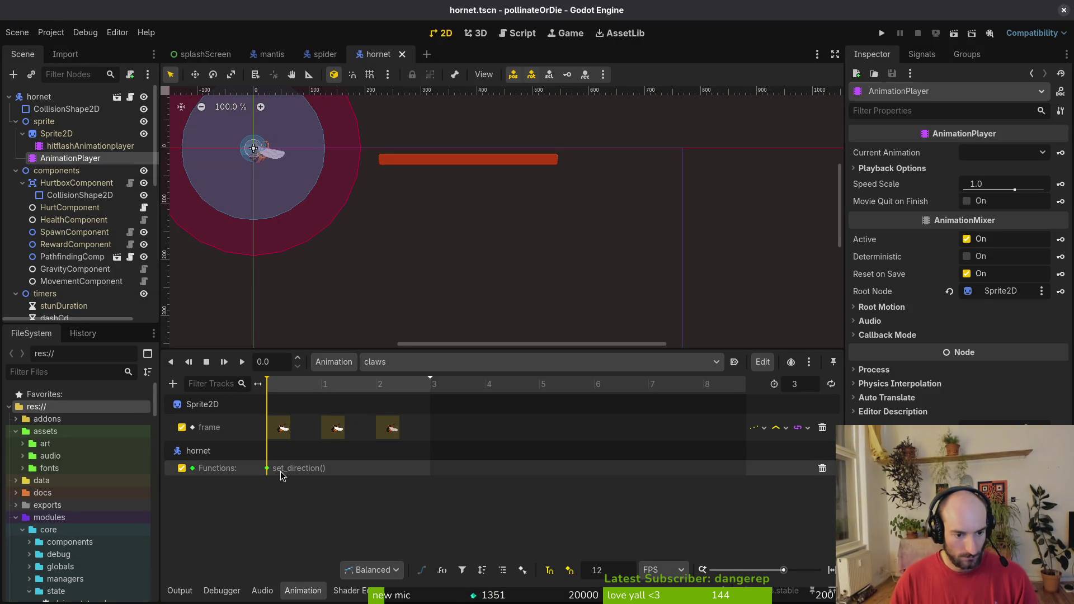
key(alt+Tab)
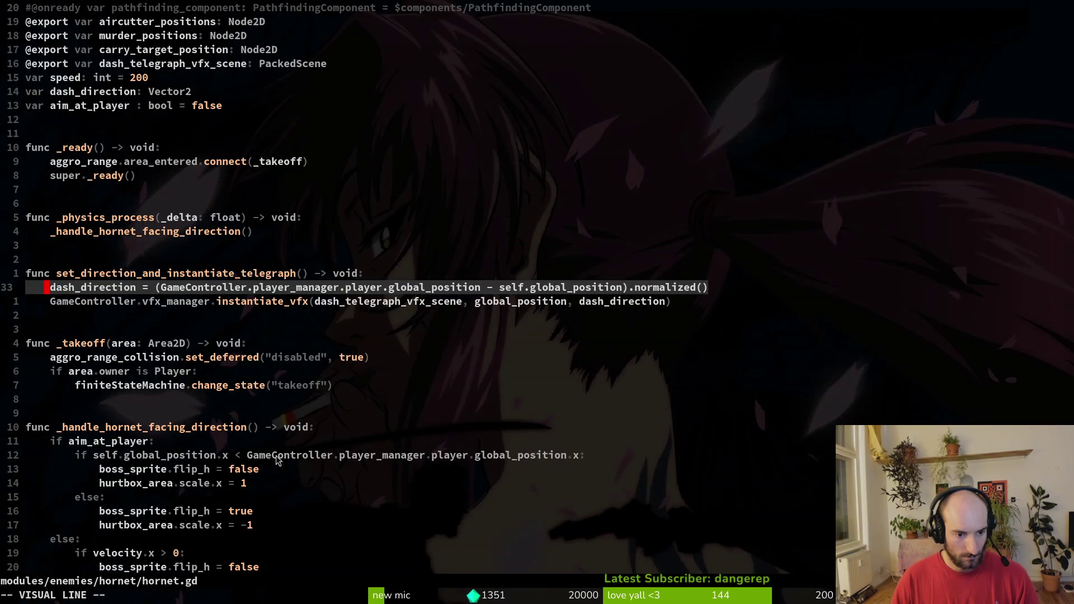
click(286, 293)
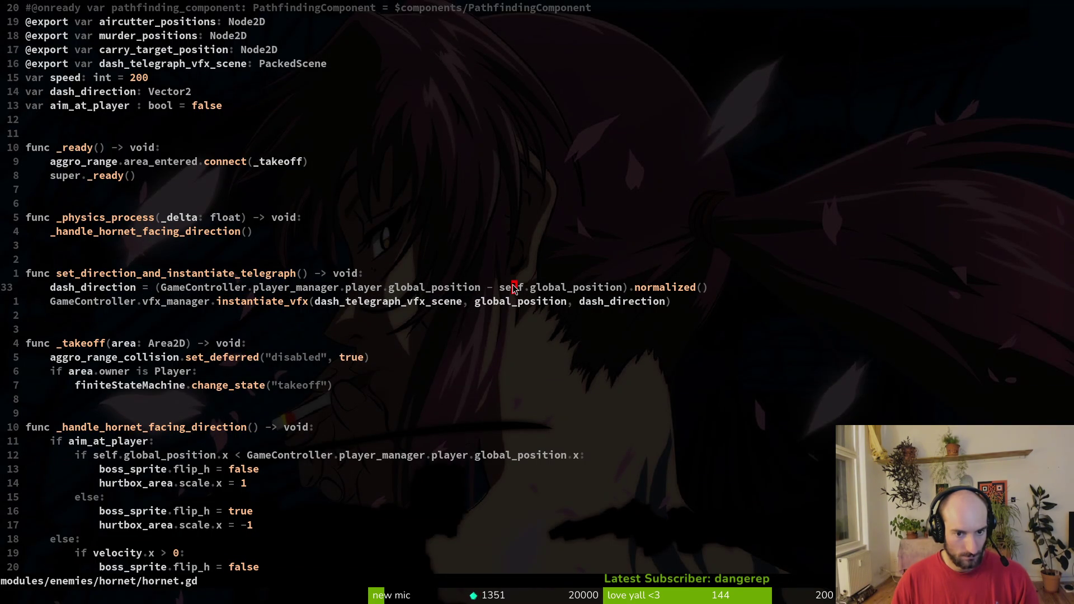
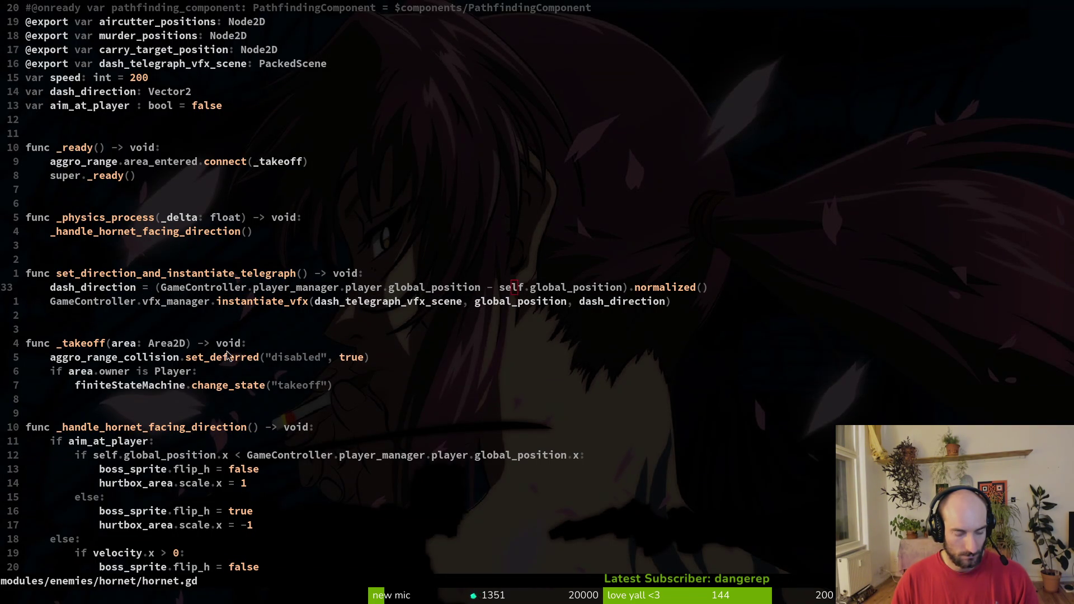
Undo hornet.gd back past set_direction_and_instantiate_telegraph and the dash_telegraph_vfx_scene export.
key(alt+Tab)
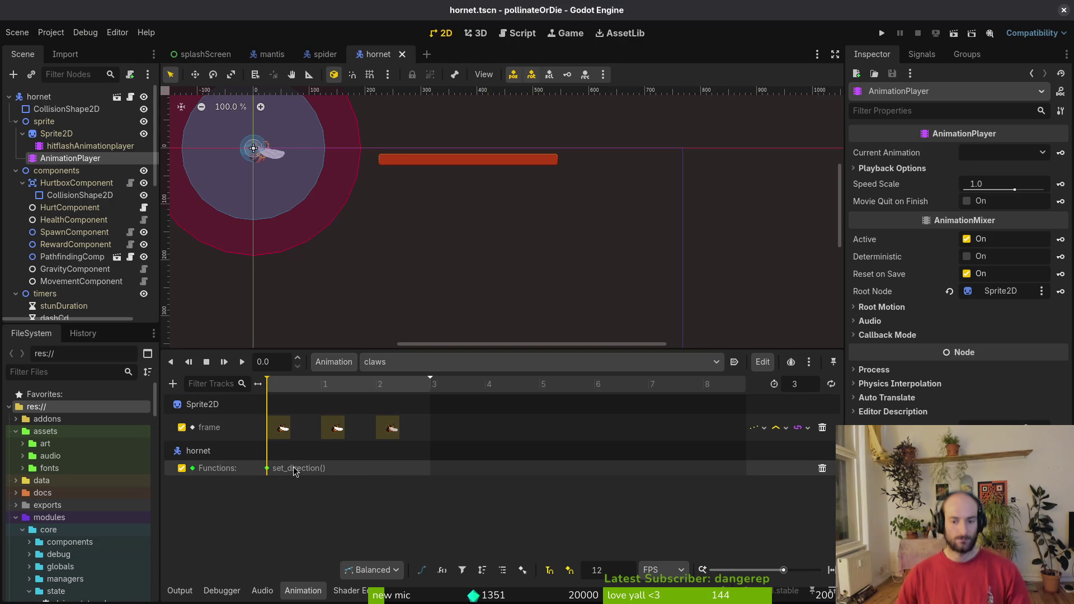
key(alt+Tab)
key(u)
key(u)
key(u)
key(ctrl+r)
key(ctrl+r)
key(ctrl+r)
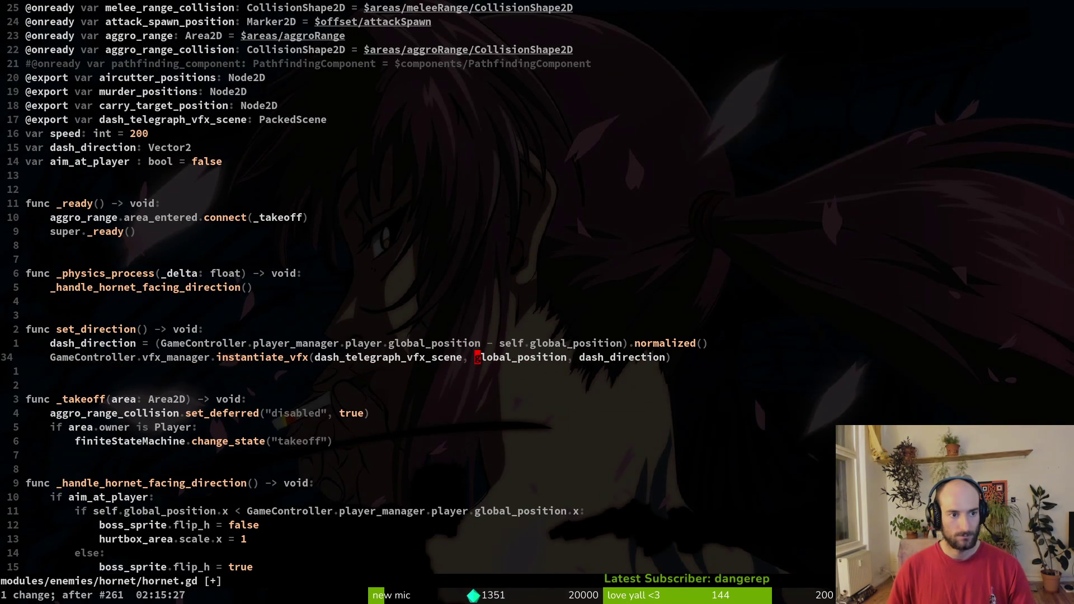
key(u)
key(ctrl+r)
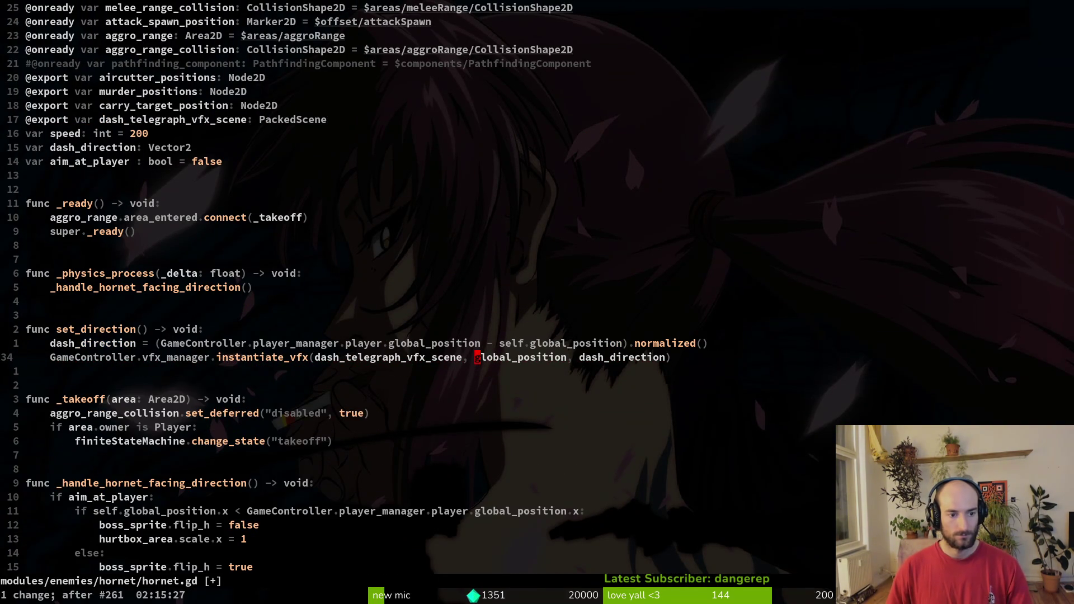
key(u)
key(ctrl+r)
key(u)
key(u)
key(u)
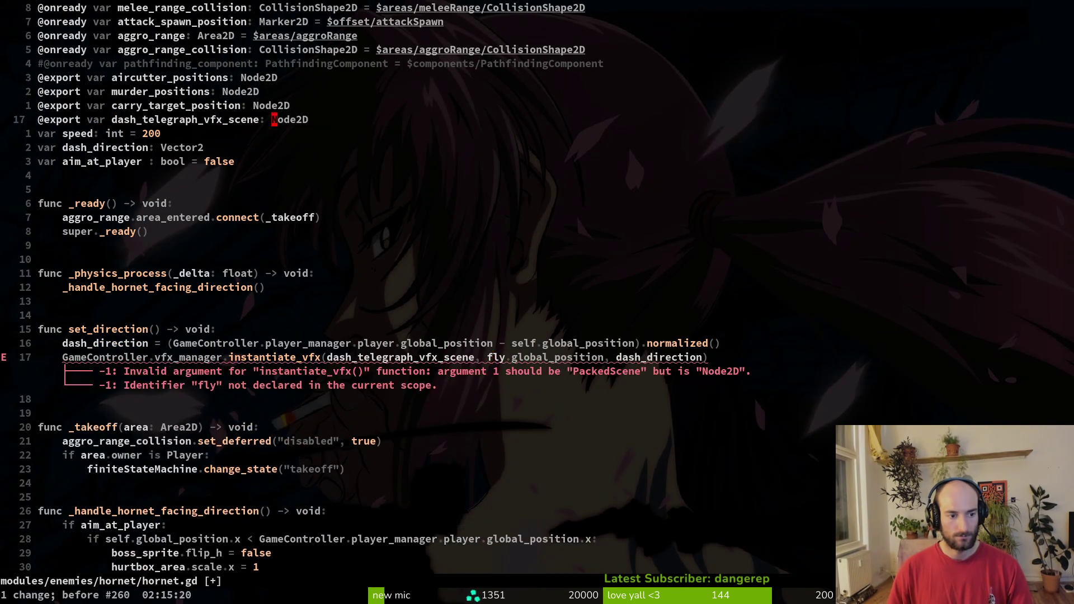
key(u)
key(u)
key(u)
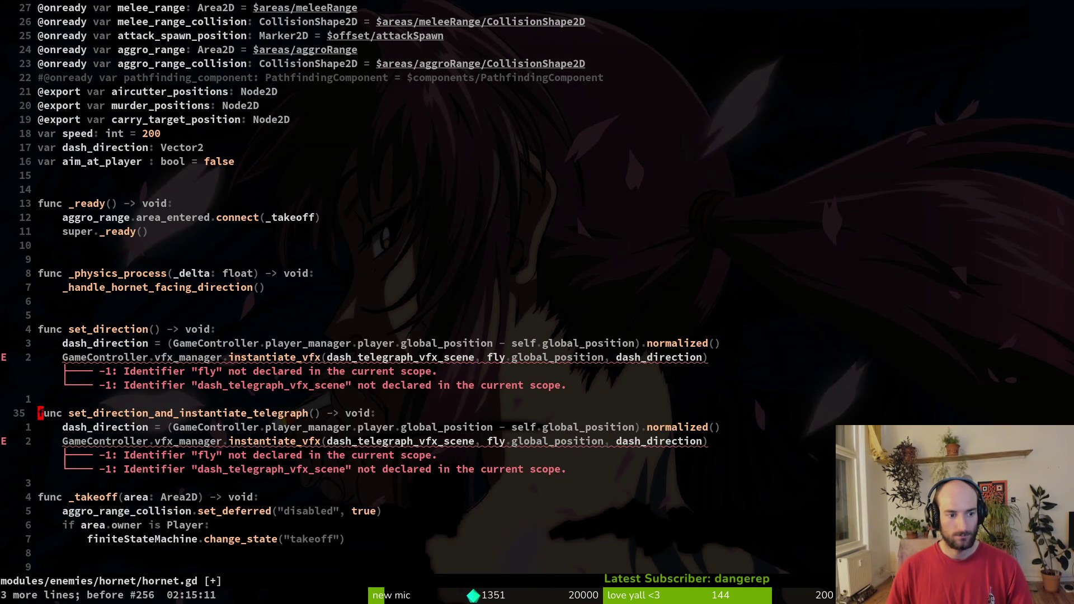
key(u)
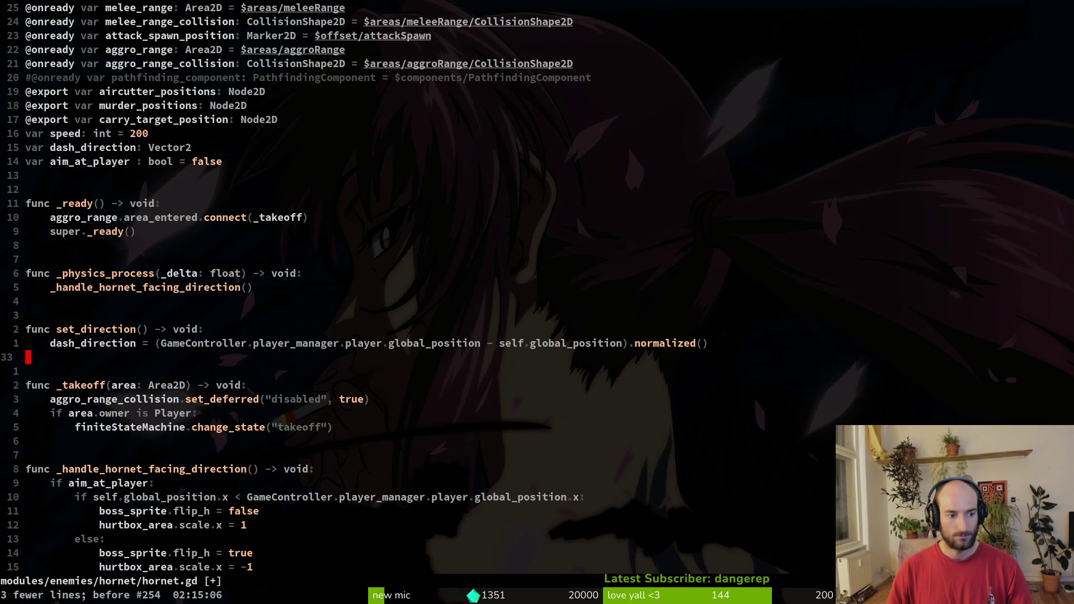
key(alt+Tab)
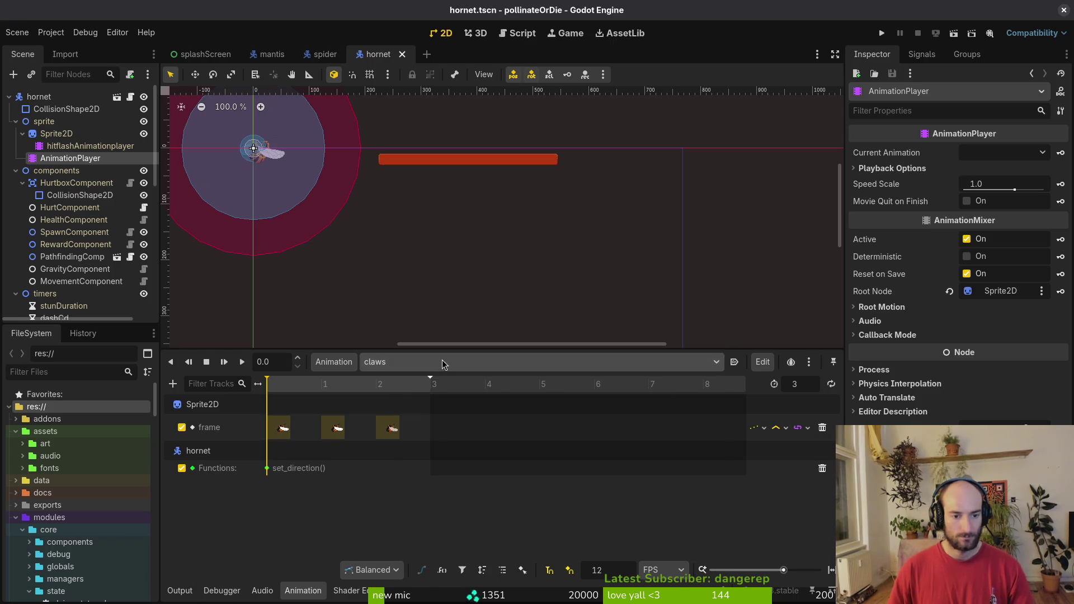
In dashWindup, replace the function key with one calling set_direction.
click(442, 364)
click(438, 438)
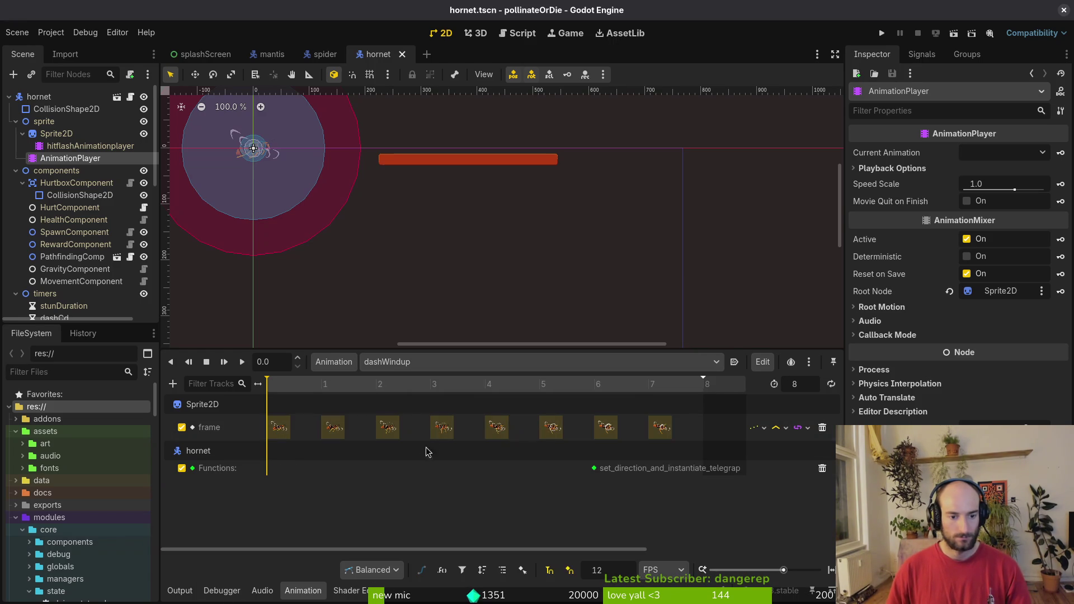
right_click(590, 468)
click(635, 557)
right_click(596, 470)
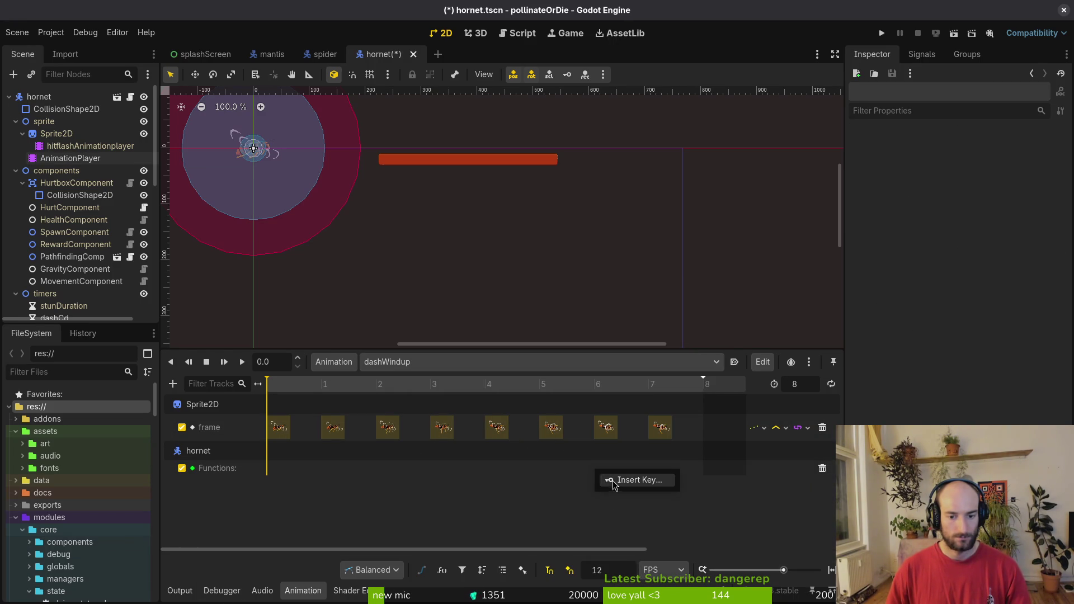
click(614, 485)
click(282, 236)
click(624, 470)
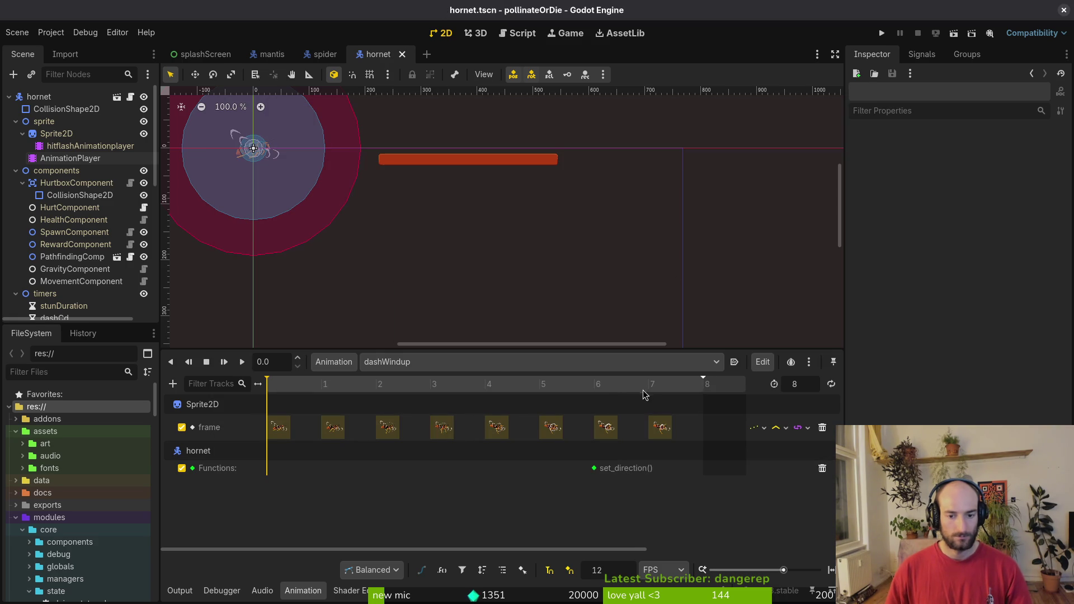
Check the dash animation's start_dash key at frame 3, revisit dashWindup, and run the project.
key(f)
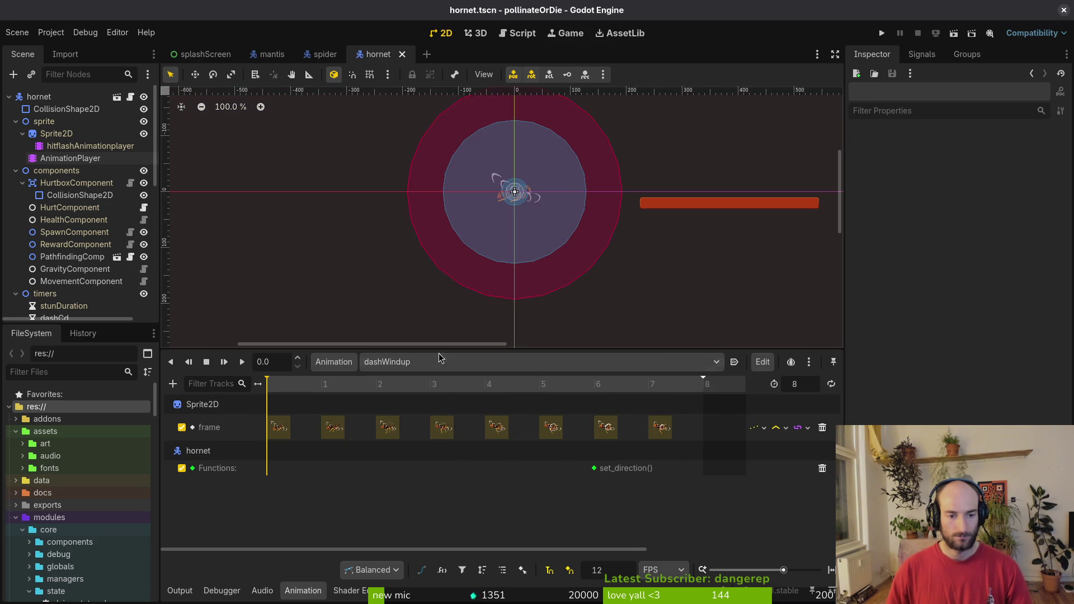
click(402, 362)
key(Escape)
click(415, 363)
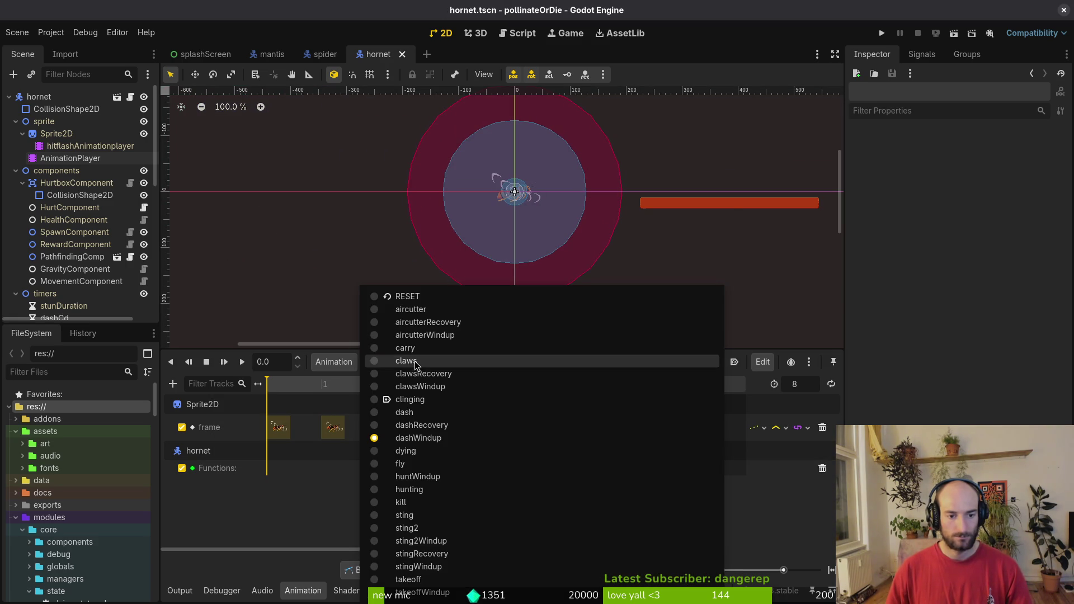
click(420, 412)
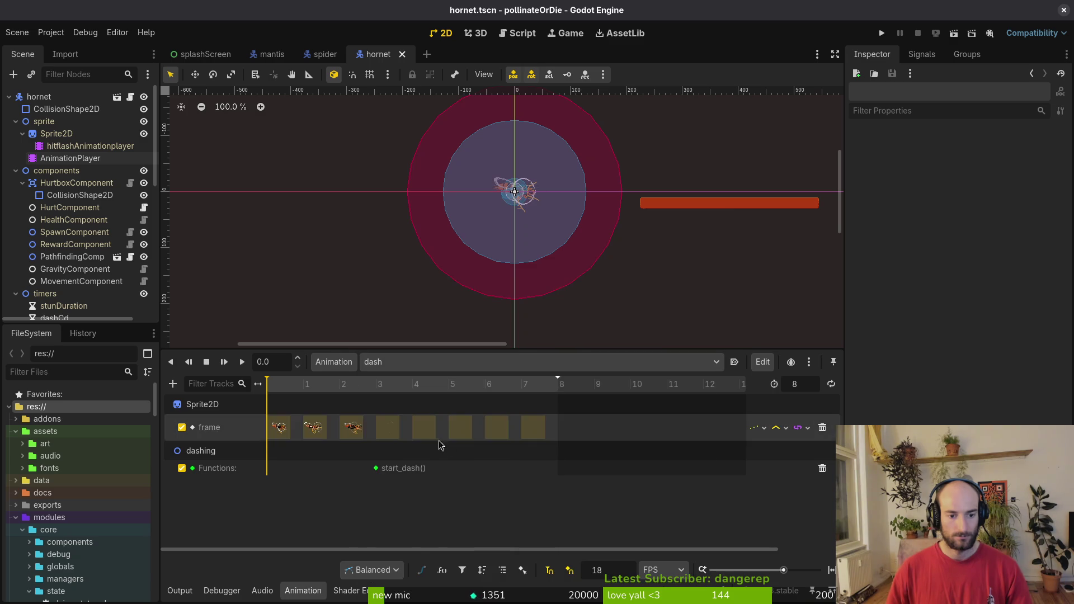
click(302, 386)
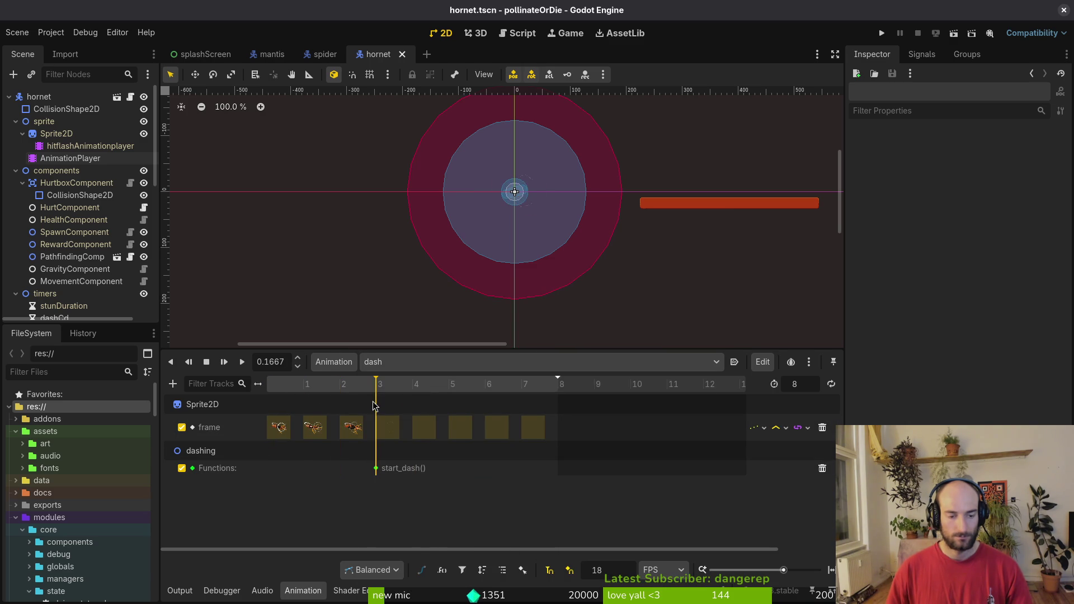
click(382, 386)
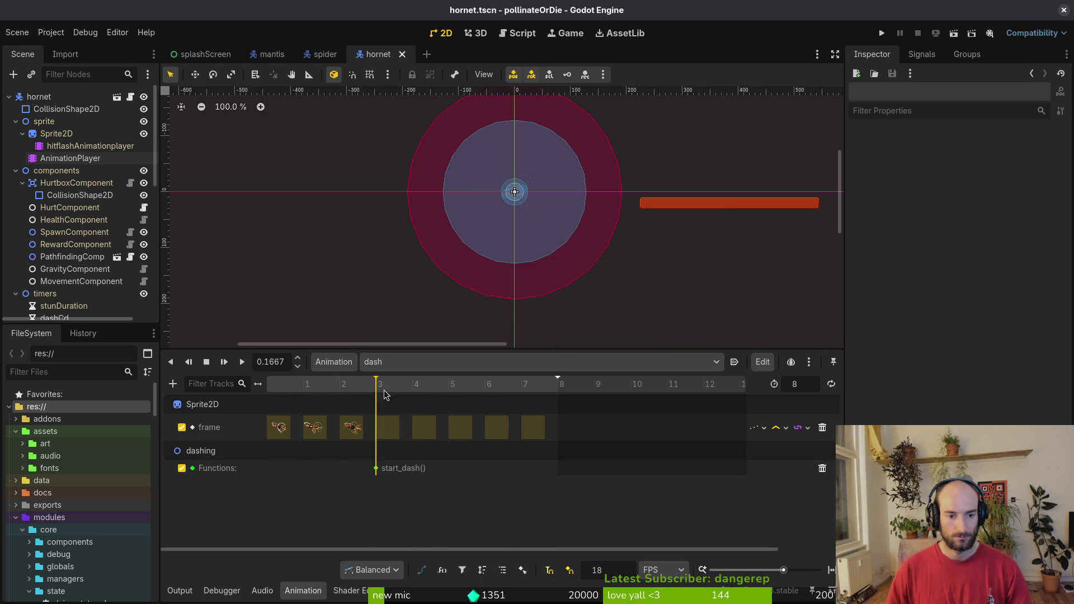
click(423, 364)
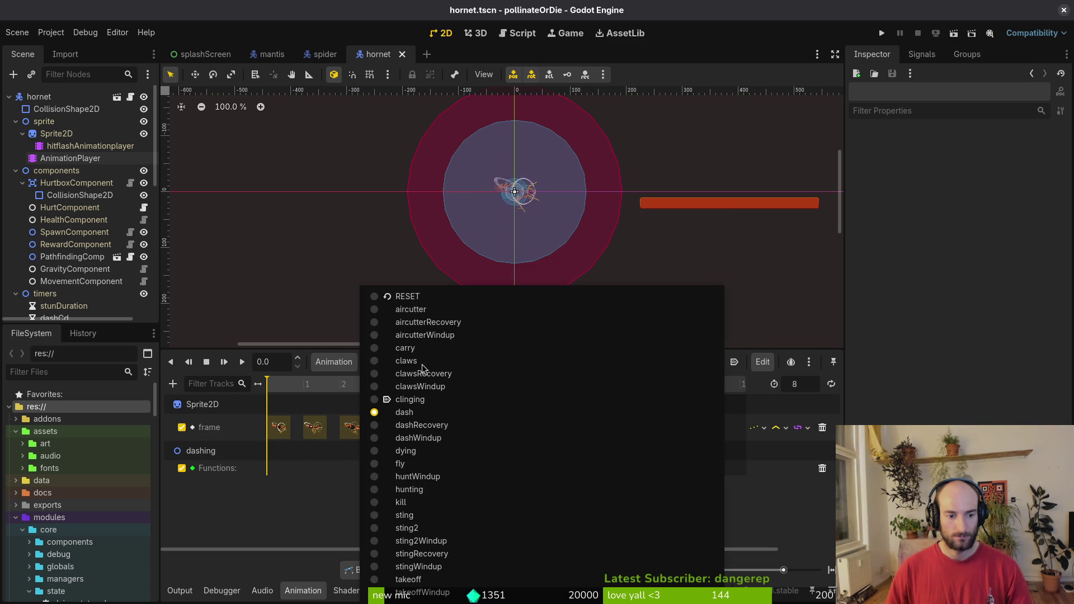
click(431, 437)
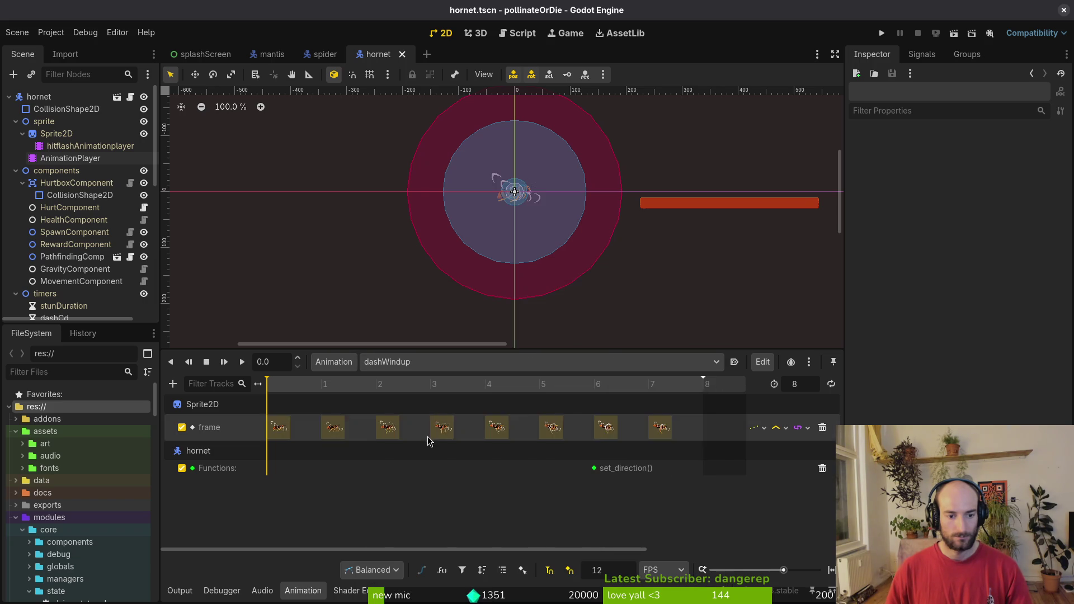
mouse_move(596, 474)
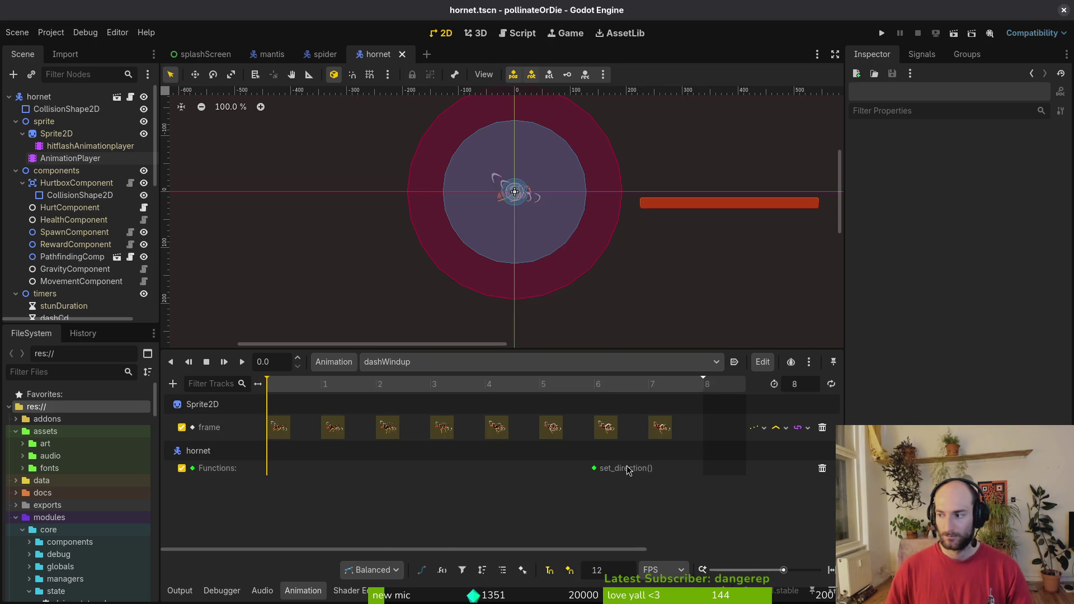
key(F5)
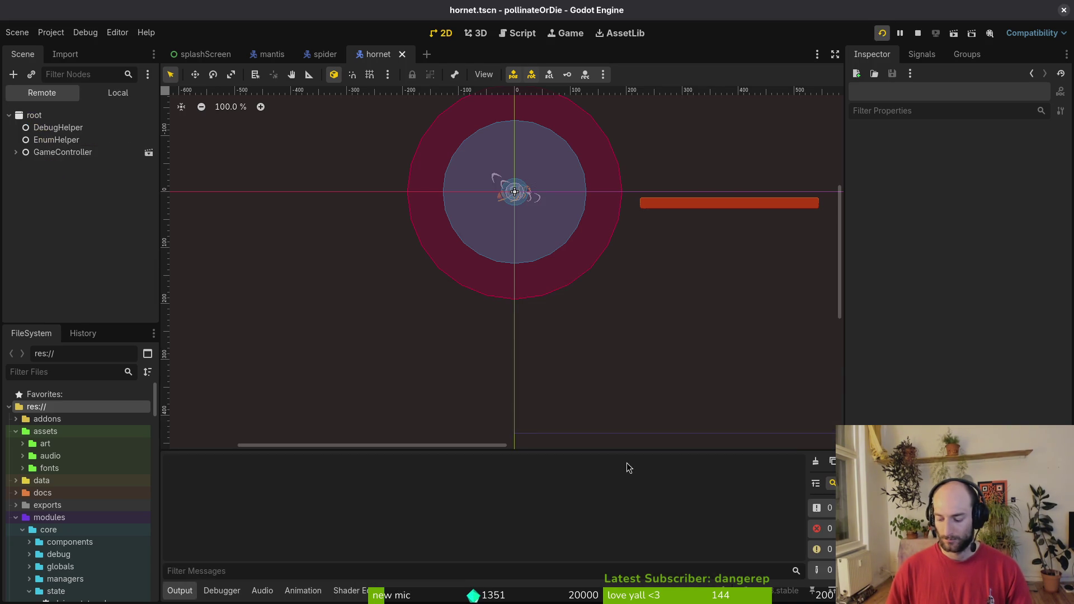
Load the Hornet boss level from the debug level-select menu.
key(Return)
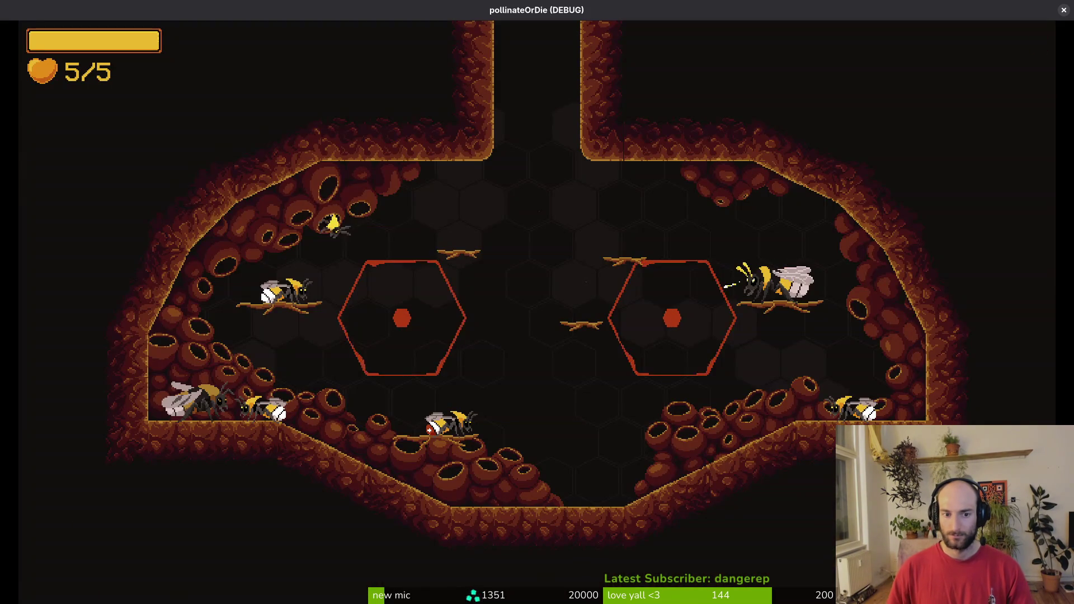
key(Escape)
key(Down)
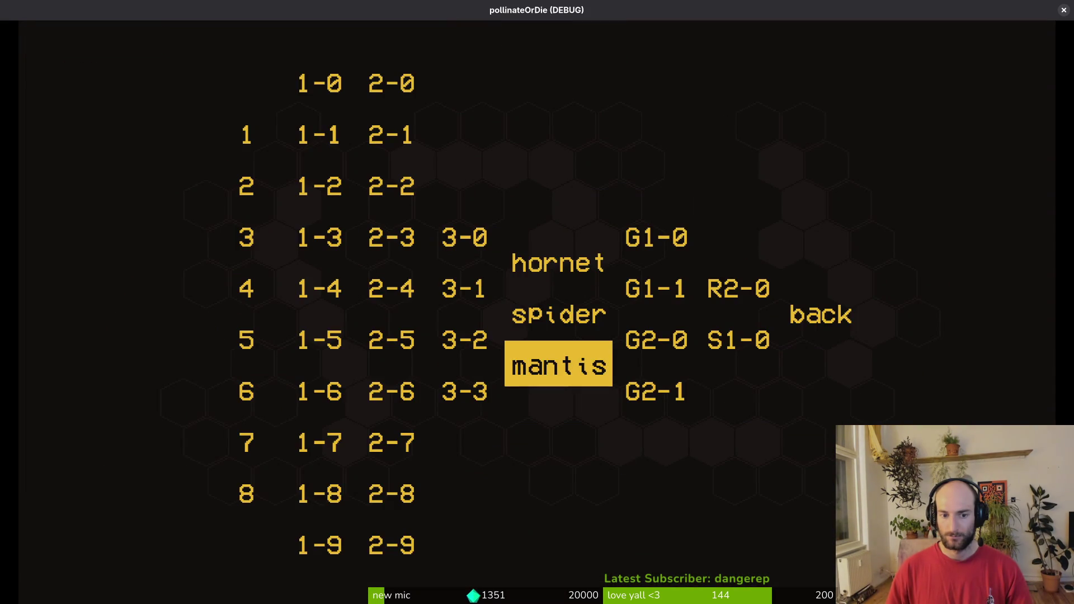
key(Return)
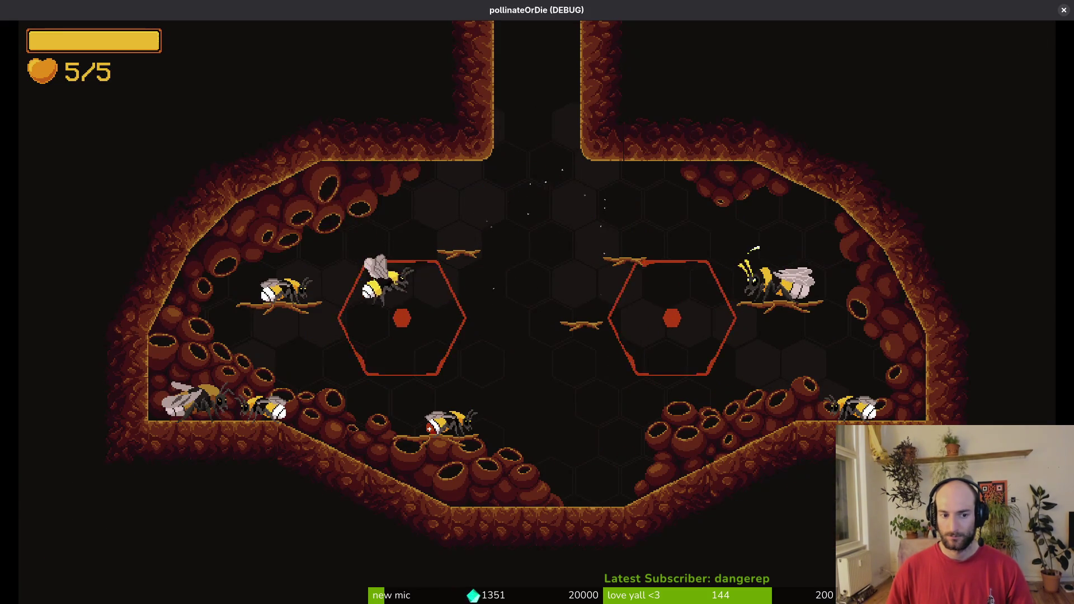
key(Escape)
key(Up)
key(Return)
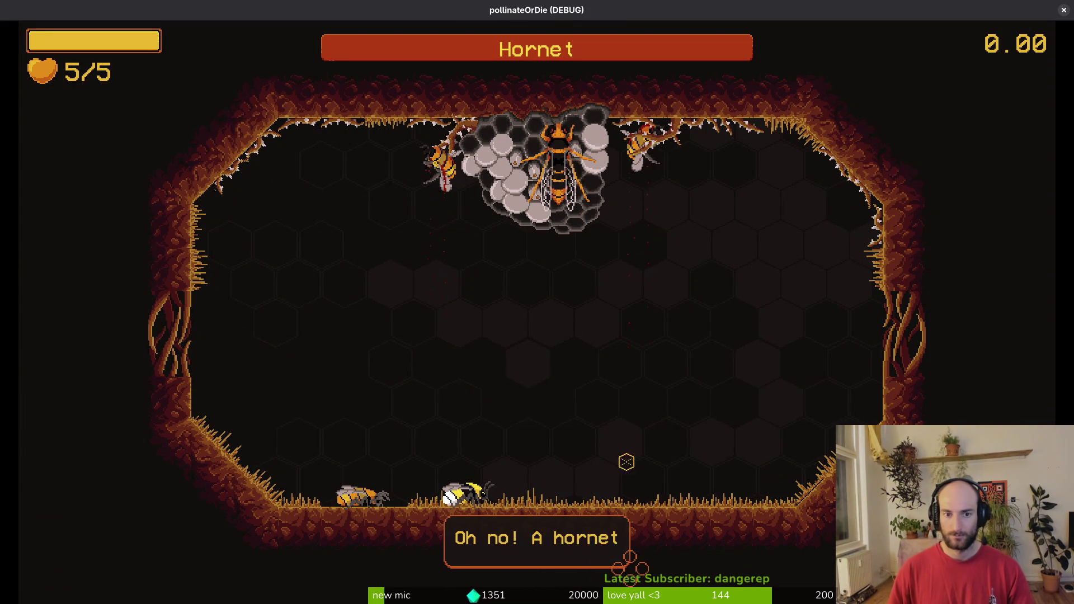
Skip the intro dialogue, dash the bee around the arena, then close the game.
key(space)
key(space)
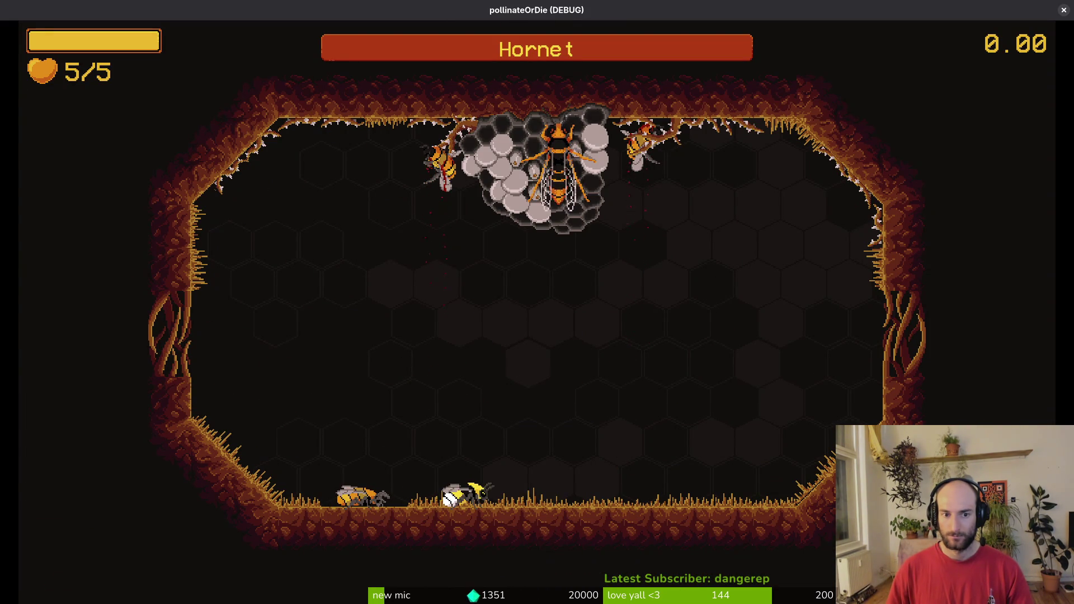
click(626, 462)
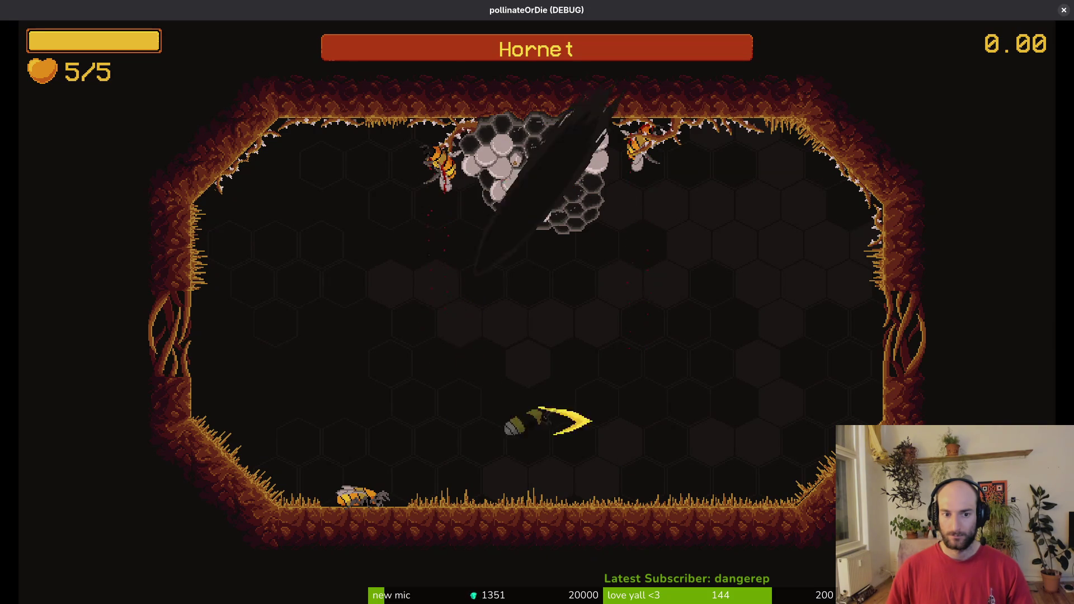
click(733, 269)
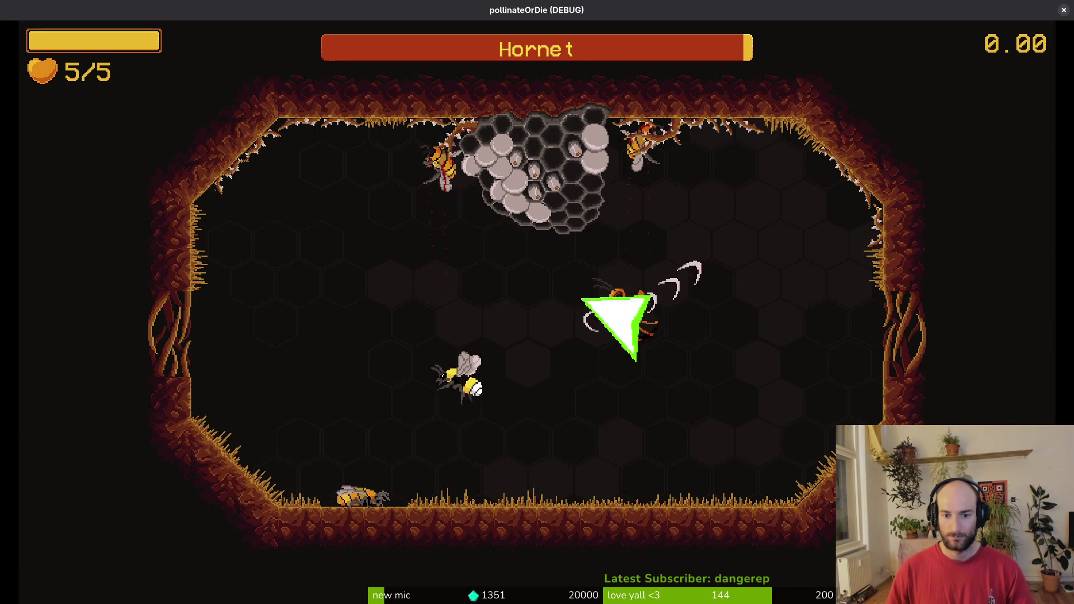
key(Escape)
key(F8)
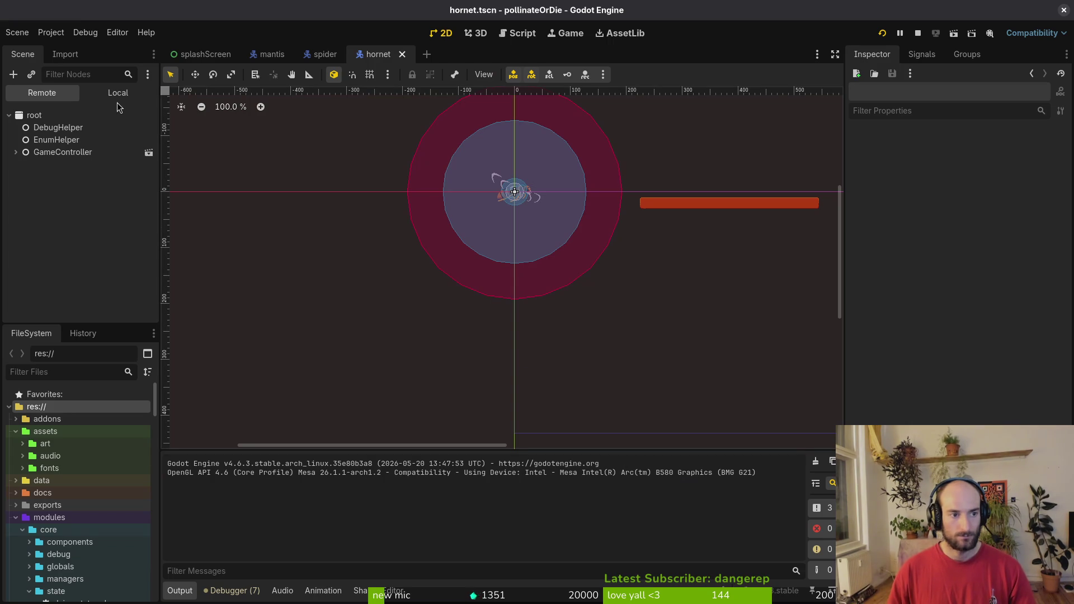
Select the hornet's AnimationPlayer and review the claws, dash and dashWindup animations.
click(116, 95)
click(89, 176)
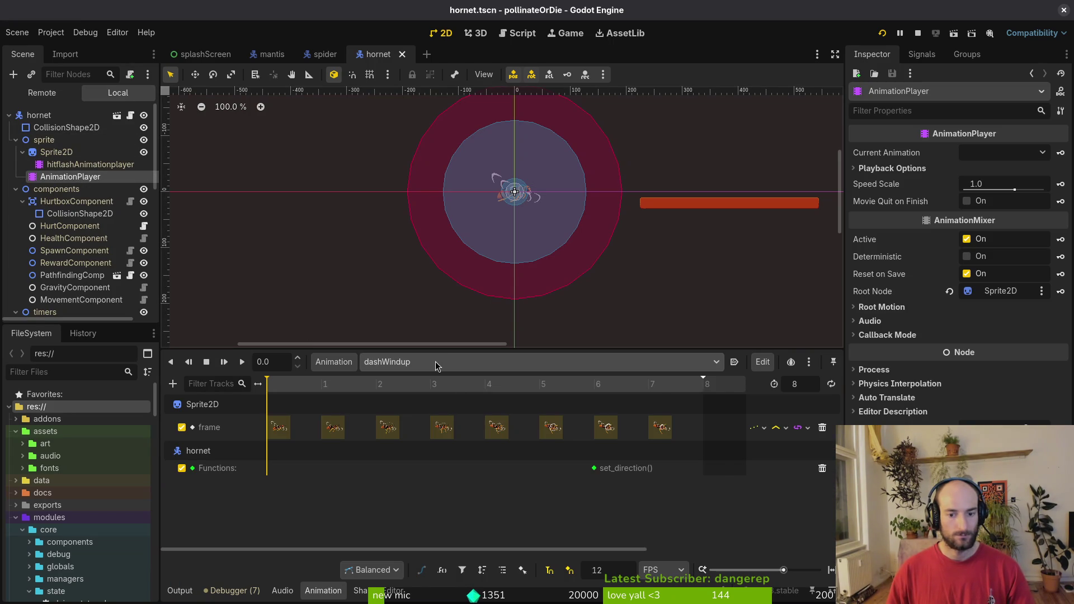
click(435, 362)
click(436, 361)
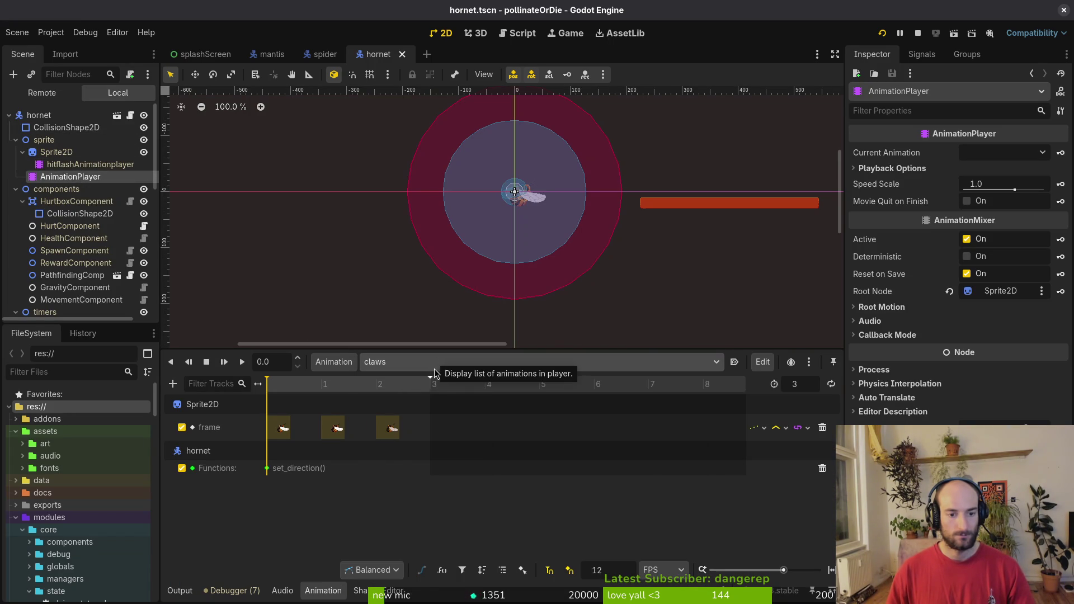
click(435, 362)
click(432, 413)
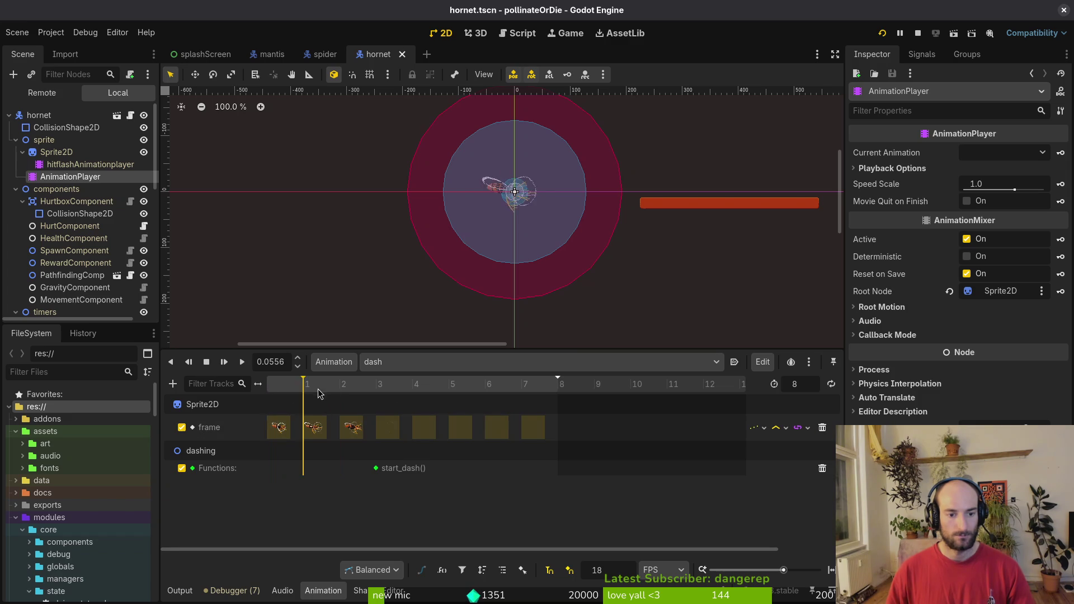
drag(305, 385, 236, 395)
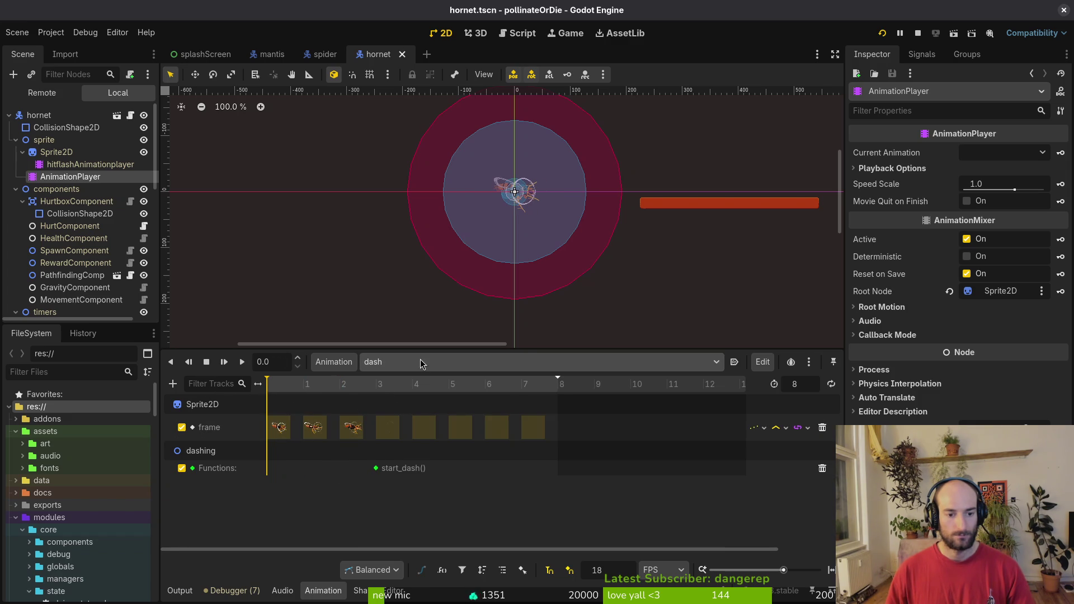
click(420, 362)
click(447, 439)
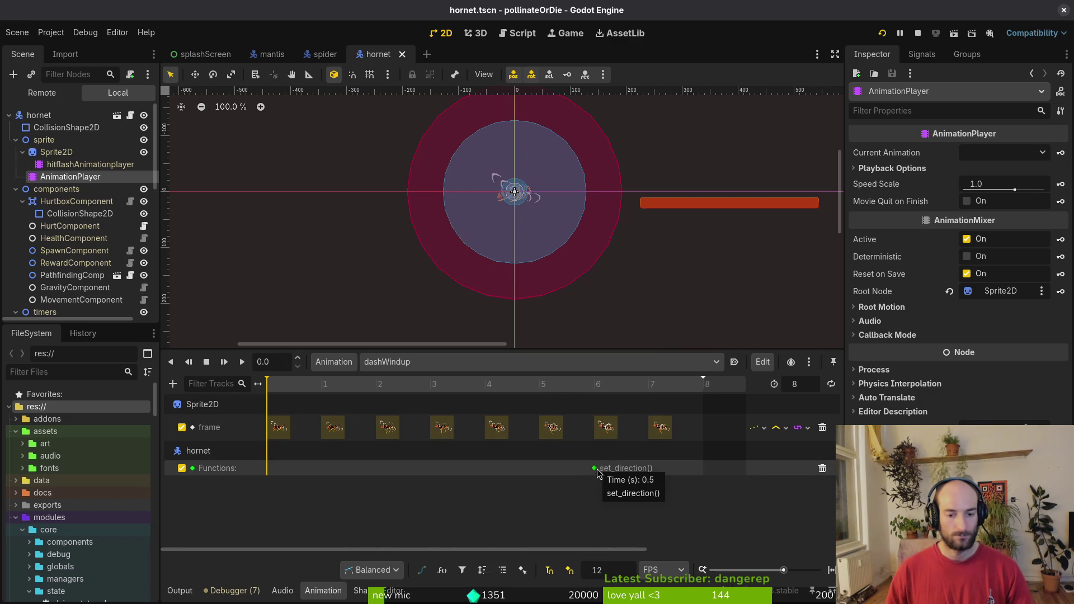
Add a Call Method Track targeting the hornet root node to dashWindup.
click(173, 383)
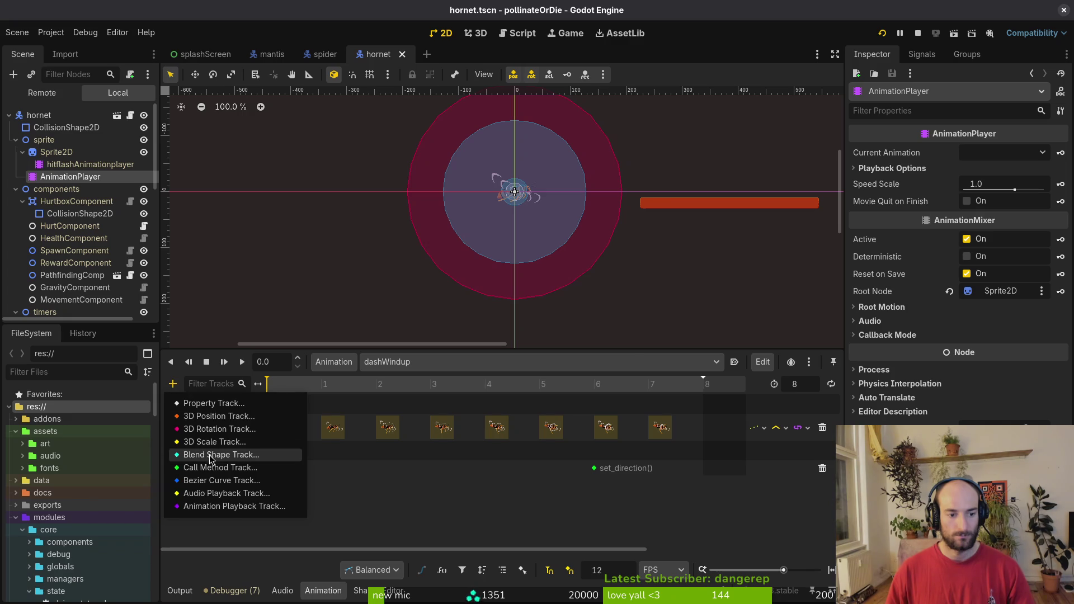
click(213, 470)
click(477, 142)
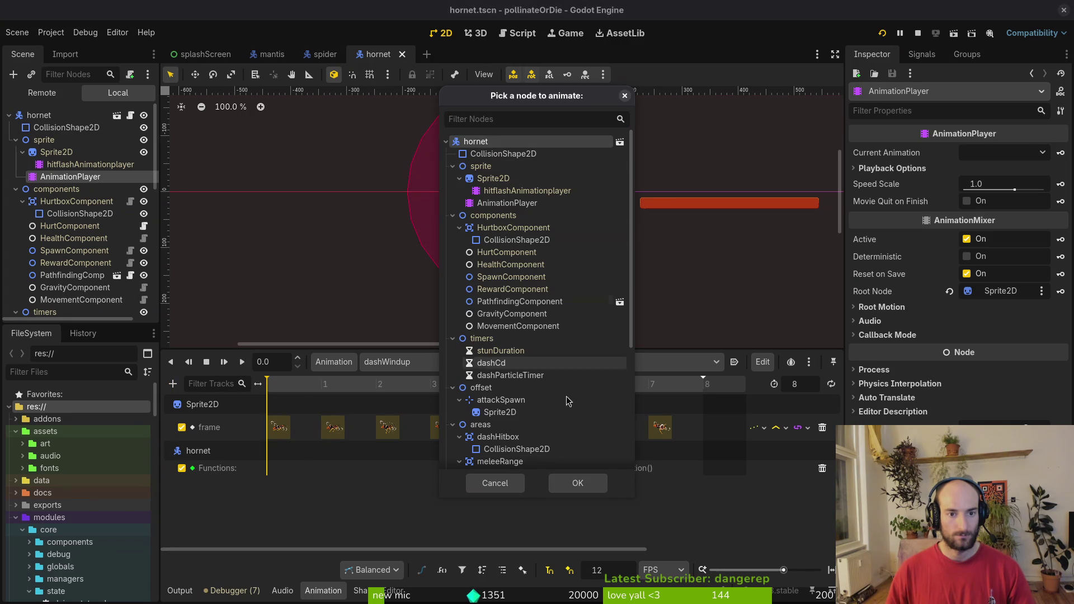
click(556, 485)
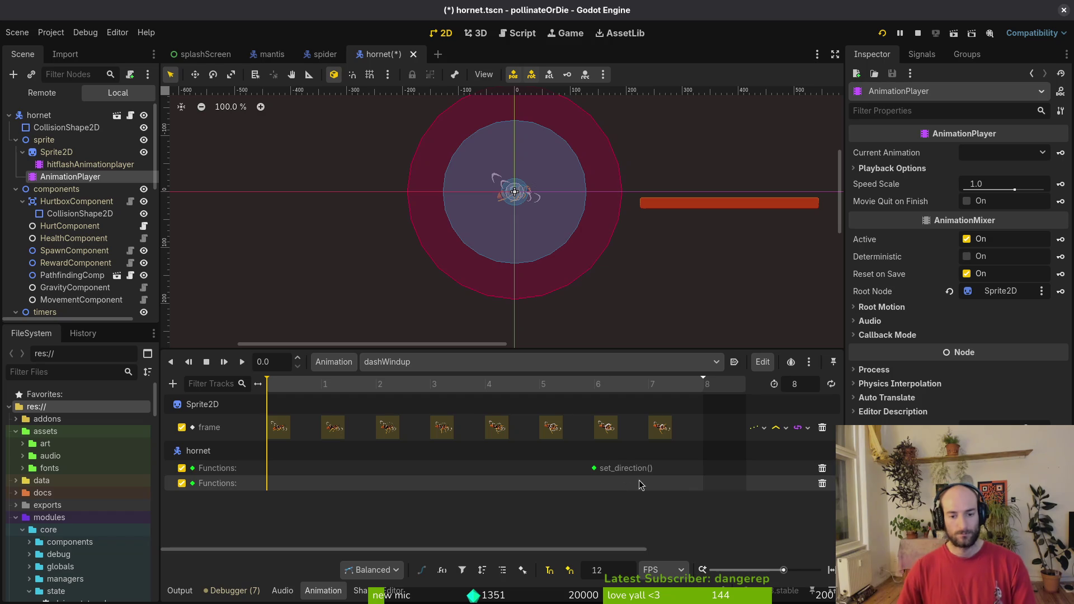
key(alt+Tab)
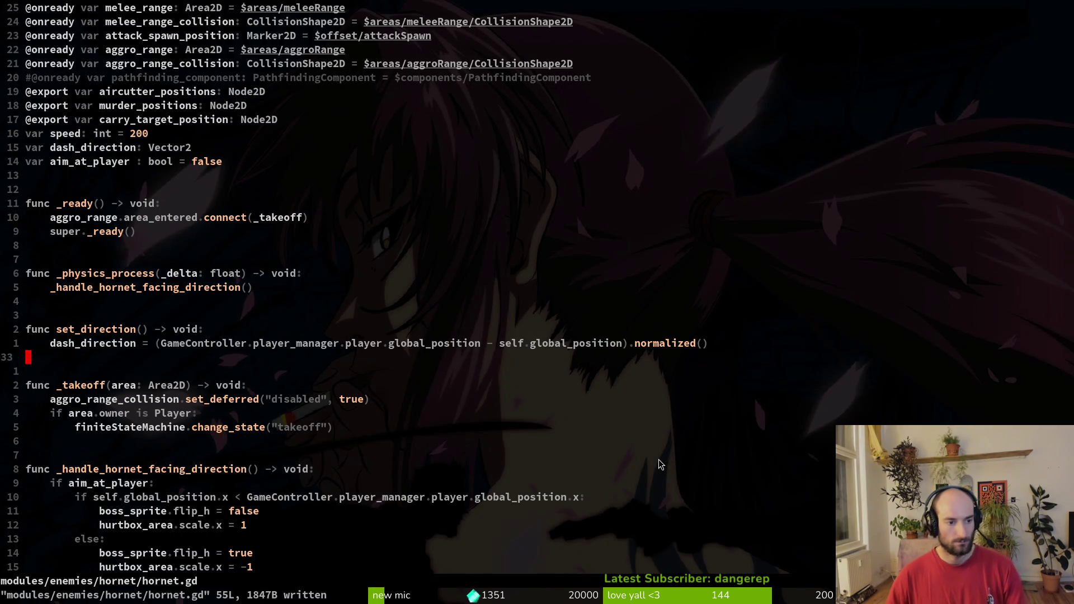
Paste the telegraph function, rename it instantiate_telegraph_vfx, drop the dash_direction line, and save.
key(k)
key(k)
key(super+v)
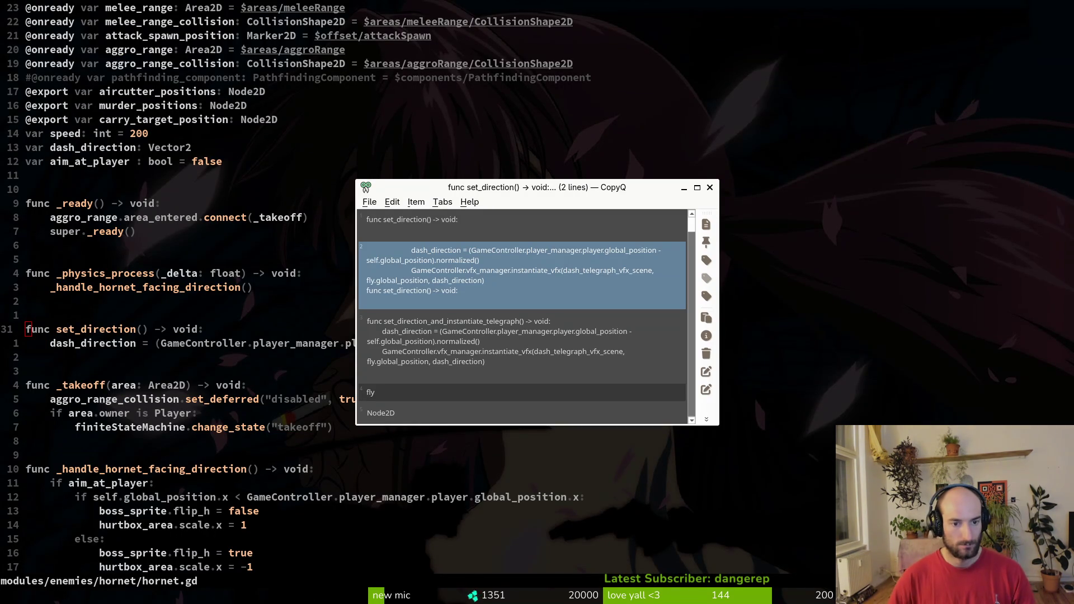
key(Down)
key(Return)
key(j)
key(j)
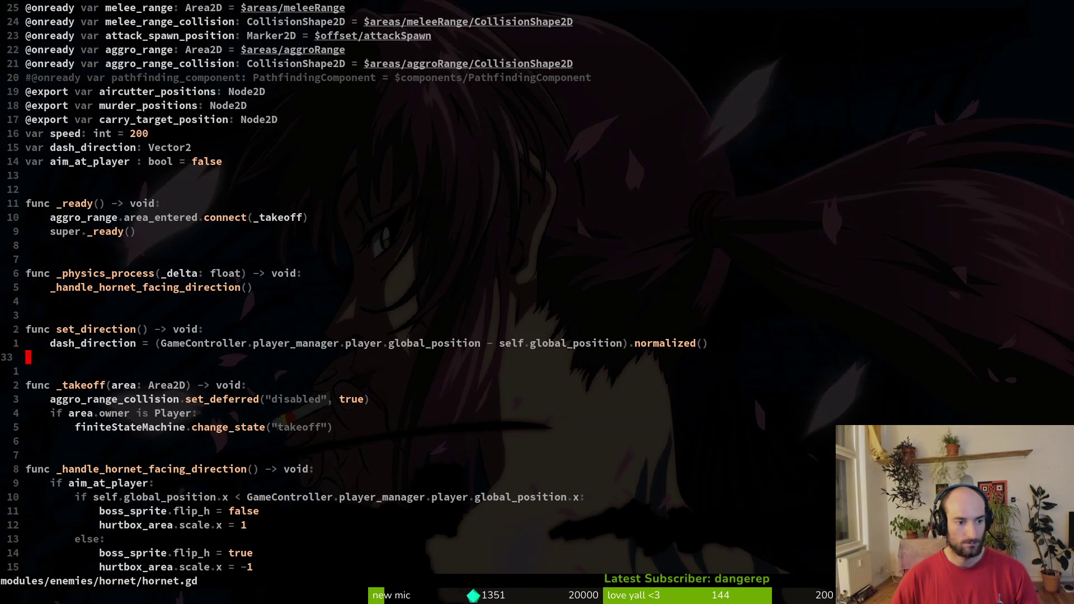
key(p)
key(O)
key(Escape)
key(j)
text(wcw)
text(instantiate_tele)
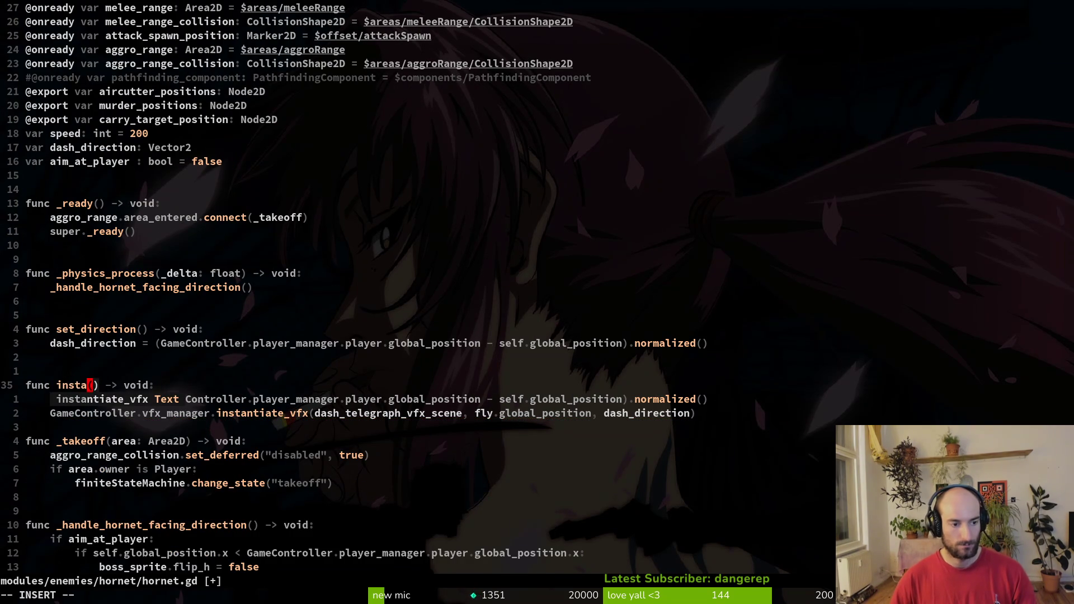
text(graph_vfx)
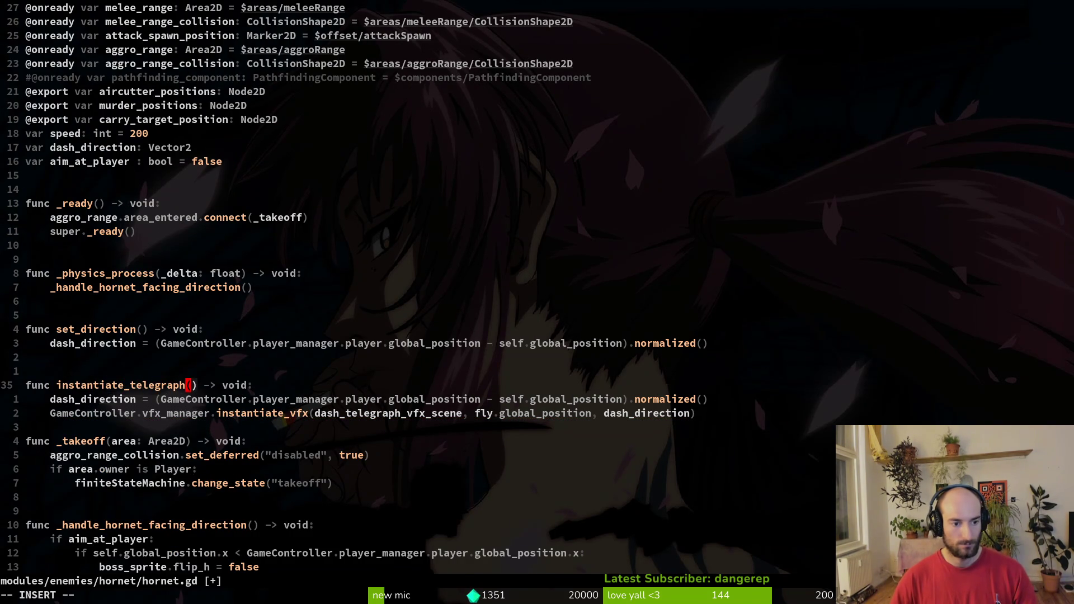
key(Escape)
key(j)
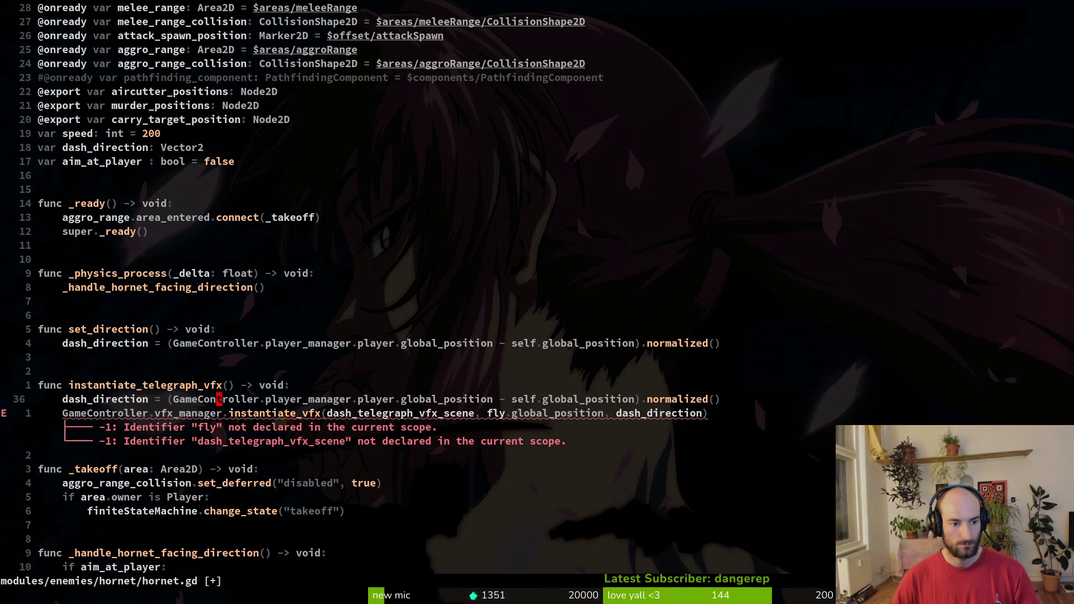
key(d)
key(d)
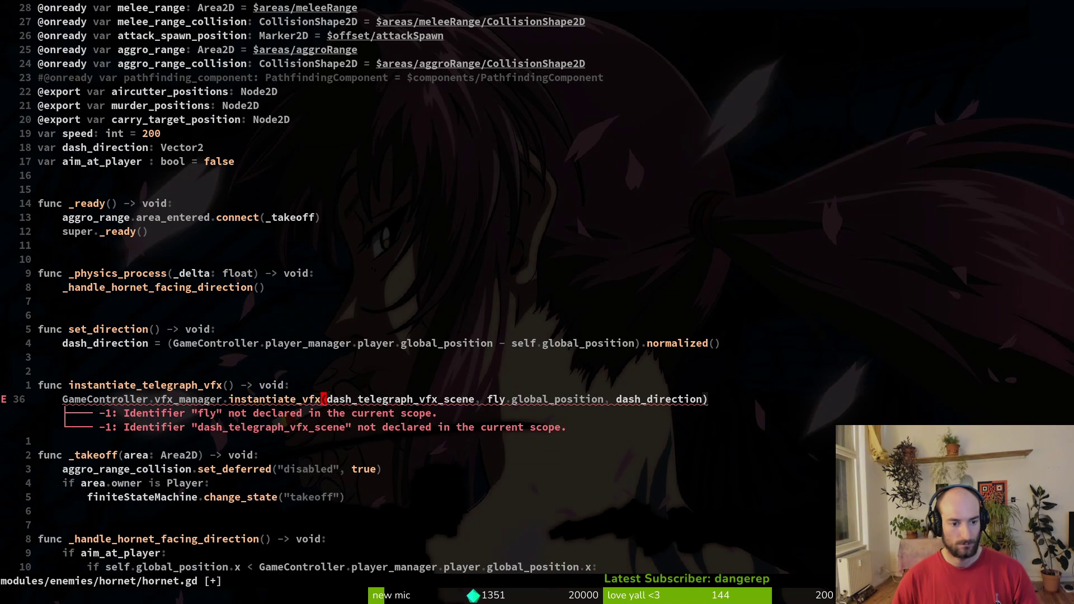
text(:w)
key(Return)
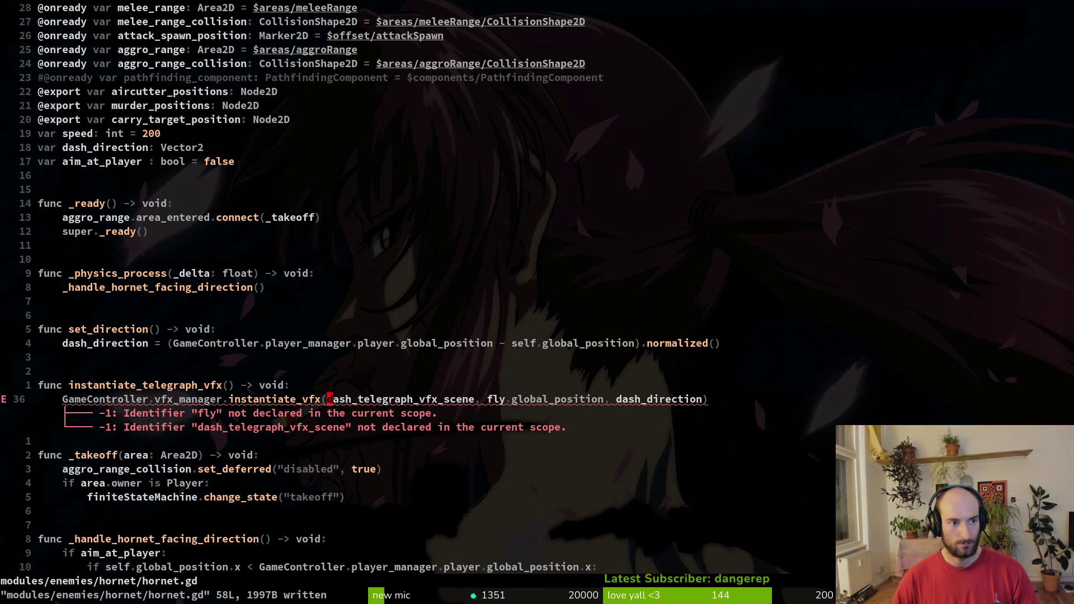
Add an exported dash_telegraph_vfx_scene variable of type PackedScene and save.
key(2)
key(0)
key(k)
key(y)
key(y)
text(p)
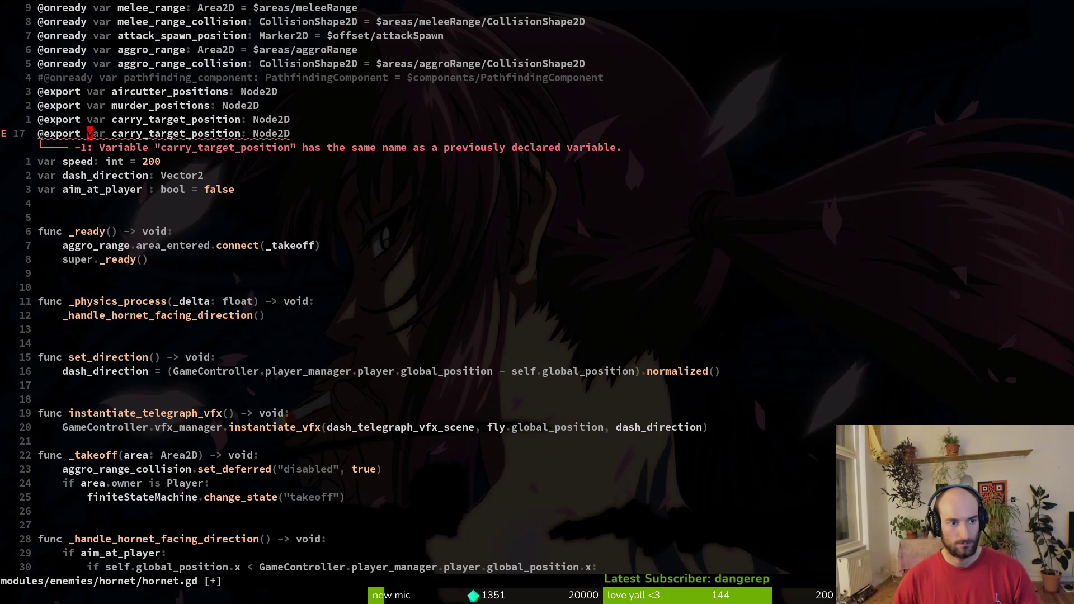
text(cwdash_)
key(Tab)
key(Escape)
text(:write)
key(Return)
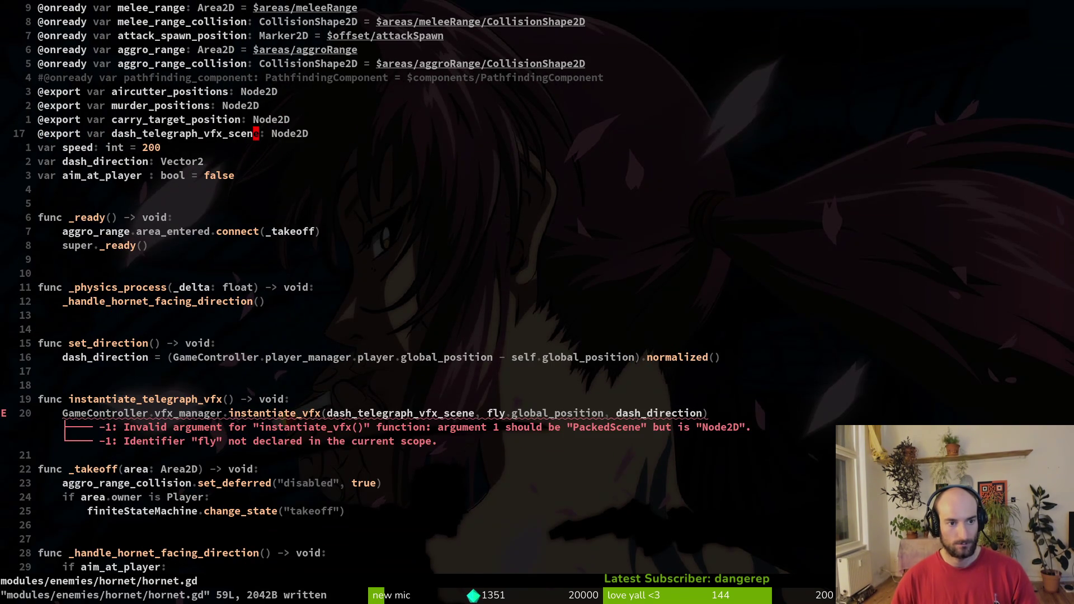
text(cwpack)
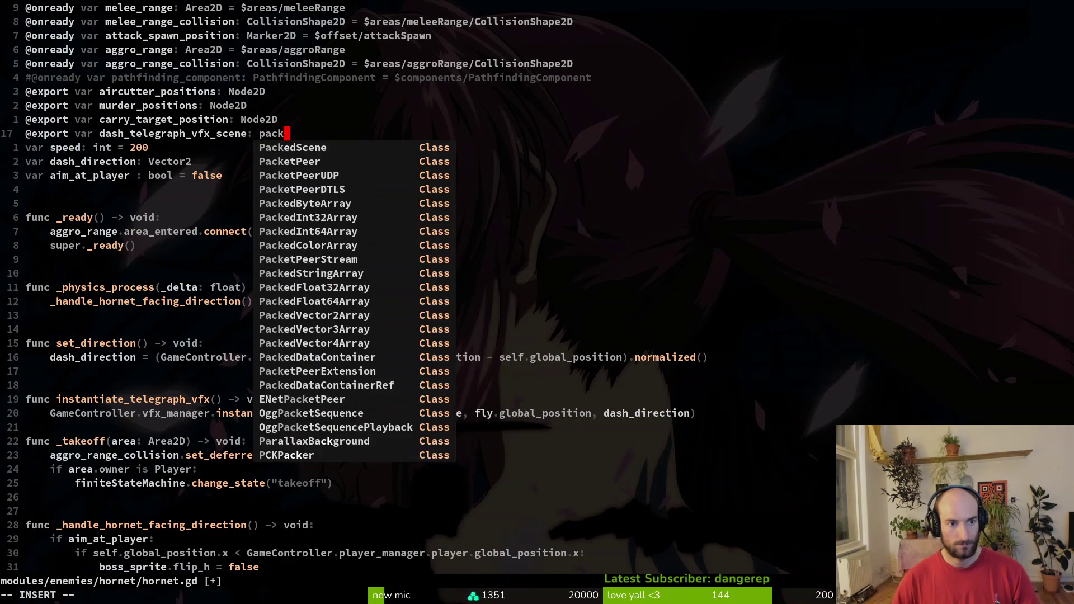
key(Tab)
key(Escape)
text(:w)
key(Return)
Remove fly. before global_position in the instantiate_vfx call and save hornet.gd.
key(2)
key(0)
key(j)
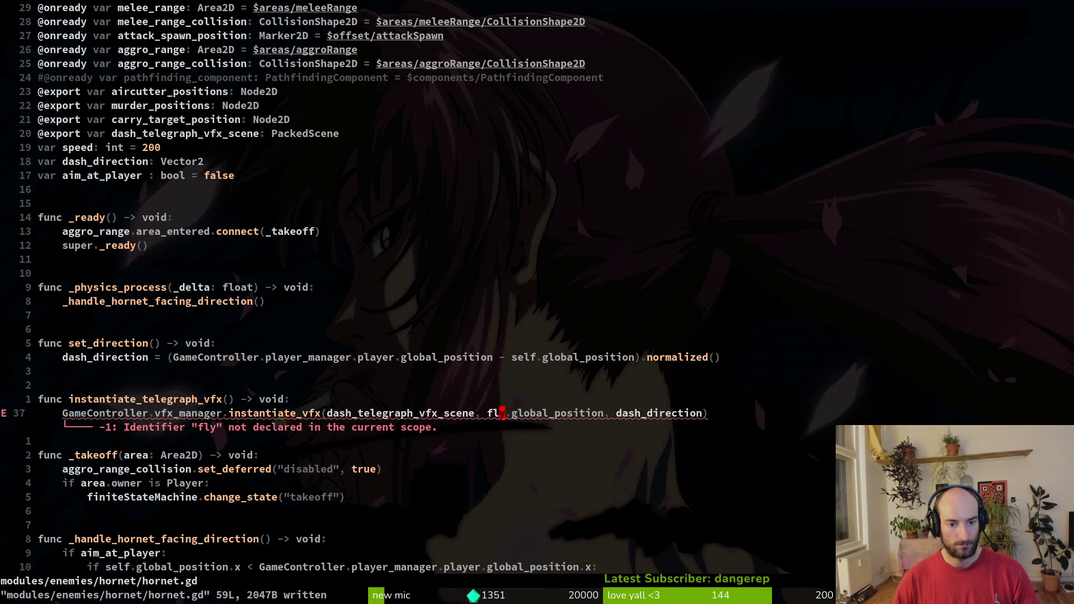
key(b)
key(d)
key(f)
key(.)
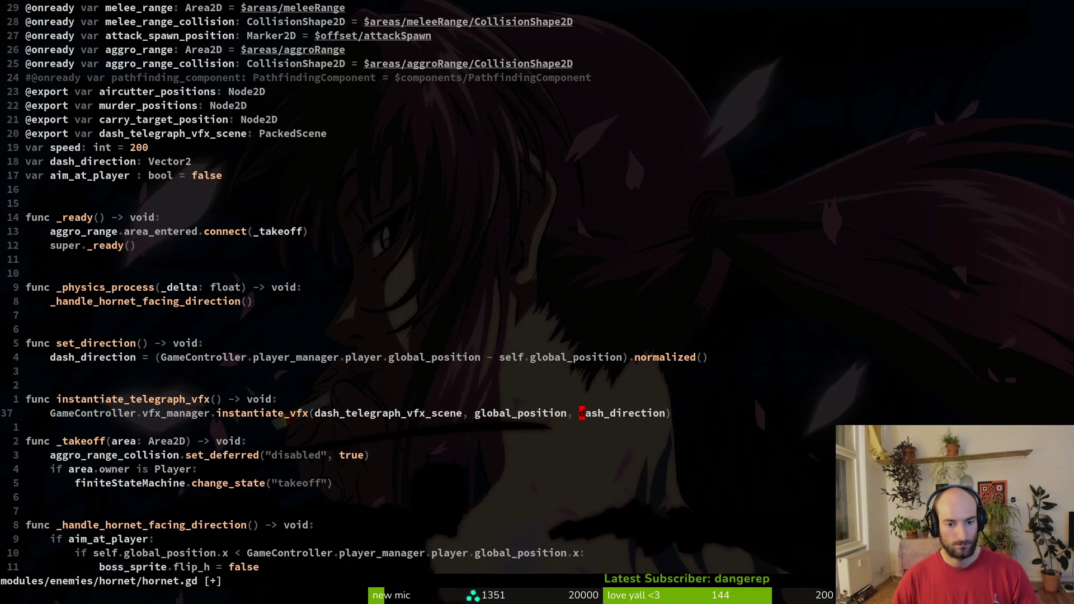
text(:w)
key(Return)
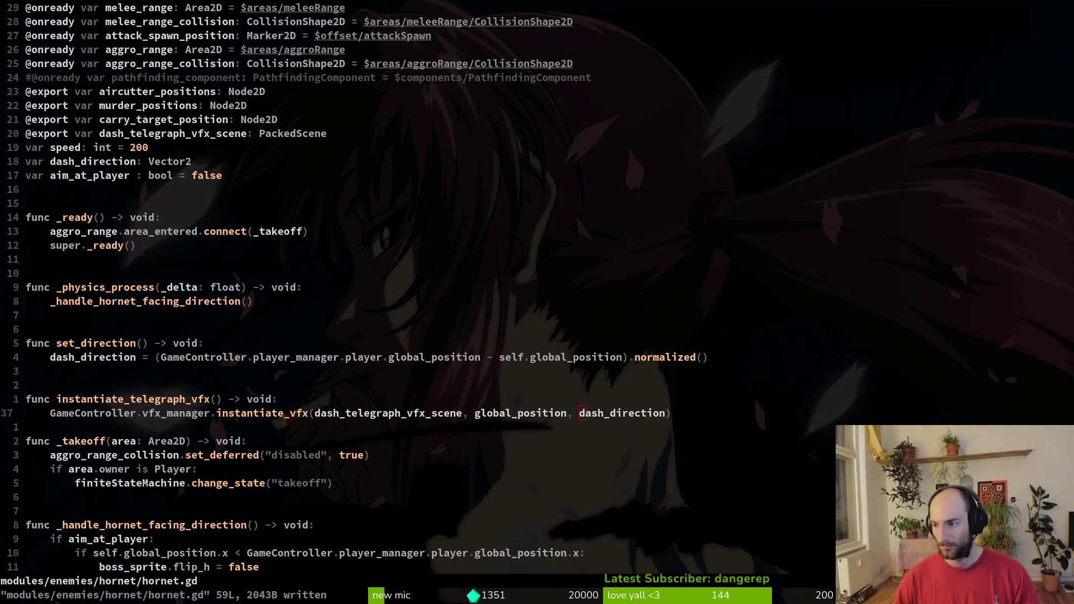
key(super)
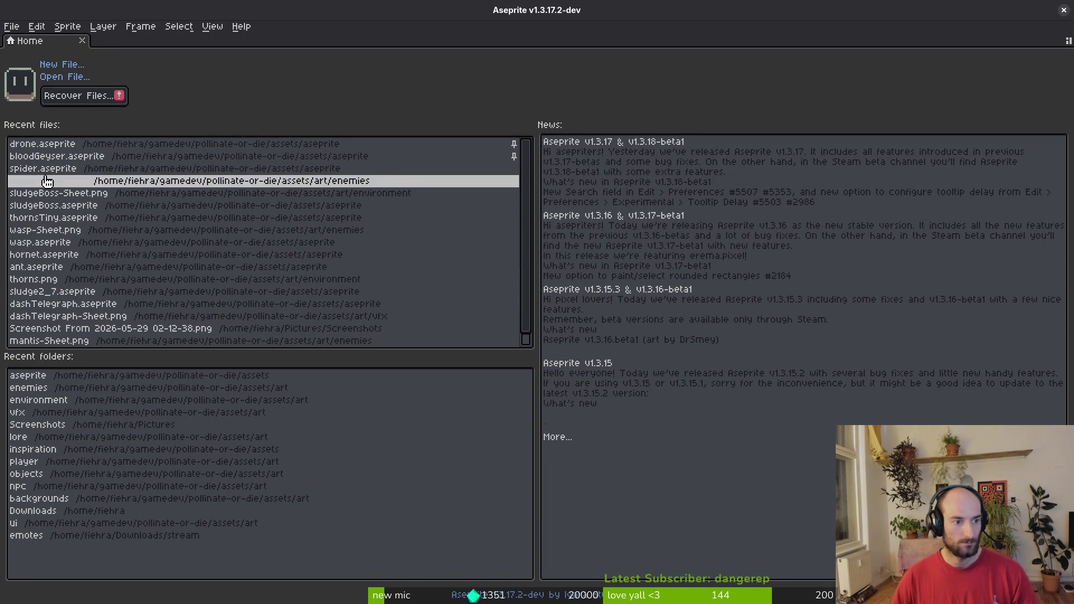
Open dashTelegraph.aseprite from recent files and inspect its canvas size without changes.
click(68, 305)
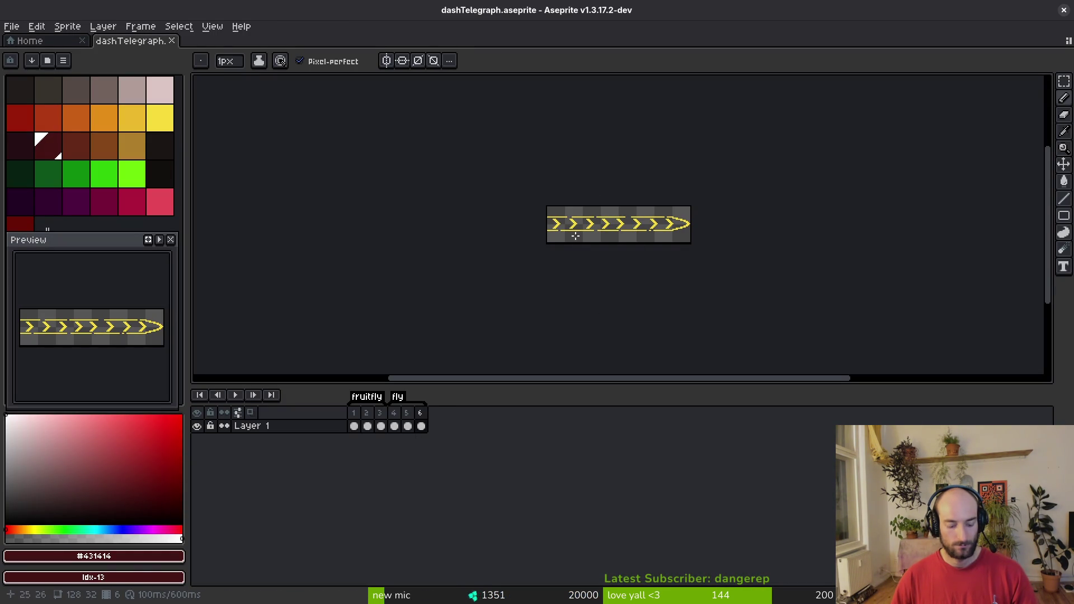
key(ctrl+alt+c)
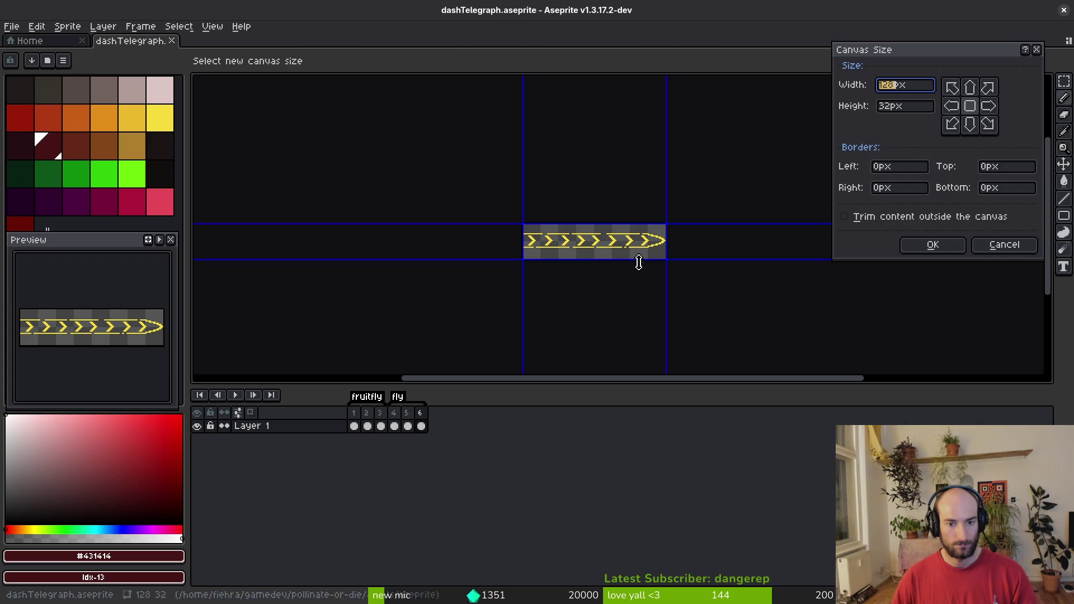
key(Escape)
Create a new blank sprite 256 wide and 32 high.
click(12, 27)
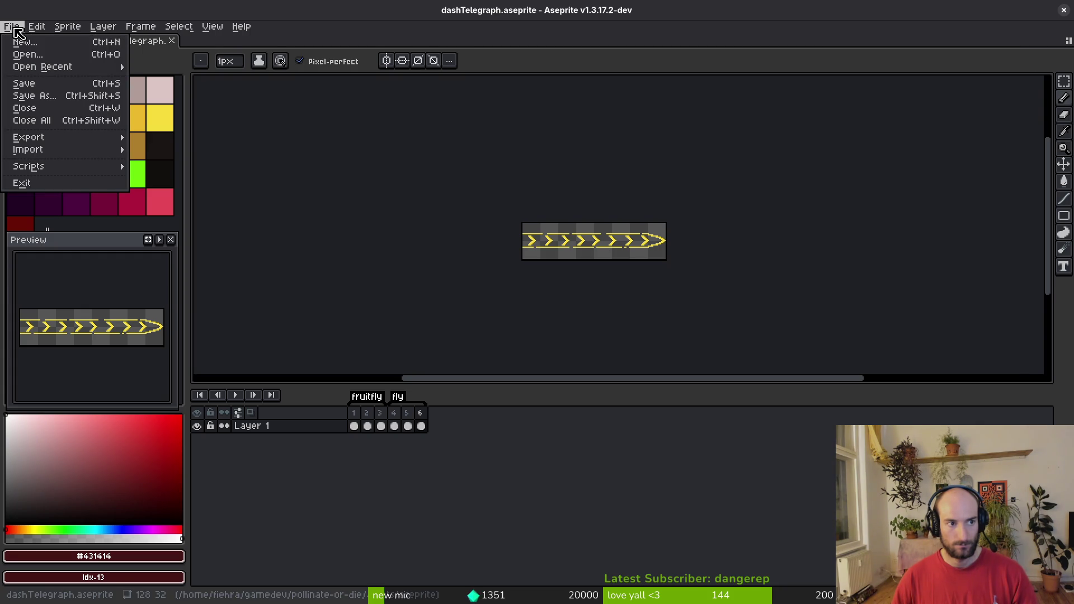
click(23, 41)
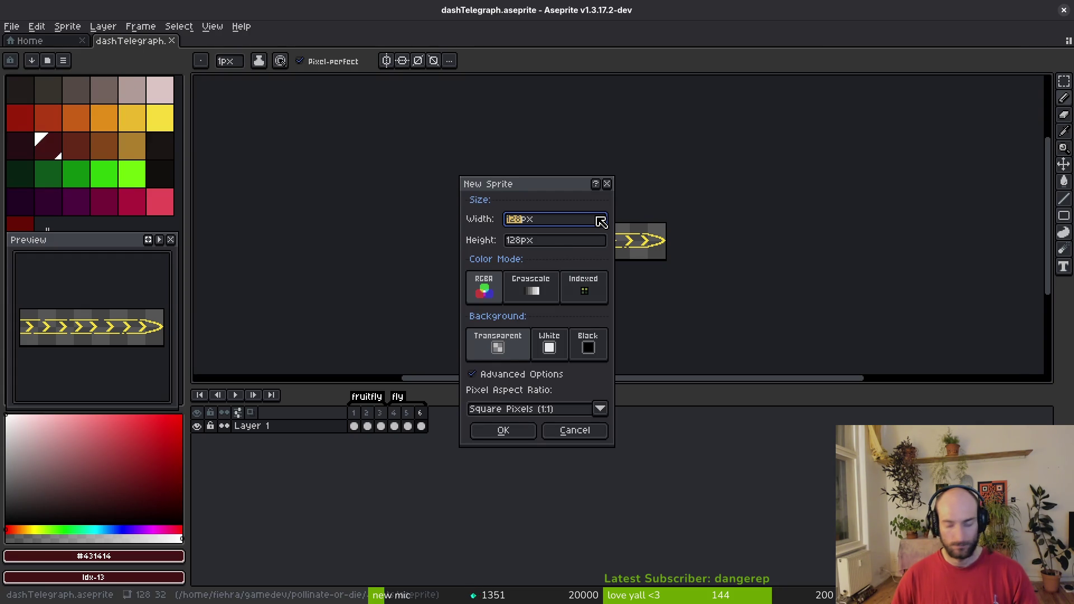
text(256)
key(Tab)
key(Return)
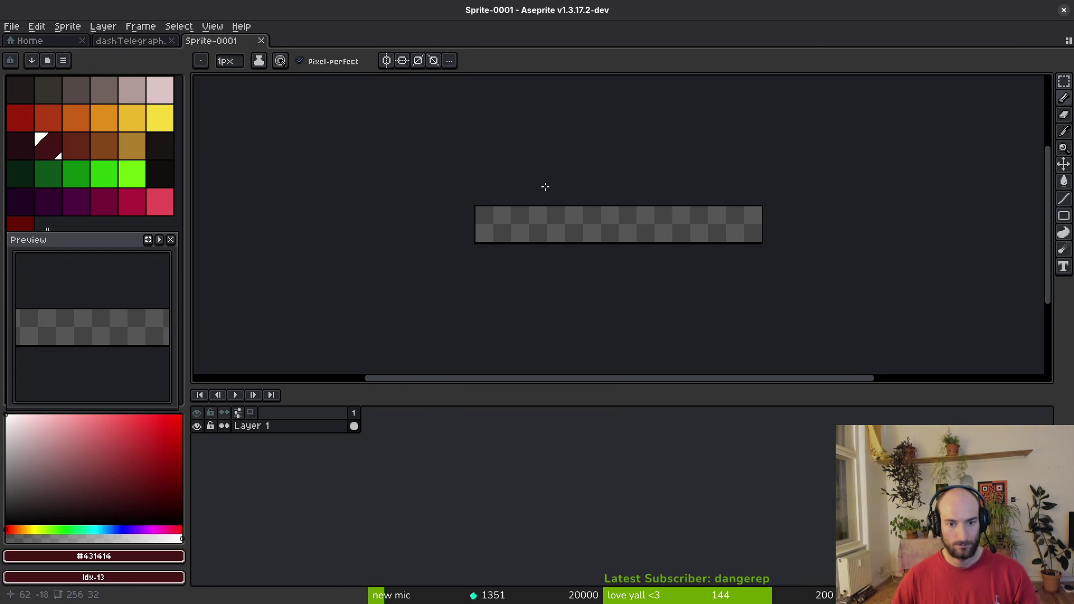
Draw the yellow top curve of the bullet tip in from the right edge.
click(160, 117)
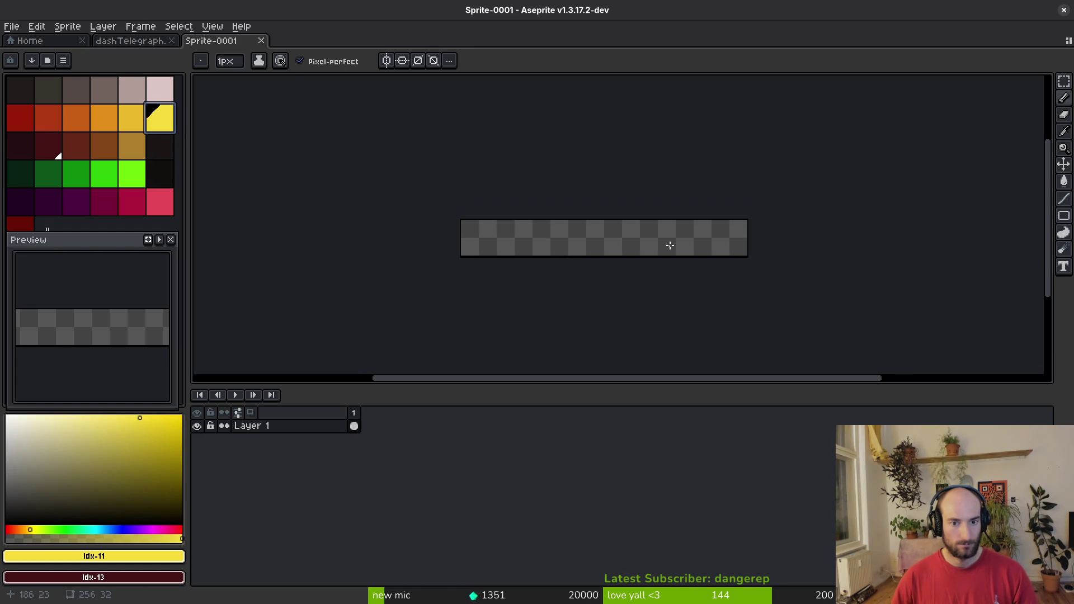
scroll(670, 242, up, 4)
scroll(867, 219, up, 2)
mouse_move(878, 215)
mouse_down()
mouse_move(775, 156)
mouse_move(835, 174)
mouse_move(778, 146)
mouse_move(667, 134)
mouse_up()
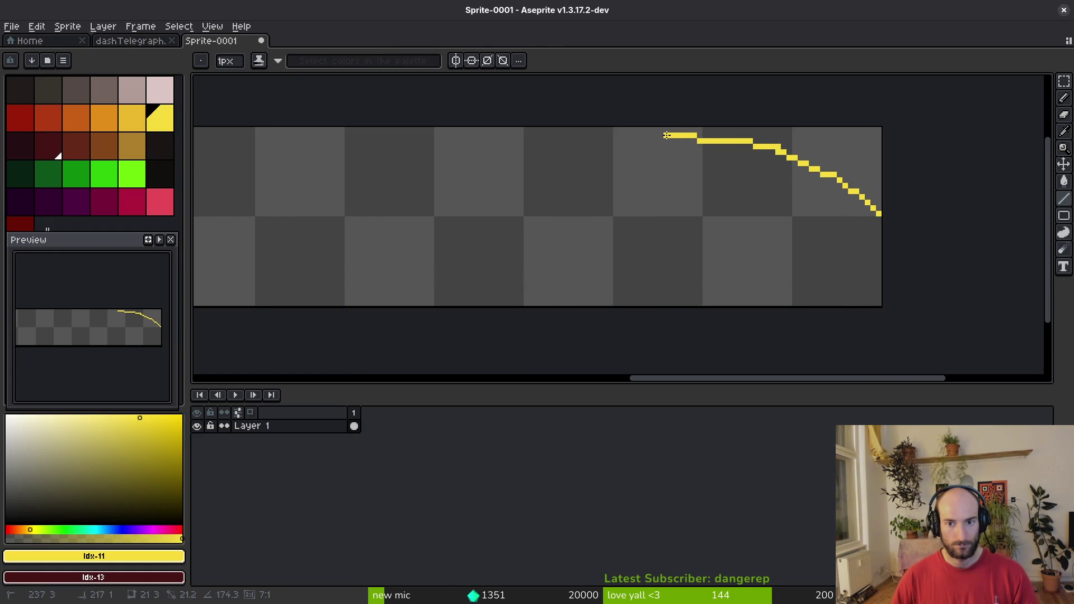
key(ctrl+z)
shift+click(654, 136)
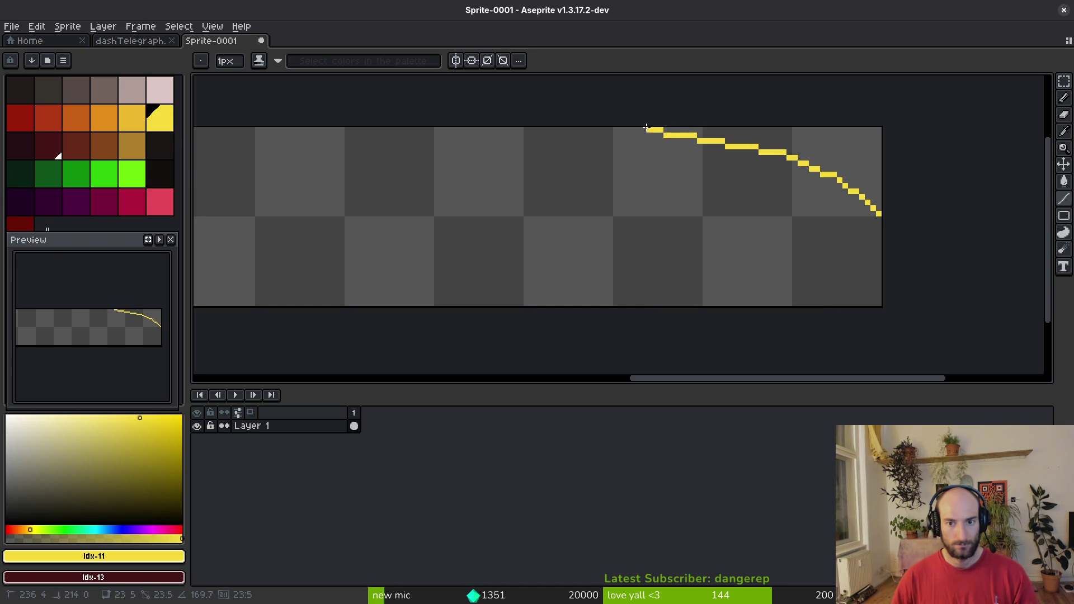
shift+click(492, 135)
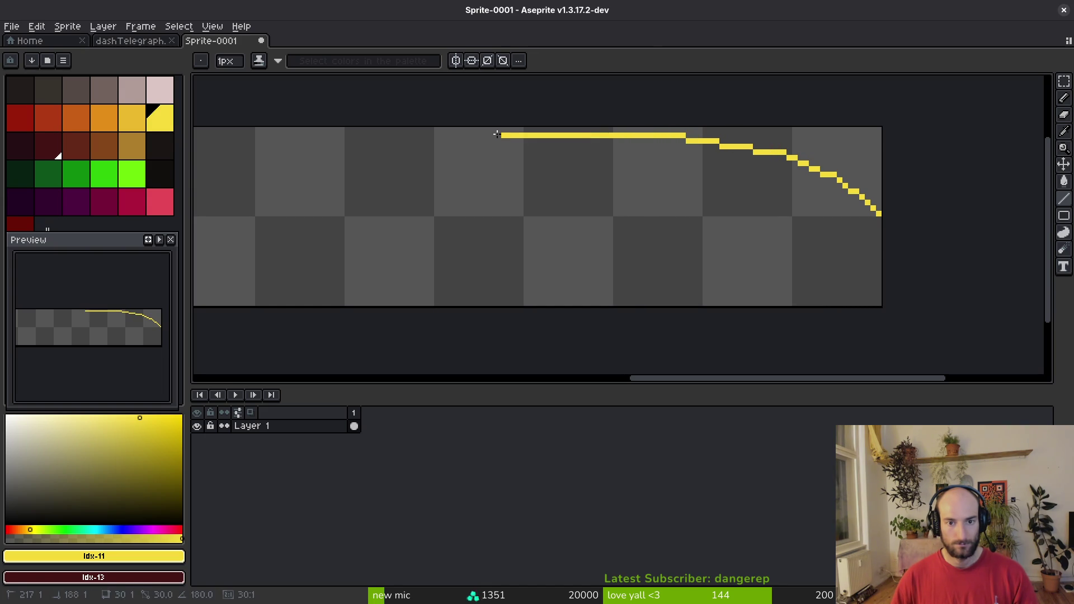
mouse_move(538, 156)
mouse_down()
mouse_move(850, 240)
mouse_move(792, 195)
mouse_move(728, 192)
mouse_up()
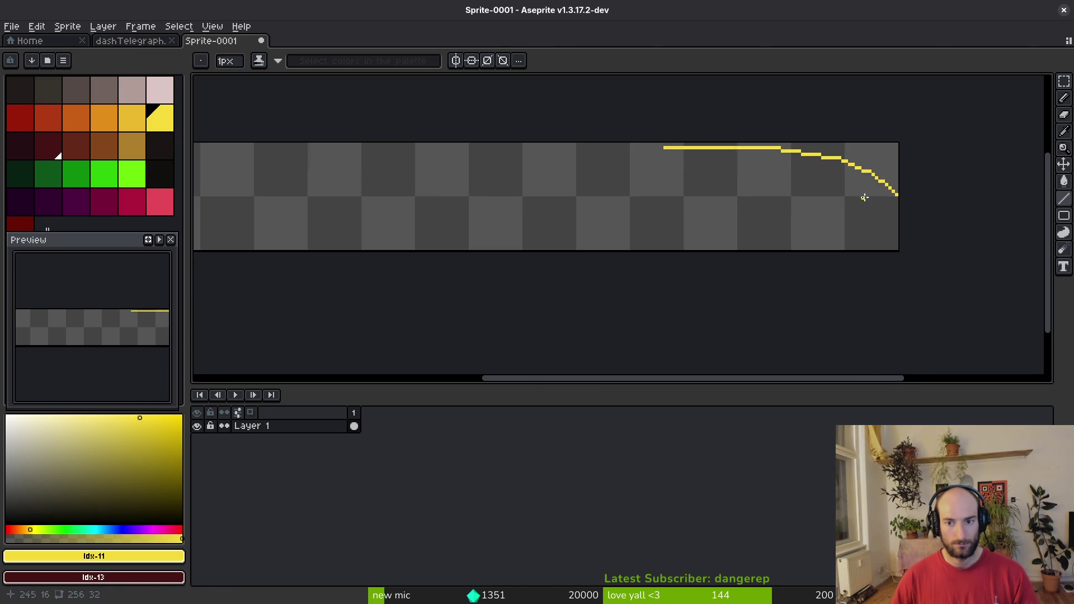
click(901, 203)
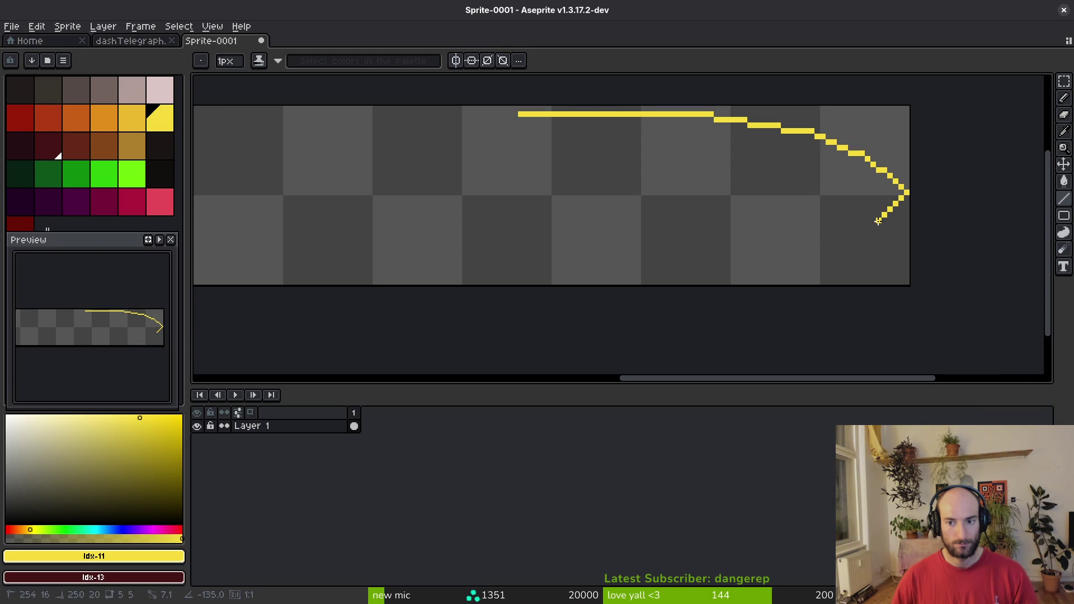
Lasso the top curve, paste a vertically flipped copy, and move it below.
key(q)
mouse_move(928, 136)
mouse_down()
mouse_move(469, 170)
mouse_move(887, 102)
mouse_up()
key(ctrl+c)
key(ctrl+v)
key(shift+v)
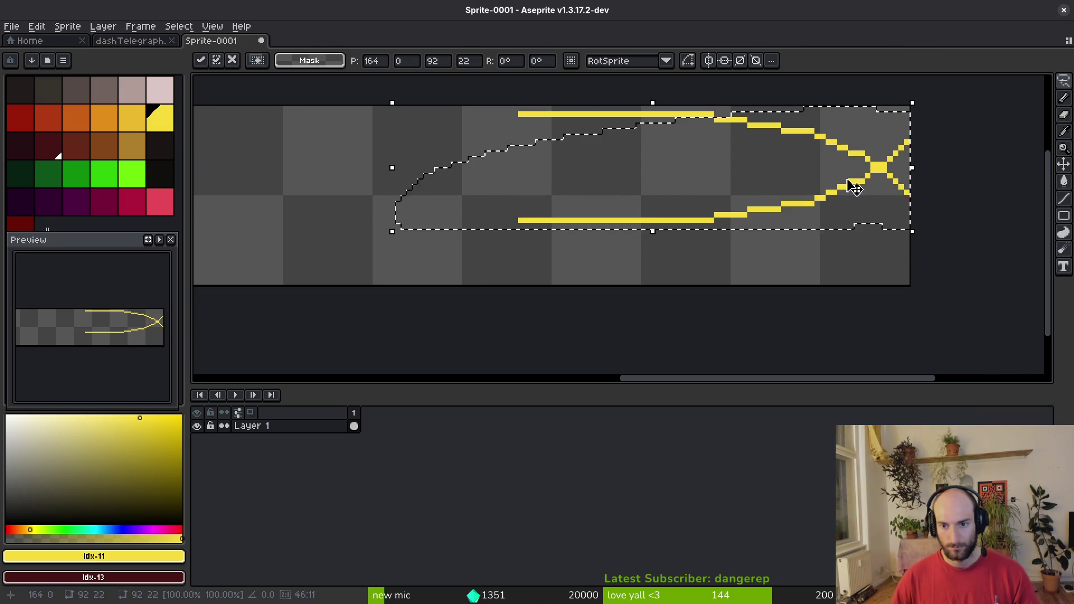
drag(856, 188, 849, 245)
key(Return)
scroll(810, 226, down, 2)
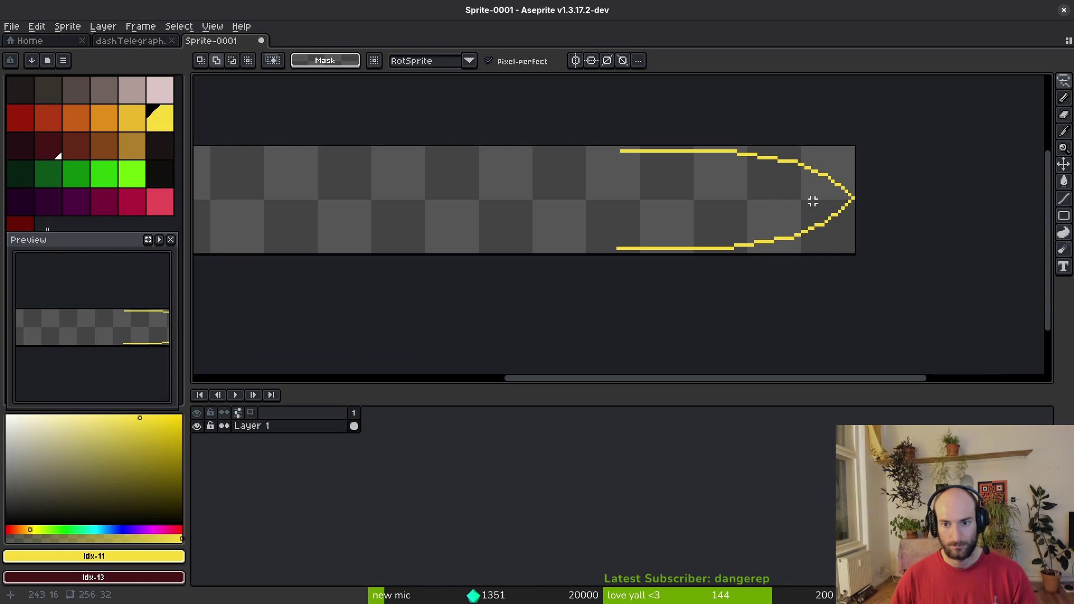
scroll(812, 201, up, 1)
Redo the flipped lower copy so it closes the bullet-tip outline.
key(ctrl+z)
key(ctrl+z)
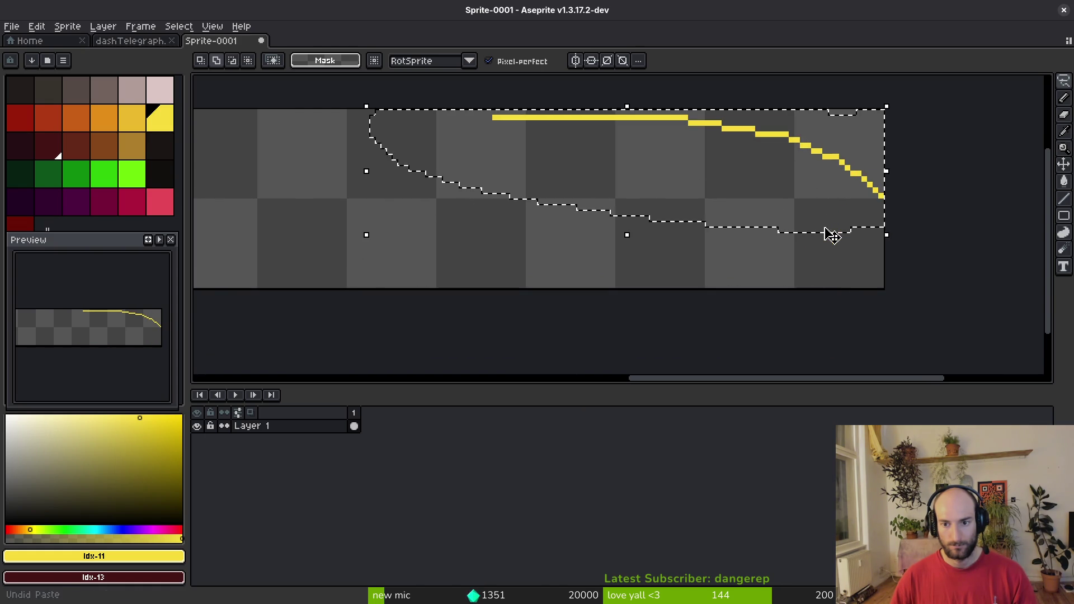
key(shift+v)
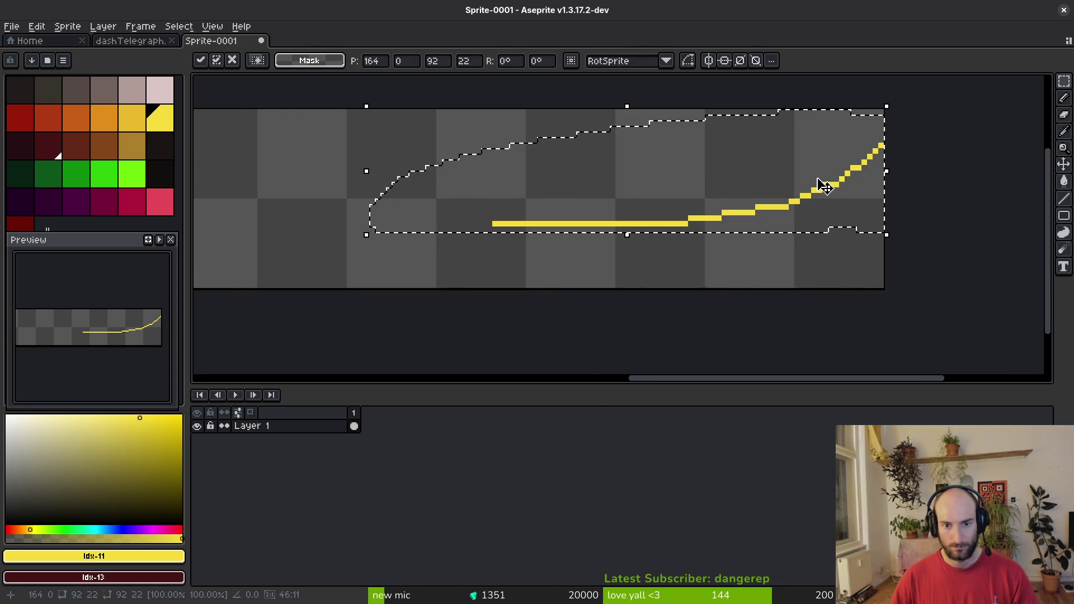
key(ctrl+z)
key(ctrl+c)
key(ctrl+v)
key(shift+v)
mouse_move(825, 190)
mouse_down()
mouse_move(837, 228)
mouse_move(820, 243)
mouse_move(832, 233)
mouse_up()
key(Return)
Pick the outline's yellow with the pencil and return to the dashTelegraph sprite.
key(ctrl+s)
scroll(781, 235, down, 1)
key(Escape)
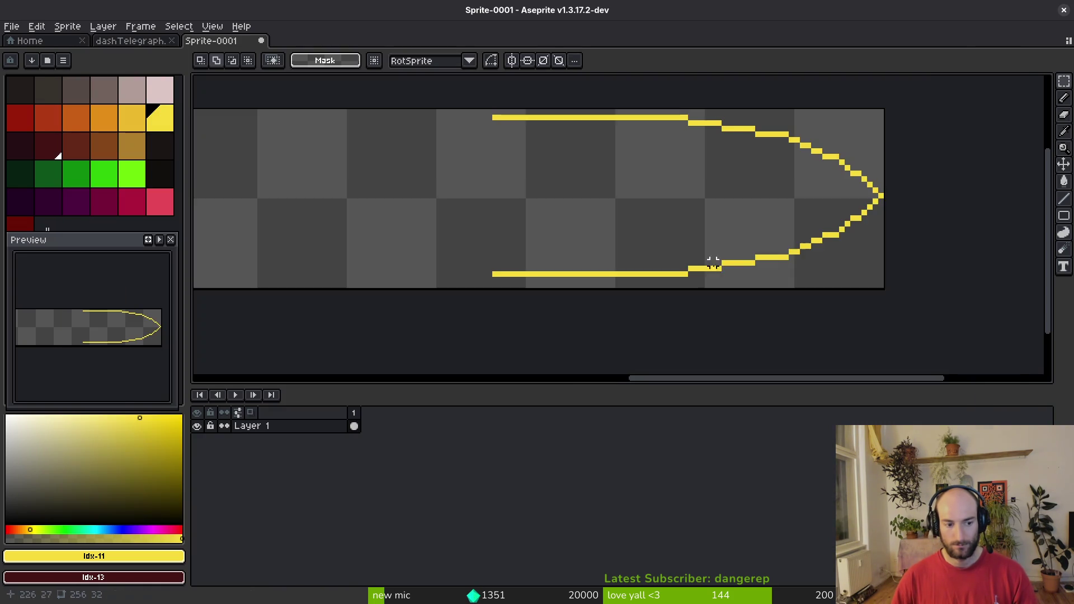
scroll(772, 245, left, 5)
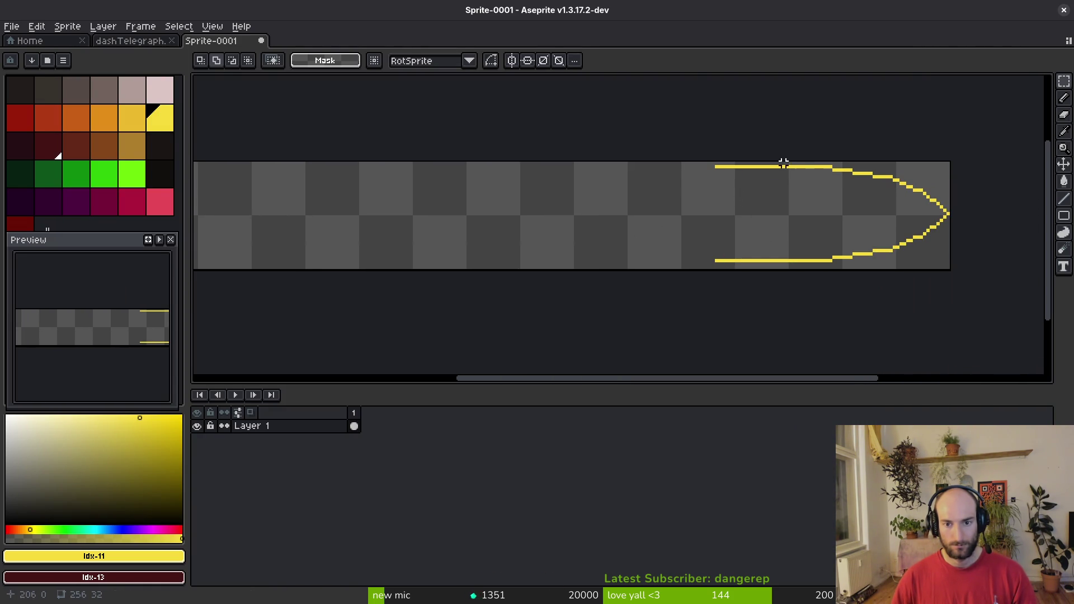
alt+click(820, 166)
key(b)
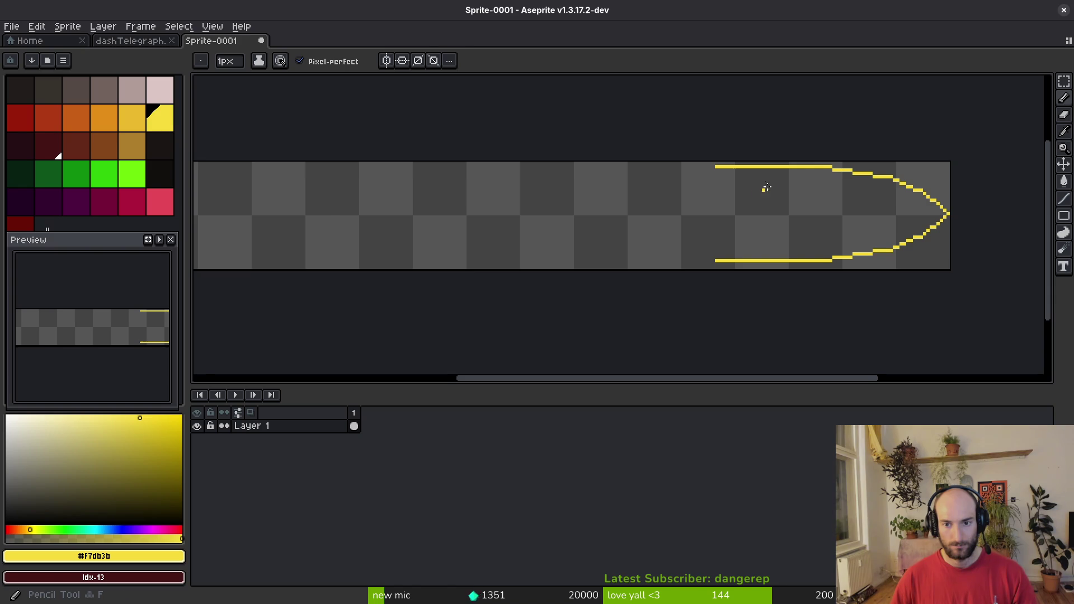
scroll(804, 177, left, 2)
click(134, 41)
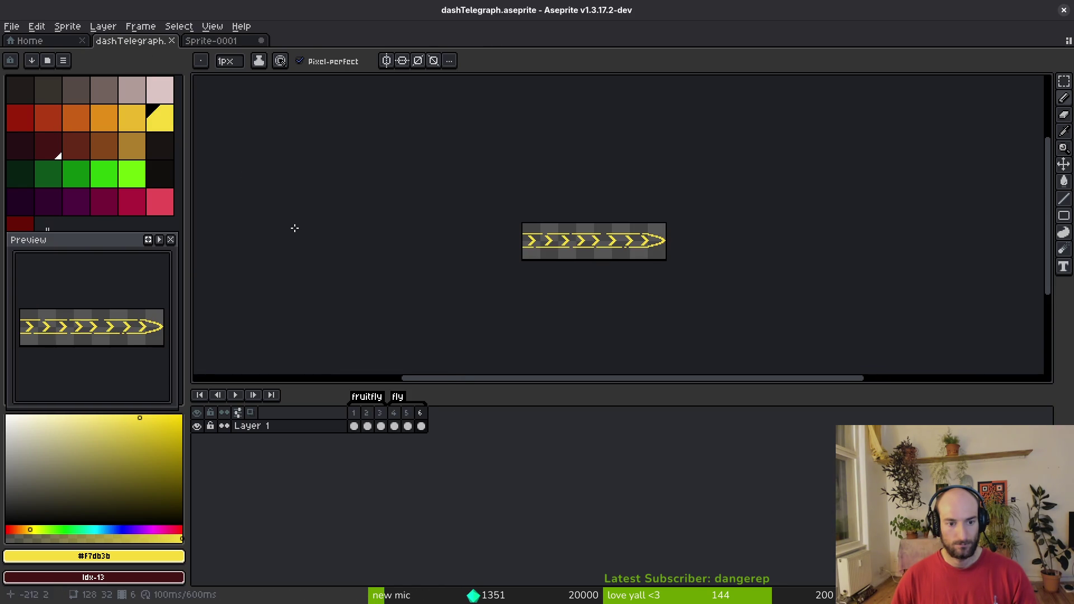
Cut the current canvas, return to Sprite-0001, and extend the yellow outline's top and bottom edges left to about x=183.
key(ctrl+a)
key(ctrl+x)
key(ctrl+Tab)
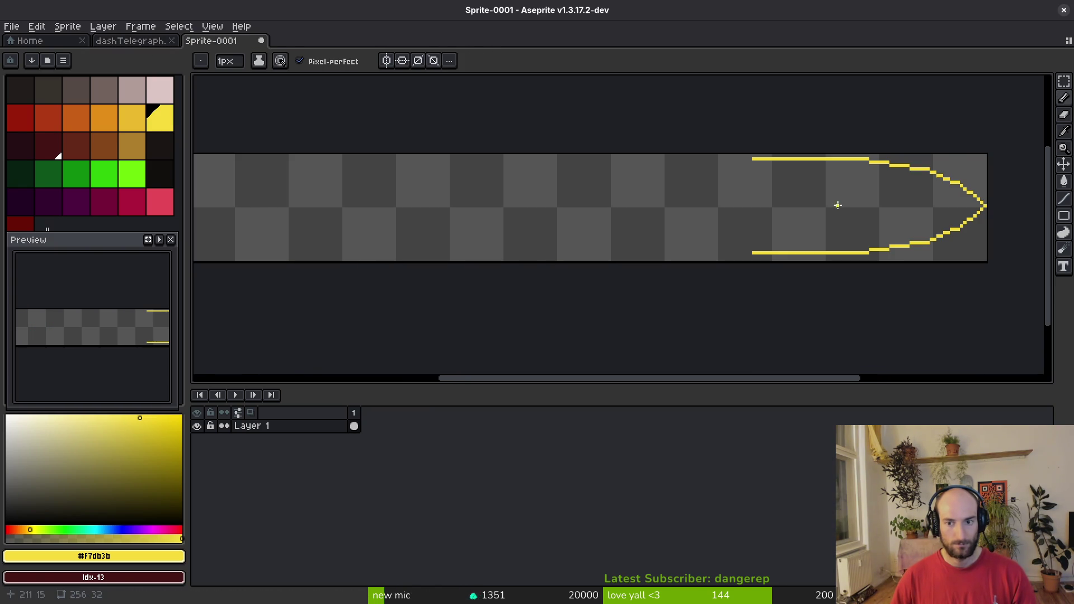
scroll(710, 168, up, 1)
scroll(754, 154, up, 1)
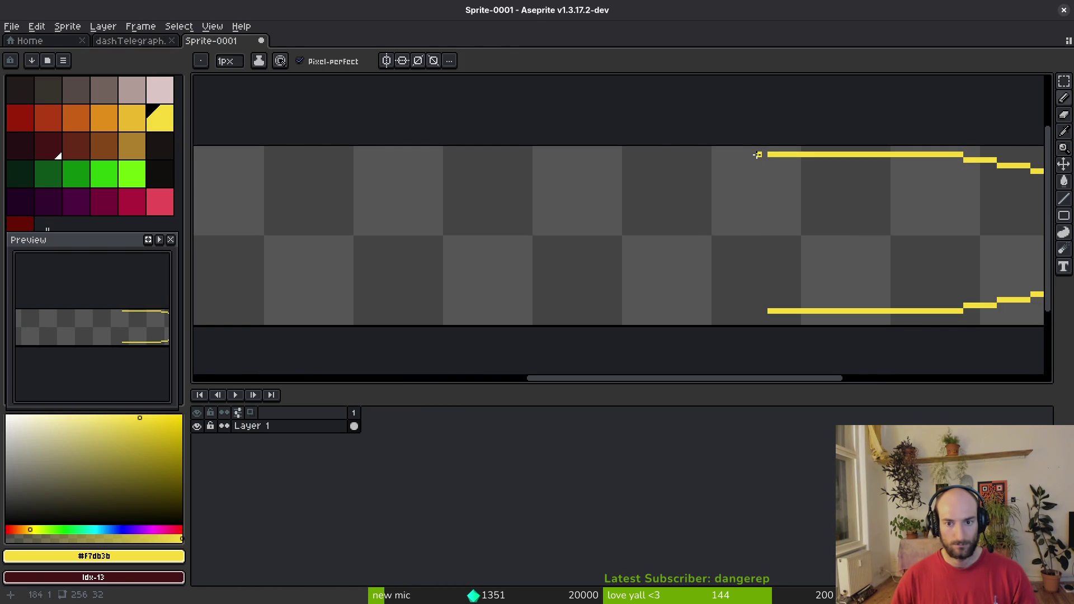
scroll(777, 165, down, 2)
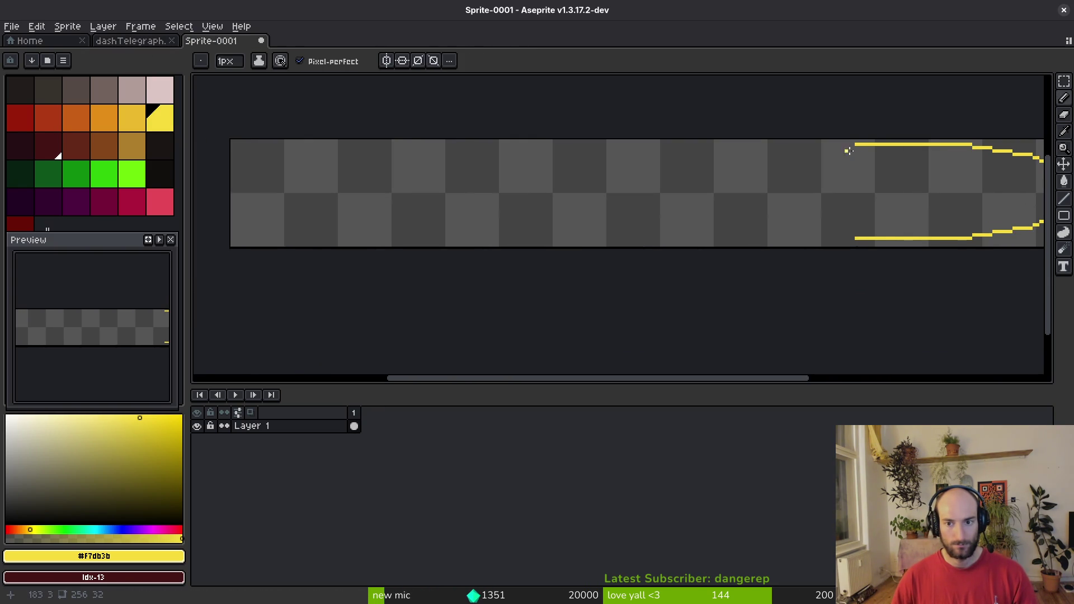
drag(856, 151, 782, 141)
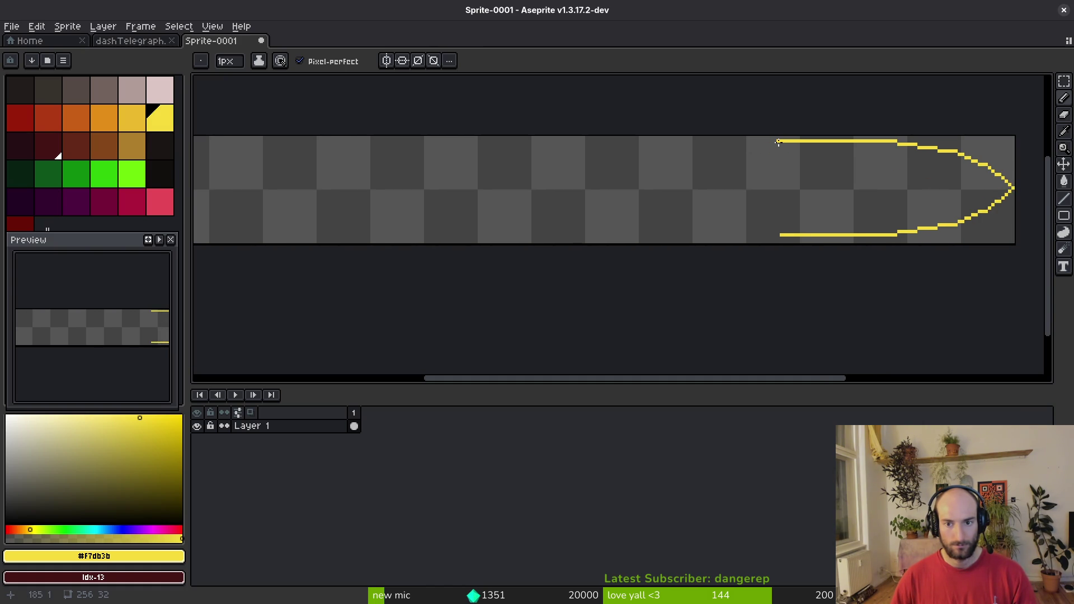
drag(820, 156, 780, 150)
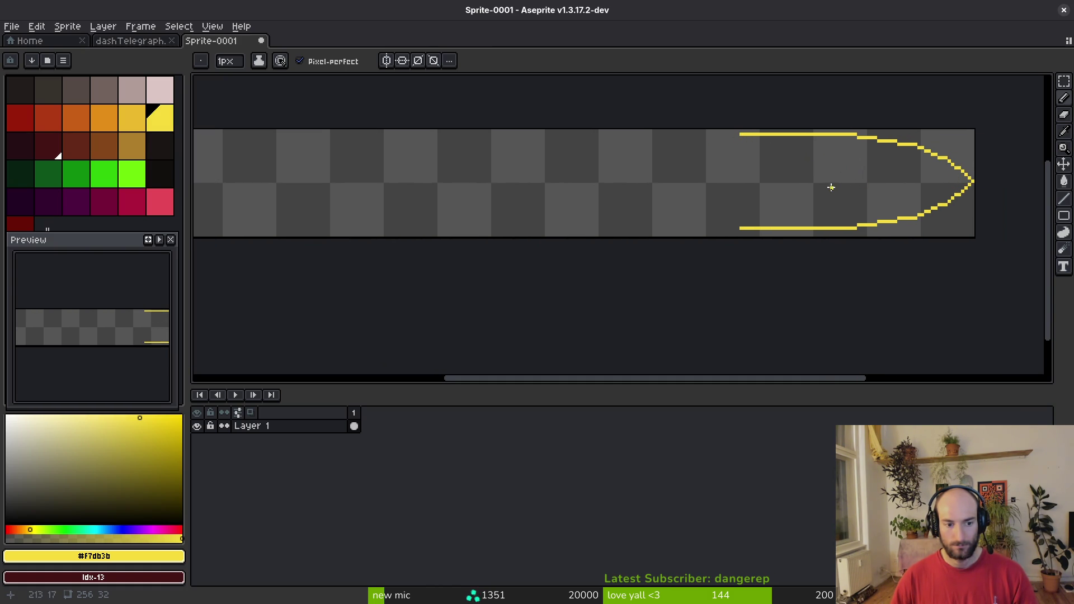
drag(782, 191, 791, 197)
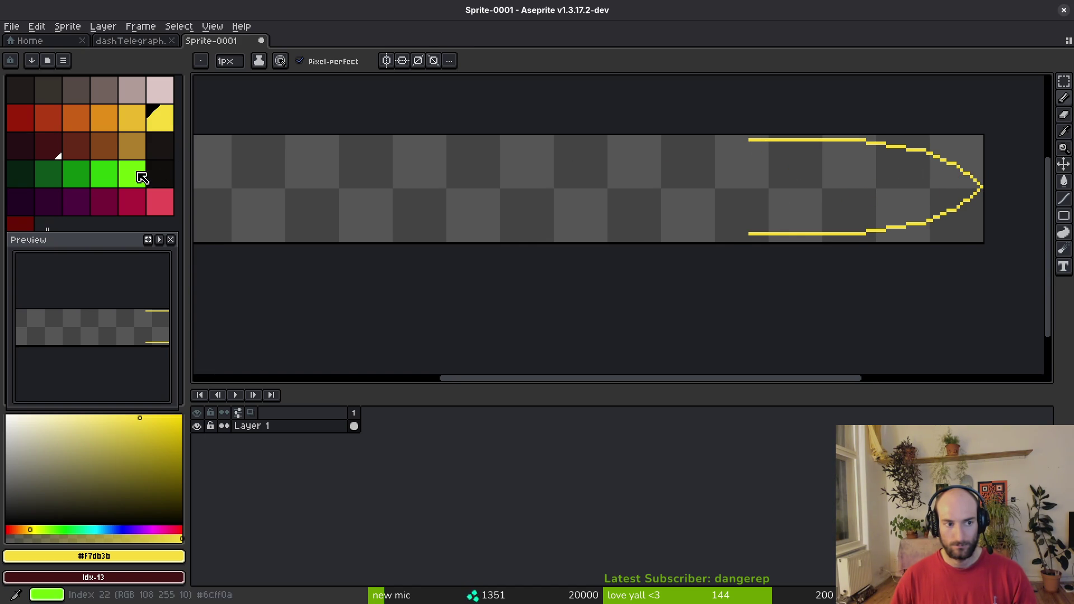
Draw a bright green line from the outline's tip leftward along the top edge.
click(104, 173)
click(981, 186)
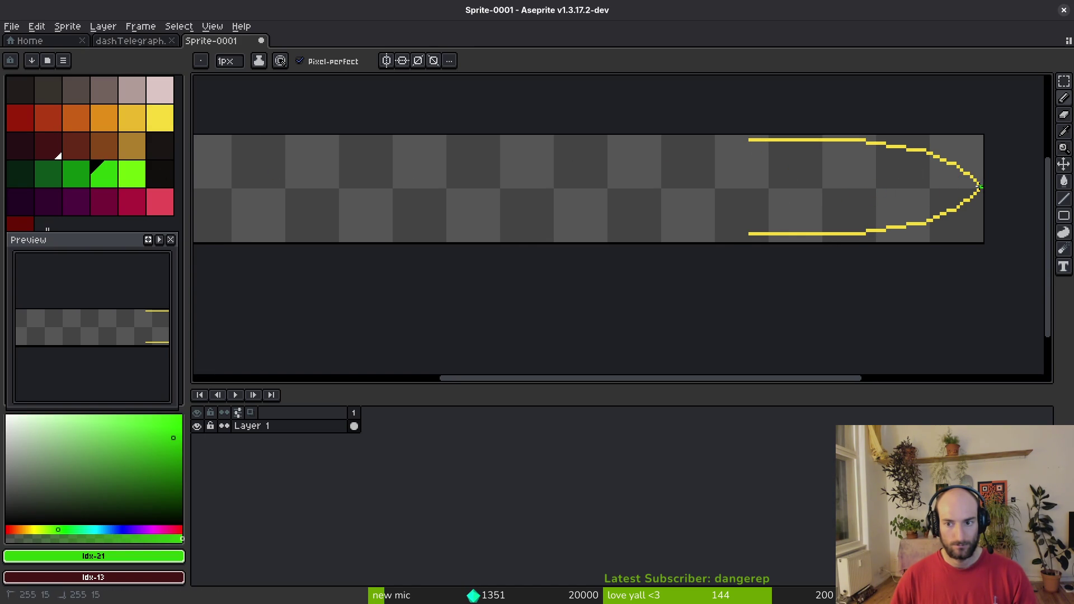
drag(875, 161, 611, 136)
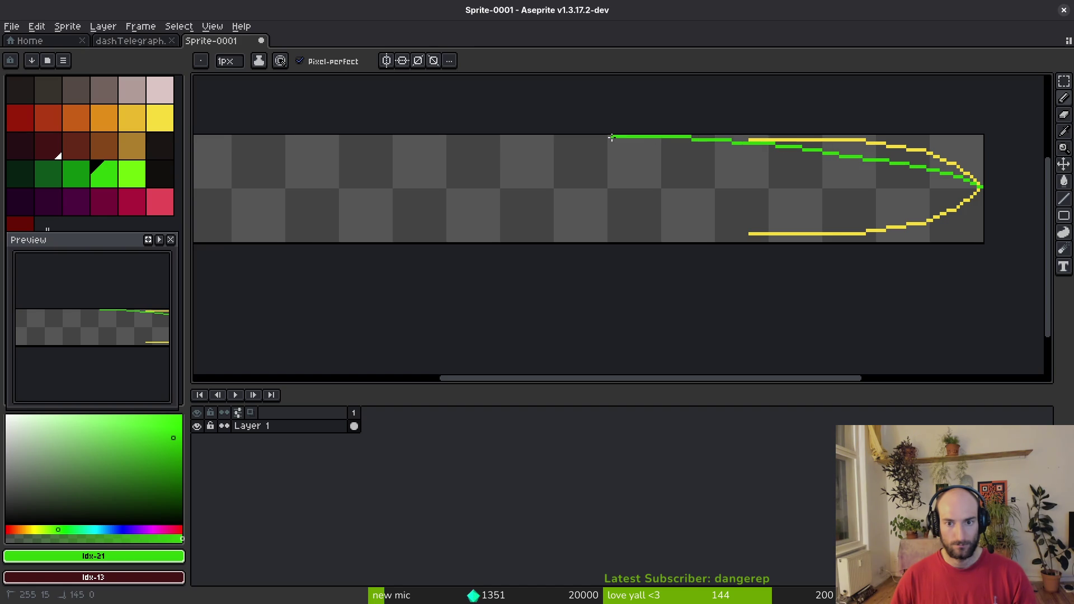
scroll(796, 152, up, 2)
mouse_move(895, 163)
mouse_down()
mouse_move(498, 129)
mouse_move(671, 136)
mouse_up()
Erase the extra upper green segment so the line becomes stepped.
key(e)
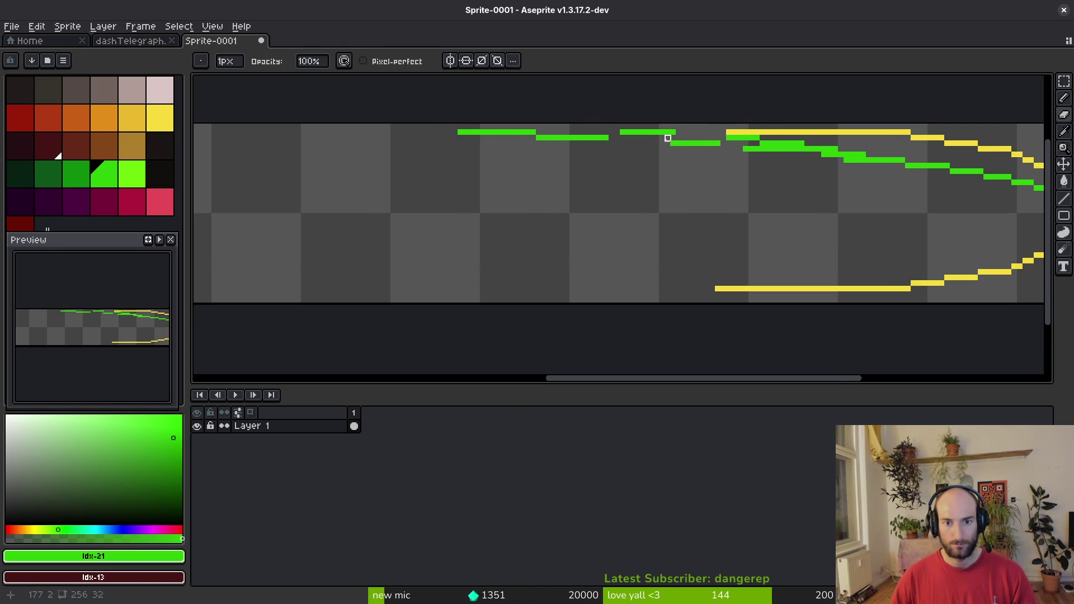
scroll(597, 119, up, 1)
drag(598, 119, 737, 137)
key(ctrl+z)
mouse_move(598, 127)
mouse_down()
mouse_move(846, 135)
mouse_move(616, 131)
mouse_move(686, 142)
mouse_up()
key(ctrl+z)
mouse_move(570, 130)
mouse_down()
mouse_move(795, 140)
mouse_move(640, 156)
mouse_up()
Add and remove single green pixels to finish the line, then start saving the sprite.
scroll(609, 177, right, 3)
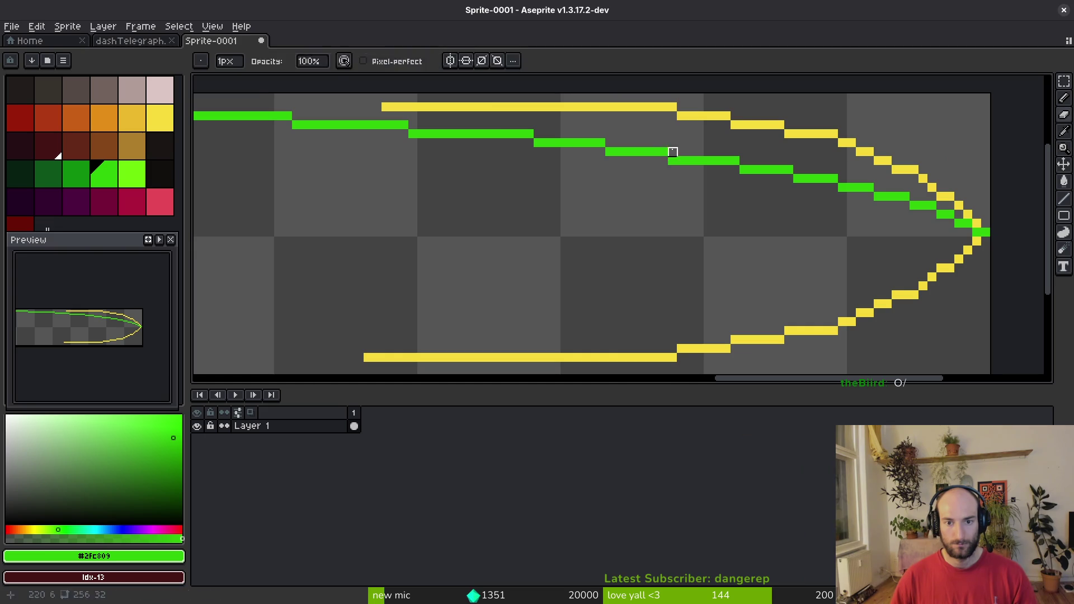
key(b)
click(672, 151)
key(e)
click(673, 161)
key(ctrl+s)
key(Escape)
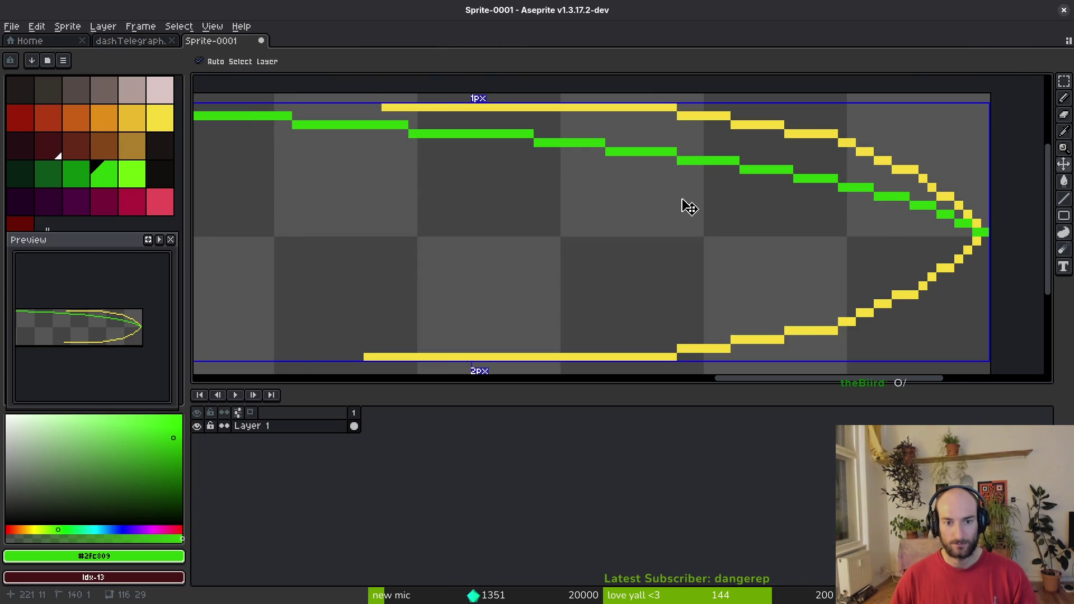
key(ctrl+s)
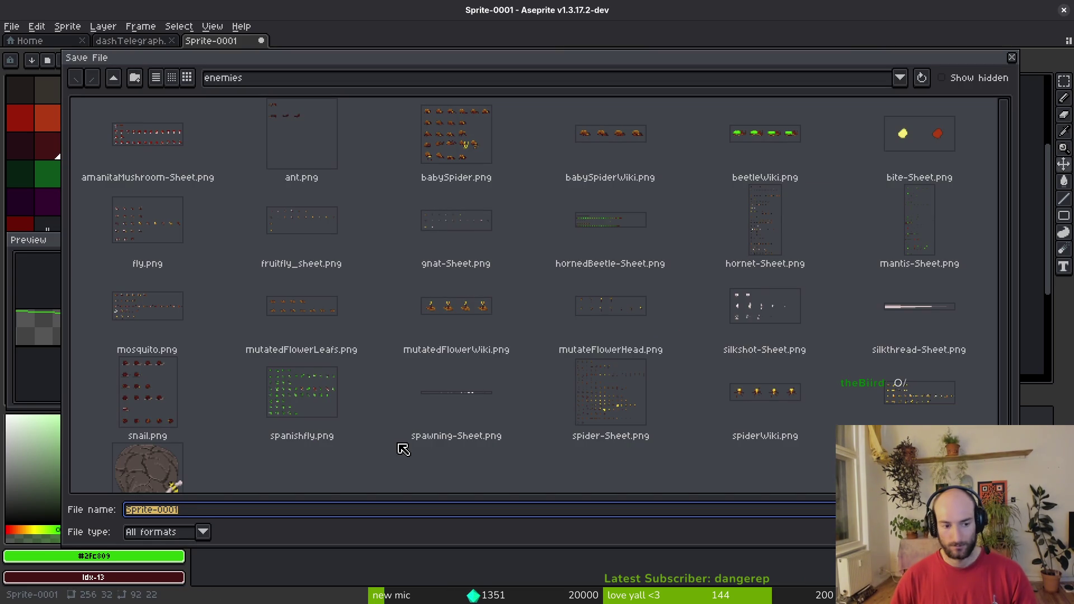
Save the sprite as hornetDashTelegraph in the assets aseprite folder.
text(hornetDashTelegraph)
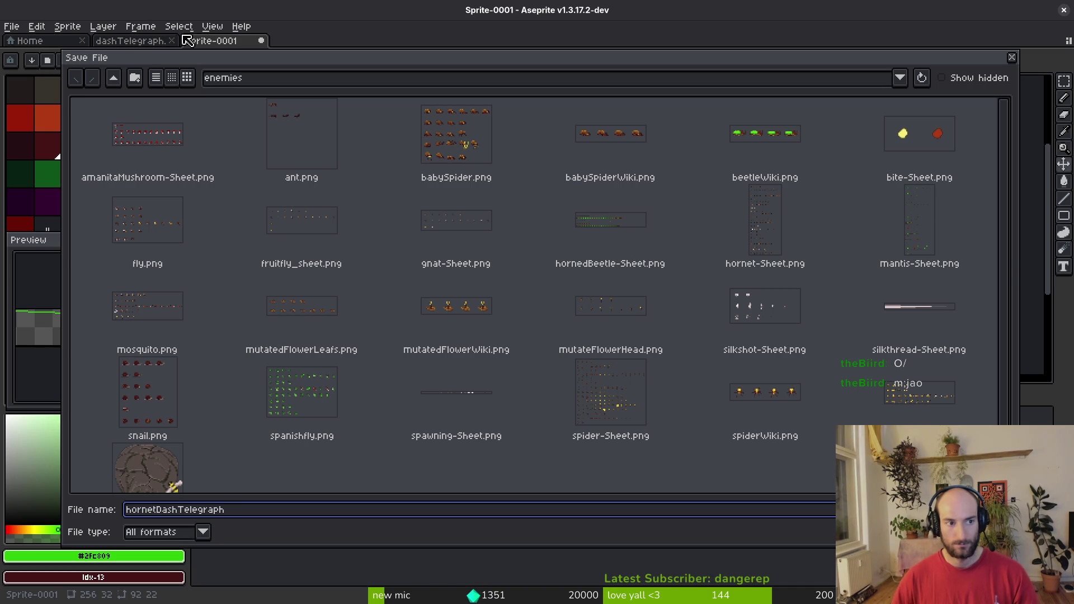
click(113, 78)
click(113, 77)
click(187, 133)
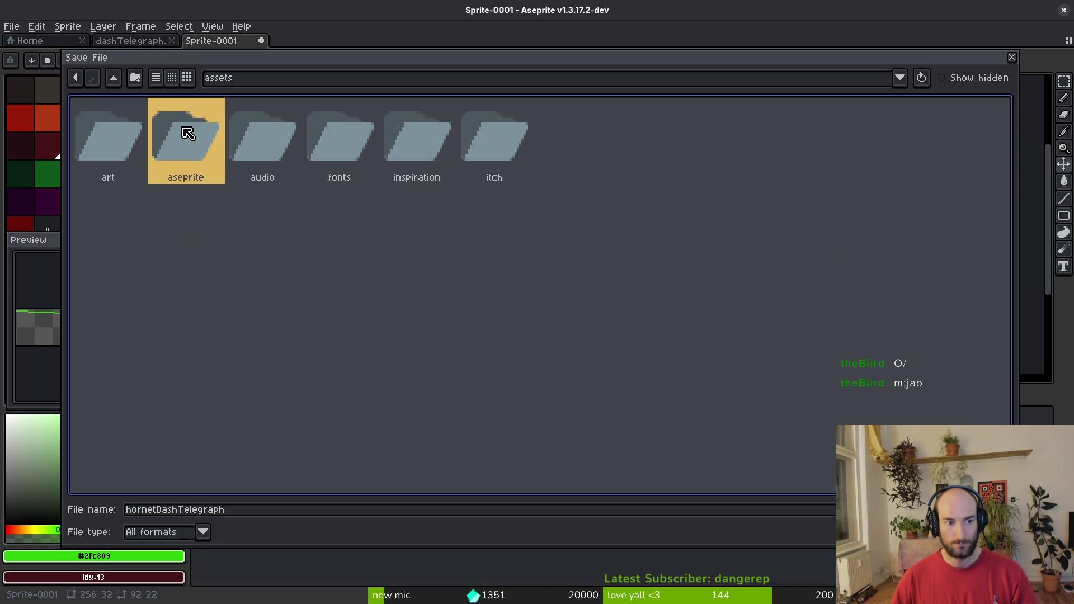
double_click(178, 141)
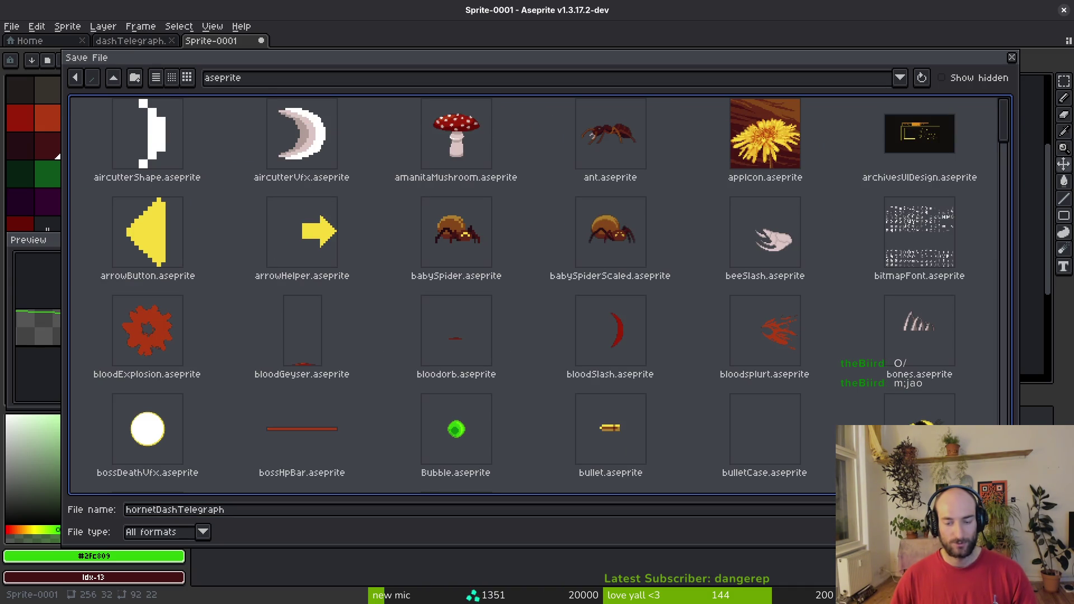
key(Return)
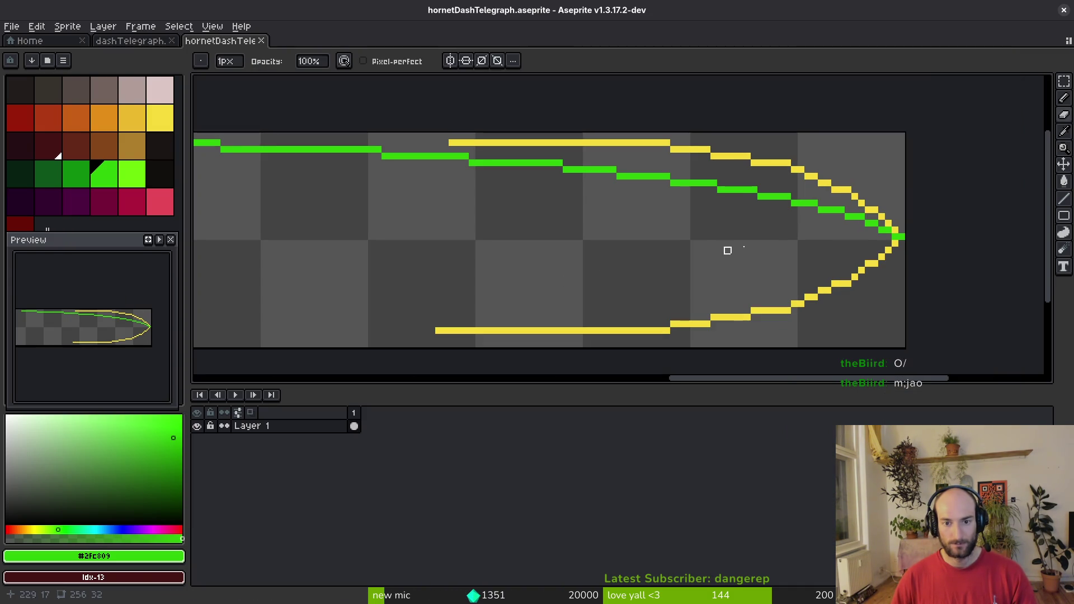
Fix individual green pixels on the curve near the outline's tip.
scroll(781, 230, down, 1)
scroll(861, 241, up, 4)
key(b)
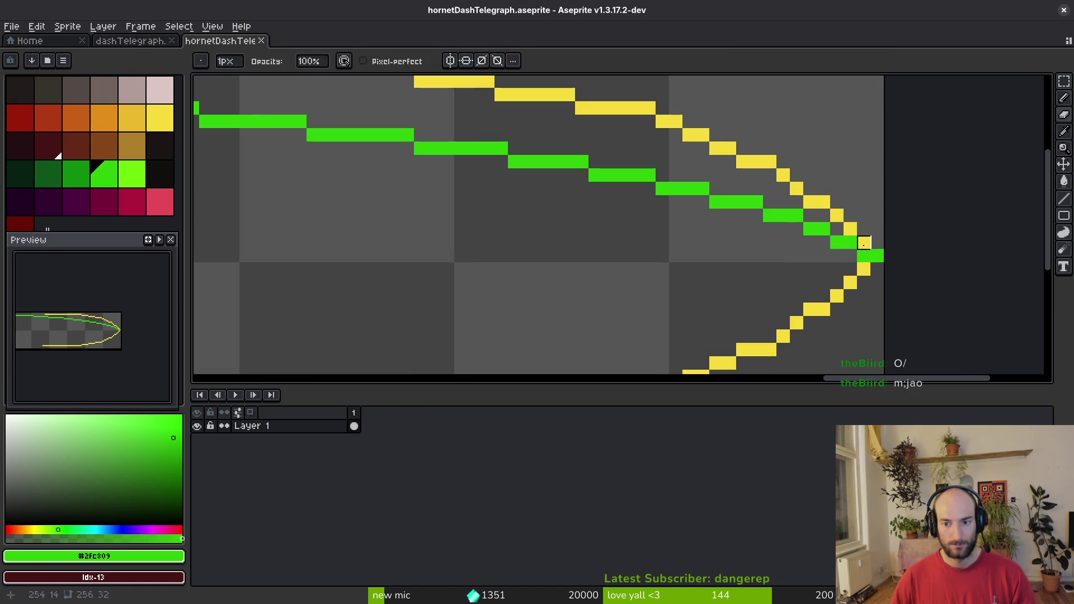
click(861, 245)
key(e)
click(863, 256)
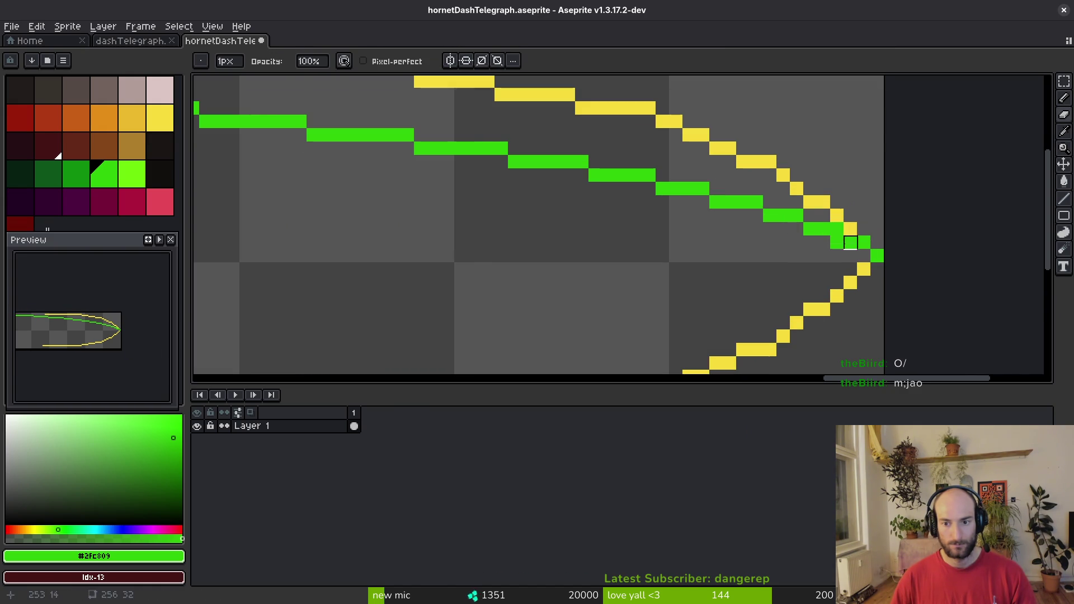
key(i)
key(e)
click(837, 241)
key(b)
click(770, 242)
Redraw the green line lower and extend it further left inside the yellow outline.
drag(364, 175, 708, 242)
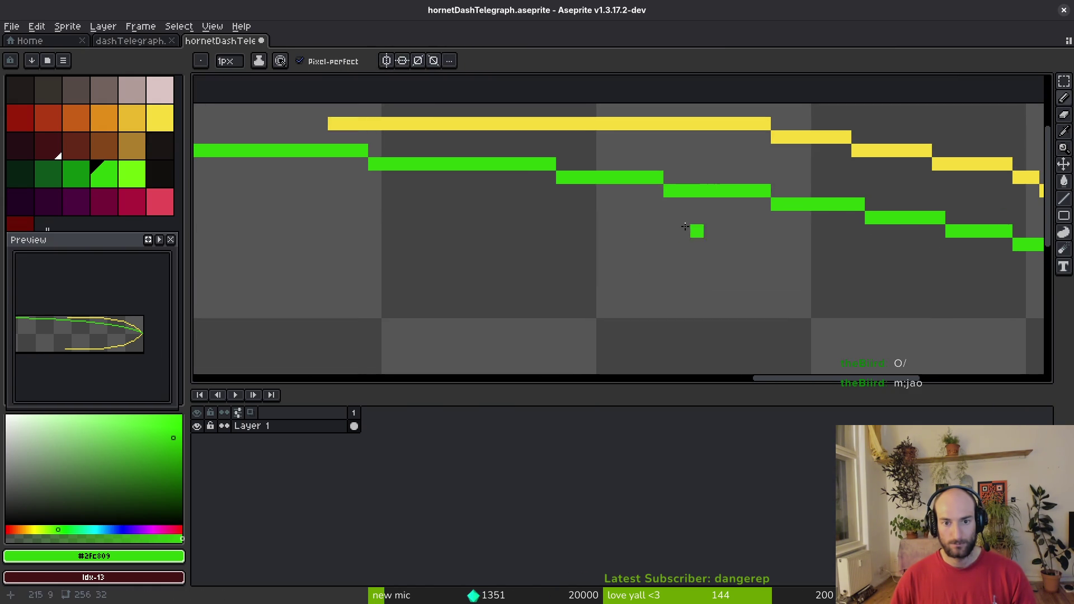
key(e)
click(549, 165)
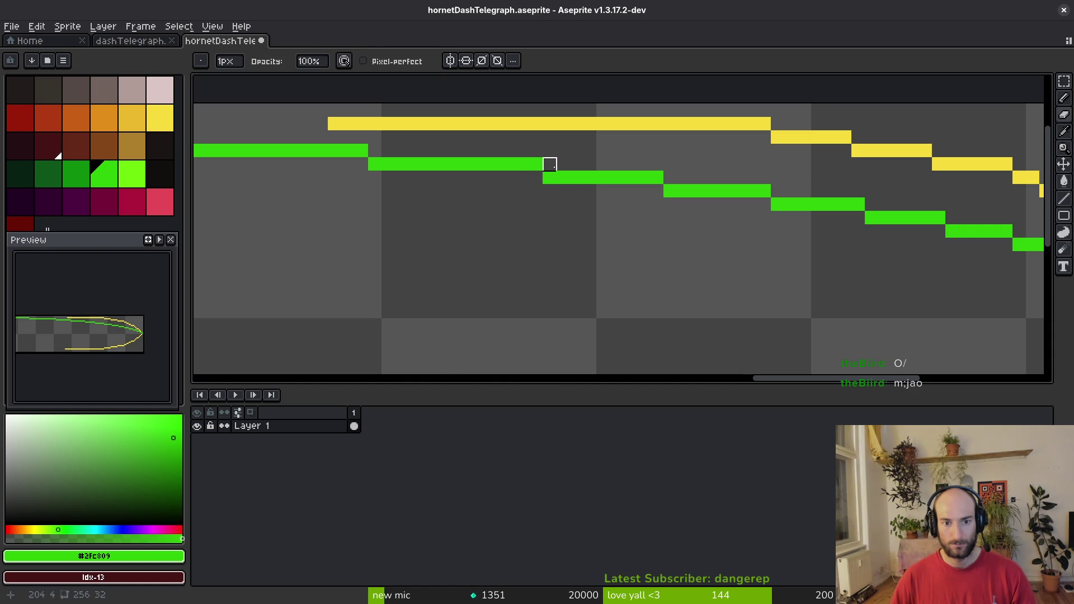
scroll(602, 233, down, 3)
scroll(535, 224, up, 1)
key(b)
scroll(616, 224, up, 1)
drag(533, 199, 326, 190)
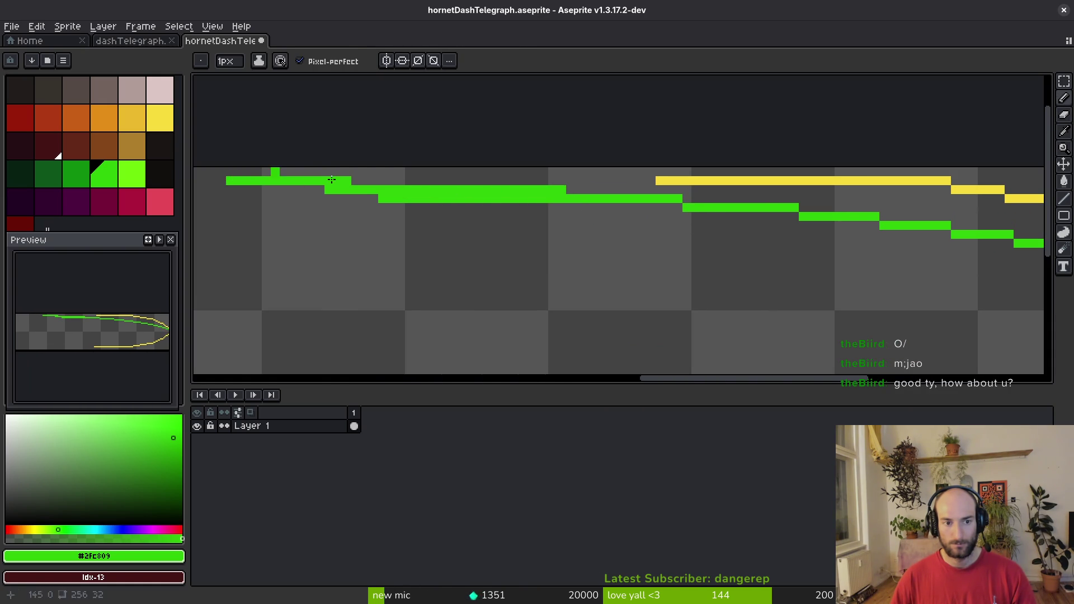
key(e)
drag(573, 190, 418, 190)
key(b)
mouse_move(502, 191)
mouse_down()
mouse_move(314, 196)
mouse_move(551, 209)
mouse_move(441, 194)
mouse_up()
Extend the green row left, erase the leftover lower green segments, and save the sprite.
key(e)
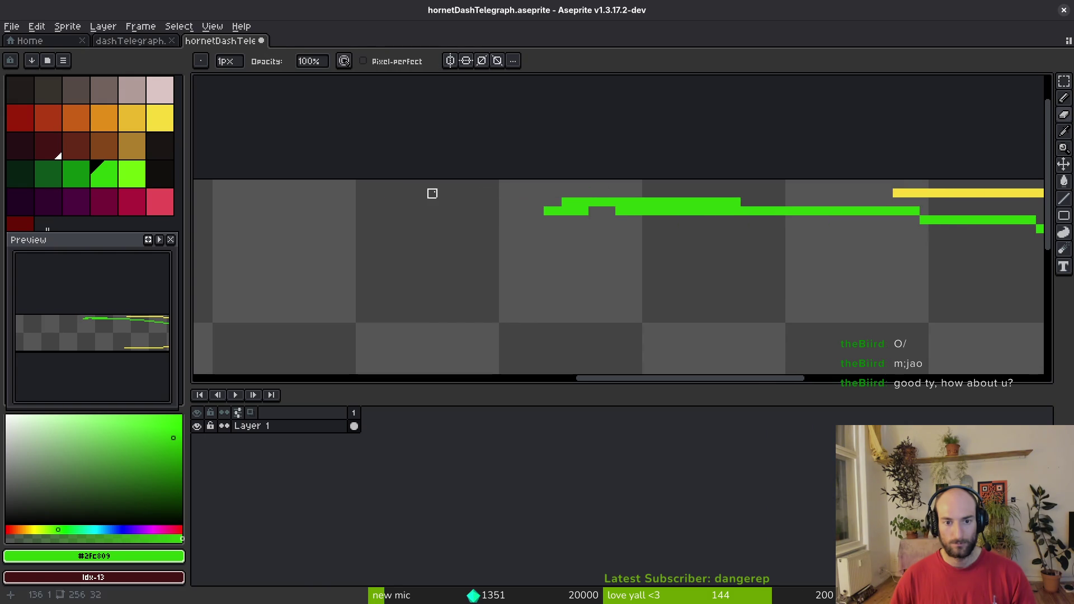
key(b)
drag(562, 207, 427, 211)
key(e)
drag(509, 211, 424, 212)
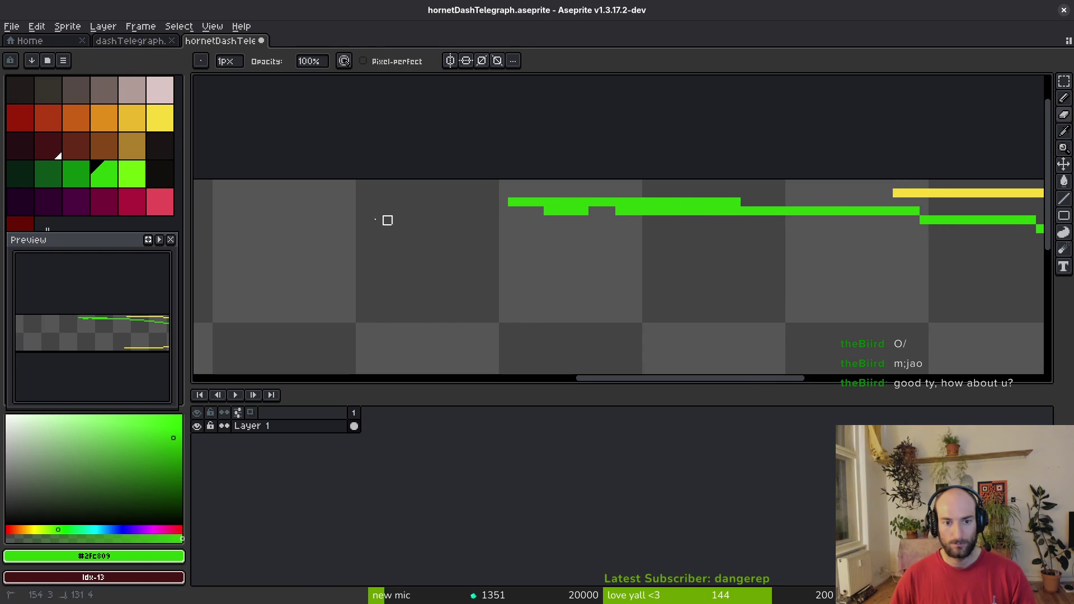
drag(576, 212, 468, 211)
drag(740, 220, 583, 211)
key(ctrl+s)
scroll(616, 276, down, 3)
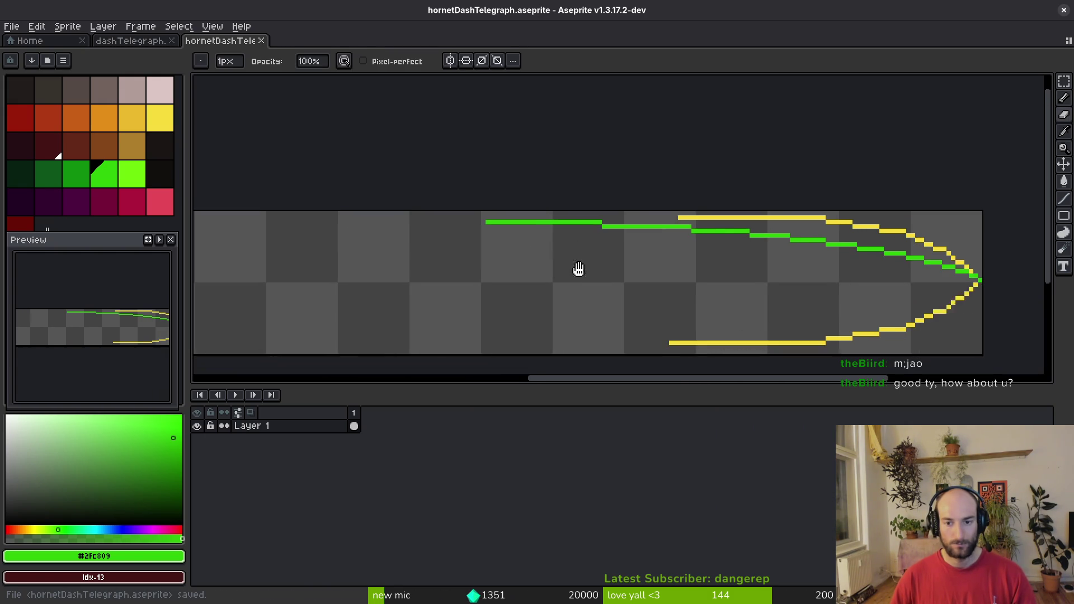
key(ctrl+s)
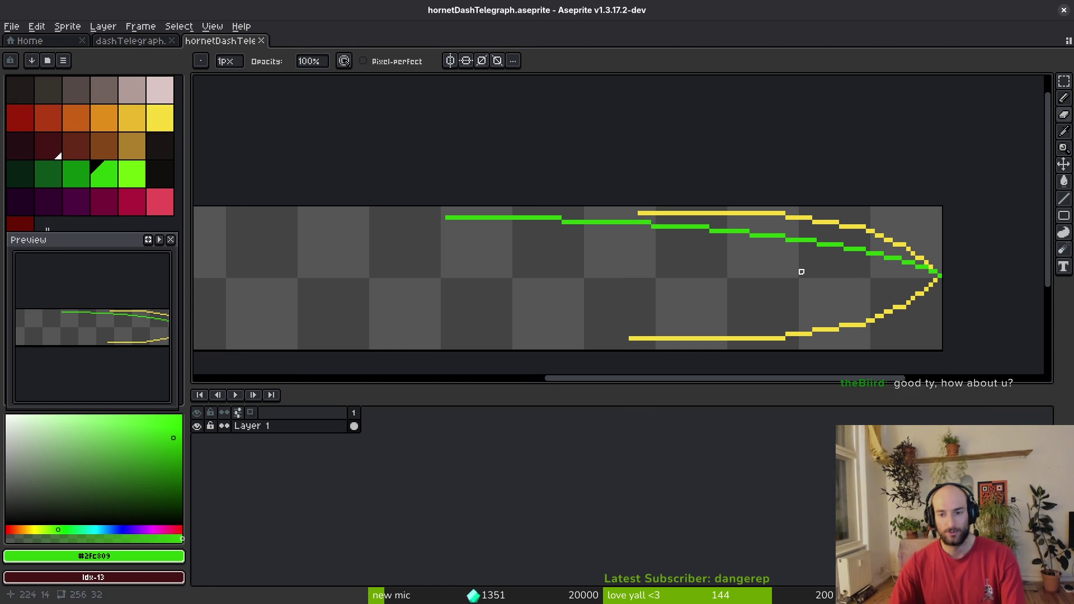
Draw short green dashes trailing left of the line, undoing misplaced stepped strokes.
scroll(719, 280, down, 2)
scroll(720, 272, up, 4)
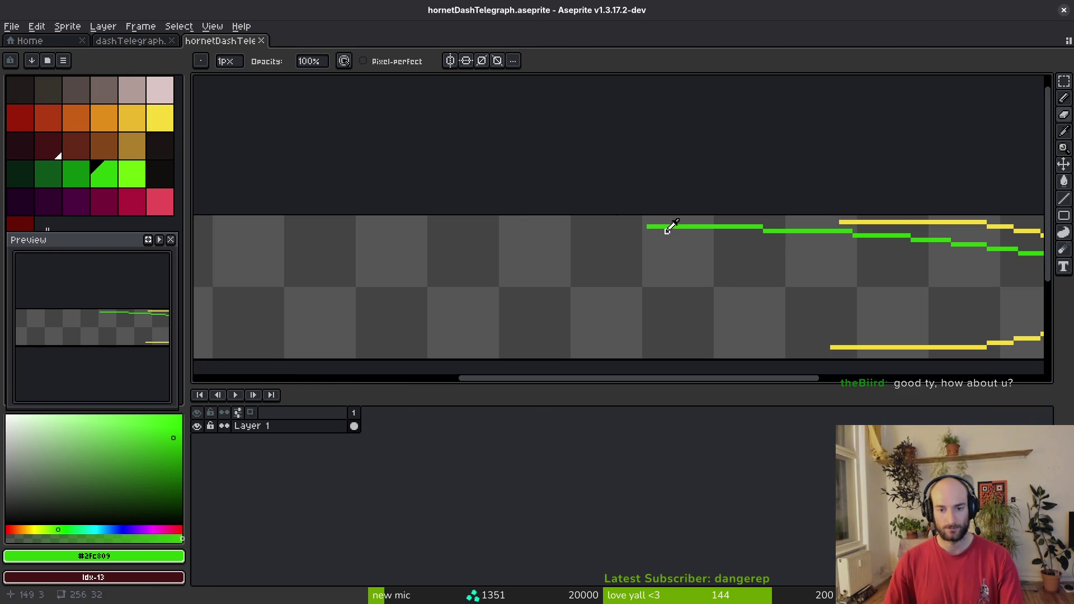
mouse_move(889, 204)
mouse_down()
mouse_move(828, 194)
mouse_move(792, 201)
mouse_move(842, 200)
mouse_move(579, 224)
mouse_up()
key(ctrl+z)
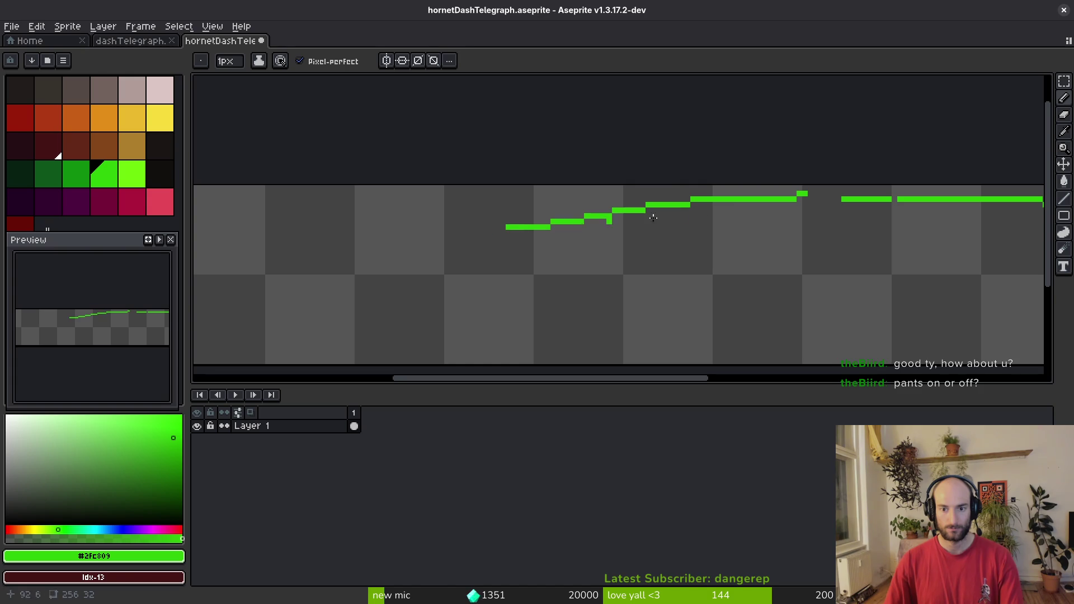
drag(777, 204, 424, 195)
key(ctrl+z)
key(ctrl+z)
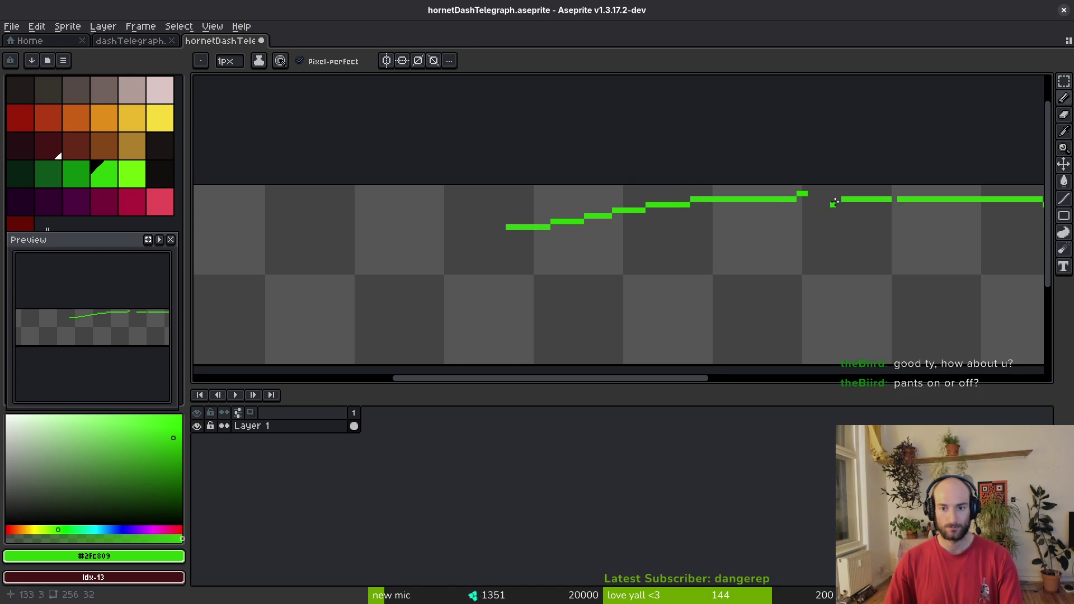
drag(836, 199, 803, 199)
drag(741, 194, 674, 200)
click(425, 187)
mouse_move(587, 194)
mouse_down()
mouse_move(483, 199)
mouse_move(660, 192)
mouse_up()
key(ctrl+z)
Scatter more green dots and short stepped dashes above the line at the left end.
click(828, 196)
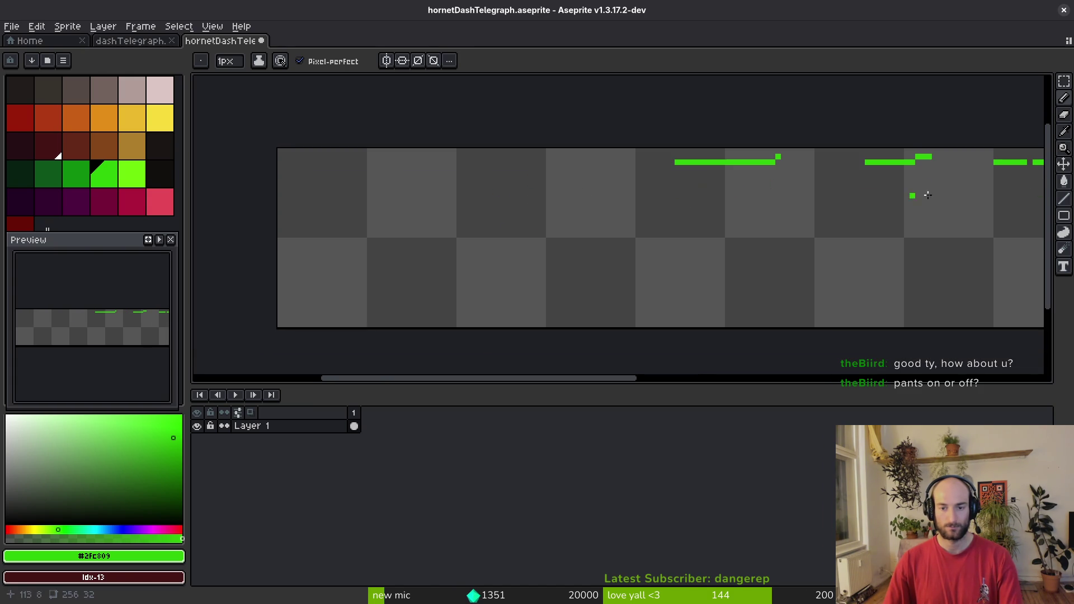
click(969, 162)
drag(896, 168, 840, 174)
mouse_move(694, 174)
mouse_down()
mouse_move(790, 162)
mouse_move(584, 162)
mouse_up()
key(ctrl+z)
click(832, 162)
key(ctrl+z)
click(599, 157)
drag(764, 179, 609, 162)
key(ctrl+z)
key(ctrl+z)
click(778, 173)
drag(545, 174, 502, 179)
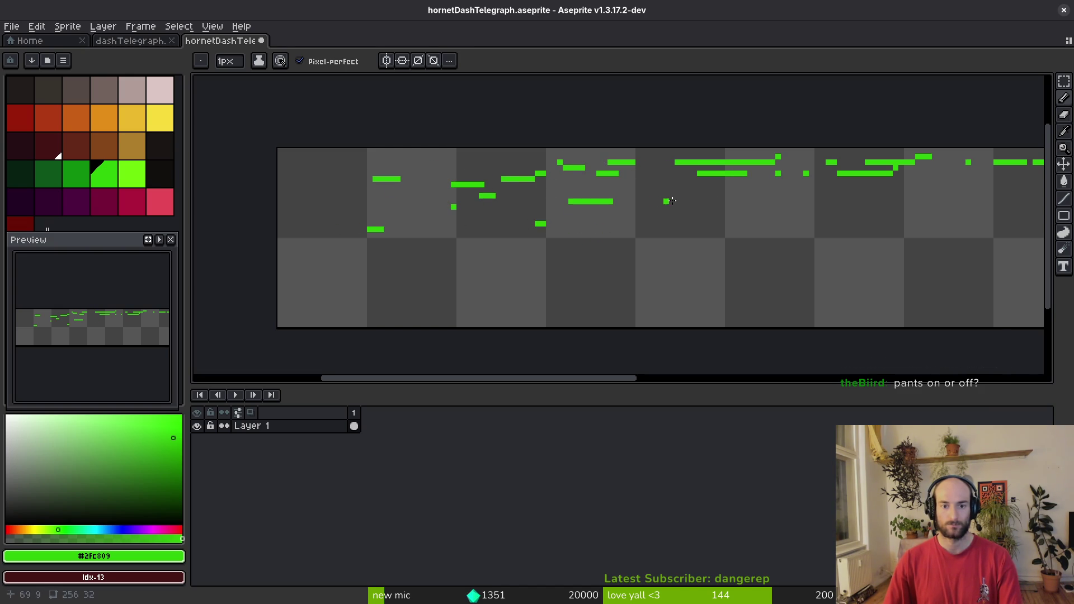
scroll(669, 192, down, 6)
scroll(768, 196, up, 5)
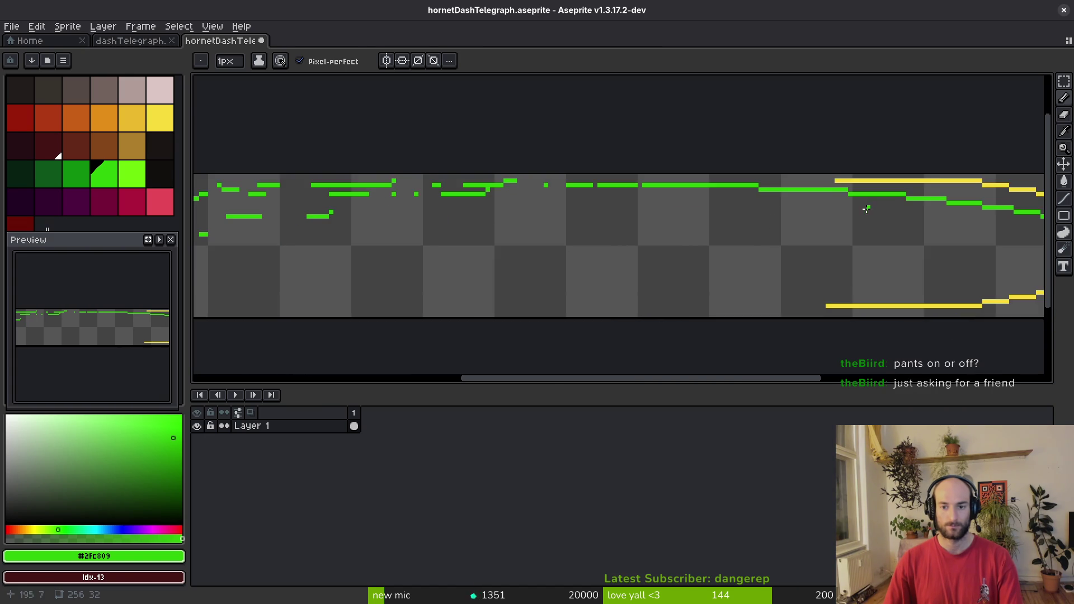
Mirror the green streaks into a lower half with a vertically flipped copy moved down.
key(w)
click(814, 190)
drag(667, 271, 736, 223)
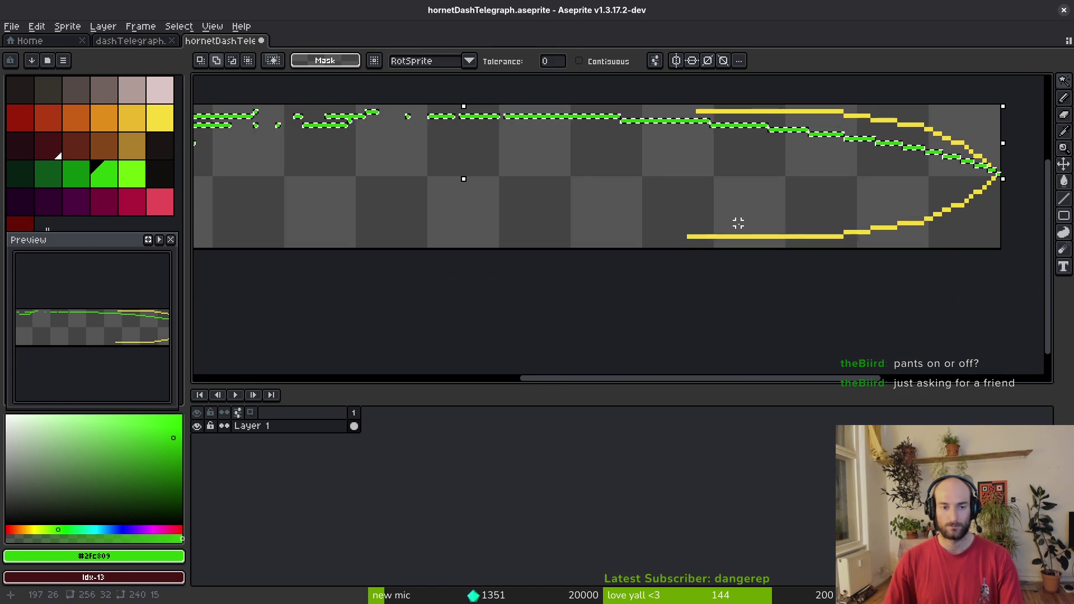
key(ctrl+c)
key(ctrl+v)
key(shift+v)
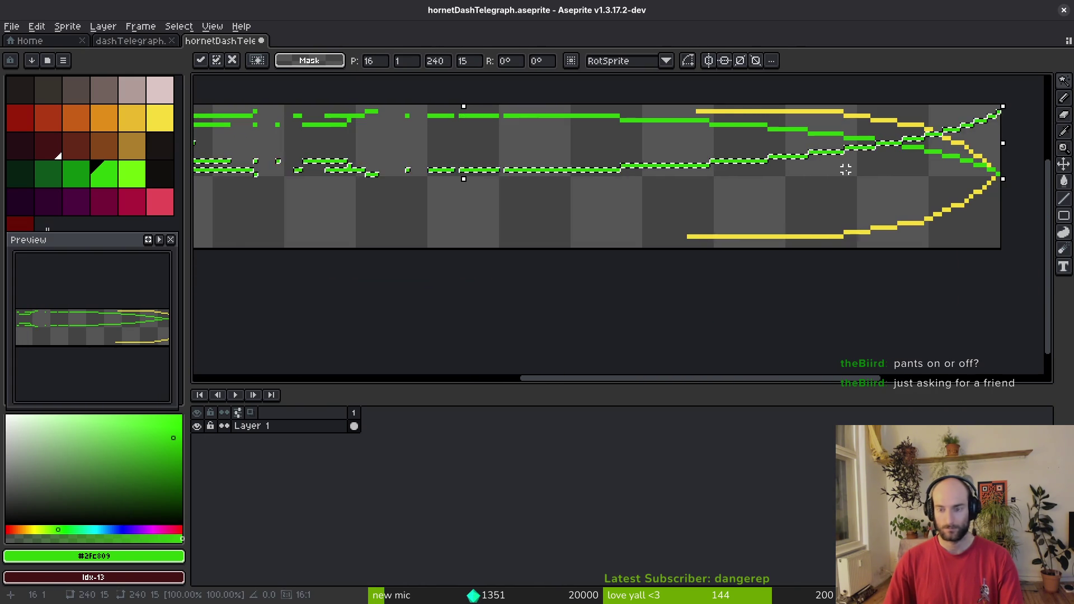
key(Down)
key(Down)
key(Down)
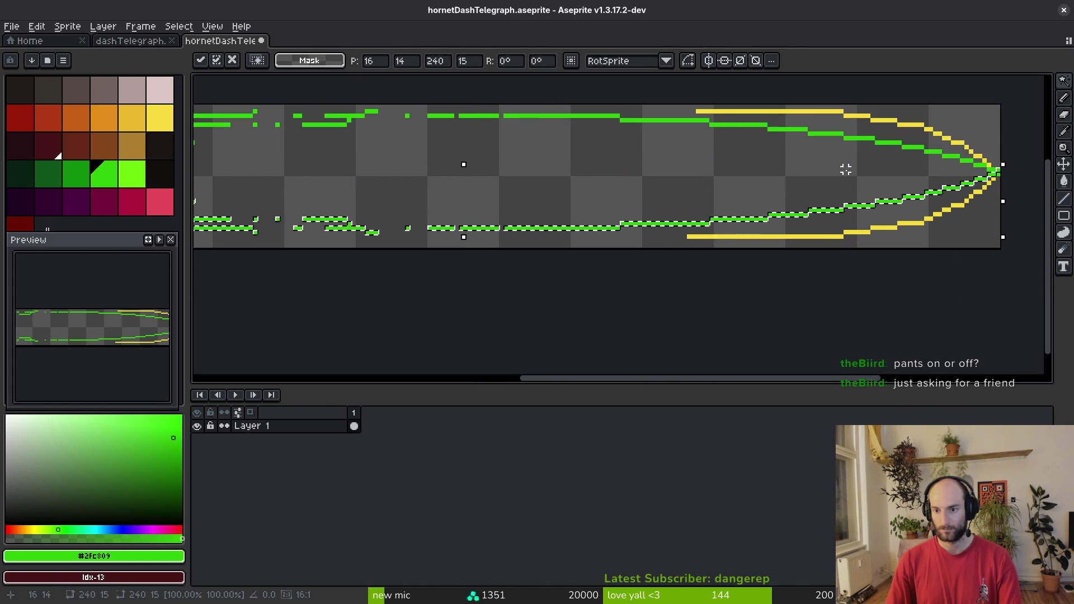
key(ctrl+d)
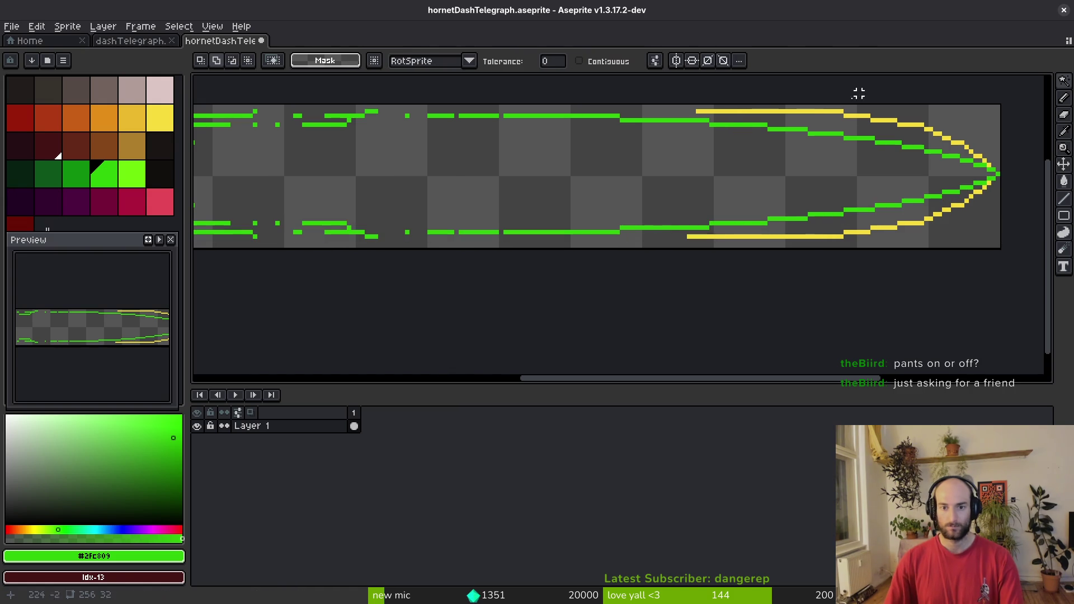
Delete the yellow outline and save the sprite.
click(823, 111)
key(Delete)
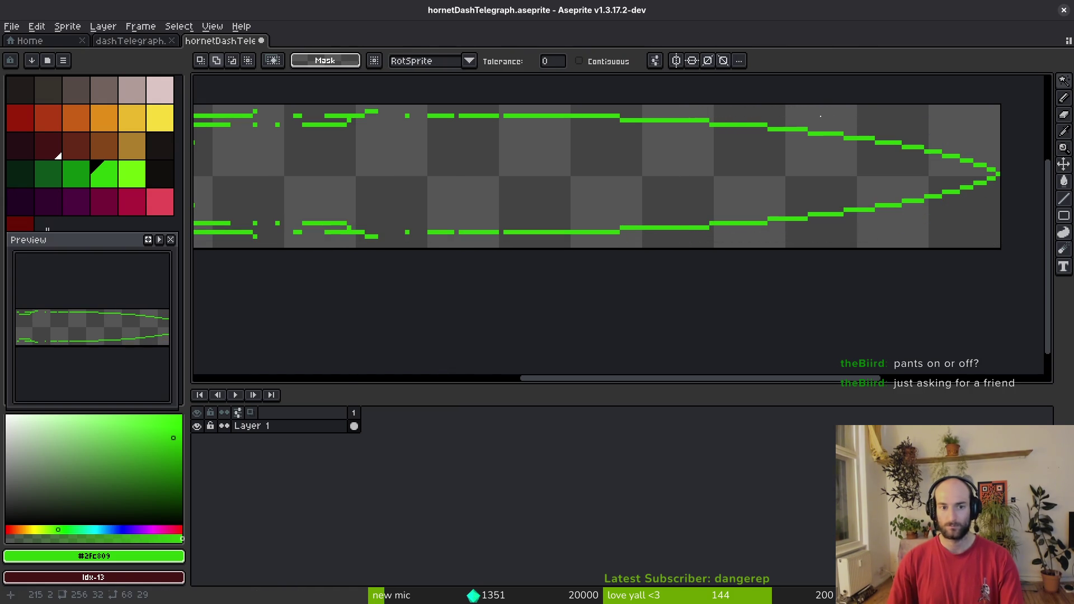
key(ctrl+s)
scroll(672, 190, down, 3)
scroll(632, 193, up, 5)
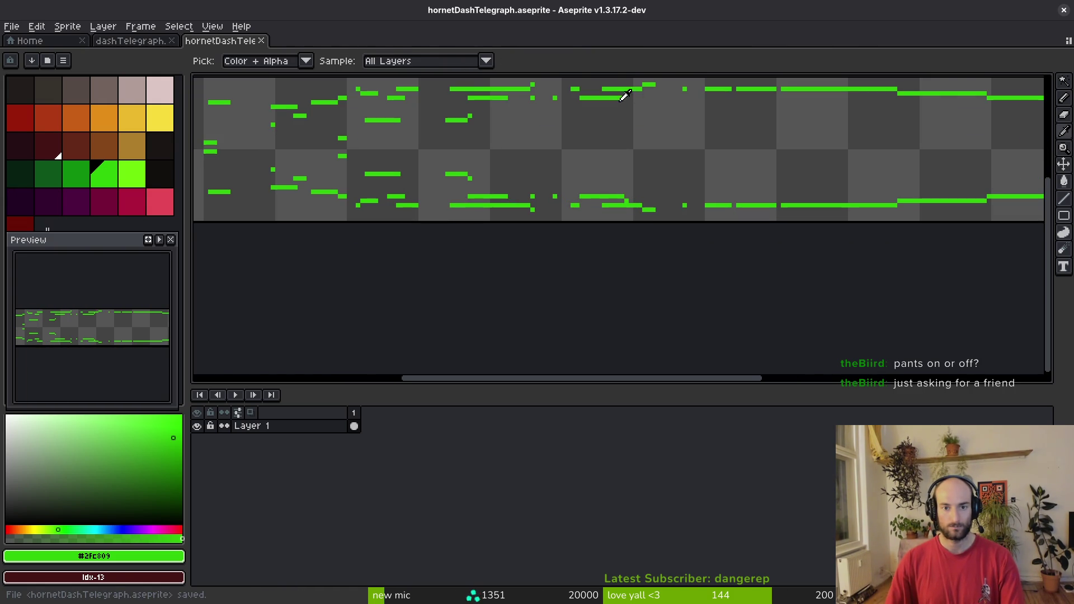
Draw scattered green stair-step dashes and single pixels, then erase part of the diagonal line.
scroll(658, 117, up, 1)
key(b)
scroll(658, 117, up, 2)
drag(629, 160, 616, 173)
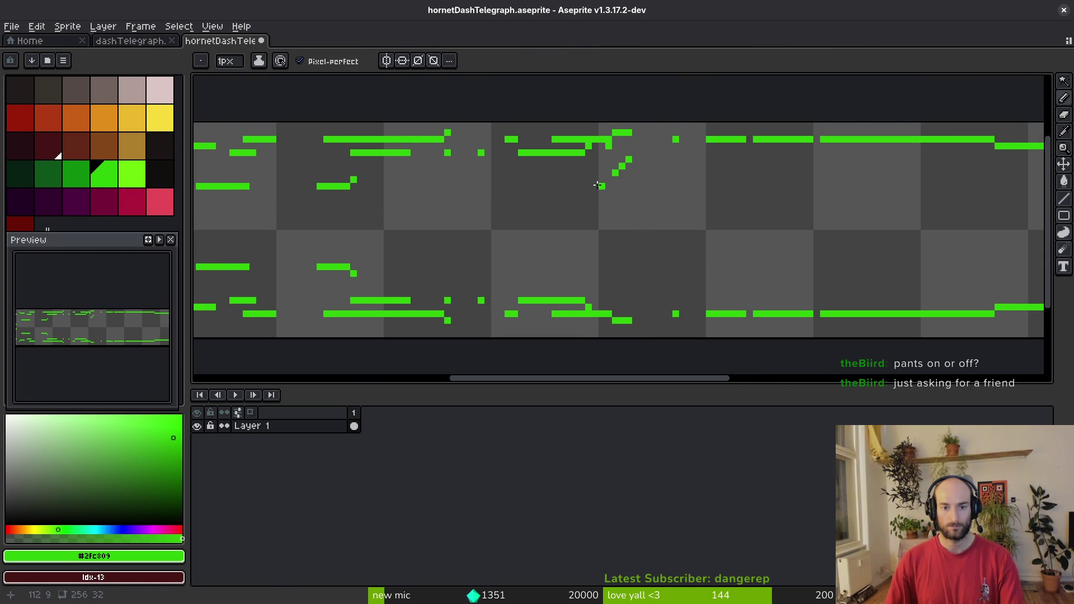
click(676, 173)
mouse_move(756, 159)
mouse_down()
mouse_move(763, 173)
mouse_move(722, 200)
mouse_up()
drag(622, 207, 535, 227)
click(481, 240)
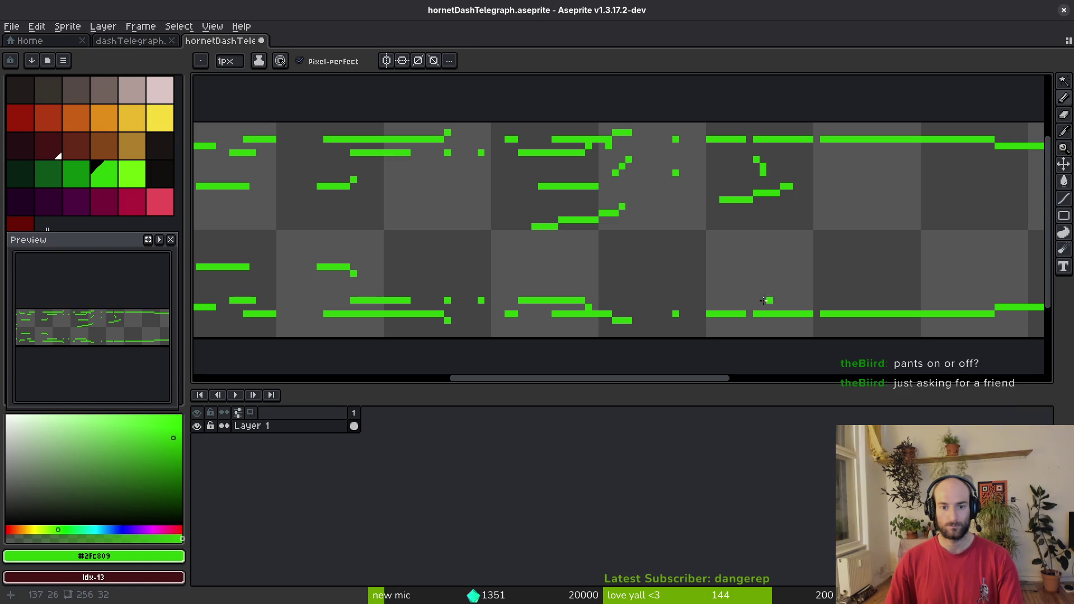
drag(504, 261, 438, 253)
drag(417, 239, 370, 232)
click(474, 220)
key(e)
drag(539, 227, 588, 186)
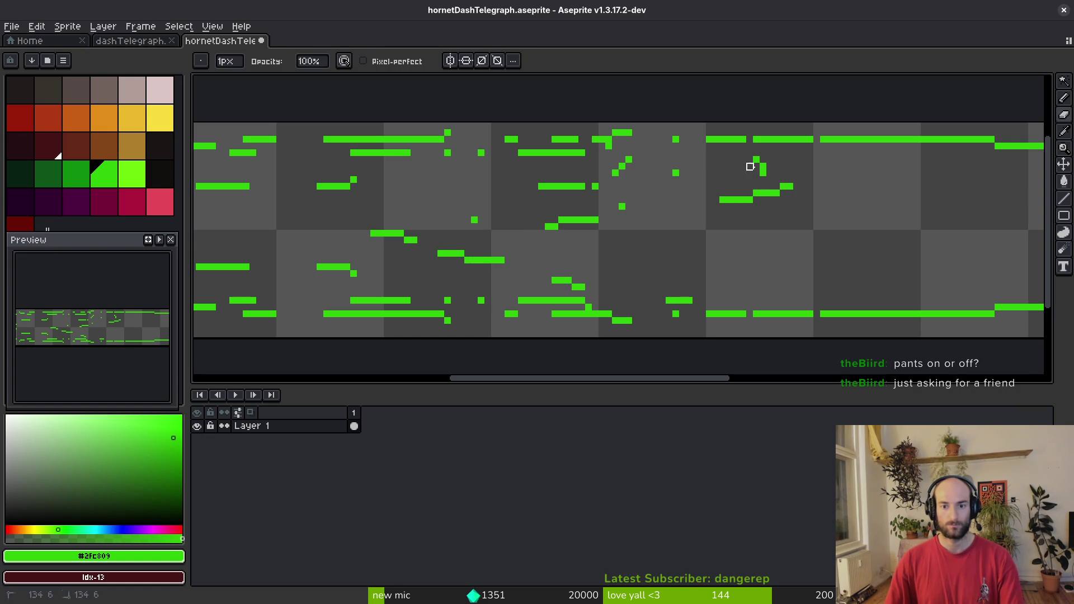
Add a few more green pixels near the lower streak and erase the stray ones below it.
scroll(804, 307, right, 5)
scroll(804, 307, down, 2)
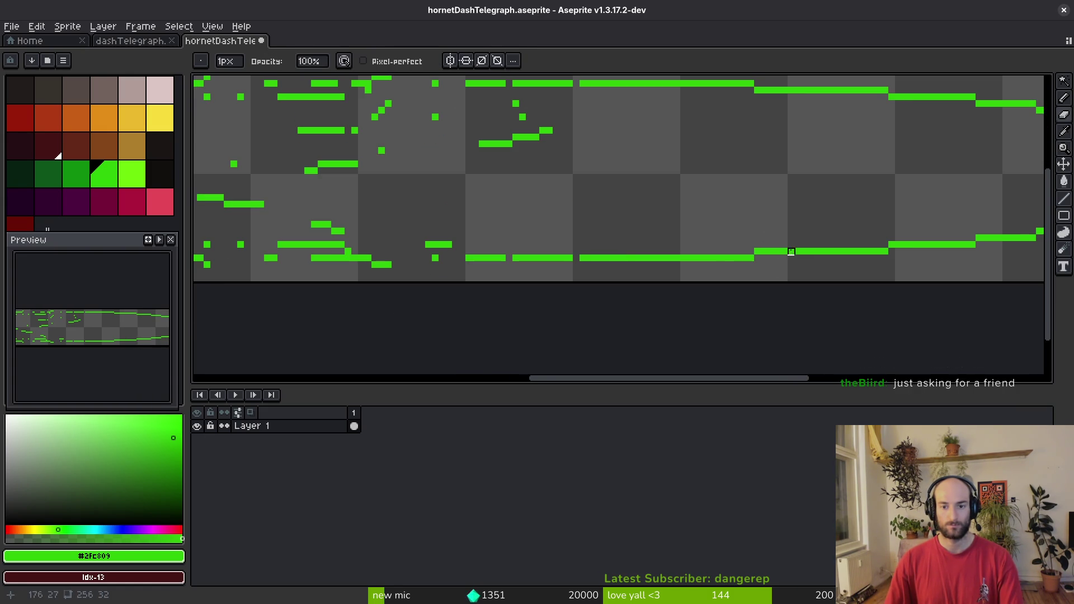
key(b)
click(557, 265)
scroll(604, 259, up, 2)
scroll(604, 259, left, 3)
drag(562, 318, 548, 317)
drag(522, 312, 492, 305)
key(e)
mouse_move(566, 317)
mouse_down()
mouse_move(548, 318)
mouse_move(562, 317)
mouse_up()
scroll(588, 196, up, 1)
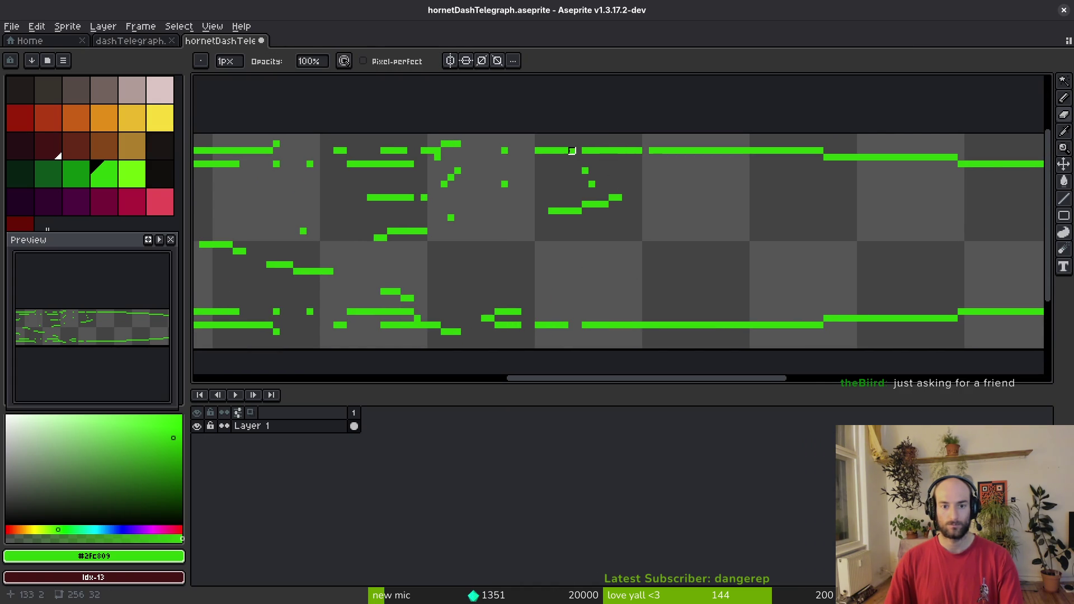
scroll(586, 211, down, 2)
scroll(585, 211, left, 10)
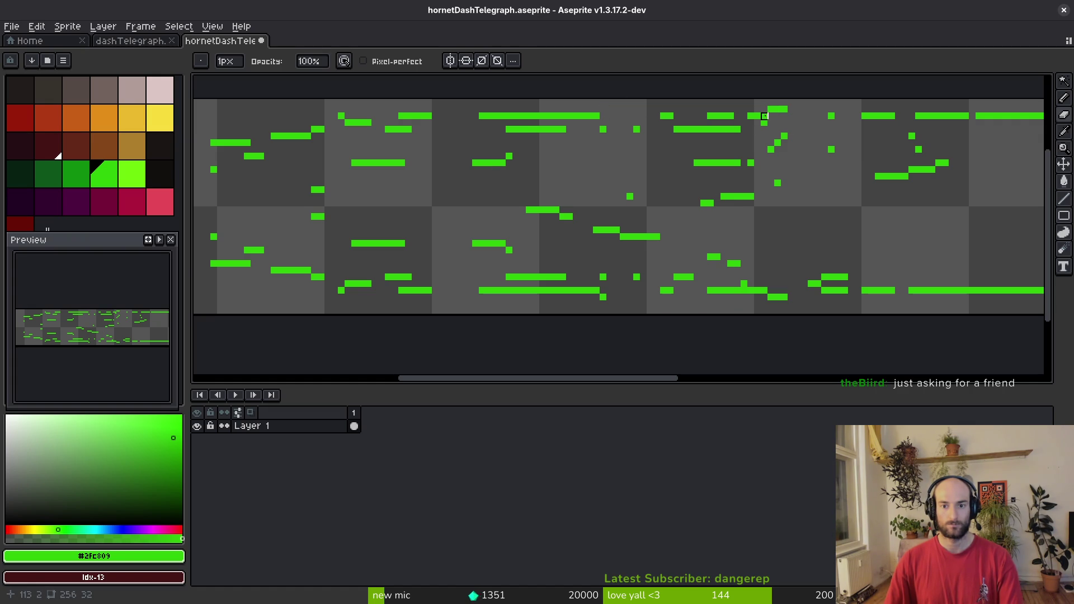
scroll(660, 227, down, 2)
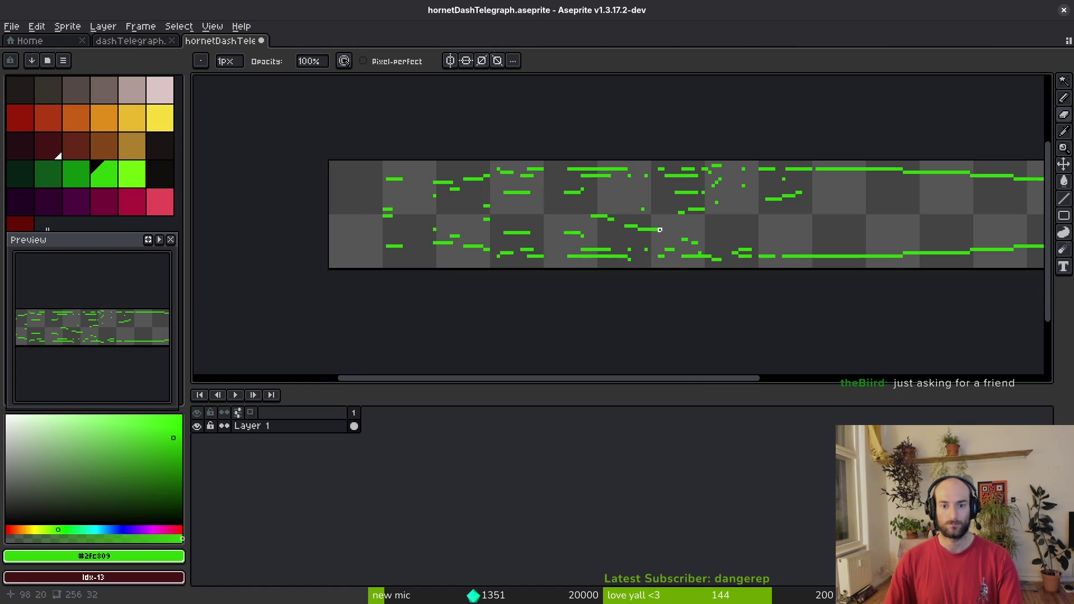
scroll(596, 229, up, 2)
Select the left part of the sprite and move it to the right.
key(m)
drag(253, 191, 671, 288)
drag(588, 284, 694, 280)
key(ctrl+d)
key(b)
scroll(728, 246, up, 2)
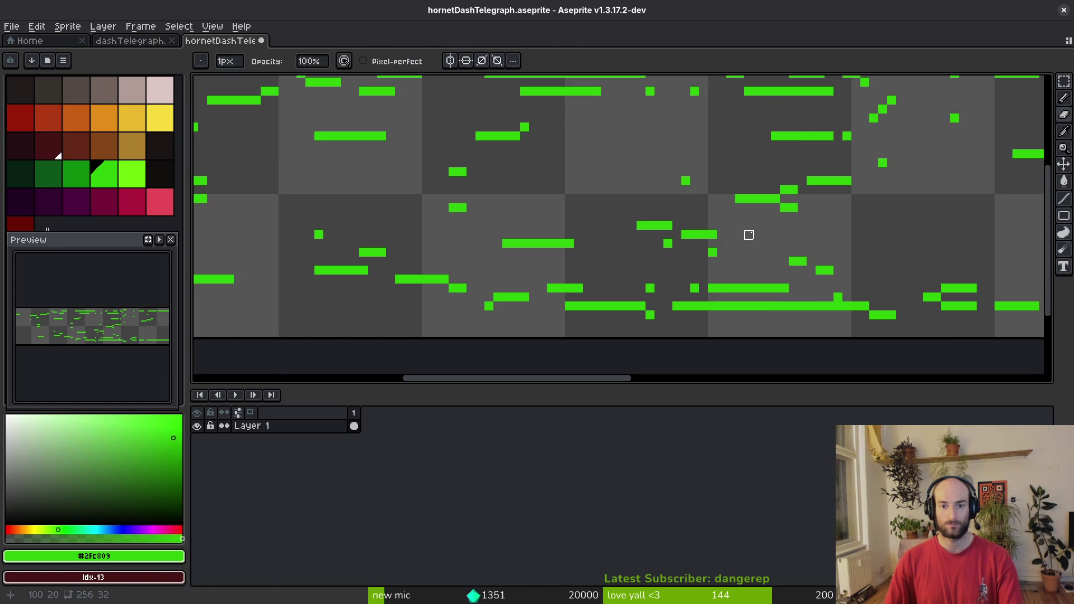
scroll(748, 233, down, 3)
scroll(660, 228, up, 2)
Nudge the upper-left block of green dashes 4 px to the right.
key(m)
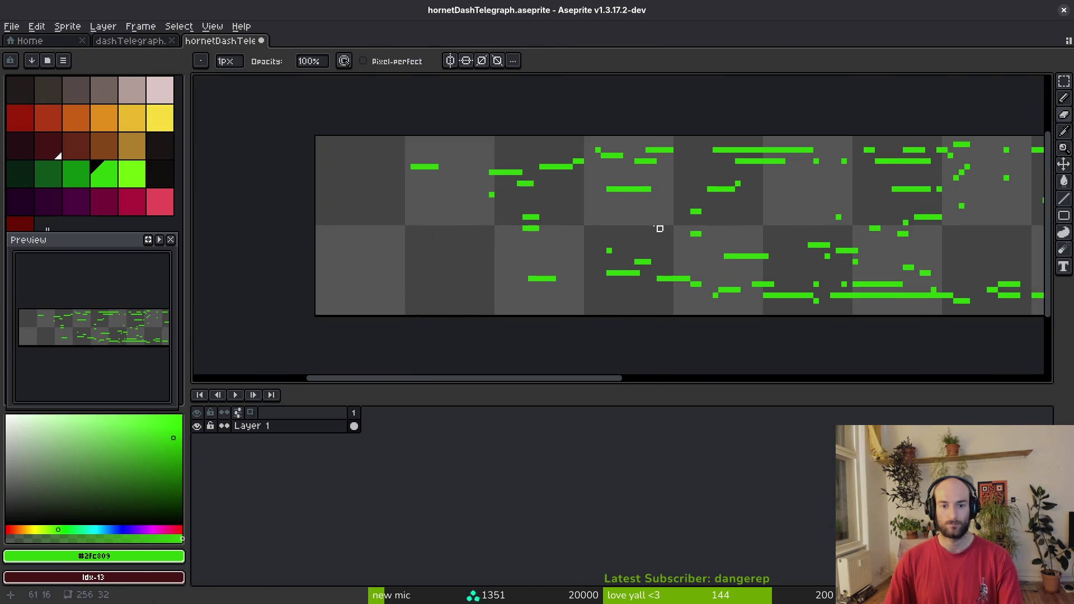
drag(358, 136, 595, 223)
key(Right)
key(Right)
key(Right)
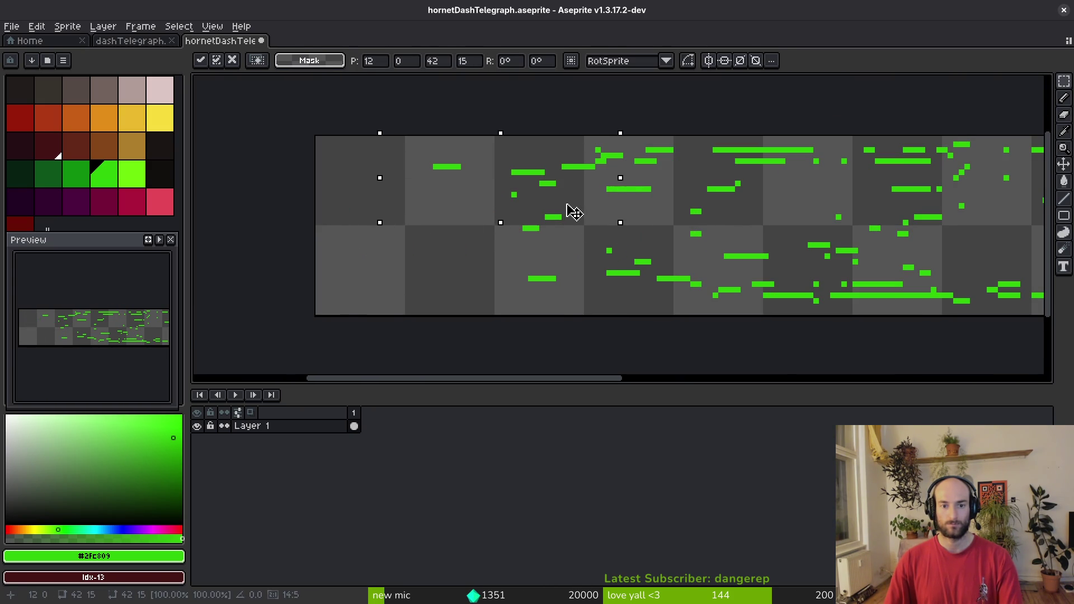
key(ctrl+d)
scroll(613, 216, down, 3)
scroll(643, 233, up, 1)
drag(750, 235, 659, 273)
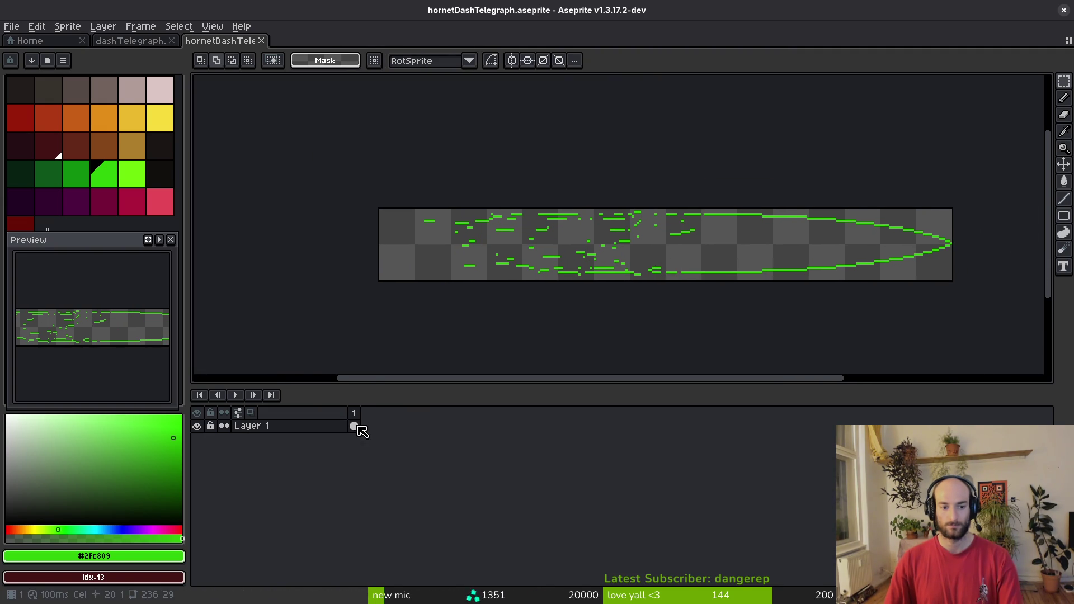
Add empty frames 2–4 and paste the copied elongated arrow outline into frame 3 in place.
key(alt+b)
key(alt+b)
key(alt+b)
click(355, 428)
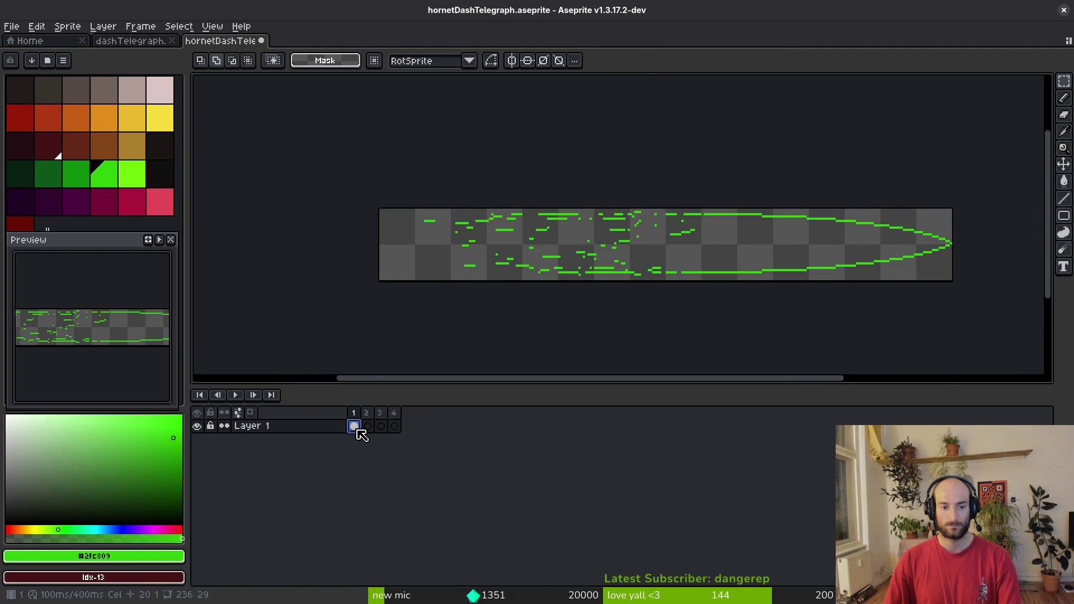
click(384, 429)
key(ctrl+v)
scroll(942, 233, up, 4)
key(Return)
key(b)
scroll(881, 253, down, 2)
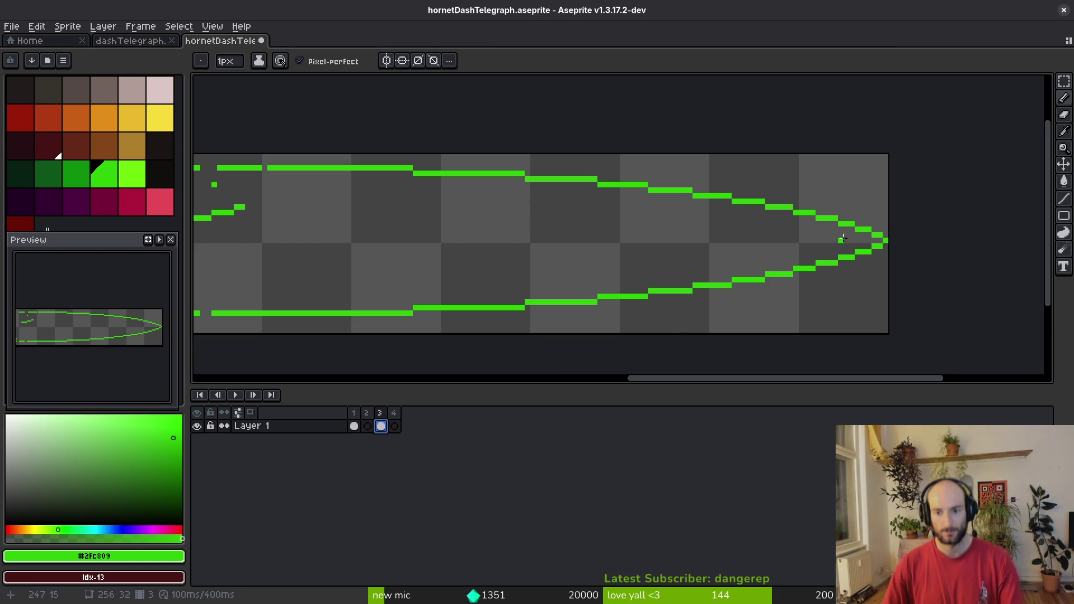
Fill the single-pixel gaps in frame 3's upper and lower outline steps and save the sprite.
scroll(895, 241, up, 2)
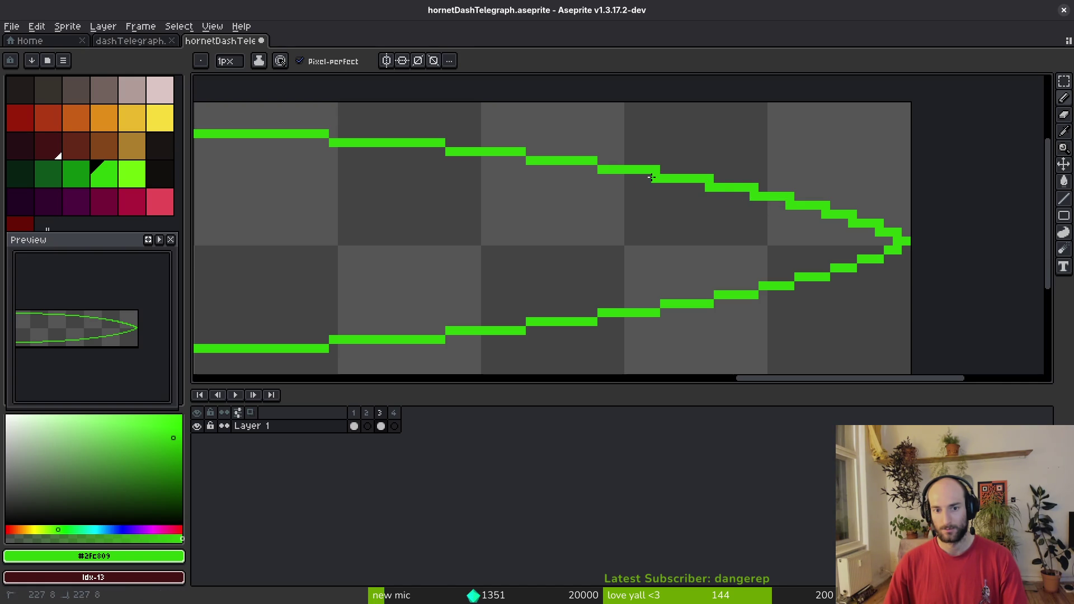
click(521, 160)
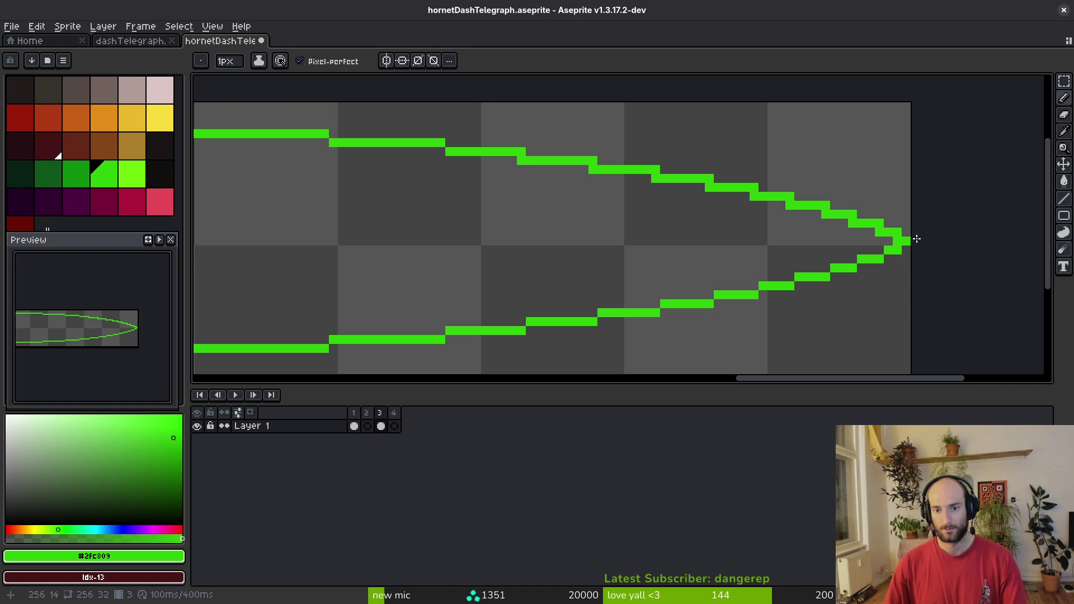
click(853, 259)
click(888, 259)
click(861, 268)
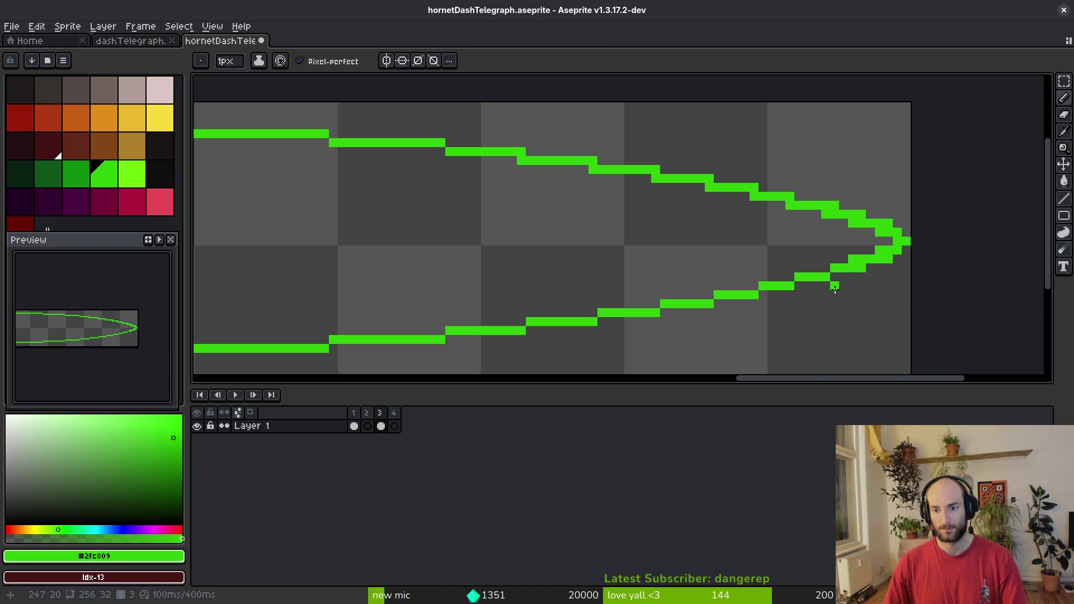
scroll(928, 307, down, 5)
scroll(908, 296, up, 5)
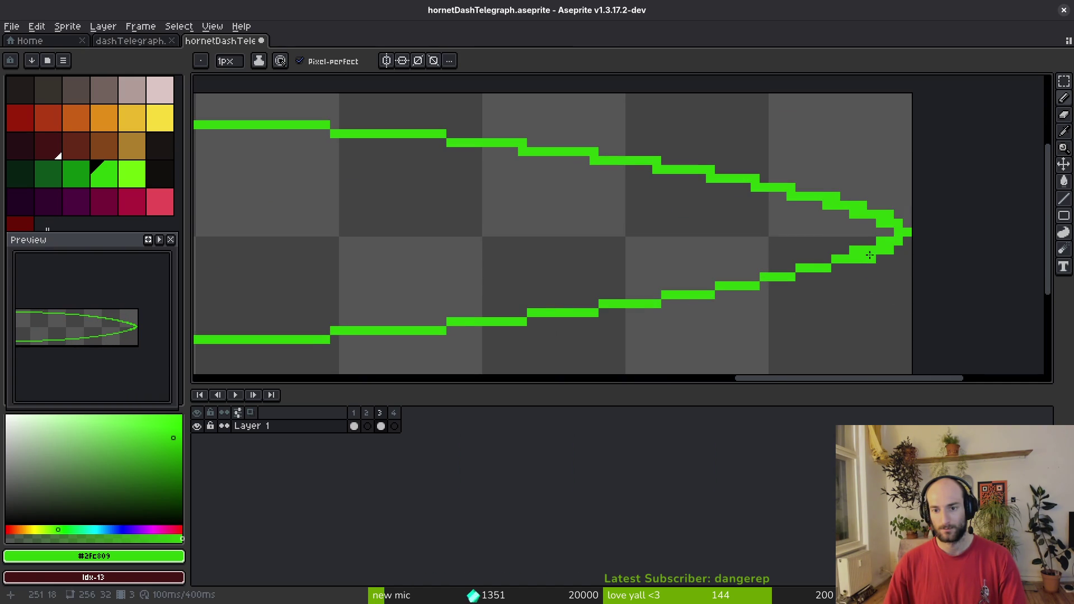
click(871, 205)
click(814, 279)
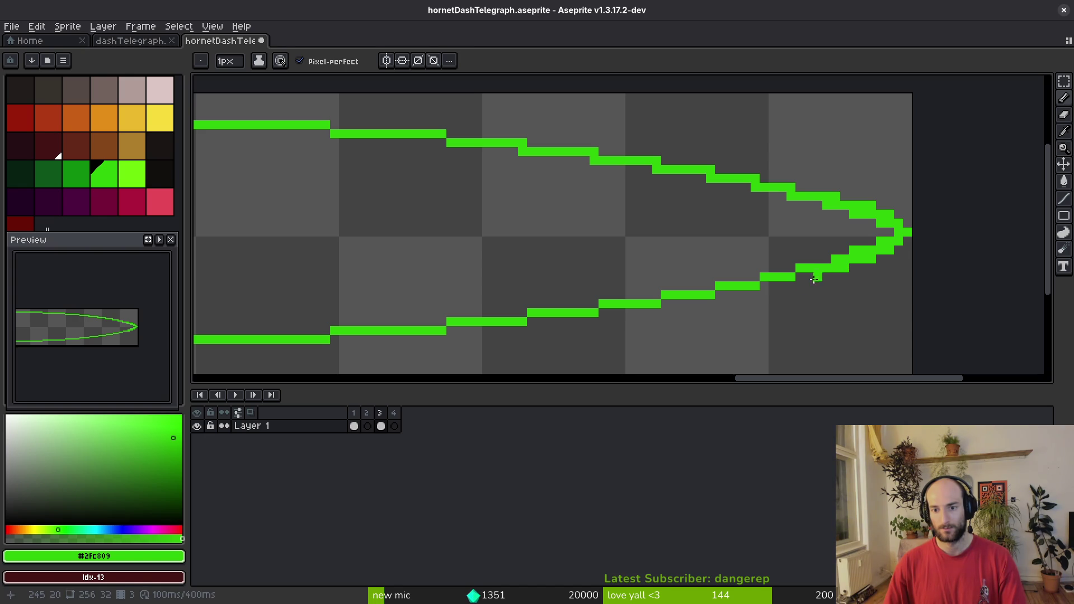
scroll(806, 224, up, 2)
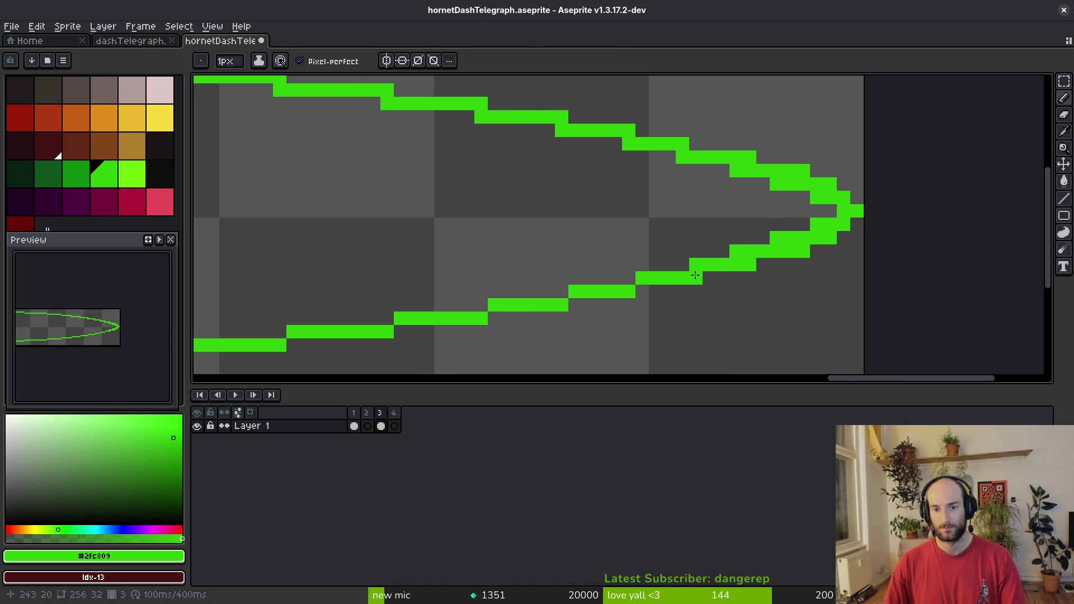
click(687, 264)
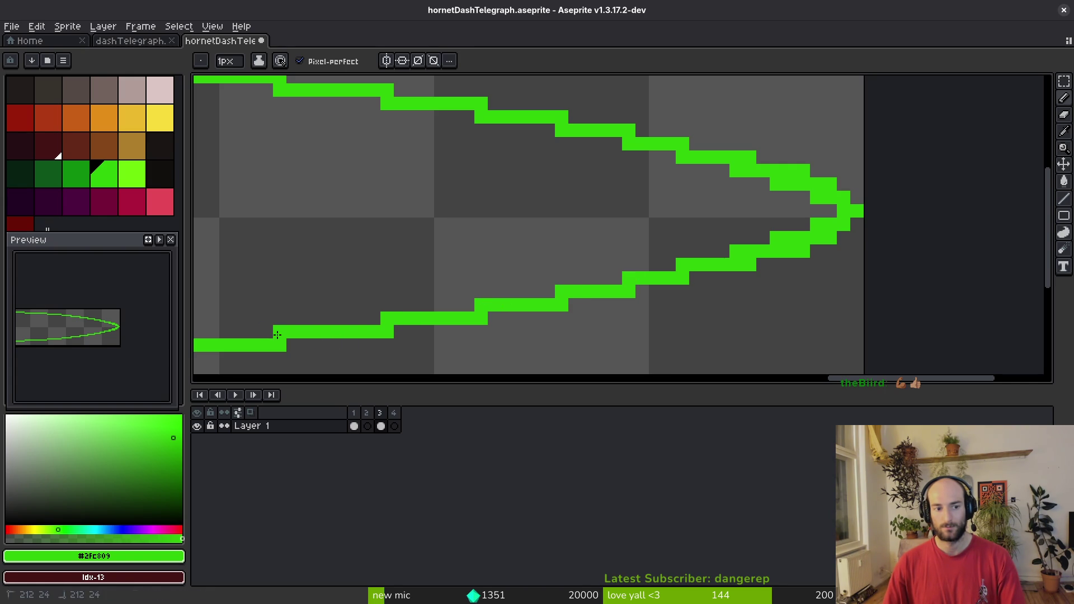
scroll(571, 264, down, 3)
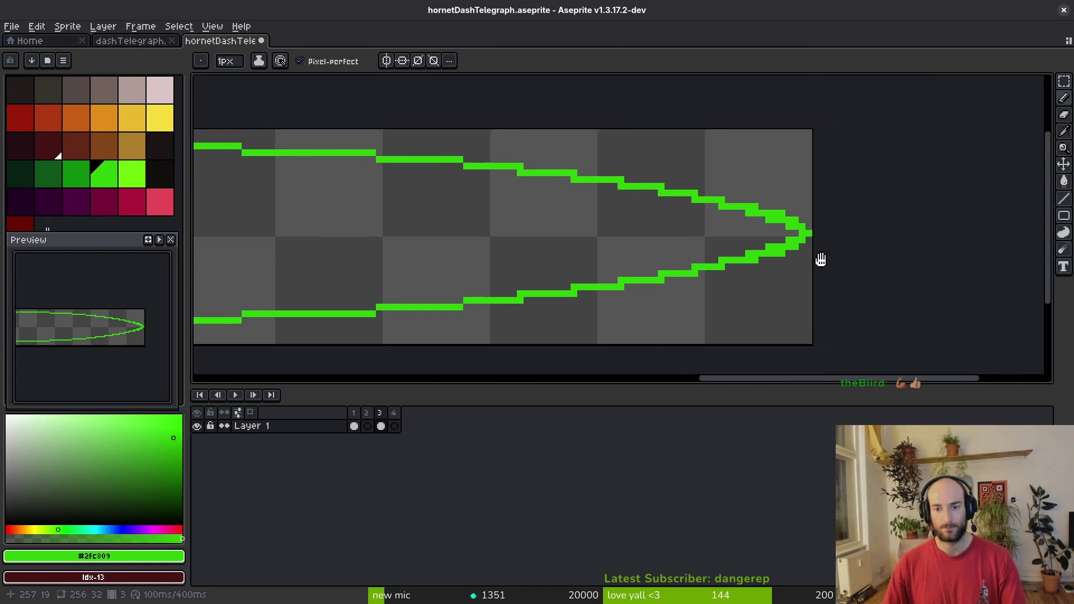
key(ctrl+s)
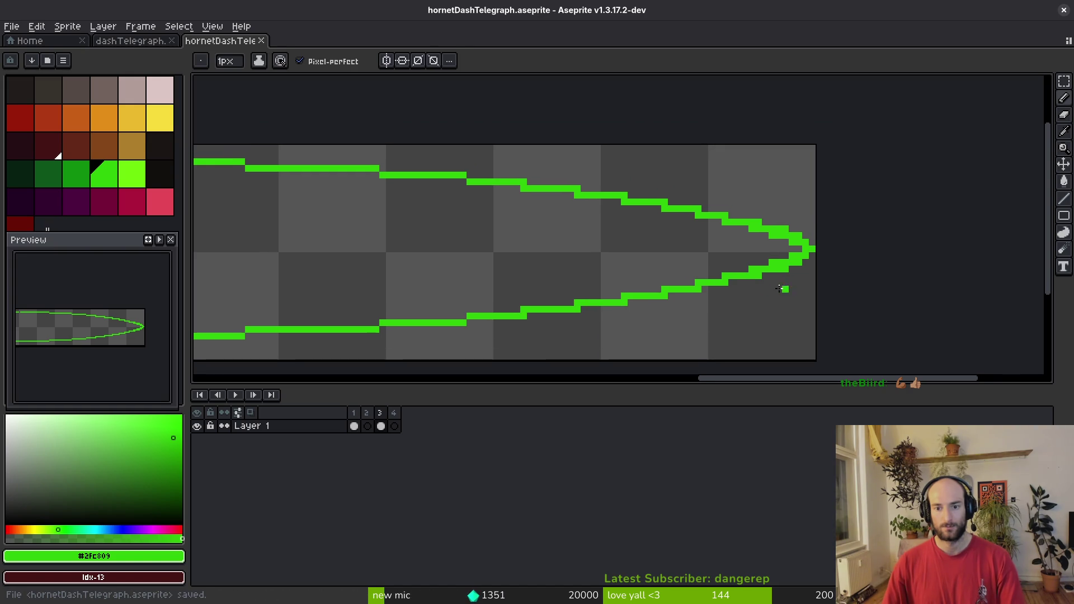
Add one more pixel at the arrow tip, then return to frame 1.
scroll(772, 235, up, 3)
click(748, 228)
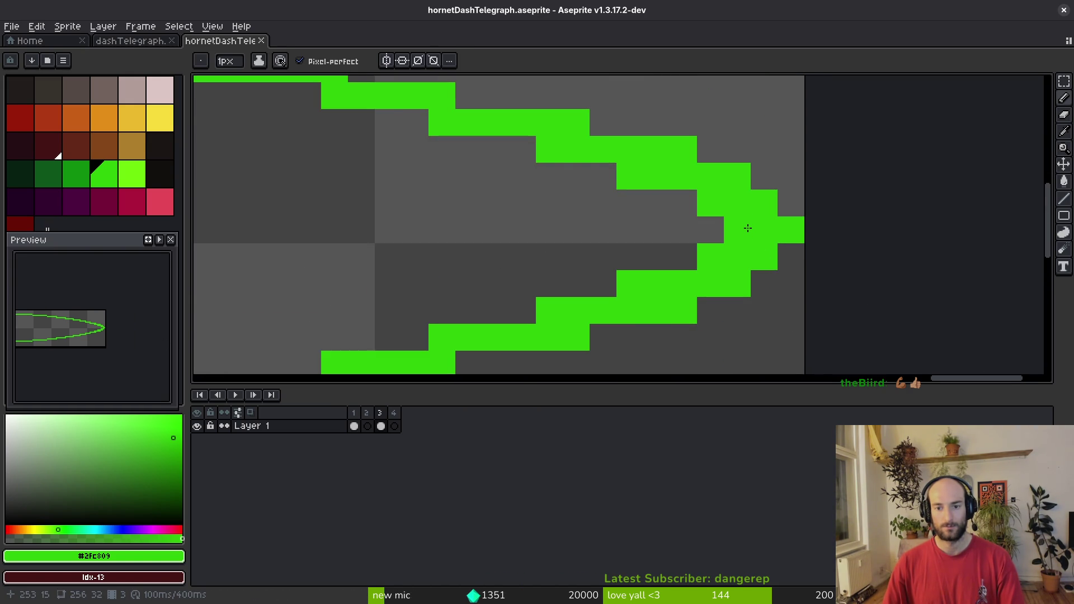
scroll(748, 229, down, 5)
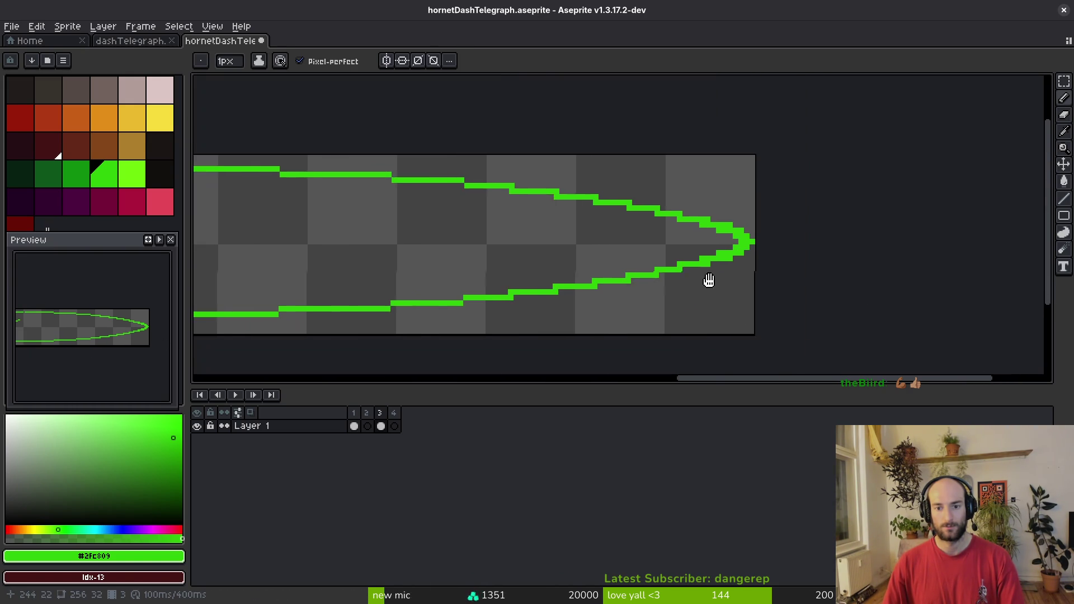
scroll(715, 275, down, 2)
drag(735, 279, 888, 284)
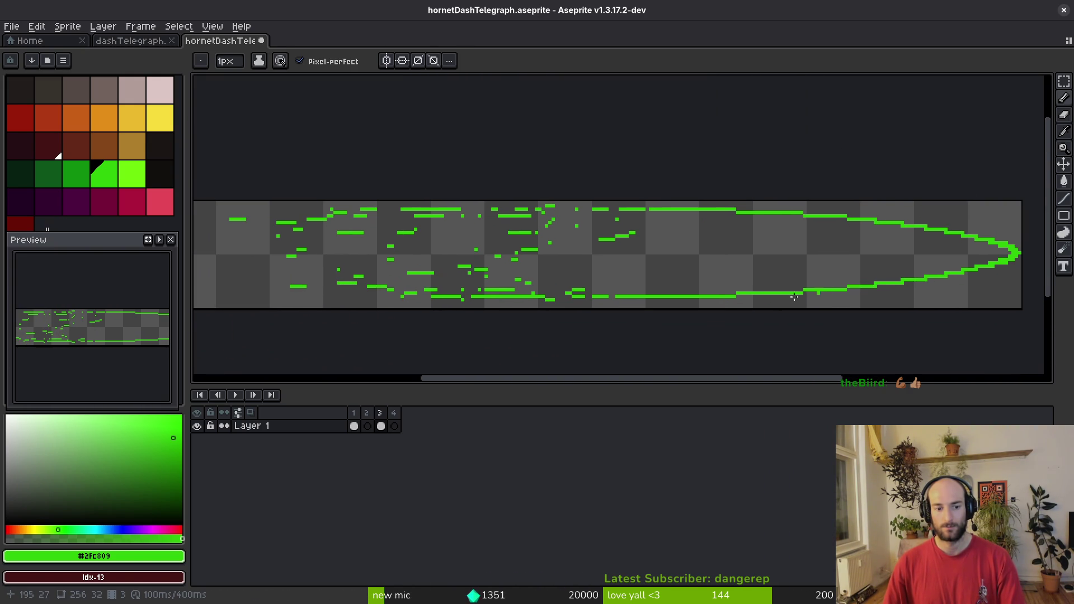
click(381, 426)
click(354, 428)
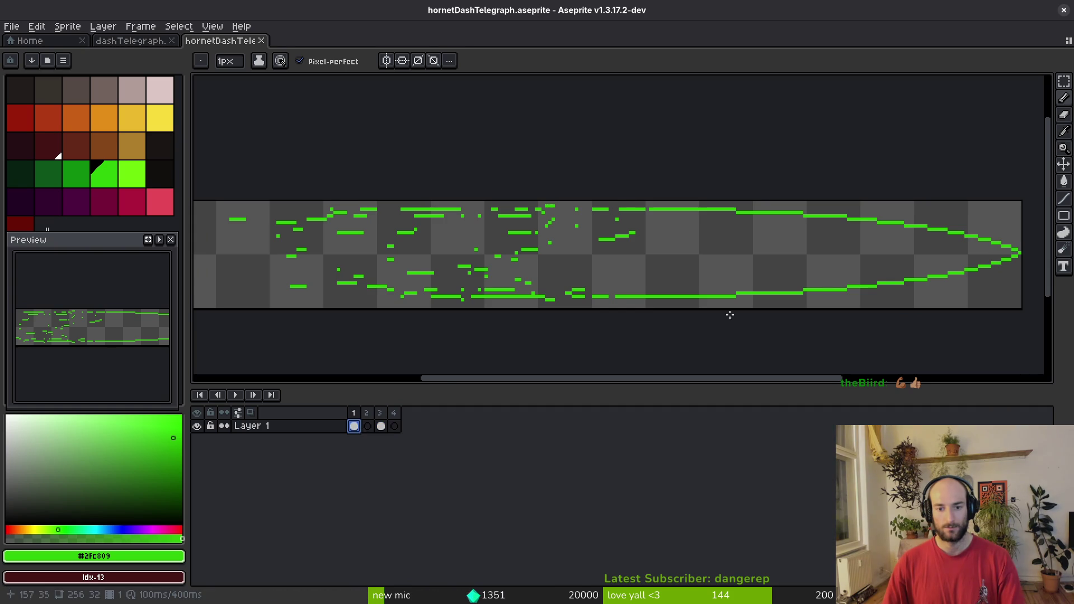
Select all of frame 3 and play the dashTelegraph animation for colour reference.
click(367, 427)
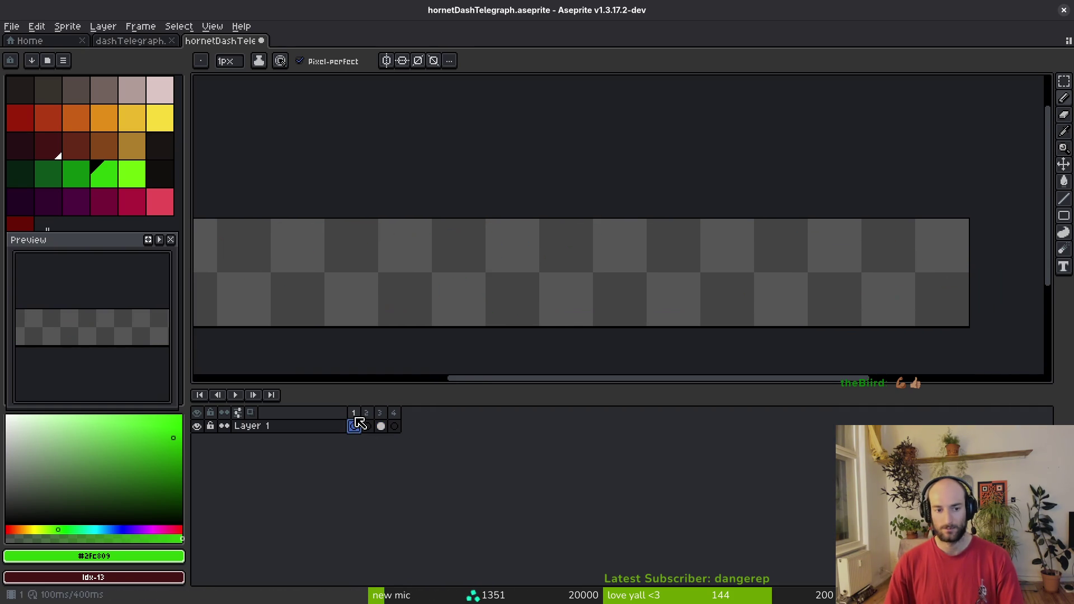
click(381, 426)
key(ctrl+a)
scroll(856, 206, down, 1)
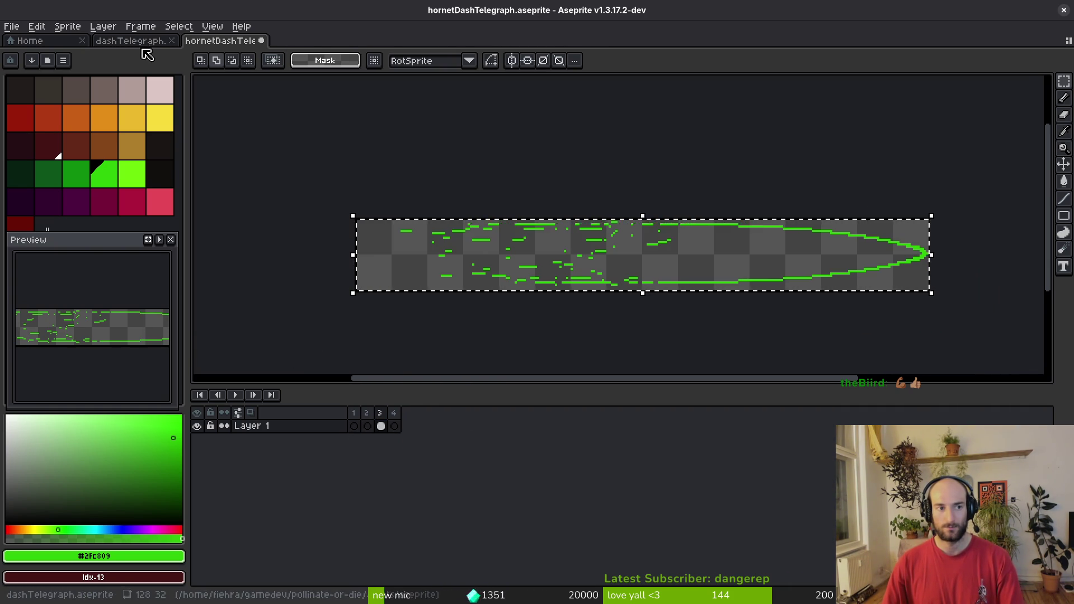
click(157, 41)
key(i)
key(Return)
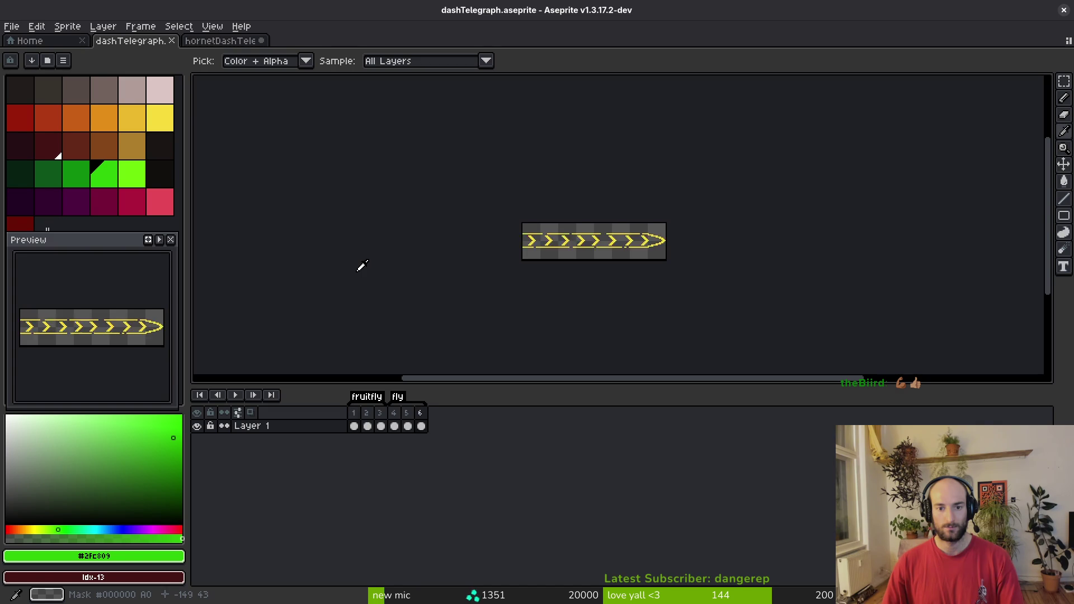
key(m)
key(ctrl+Tab)
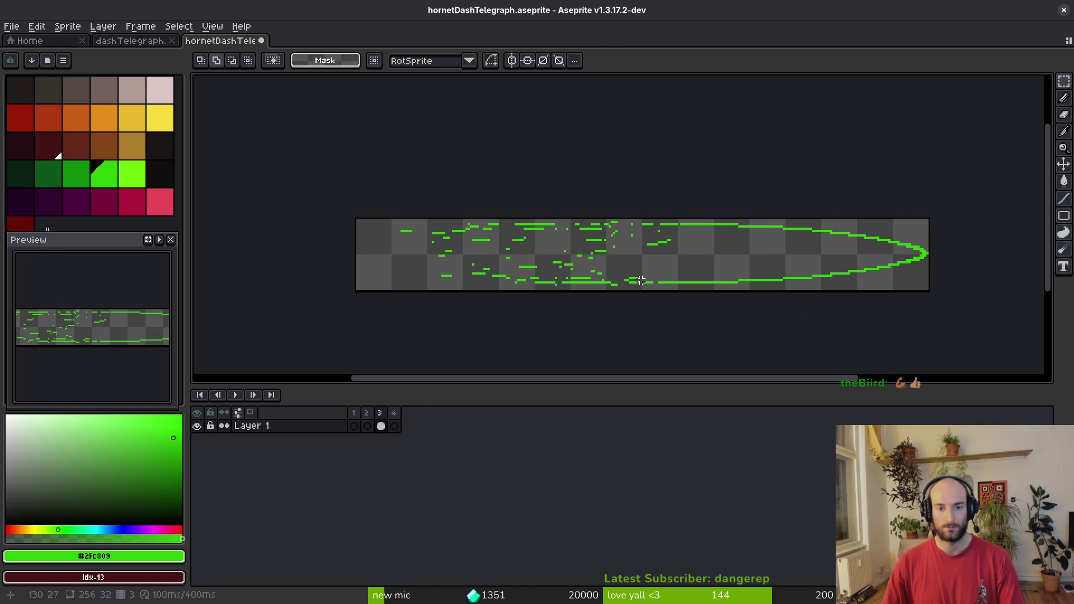
Replace the green outline colour in hornetDashTelegraph with yellow.
scroll(901, 242, up, 2)
scroll(901, 243, up, 1)
right_click(160, 117)
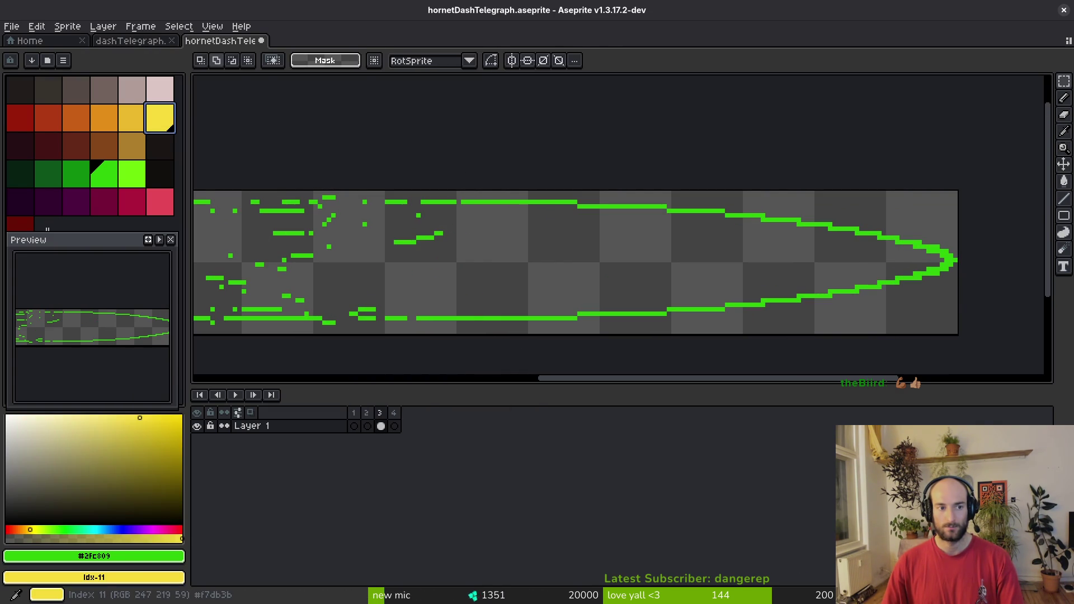
key(shift+r)
click(482, 164)
scroll(672, 279, down, 3)
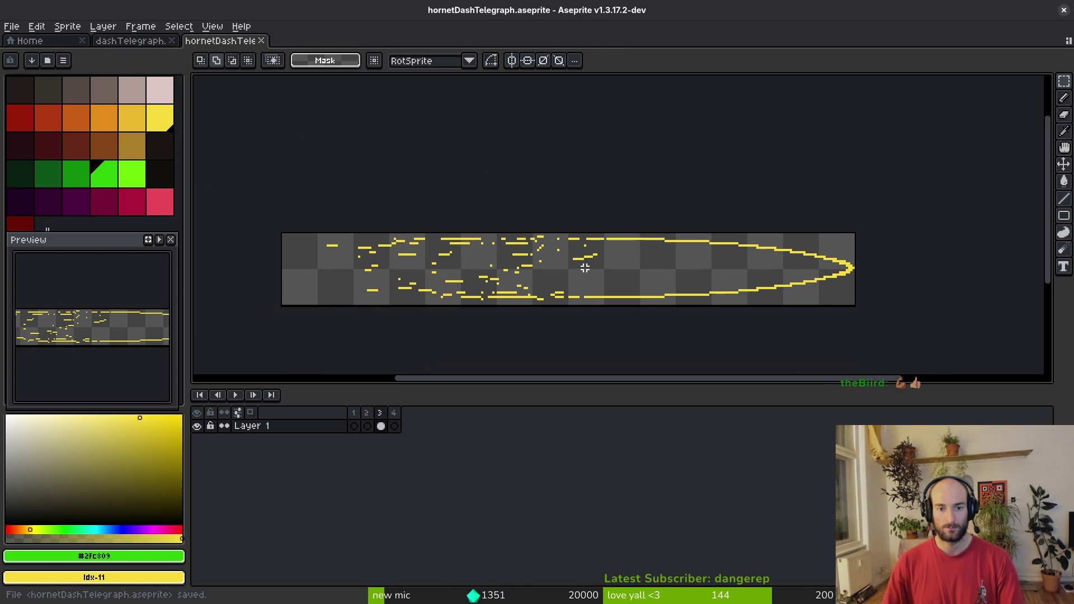
Move the top half of the outline about 6 px to the right.
mouse_move(299, 233)
mouse_down()
mouse_move(779, 251)
mouse_move(752, 267)
mouse_move(659, 261)
mouse_move(196, 201)
mouse_move(376, 198)
mouse_up()
scroll(753, 267, up, 3)
key(ctrl+d)
drag(620, 217, 630, 214)
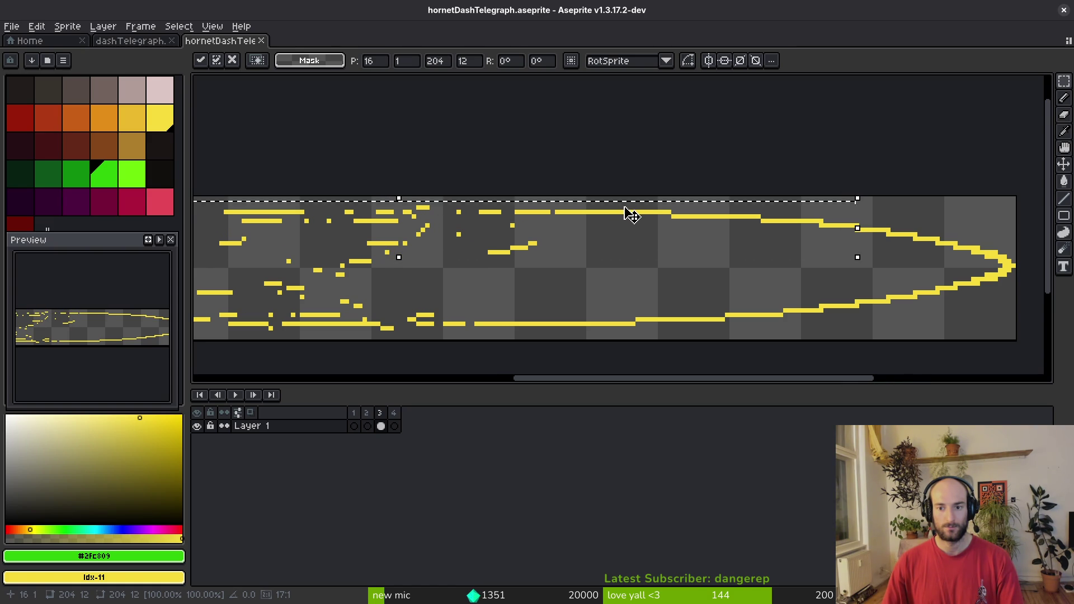
key(ctrl+d)
scroll(692, 240, down, 2)
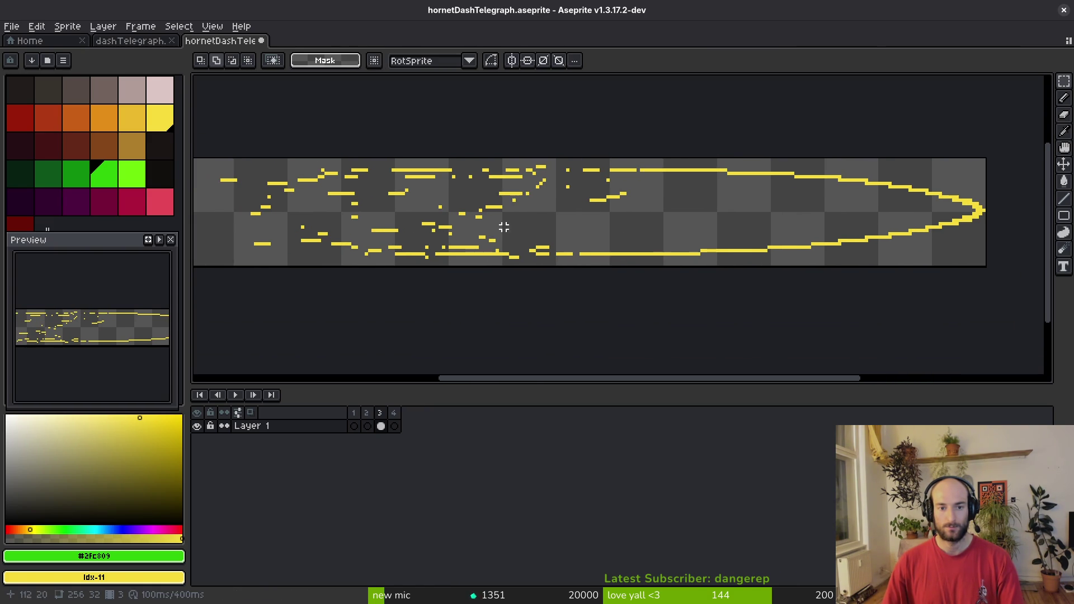
Shift the left part of the lower outline further right and down a pixel.
drag(235, 224, 856, 268)
scroll(757, 321, down, 1)
scroll(757, 321, up, 3)
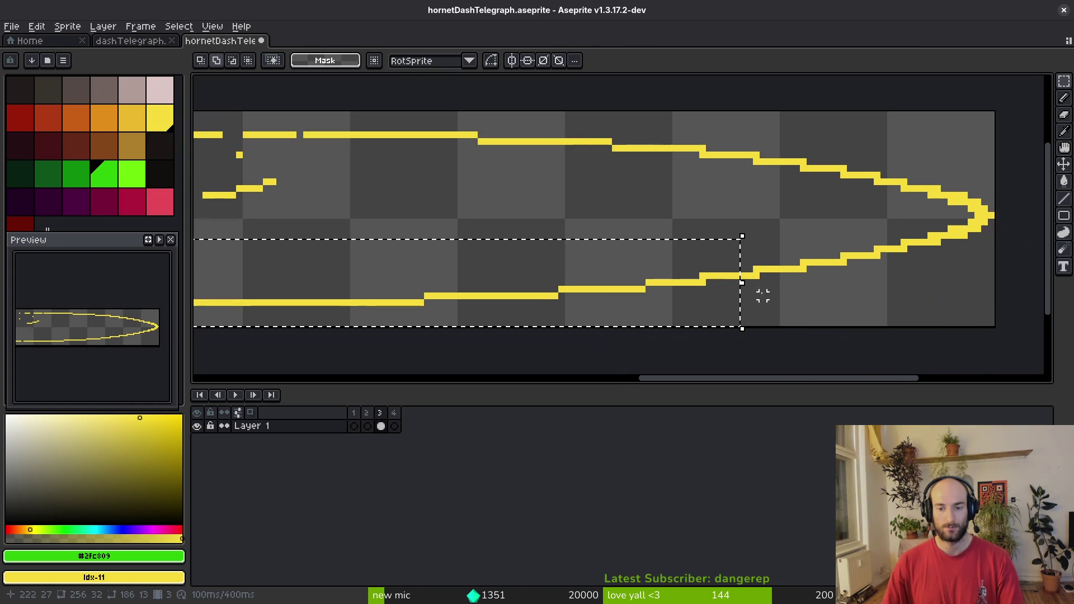
mouse_move(710, 300)
mouse_down()
mouse_move(710, 280)
mouse_move(729, 277)
mouse_up()
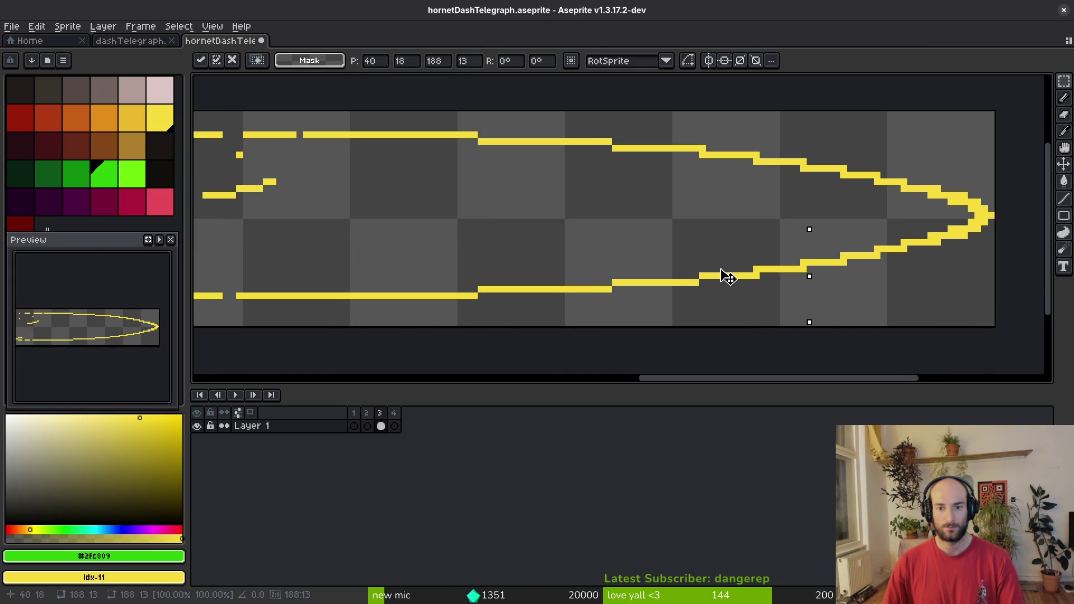
mouse_move(732, 276)
mouse_down()
mouse_move(769, 276)
mouse_move(748, 276)
mouse_up()
key(Return)
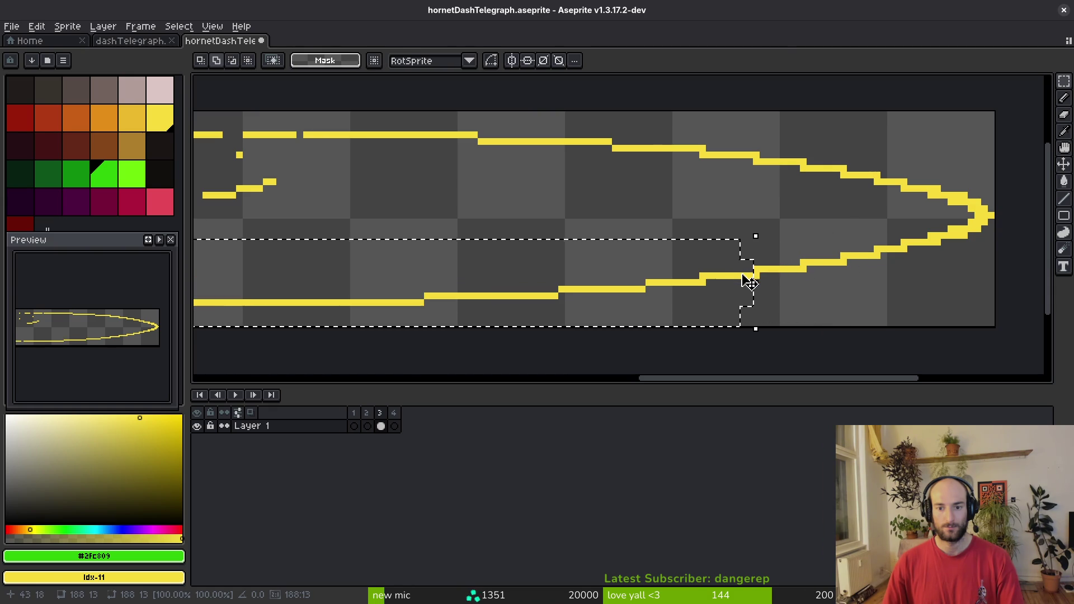
key(ctrl+d)
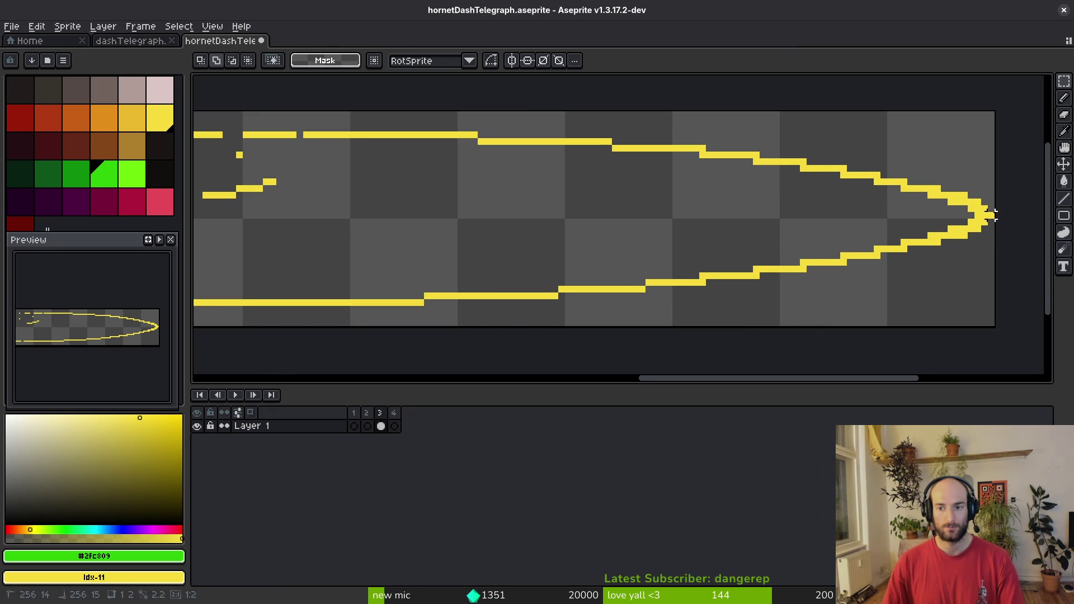
scroll(662, 209, left, 1)
Delete the lower half, paste a vertically flipped copy of the upper half, and save.
mouse_move(375, 105)
mouse_down()
mouse_move(999, 201)
mouse_move(1008, 215)
mouse_up()
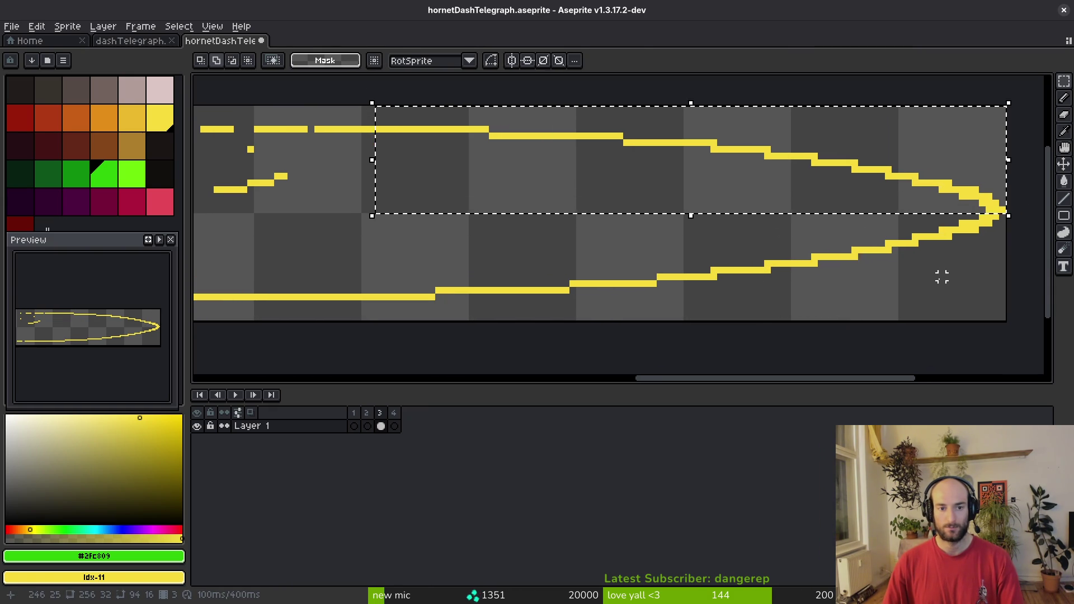
drag(371, 216, 1007, 331)
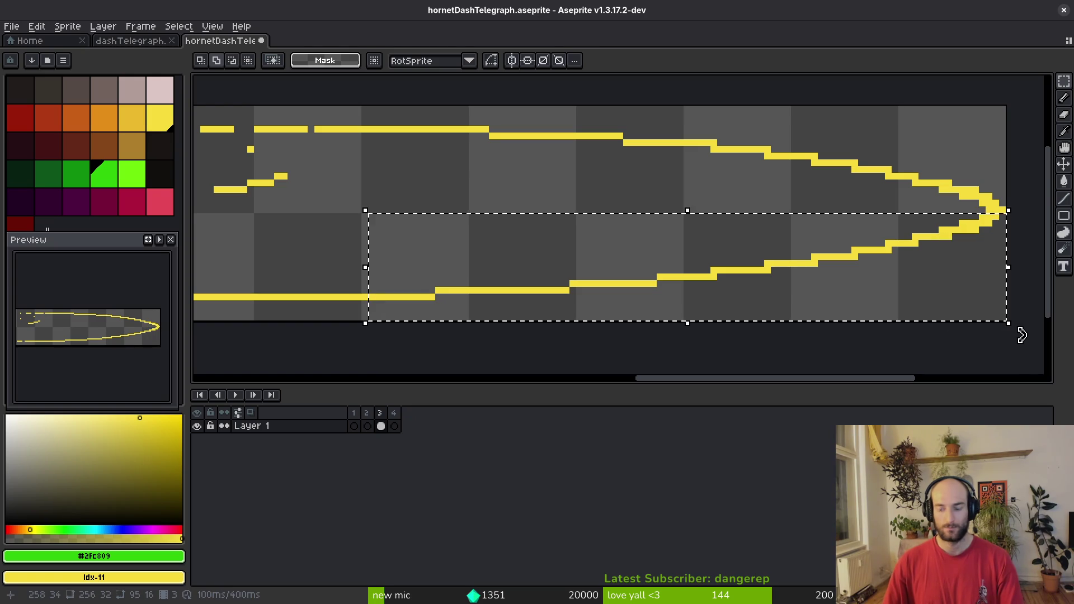
key(Delete)
mouse_move(431, 120)
mouse_down()
mouse_move(945, 242)
mouse_move(838, 264)
mouse_move(848, 253)
mouse_up()
key(ctrl+c)
key(ctrl+v)
key(shift+v)
scroll(632, 271, down, 2)
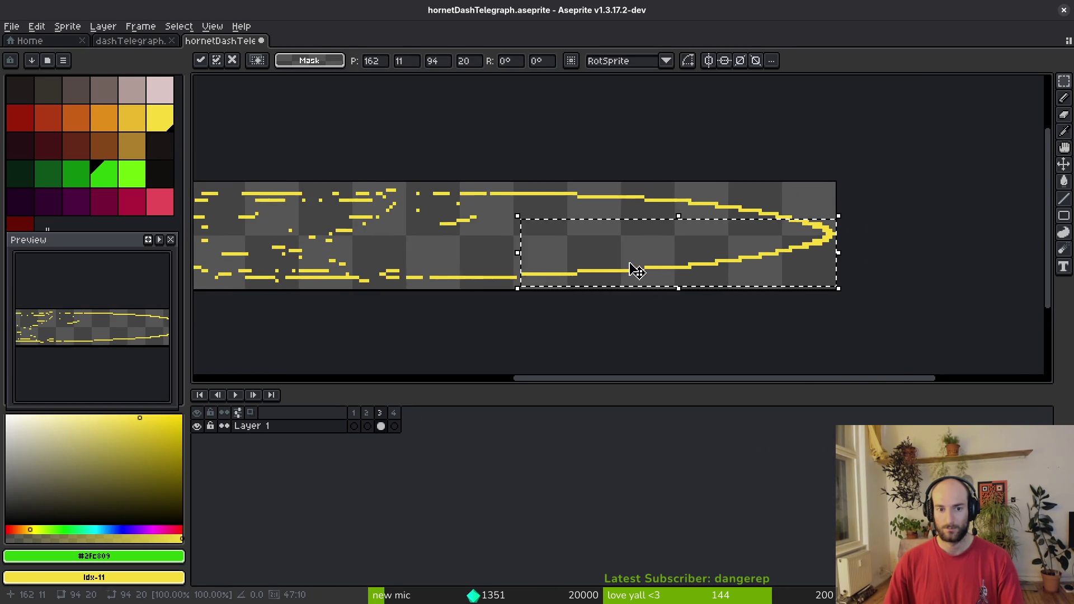
key(ctrl+s)
scroll(624, 275, up, 3)
key(b)
alt+click(615, 267)
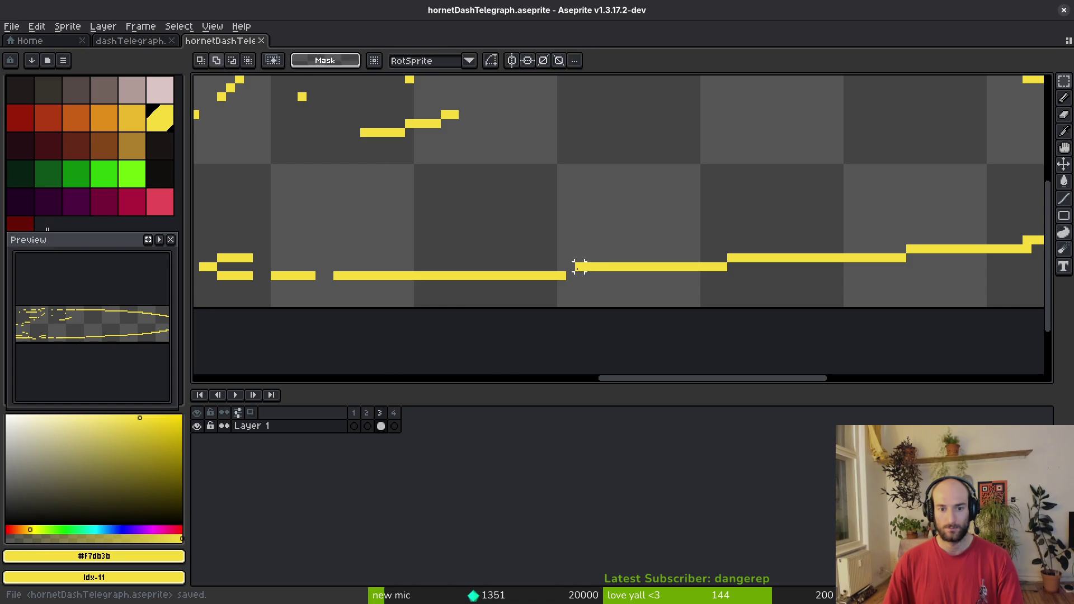
Fill the gap pixel in the telegraph outline with yellow.
click(573, 274)
scroll(570, 267, down, 5)
scroll(580, 269, up, 5)
scroll(576, 266, down, 2)
Shift the bottom row of scattered streak pixels up by one pixel.
key(m)
mouse_move(818, 262)
mouse_down()
mouse_move(487, 290)
mouse_move(272, 291)
mouse_up()
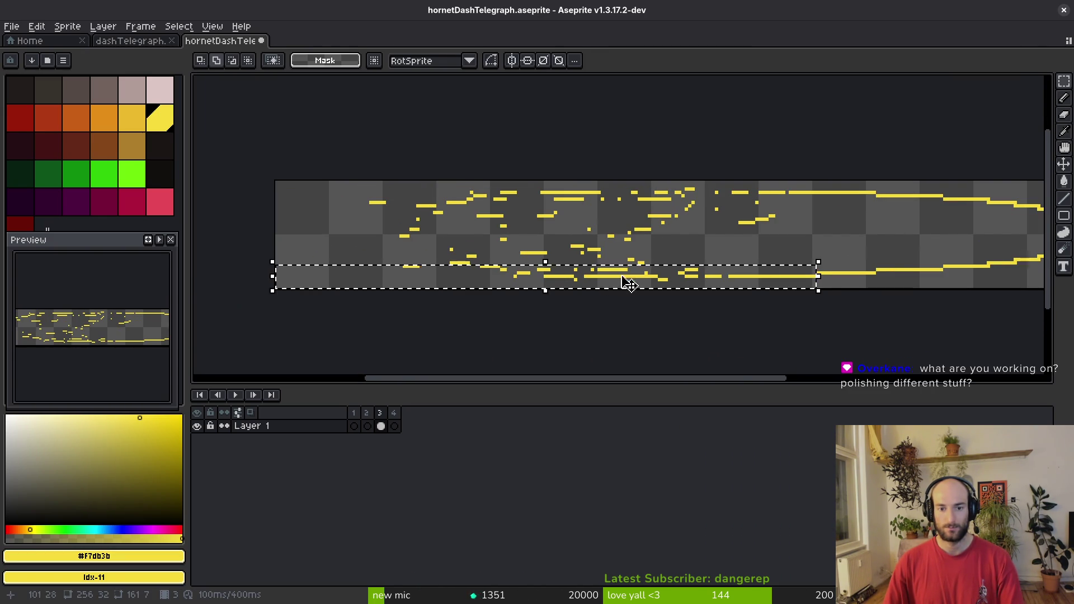
scroll(607, 288, up, 2)
shift+drag(711, 212, 264, 281)
click(635, 267)
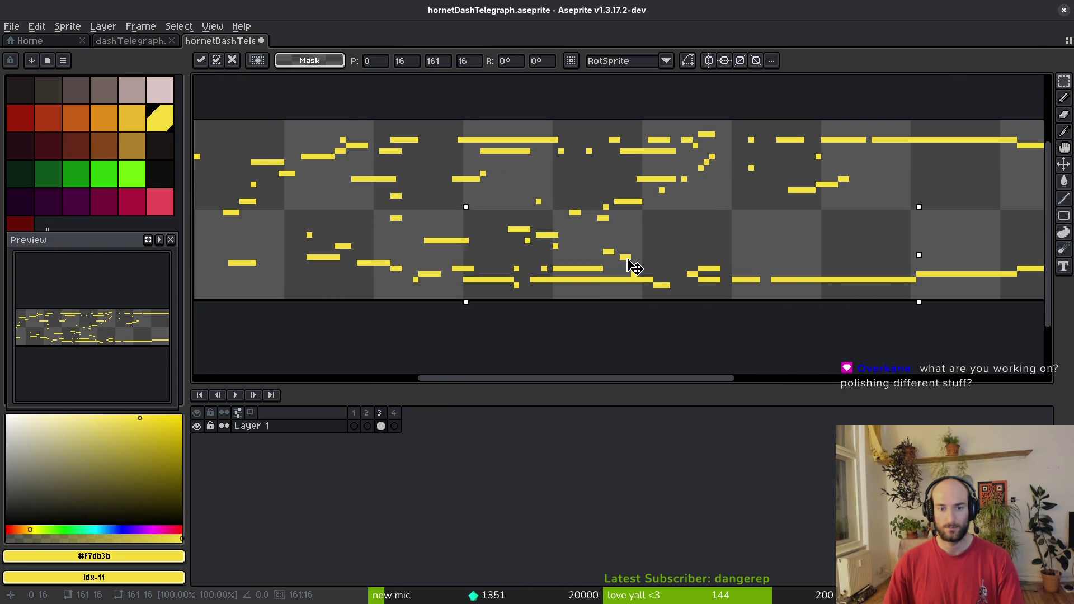
drag(635, 264, 635, 260)
key(ctrl+d)
scroll(642, 243, up, 2)
key(b)
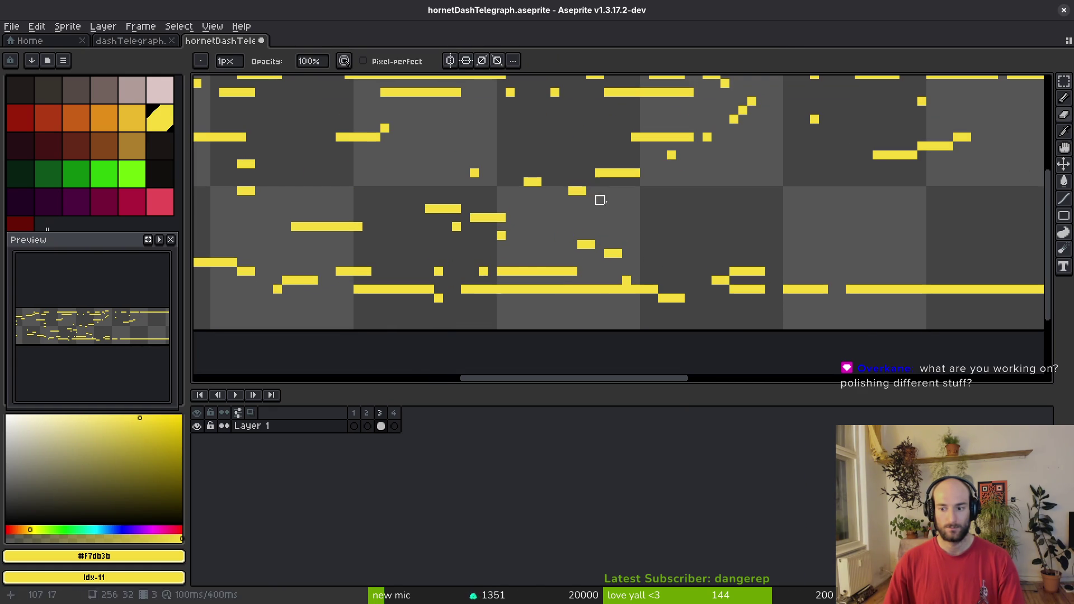
Save the telegraph sprite file.
key(ctrl+s)
scroll(600, 191, down, 2)
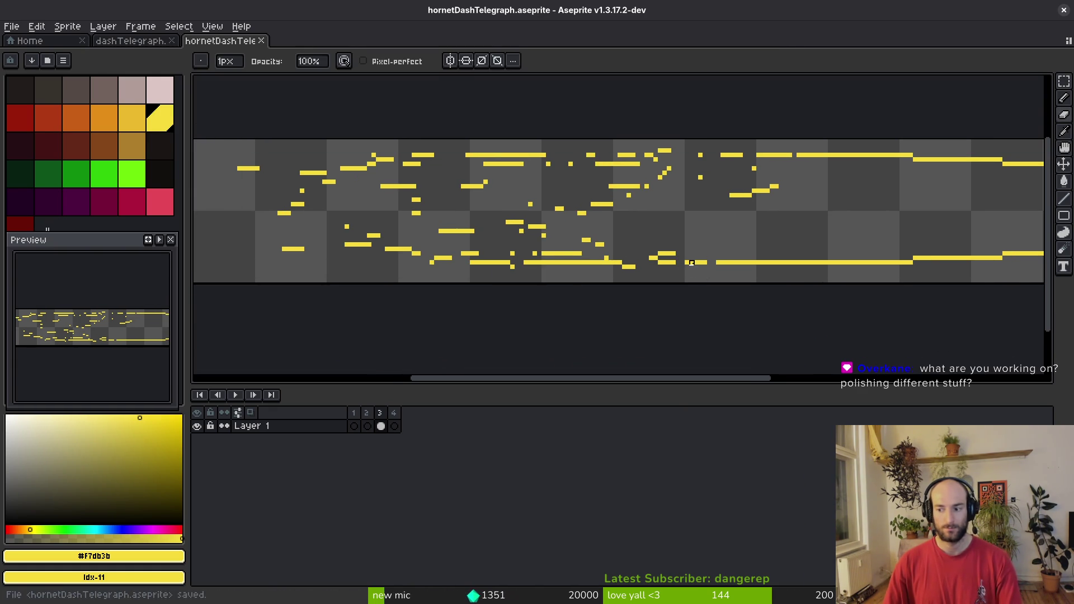
scroll(671, 262, down, 3)
scroll(663, 264, up, 4)
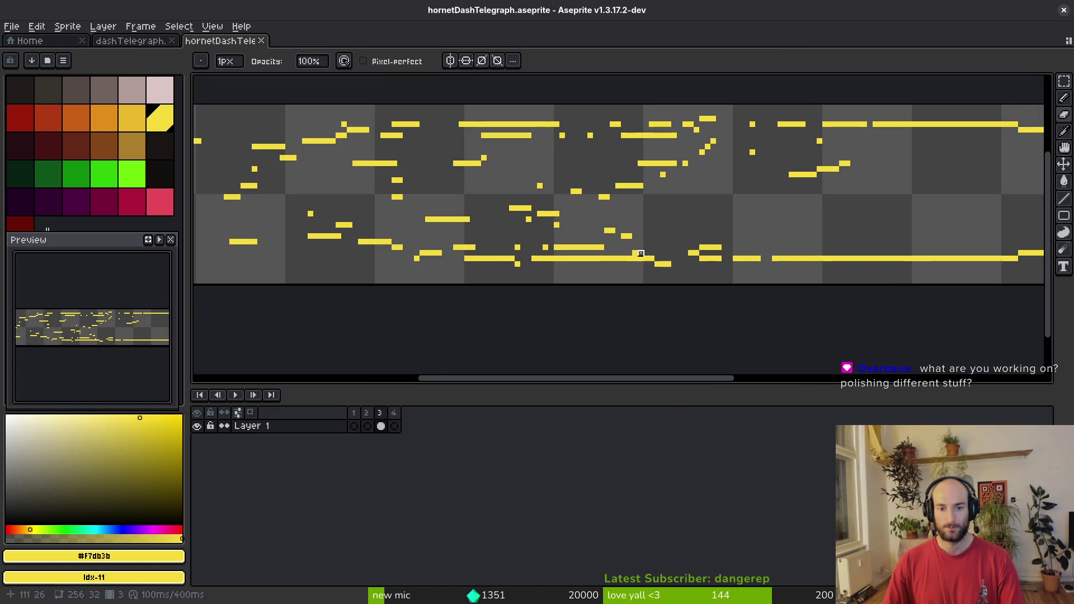
scroll(601, 236, down, 1)
key(ctrl+s)
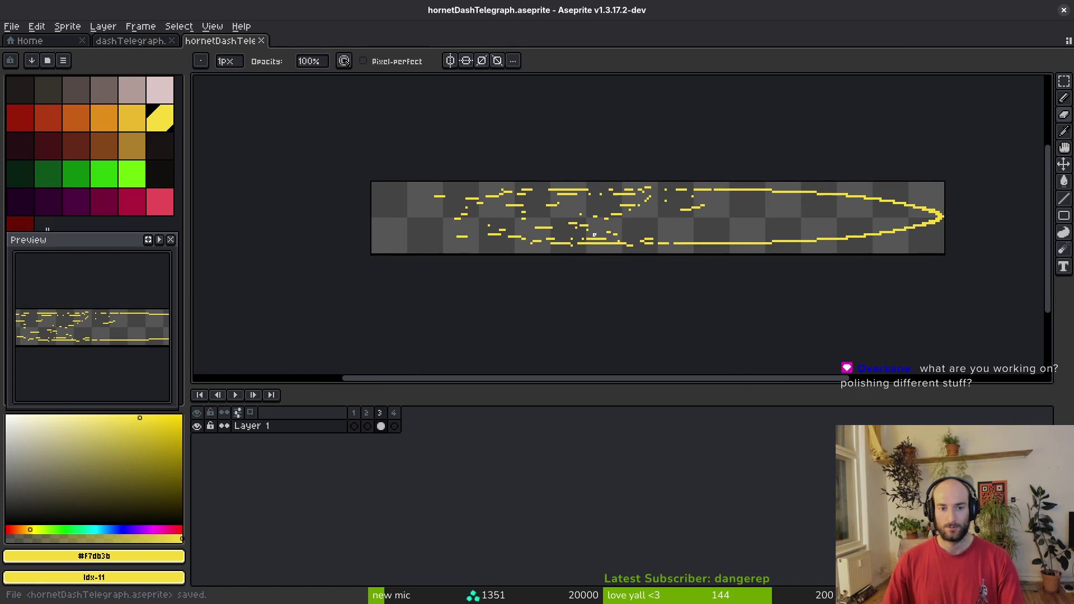
scroll(599, 200, up, 1)
scroll(599, 200, up, 1)
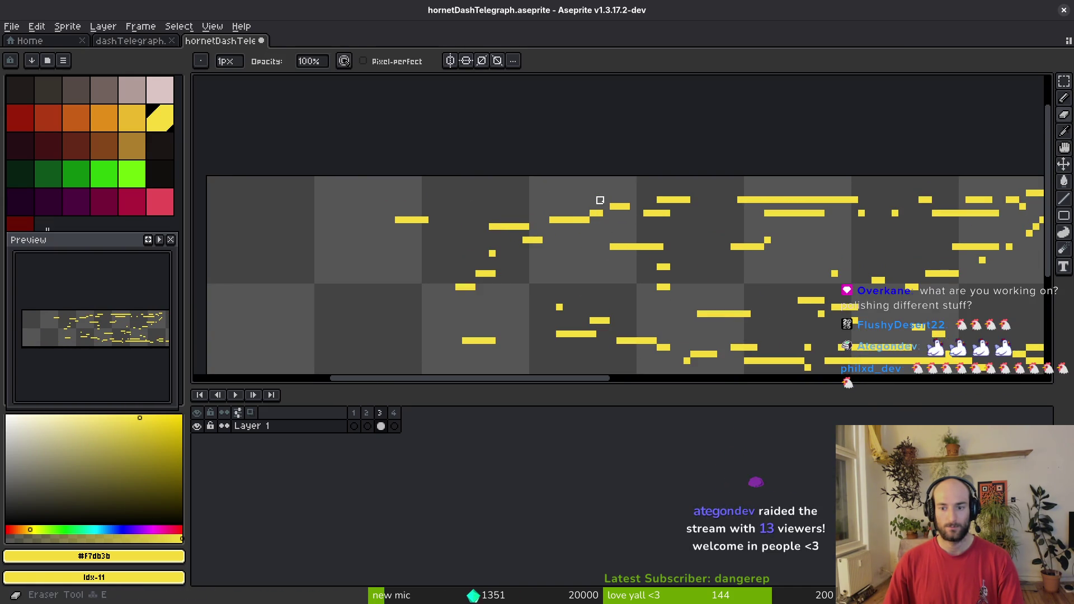
key(ctrl+s)
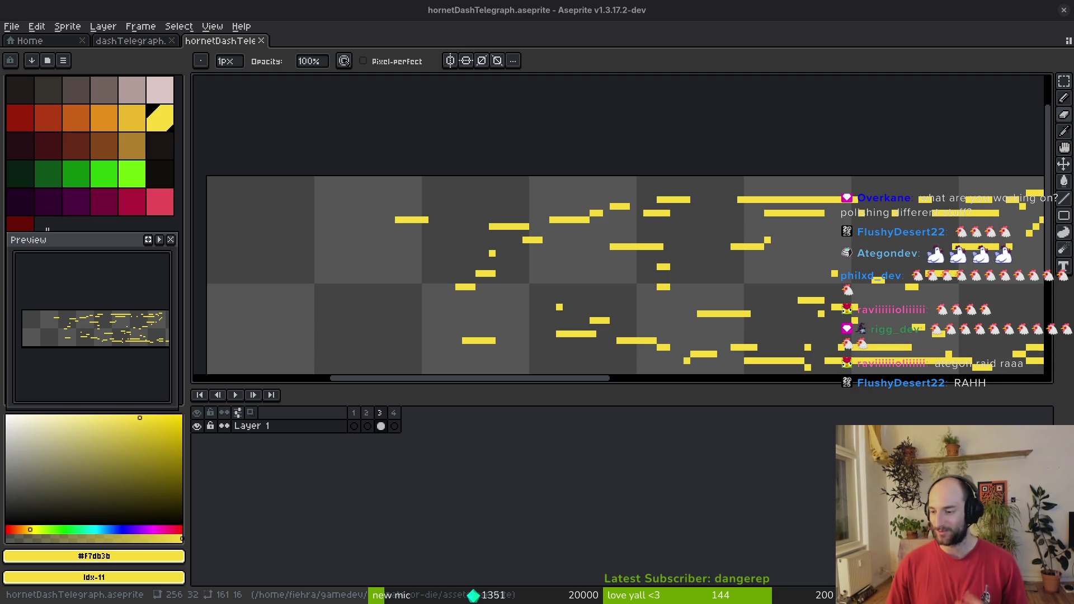
Select a small cluster of streak pixels, try erasing them, then undo.
mouse_move(687, 287)
mouse_down()
mouse_move(671, 290)
mouse_move(695, 300)
mouse_up()
key(m)
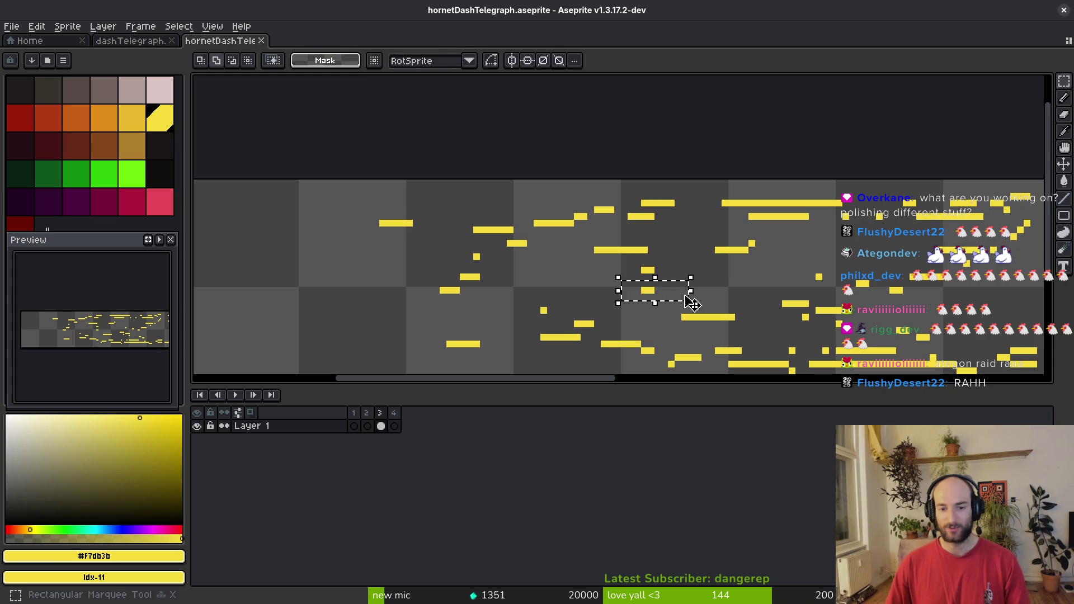
key(ctrl+s)
drag(792, 360, 663, 321)
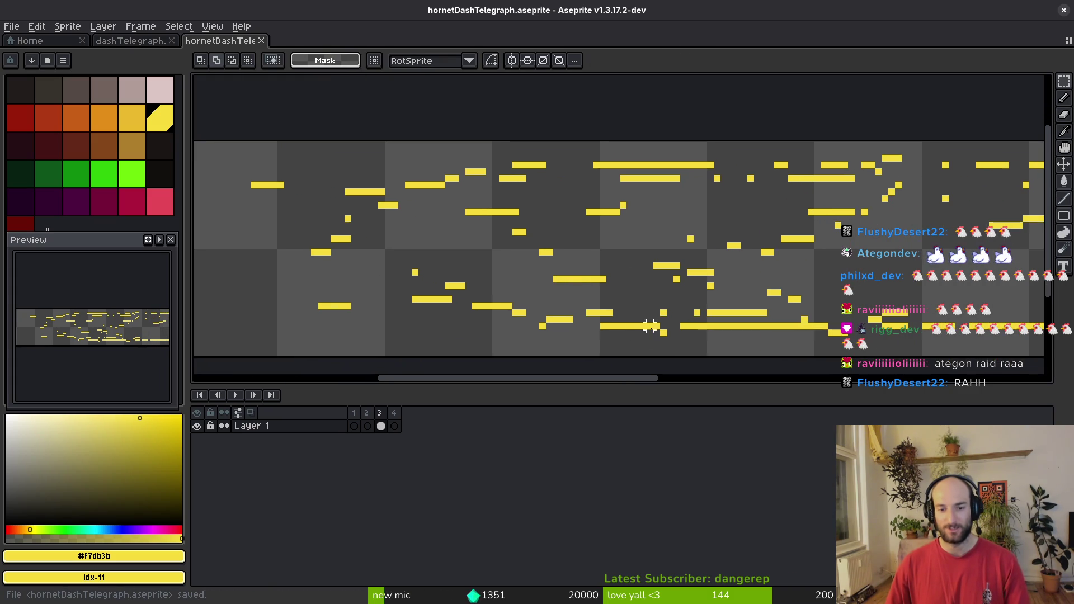
key(e)
key(ctrl+s)
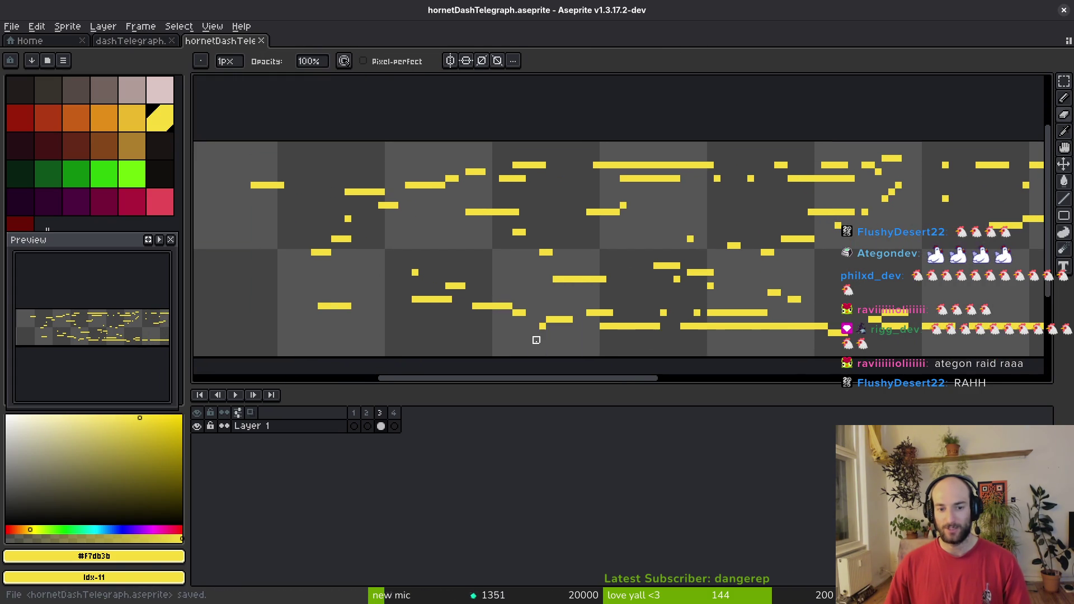
key(ctrl+z)
key(i)
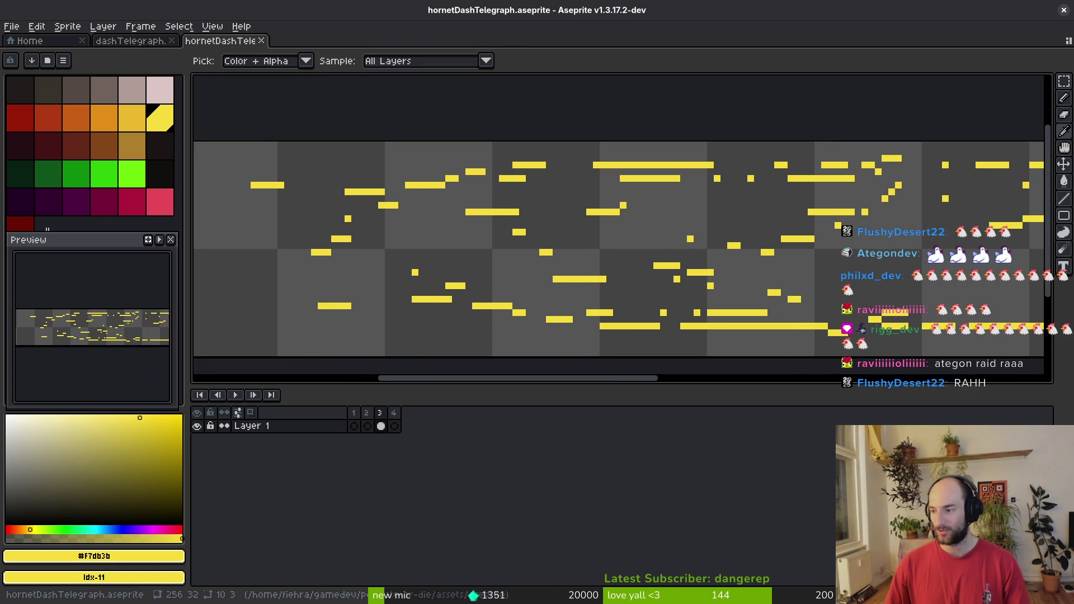
key(alt+Tab)
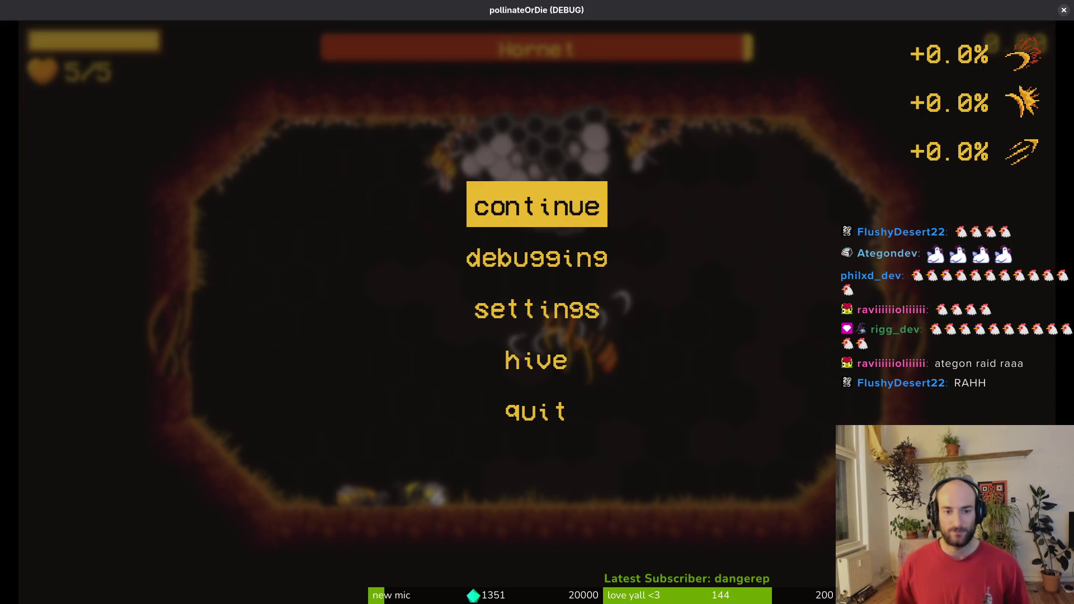
Resume the game and load level 1-4 from the debug level select.
key(Return)
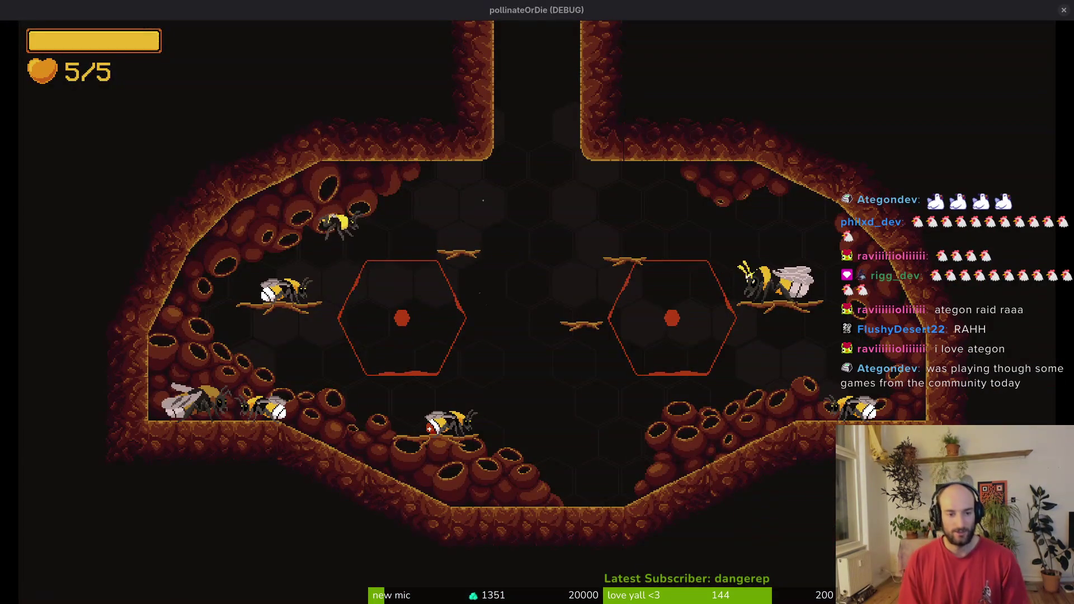
key(Escape)
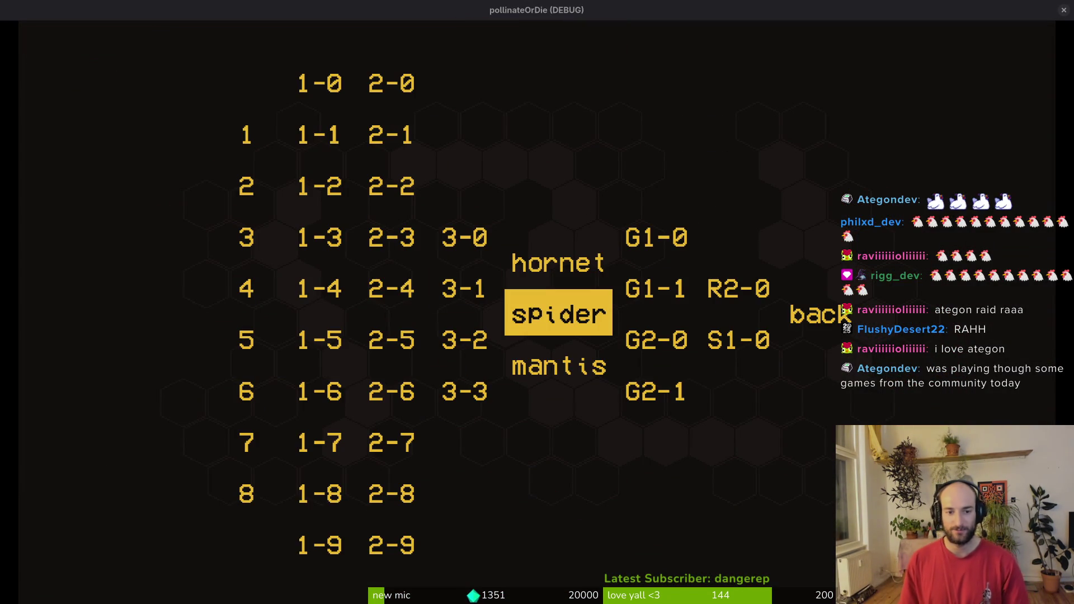
key(Left)
key(Left)
key(Return)
Fly the bee around the level 1-4 room, along walls, floor and ceiling.
key(Up)
key(Down)
key(Right)
key(Down)
key(Right)
key(Left)
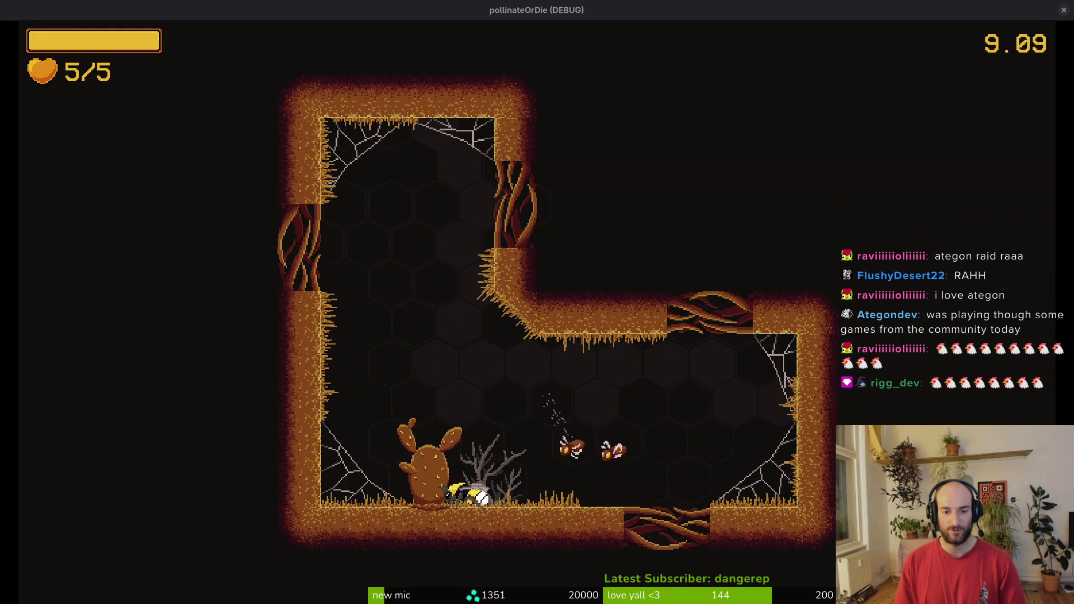
key(Left)
key(Up)
key(Right)
key(Up)
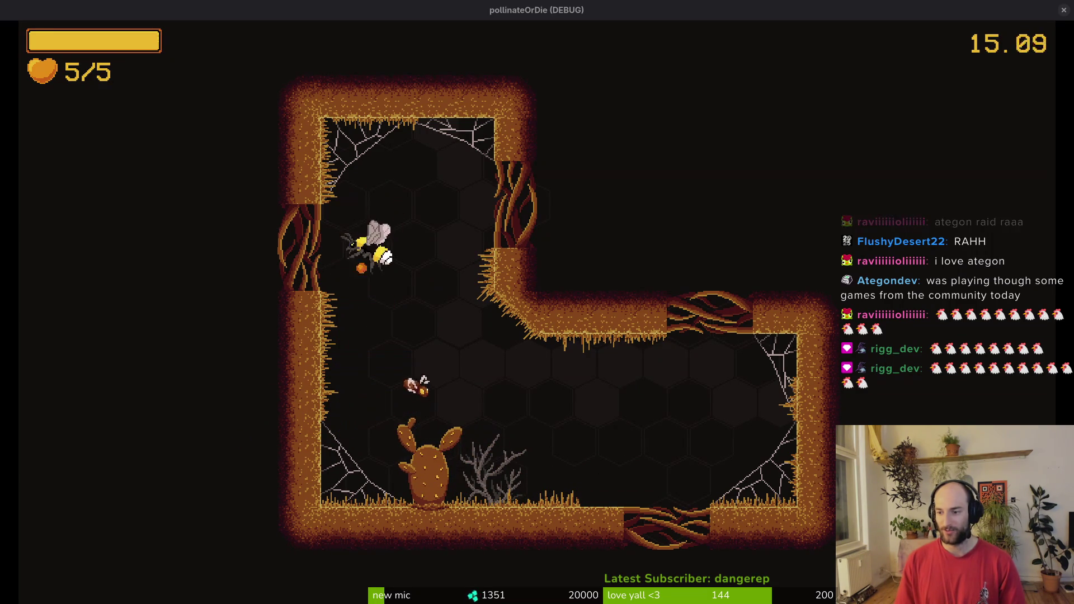
Dash and slash at the wasps, ending at the far right wall.
key(Right)
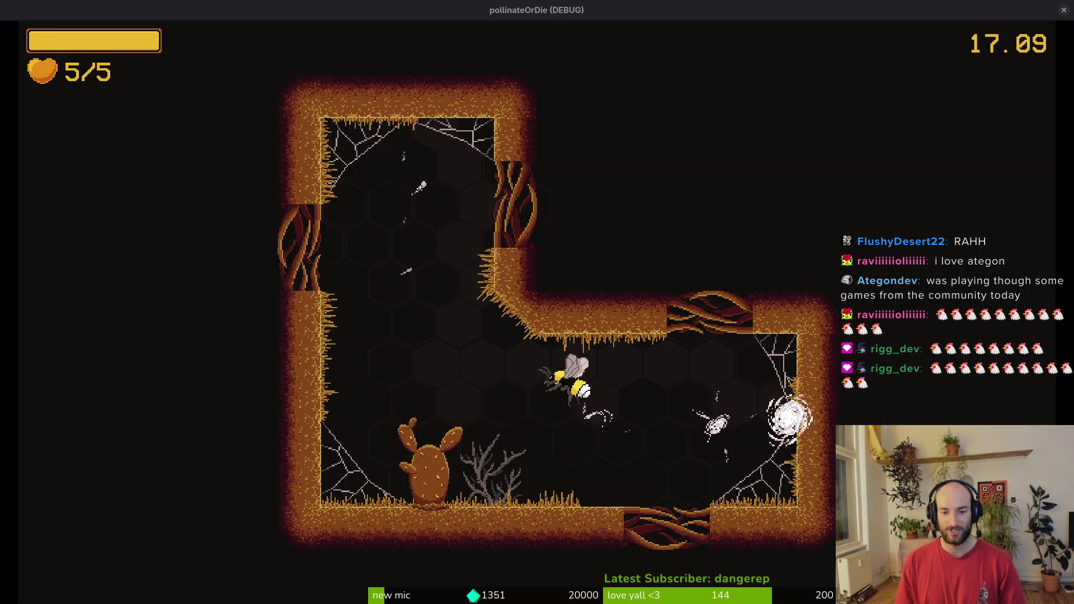
key(Right)
key(Left)
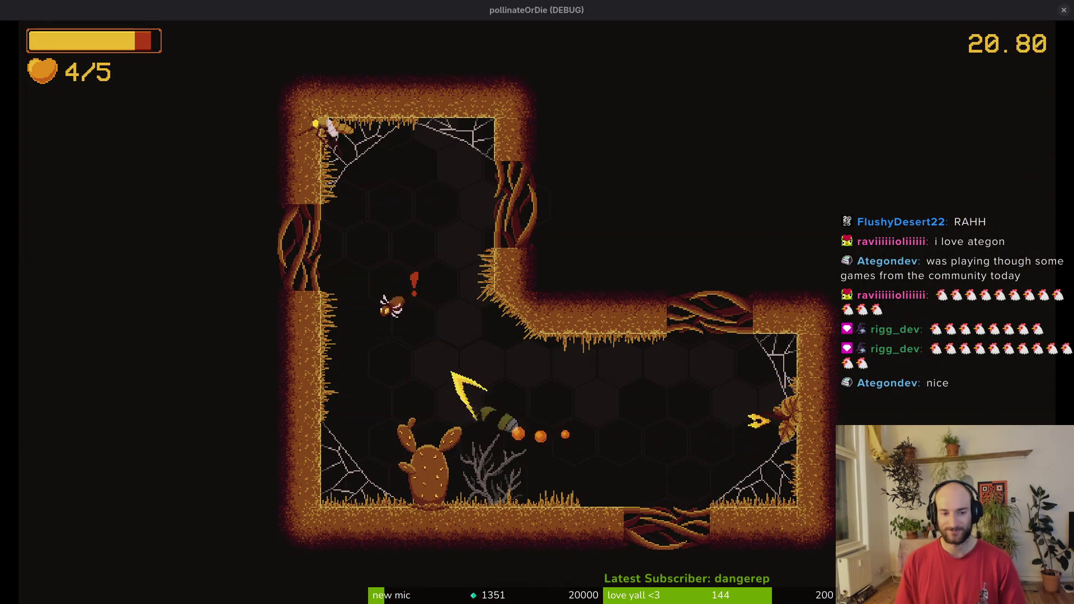
key(Right)
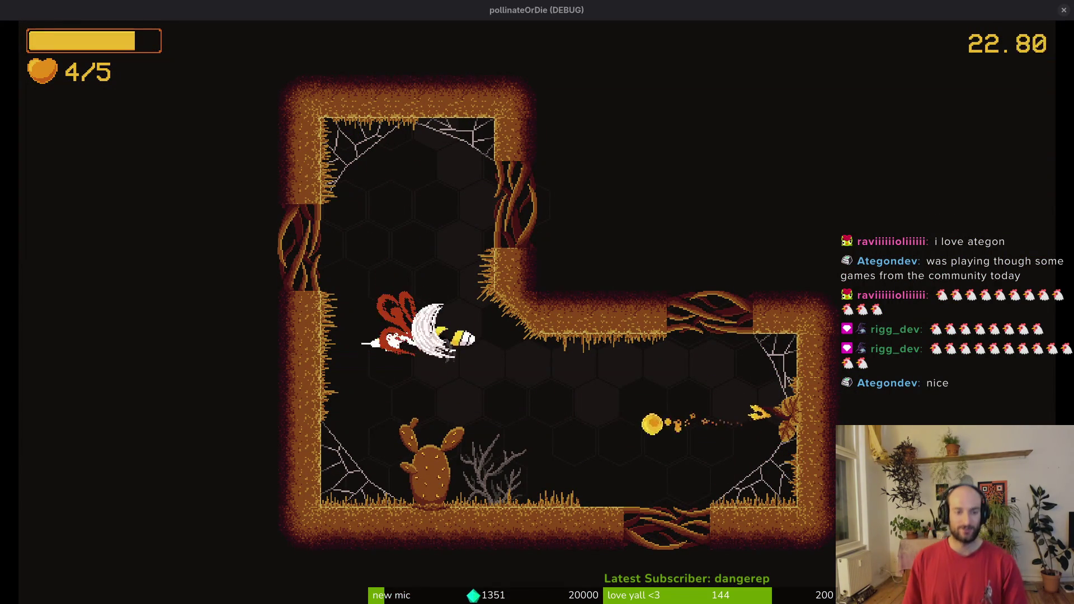
key(Left)
key(Right)
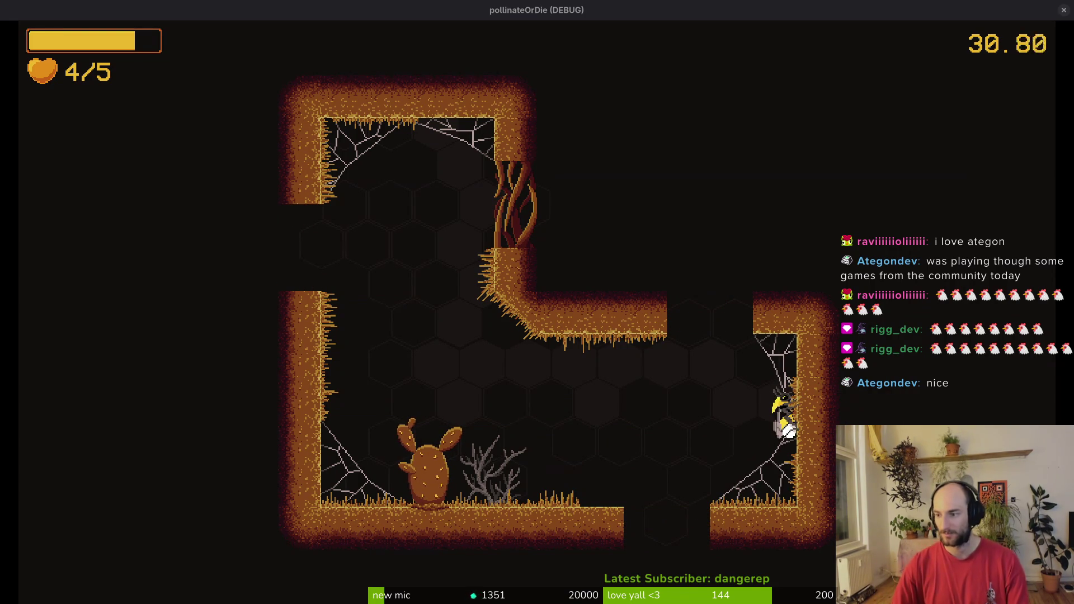
Return to the telegraph sprite and select frame 3's cel.
key(alt+Tab)
drag(733, 242, 645, 245)
key(Left)
key(Right)
click(382, 430)
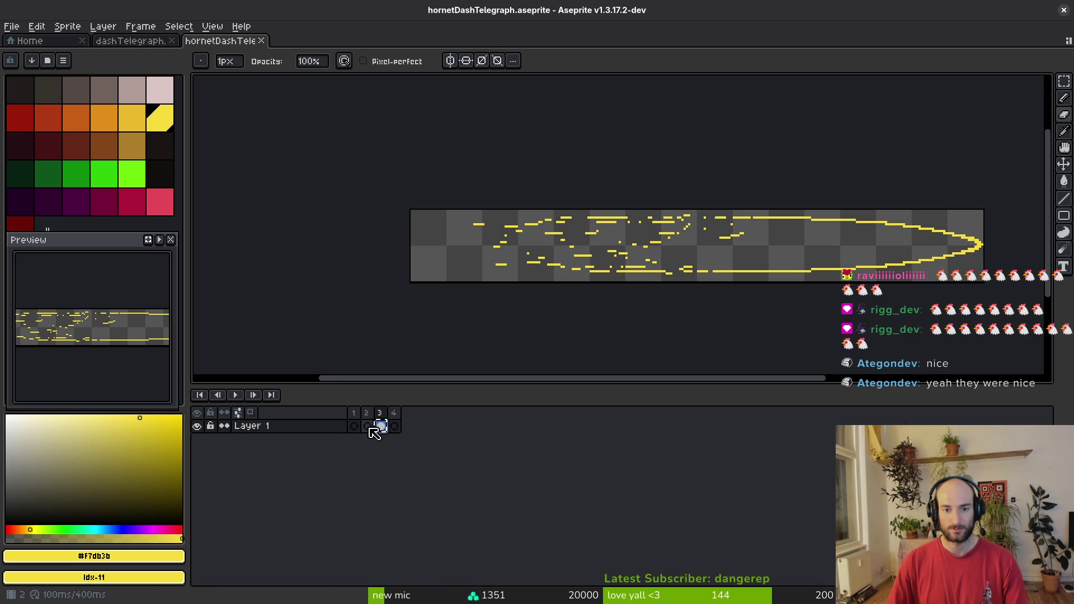
Paste frame 3's telegraph into frame 2, squash it vertically, position it, and save.
click(367, 428)
key(ctrl+v)
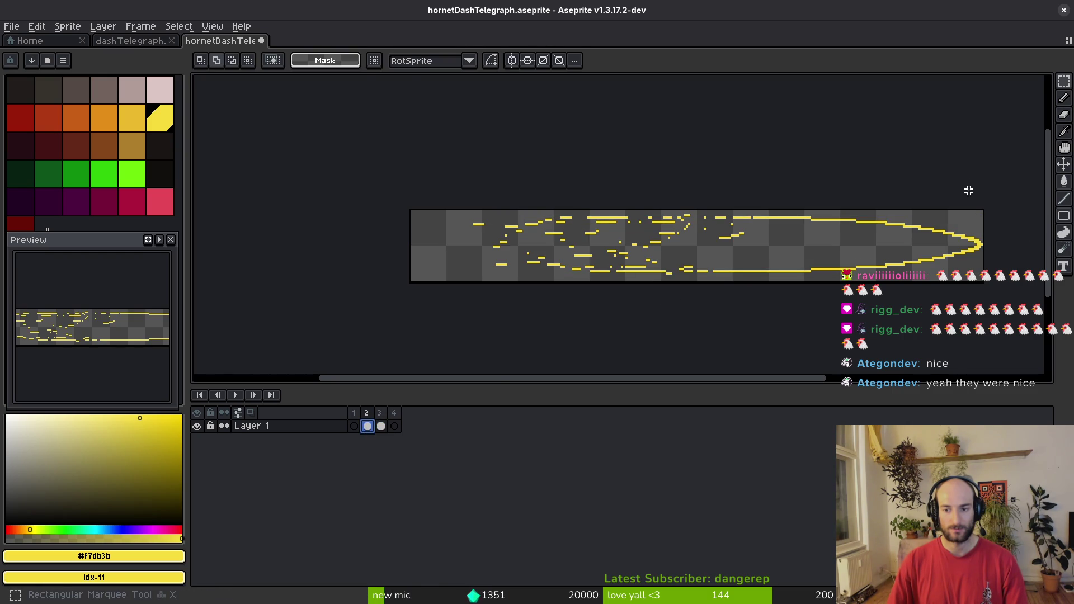
drag(697, 284, 703, 271)
scroll(808, 259, up, 2)
scroll(821, 268, up, 2)
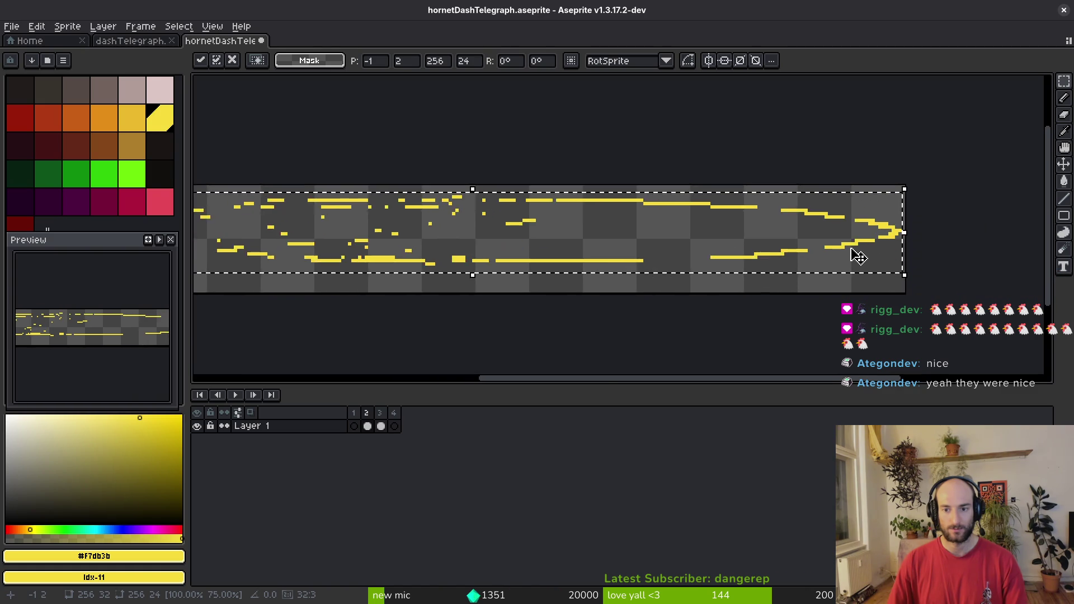
key(Down)
key(Down)
key(Right)
key(Return)
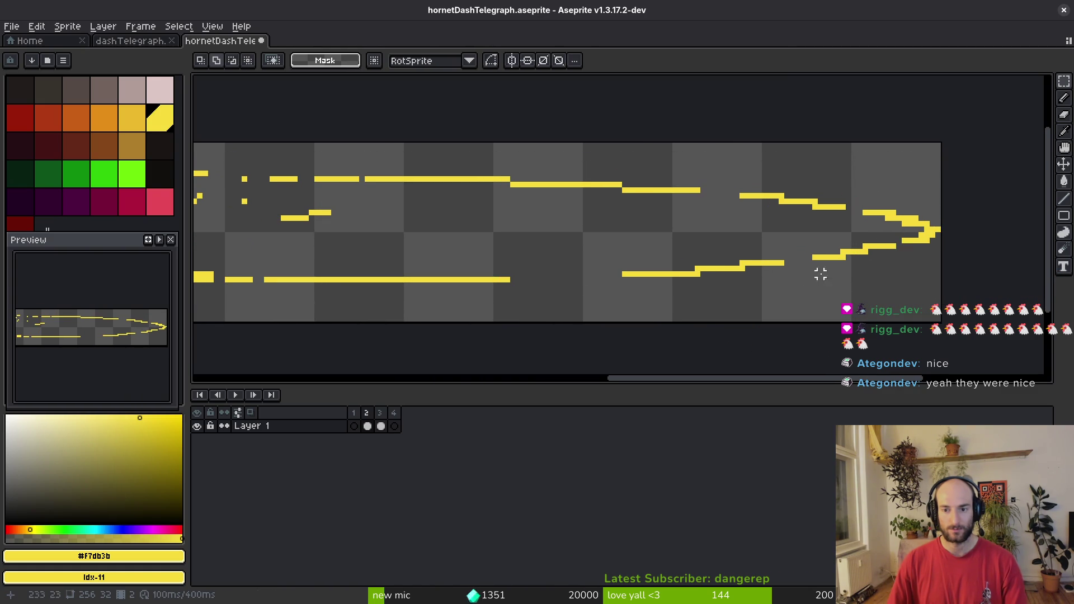
scroll(815, 270, up, 5)
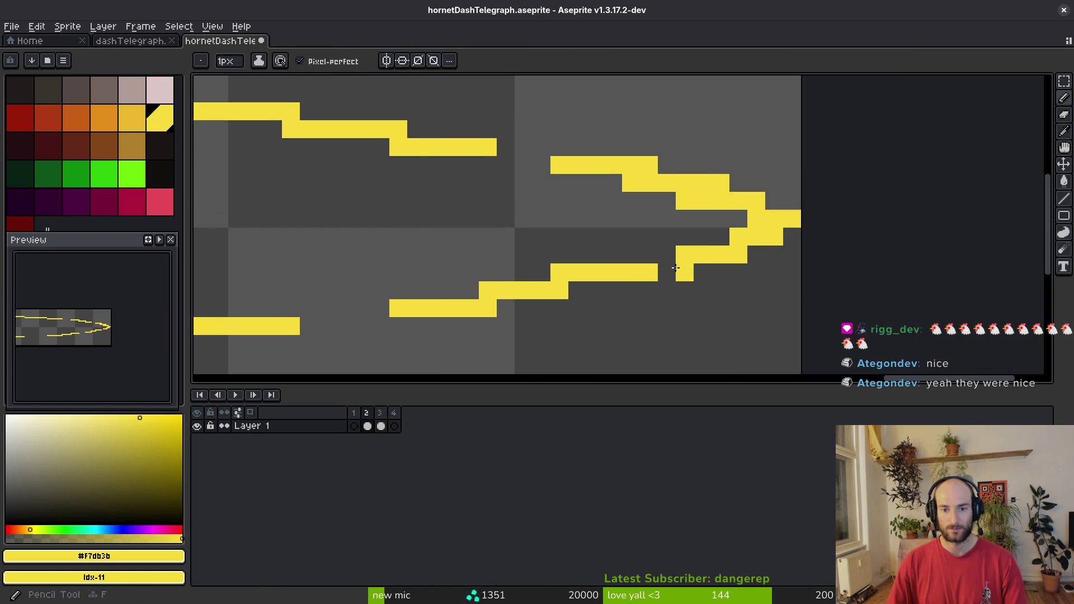
scroll(682, 270, down, 10)
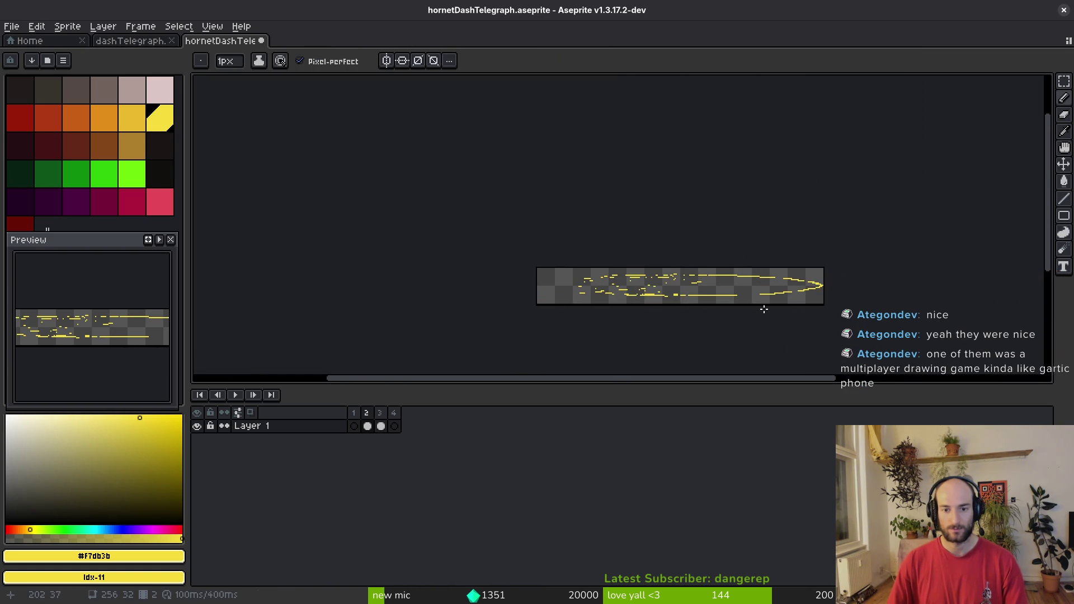
key(ctrl+s)
Stretch the next frame's streaks further left and save.
key(i)
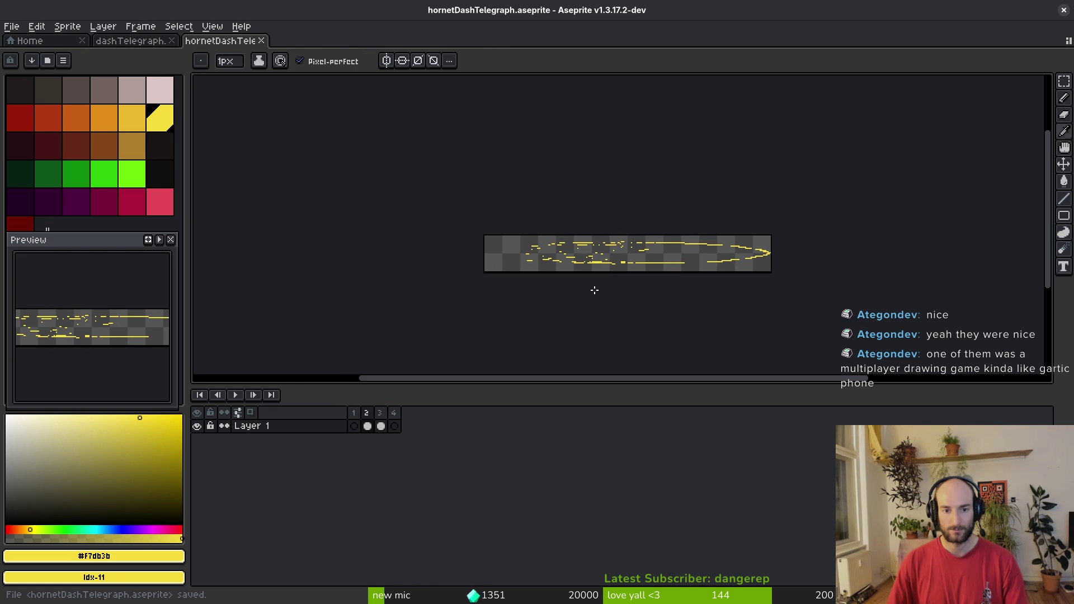
key(m)
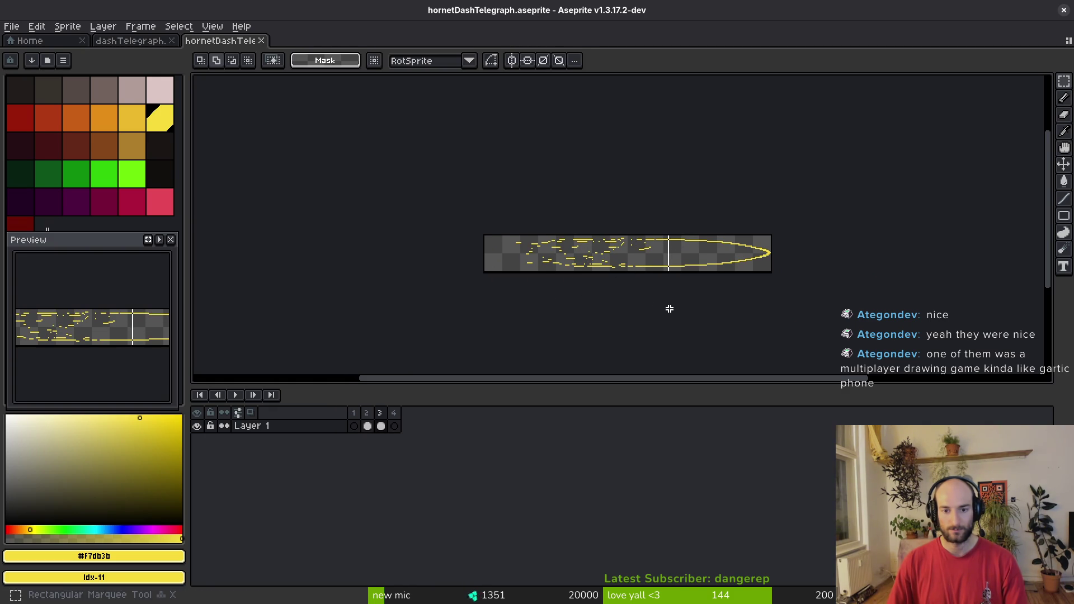
scroll(626, 280, up, 2)
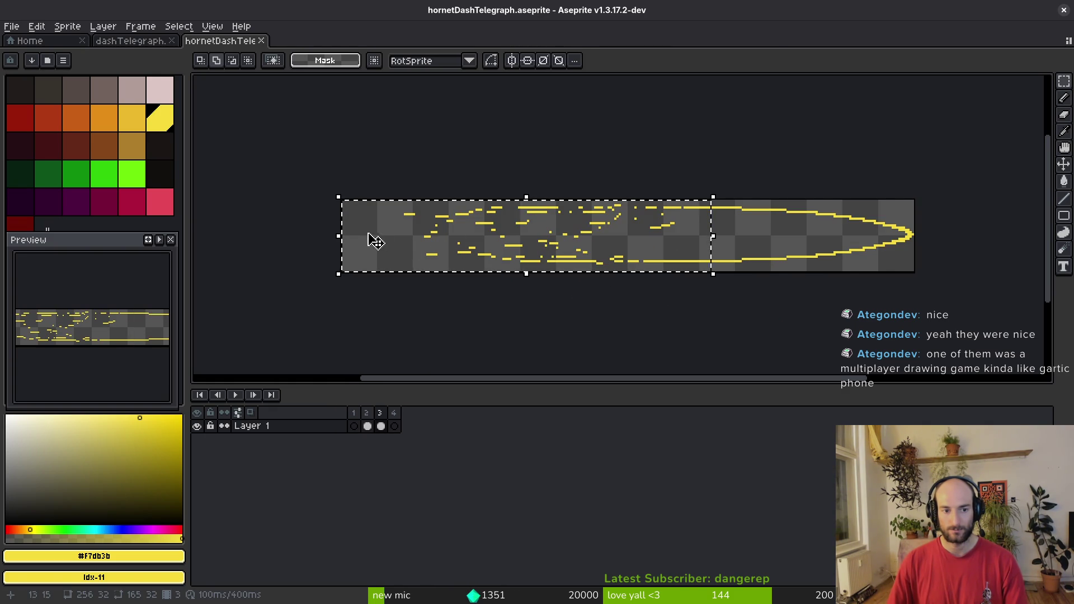
drag(339, 237, 271, 244)
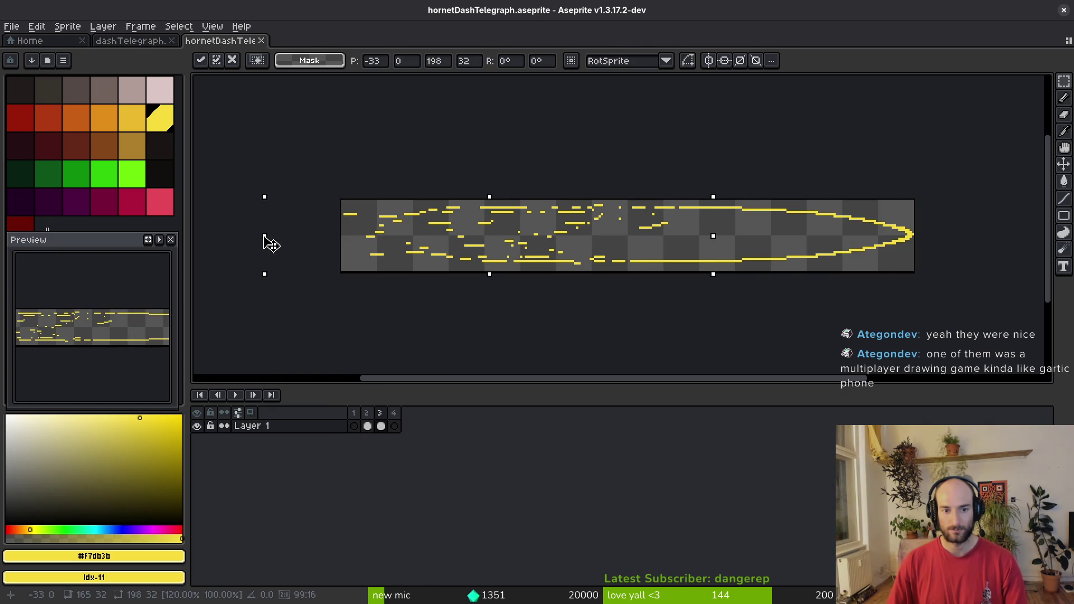
key(i)
key(ctrl+s)
Select another frame's streaks, shift them left and narrow them, then save.
scroll(612, 273, down, 4)
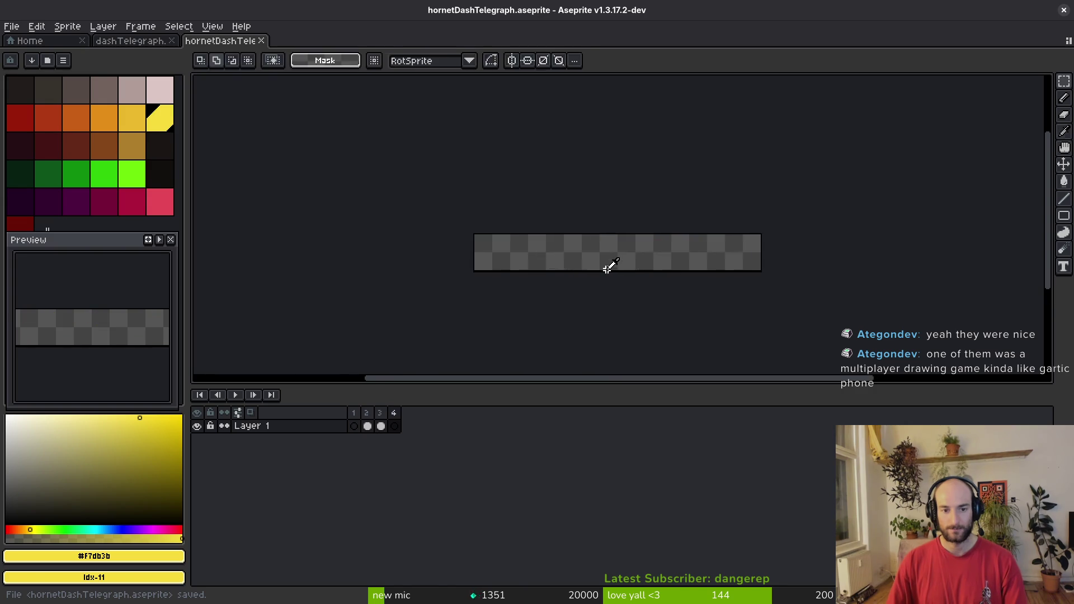
key(m)
scroll(611, 272, up, 4)
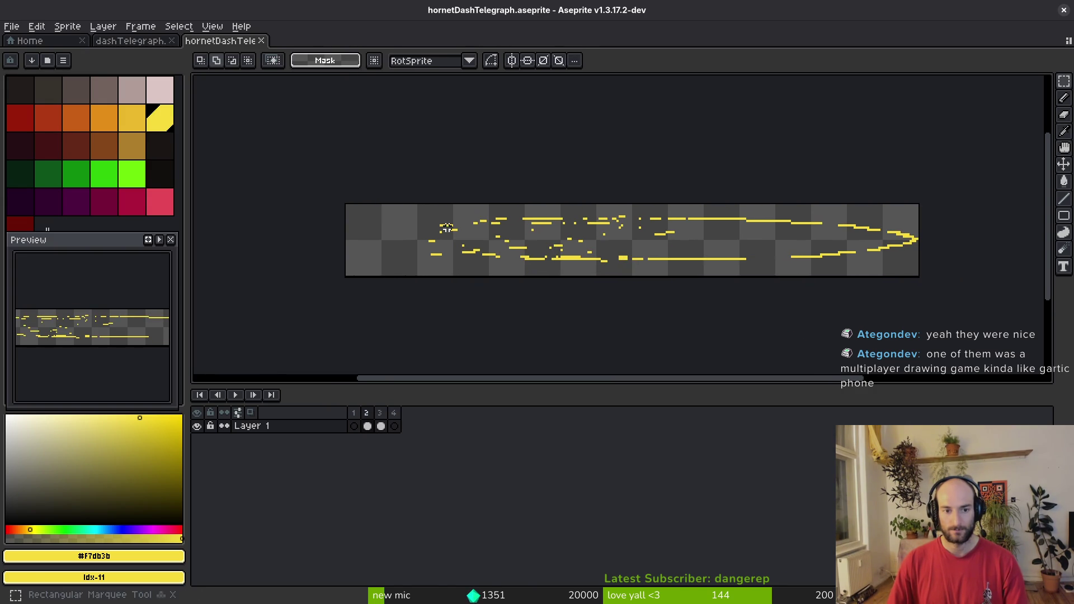
mouse_move(892, 264)
mouse_down()
mouse_move(818, 255)
mouse_move(892, 256)
mouse_move(679, 194)
mouse_up()
drag(355, 252, 271, 248)
key(ctrl+d)
key(ctrl+s)
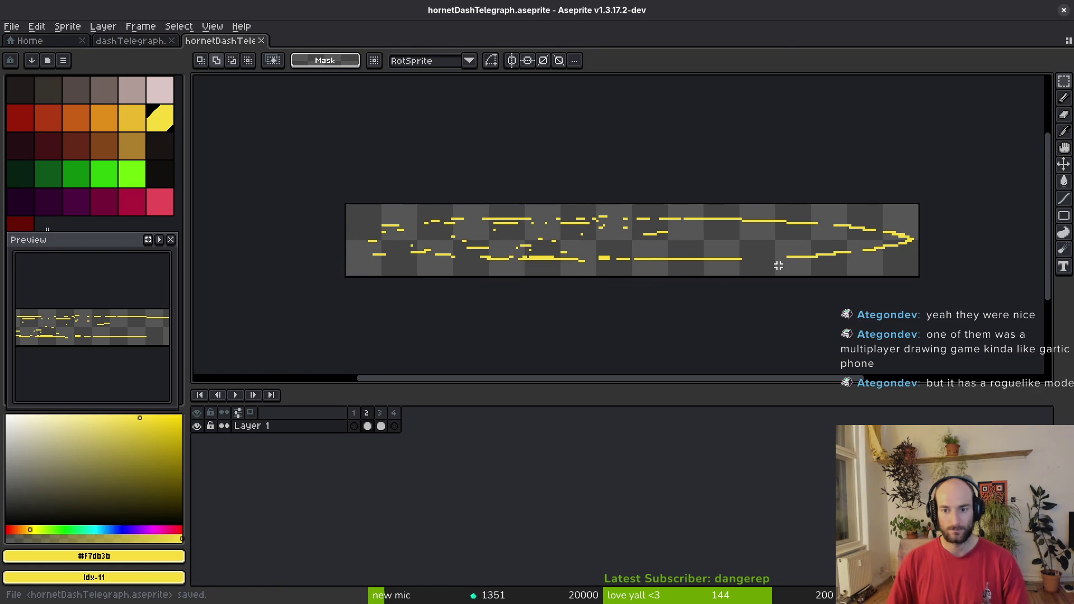
key(Right)
key(Right)
key(Right)
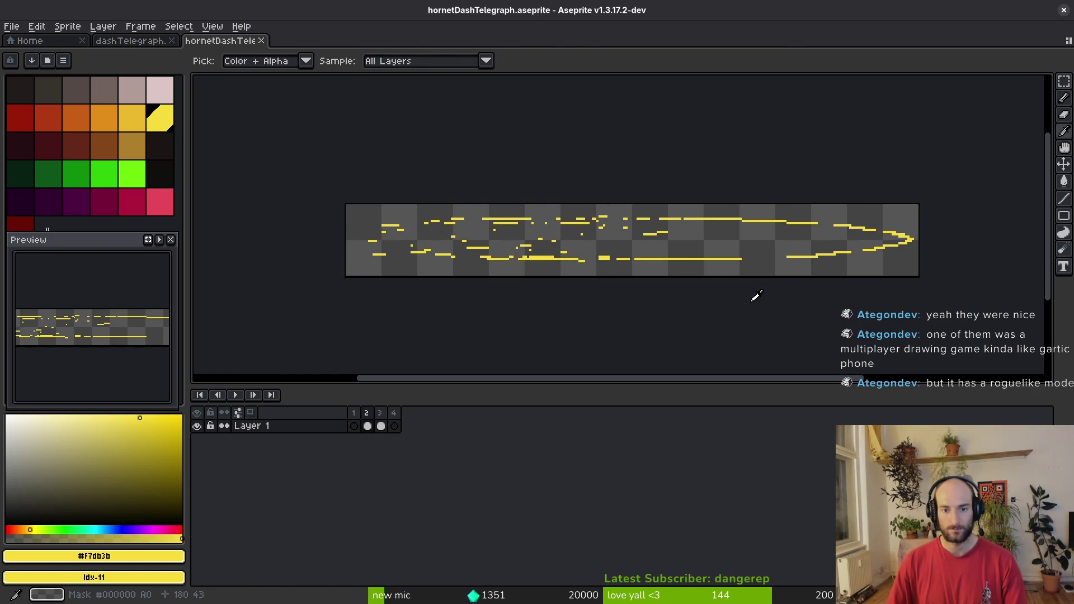
Stretch frame 1's streaks to 265 px wide and squash them to 26 px tall.
click(367, 427)
click(354, 427)
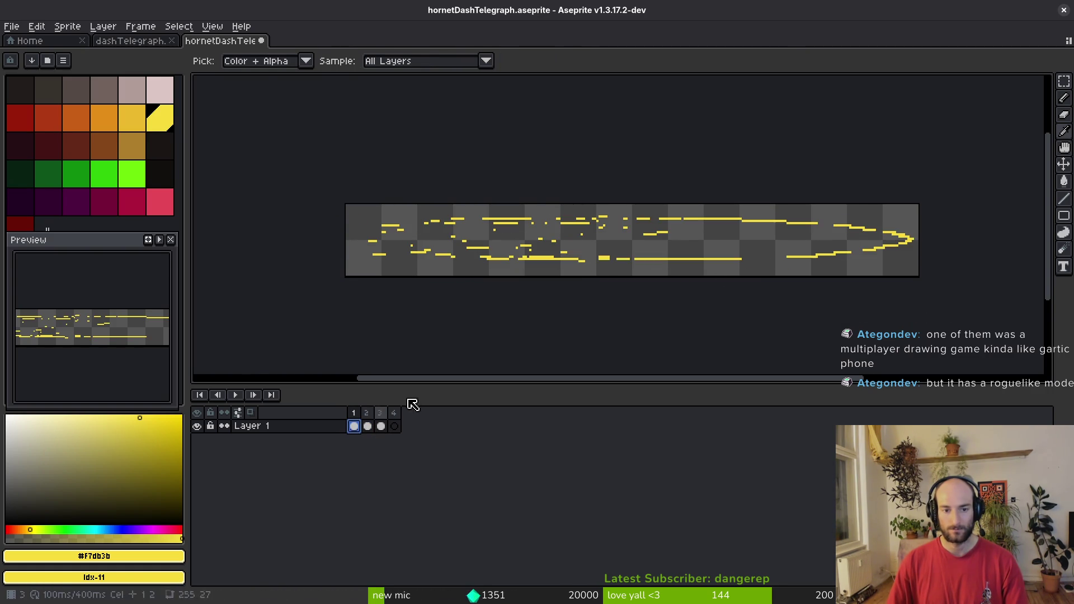
key(m)
key(ctrl+a)
drag(347, 241, 324, 240)
drag(611, 198, 621, 216)
drag(683, 245, 704, 246)
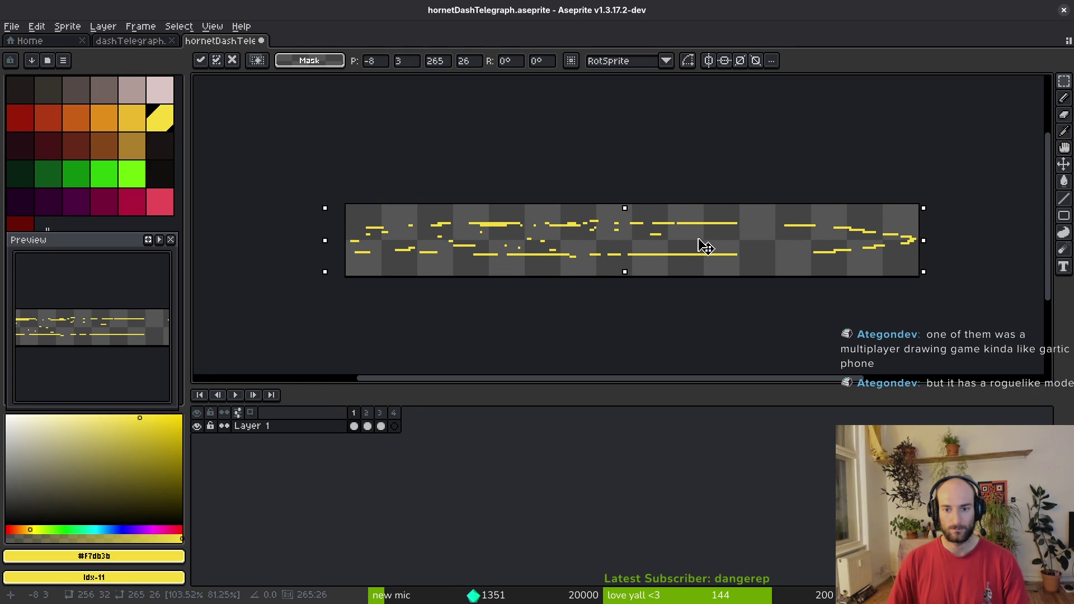
key(Return)
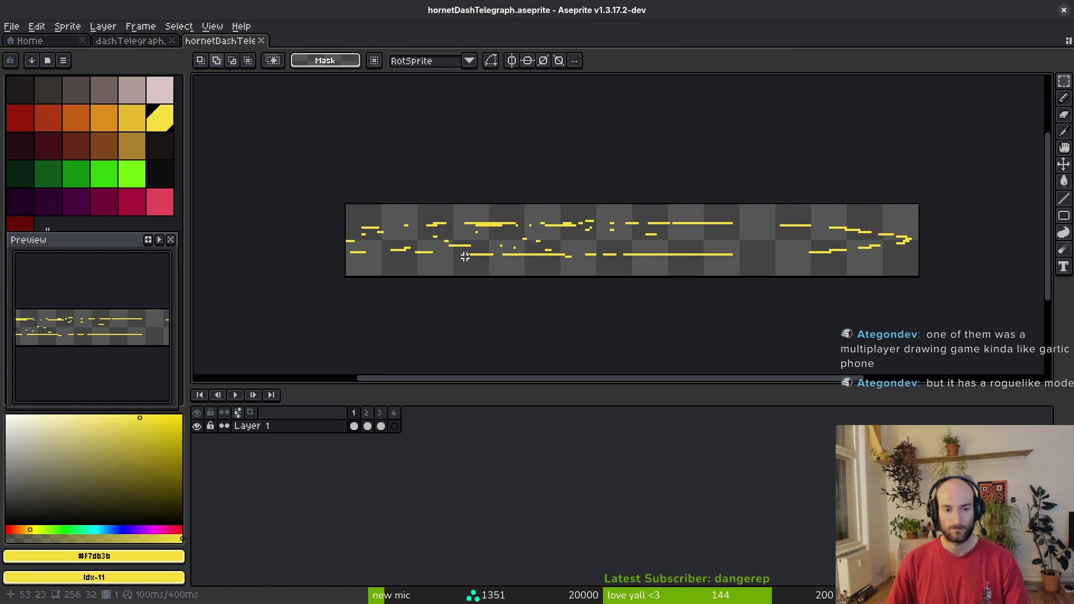
Try replacing the yellow streaks with red, then undo the recolour.
key(i)
right_click(20, 117)
key(shift+r)
click(479, 163)
key(m)
key(ctrl+z)
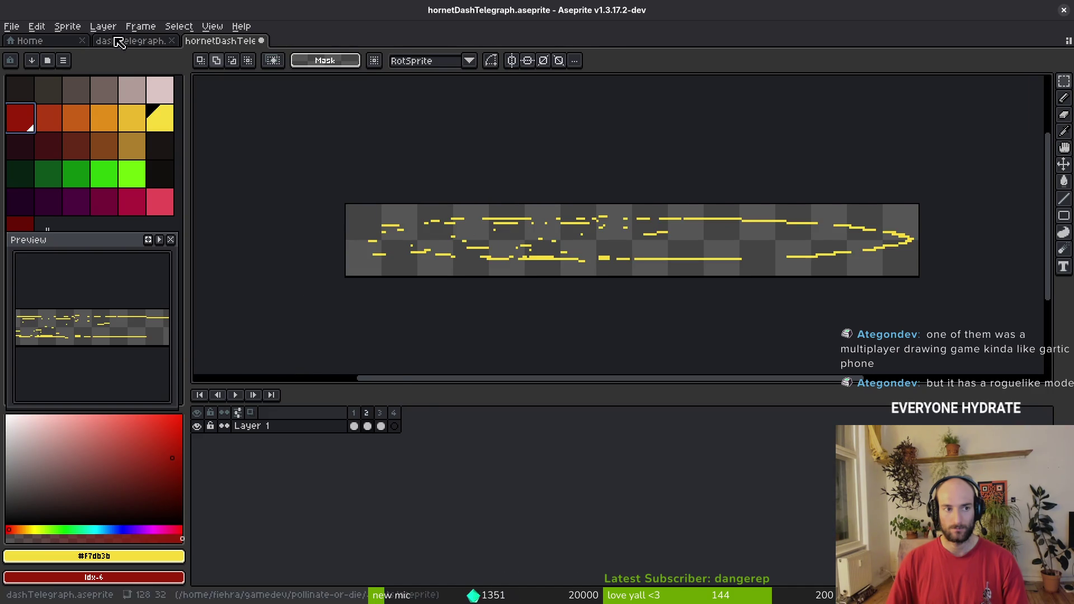
Sample the dashTelegraph orange and replace hornetDashTelegraph's yellow streaks with it.
click(129, 40)
key(i)
scroll(556, 262, up, 4)
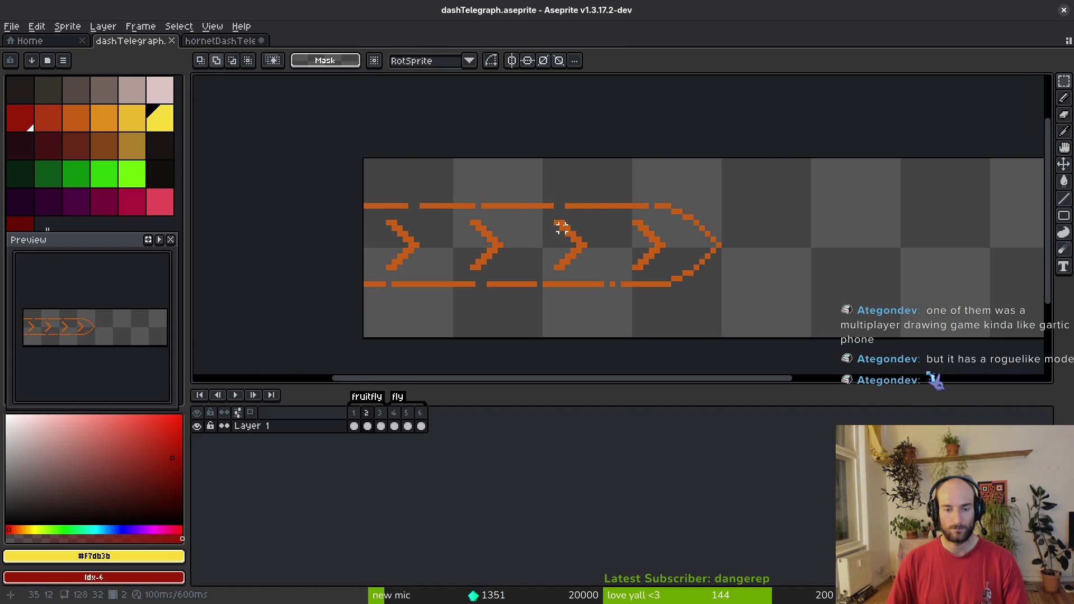
right_click(595, 205)
key(m)
click(224, 41)
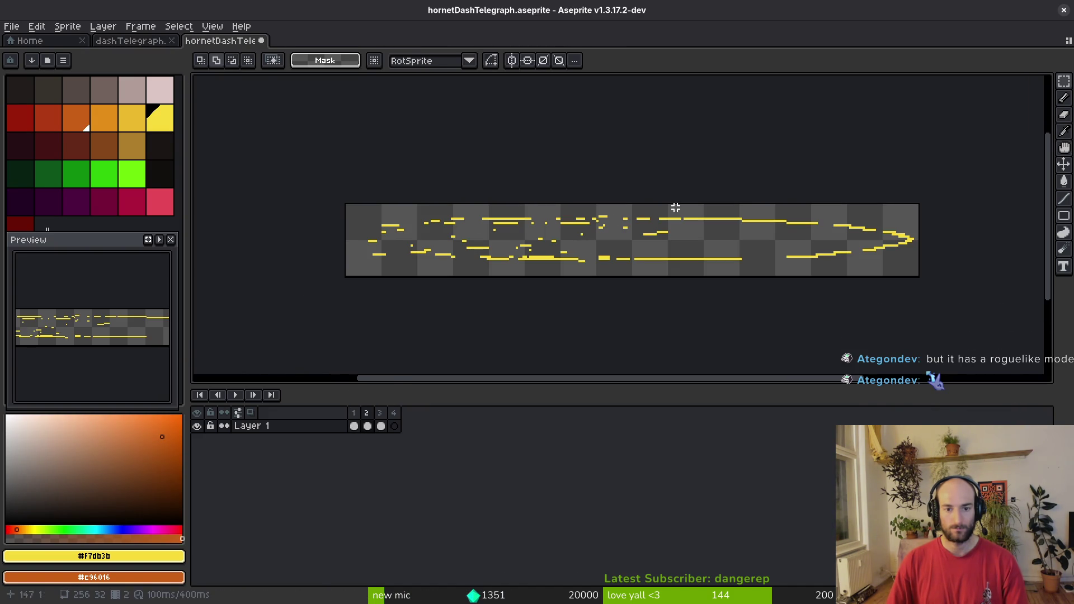
key(i)
key(shift+r)
key(Return)
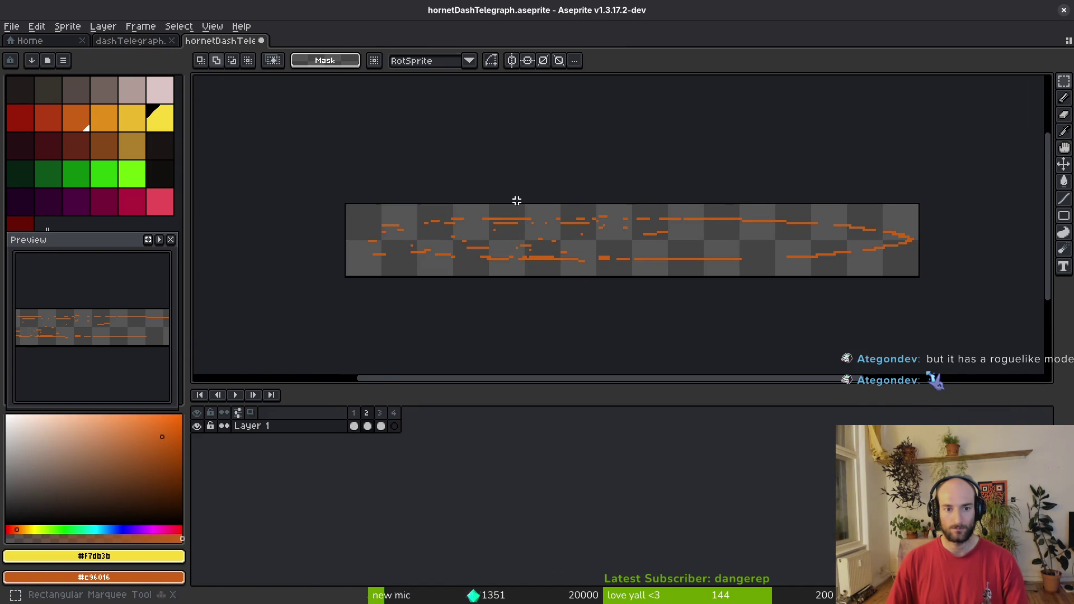
scroll(93, 365, down, 1)
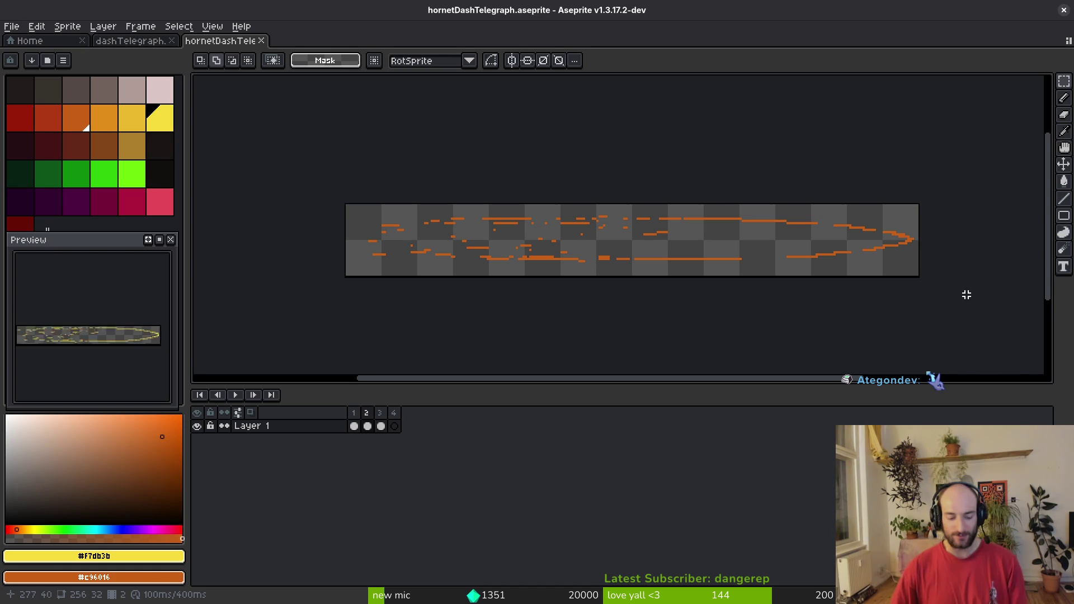
Save the telegraph sprite, then open and cancel the sprite sheet export.
scroll(688, 211, right, 2)
key(ctrl+s)
scroll(592, 263, down, 2)
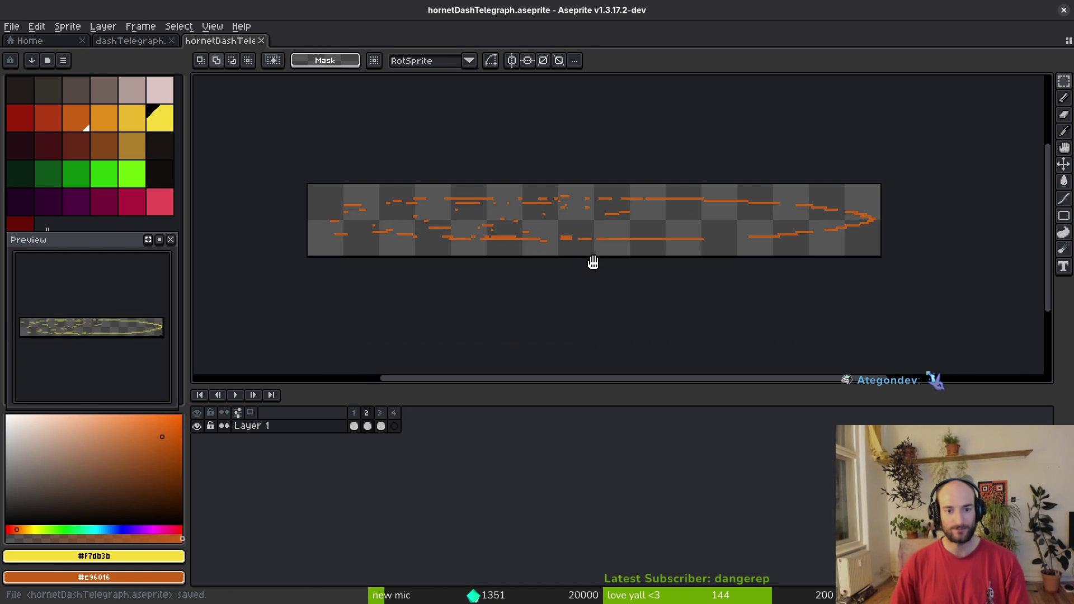
scroll(583, 223, down, 1)
key(ctrl+e)
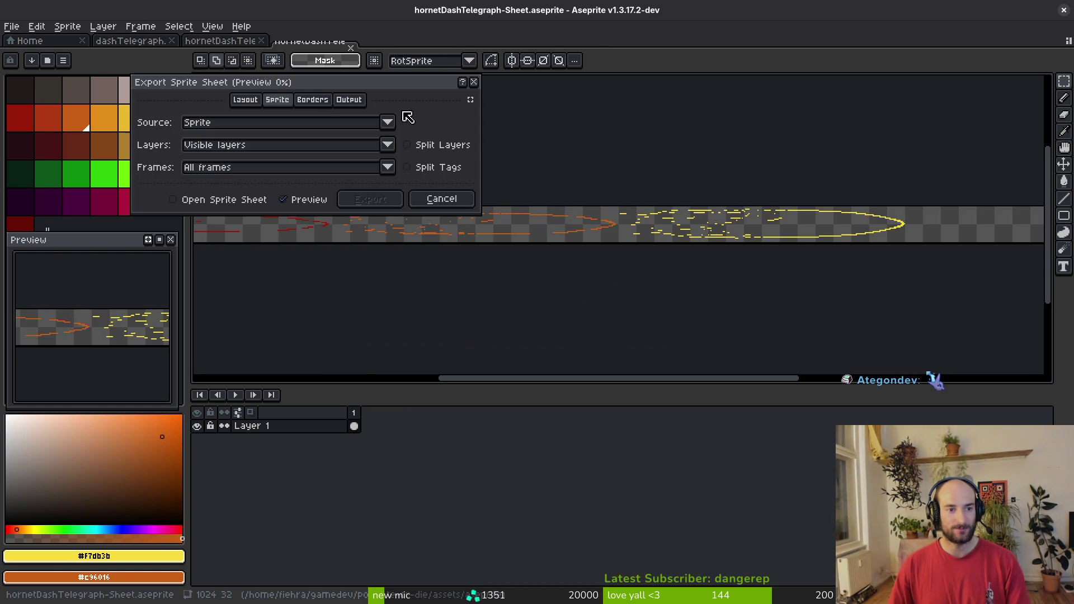
scroll(757, 232, down, 2)
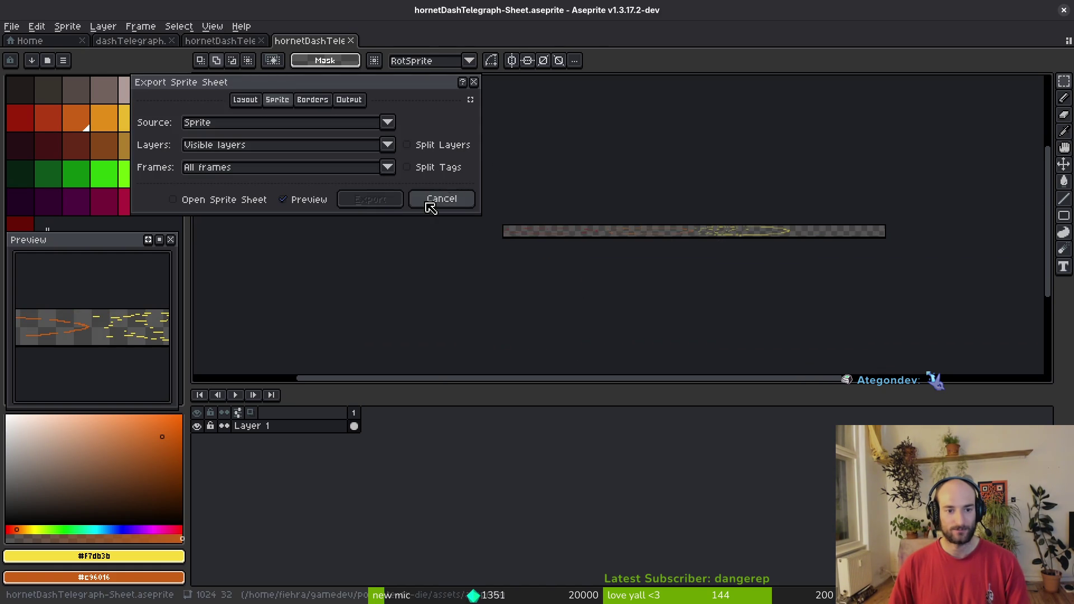
click(431, 201)
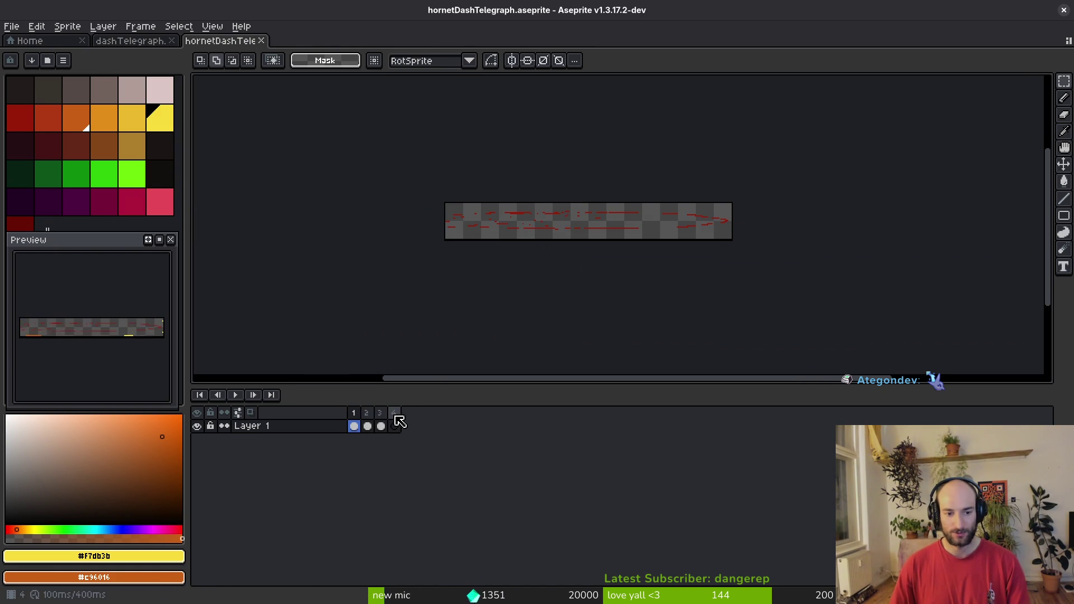
Export the sprite sheet from frame 1 with Open Sprite Sheet ticked.
click(395, 425)
key(ctrl+e)
click(192, 200)
click(370, 199)
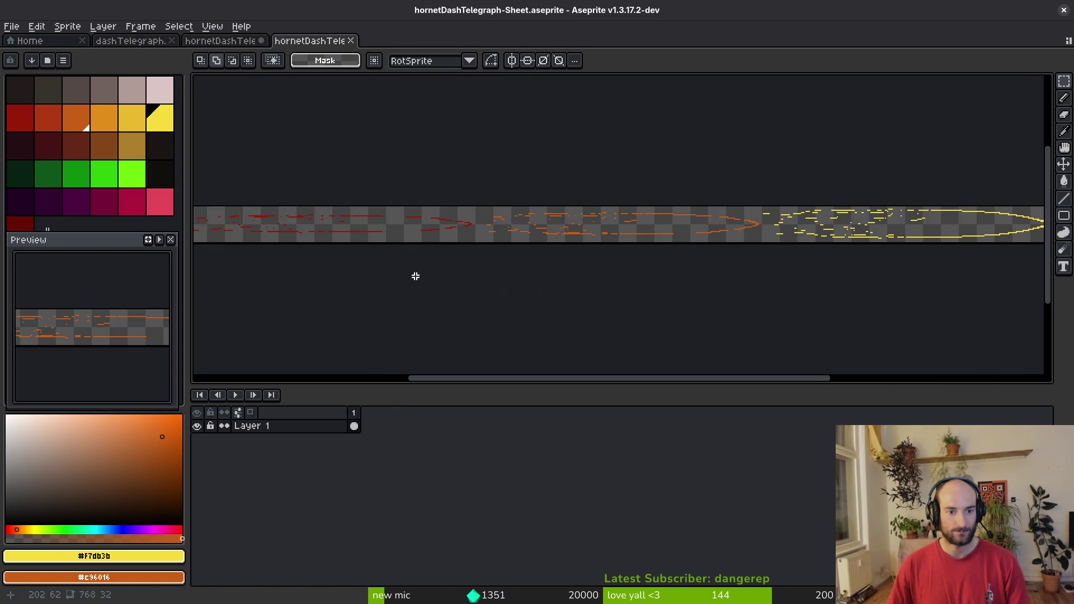
Export the sheet as hornetDashTelegraphVfx.png into the art/vfx folder.
key(ctrl+shift+e)
click(276, 55)
click(291, 67)
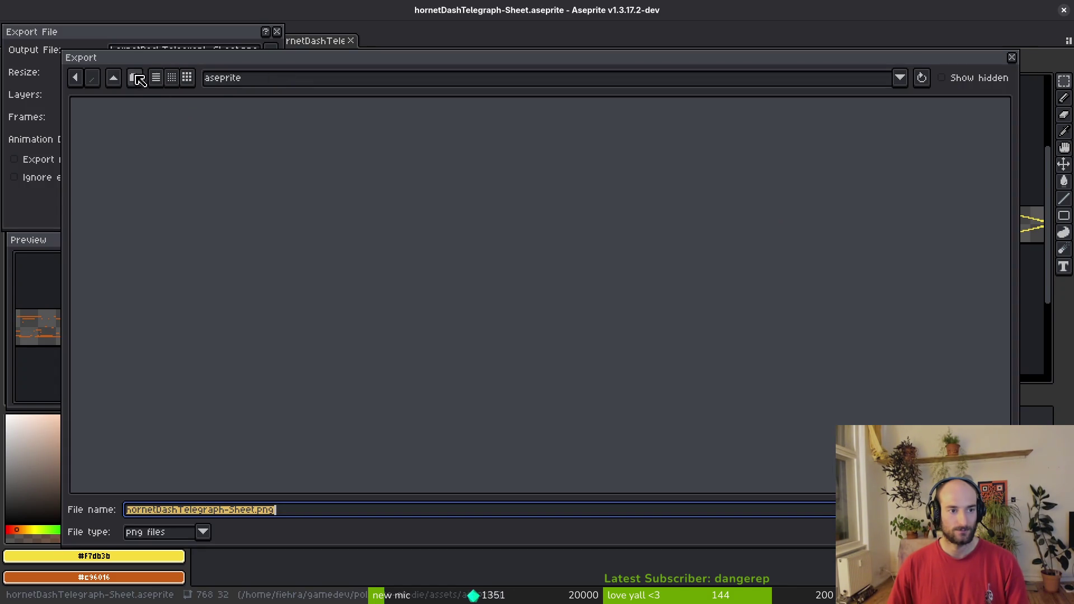
double_click(125, 137)
double_click(552, 217)
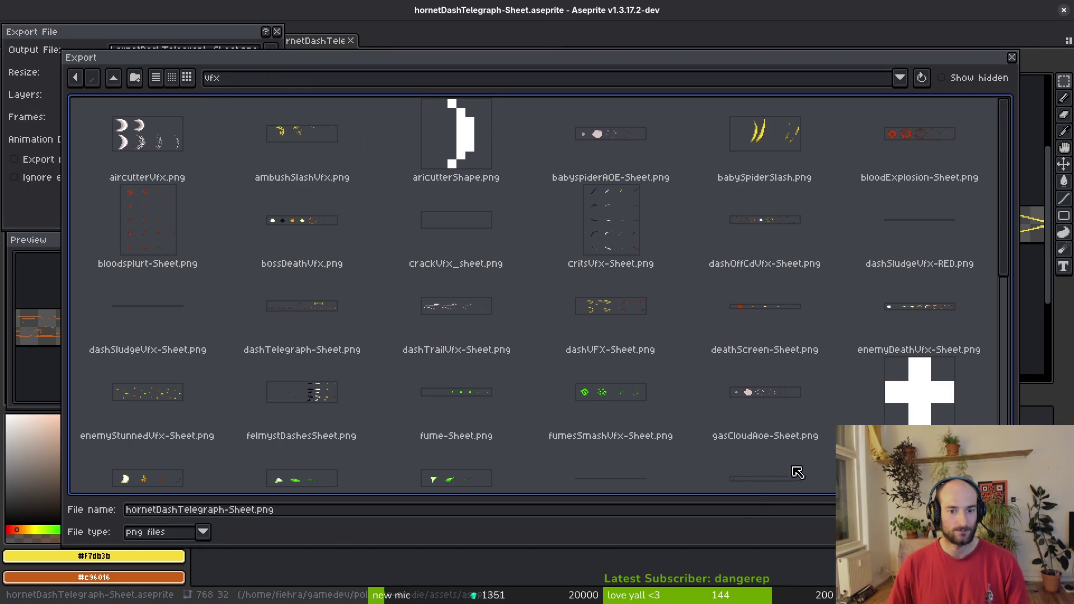
click(229, 514)
text(Vfx)
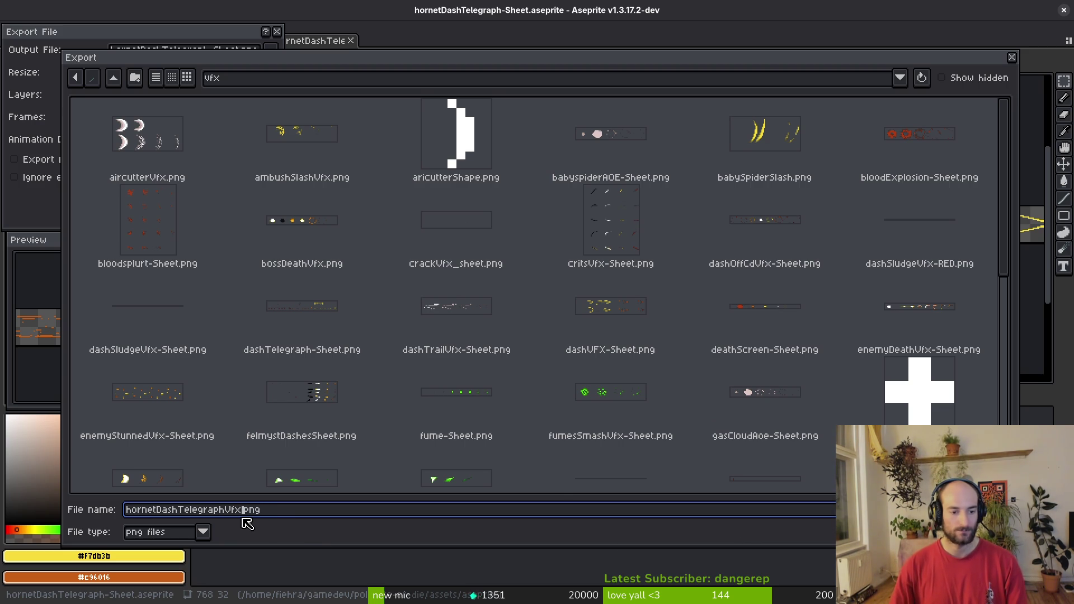
key(Return)
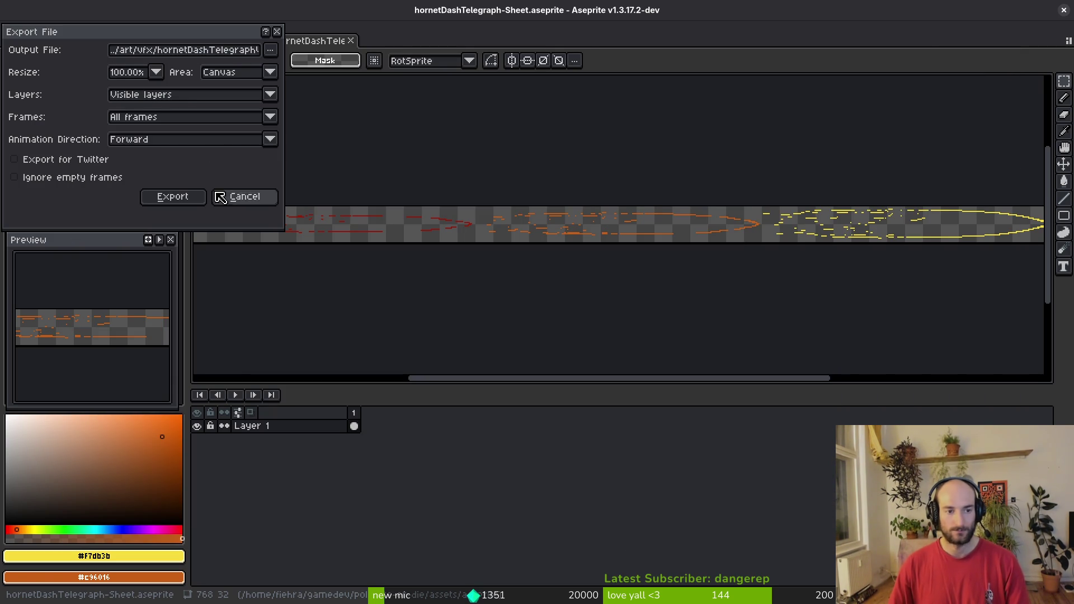
click(170, 196)
key(alt+Tab)
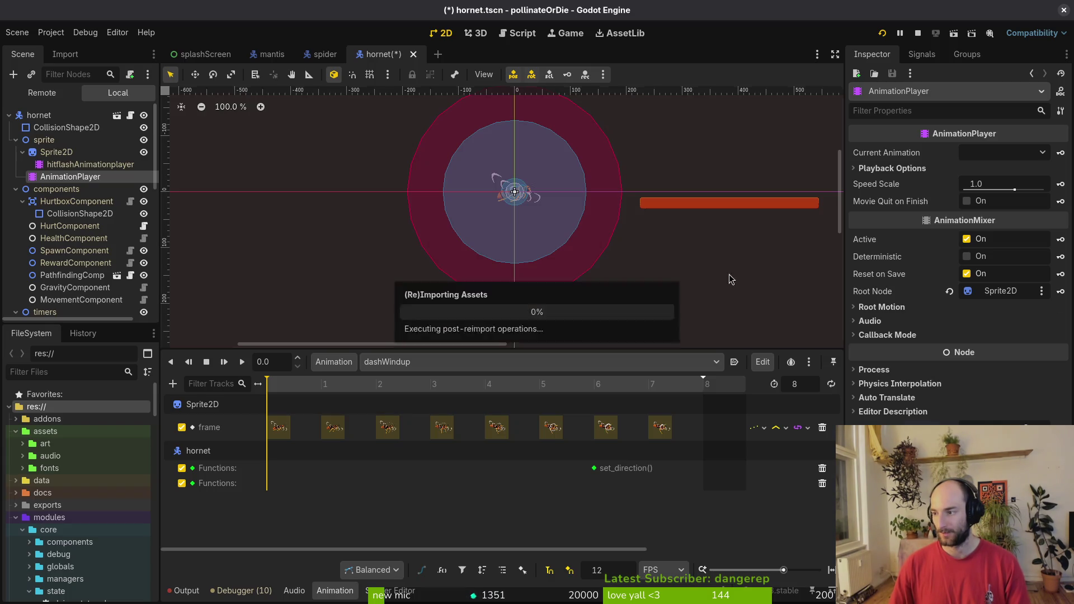
Create a new scene with a Node2D root named hornetDashTelegraphVfx.
click(19, 32)
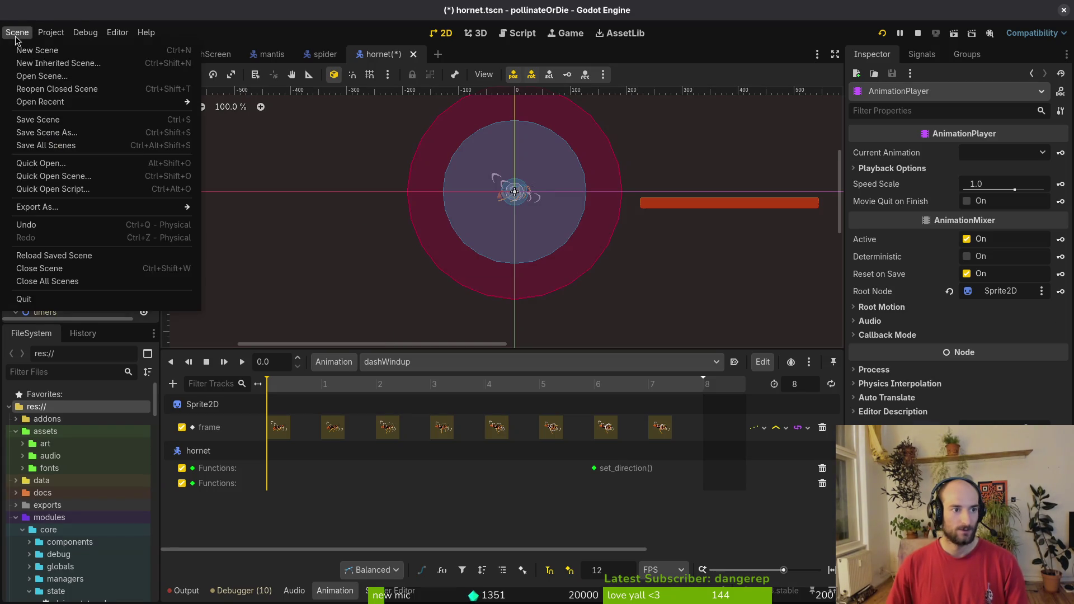
click(39, 50)
click(59, 138)
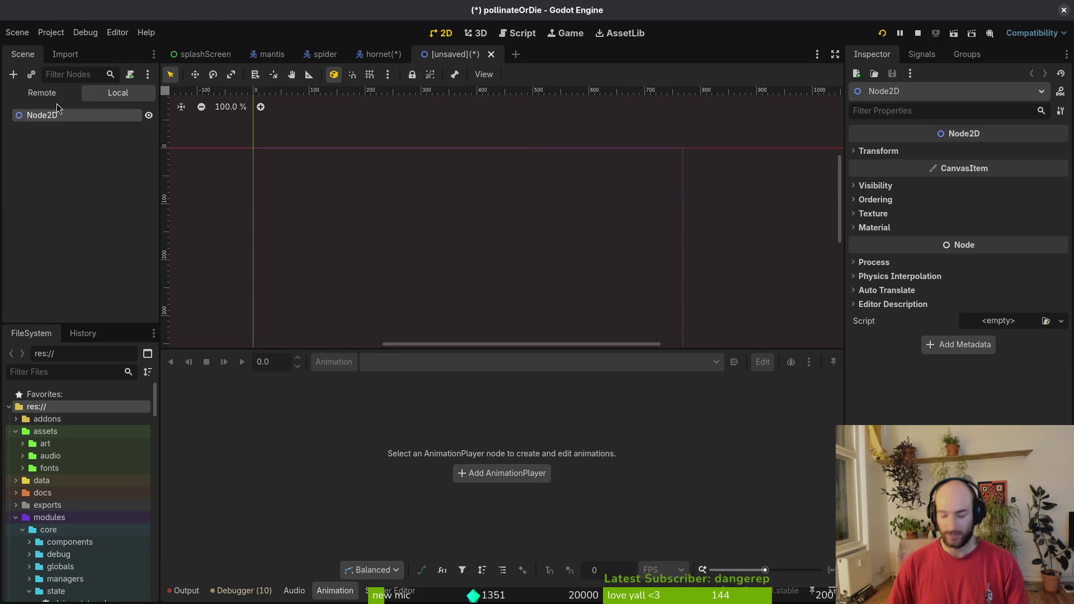
key(F2)
text(hornetDashTelegraphVfx)
key(Return)
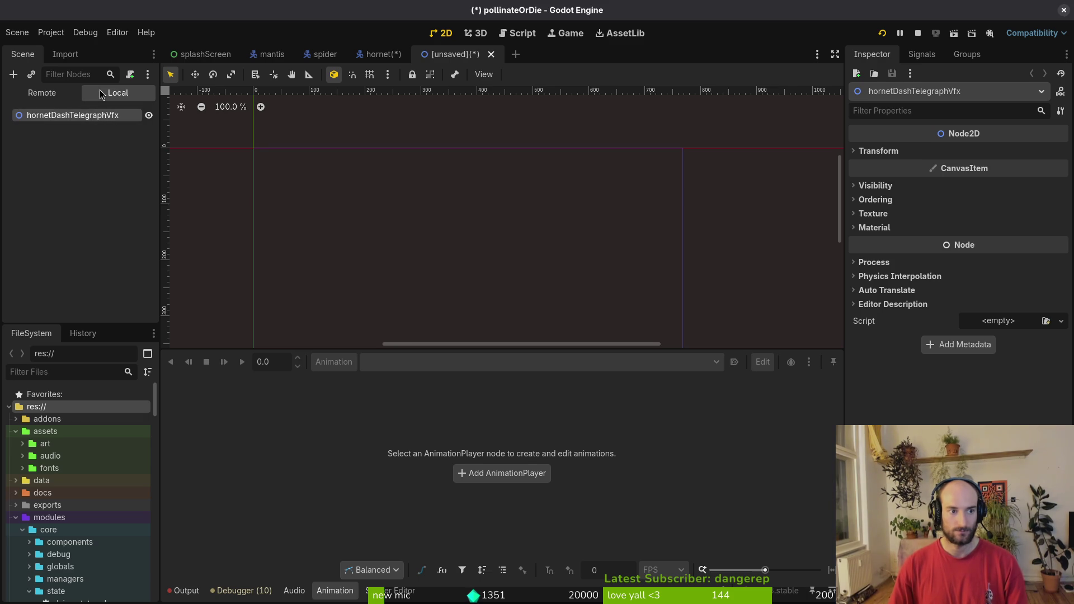
Add Sprite2D and AnimationPlayer child nodes under the root.
key(ctrl+a)
text(sprite)
key(Return)
key(ctrl+a)
key(Escape)
key(ctrl+a)
text(animationplayer)
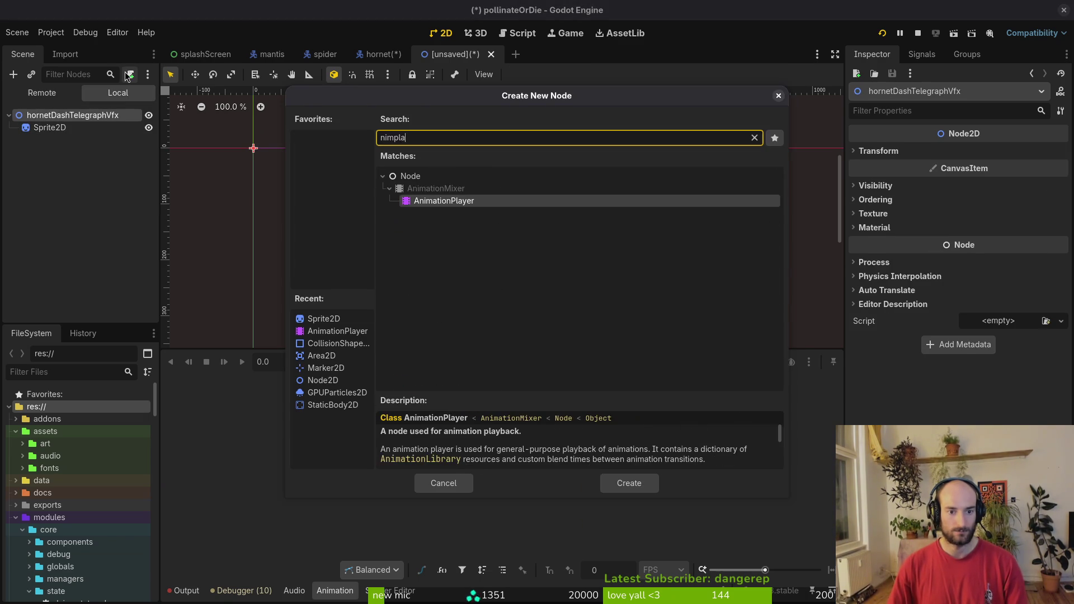
key(Return)
Attach the existing res://modules/vfx/vfx.gd script to the hornetDashTelegraphVfx root.
click(64, 120)
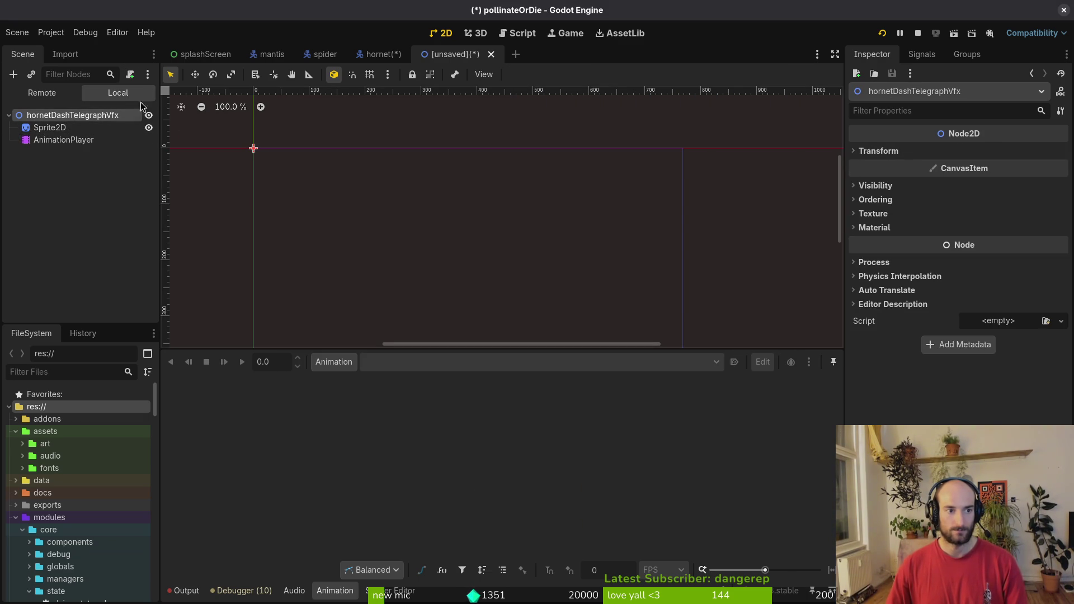
click(130, 74)
click(658, 287)
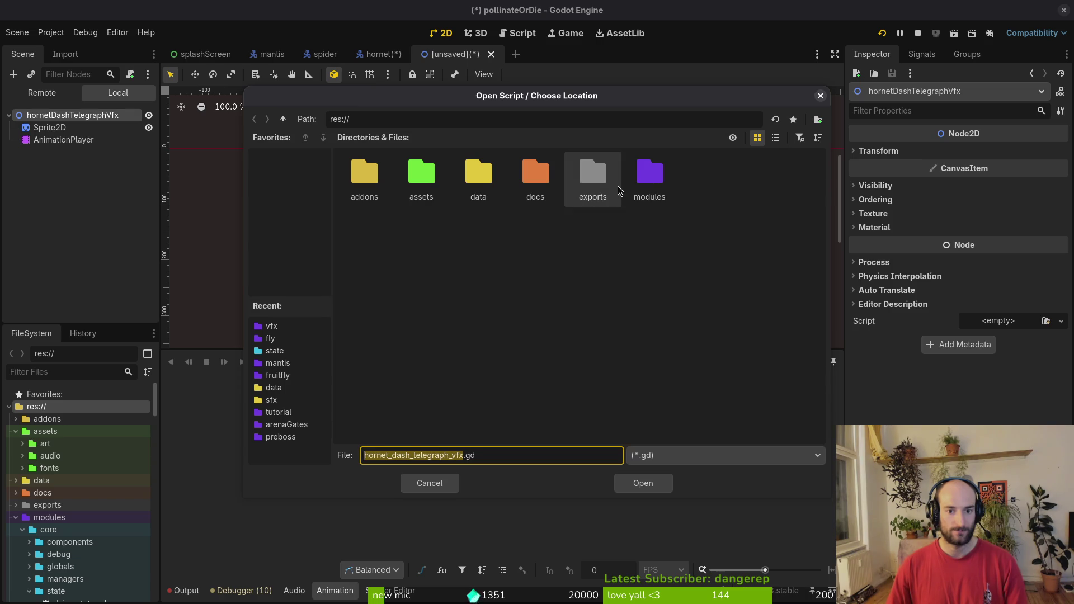
double_click(591, 177)
click(283, 119)
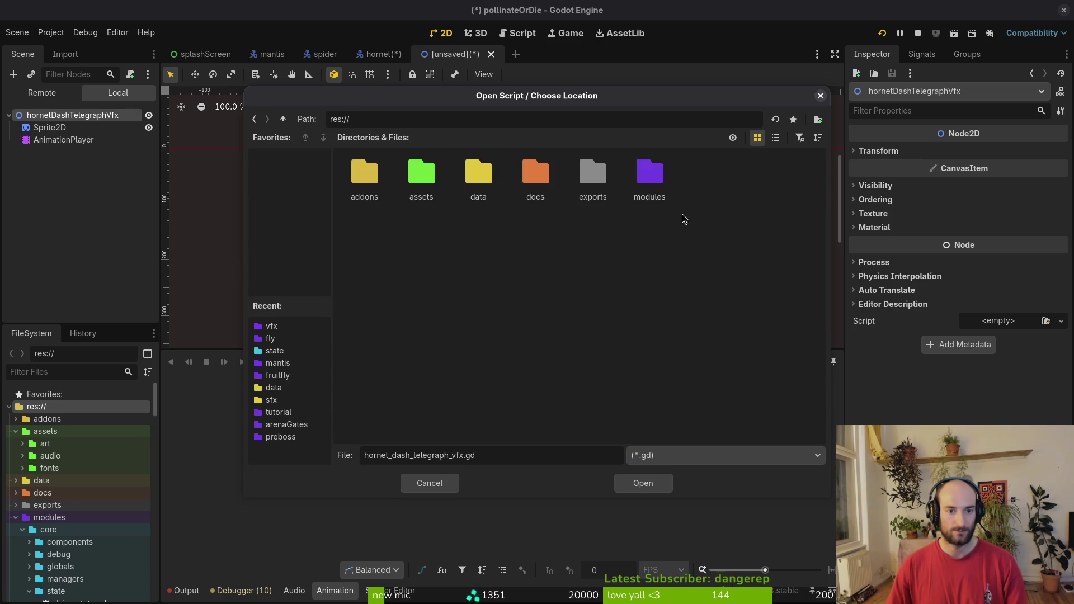
double_click(651, 179)
double_click(479, 235)
click(479, 303)
click(643, 484)
click(589, 391)
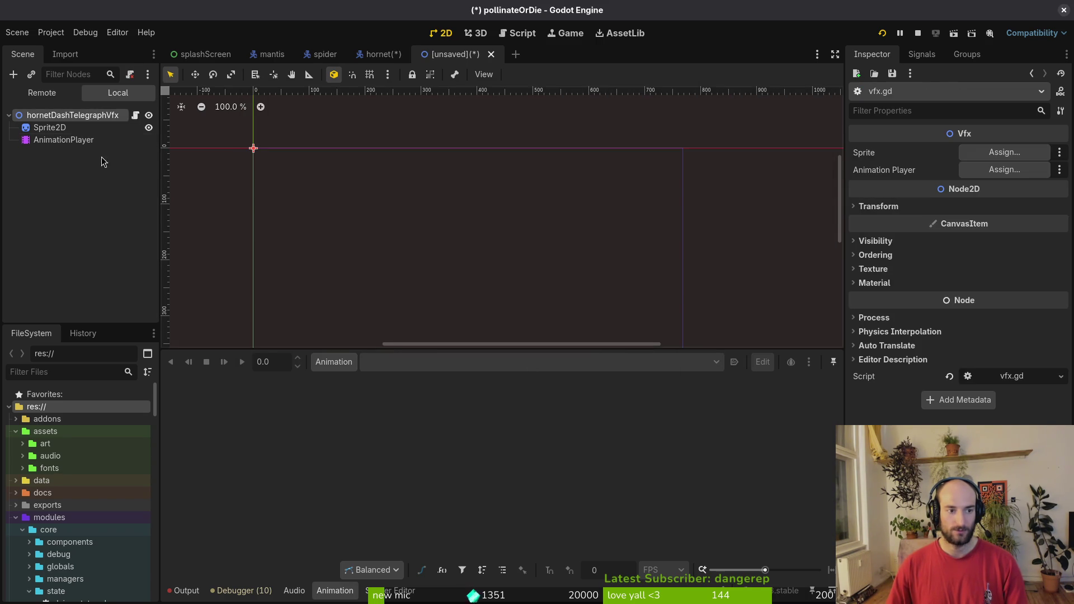
Start quick-loading a texture for the Sprite2D from the Inspector.
click(128, 128)
click(999, 152)
click(995, 406)
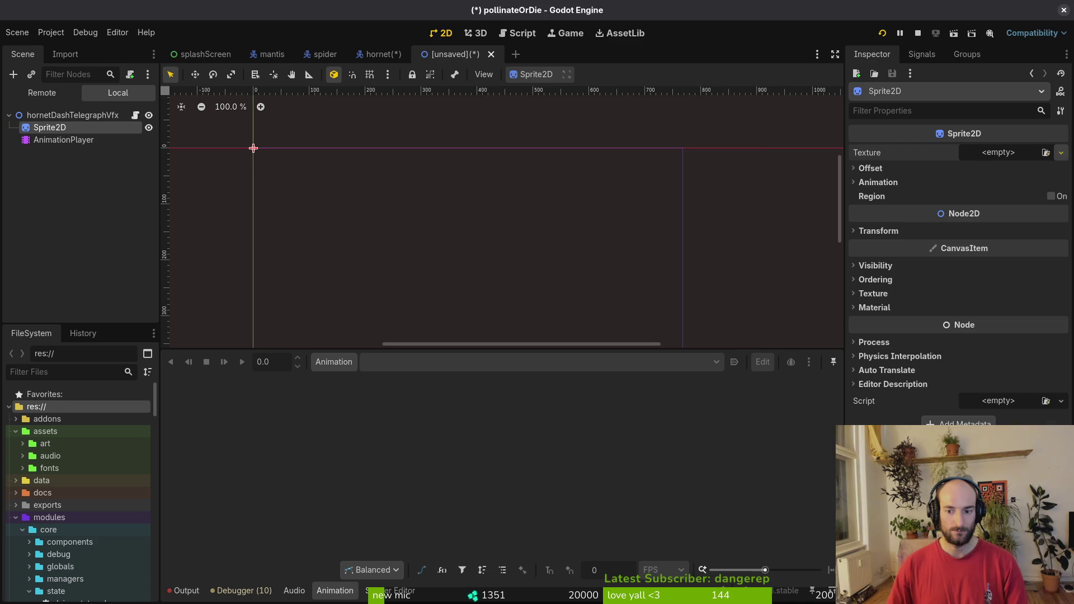
Assign the hornetDashVfx texture to the sprite and set Hframes to 3.
text(hornet)
key(Right)
key(Right)
key(Right)
key(Return)
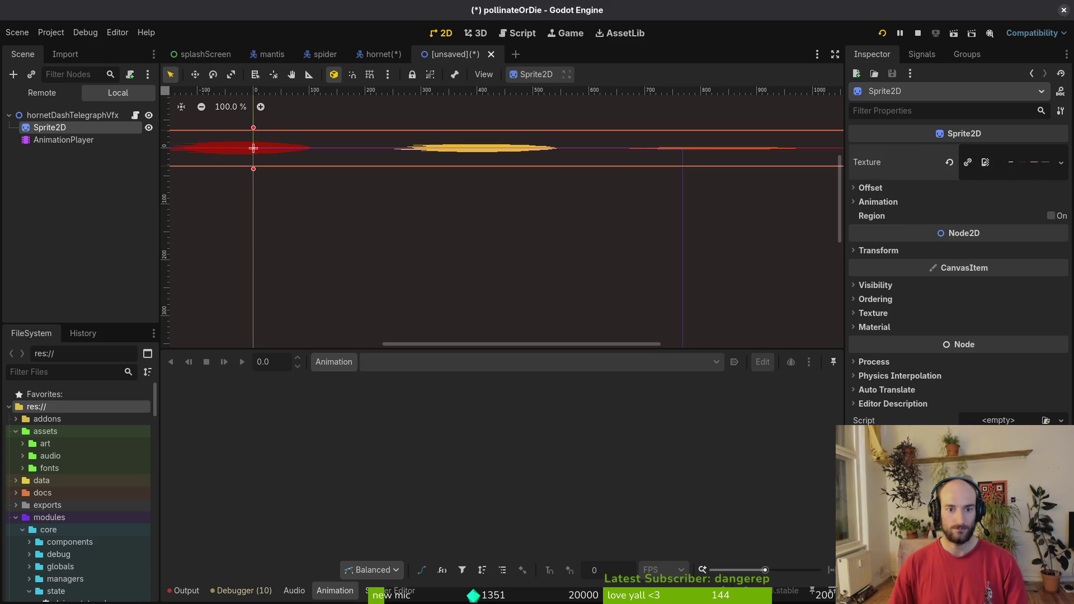
click(908, 203)
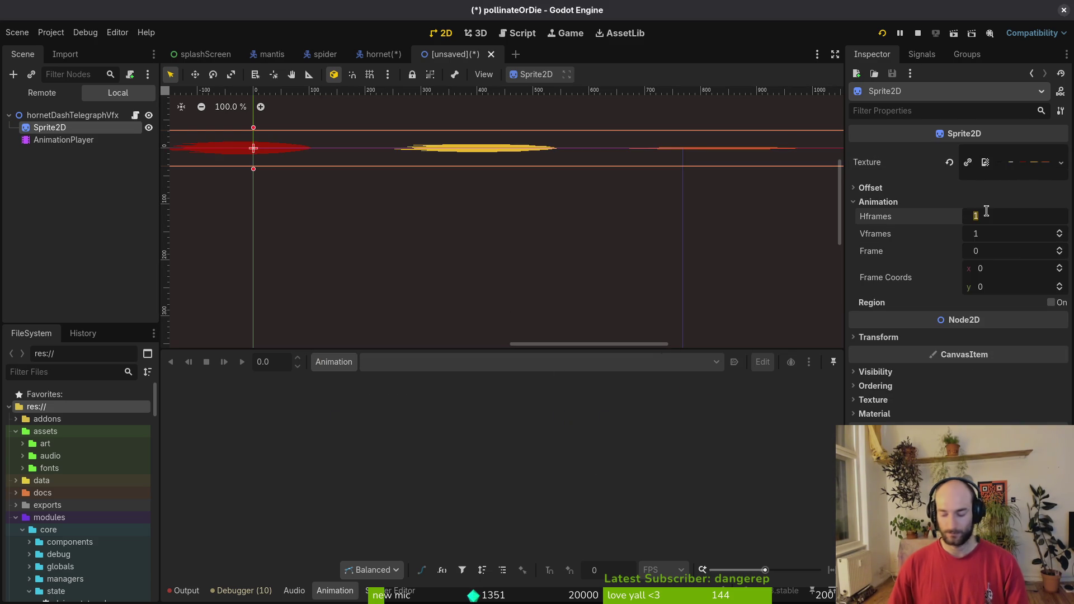
text(3)
key(Return)
key(ctrl+s)
key(Escape)
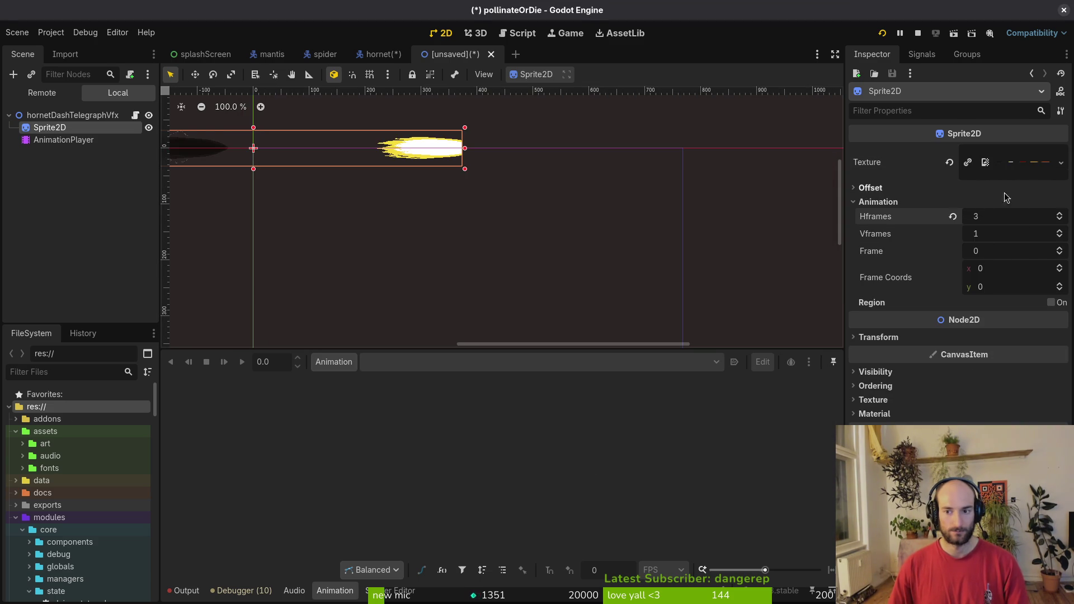
Replace the sprite's texture with hornetDashTelegraph via Quick Load.
click(950, 162)
click(999, 152)
click(990, 421)
text(hornetdashtel)
key(Return)
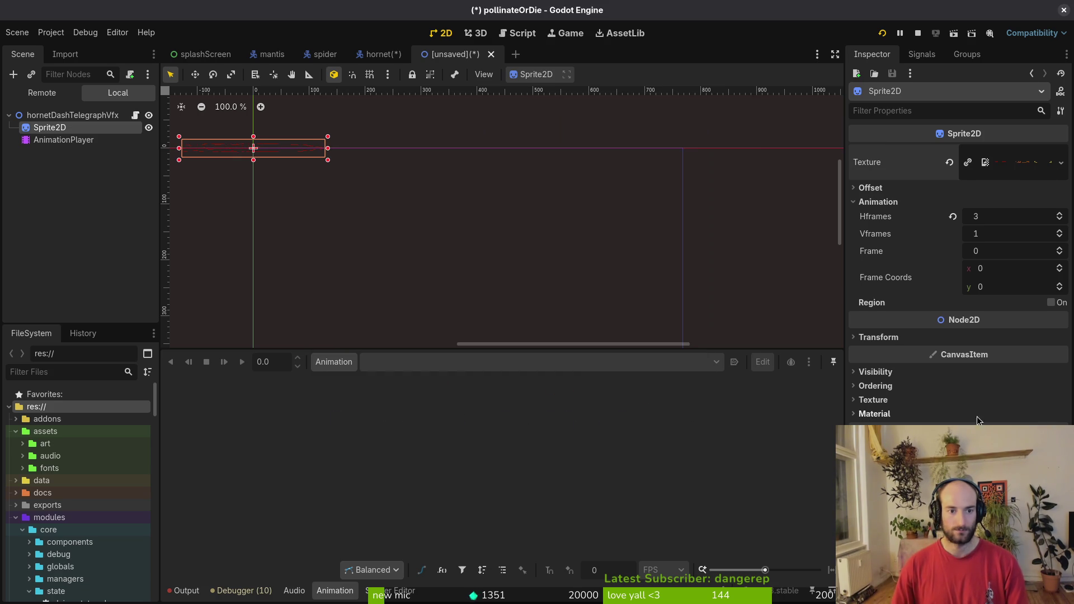
Uncheck the sprite's Offset Centered and set Offset y to -16.
scroll(532, 224, up, 4)
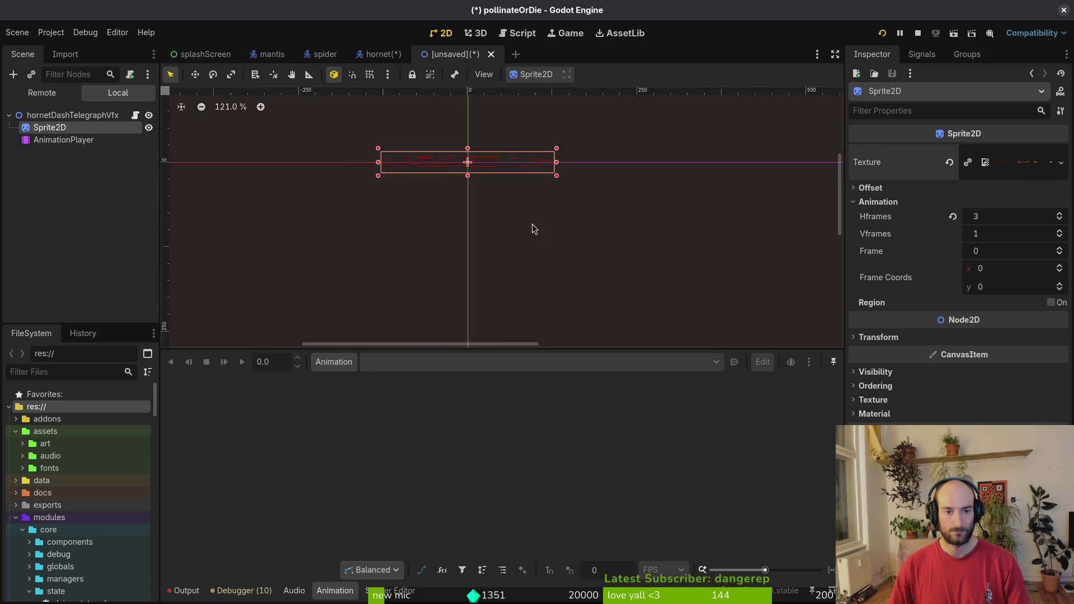
click(879, 188)
click(966, 204)
drag(1005, 239, 1006, 238)
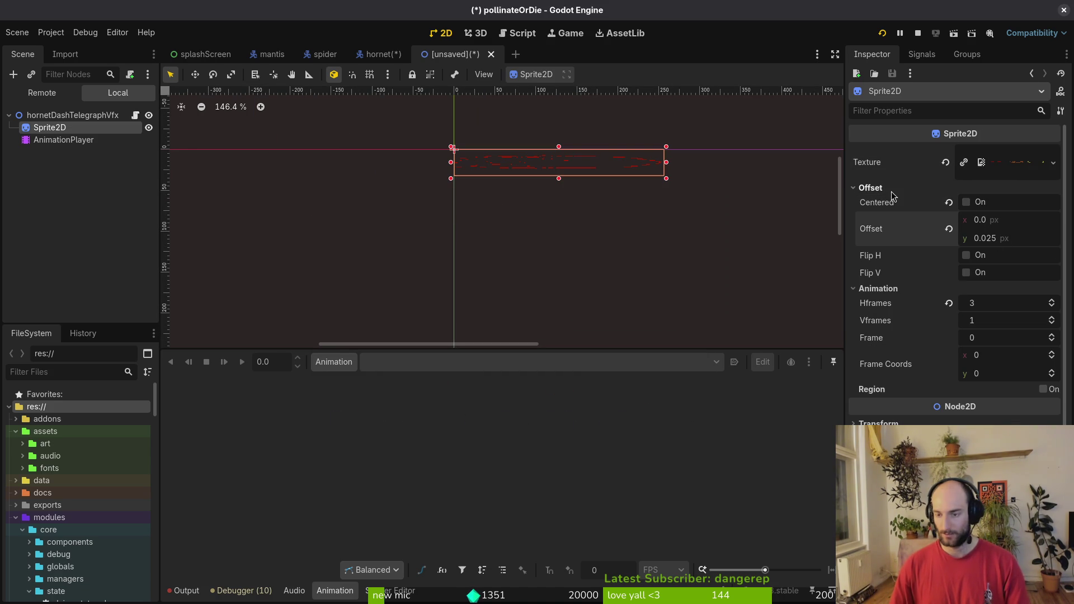
text(6)
key(Return)
scroll(559, 163, up, 5)
Save the scene as hornet_dash_telegraph_vfx.tscn in res://modules/vfx.
key(ctrl+s)
key(Escape)
key(ctrl+s)
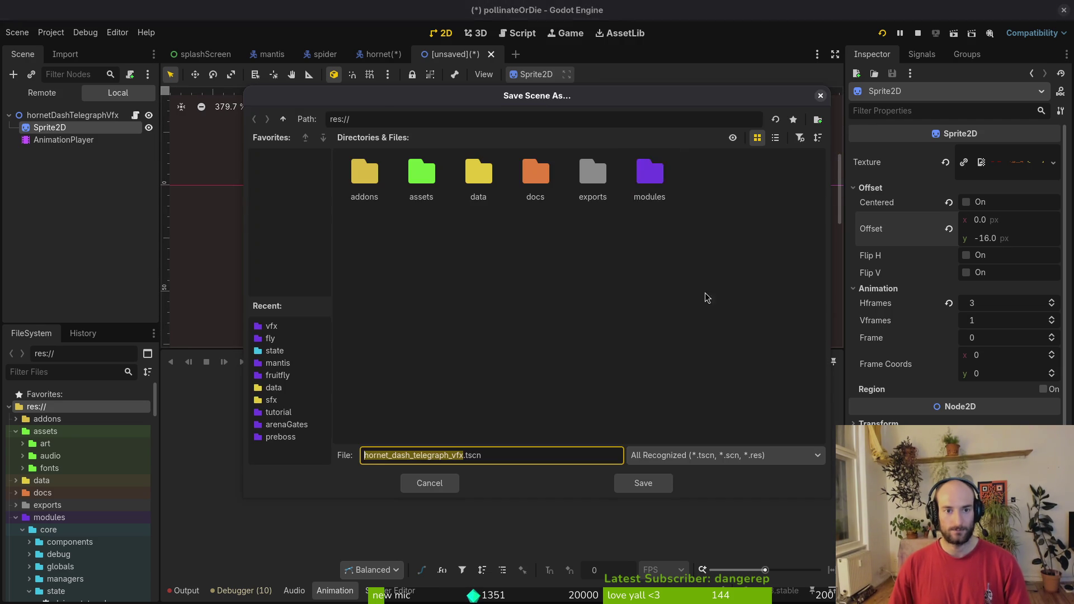
double_click(649, 173)
double_click(479, 225)
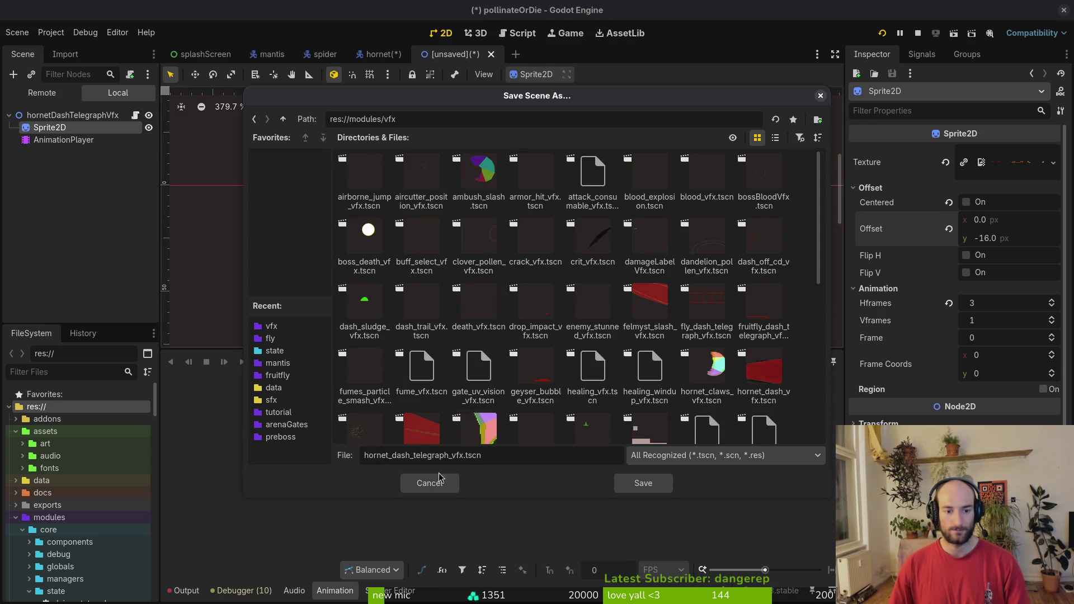
click(658, 489)
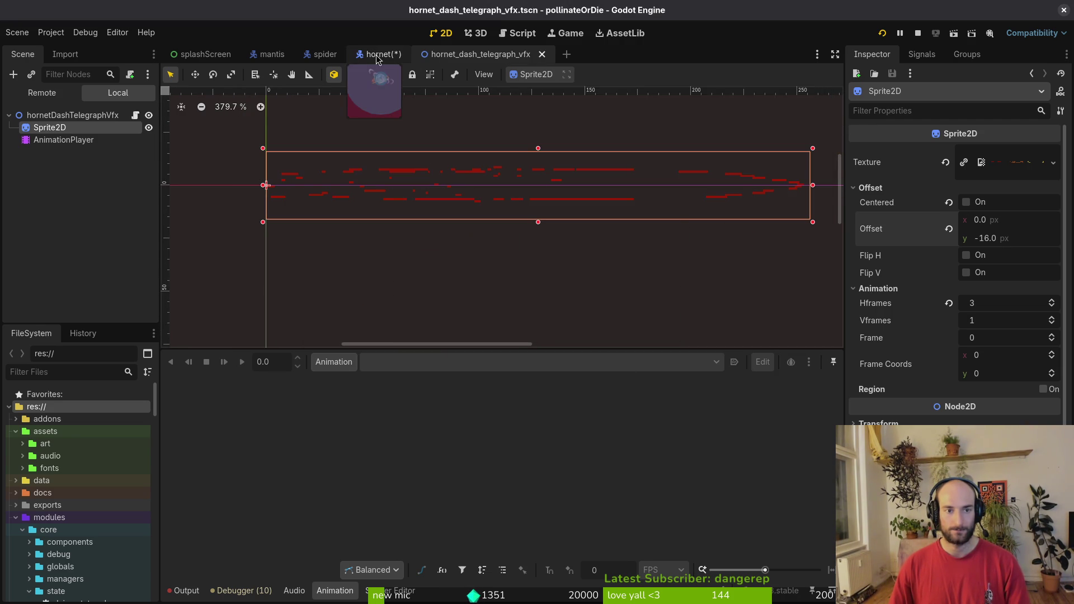
Start a new animation on the AnimationPlayer node.
click(63, 140)
click(334, 362)
click(338, 378)
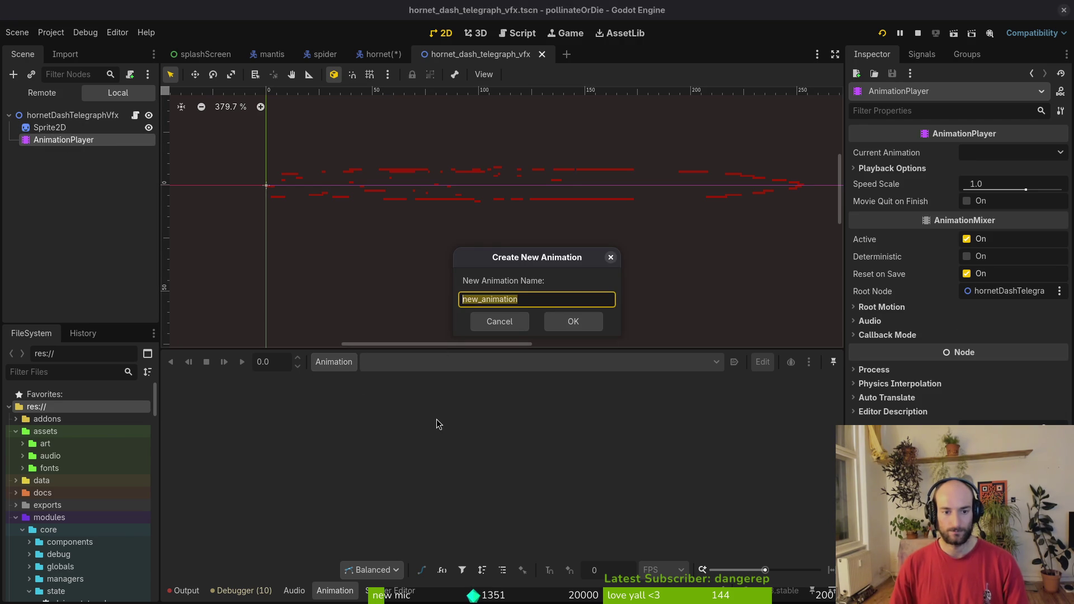
Name the new animation 1 and save the telegraph scene.
text(1)
key(Return)
text(3)
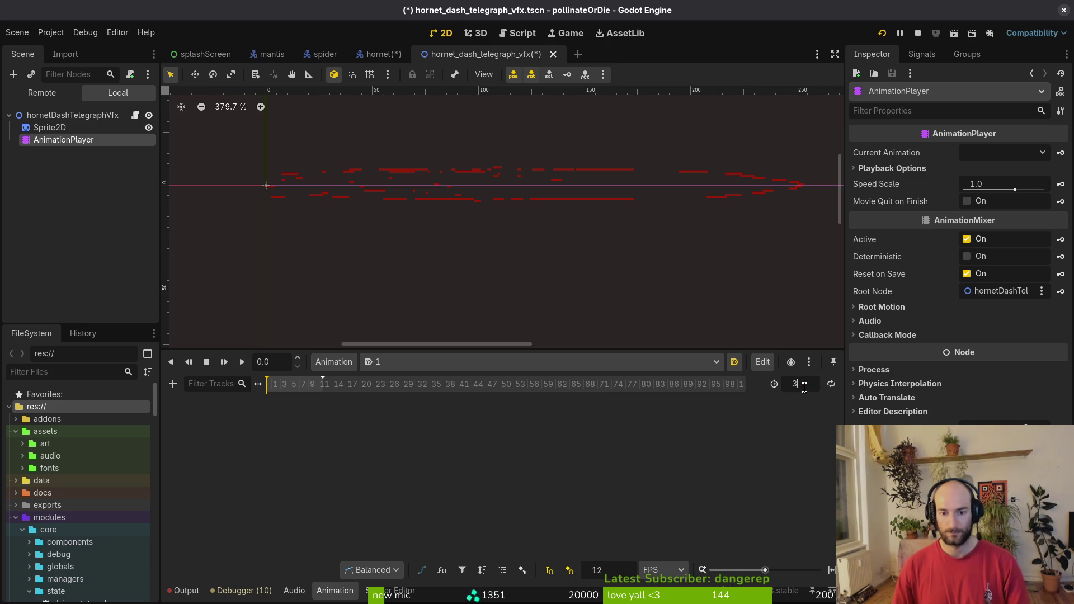
key(ctrl+s)
Key the Sprite2D Frame track at frames 0, 1 and 2.
click(36, 127)
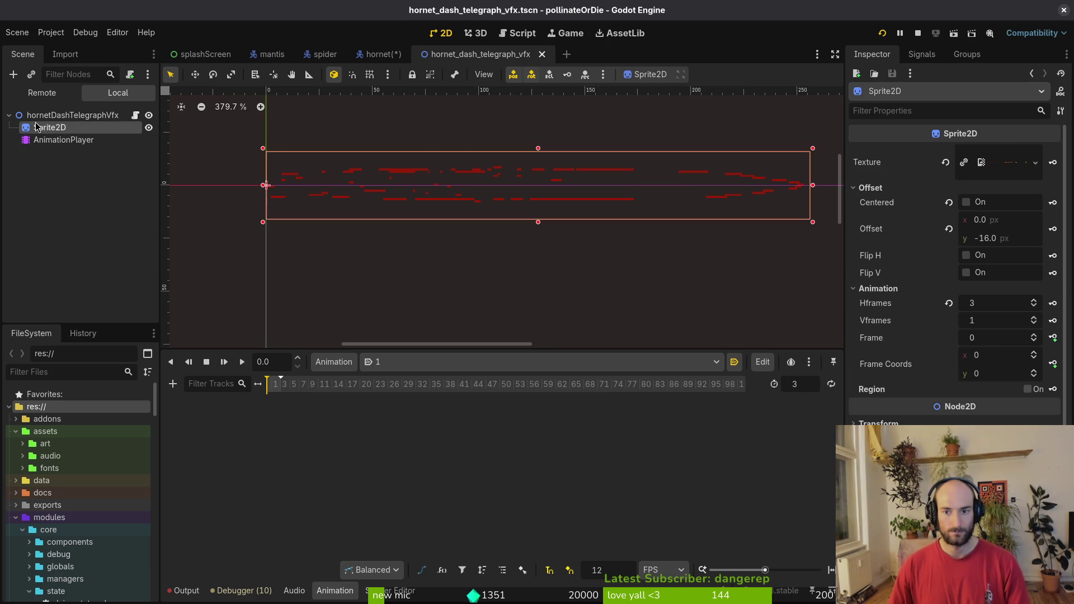
click(1054, 338)
click(582, 336)
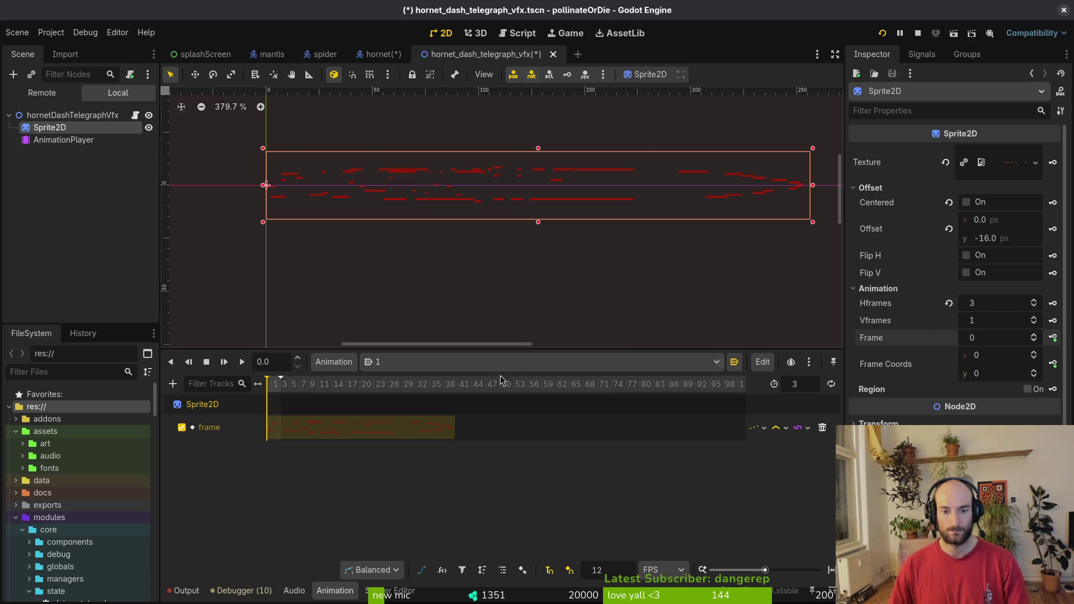
scroll(313, 411, up, 3)
click(1053, 338)
click(1053, 338)
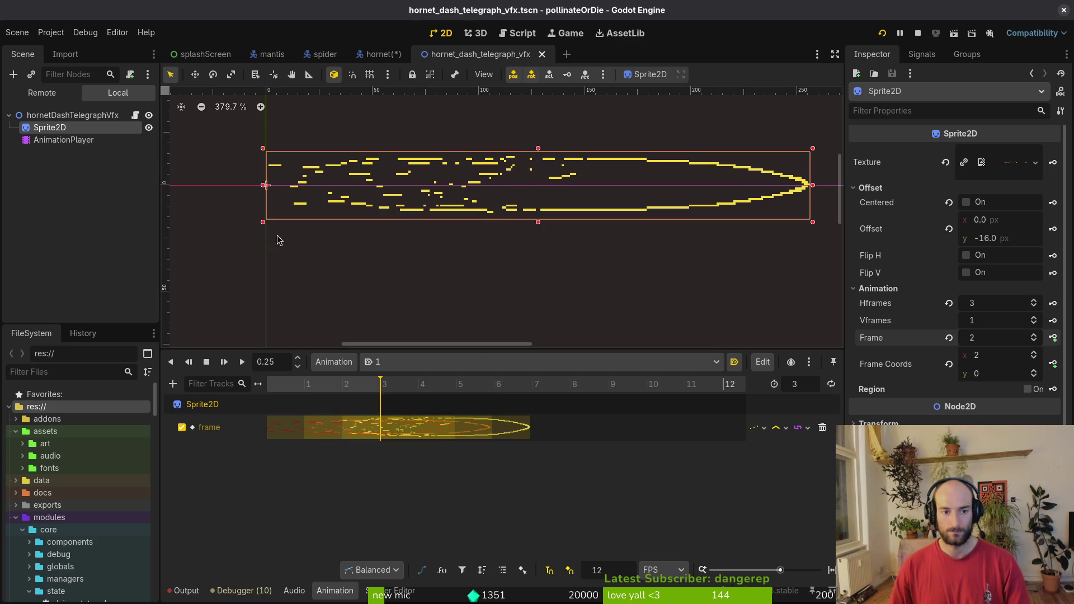
click(381, 54)
Quick-load hornet_dash_telegraph_vfx.tscn into the hornet's Dash Telegraph Vfx Scene and stop the running game.
click(52, 118)
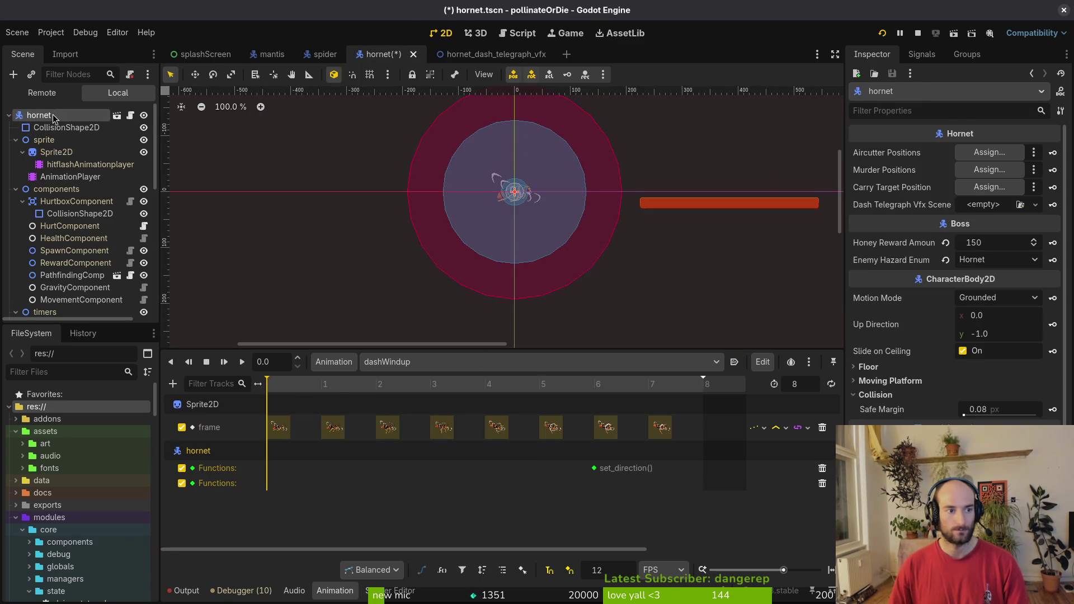
click(976, 208)
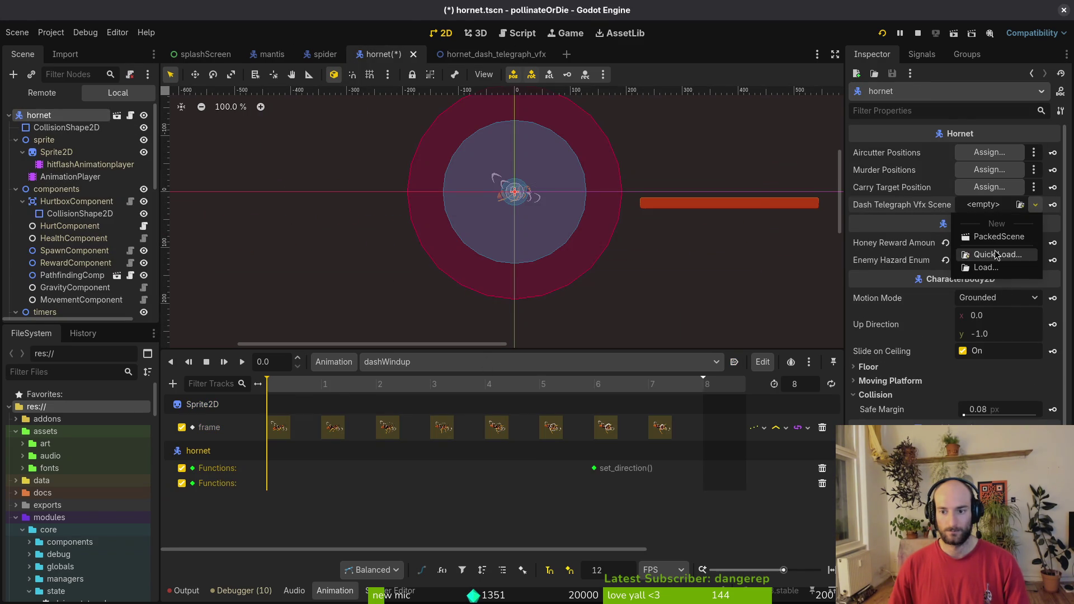
click(996, 255)
text(dastel)
key(Down)
key(Return)
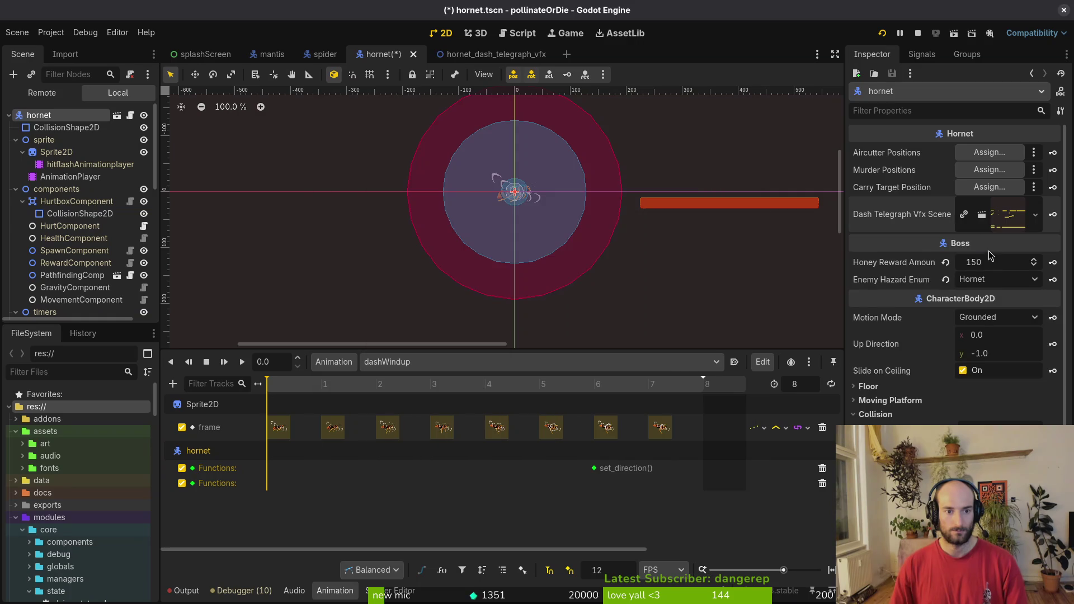
click(918, 34)
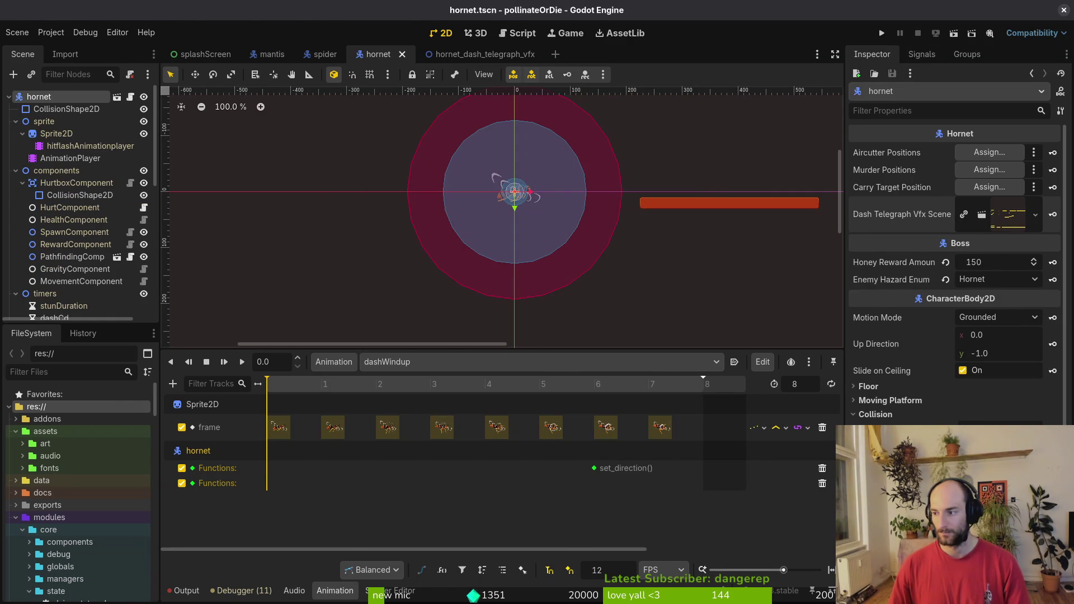
key(alt+Tab)
Add a blank line after the telegraph function in hornet.gd.
scroll(171, 263, down, 5)
scroll(172, 263, up, 2)
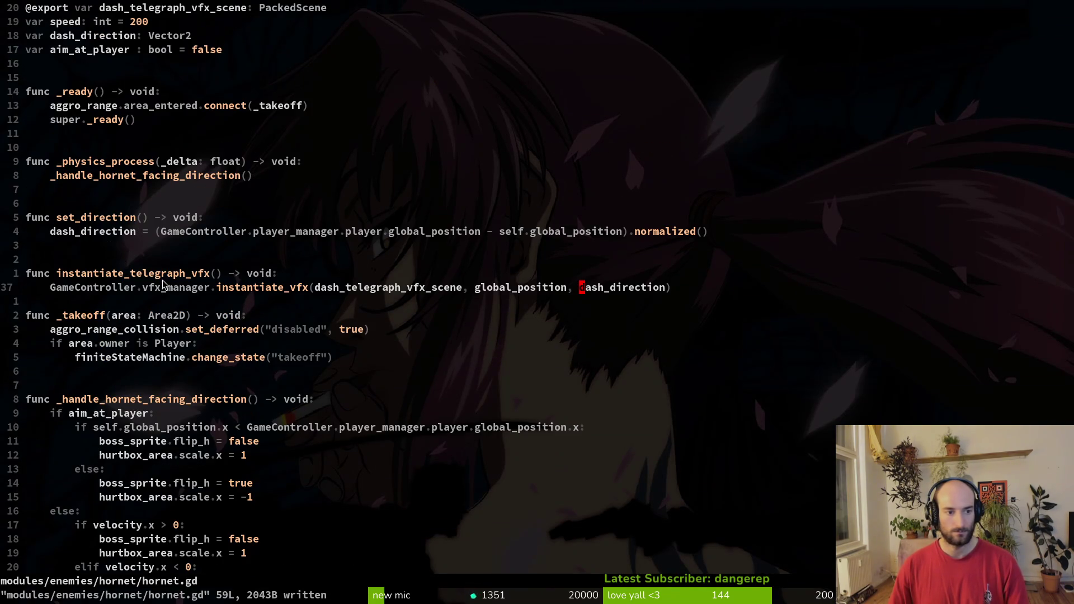
key(o)
key(Escape)
text(:)
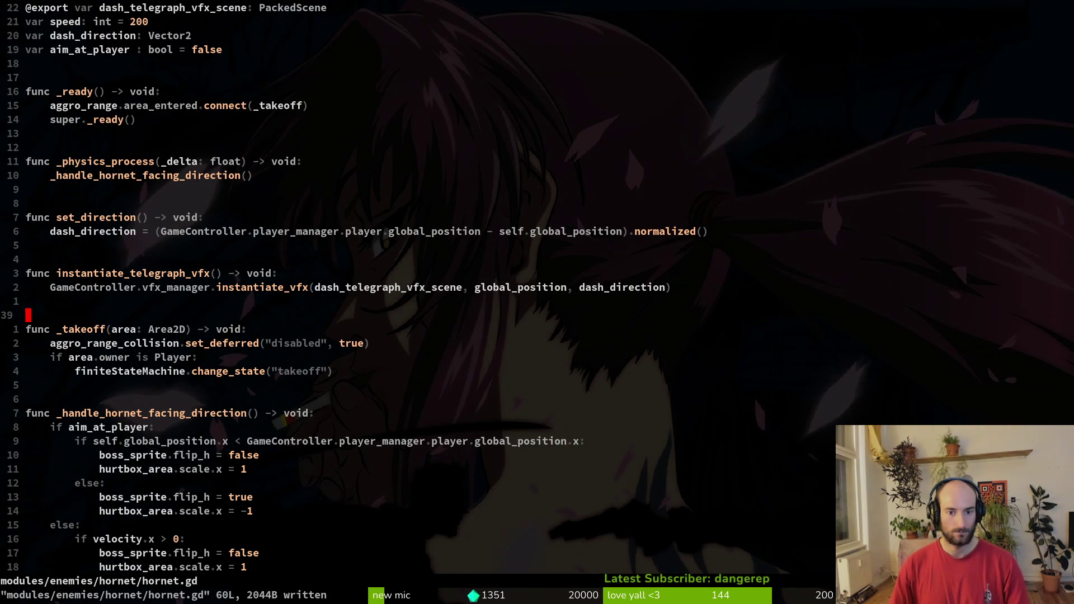
key(alt+Tab)
Insert an instantiate_telegraph_vfx call key on the dashWindup function track and save.
right_click(596, 484)
click(627, 496)
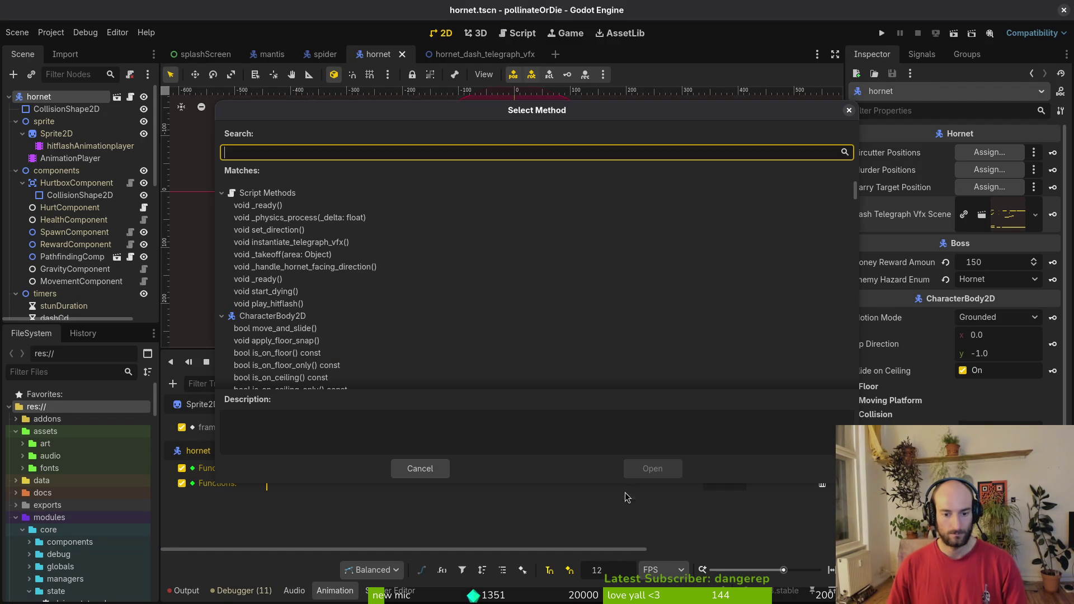
click(294, 247)
click(652, 469)
key(ctrl+s)
key(alt+Tab)
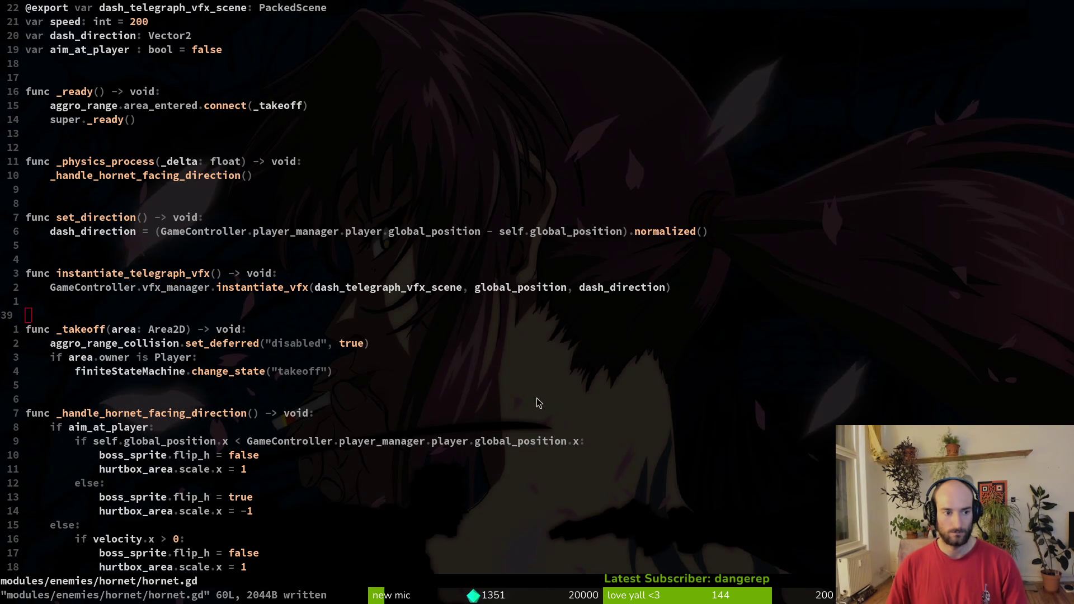
key(alt+Tab)
key(alt+Tab)
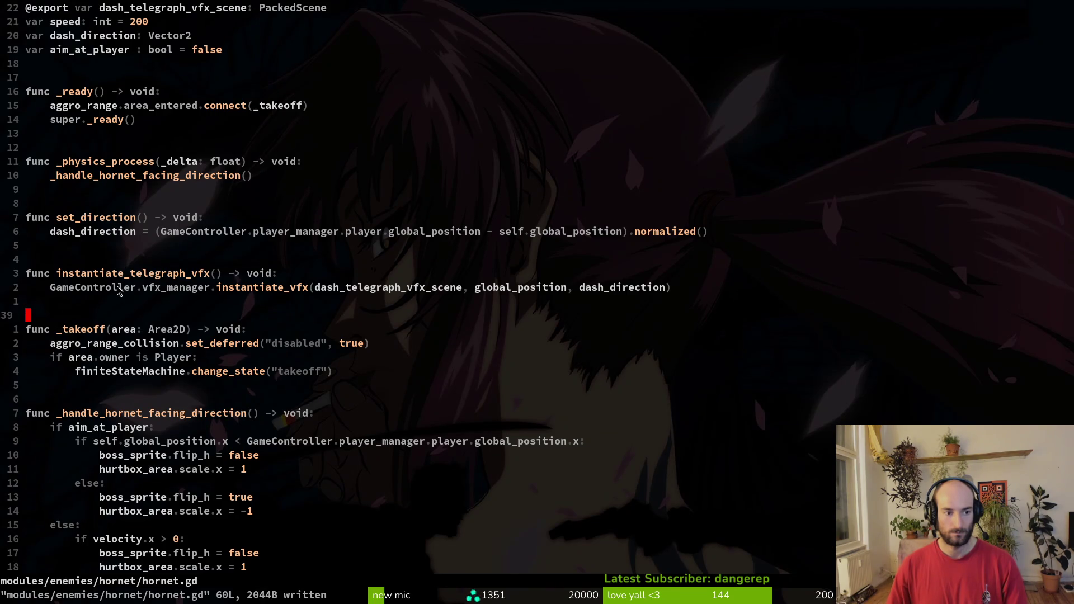
Paste the dash_direction line into the instantiate_telegraph_vfx function.
key(shift+v)
key(shift+k)
key(shift+k)
key(shift+k)
key(Escape)
key(j)
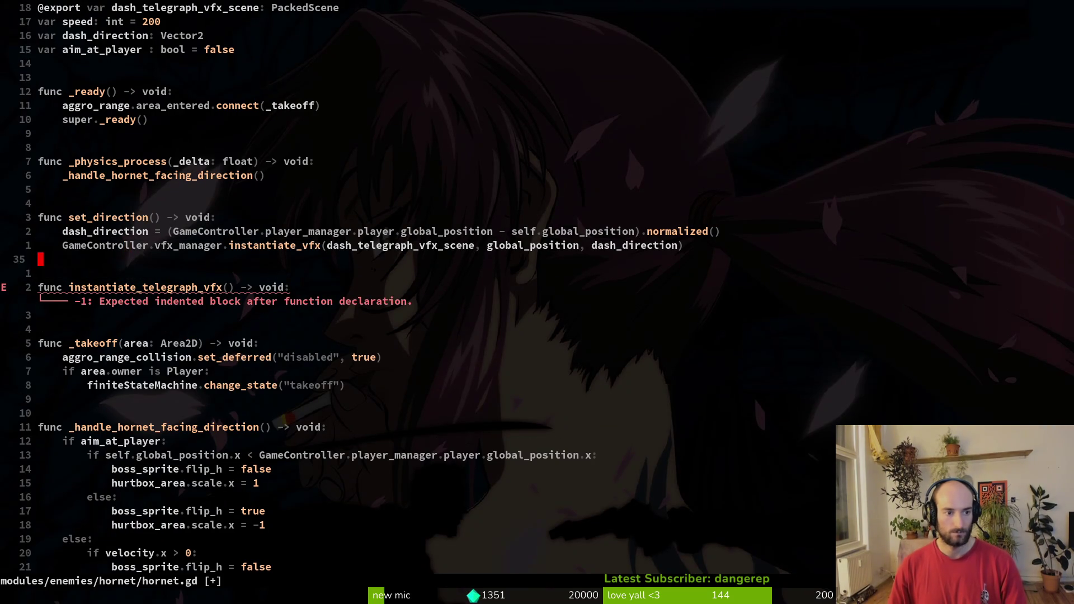
key(d)
key(d)
key(d)
key(d)
key(u)
key(u)
key(u)
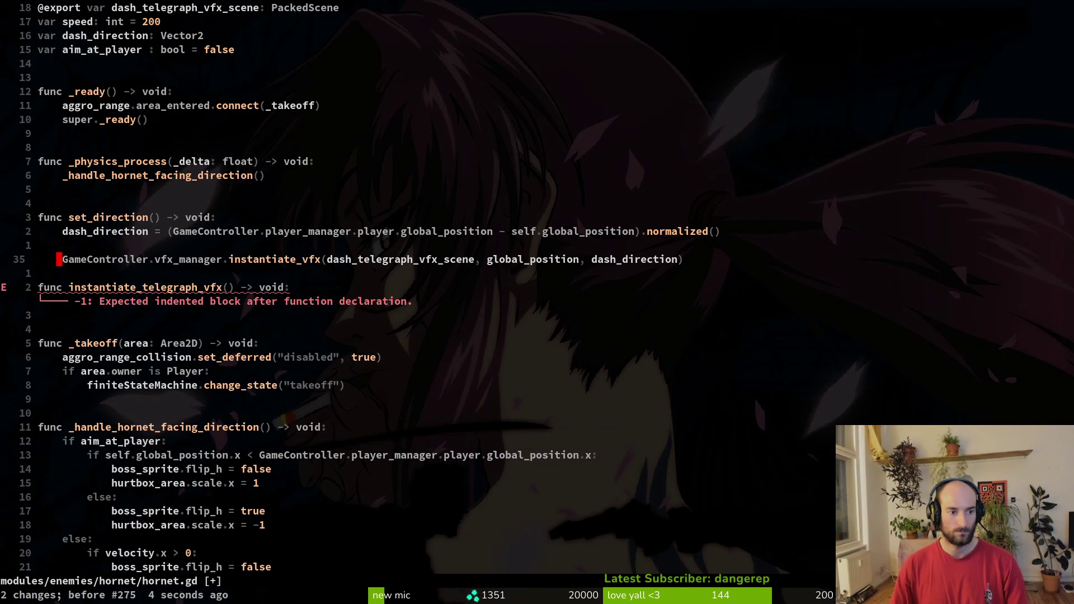
key(u)
key(u)
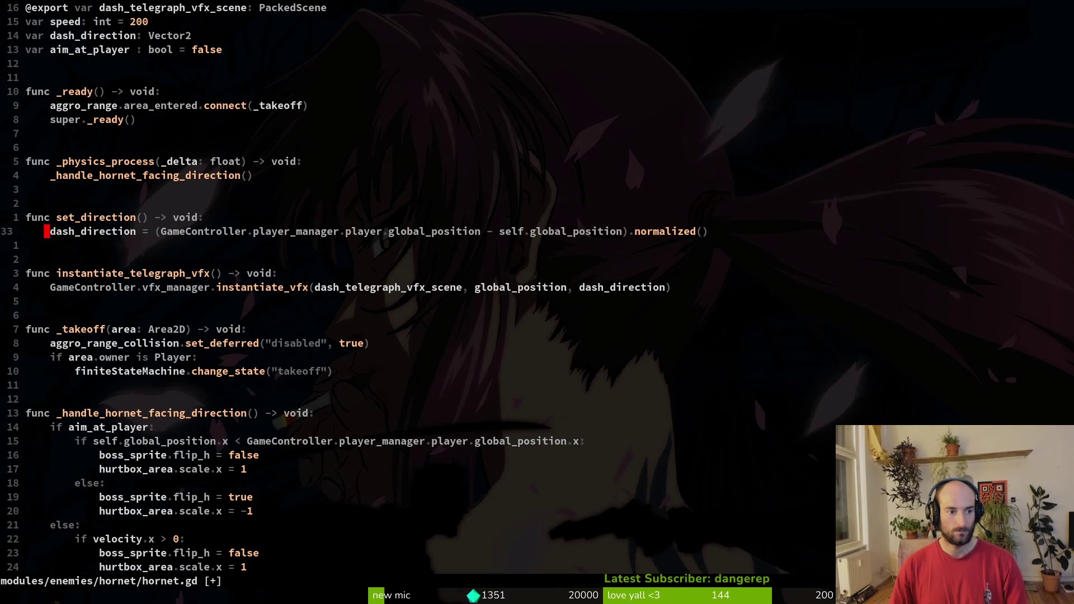
key(j)
key(j)
key(p)
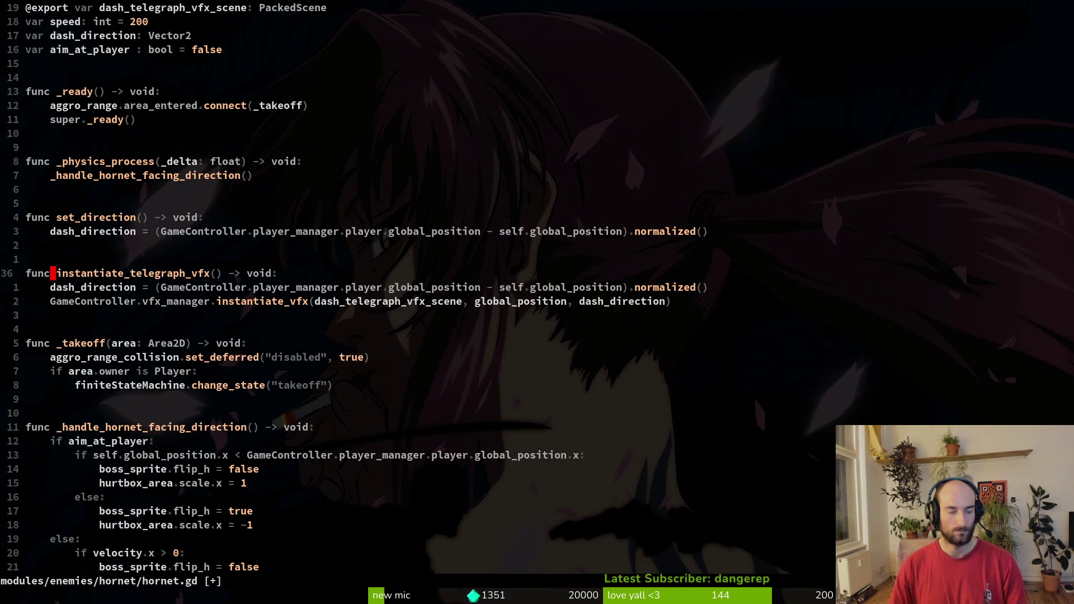
Rename the function to set_direction_and_instantiate_telegraph using clipboard history.
key(super+v)
text(set)
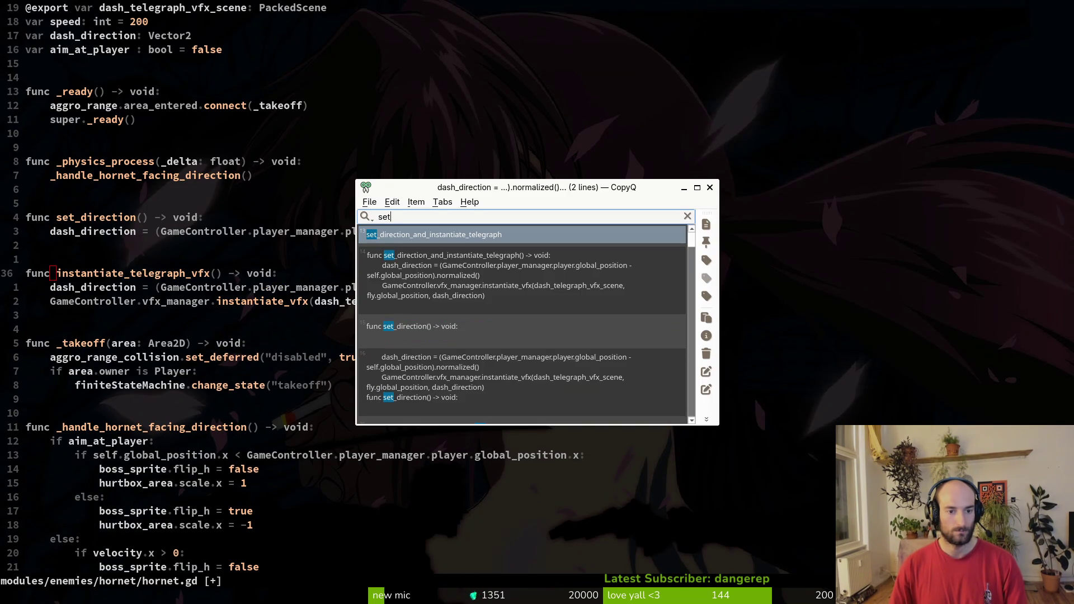
key(BackSpace)
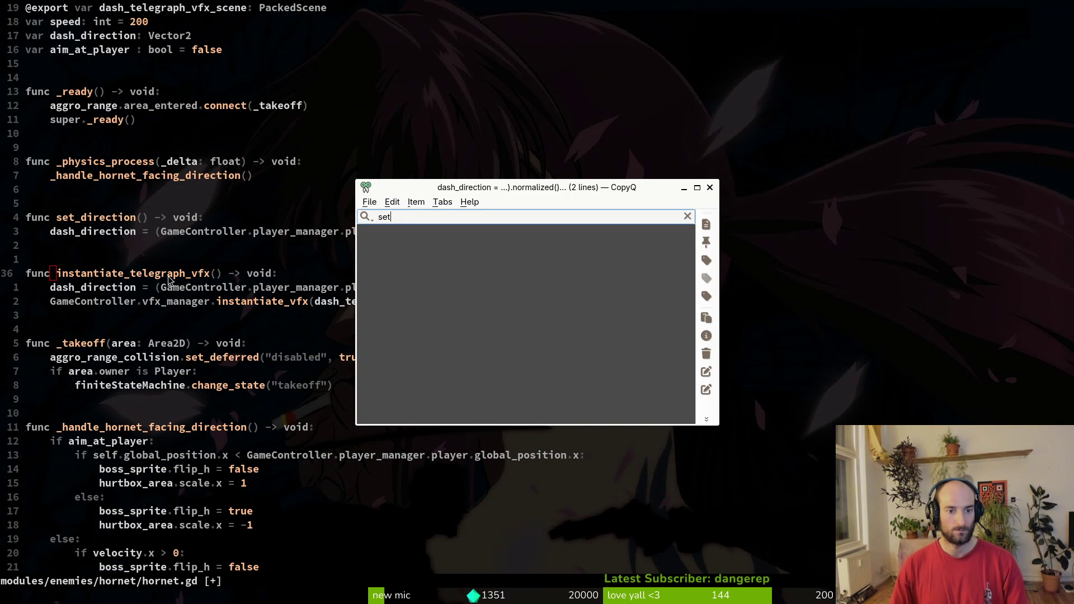
key(Return)
key(V)
key(p)
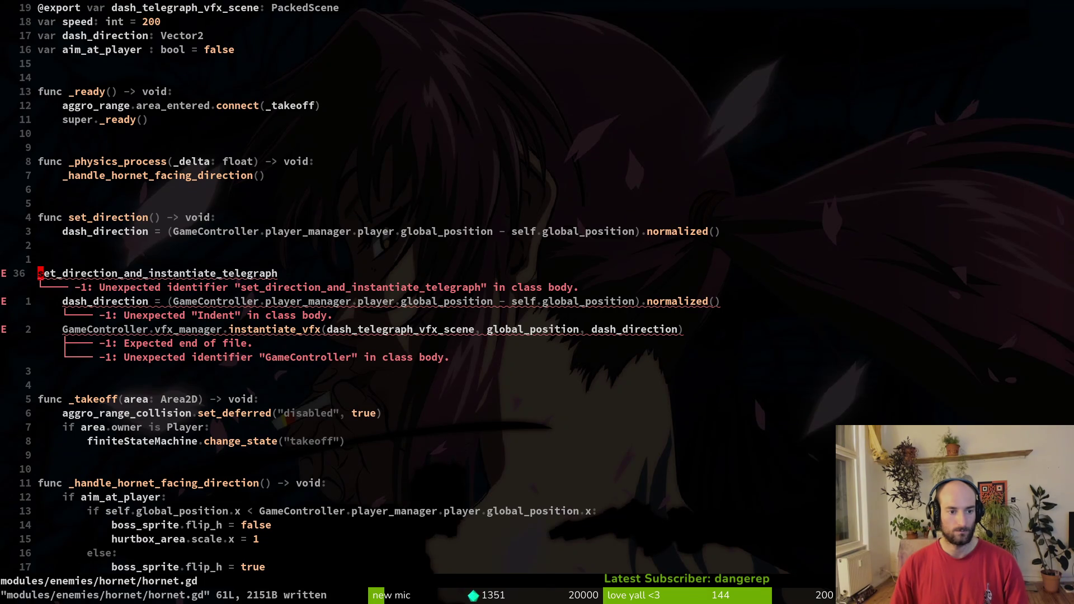
key(u)
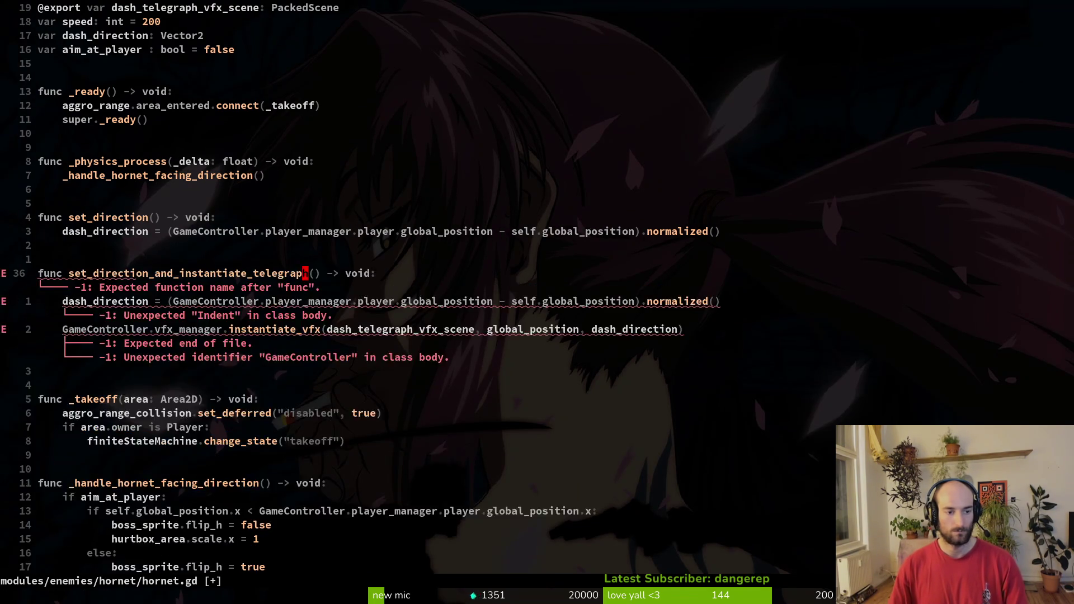
key(alt+Tab)
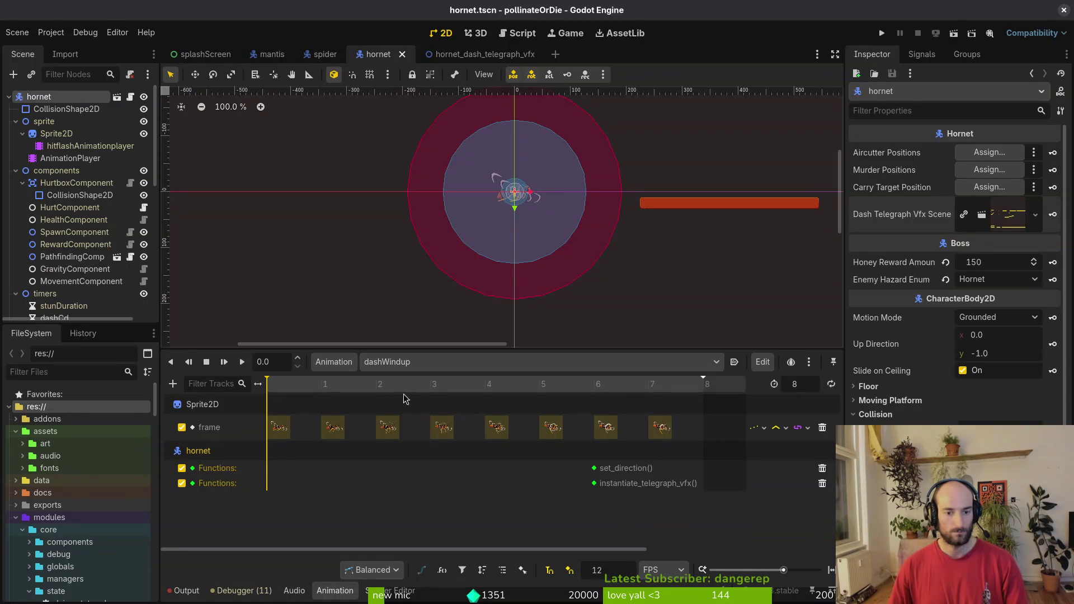
Delete both old function call tracks and add a Call Method Track targeting hornet.
click(822, 468)
click(823, 469)
click(594, 384)
click(172, 383)
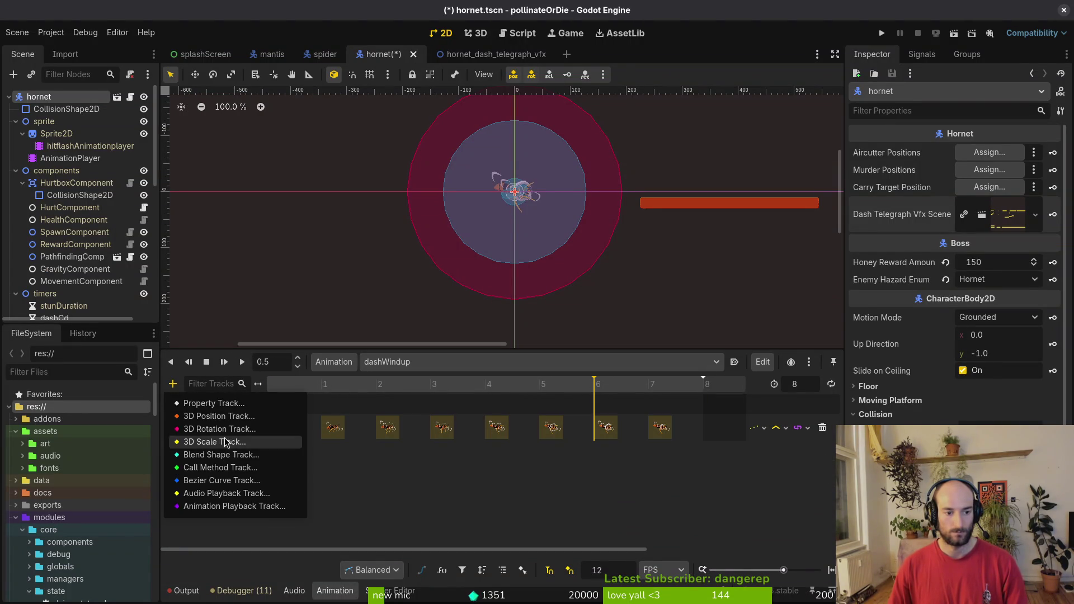
click(201, 468)
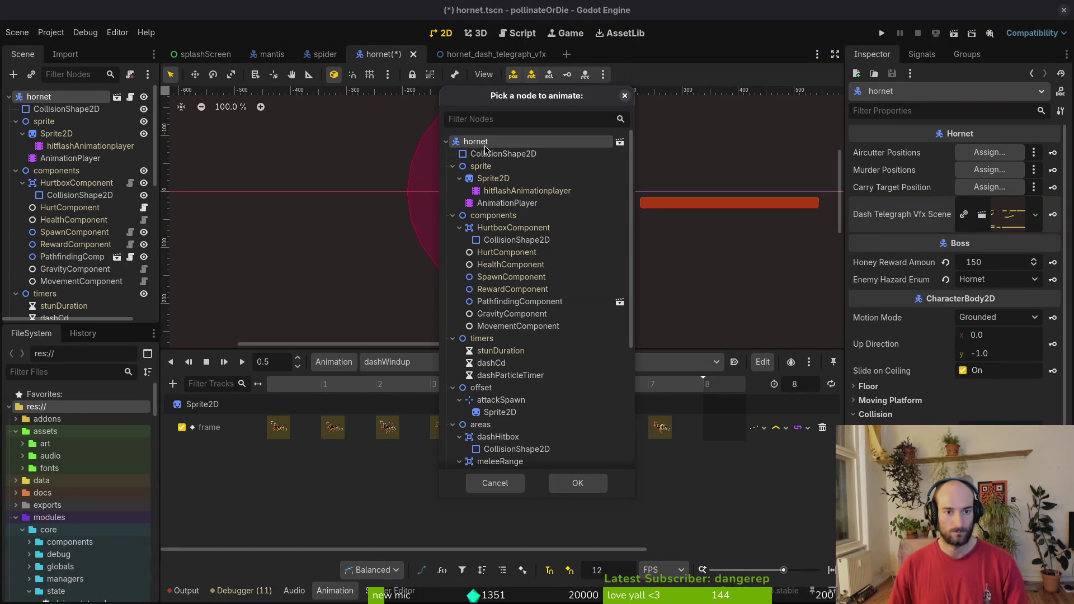
click(576, 485)
Key a set_direction_and_instantiate_telegraph call on the new track and run the game.
right_click(596, 469)
click(627, 478)
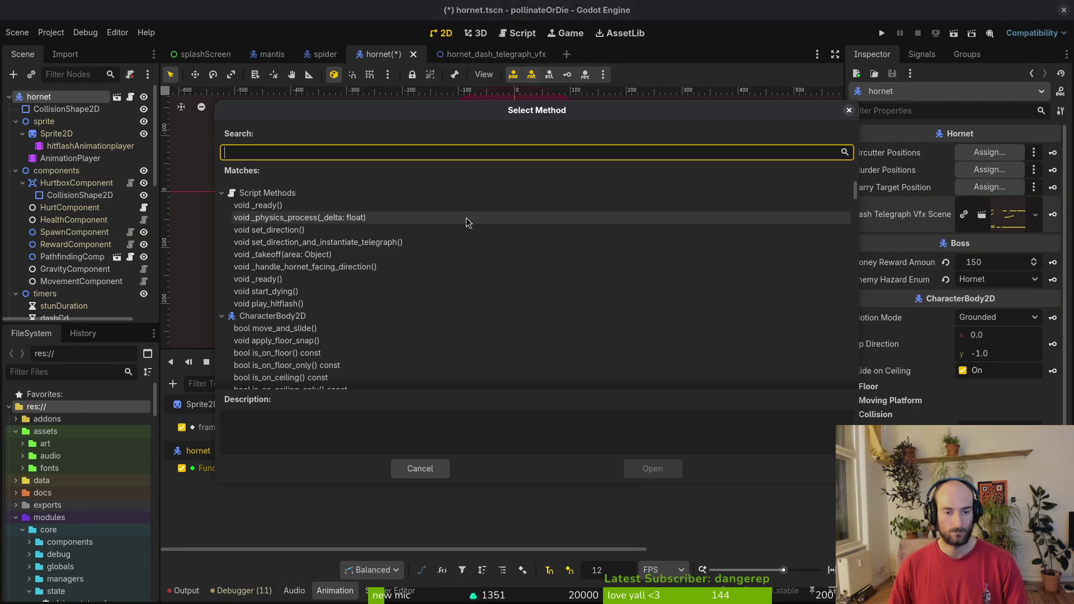
click(305, 243)
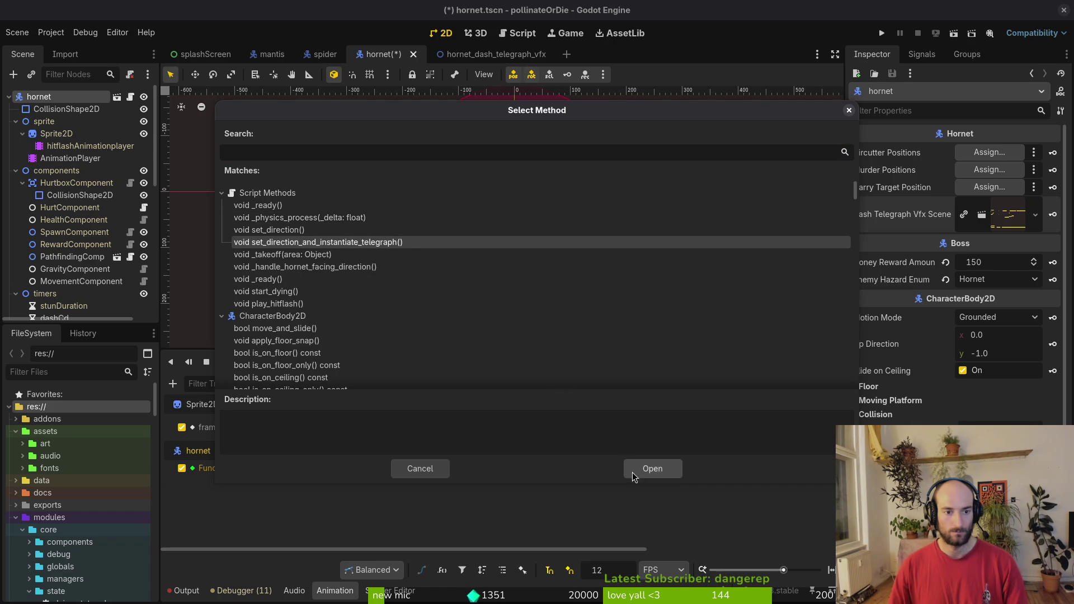
click(654, 468)
click(881, 33)
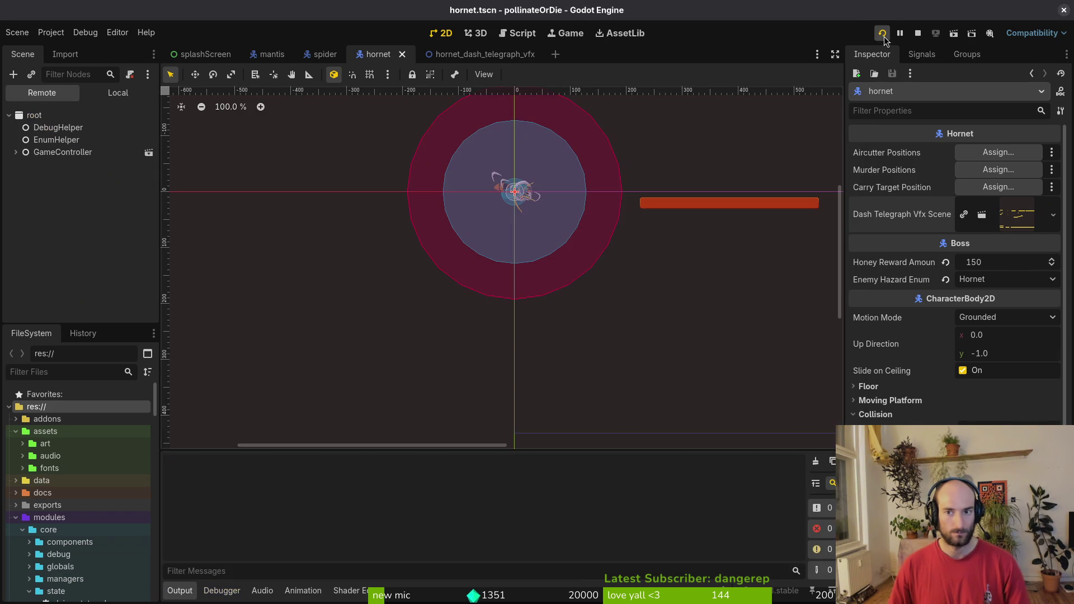
Continue from the title, load hornet from the debug level select, and advance its intro.
key(Return)
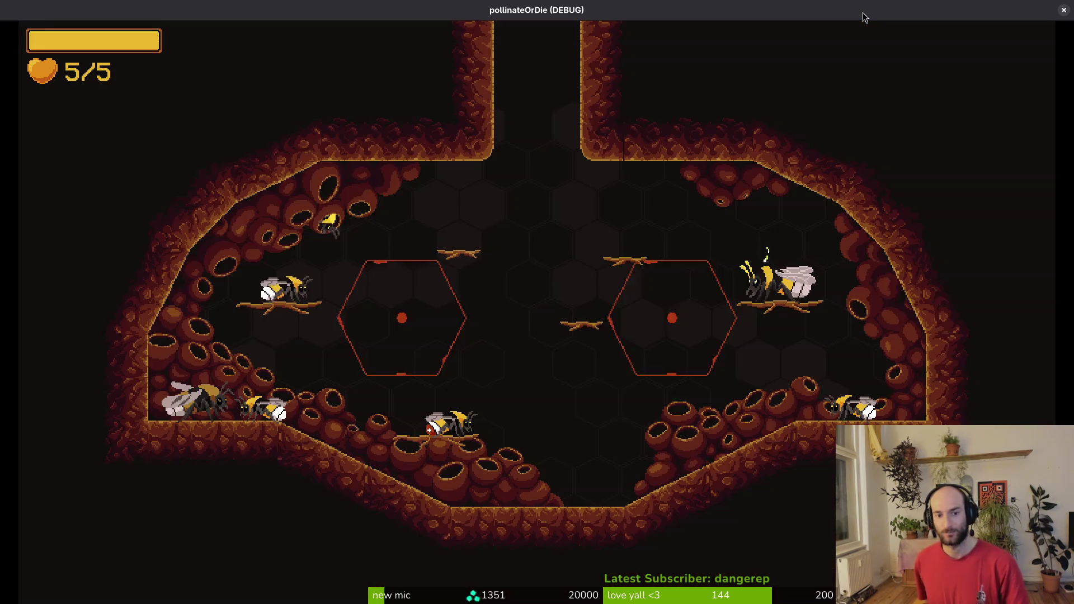
key(Escape)
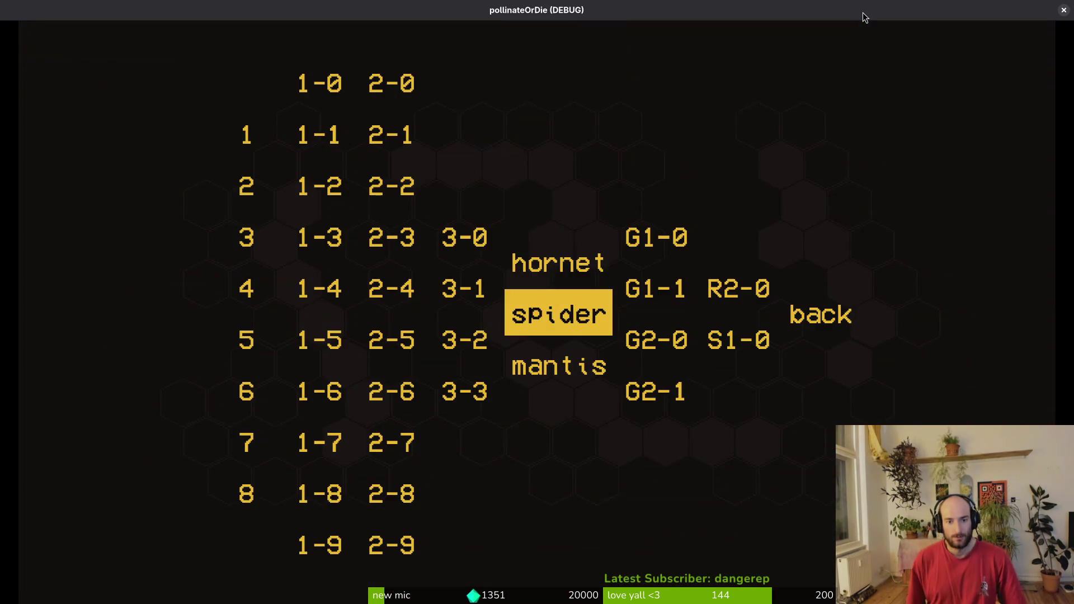
key(Up)
key(Return)
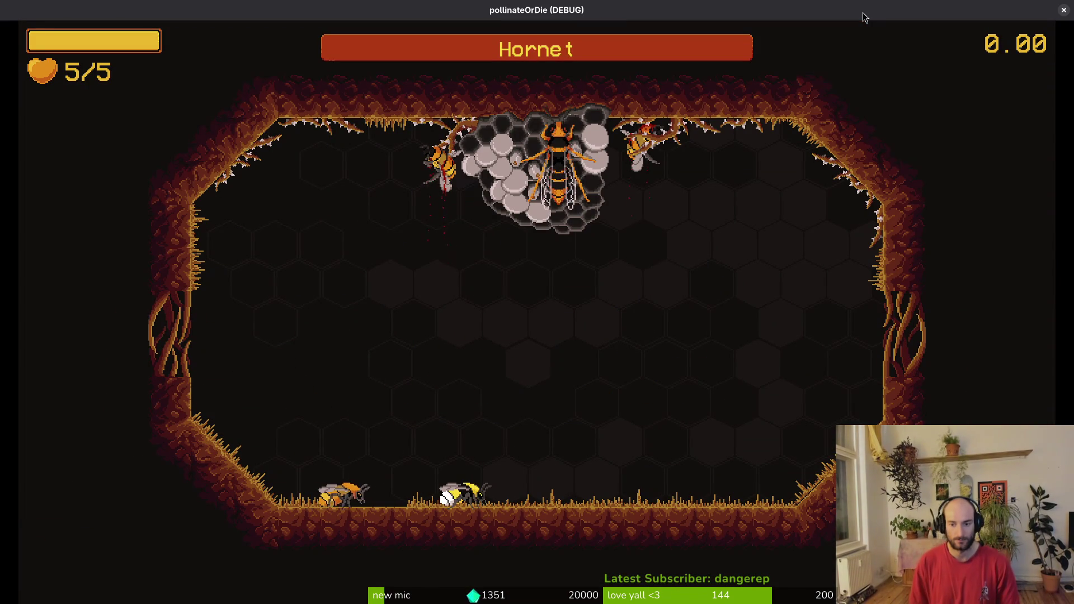
key(Return)
key(Return)
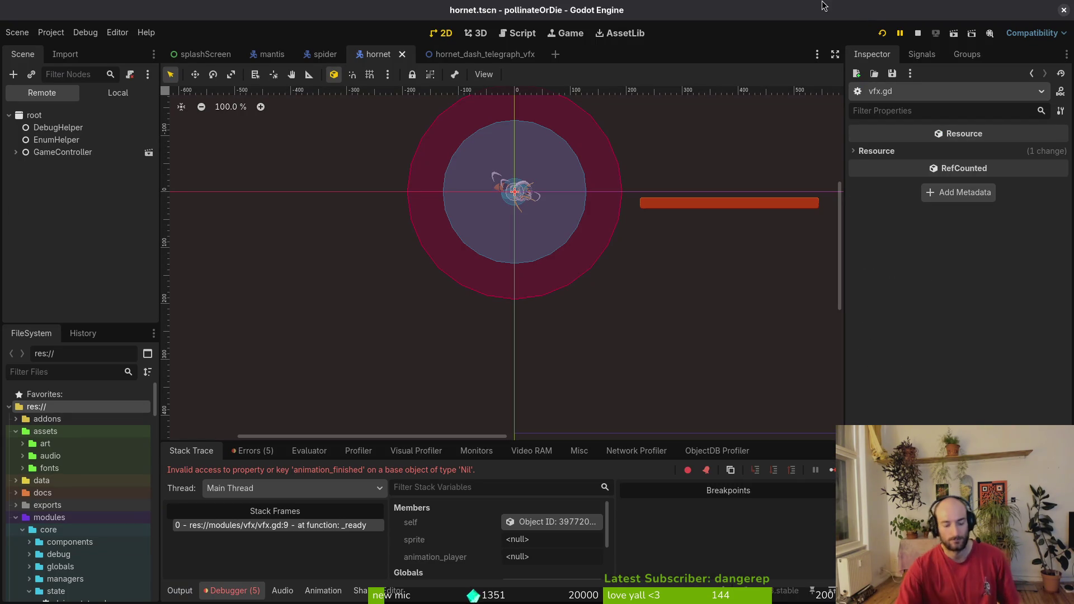
Assign Sprite2D to the Sprite slot on the telegraph scene's root.
click(111, 98)
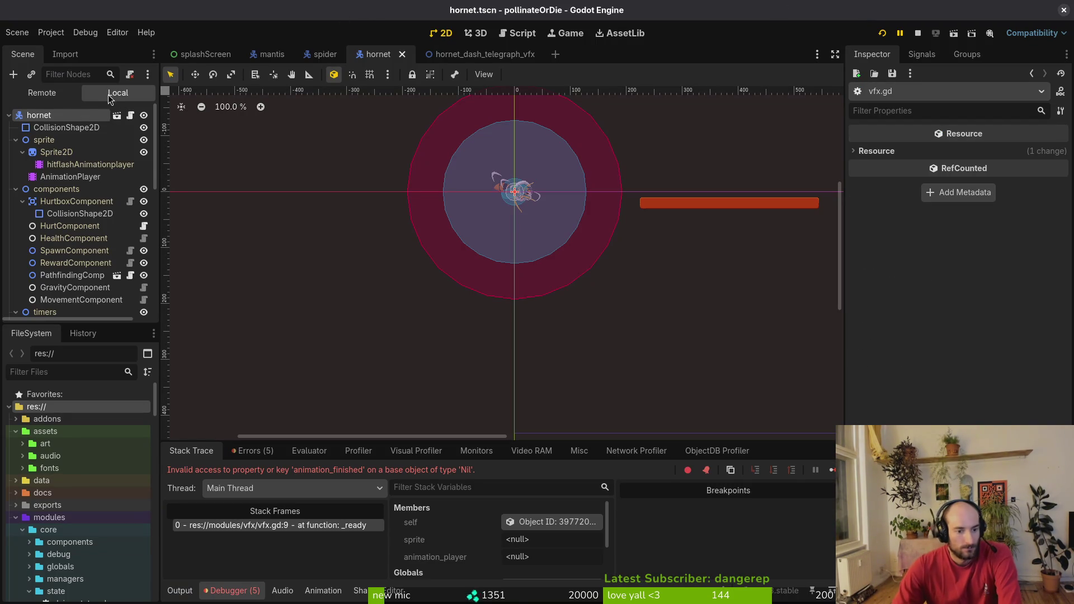
click(515, 56)
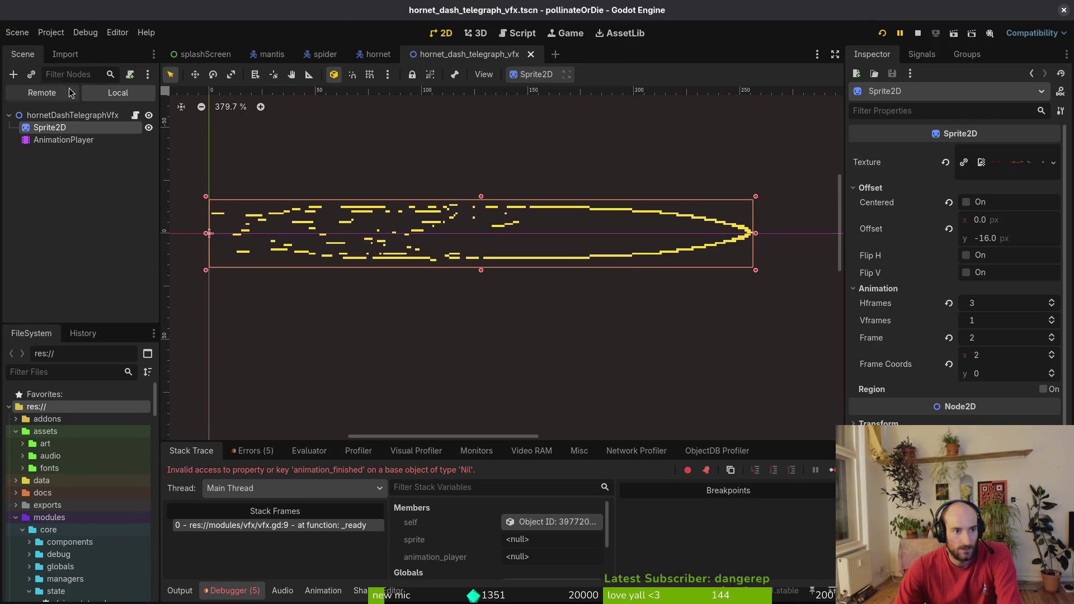
click(62, 116)
click(1005, 152)
click(486, 175)
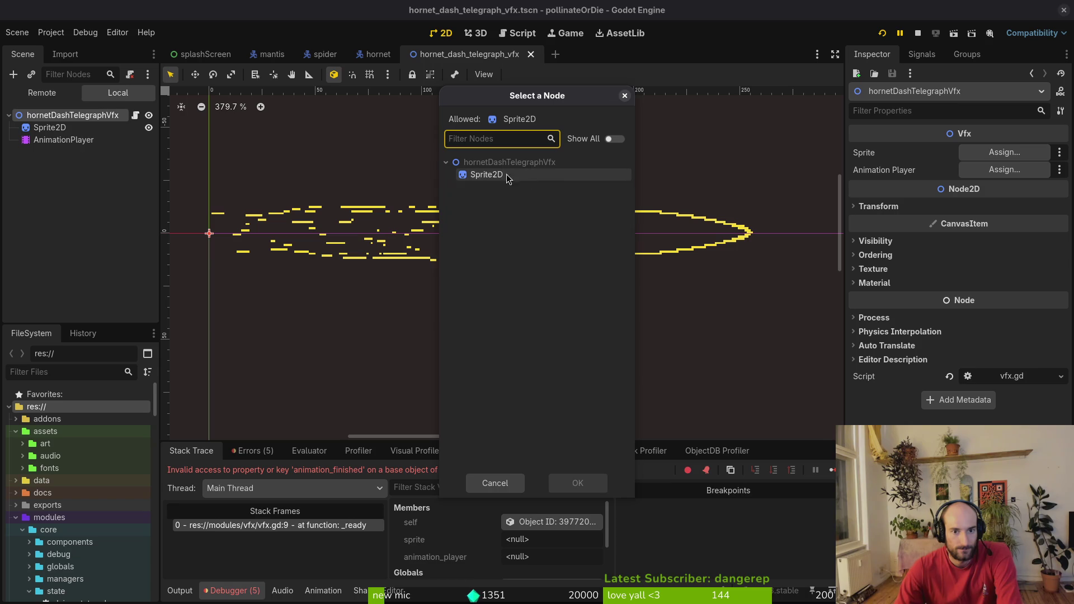
click(577, 485)
Assign AnimationPlayer to the Animation Player slot, save, and relaunch the game.
click(1003, 170)
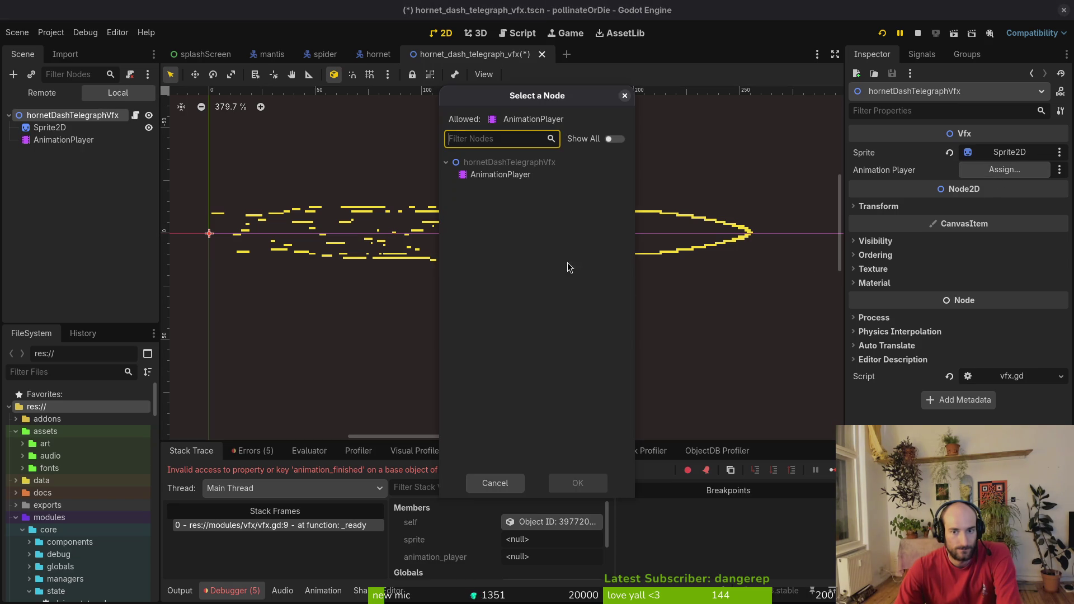
click(501, 174)
click(578, 483)
key(ctrl+s)
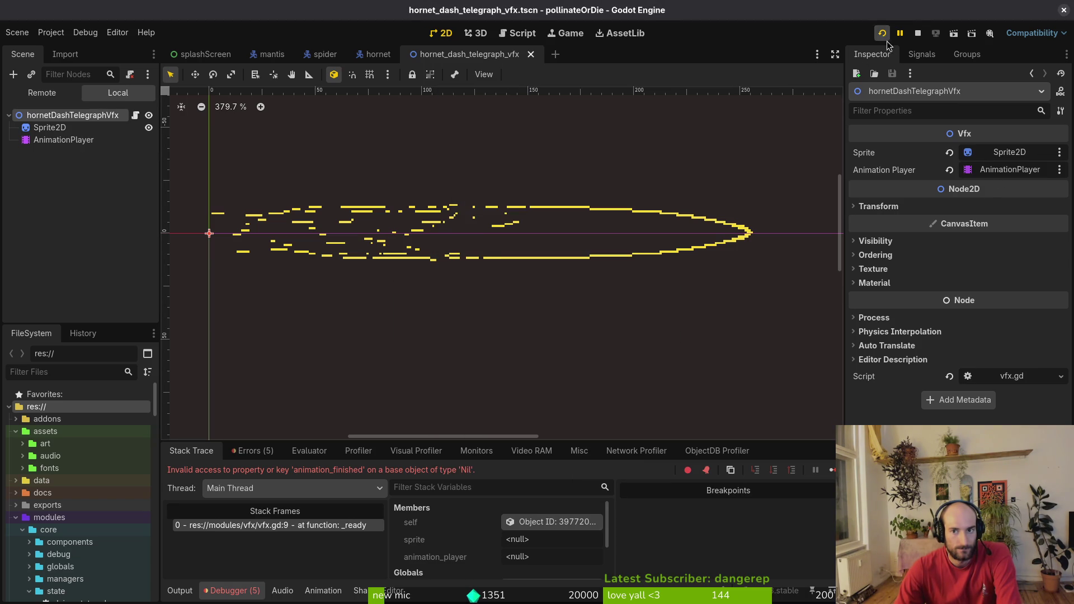
click(917, 33)
click(882, 33)
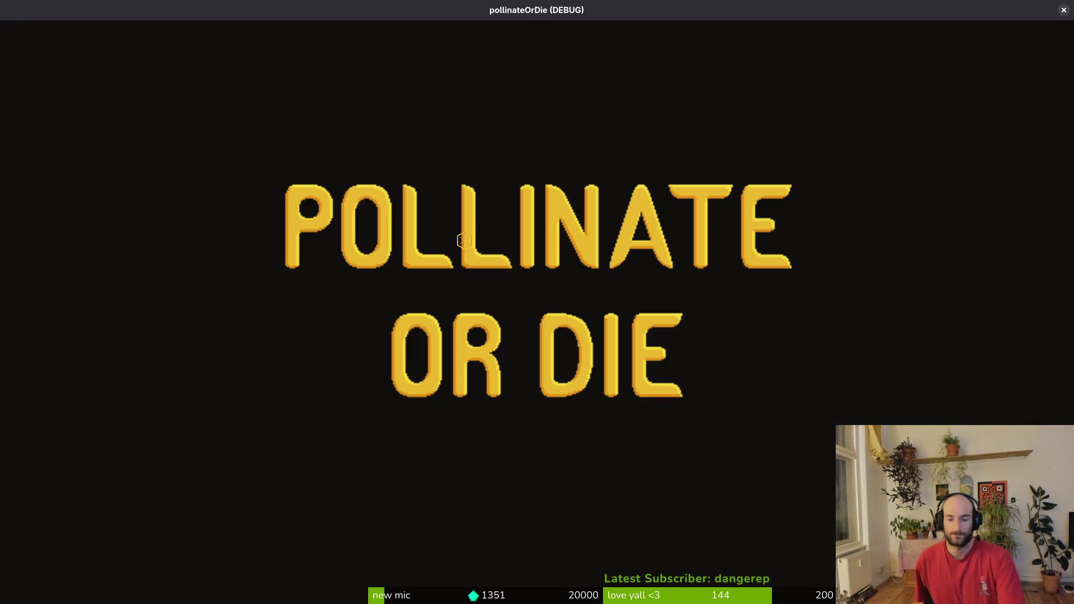
Continue from the title and load the hornet level through the debug level select.
key(Return)
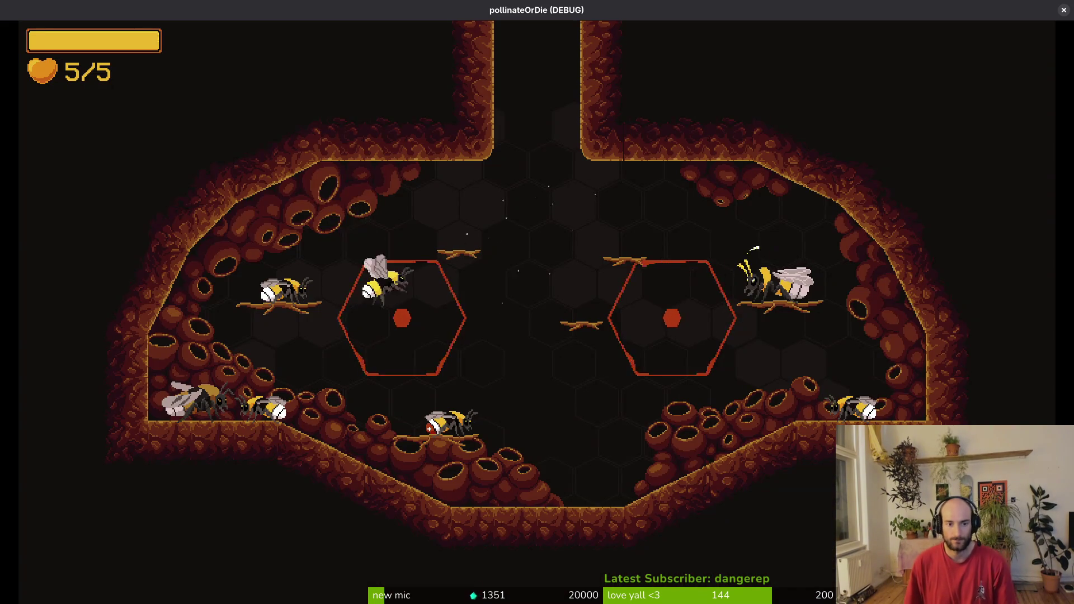
key(Escape)
key(Down)
key(Return)
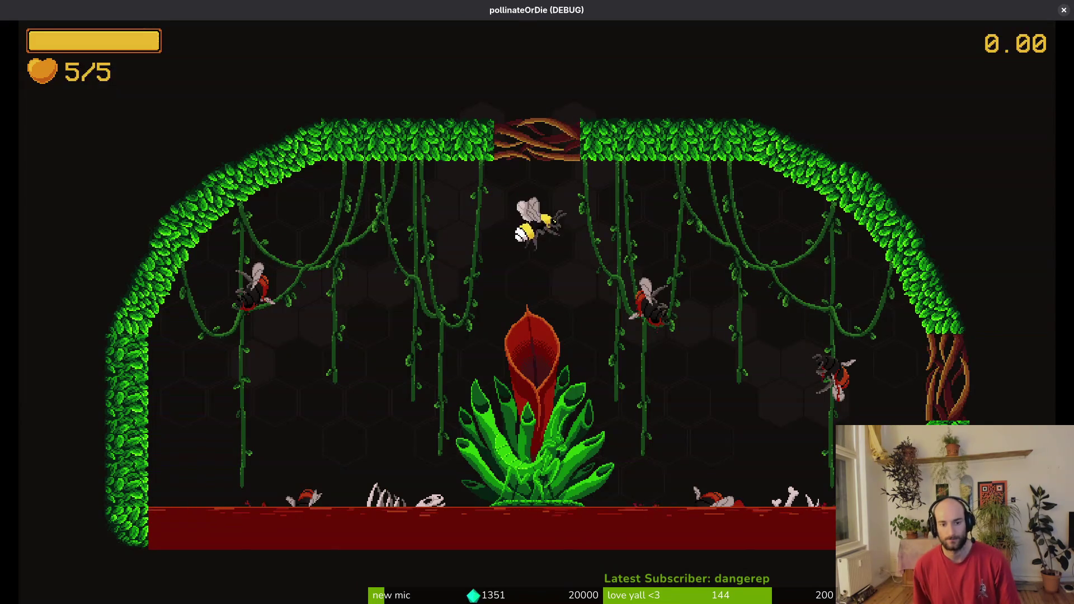
key(Escape)
key(Return)
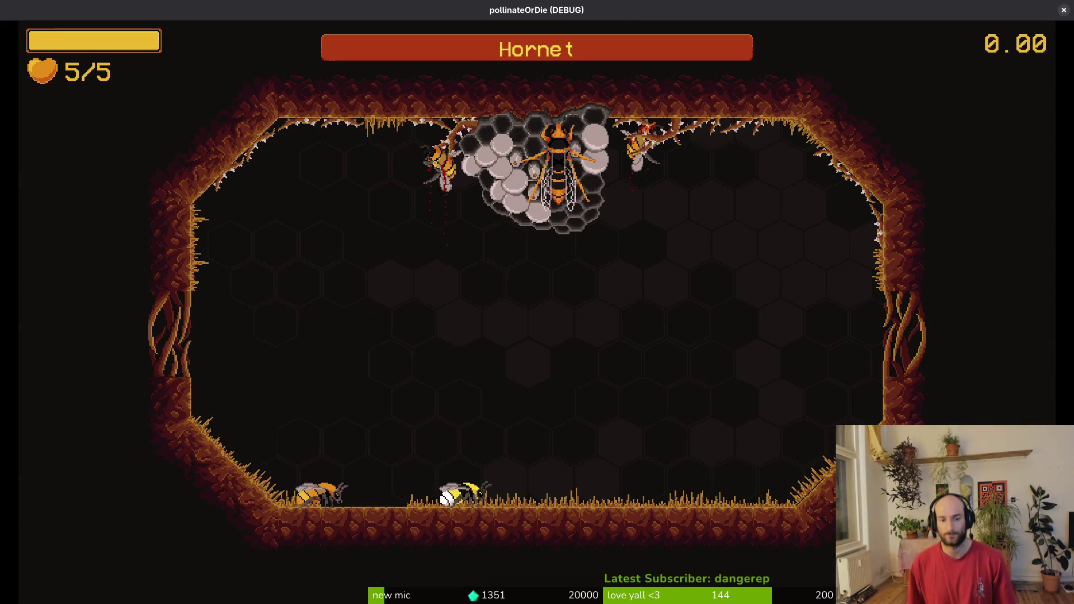
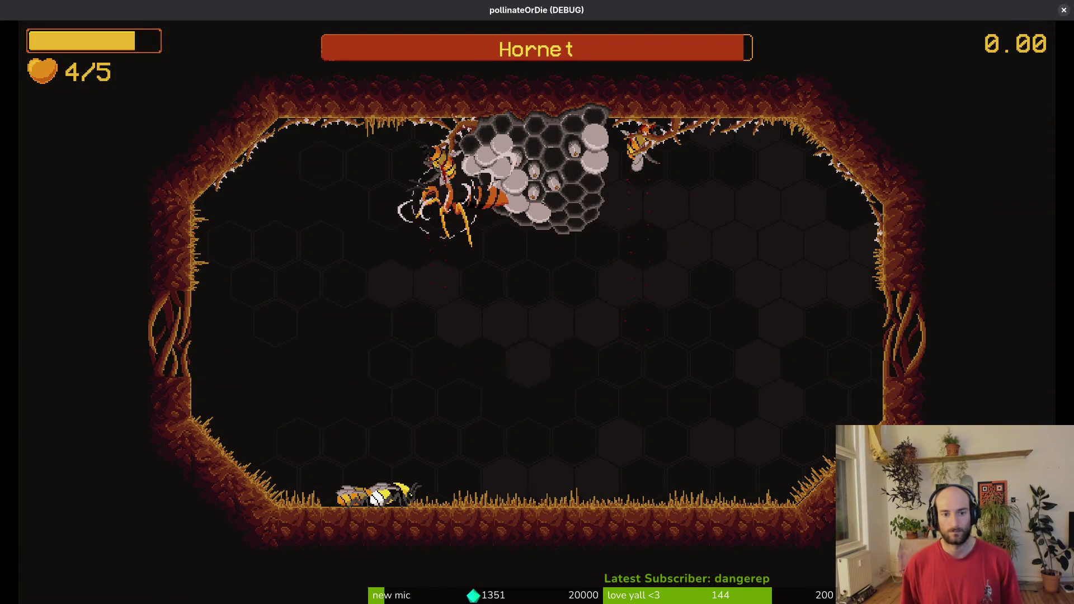
Pause the hornet fight and resume it from the pause menu.
key(Escape)
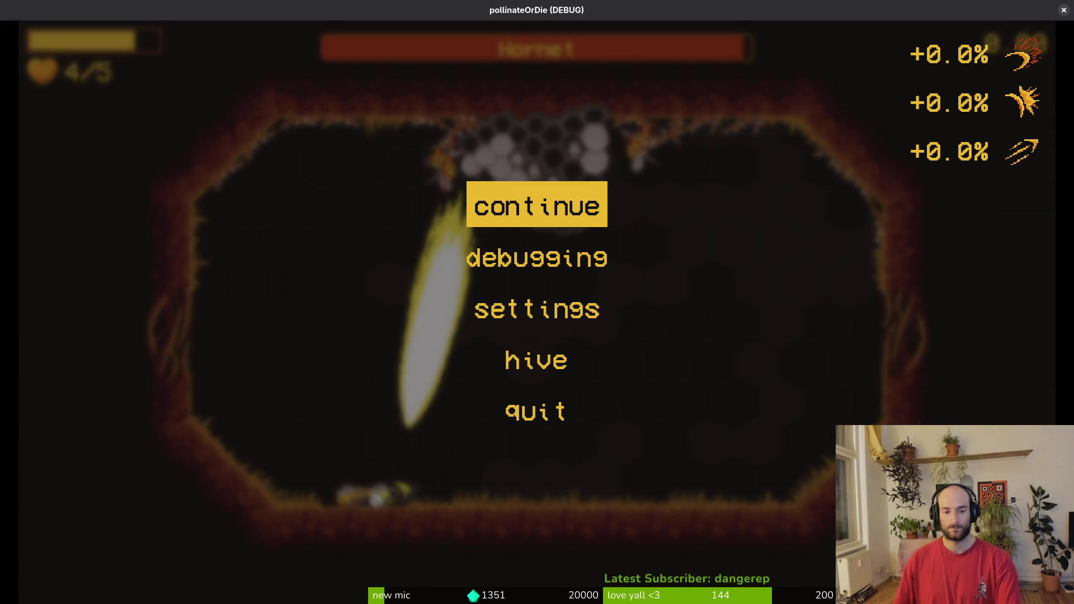
key(Down)
key(Up)
key(Return)
Fly the bee around the arena, dashing and dodging the hornet's dash attacks.
key(Up)
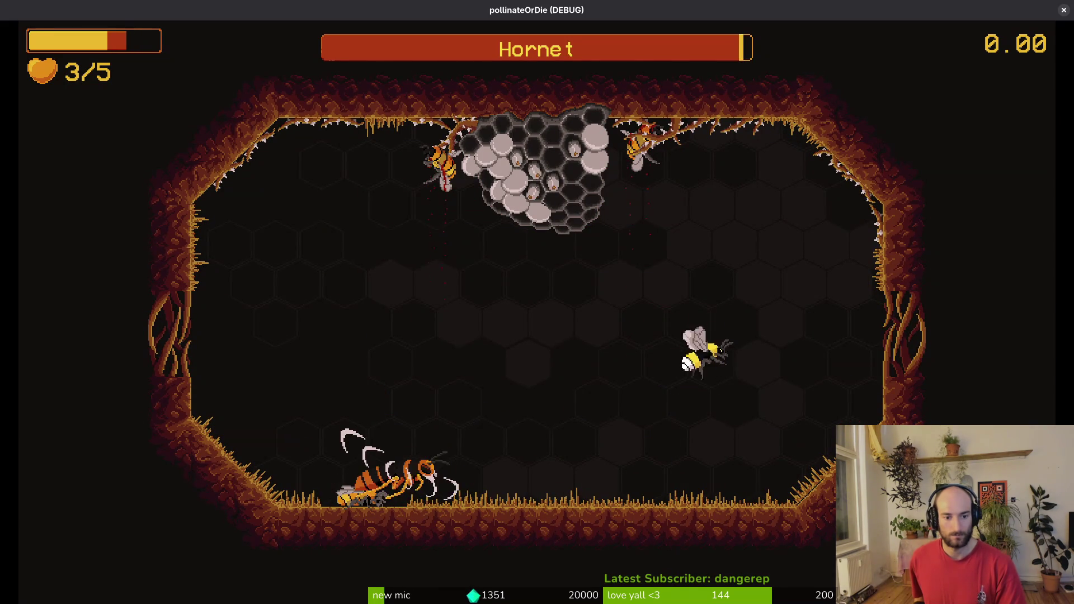
key(Left)
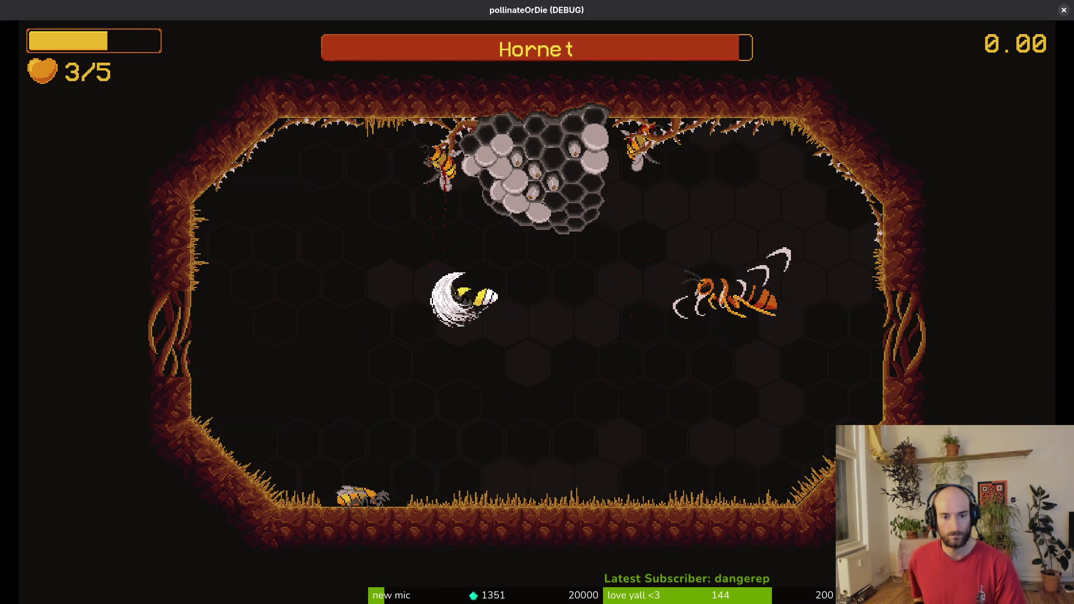
key(Right)
key(Up)
key(Down)
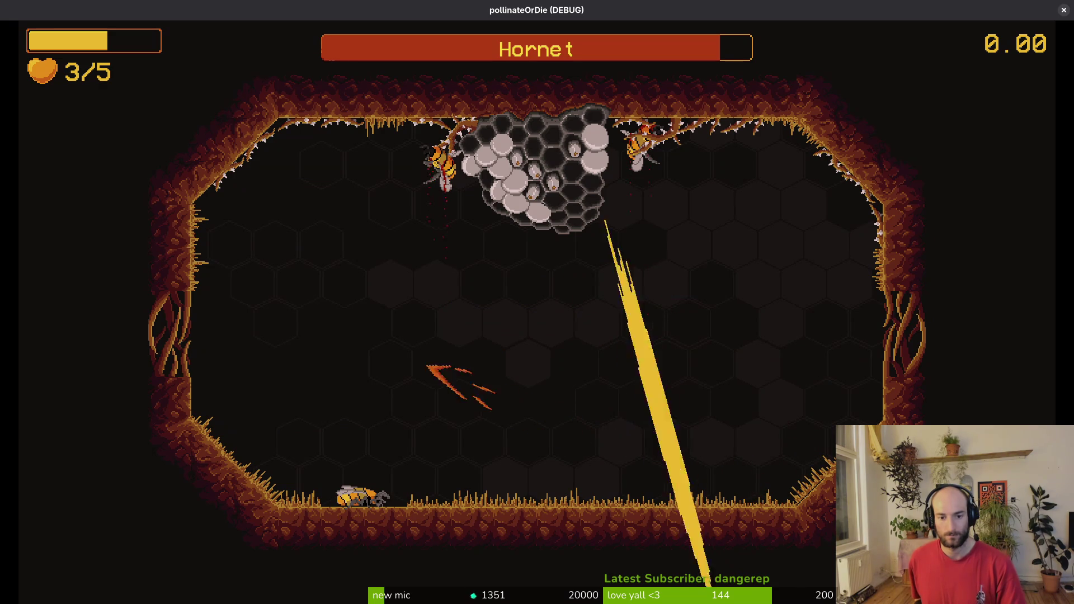
key(w)
key(a)
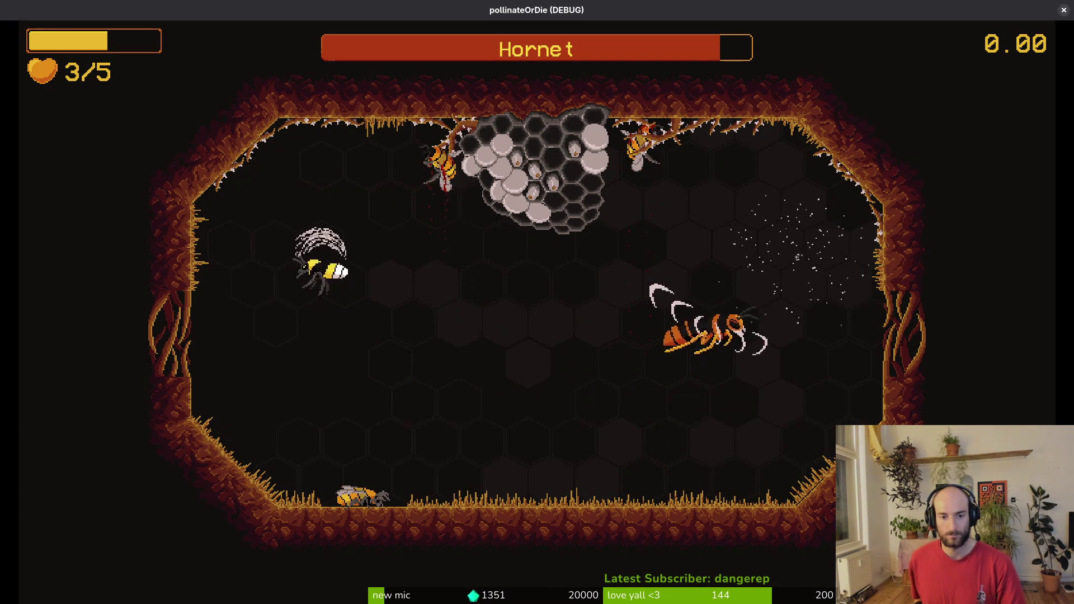
key(s)
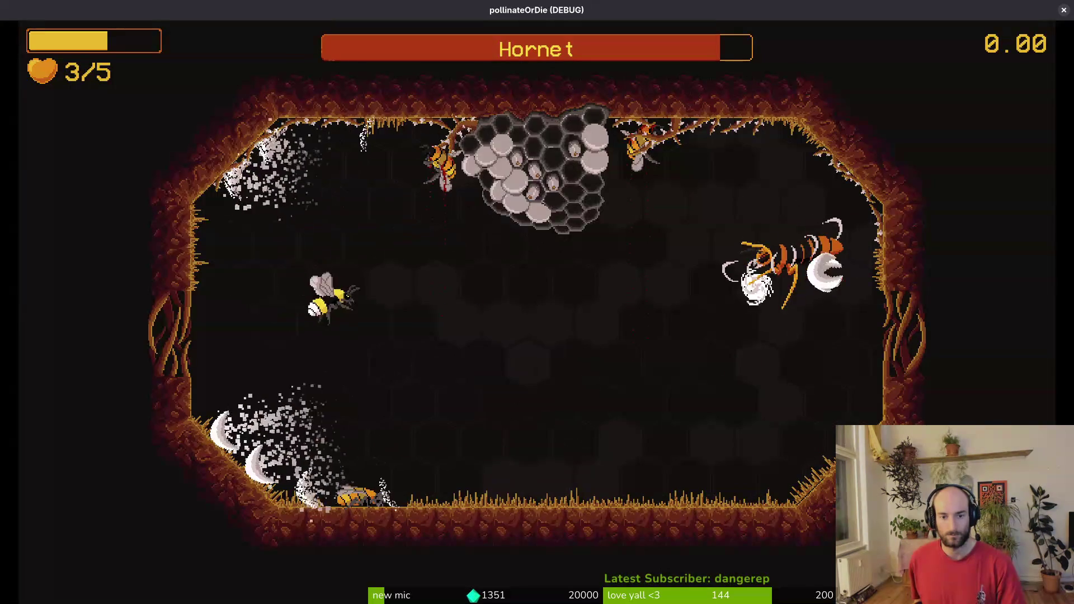
key(w)
key(s)
Slash the hornet, break free from its grab, and dodge its incoming dashes.
key(d)
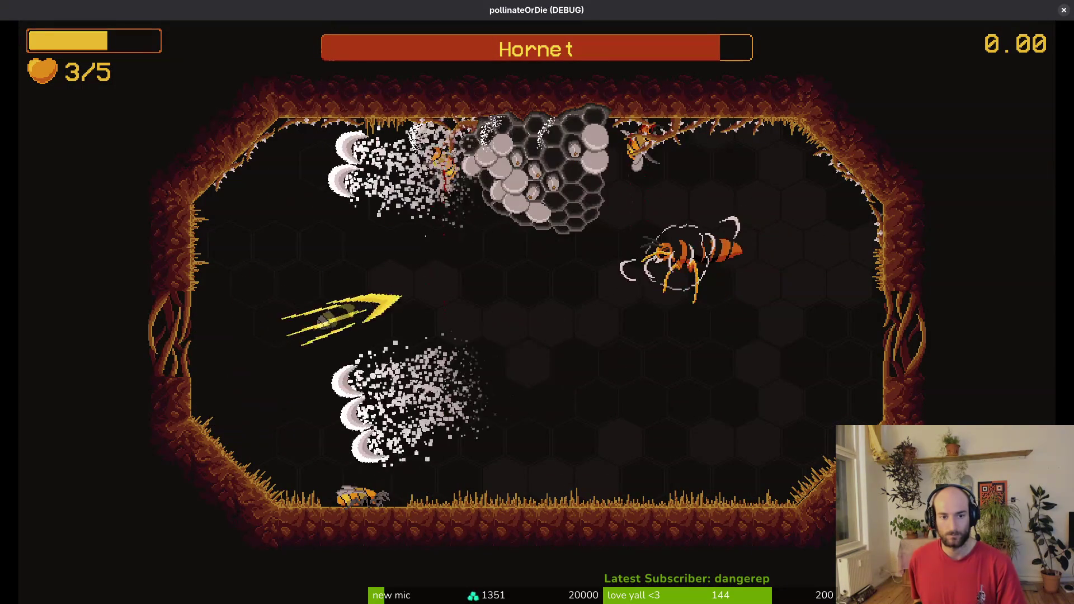
key(s)
key(d)
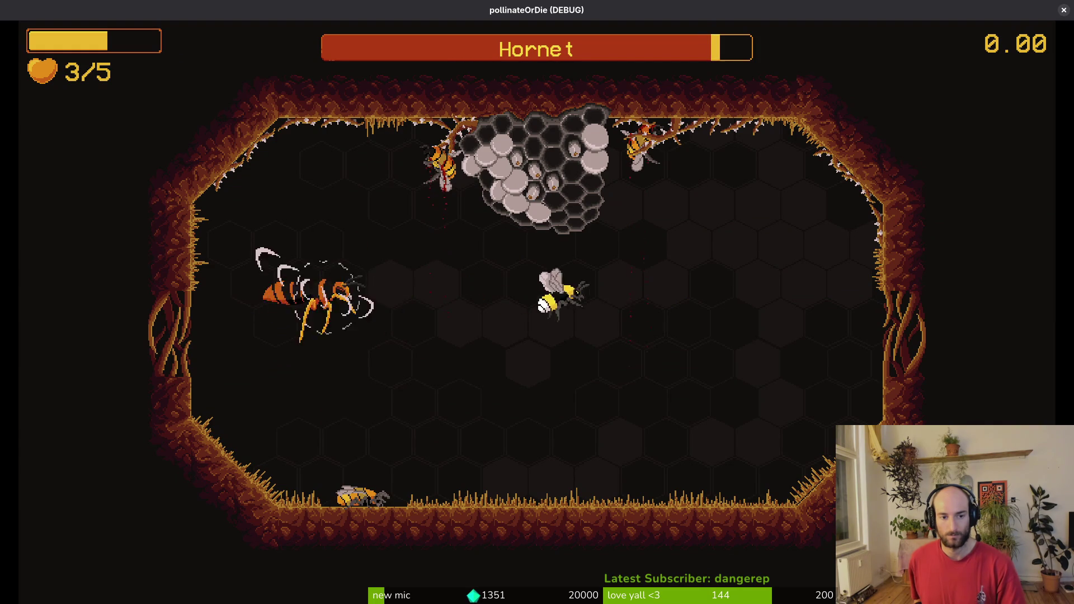
key(a)
key(d)
key(a)
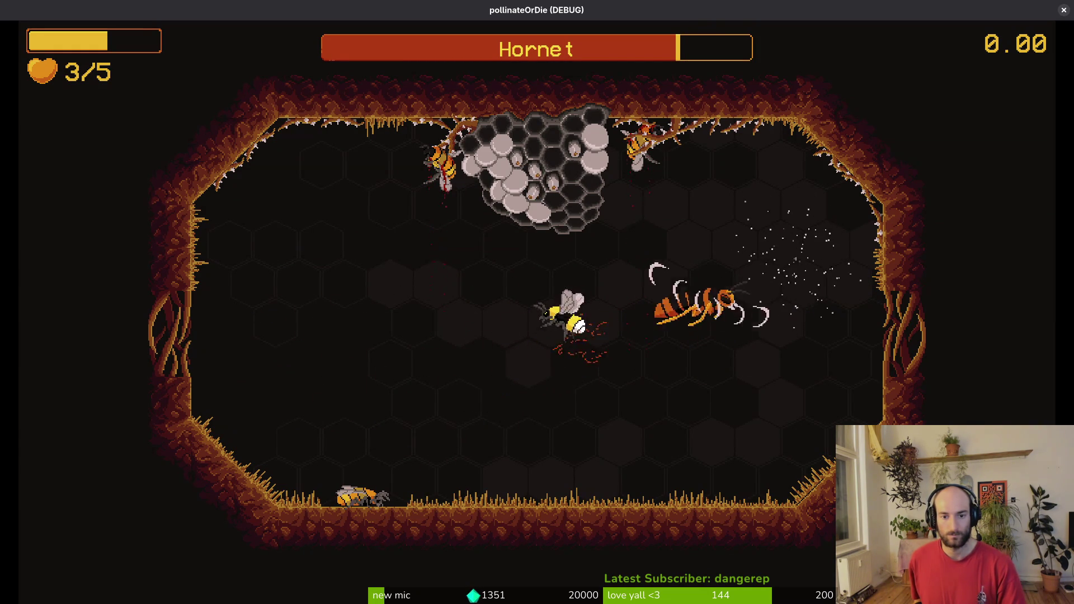
key(d)
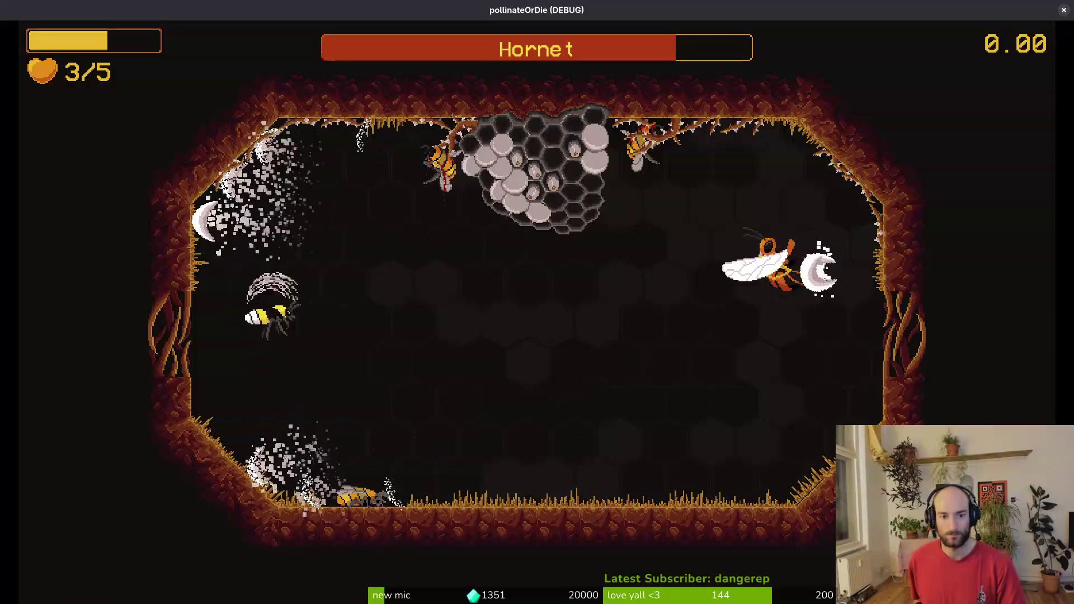
key(d)
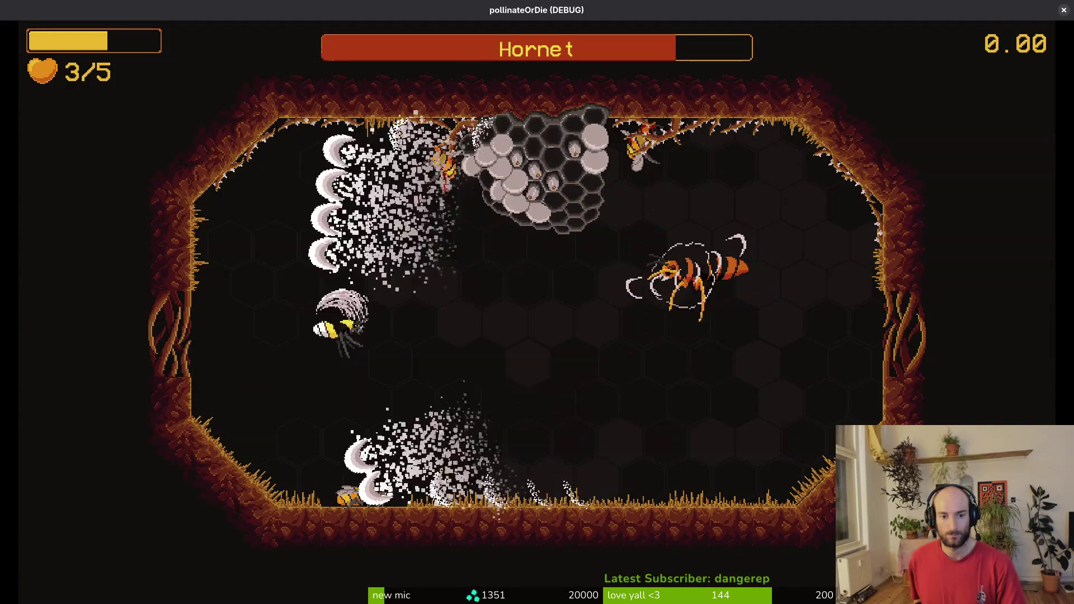
Pause the game and bring up Aseprite's Canvas Size dialog for hornetDashTelegraph-Sheet.
key(Escape)
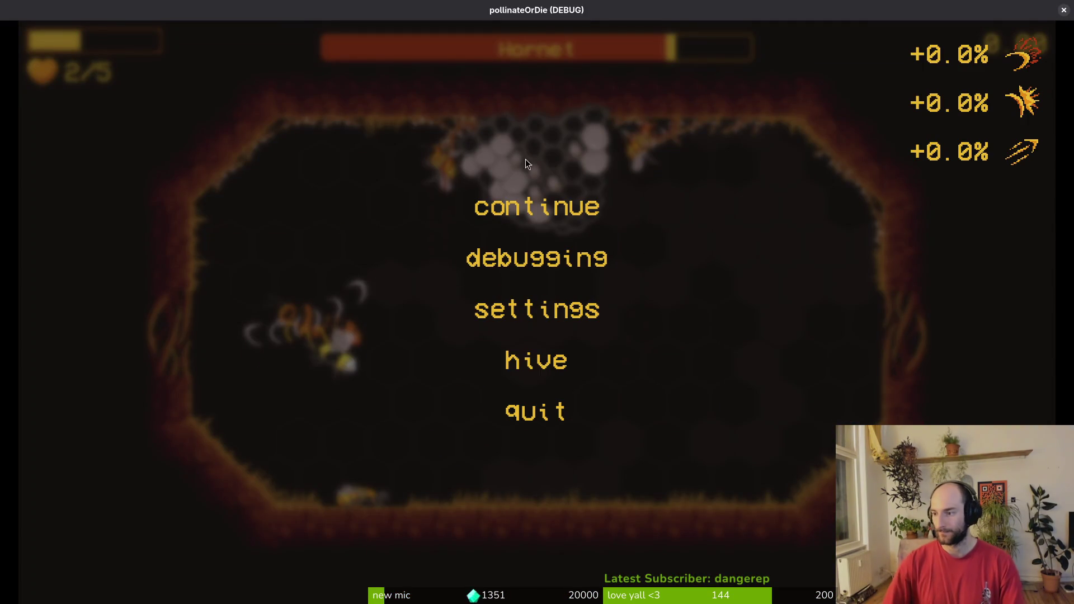
key(alt+Tab)
key(ctrl+alt+c)
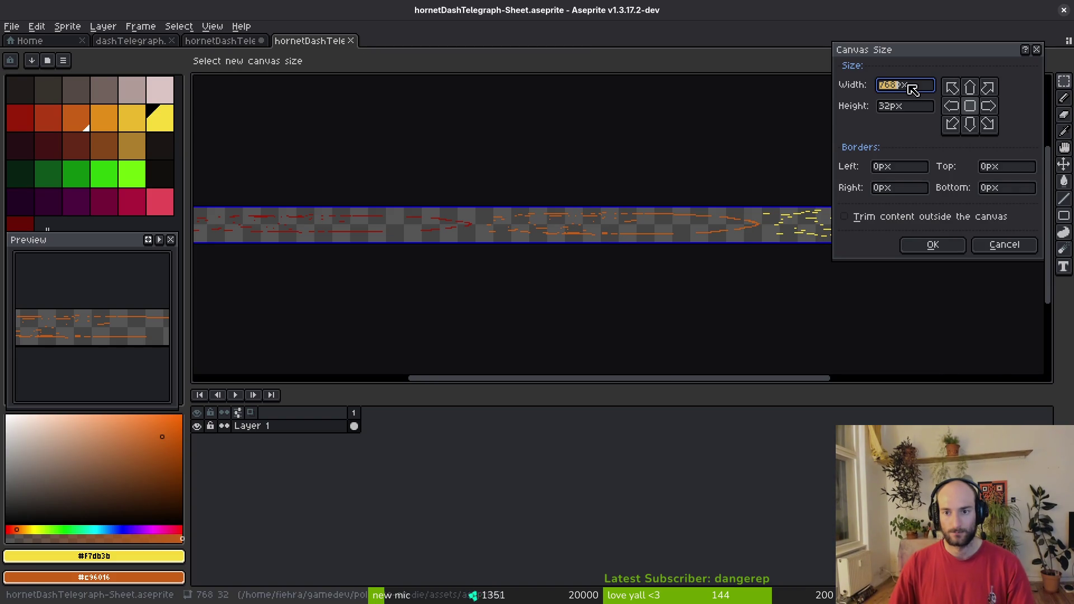
Close the sprite sheet and widen the hornetDashTelegraph canvas to 288 px (256+32).
key(Escape)
click(351, 40)
key(ctrl+alt+c)
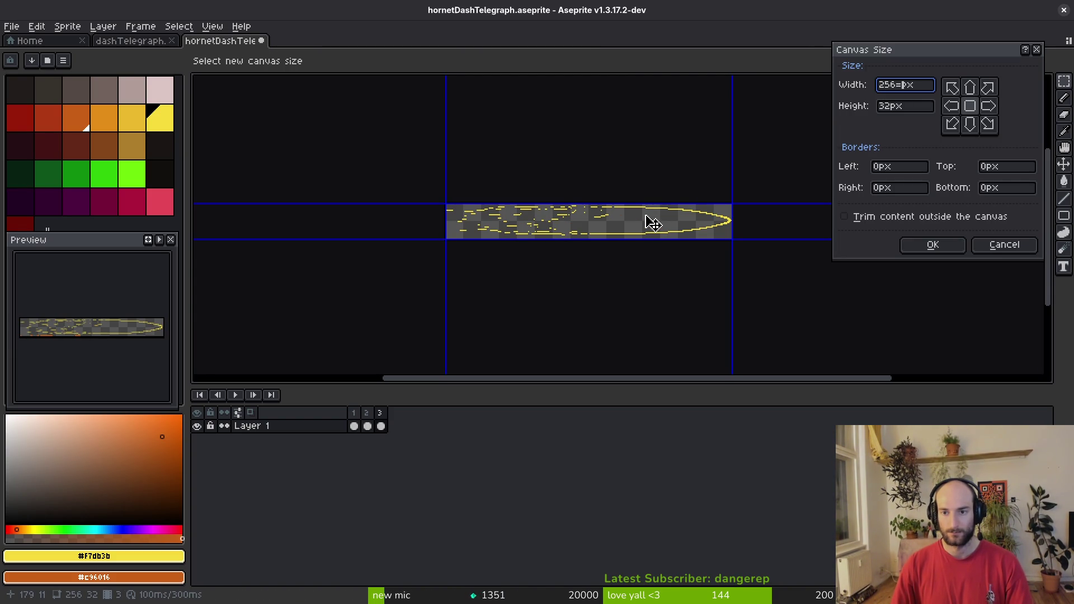
text(32)
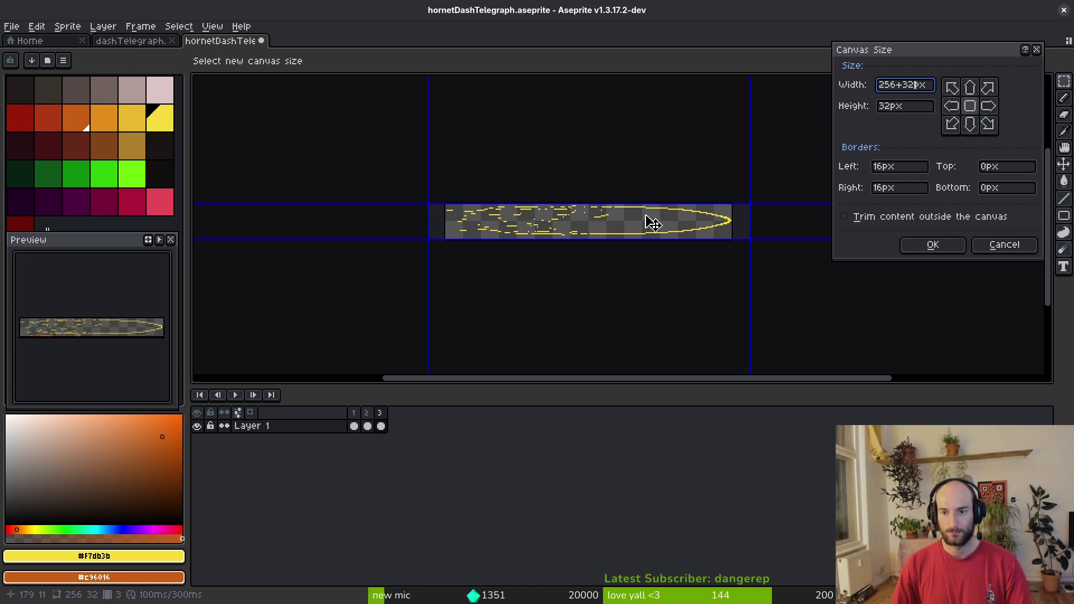
key(Return)
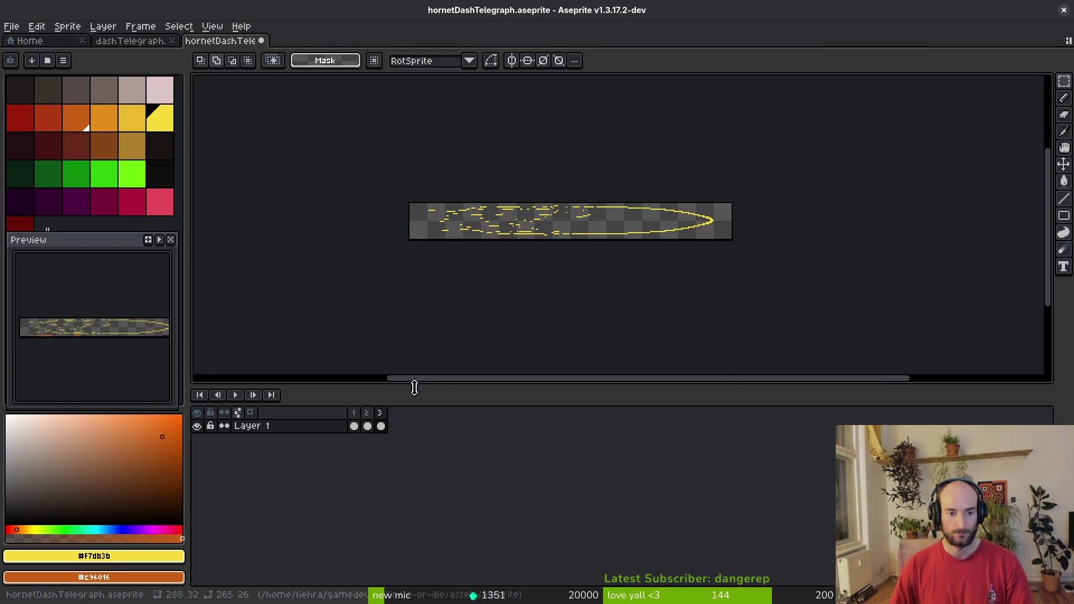
Select all three frames and shift the streak 16 px right.
key(b)
key(Home)
key(End)
key(v)
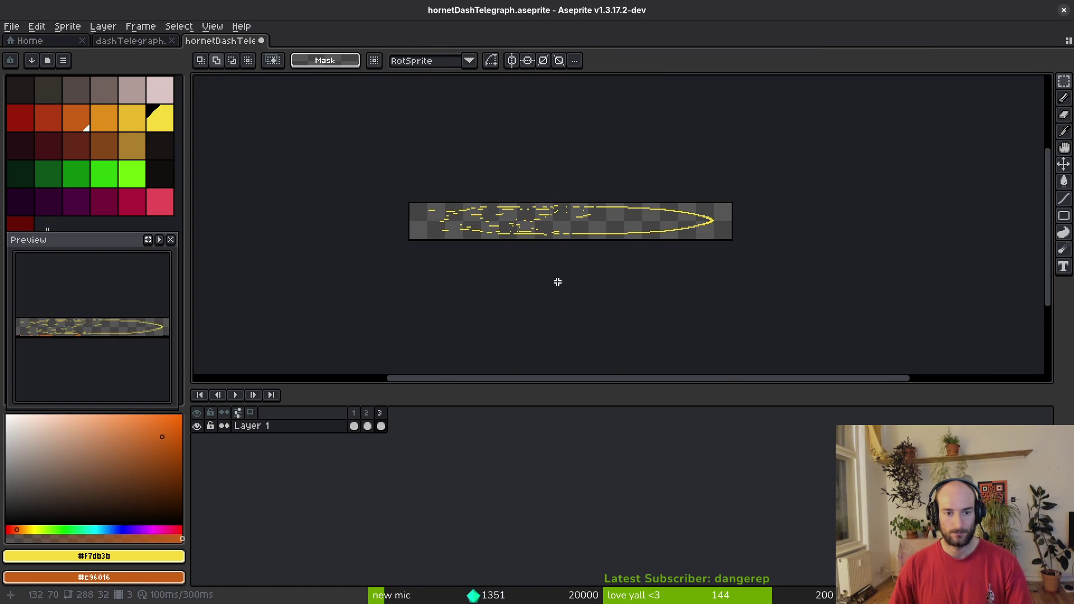
key(ctrl+a)
drag(353, 414, 380, 417)
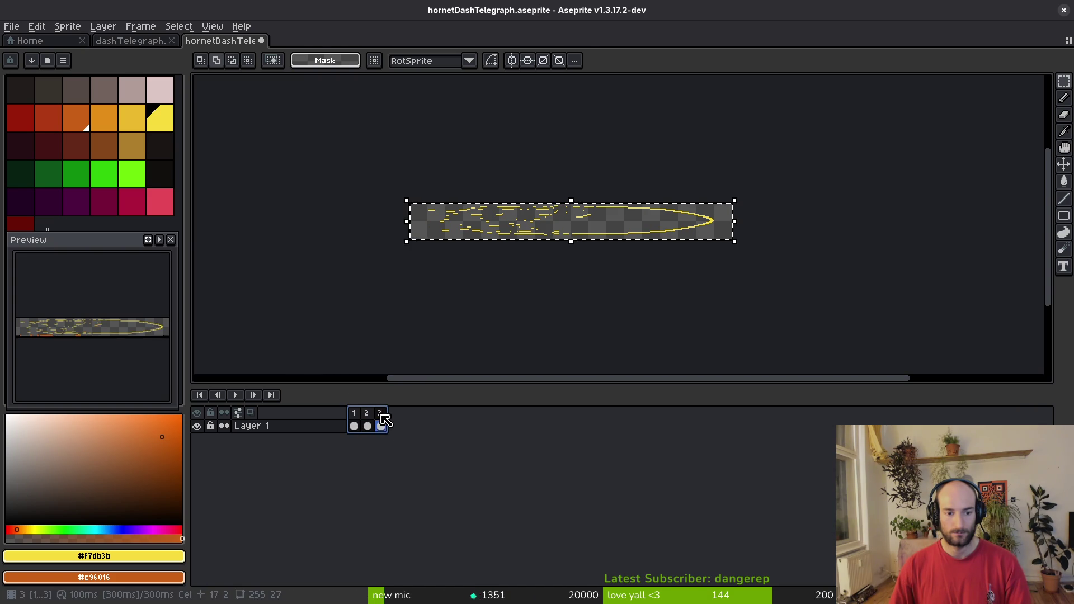
scroll(695, 247, up, 4)
drag(720, 211, 766, 206)
key(ctrl+d)
key(m)
Stretch the yellow streak leftward to the canvas edge.
scroll(557, 219, down, 3)
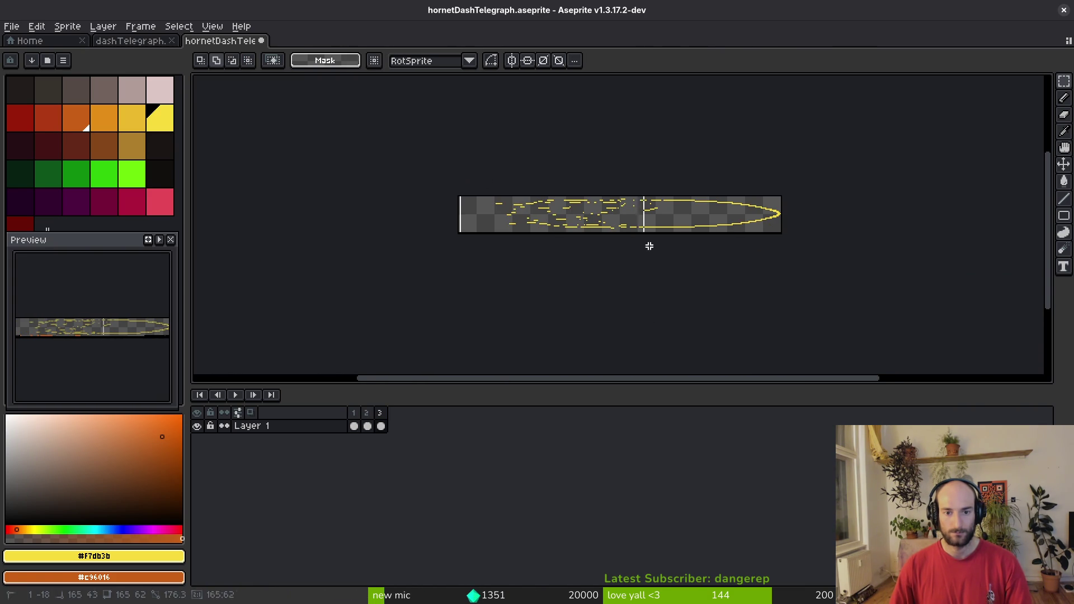
scroll(674, 247, up, 3)
scroll(620, 229, down, 3)
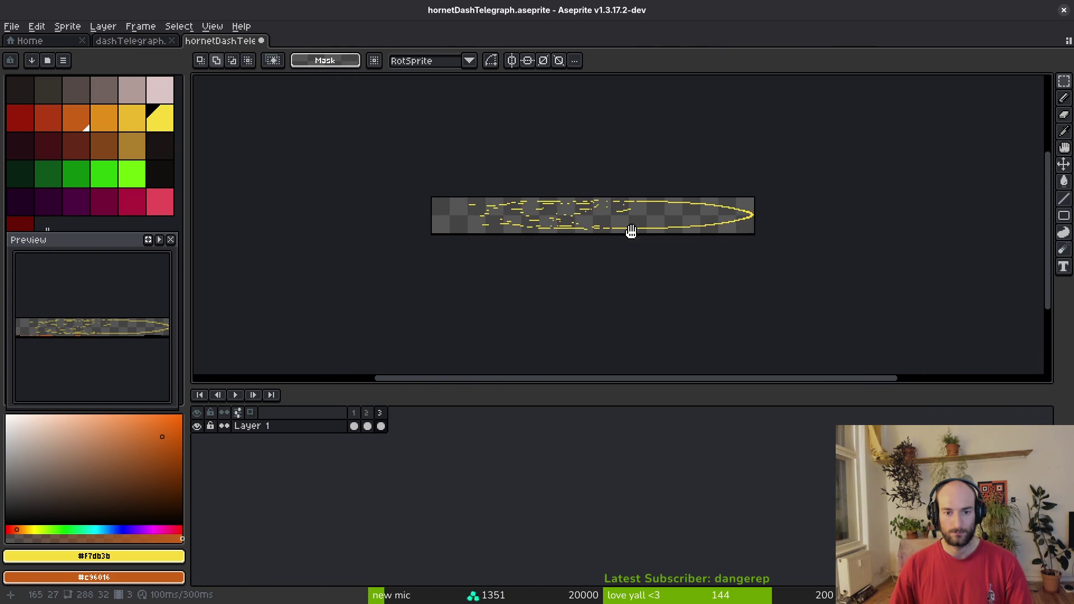
scroll(456, 203, up, 2)
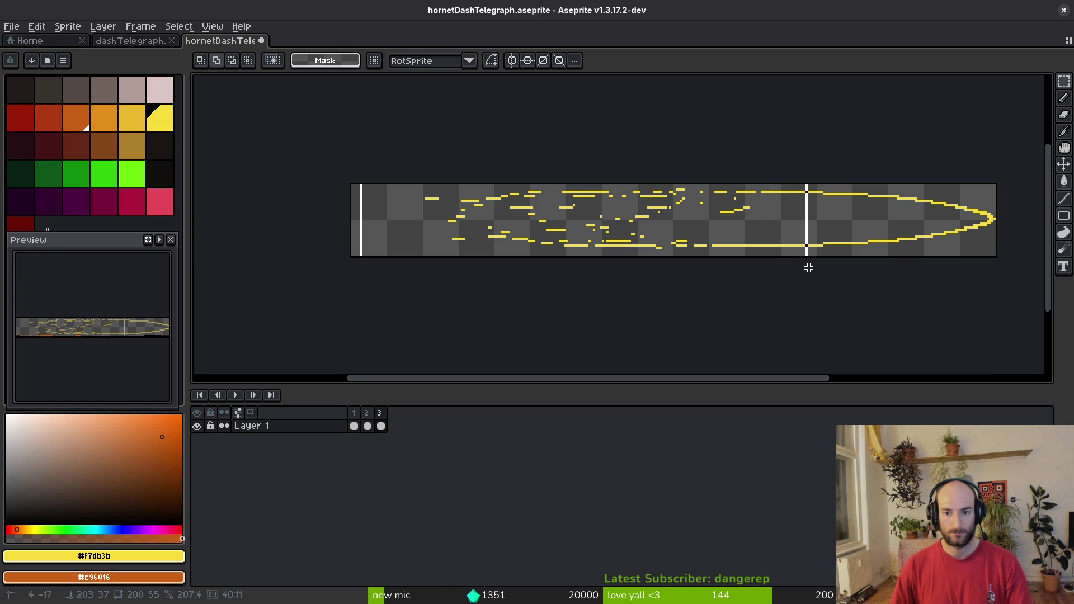
mouse_move(361, 220)
mouse_down()
mouse_move(240, 223)
mouse_move(282, 221)
mouse_move(273, 222)
mouse_up()
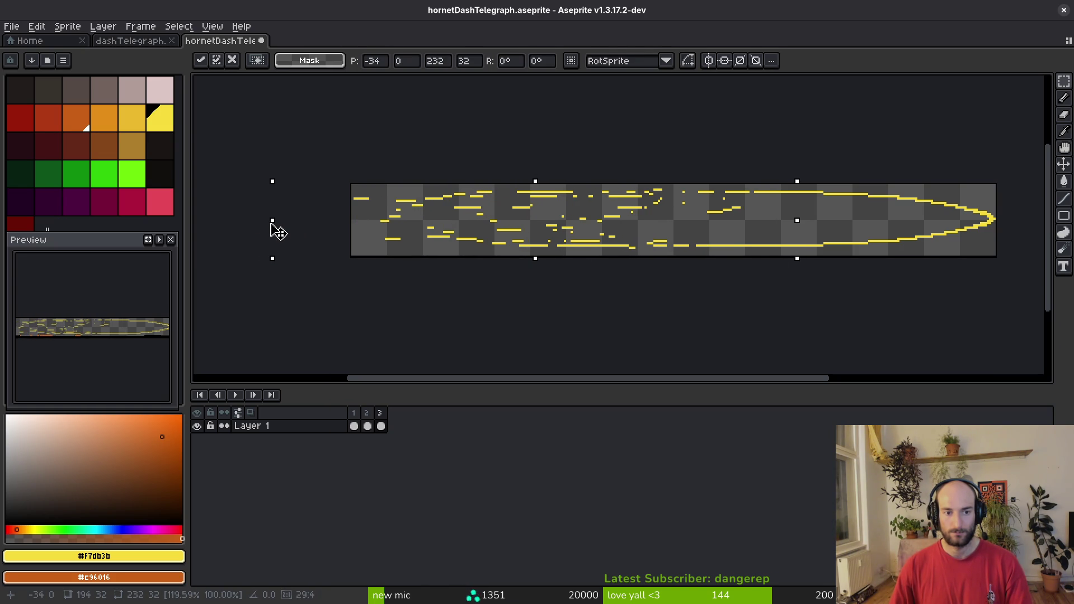
key(Return)
Try moving part of the yellow streak right, then cancel the move.
scroll(650, 213, up, 2)
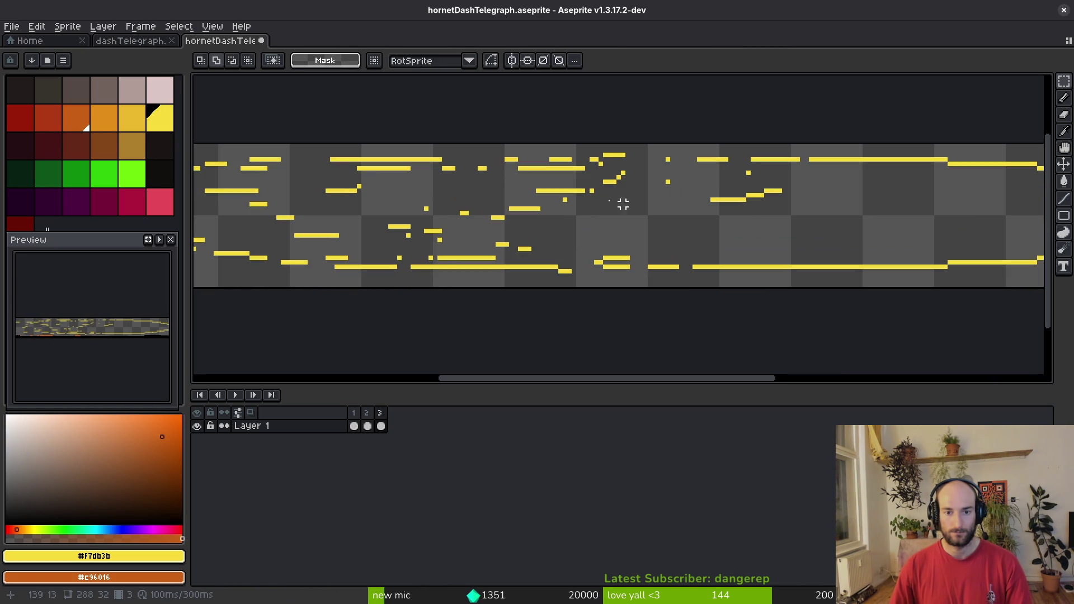
mouse_move(439, 173)
mouse_down()
mouse_move(821, 221)
mouse_move(861, 267)
mouse_up()
mouse_move(684, 242)
mouse_down()
mouse_move(739, 242)
mouse_move(746, 230)
mouse_move(708, 234)
mouse_up()
key(e)
scroll(633, 144, up, 2)
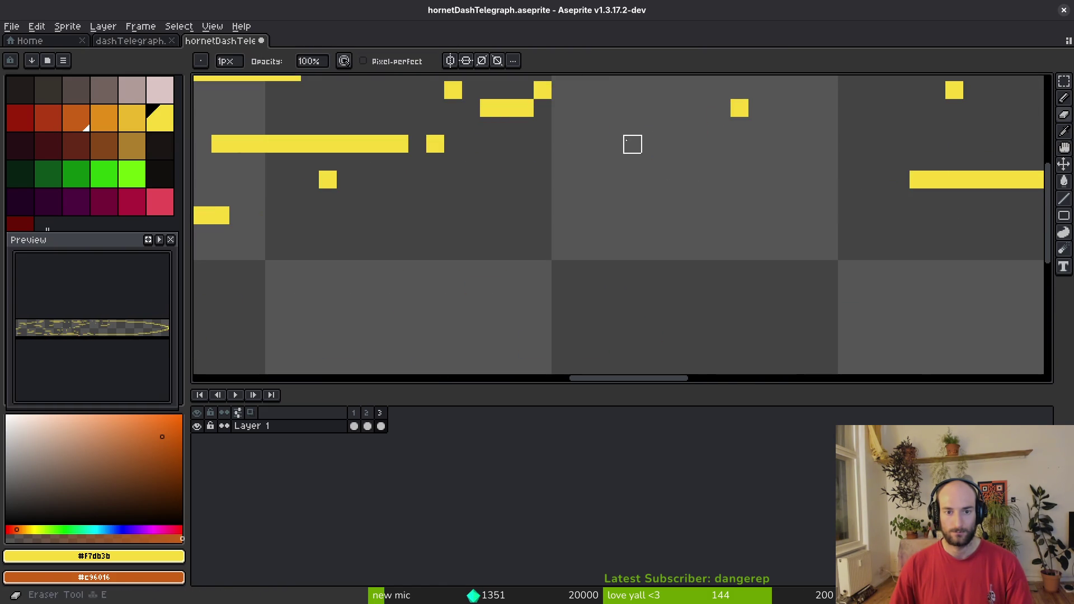
scroll(471, 90, down, 8)
Save, then stretch frame 2's orange streak leftward to 226 px wide.
key(v)
key(ctrl+s)
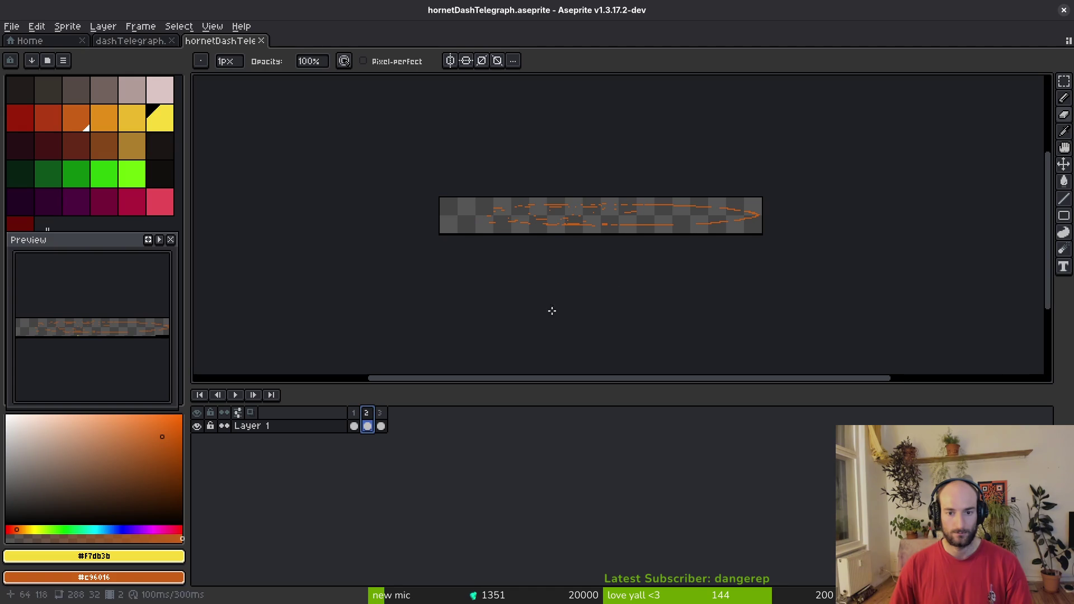
key(alt)
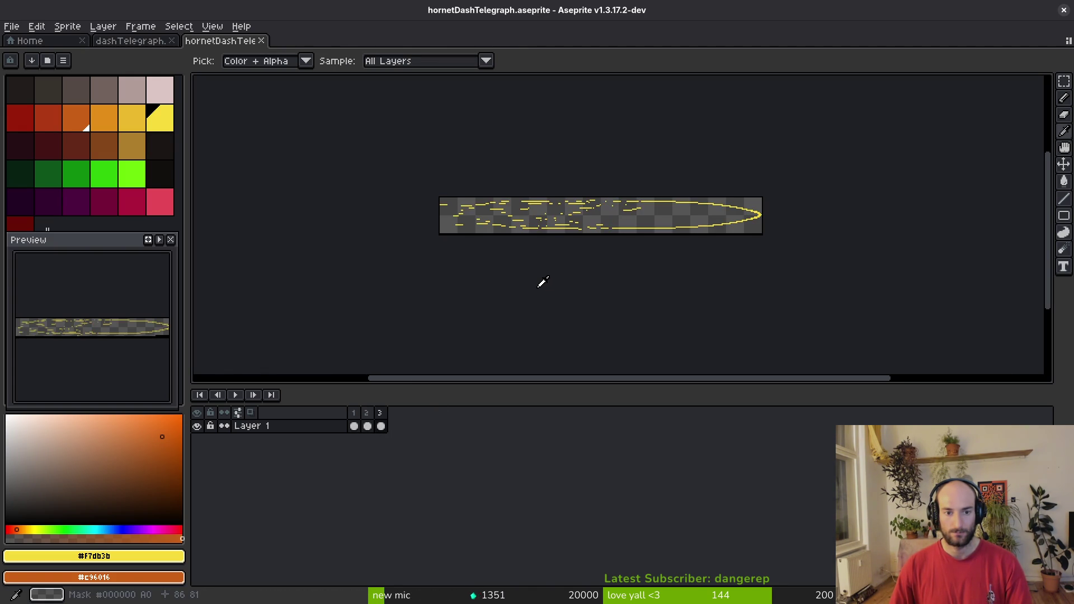
scroll(501, 230, up, 1)
key(m)
drag(396, 132, 821, 252)
drag(623, 216, 583, 216)
key(Escape)
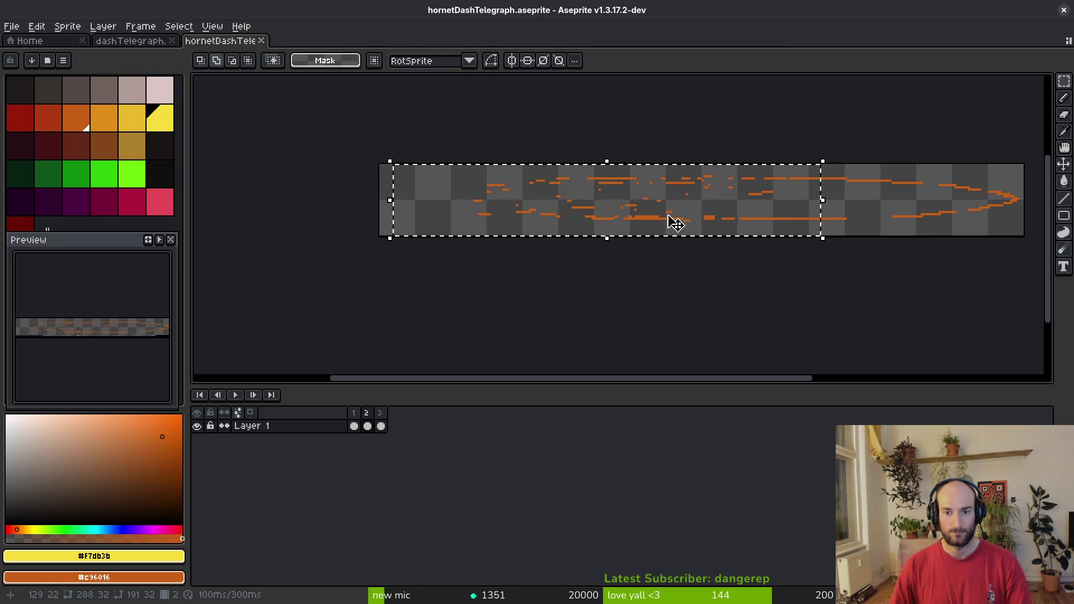
drag(390, 199, 313, 207)
key(e)
Erase the orange block's top row and redraw the bumpy orange pixels as a straight line.
scroll(751, 271, up, 4)
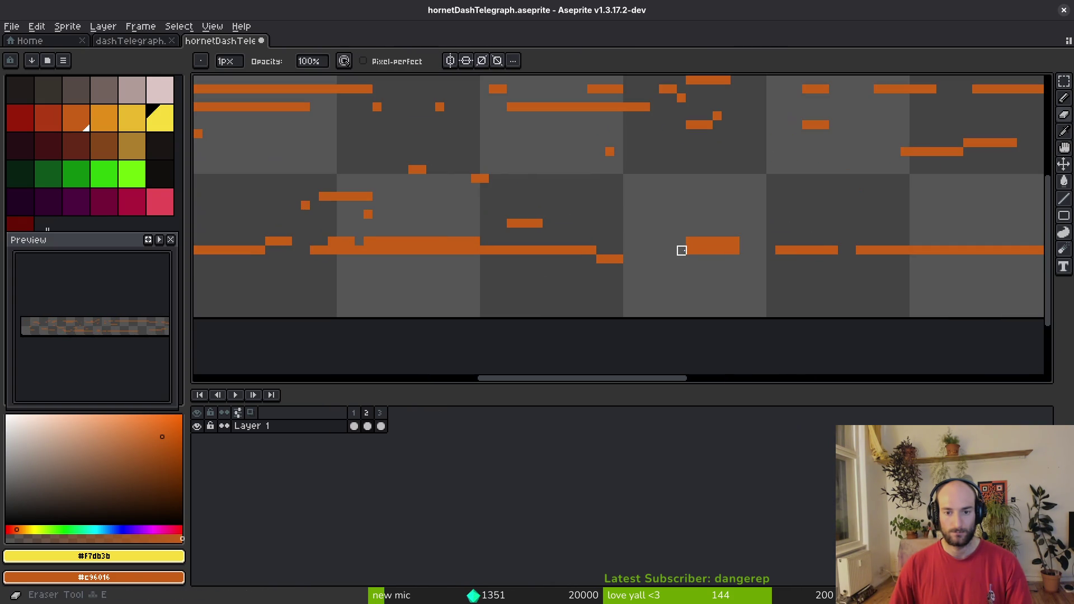
drag(735, 242, 690, 241)
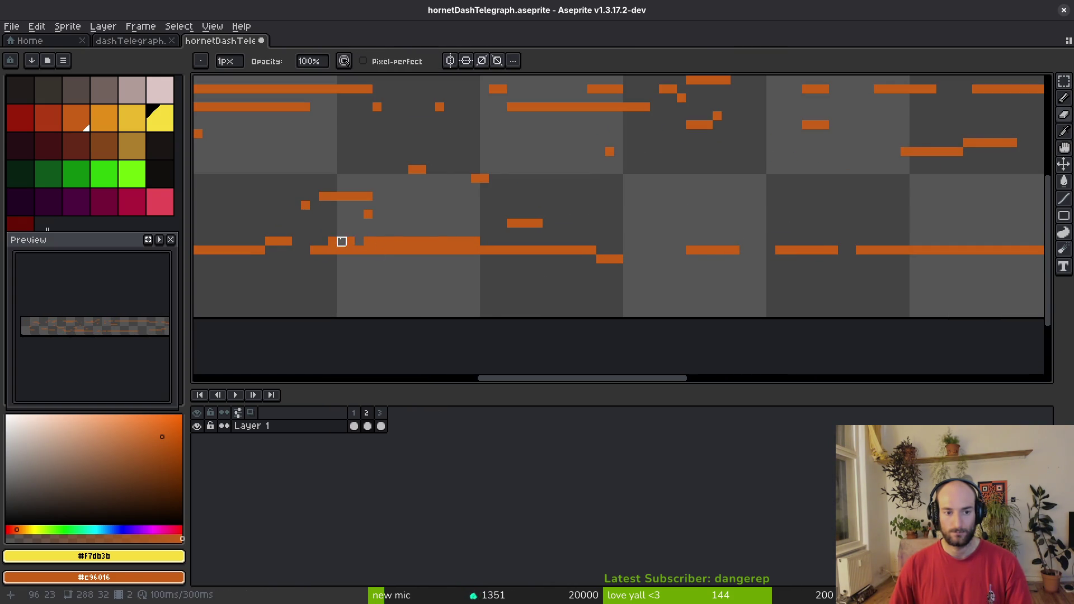
key(b)
alt+click(610, 259)
click(610, 241)
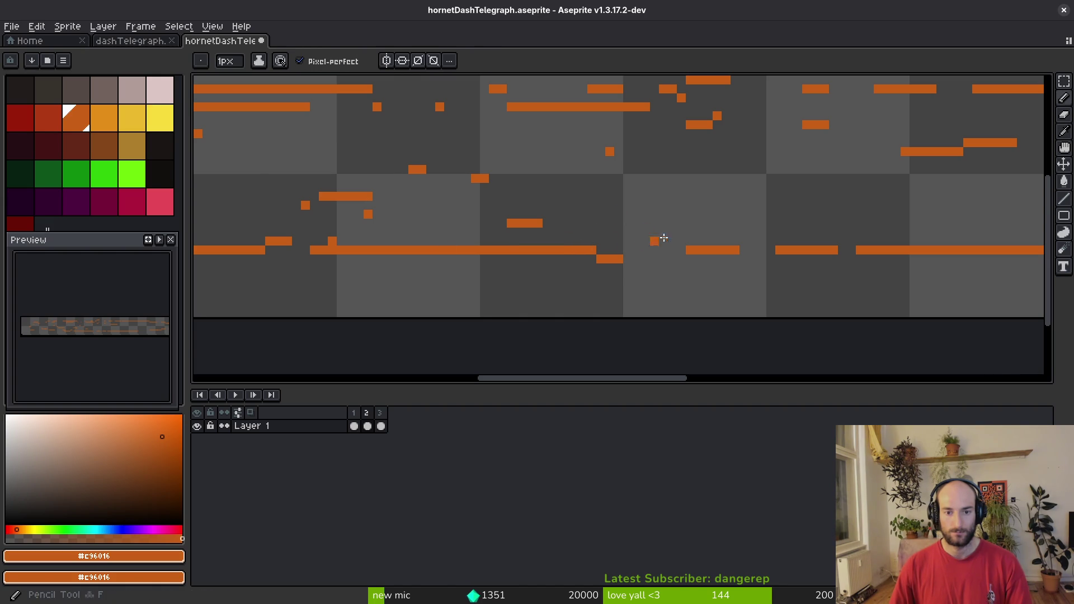
scroll(639, 242, right, 5)
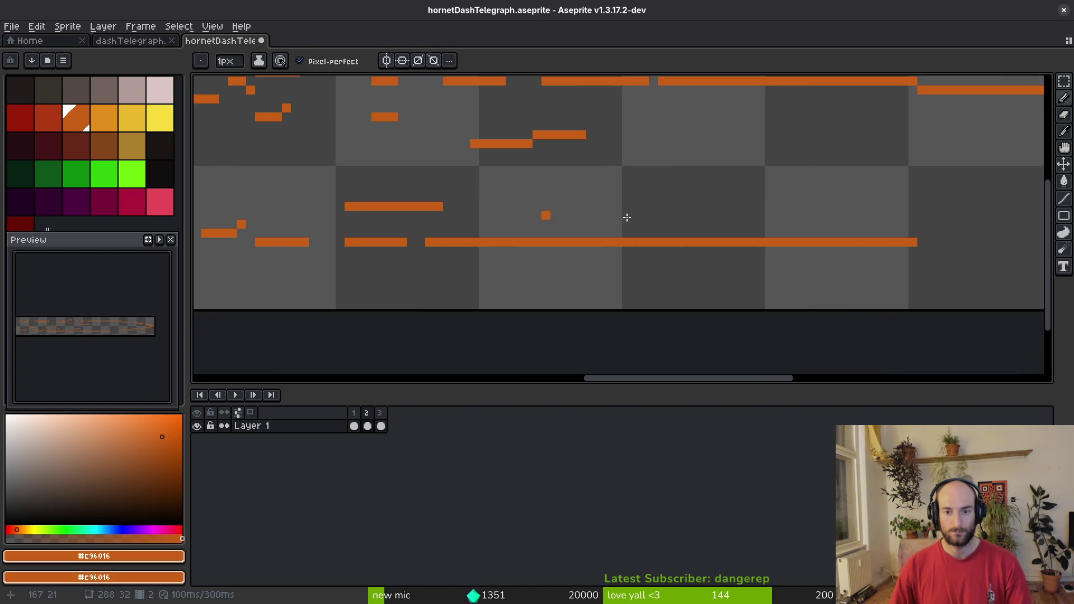
drag(594, 250, 643, 250)
key(e)
drag(576, 241, 616, 241)
Save the straightened frame 2 streak and step back to frame 1.
scroll(643, 257, down, 3)
scroll(643, 257, up, 3)
key(b)
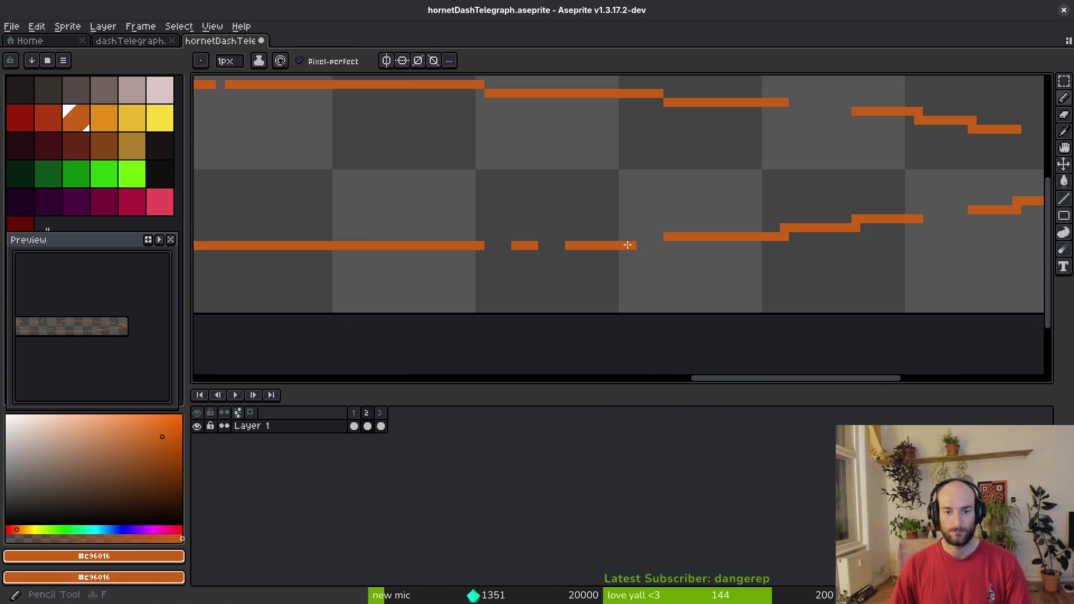
key(e)
scroll(678, 256, down, 3)
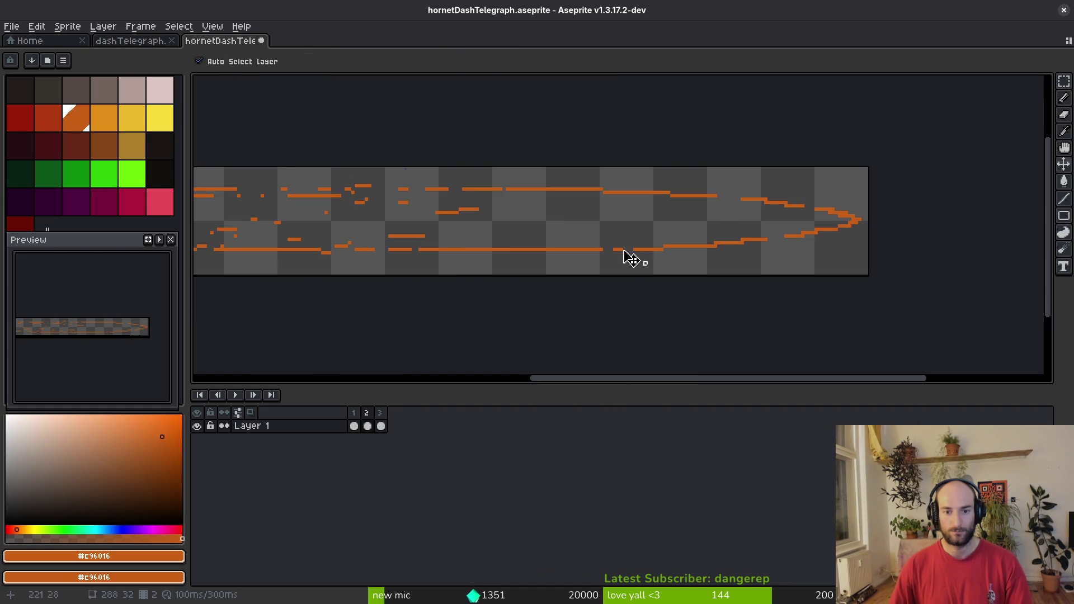
key(ctrl+s)
scroll(734, 234, left, 3)
scroll(537, 253, up, 3)
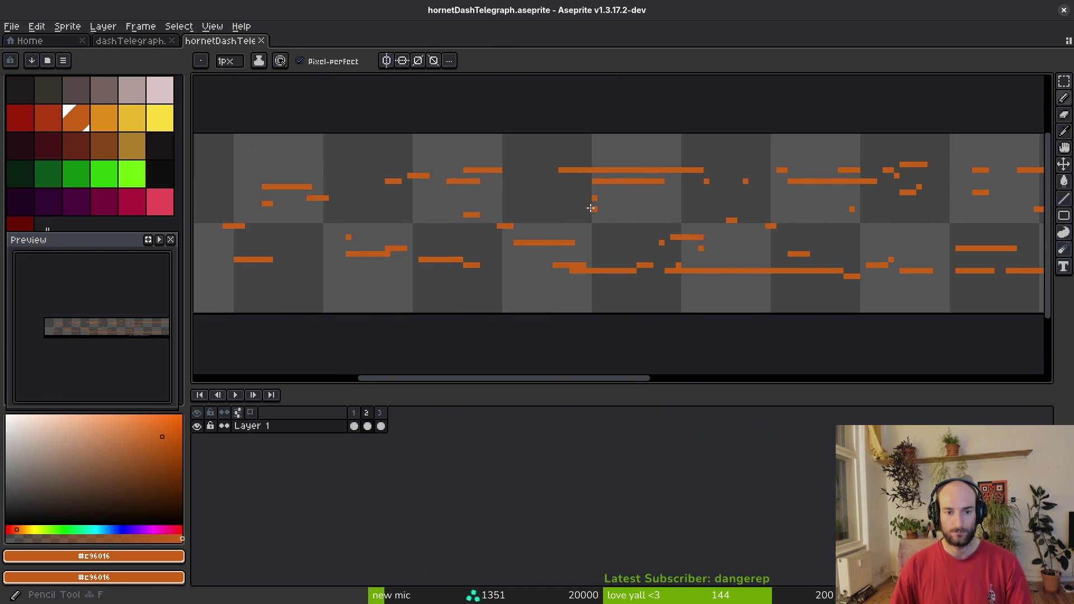
key(b)
scroll(677, 255, down, 3)
key(Left)
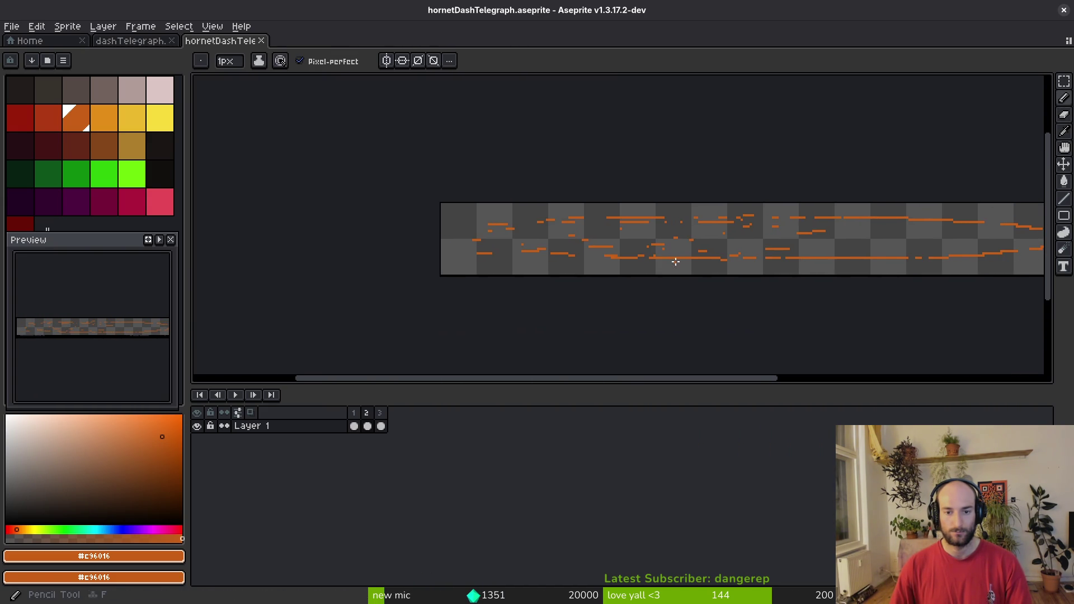
Sample the dark red #981b08 and draw red segments extending the lower streak.
key(i)
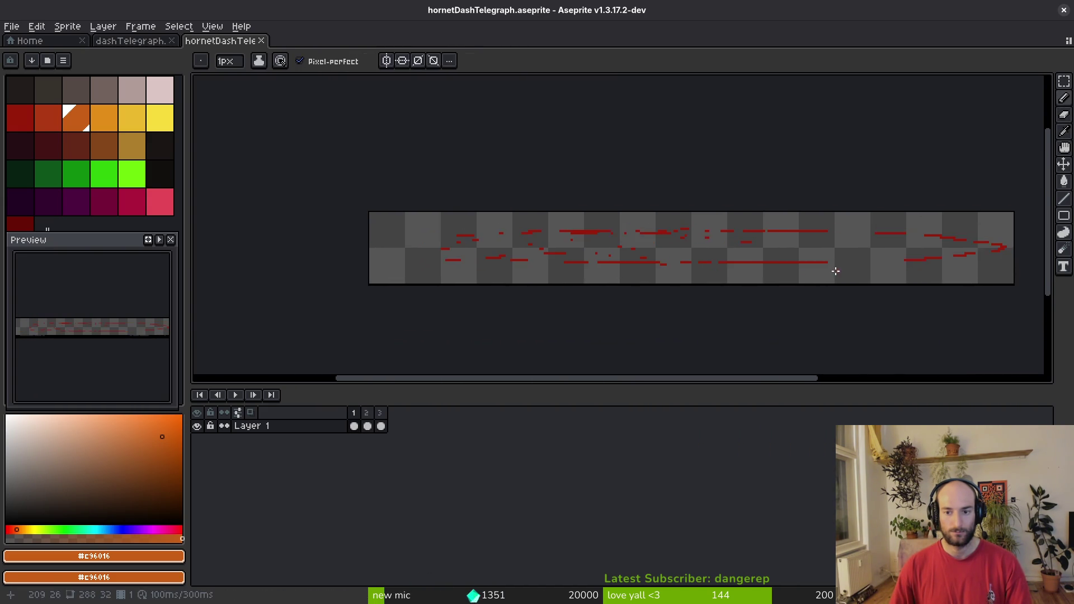
scroll(727, 266, up, 2)
click(614, 275)
scroll(614, 273, up, 1)
key(l)
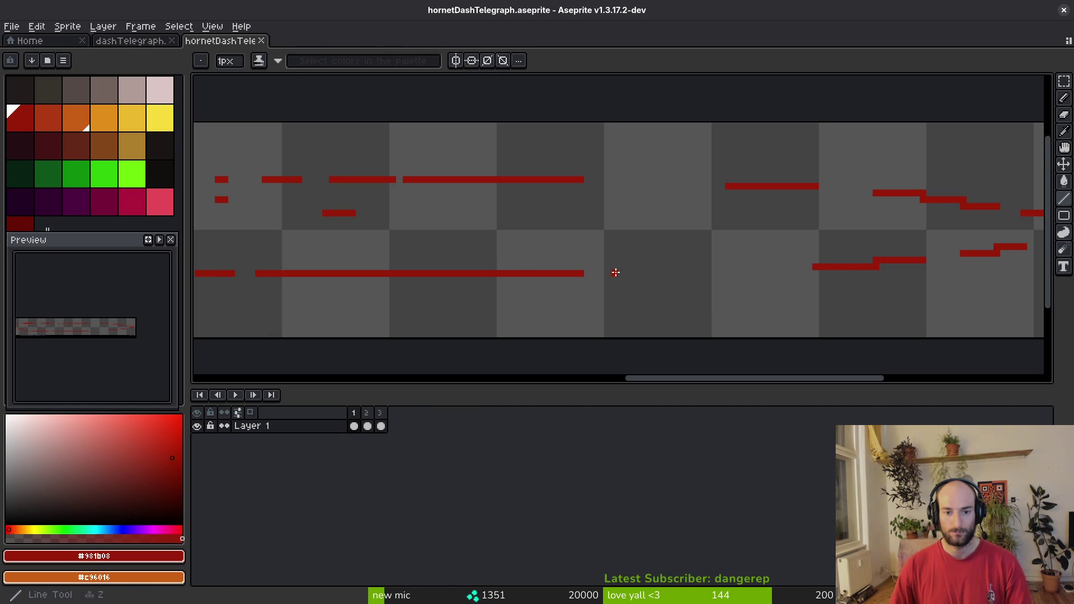
drag(756, 272, 784, 272)
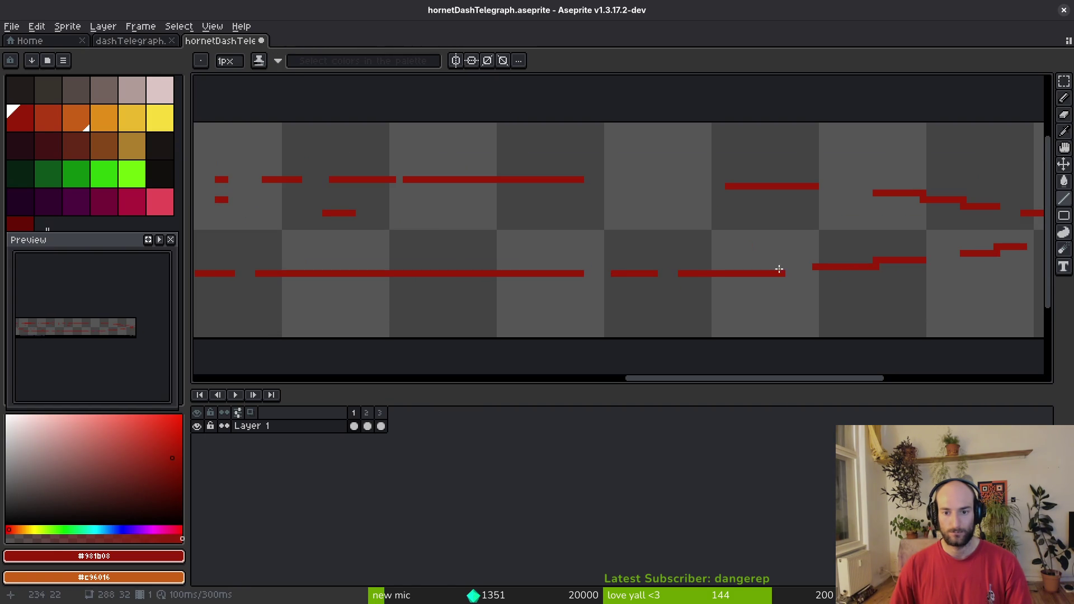
drag(594, 179, 663, 181)
key(Escape)
click(623, 184)
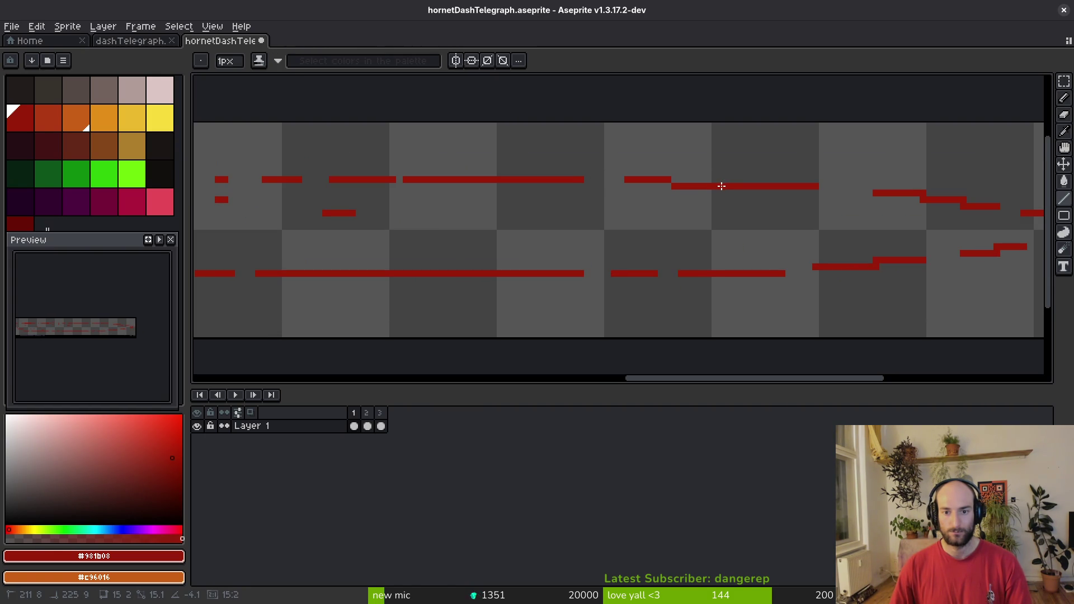
Add a red pixel to extend the upper streak line.
scroll(719, 178, right, 3)
scroll(708, 176, up, 2)
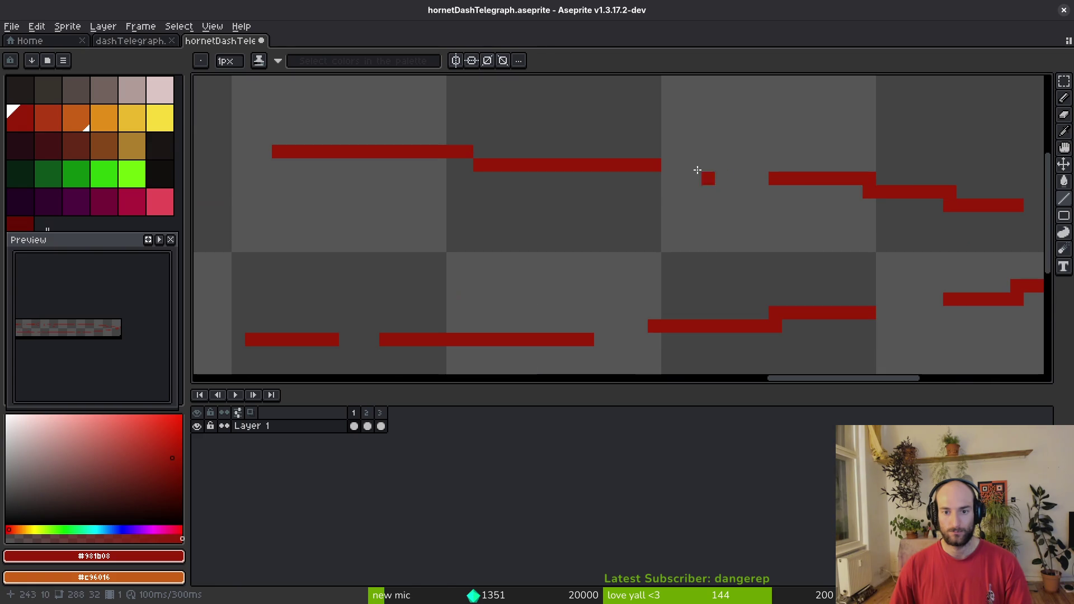
mouse_move(684, 174)
mouse_down()
mouse_move(746, 178)
mouse_move(695, 169)
mouse_up()
key(Escape)
click(756, 168)
scroll(643, 197, down, 2)
scroll(623, 251, up, 2)
Erase the right end of the lower red line and save the sprite.
key(e)
mouse_move(582, 297)
mouse_down()
mouse_move(636, 297)
mouse_move(587, 283)
mouse_up()
scroll(677, 277, down, 3)
key(ctrl+s)
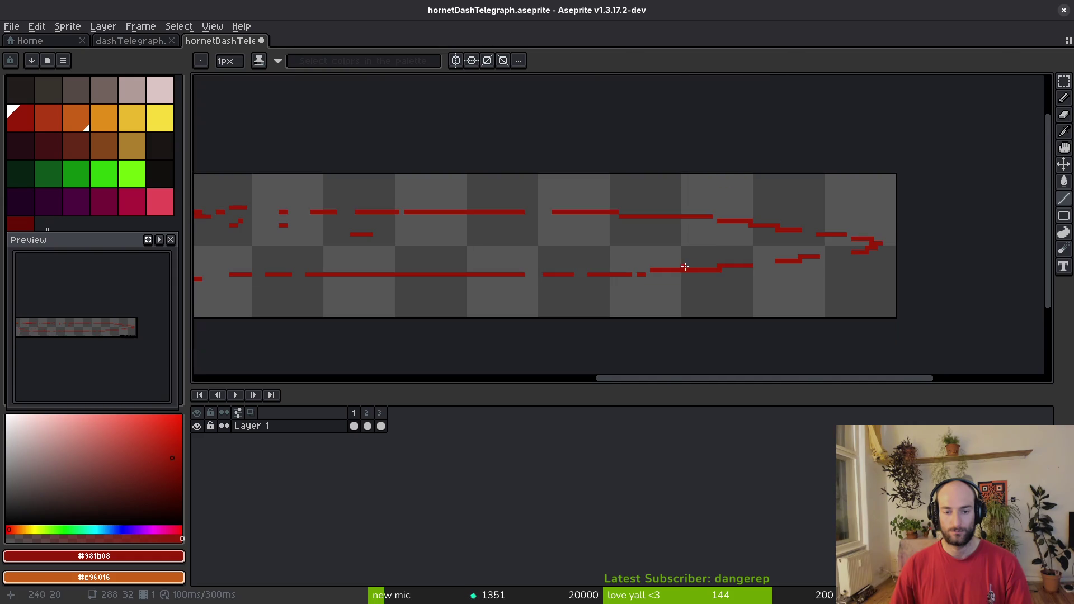
scroll(756, 263, down, 2)
scroll(746, 242, up, 5)
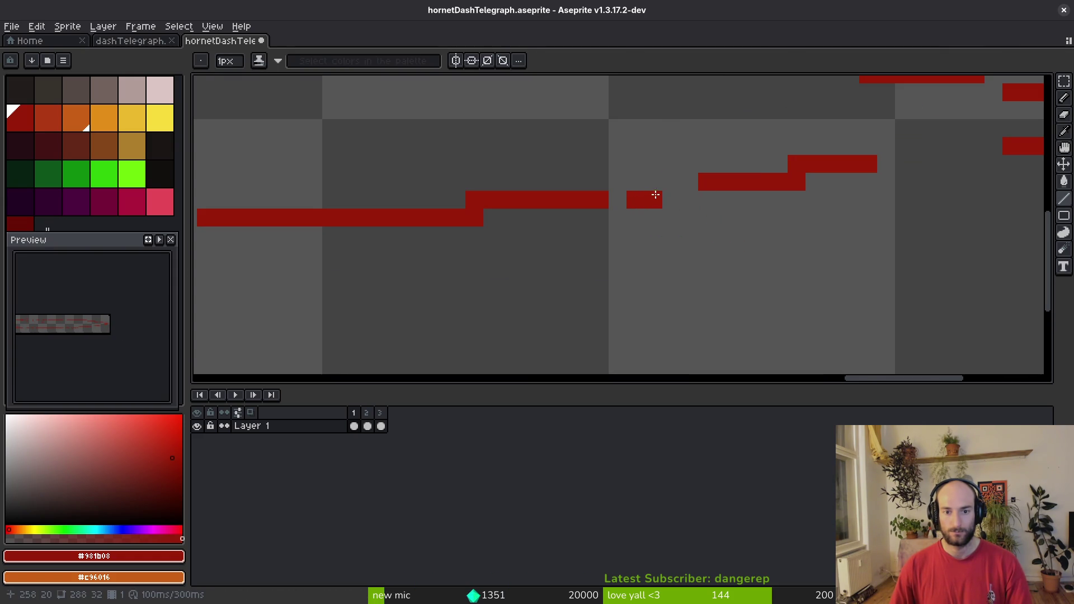
scroll(700, 218, down, 4)
scroll(687, 243, up, 2)
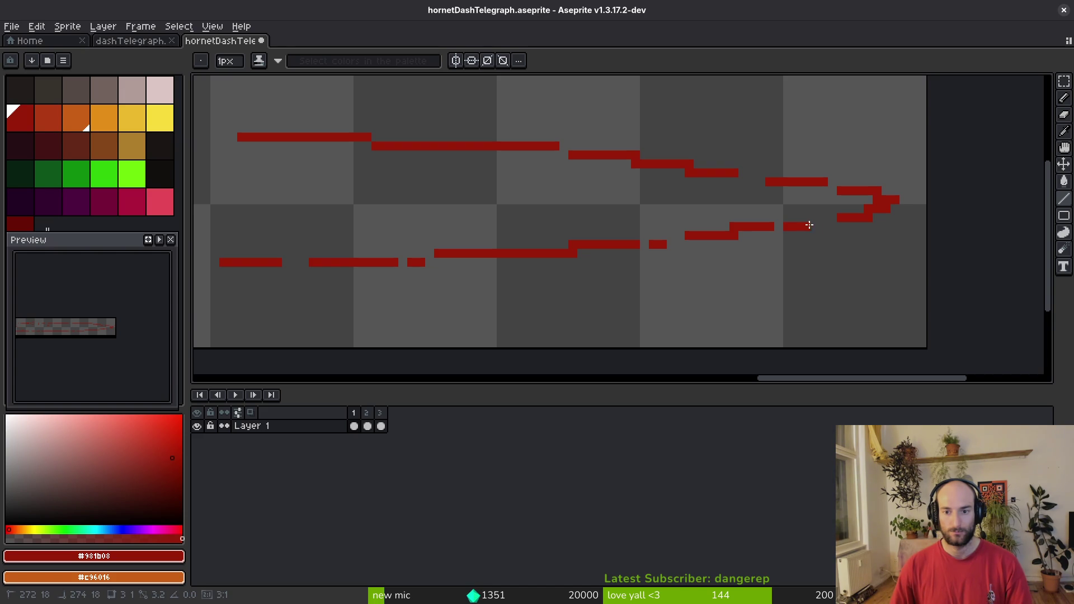
scroll(818, 246, down, 2)
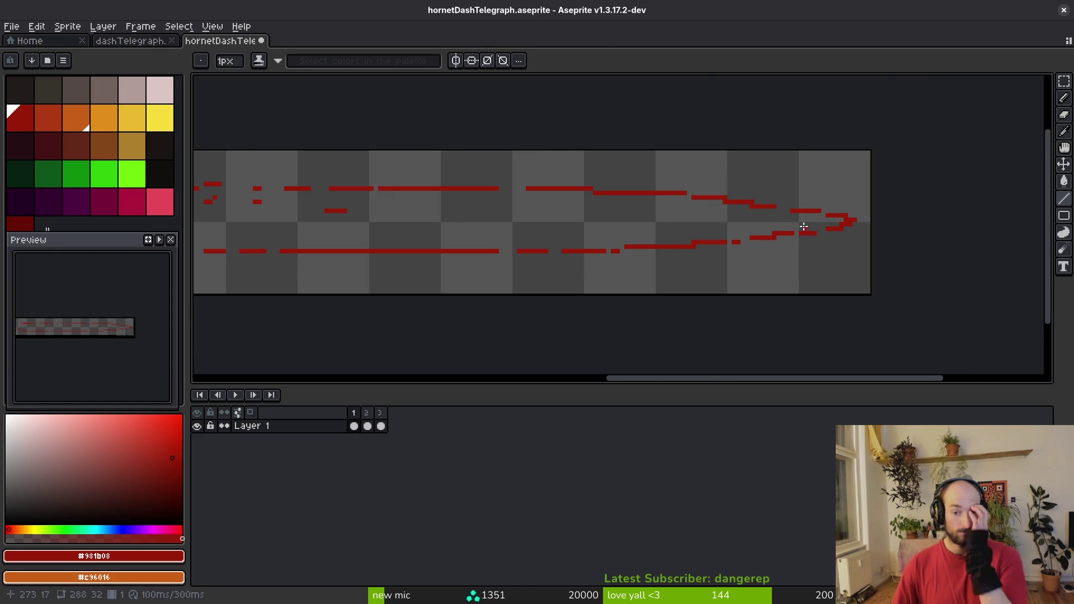
scroll(788, 219, up, 1)
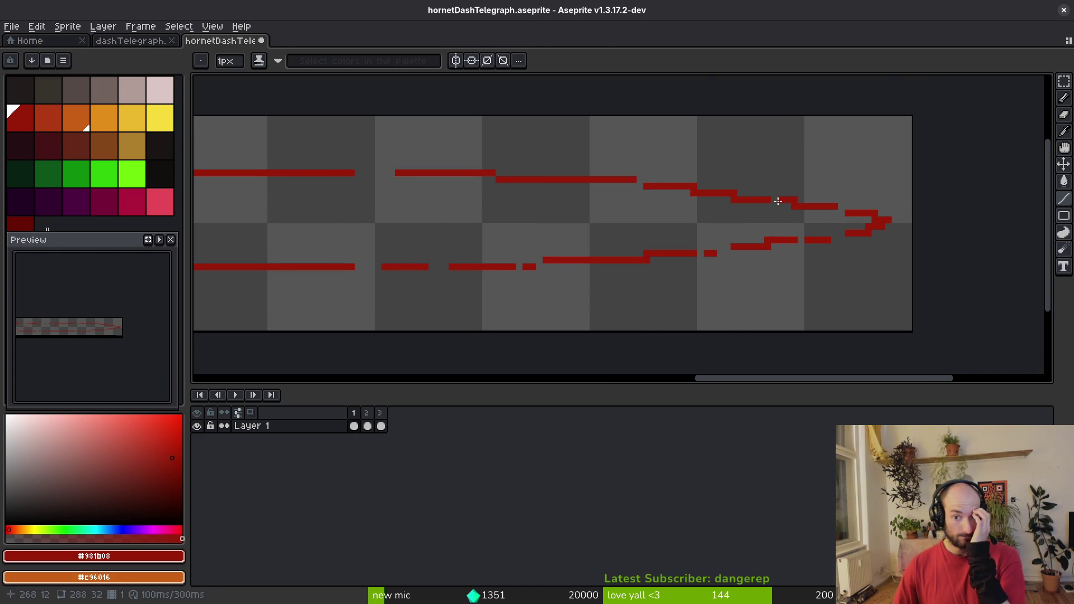
scroll(758, 266, down, 1)
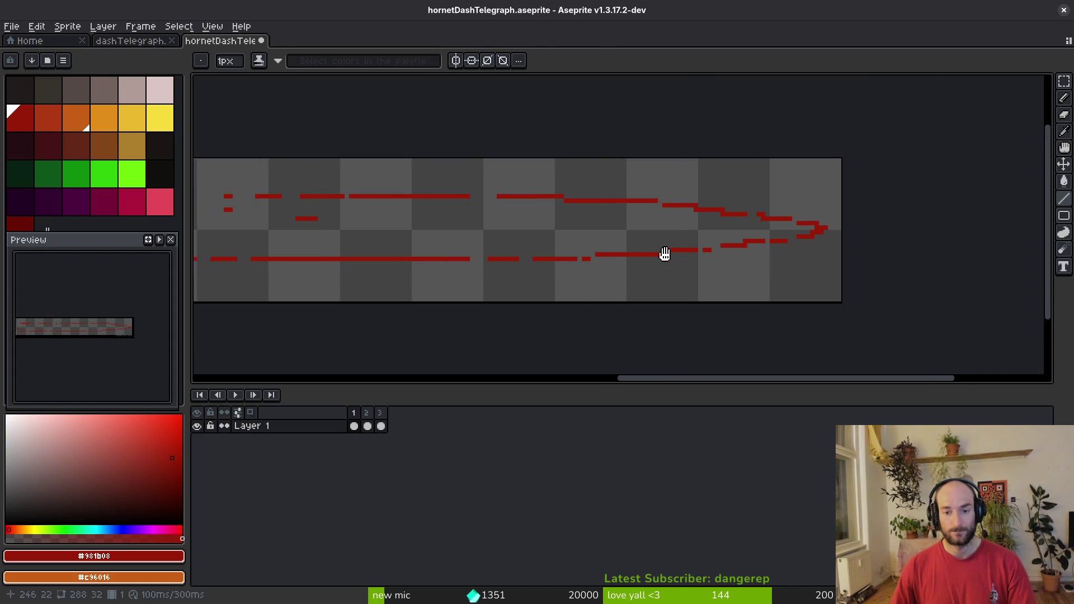
Touch up frame 1's red streak with a short pencil stroke and eraser passes.
scroll(703, 247, down, 1)
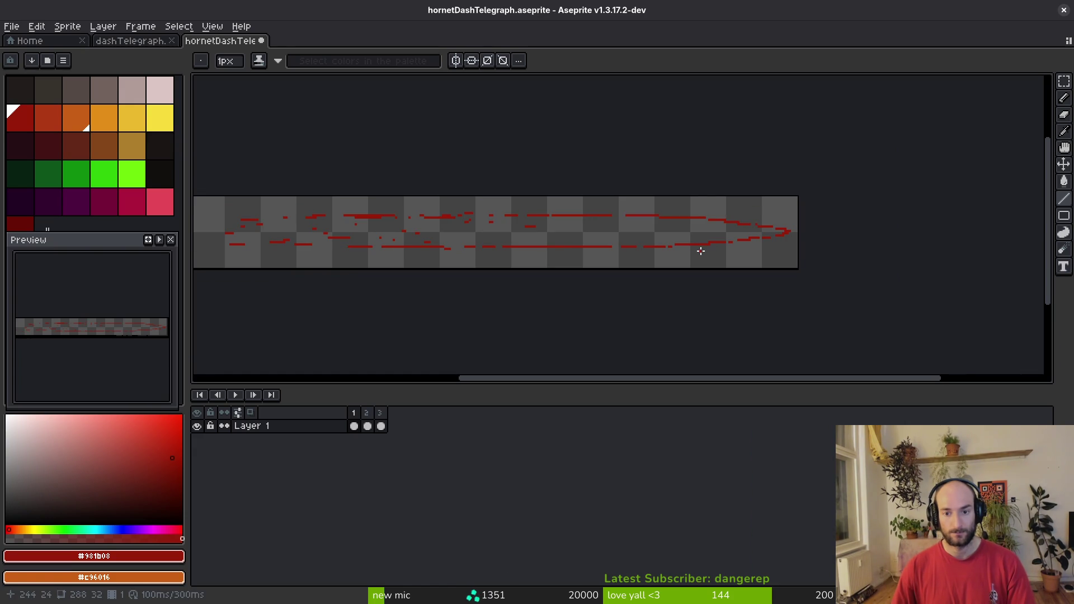
scroll(627, 247, left, 3)
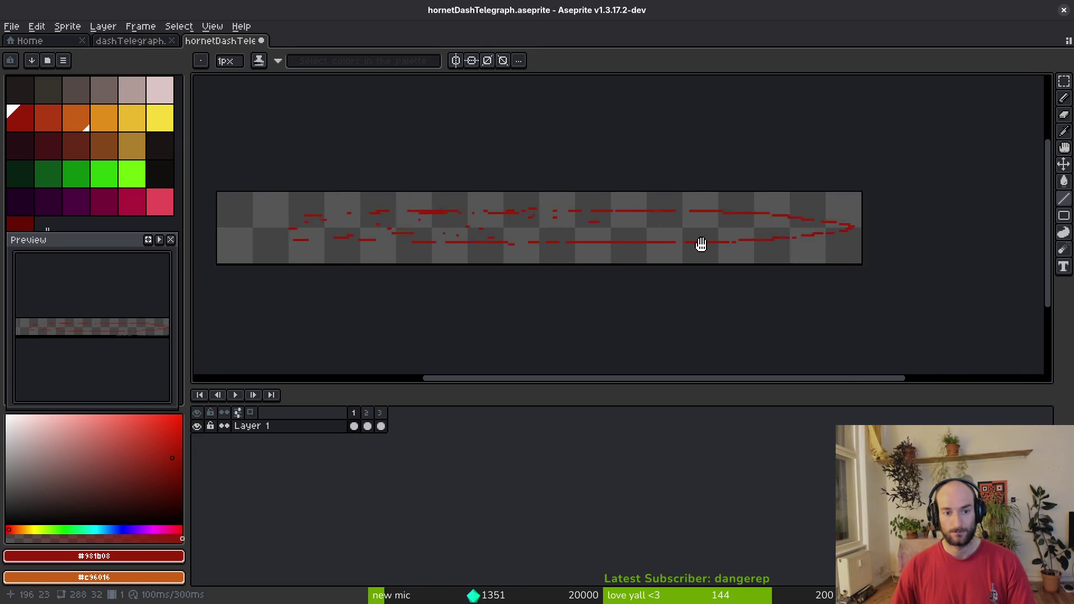
scroll(615, 245, up, 6)
key(e)
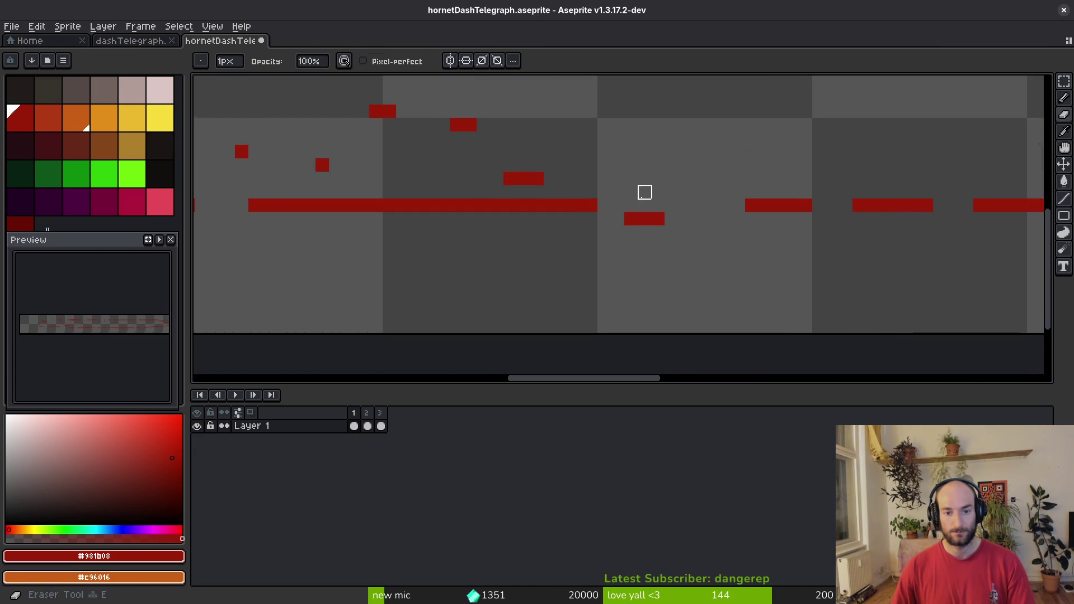
scroll(643, 218, down, 3)
scroll(562, 204, up, 2)
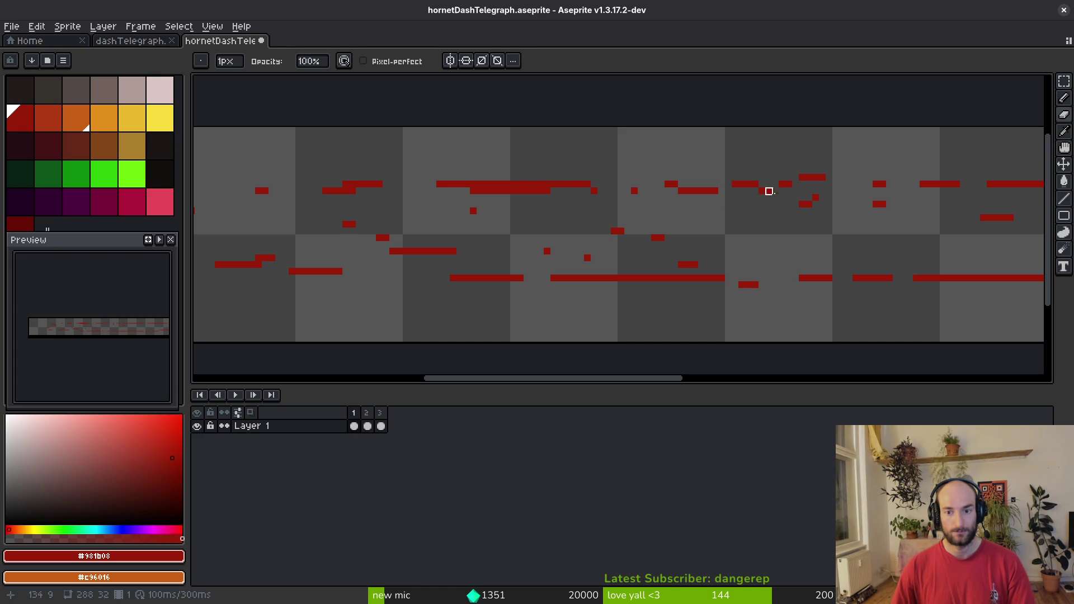
key(b)
drag(794, 242, 818, 243)
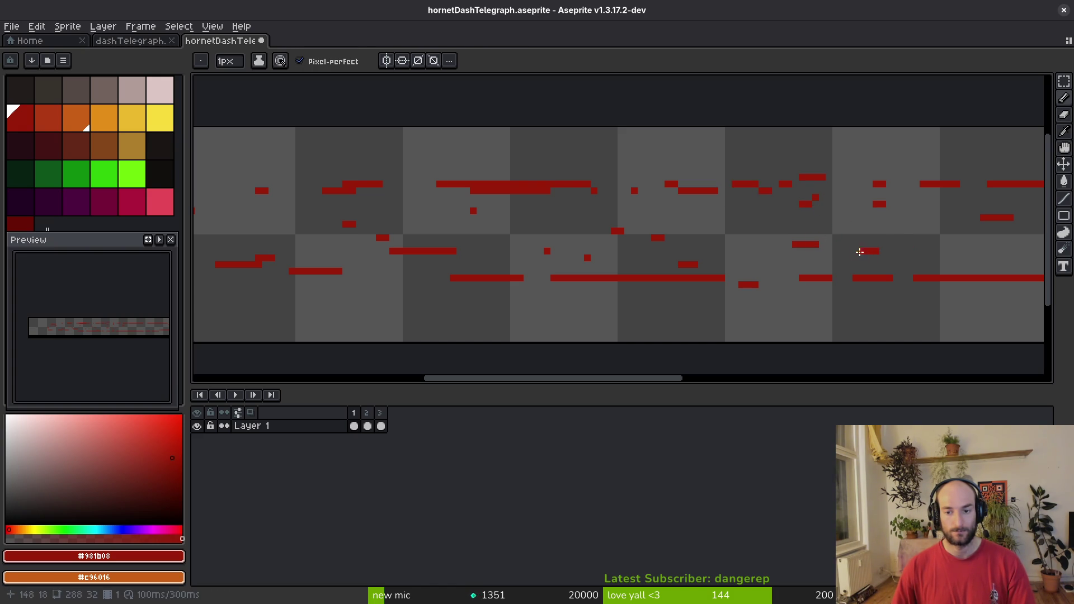
key(e)
drag(791, 240, 678, 241)
key(b)
scroll(452, 190, down, 1)
scroll(436, 213, up, 2)
key(e)
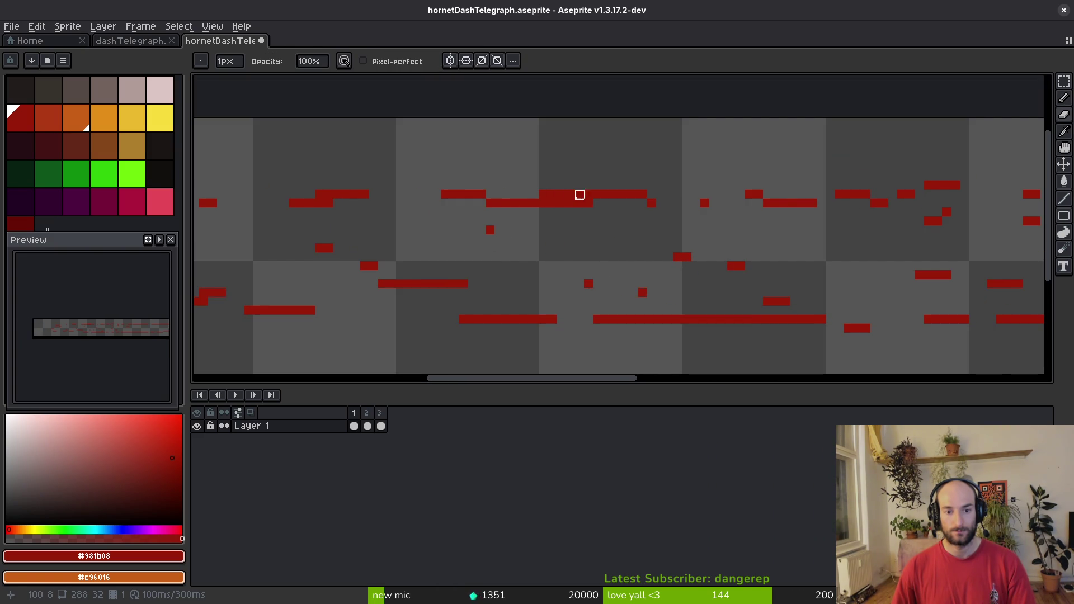
Move part of the red bar down-right, shift a small block 4 pixels right, add a pixel, and save.
key(m)
mouse_move(538, 197)
mouse_down()
mouse_move(596, 215)
mouse_move(607, 238)
mouse_up()
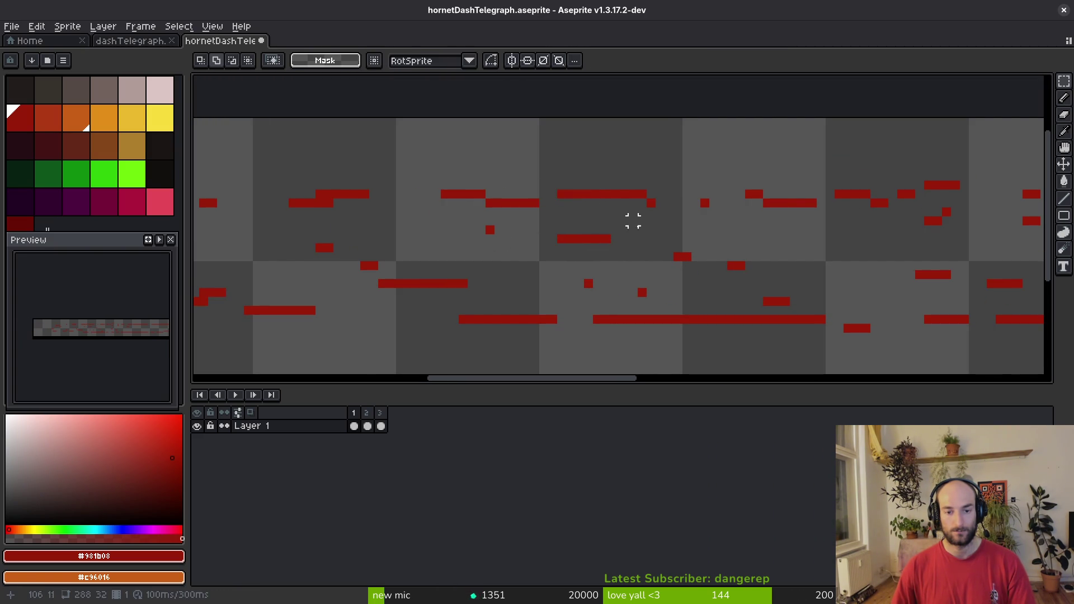
scroll(616, 218, down, 2)
scroll(638, 224, up, 3)
drag(641, 212, 693, 218)
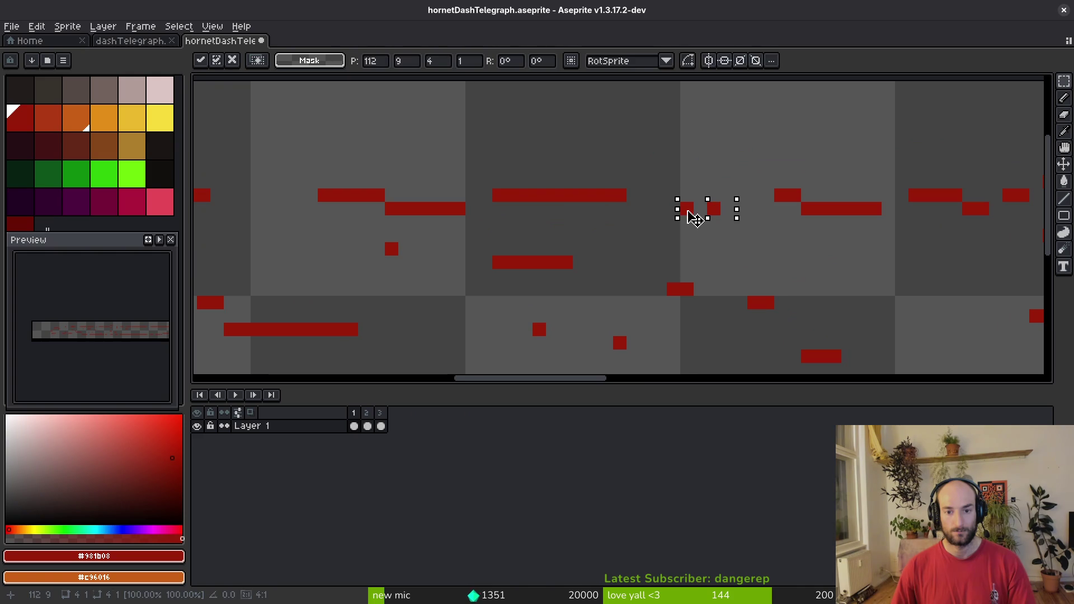
key(f)
click(684, 210)
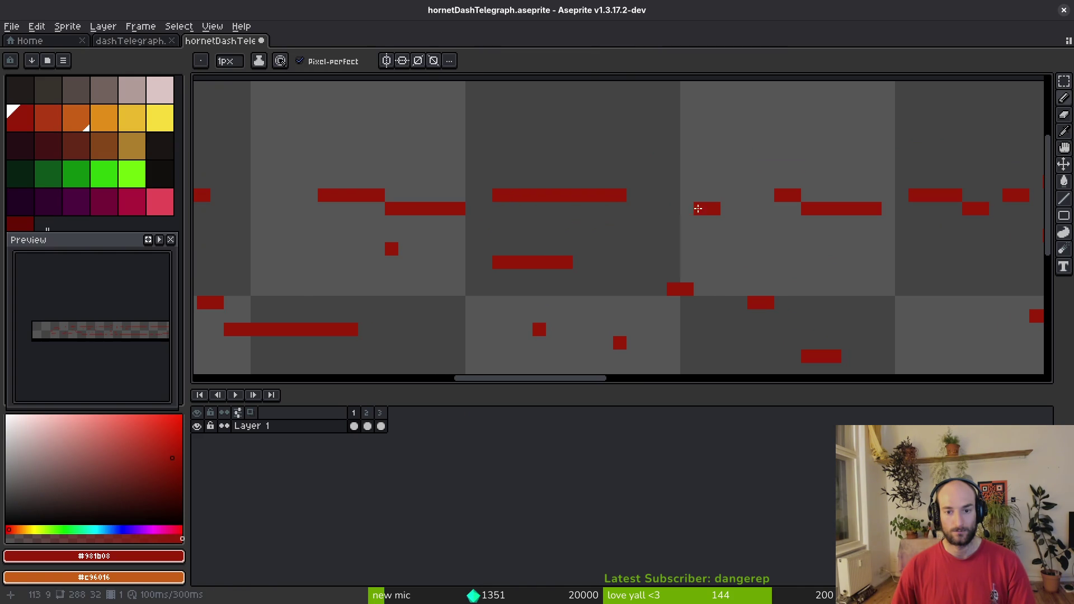
key(ctrl+s)
Move a small red block down-left and nudge the 4x2 red block up one pixel.
scroll(644, 224, down, 3)
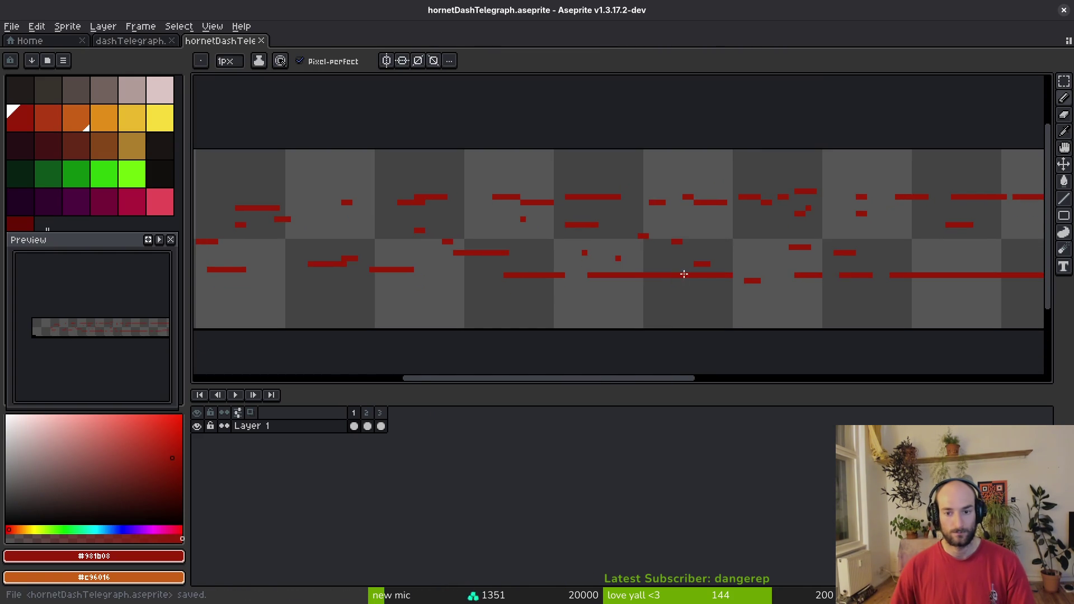
scroll(471, 204, up, 1)
scroll(471, 204, up, 1)
key(m)
mouse_move(269, 187)
mouse_down()
mouse_move(395, 221)
mouse_move(331, 211)
mouse_up()
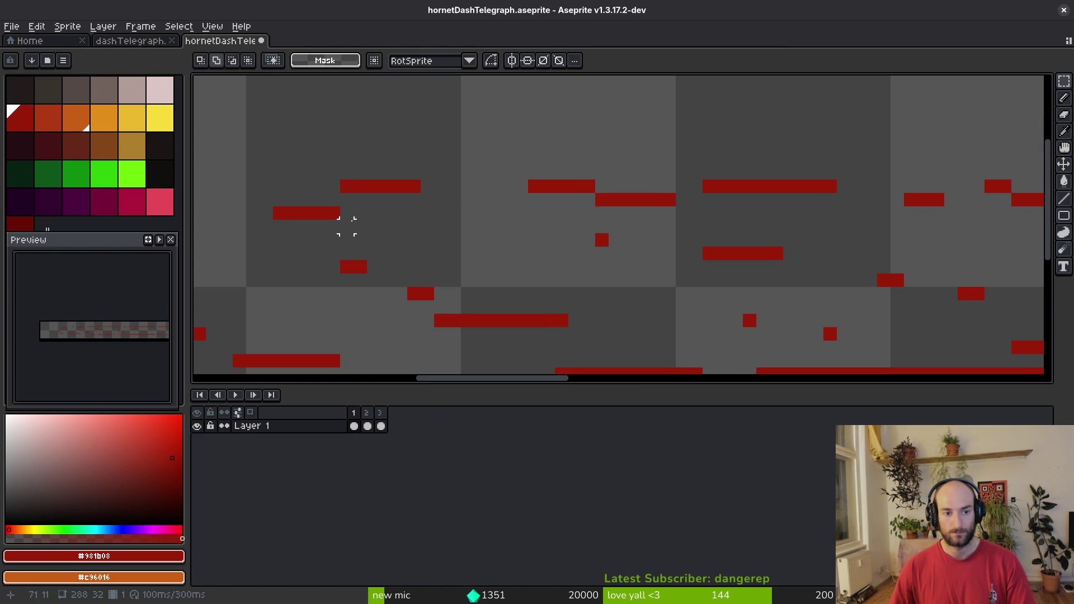
scroll(646, 251, down, 2)
scroll(646, 251, up, 3)
drag(511, 190, 676, 246)
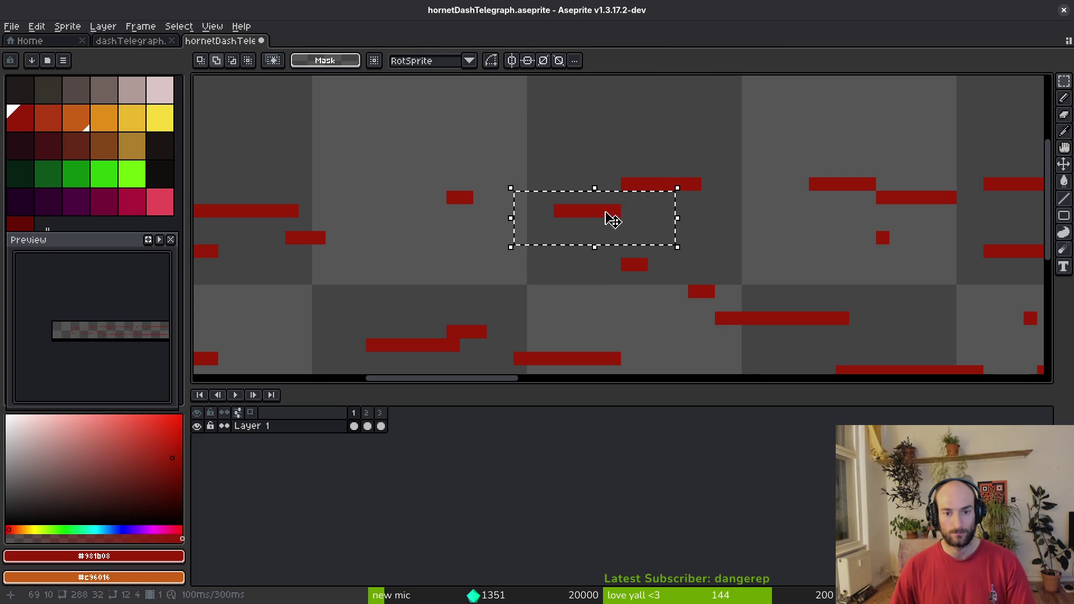
drag(610, 218, 588, 229)
key(Return)
scroll(556, 240, up, 2)
drag(496, 302, 604, 242)
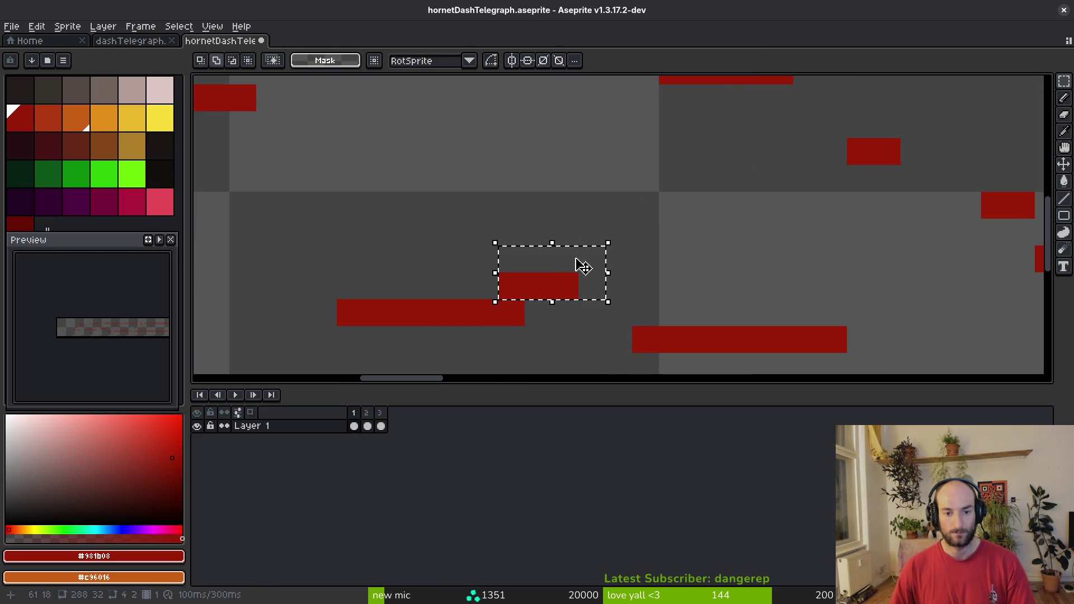
key(Up)
key(Return)
Reposition a 5x3 area of red pixels, deselect, and save the sprite.
scroll(593, 267, down, 3)
scroll(633, 254, up, 5)
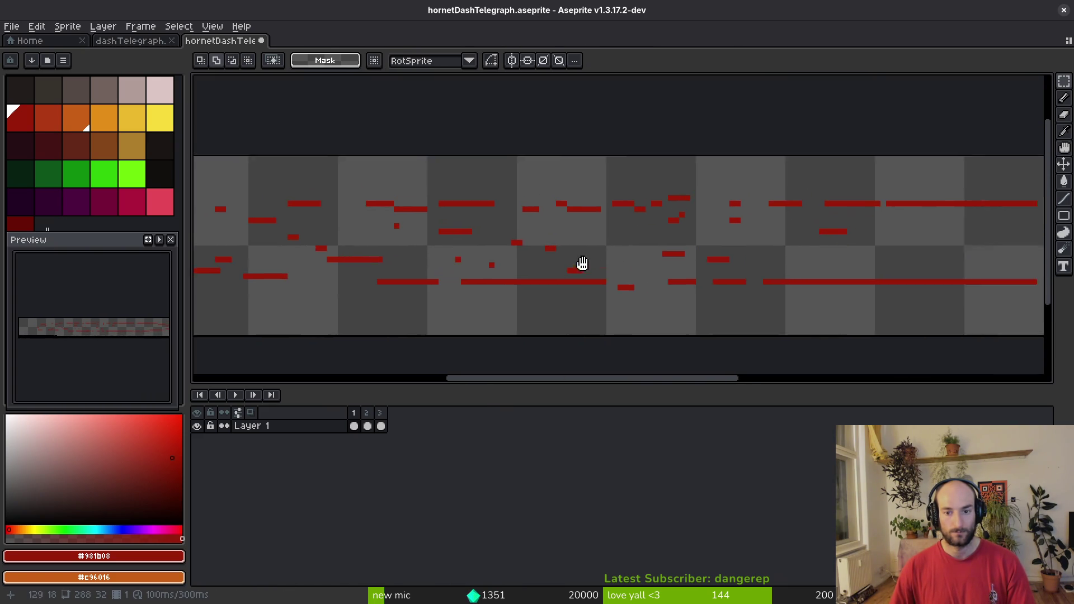
mouse_move(494, 183)
mouse_down()
mouse_move(628, 263)
mouse_move(542, 281)
mouse_move(511, 259)
mouse_move(543, 263)
mouse_up()
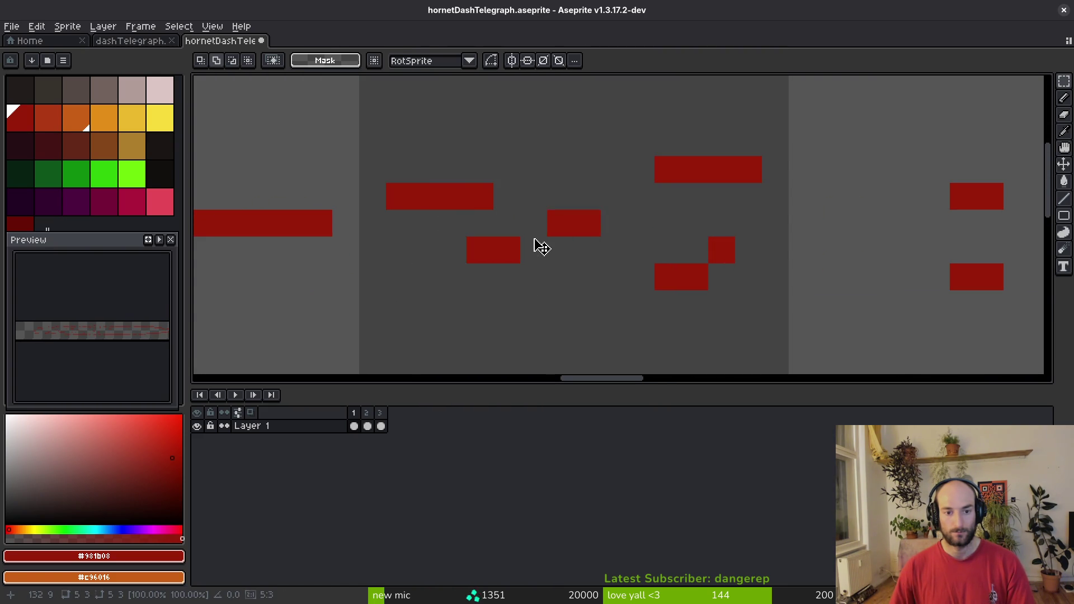
key(Return)
scroll(561, 254, down, 3)
scroll(566, 244, up, 2)
drag(627, 250, 633, 266)
key(ctrl+d)
key(b)
scroll(644, 253, down, 1)
scroll(644, 253, down, 1)
key(ctrl+s)
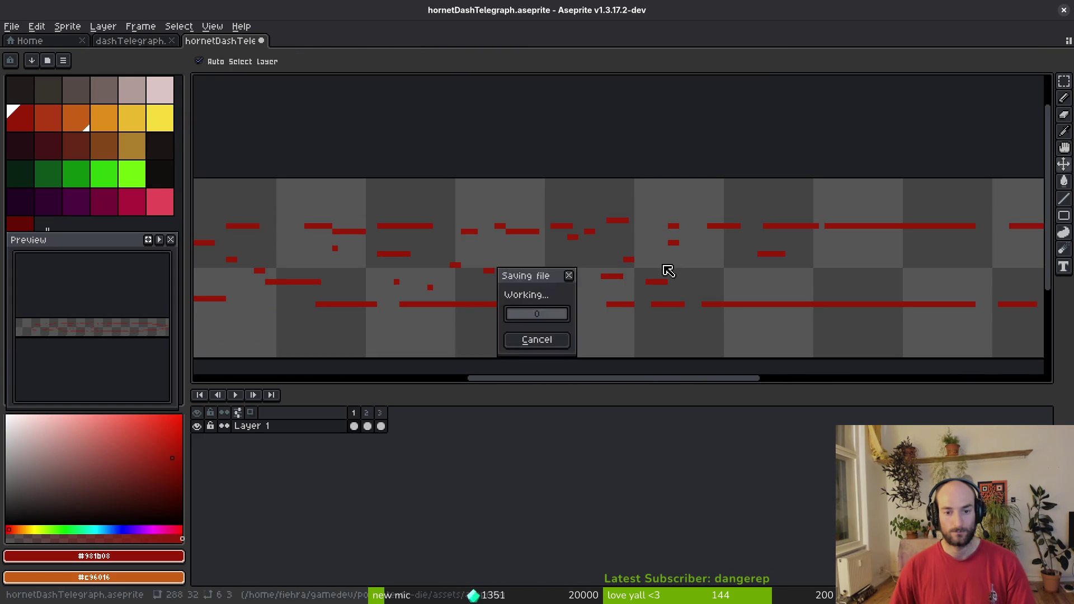
Extend the red streak by one pixel, save, and compare the orange and yellow frames.
scroll(634, 275, down, 1)
scroll(647, 273, up, 2)
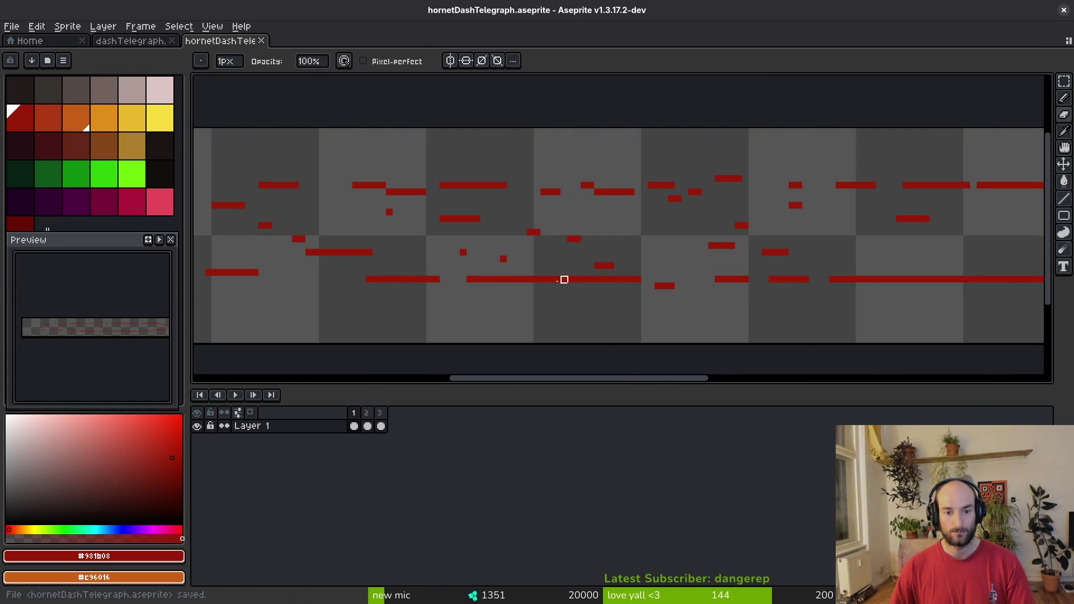
click(554, 280)
scroll(555, 280, down, 4)
key(ctrl+s)
key(Right)
key(Right)
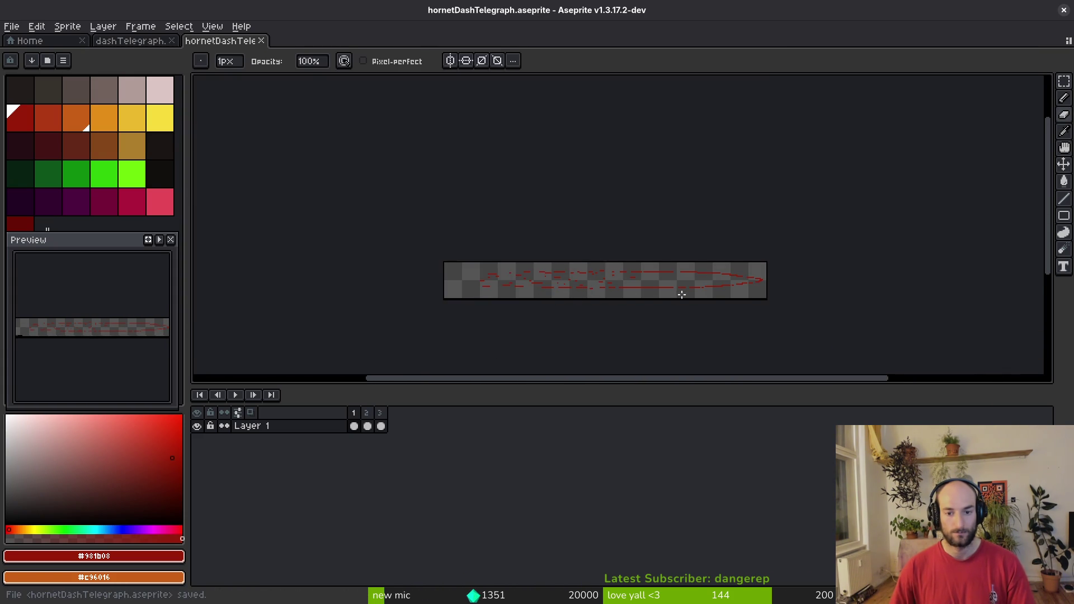
scroll(673, 289, up, 2)
key(alt)
key(Left)
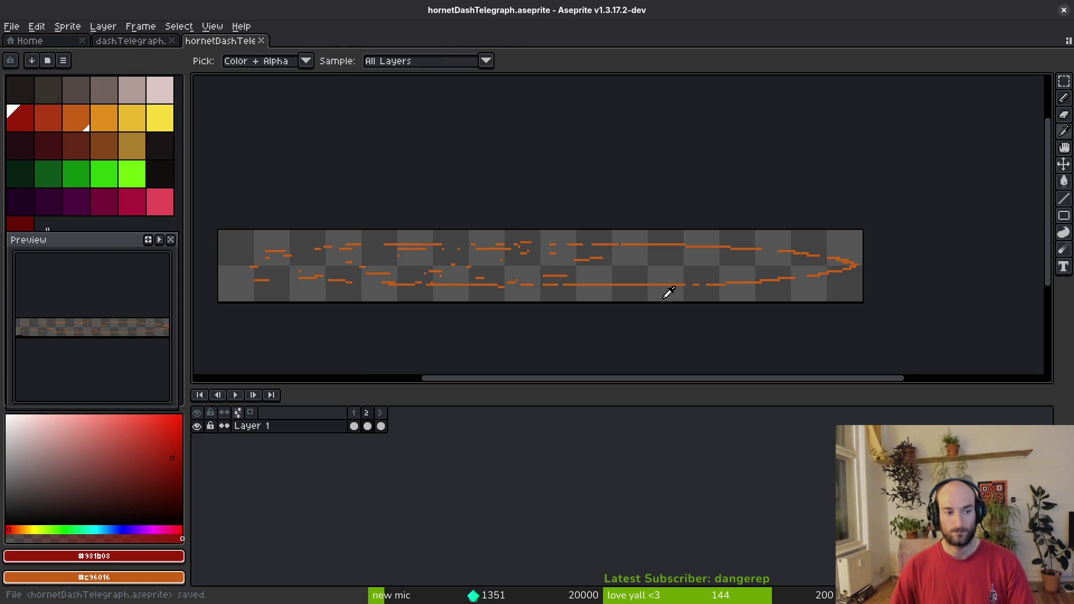
key(Right)
Export the sprite sheet as hornetDashTelegraph-Sheet.png into the art/vfx folder.
key(ctrl+e)
key(Return)
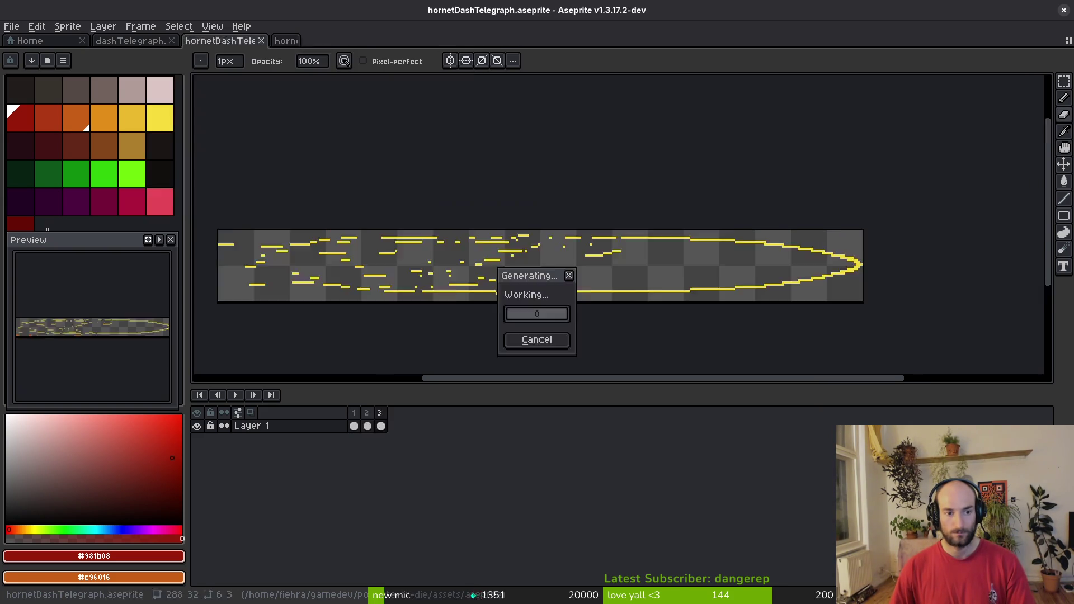
key(ctrl+alt+shift+s)
click(275, 51)
click(297, 67)
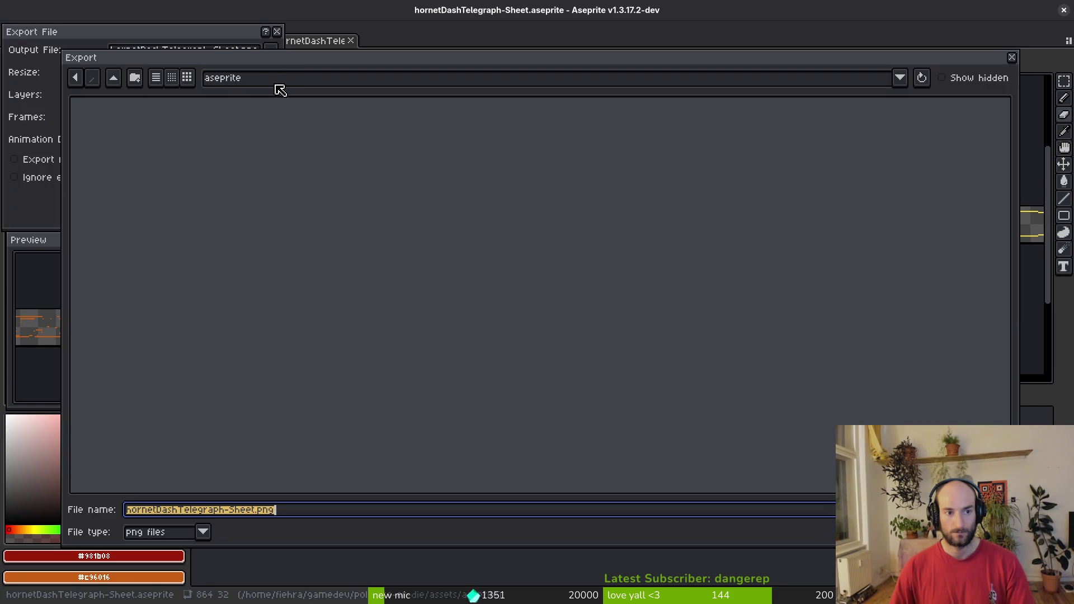
click(115, 82)
double_click(106, 140)
double_click(544, 244)
scroll(791, 294, down, 10)
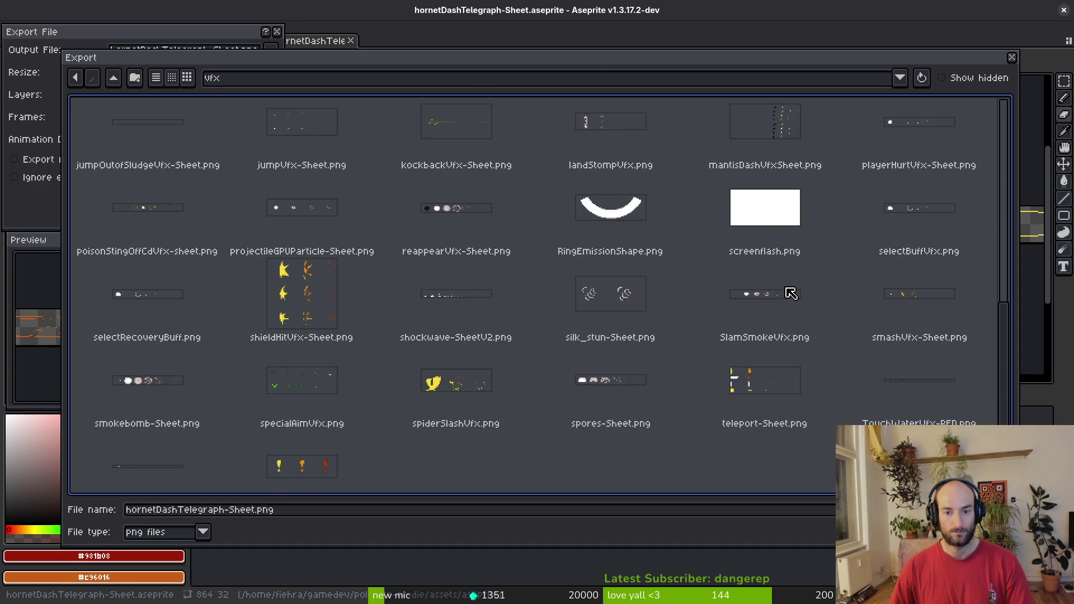
scroll(473, 306, up, 3)
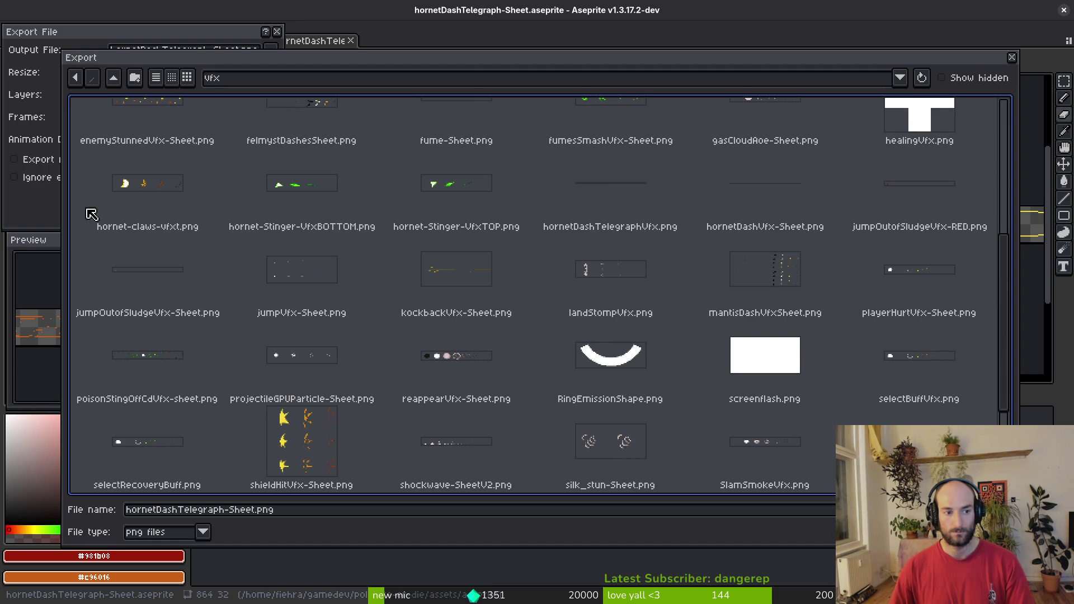
key(alt+Tab)
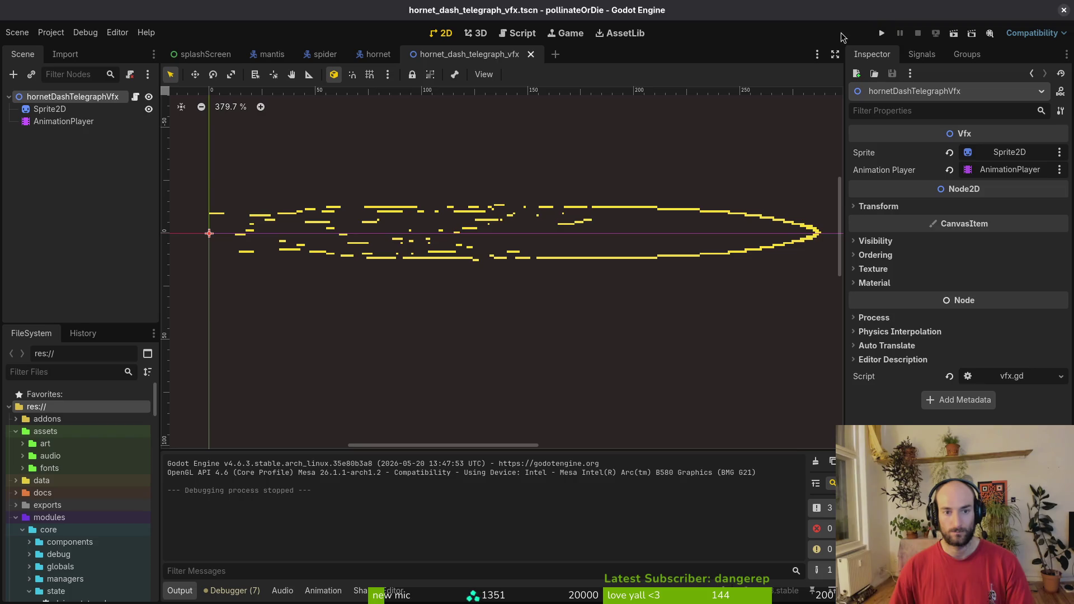
Run pollinateOrDie and load the hornet level from the level select.
click(882, 33)
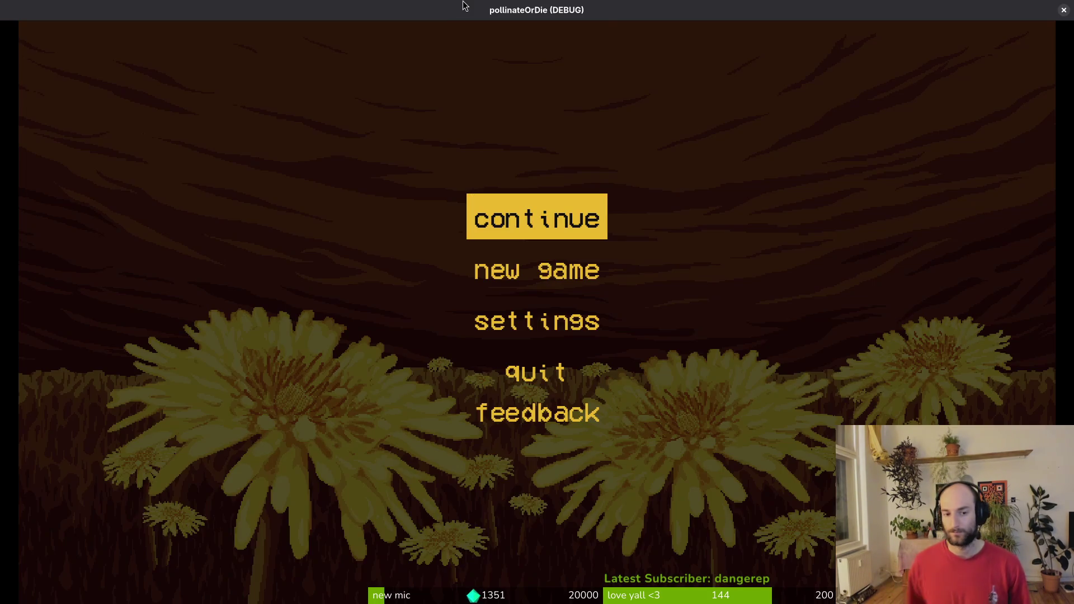
key(Return)
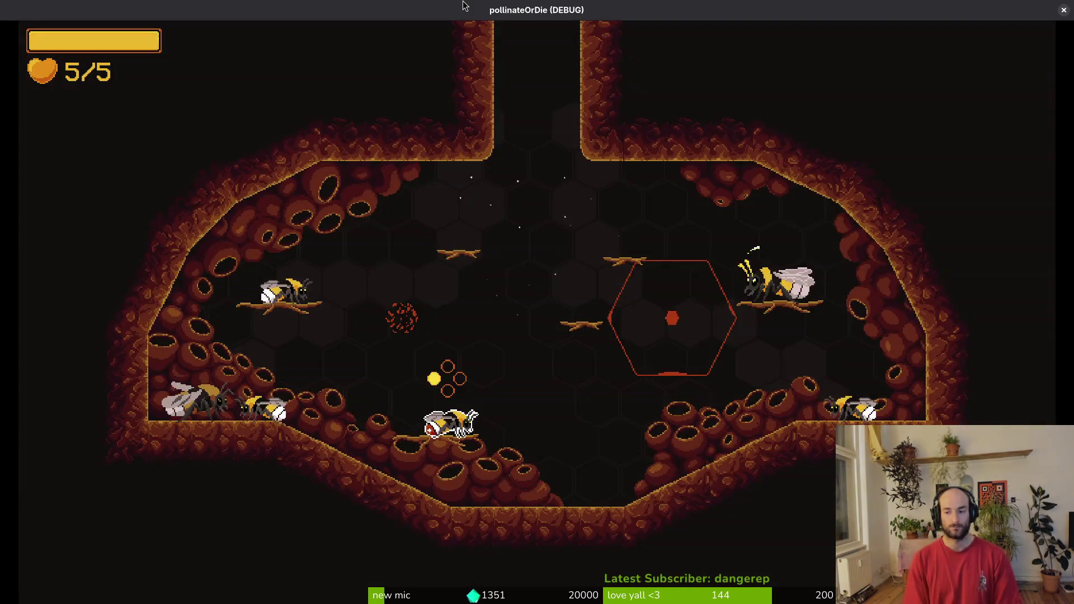
key(Up)
key(Return)
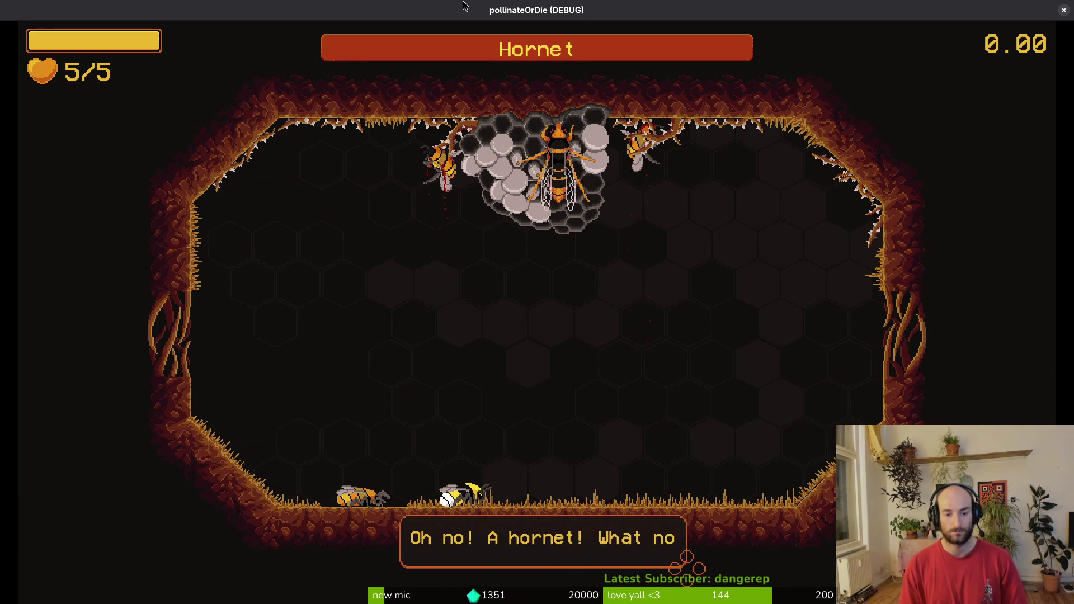
Fly the bee around the arena, dashing into the hornet and dodging its dashes.
key(w)
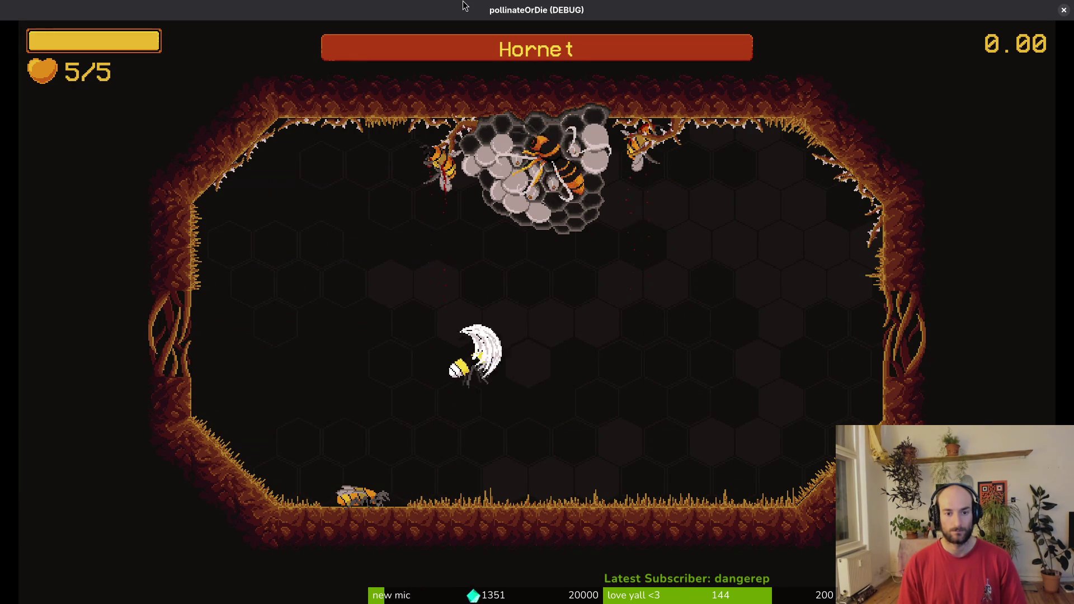
key(d)
key(a)
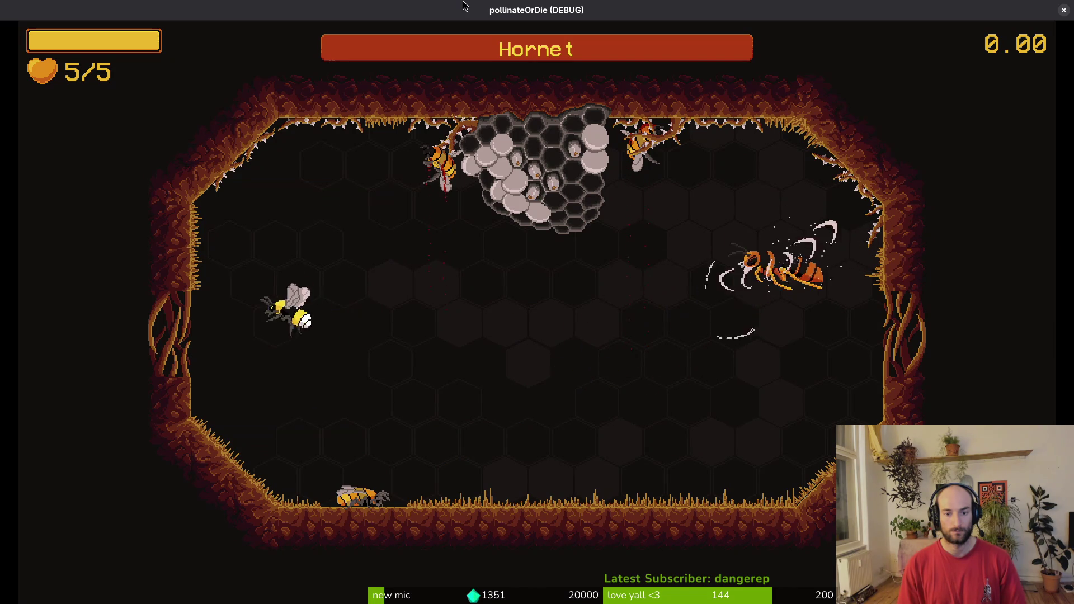
key(s)
key(w)
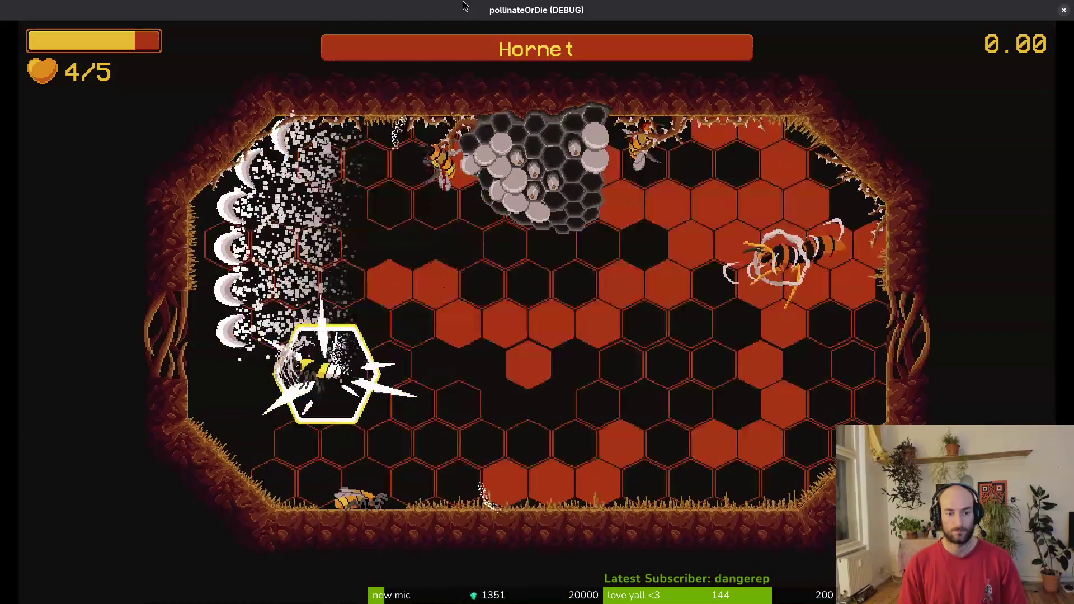
key(d)
key(d)
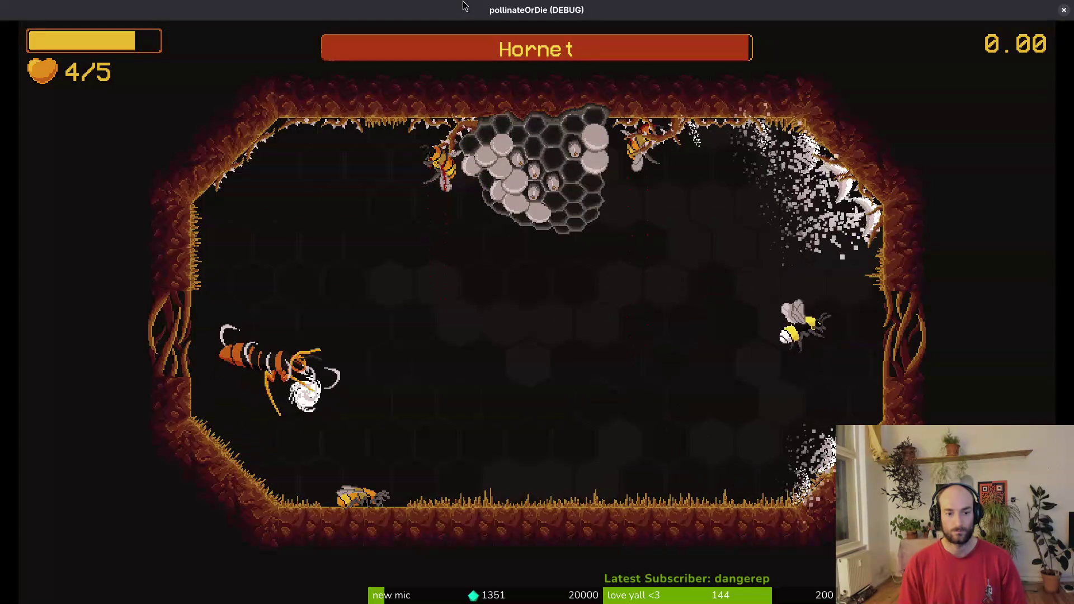
key(s)
key(a)
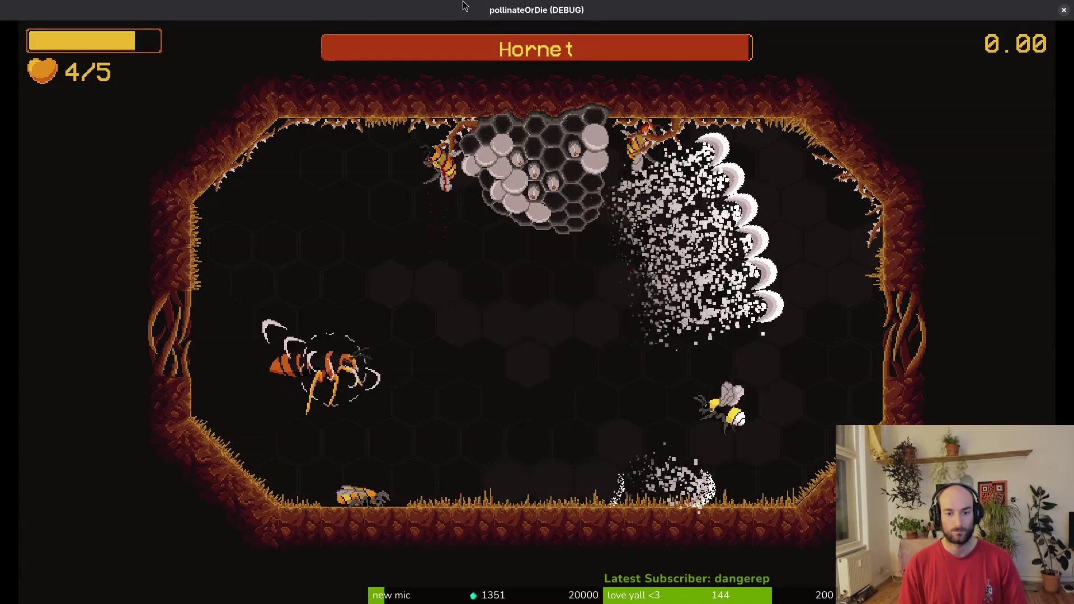
key(w)
key(s)
key(a)
key(d)
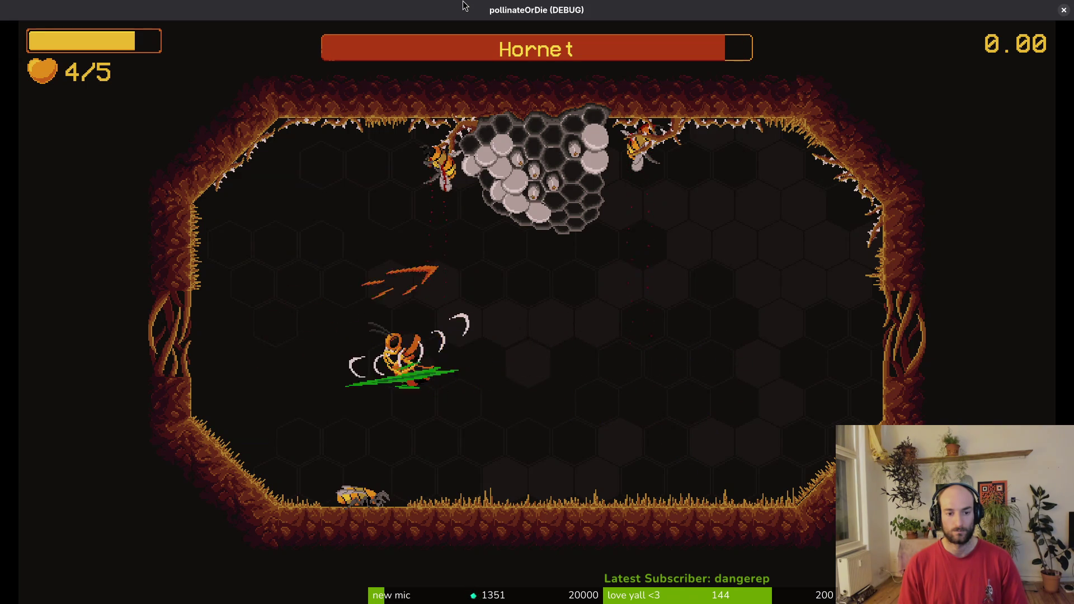
key(w)
key(s)
key(a)
Keep dodging slash waves and hornet dashes while attacking, then pause the game.
key(a)
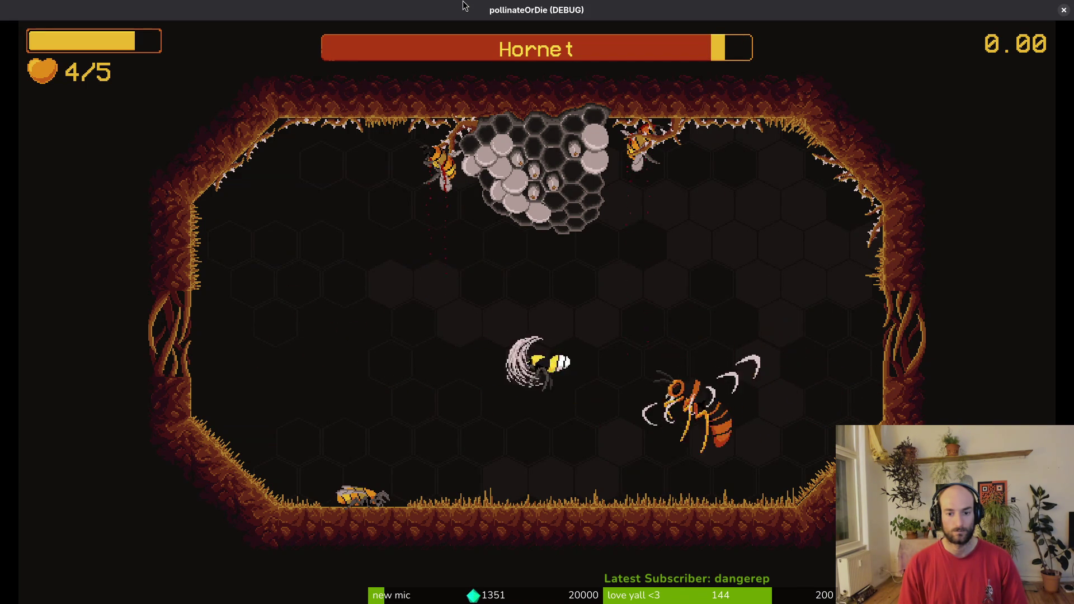
key(s)
key(d)
key(w)
key(d)
key(s)
key(a)
key(d)
key(w)
key(a)
key(w)
key(s)
key(w)
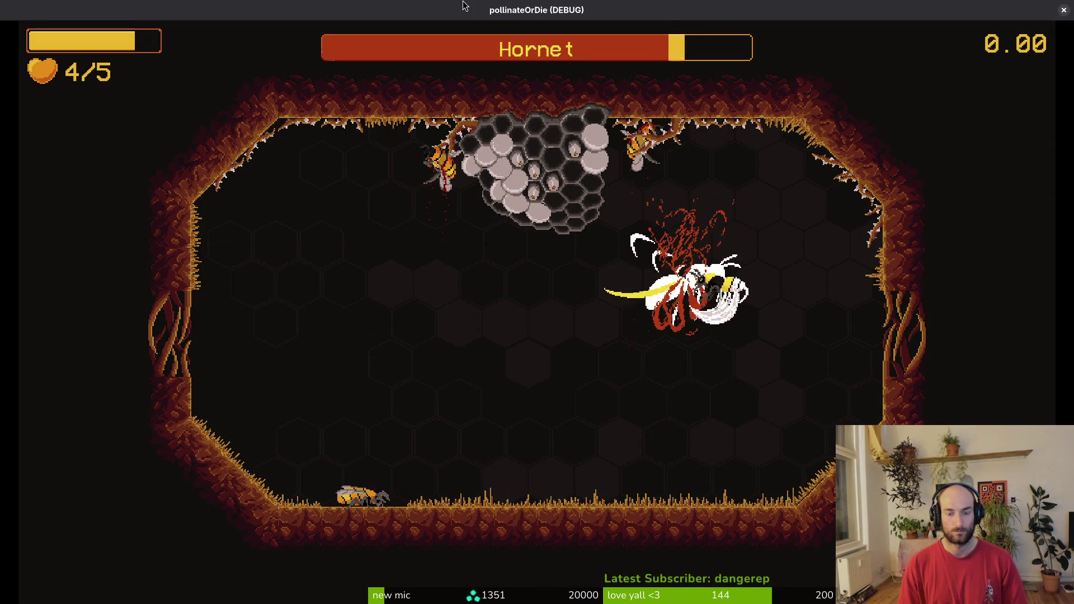
key(s)
key(d)
key(w)
key(d)
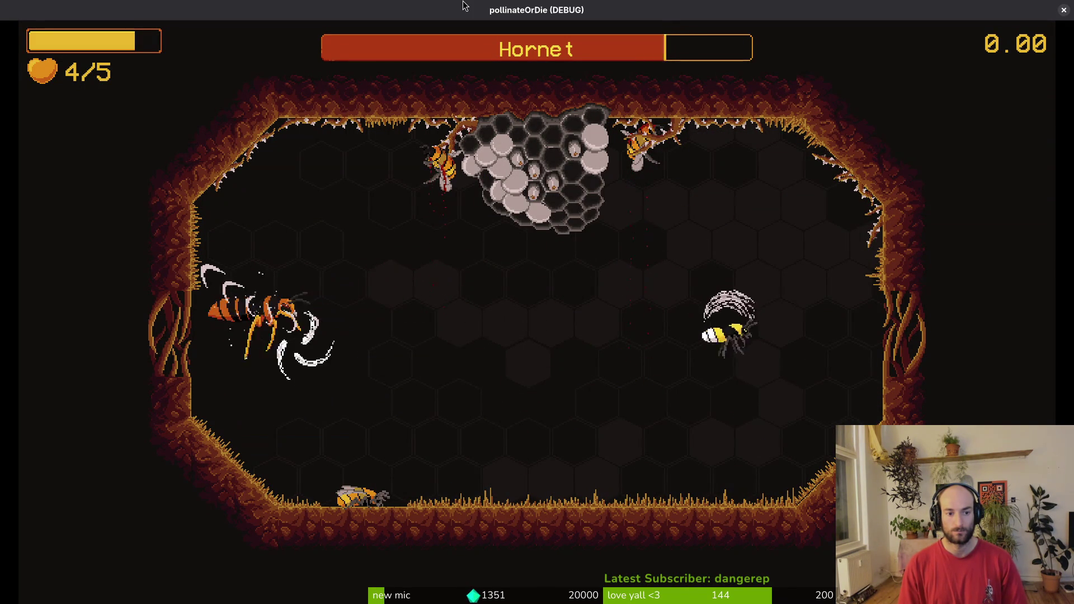
key(s)
key(a)
key(d)
key(a)
key(d)
key(w)
key(s)
key(a)
key(w)
key(Escape)
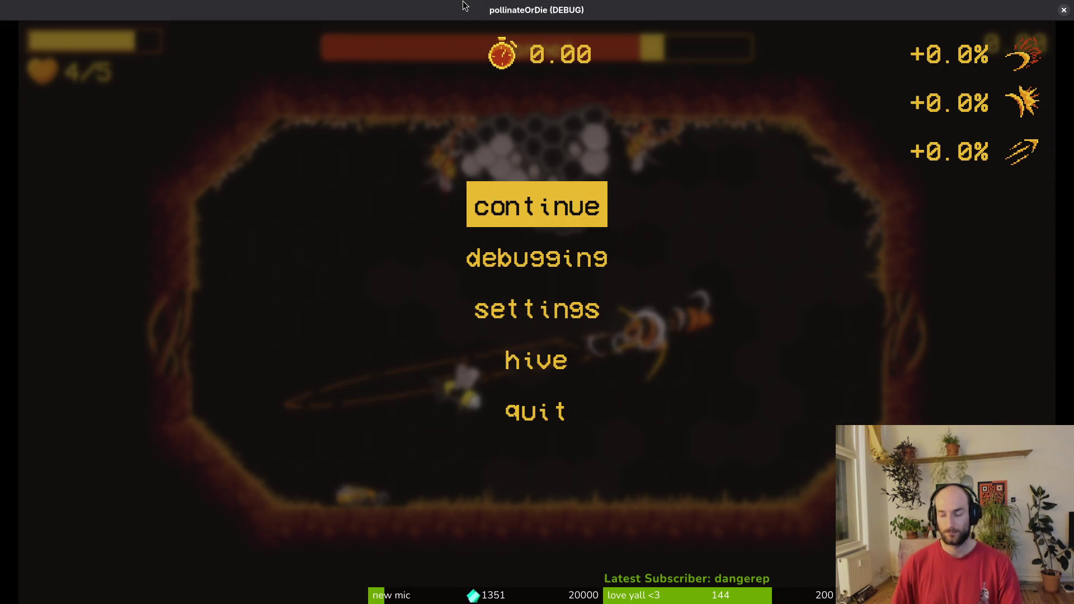
key(alt+Tab)
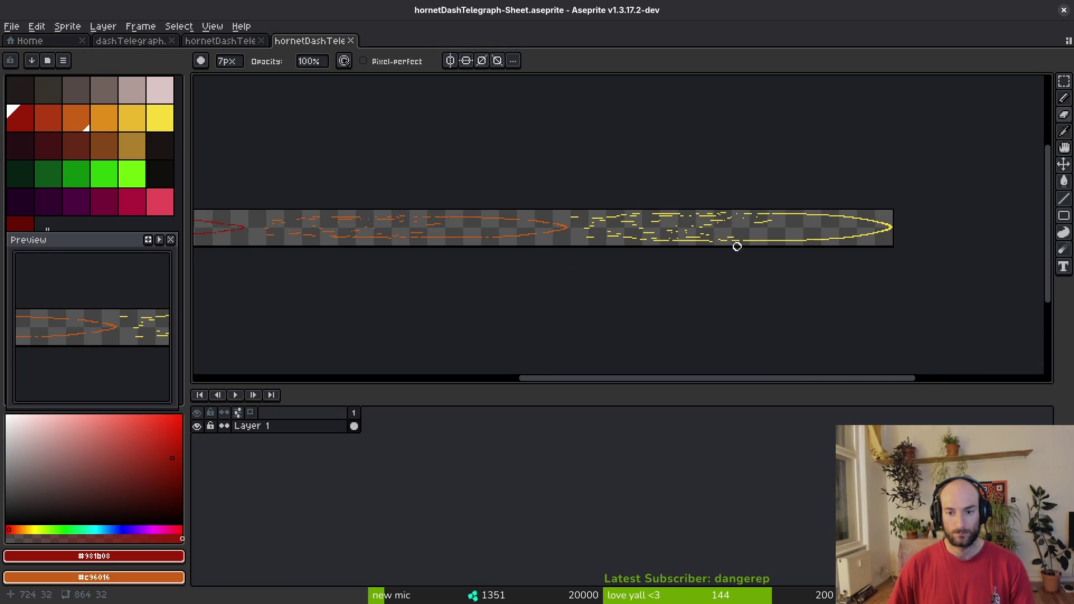
Close the sprite-sheet preview and pick the telegraph's yellow for a 1px pencil.
scroll(750, 263, up, 5)
scroll(549, 299, right, 3)
click(351, 41)
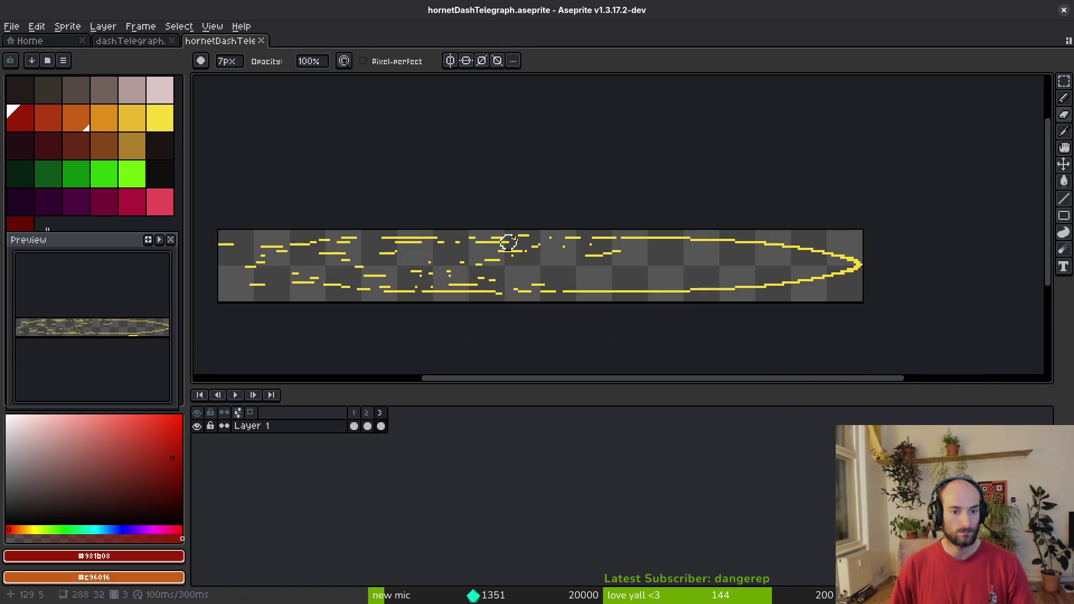
scroll(715, 264, up, 3)
alt+click(792, 201)
drag(761, 243, 660, 244)
key(b)
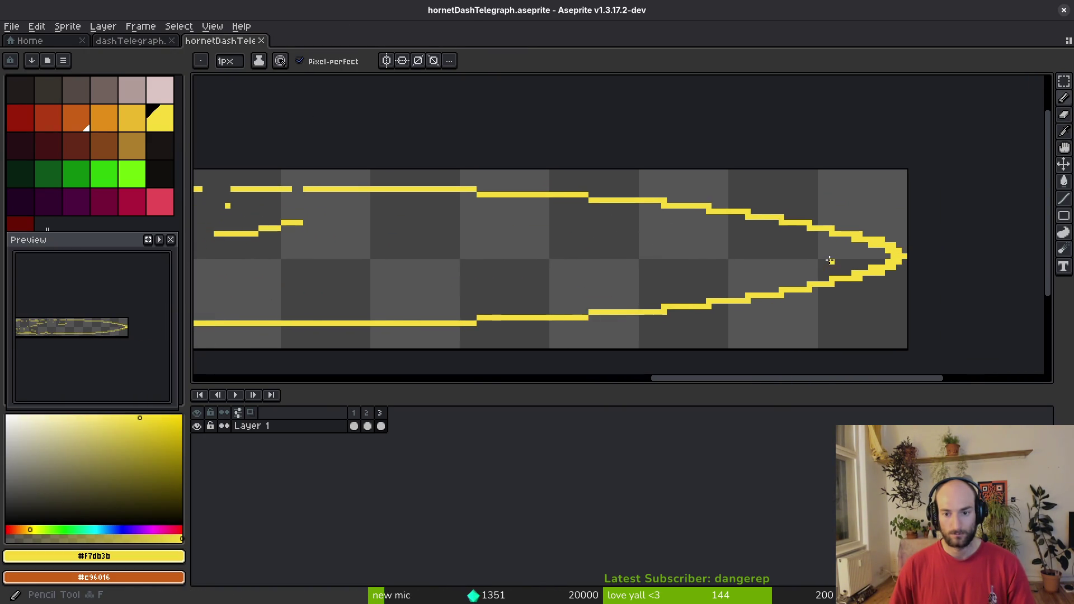
scroll(839, 259, up, 2)
scroll(957, 259, down, 1)
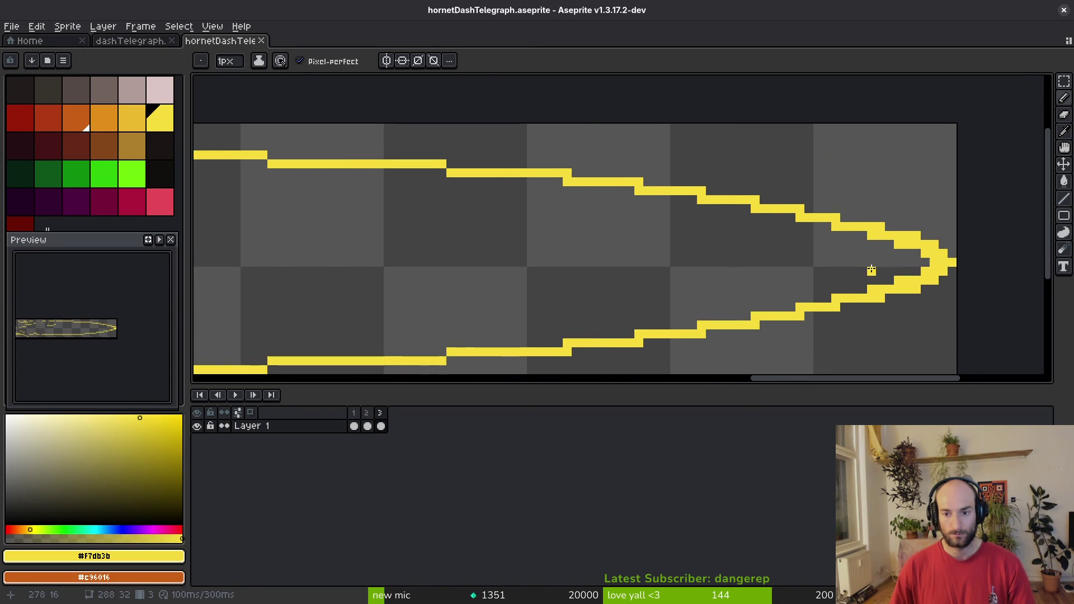
Draw inner yellow lines inside the arrow tip, undoing the failed lower-line attempts.
mouse_move(771, 245)
mouse_down()
mouse_move(413, 217)
mouse_move(358, 227)
mouse_up()
click(710, 253)
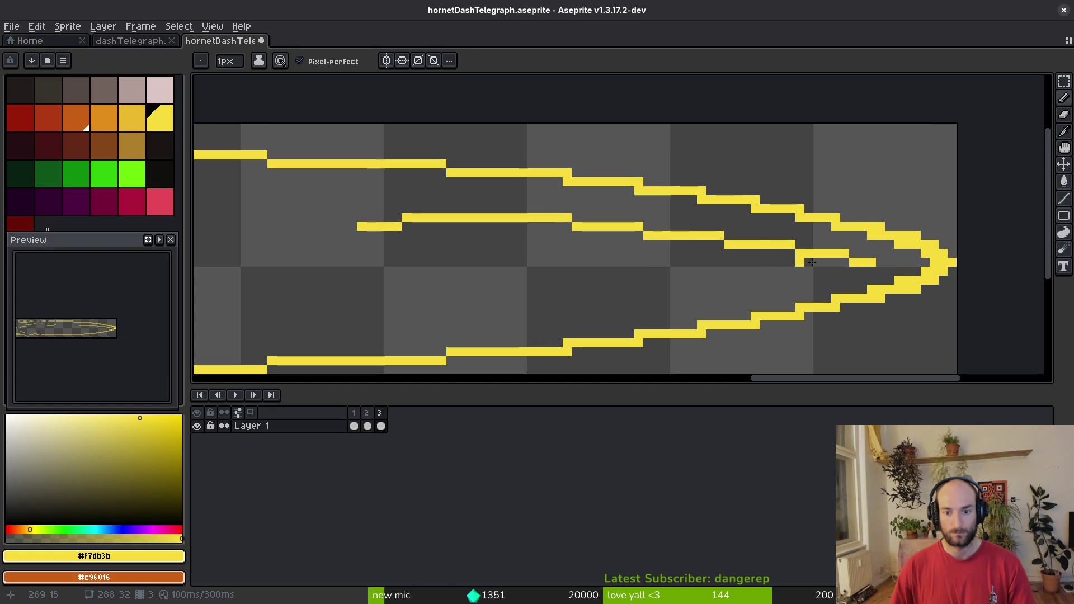
mouse_move(873, 266)
mouse_down()
mouse_move(651, 289)
mouse_move(403, 280)
mouse_up()
scroll(713, 232, up, 1)
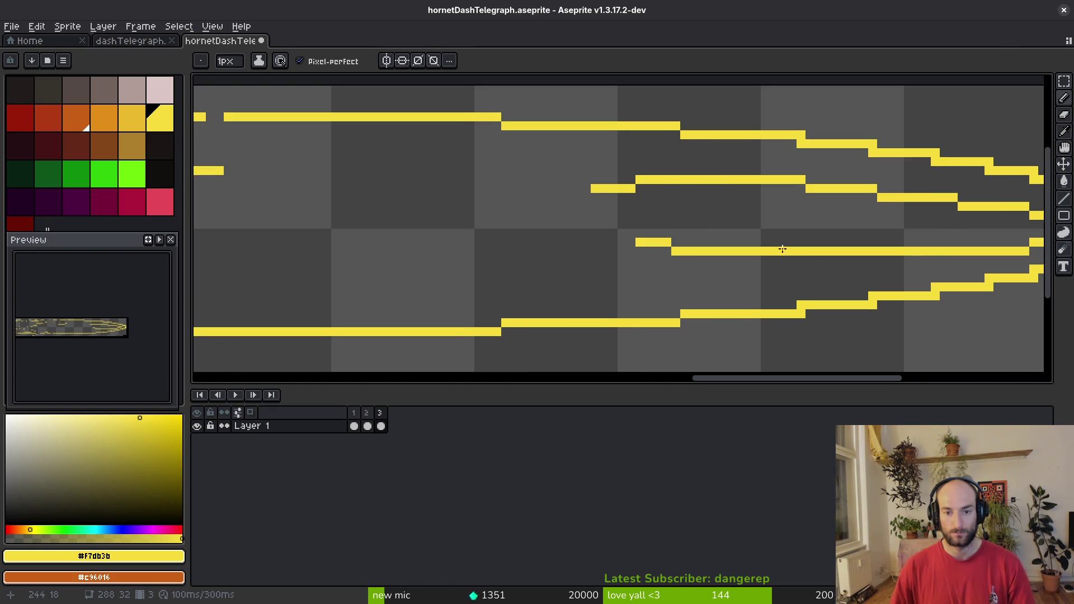
scroll(666, 232, down, 1)
key(ctrl+z)
drag(871, 229, 431, 249)
key(ctrl+z)
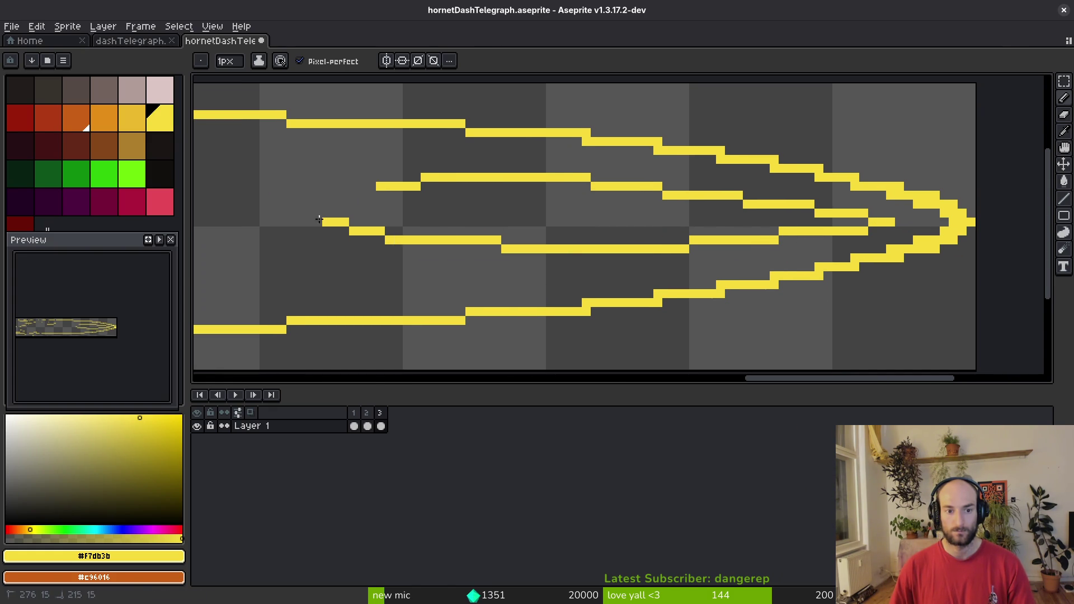
scroll(331, 222, left, 2)
click(535, 186)
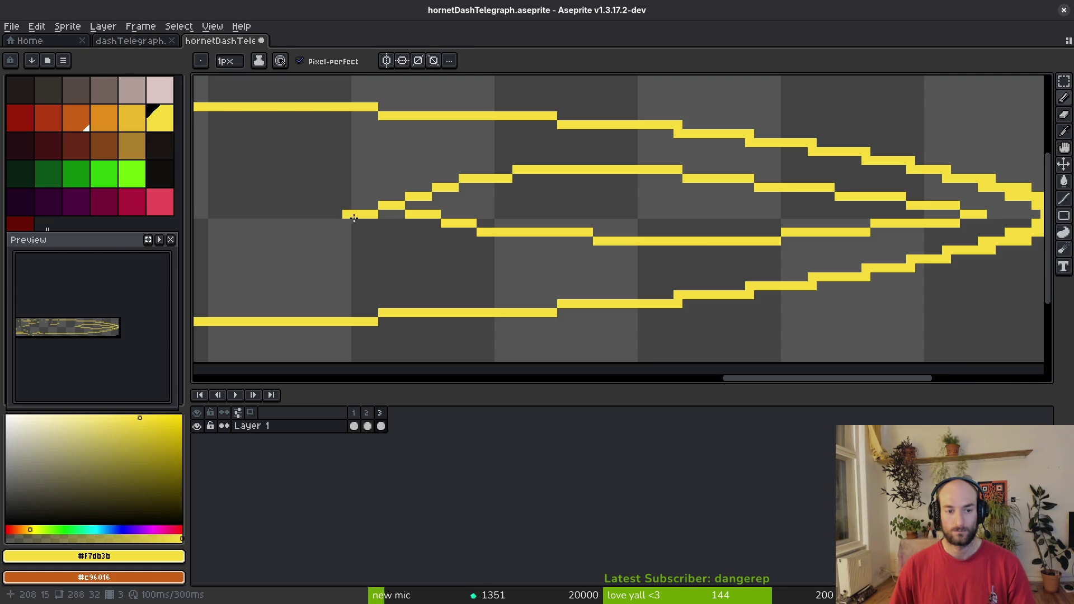
drag(390, 216, 593, 240)
key(ctrl+z)
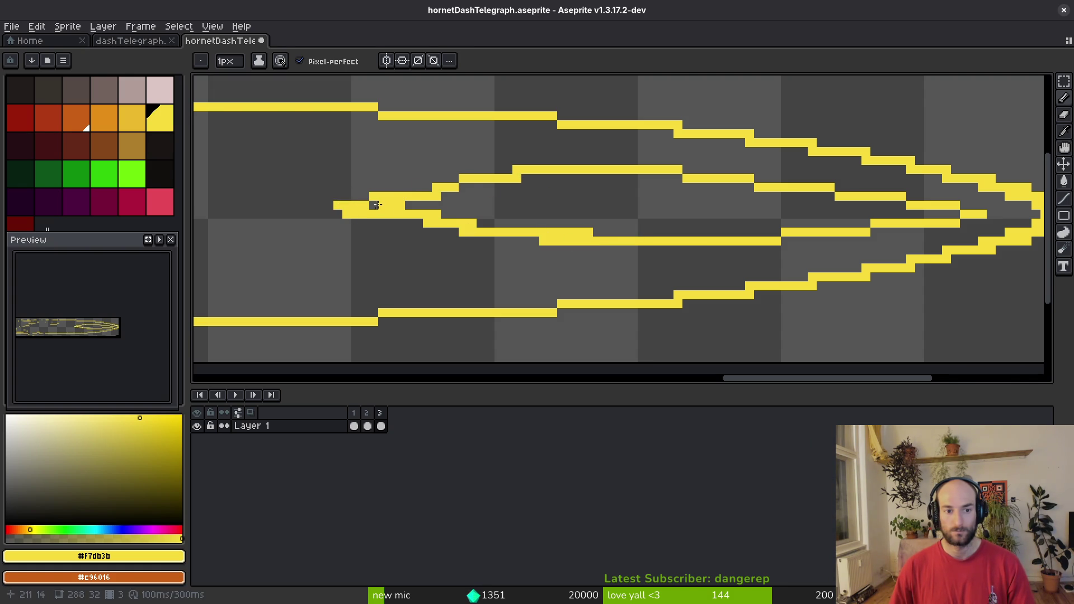
Fill the inner lens of the dash telegraph with solid yellow.
key(g)
click(614, 222)
scroll(675, 216, down, 3)
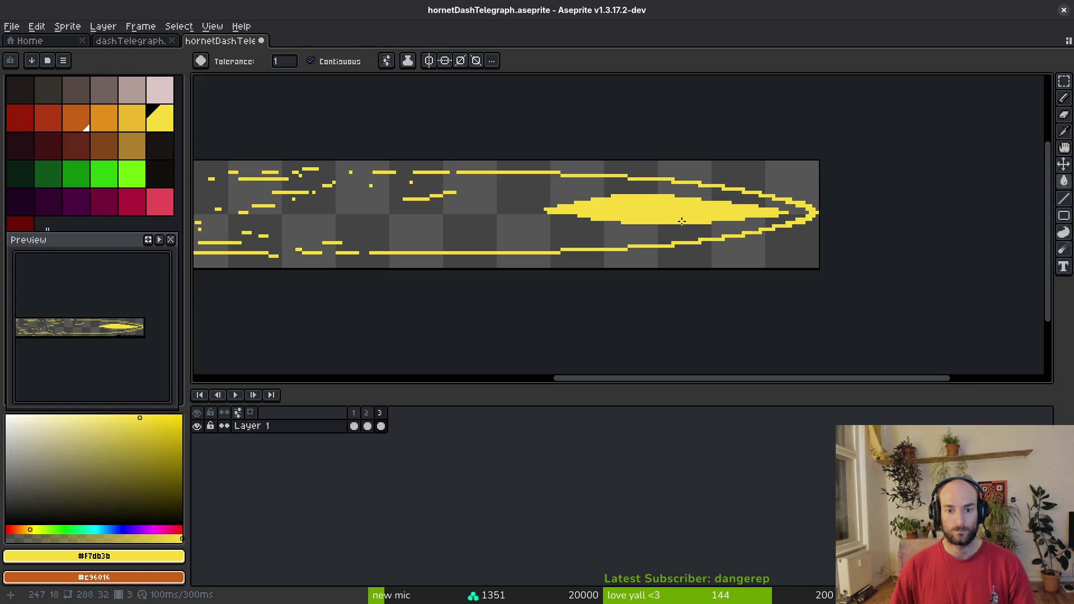
scroll(696, 218, up, 1)
Touch up the lens's left tip, filling the notch with a yellow pixel.
key(b)
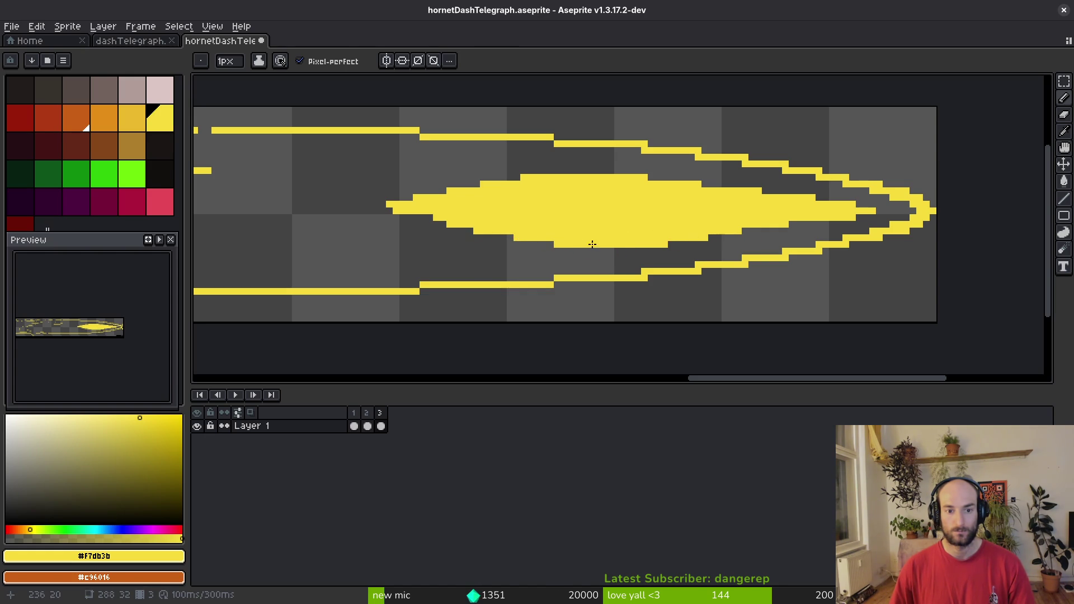
key(e)
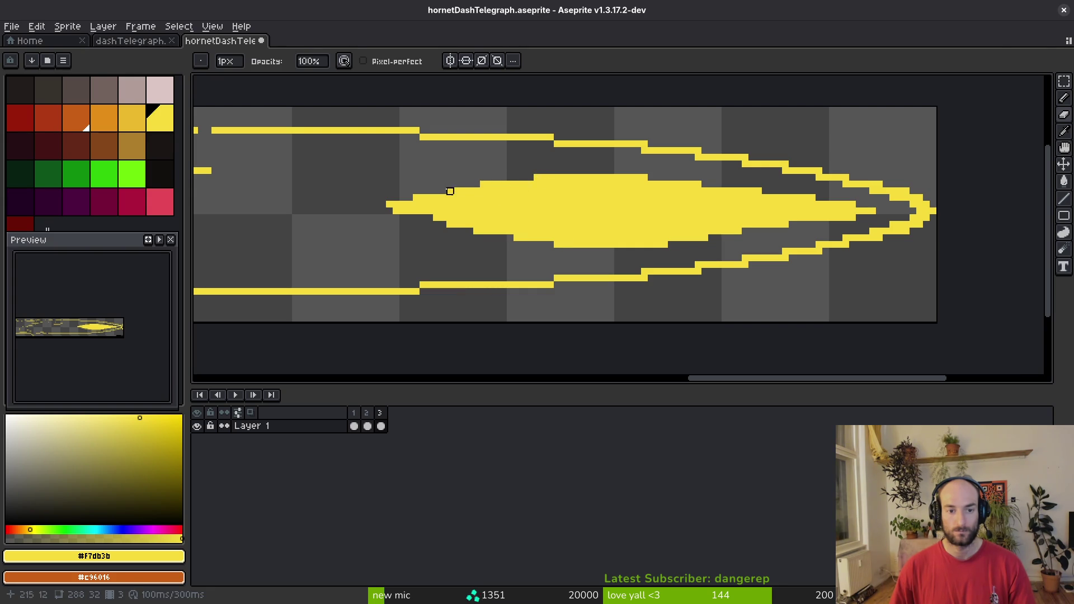
scroll(418, 190, up, 3)
key(m)
drag(315, 165, 404, 272)
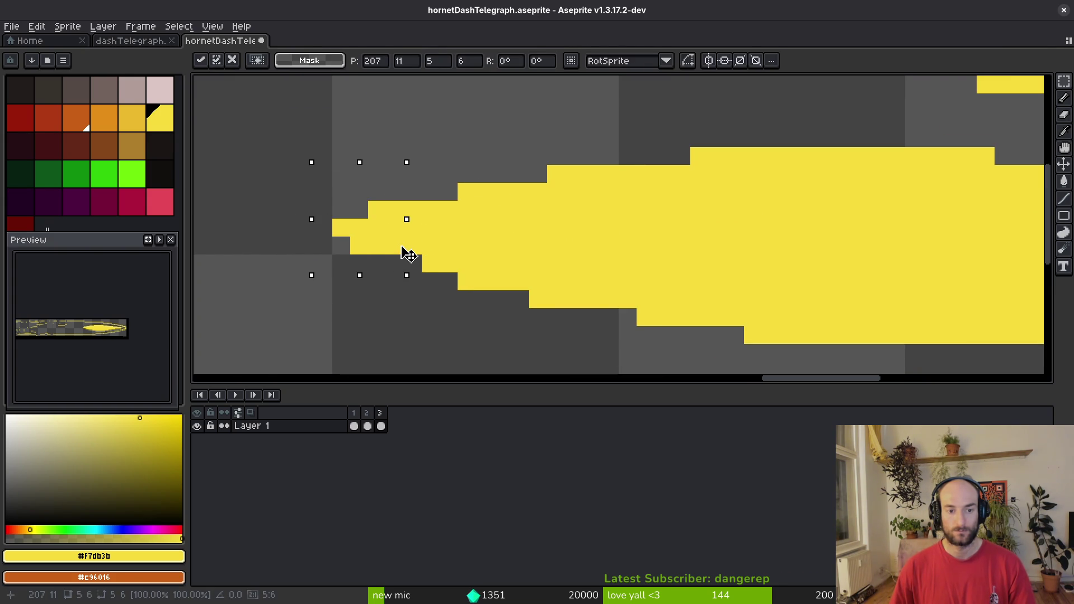
key(ctrl+d)
key(b)
click(410, 262)
scroll(643, 229, down, 3)
scroll(592, 242, up, 2)
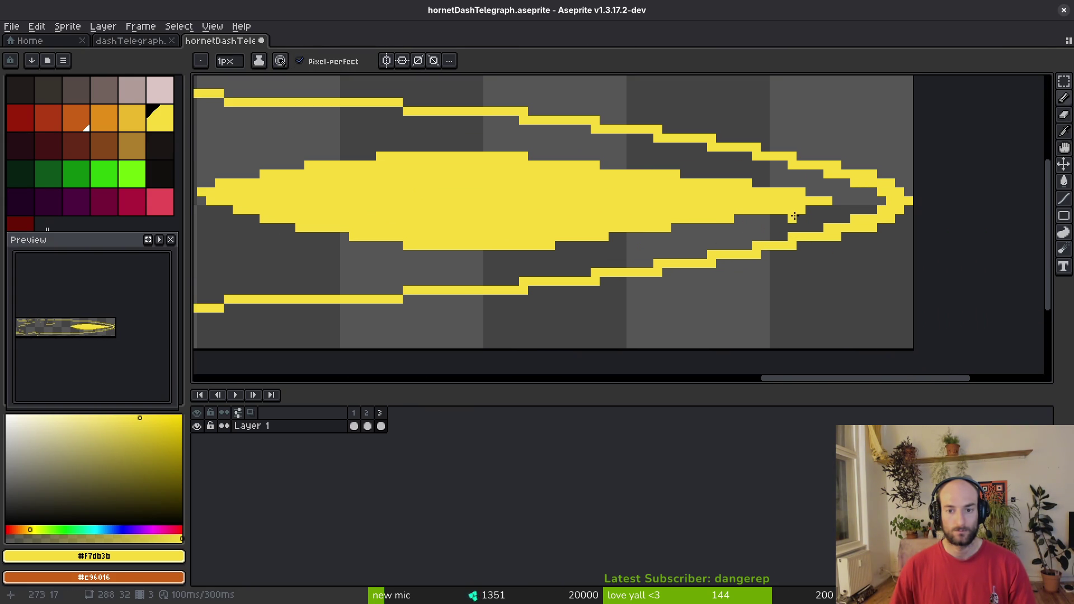
Shift the lens tip one pixel left and add a yellow pixel at its point.
key(m)
mouse_move(787, 183)
mouse_down()
mouse_move(833, 217)
mouse_move(810, 202)
mouse_up()
key(ctrl+d)
scroll(792, 209, up, 2)
key(e)
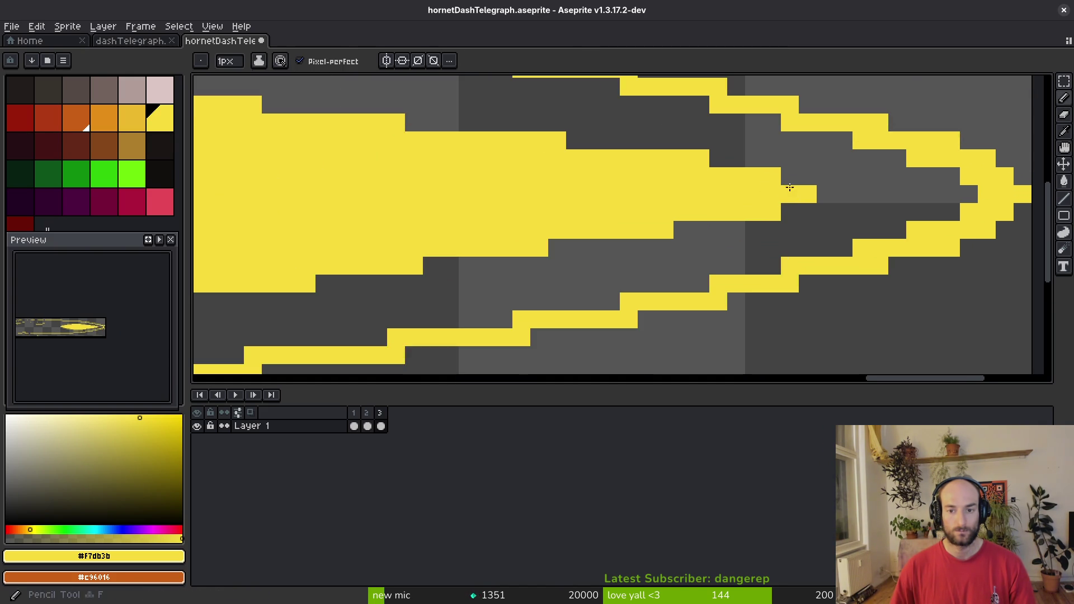
scroll(808, 194, down, 2)
scroll(806, 213, up, 2)
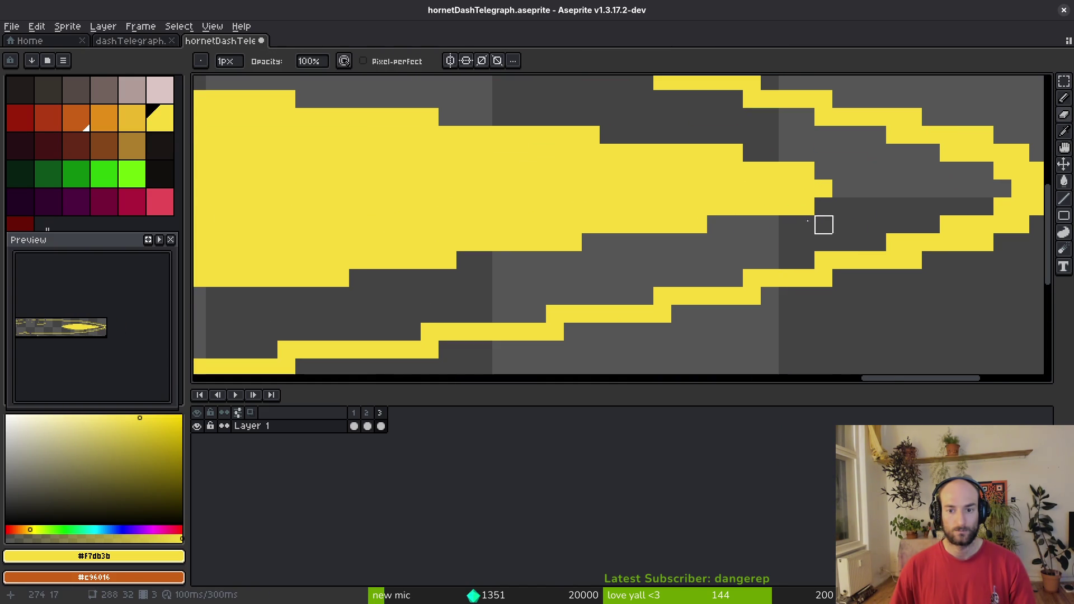
key(f)
click(750, 221)
Undo the extra tip pixels and move the yellow tip about two pixels left instead.
key(m)
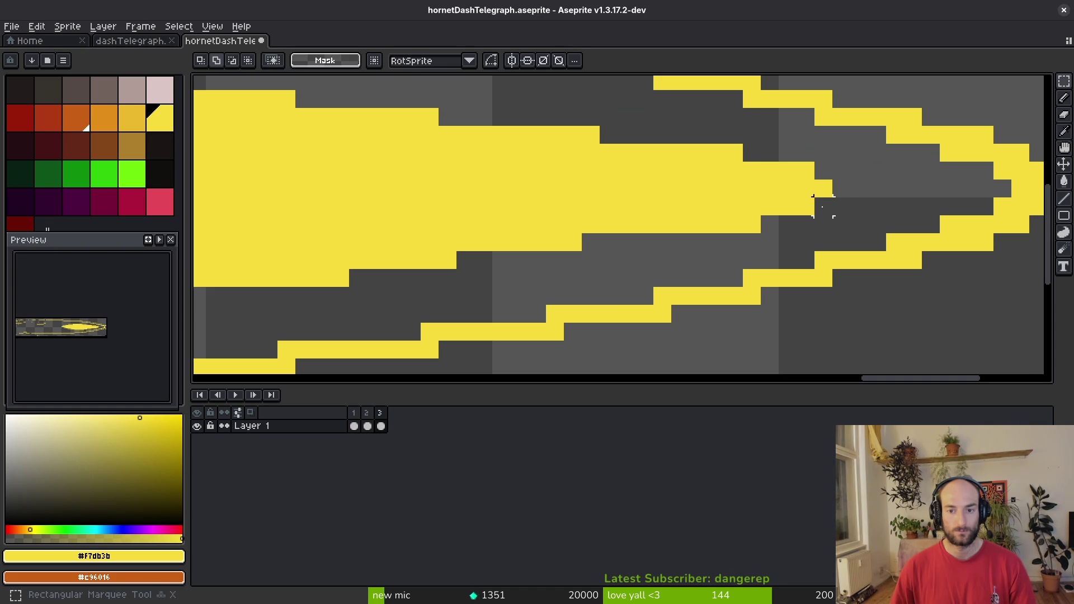
key(ctrl+z)
mouse_move(760, 144)
mouse_down()
mouse_move(836, 209)
mouse_move(799, 212)
mouse_up()
key(Return)
scroll(800, 216, down, 2)
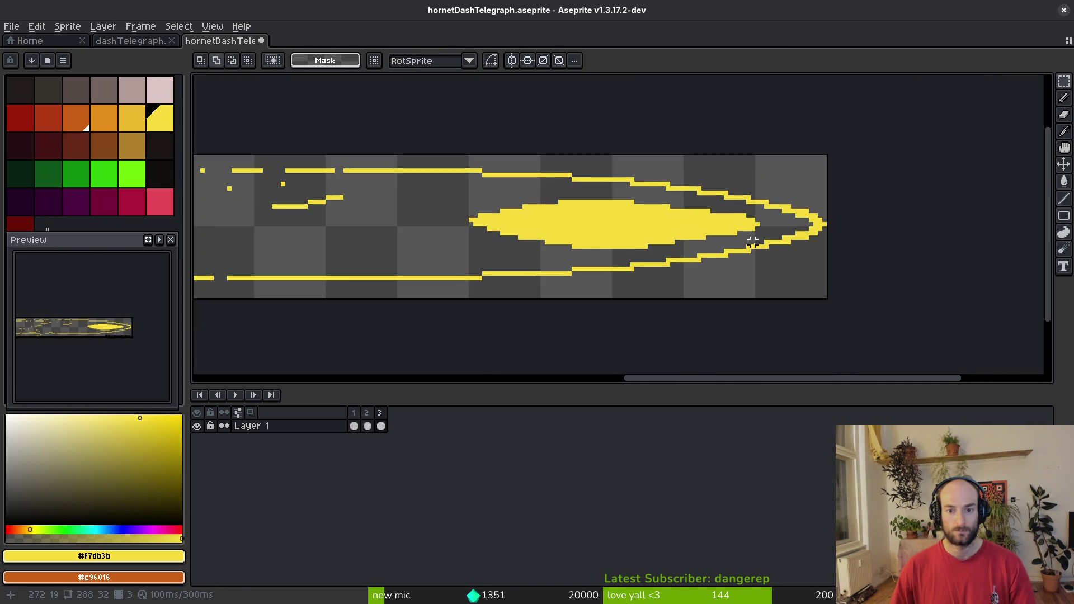
scroll(800, 223, up, 1)
drag(690, 178, 797, 238)
key(ctrl+d)
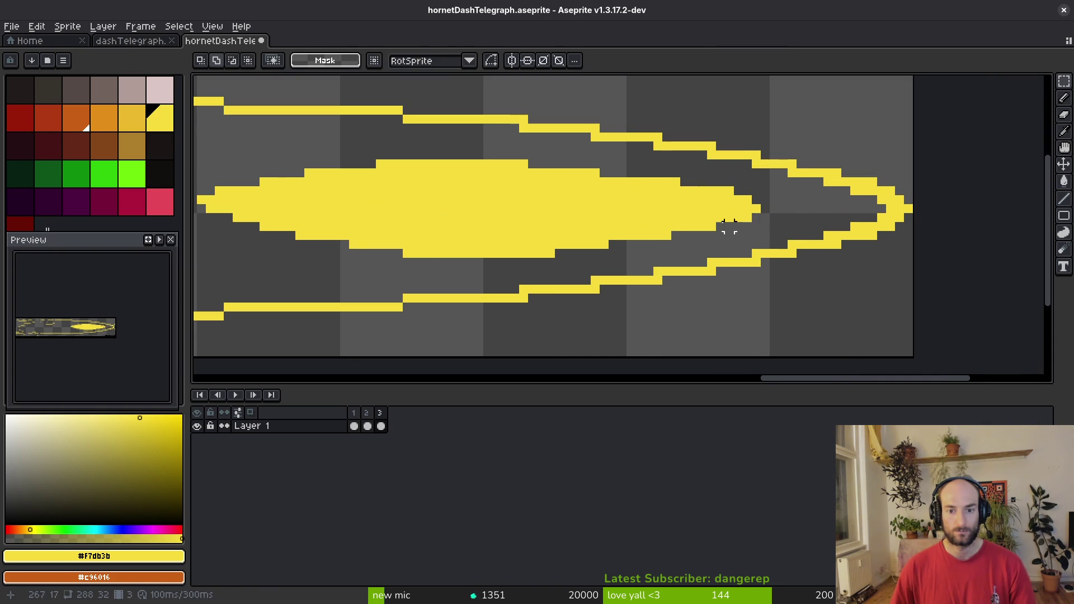
scroll(507, 195, down, 2)
scroll(597, 215, down, 2)
Save hornetDashTelegraph.aseprite, step through frames 2 and 3, and play the animation preview.
key(ctrl+s)
key(Left)
key(i)
key(Right)
key(m)
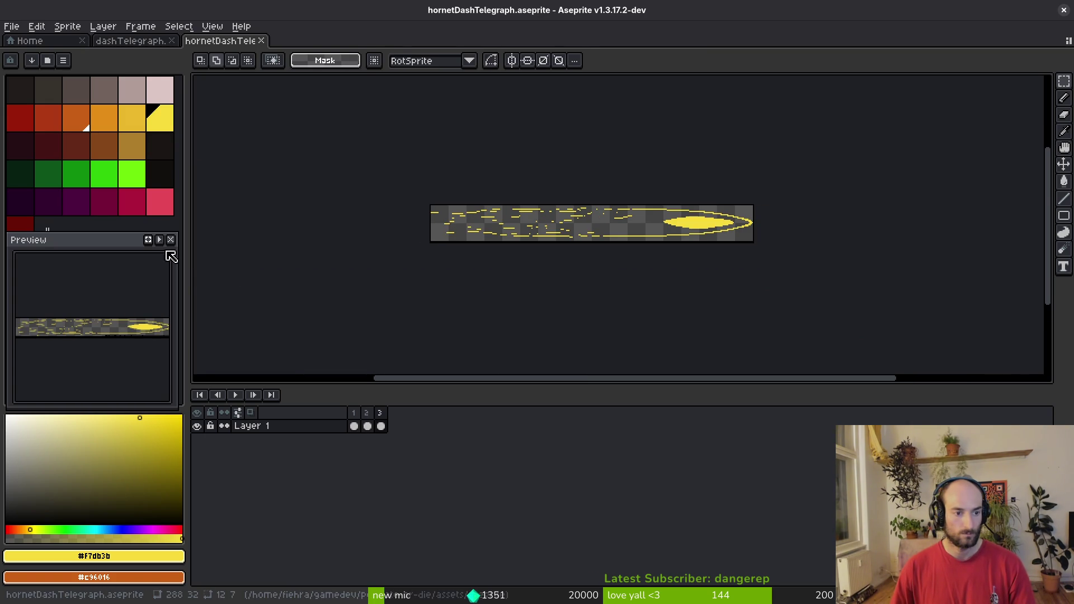
click(159, 239)
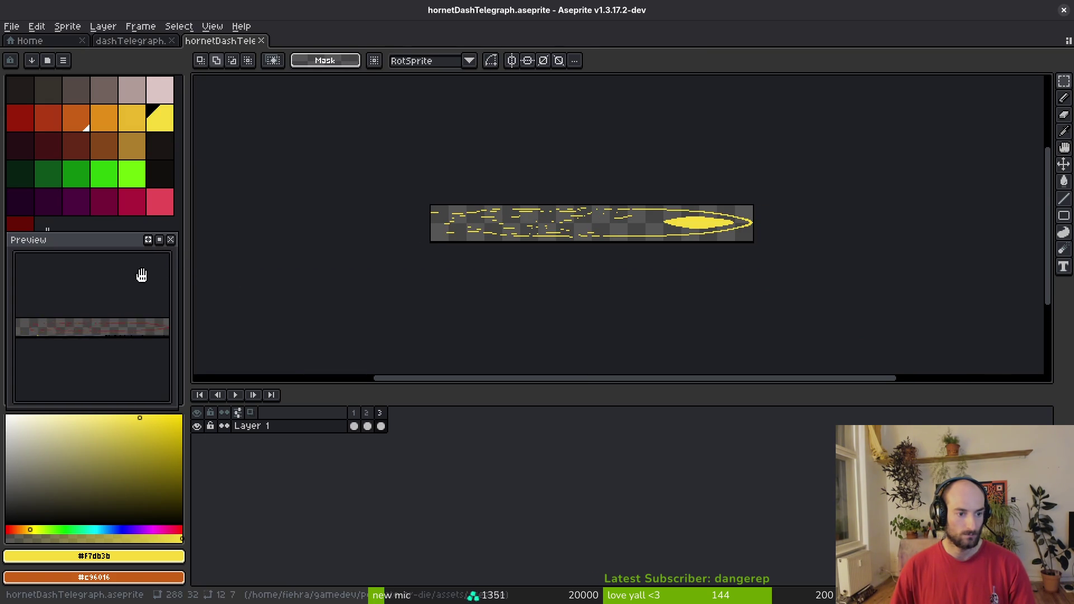
Cut thin lines through the yellow ellipse, delete its remaining contiguous core, and save.
scroll(679, 213, up, 3)
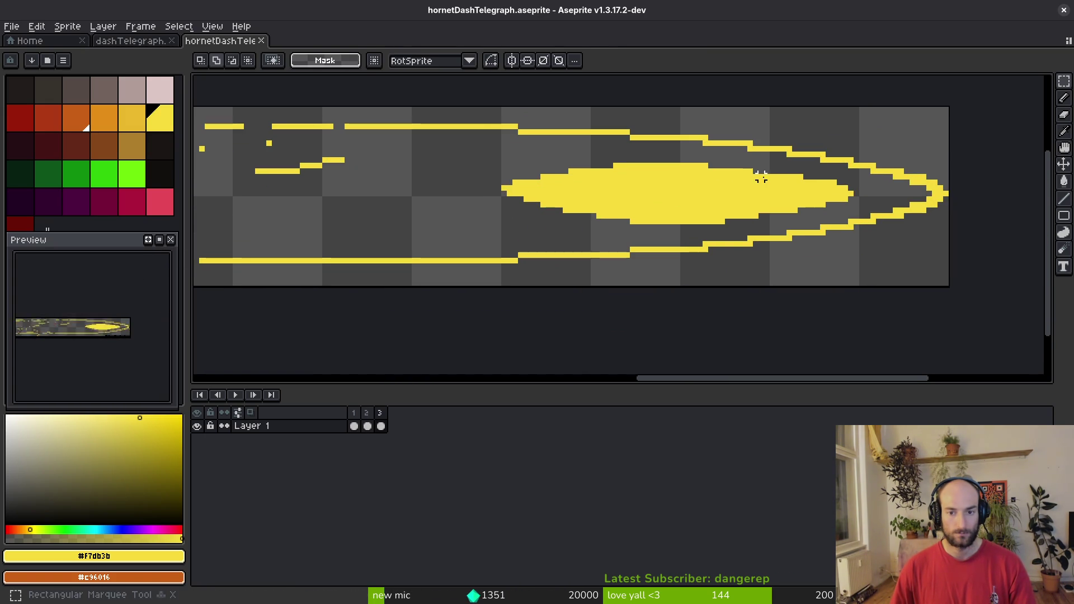
key(e)
mouse_move(815, 188)
mouse_down()
mouse_move(563, 177)
mouse_move(673, 188)
mouse_up()
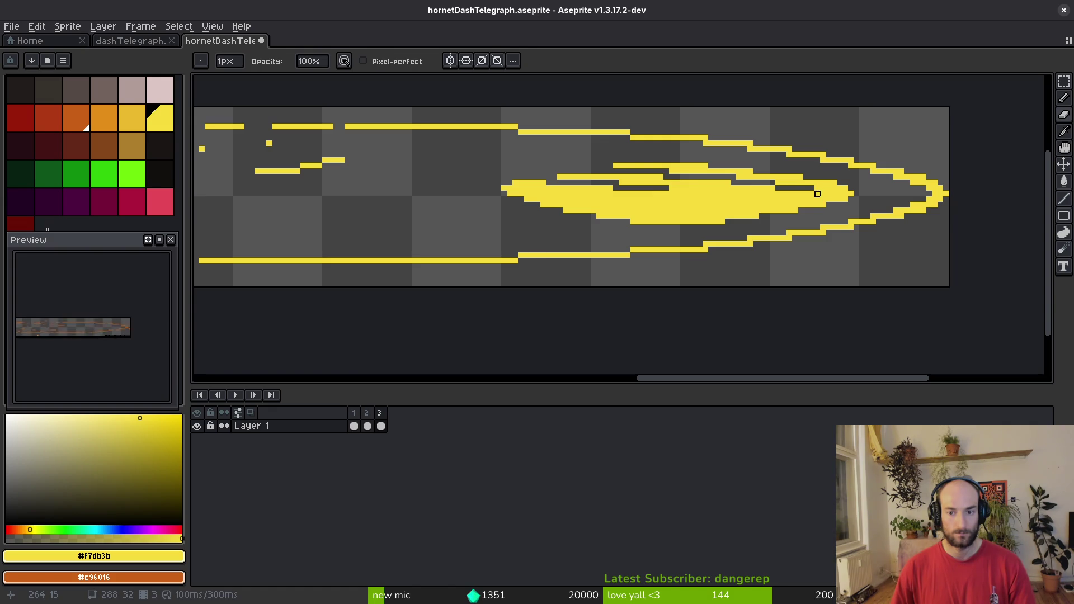
drag(818, 194, 540, 209)
key(w)
click(579, 61)
click(689, 199)
key(Delete)
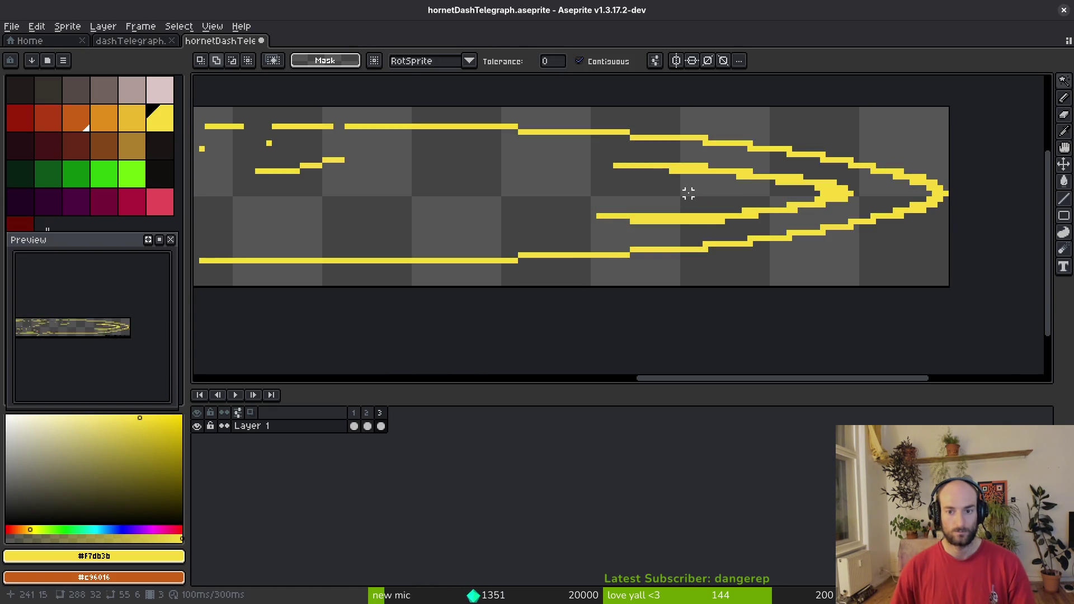
key(ctrl+s)
Erase two stray yellow pixels near the chevron tip.
scroll(694, 193, up, 2)
key(i)
key(e)
scroll(841, 188, up, 2)
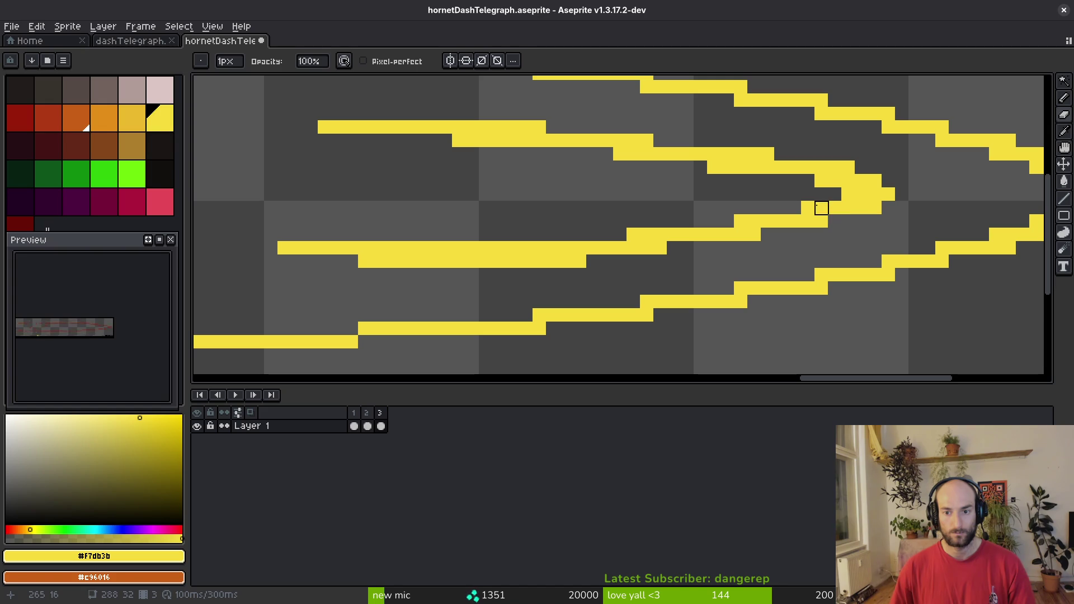
click(862, 168)
click(862, 195)
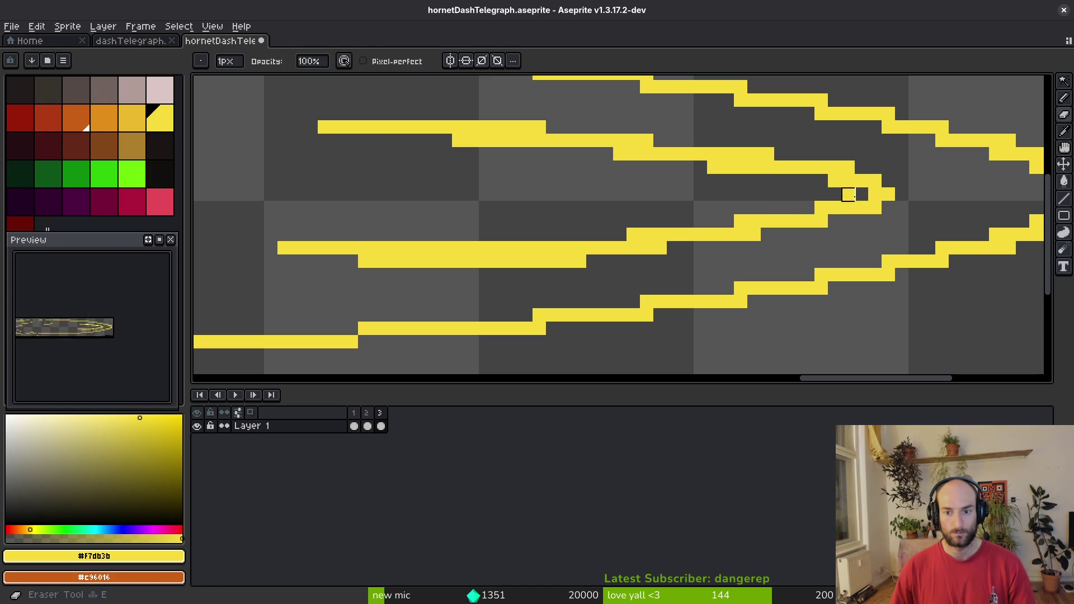
Draw a new horizontal yellow streak with a stepped streak below it.
key(b)
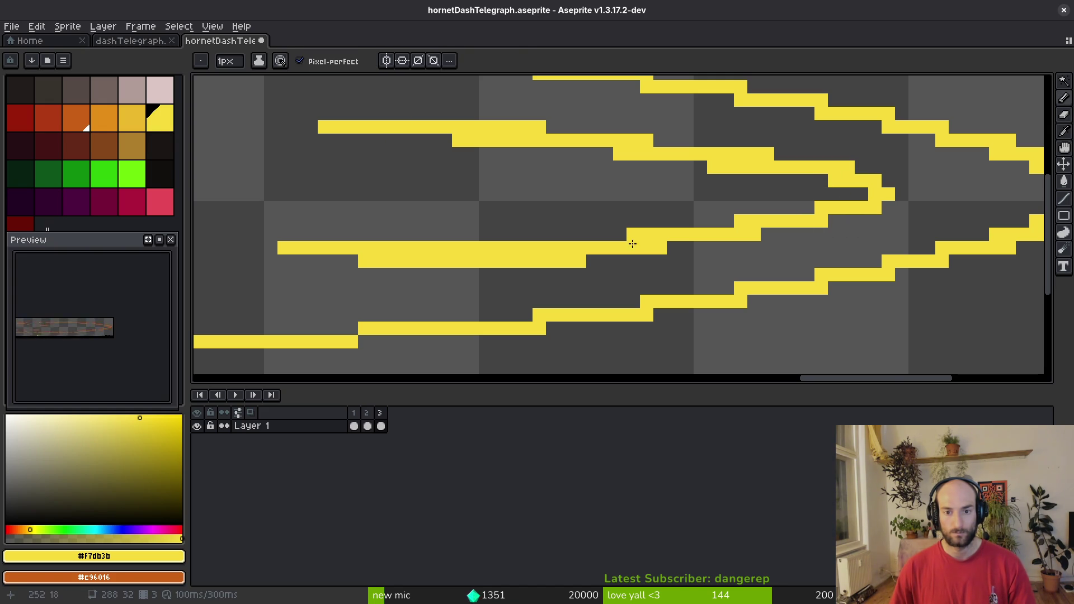
scroll(738, 216, down, 5)
scroll(765, 159, up, 2)
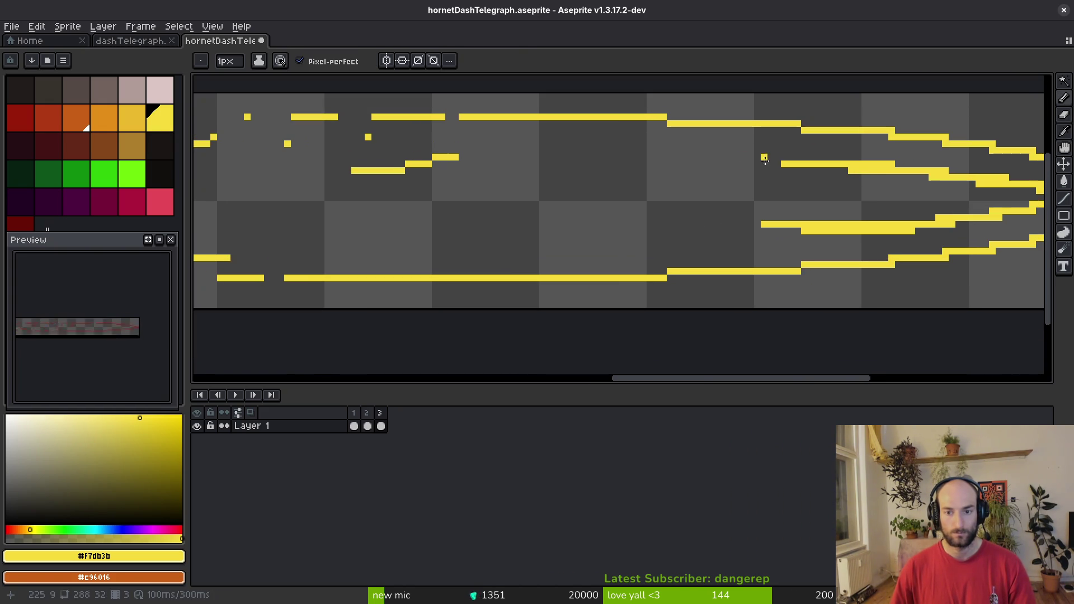
drag(656, 160, 520, 164)
drag(747, 234, 521, 230)
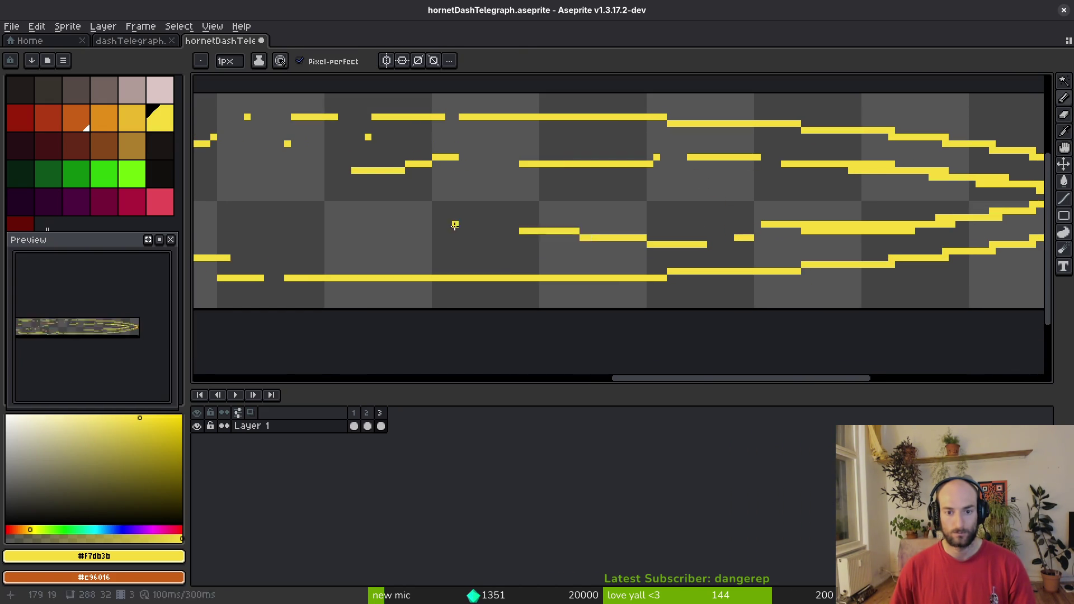
scroll(692, 220, down, 4)
scroll(755, 220, up, 7)
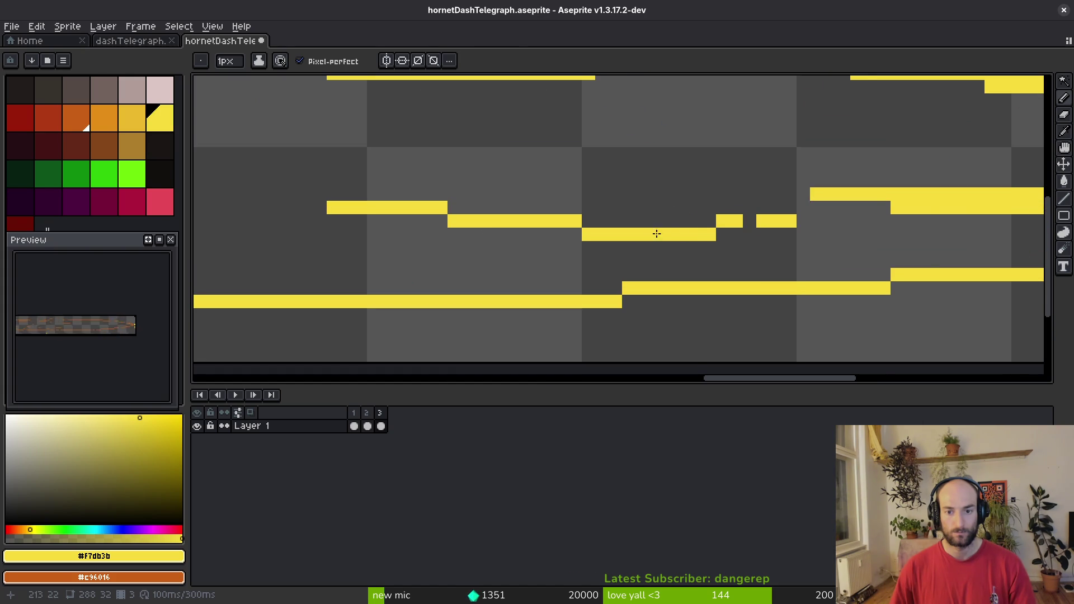
scroll(651, 235, down, 4)
scroll(675, 226, up, 5)
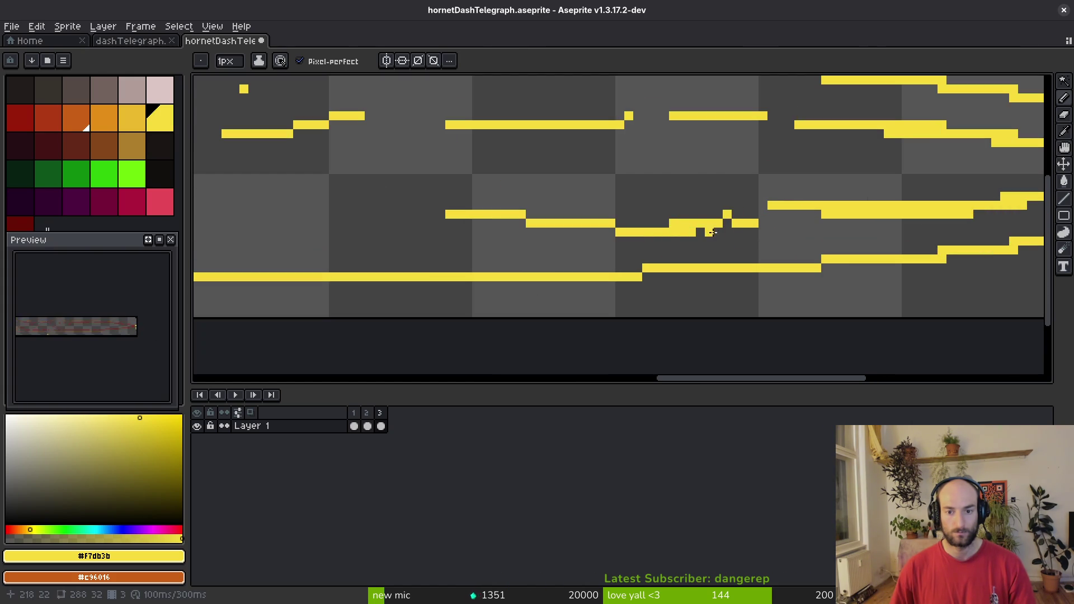
Add a single yellow pixel to one of the streaks.
key(e)
scroll(674, 242, down, 4)
scroll(692, 244, up, 4)
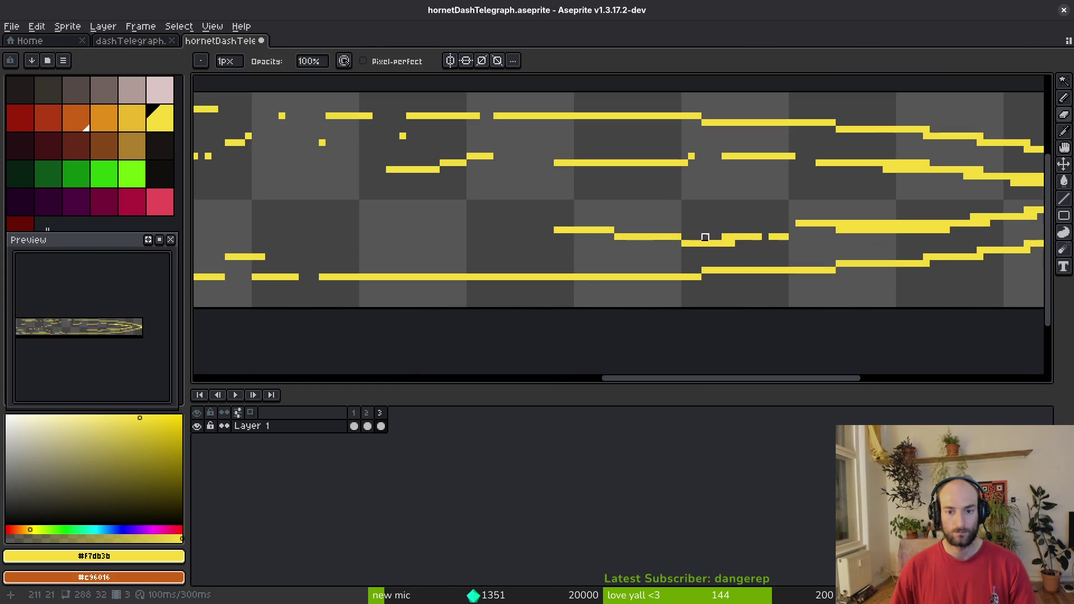
key(b)
click(697, 236)
scroll(698, 236, up, 1)
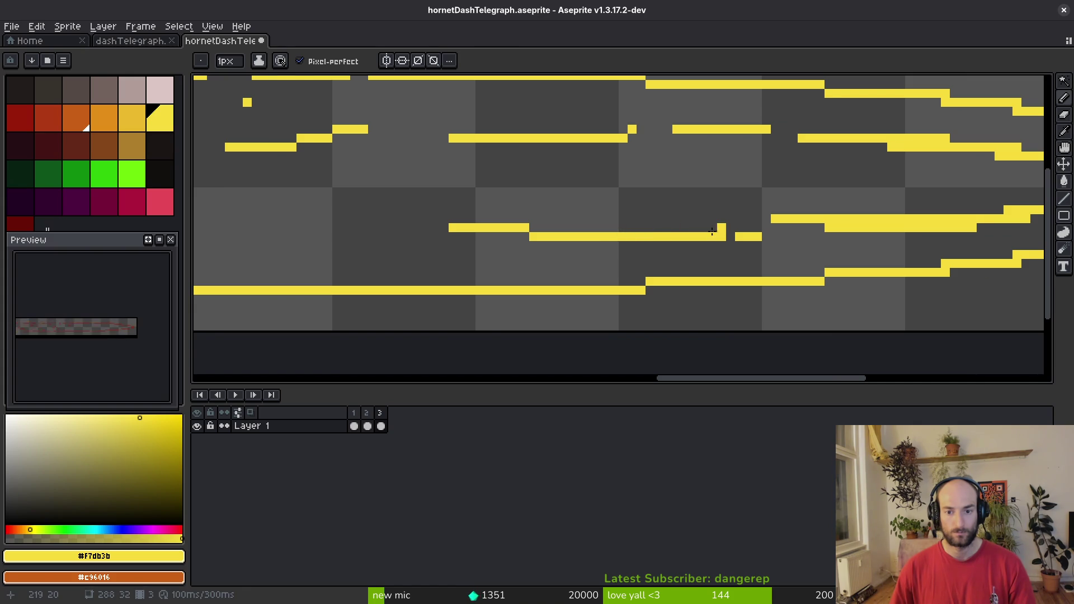
Trim the lower streak, then add a yellow dot and another stepped streak line.
key(e)
drag(764, 235, 722, 238)
key(b)
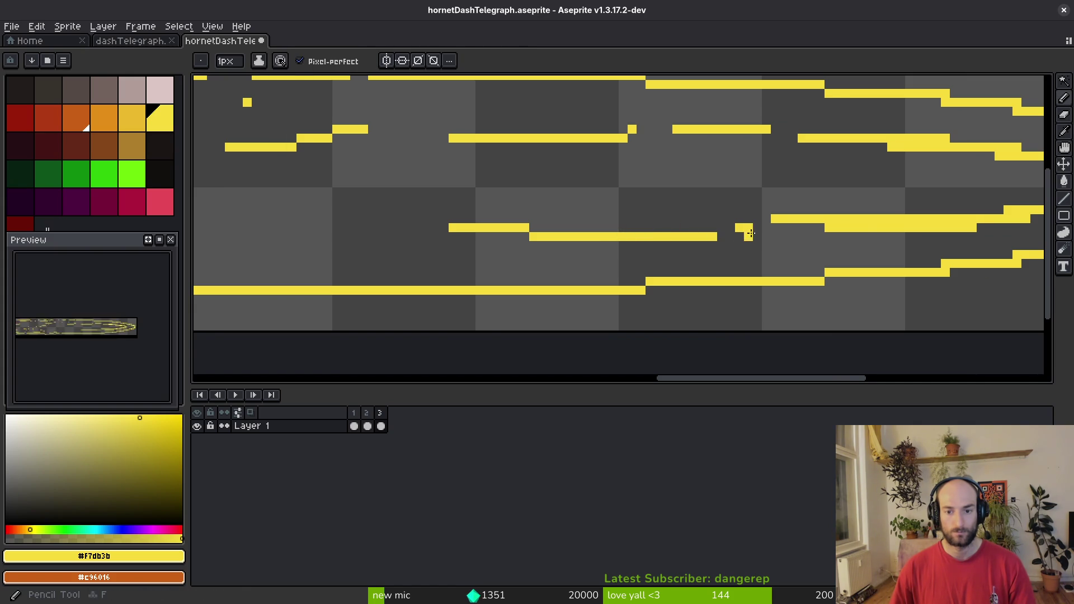
scroll(733, 237, down, 4)
scroll(697, 241, up, 2)
scroll(697, 241, up, 1)
click(552, 241)
drag(505, 240, 423, 233)
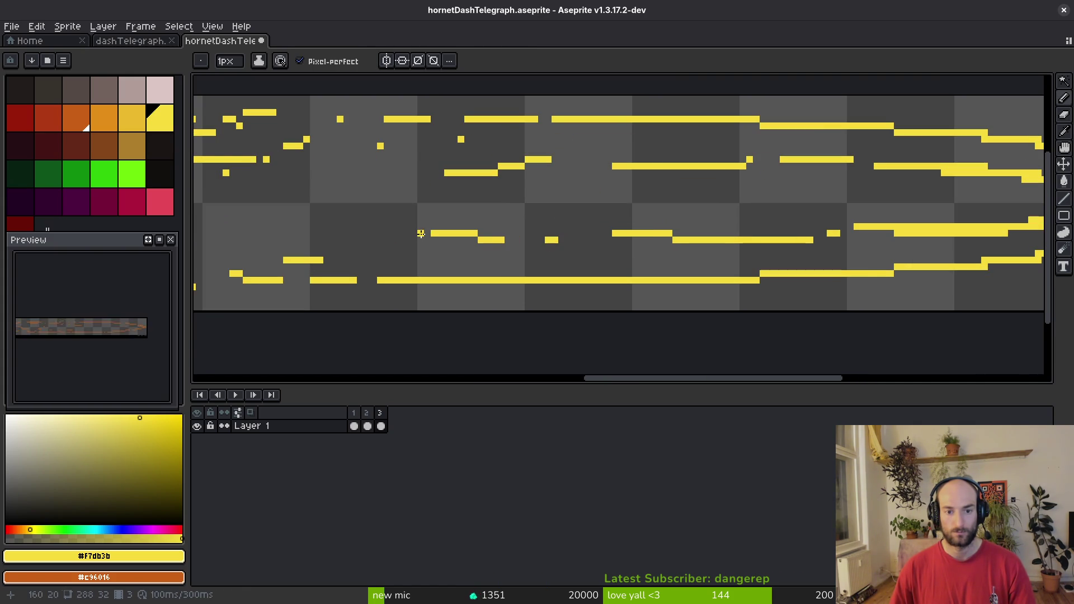
scroll(750, 163, up, 2)
scroll(744, 213, down, 4)
scroll(739, 230, up, 4)
Save the sprite and undo the small yellow pixel bump.
key(e)
key(m)
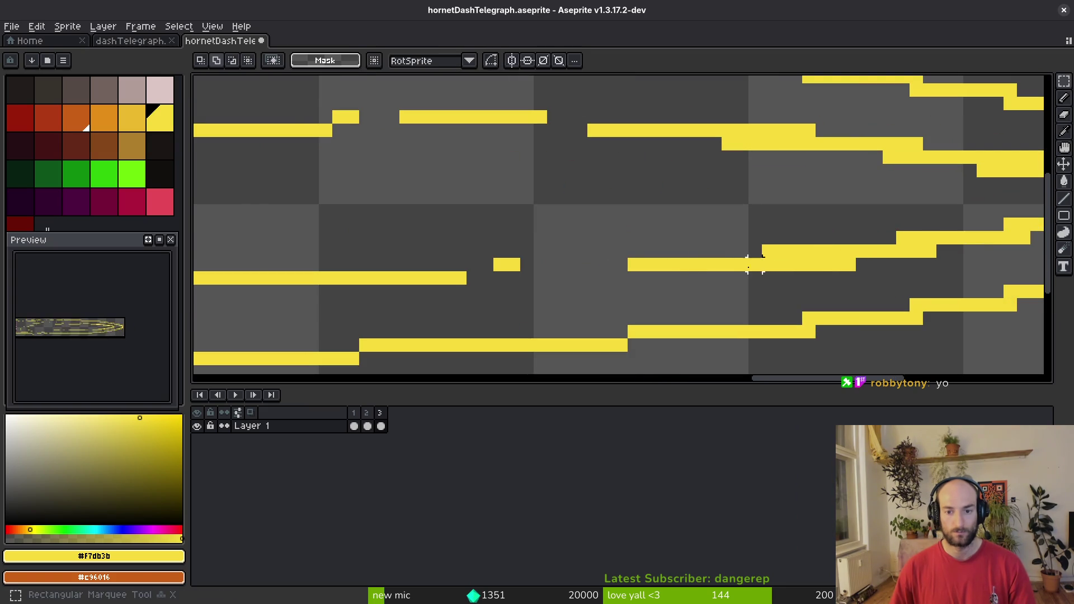
key(b)
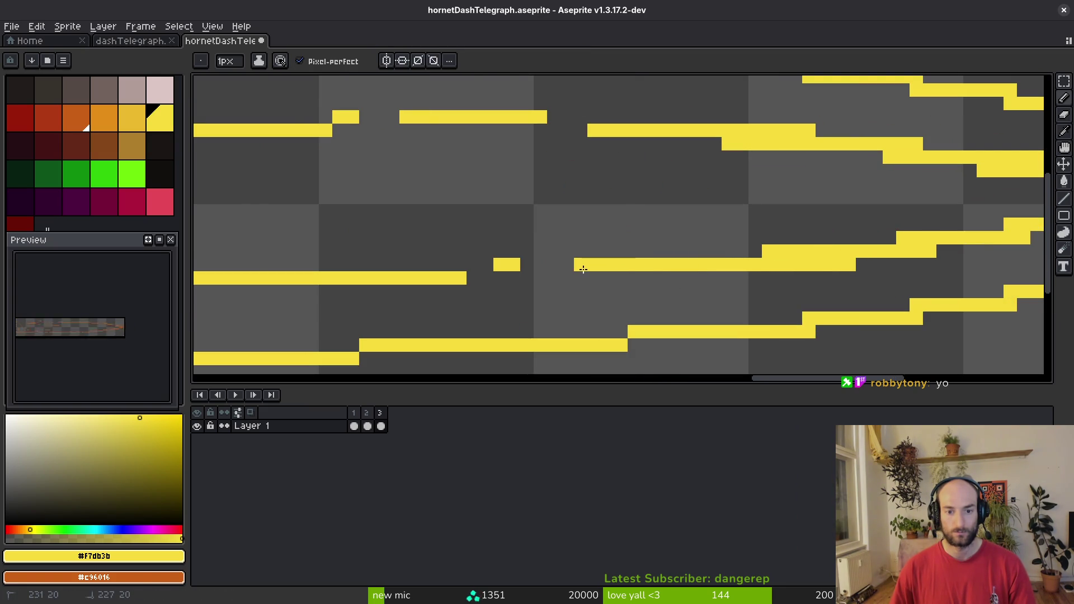
key(ctrl+s)
scroll(639, 253, down, 6)
scroll(666, 247, up, 5)
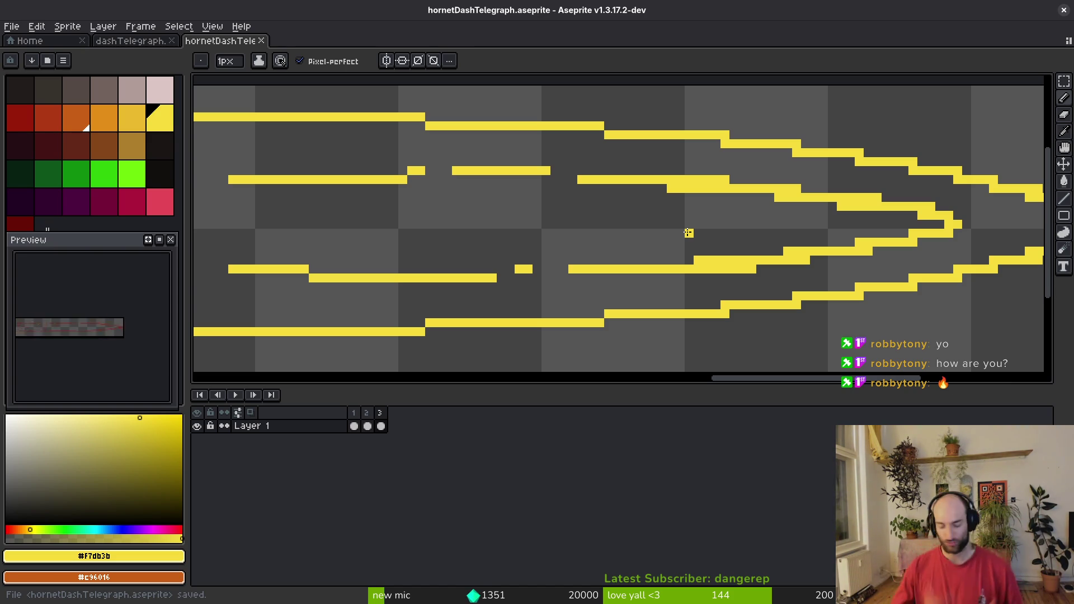
key(ctrl+z)
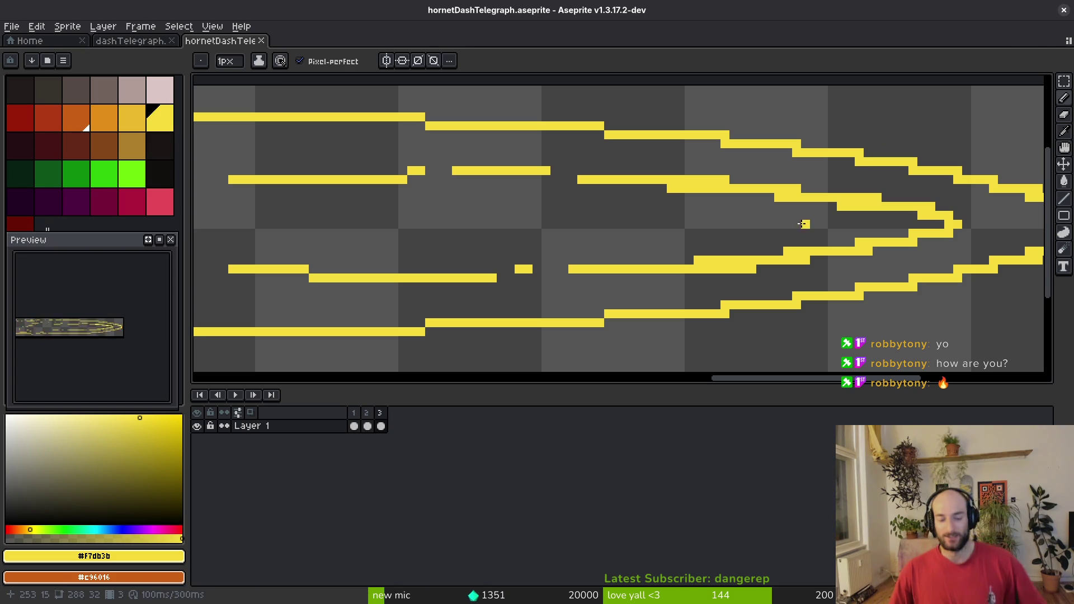
Close the sprite tab, stop the debug game with F8, and switch to Aseprite.
key(v)
click(1064, 11)
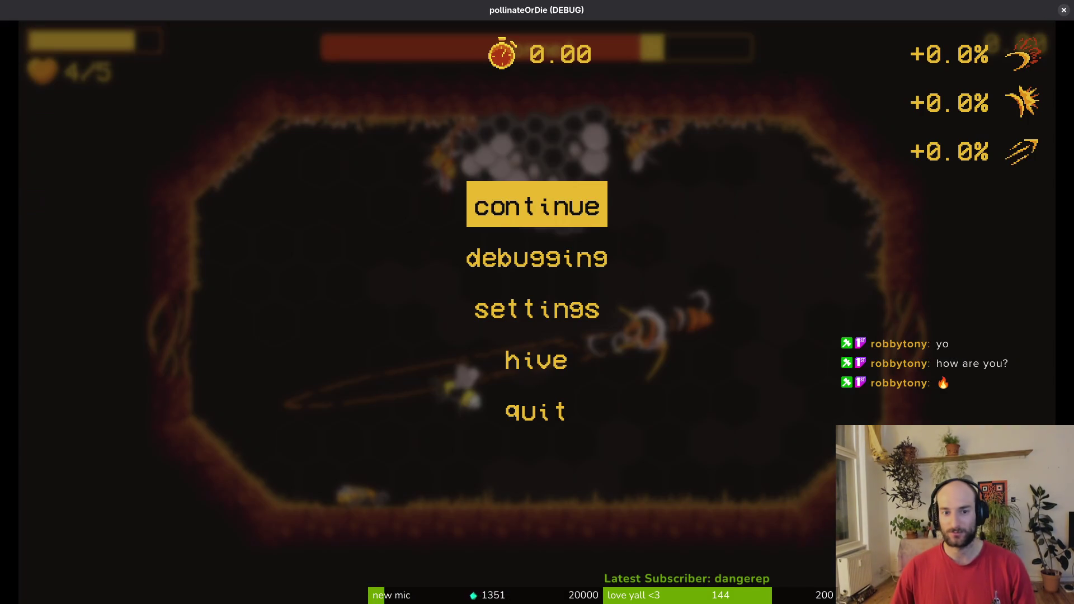
click(1064, 10)
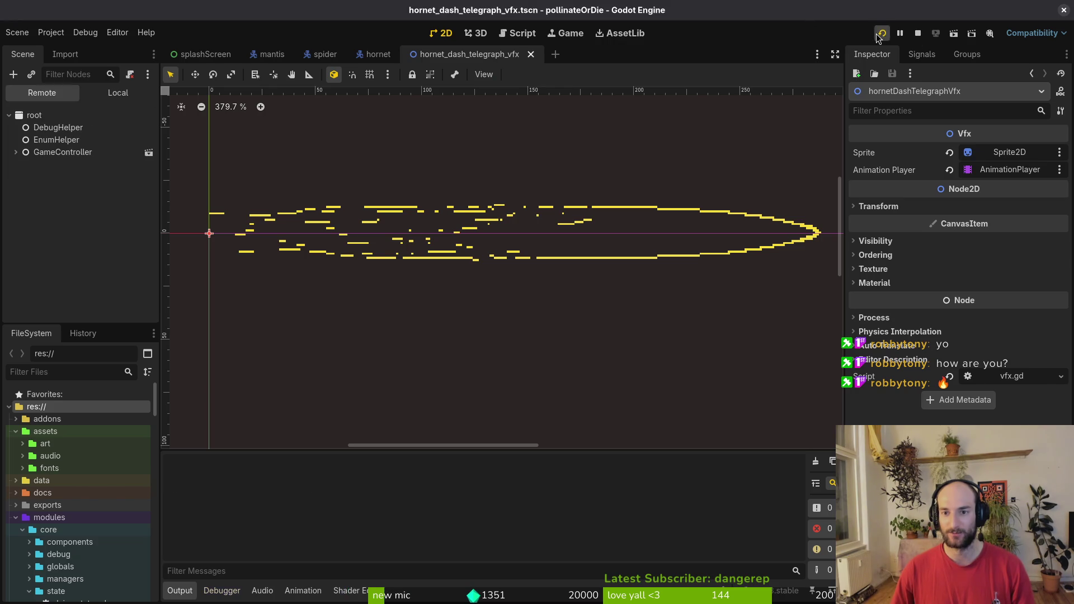
key(F5)
key(F8)
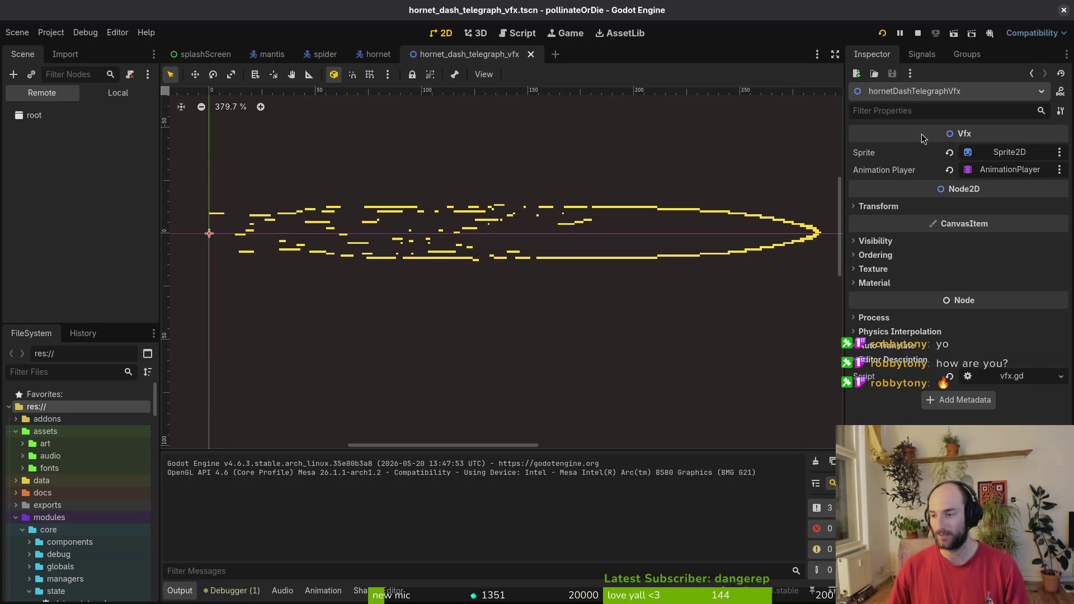
key(super+Tab)
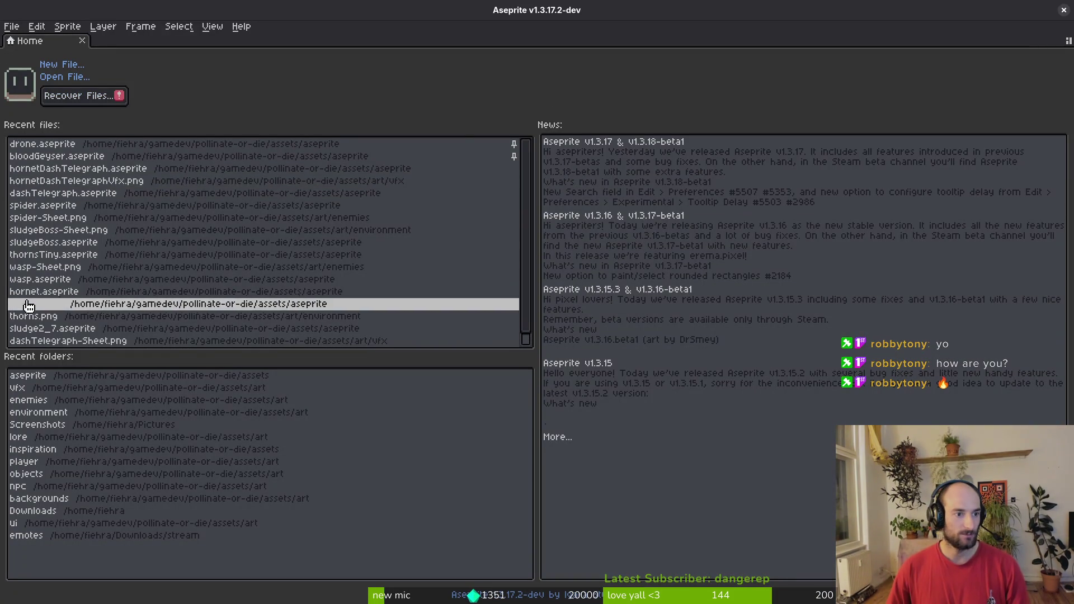
Open hornetDashTelegraph.aseprite and set up a sprite sheet export into assets/art/vfx.
click(109, 179)
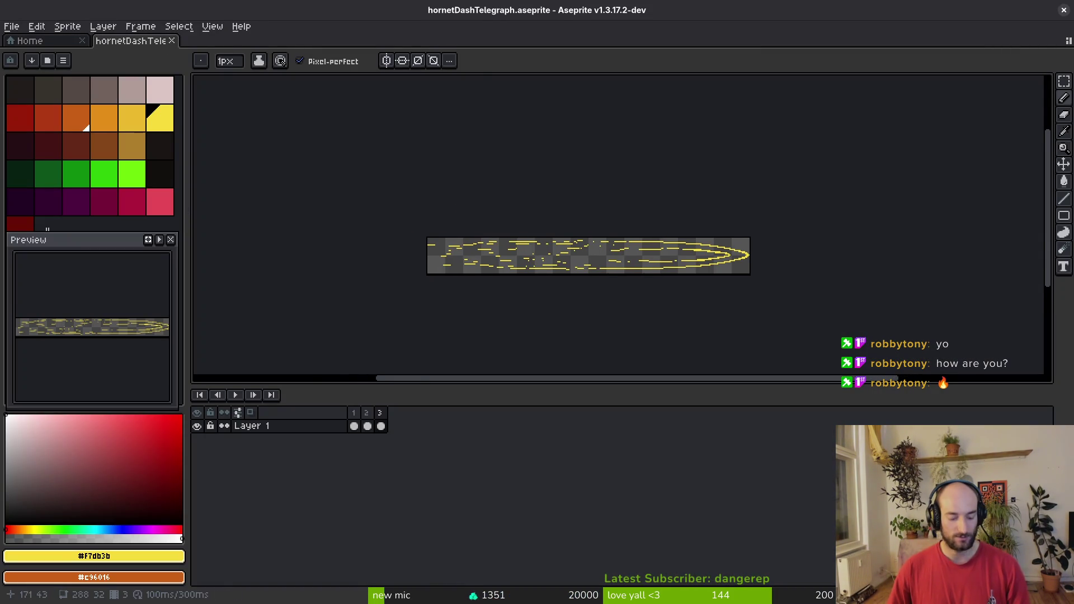
key(ctrl+e)
click(392, 199)
key(ctrl+shift+e)
click(272, 49)
click(276, 70)
click(113, 77)
double_click(103, 137)
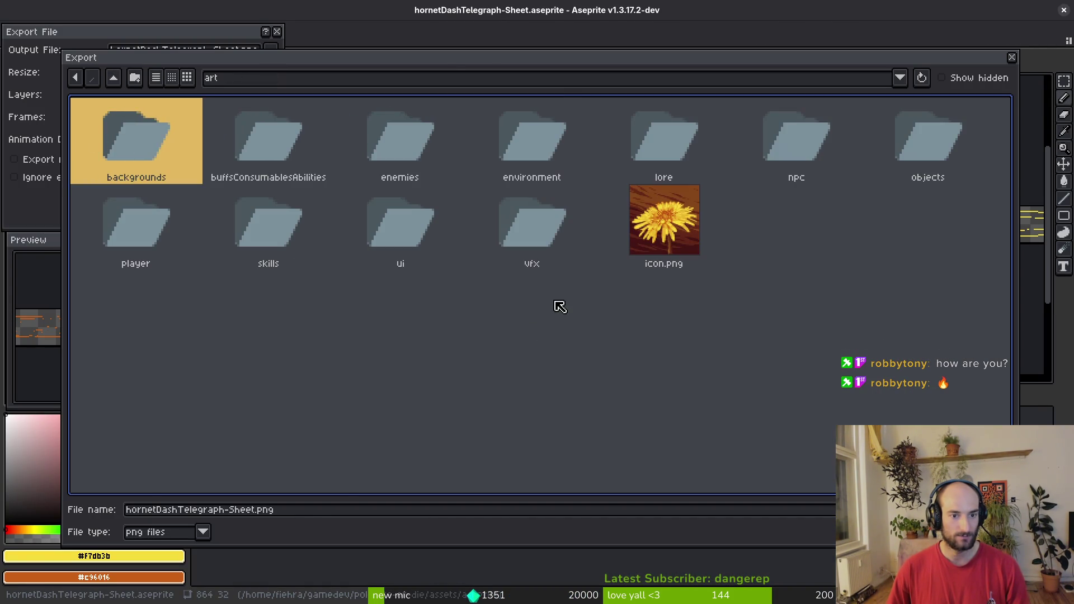
double_click(556, 229)
Export the sheet over hornetDashTelegraphVfx.png and relaunch the game in Godot.
scroll(781, 355, down, 3)
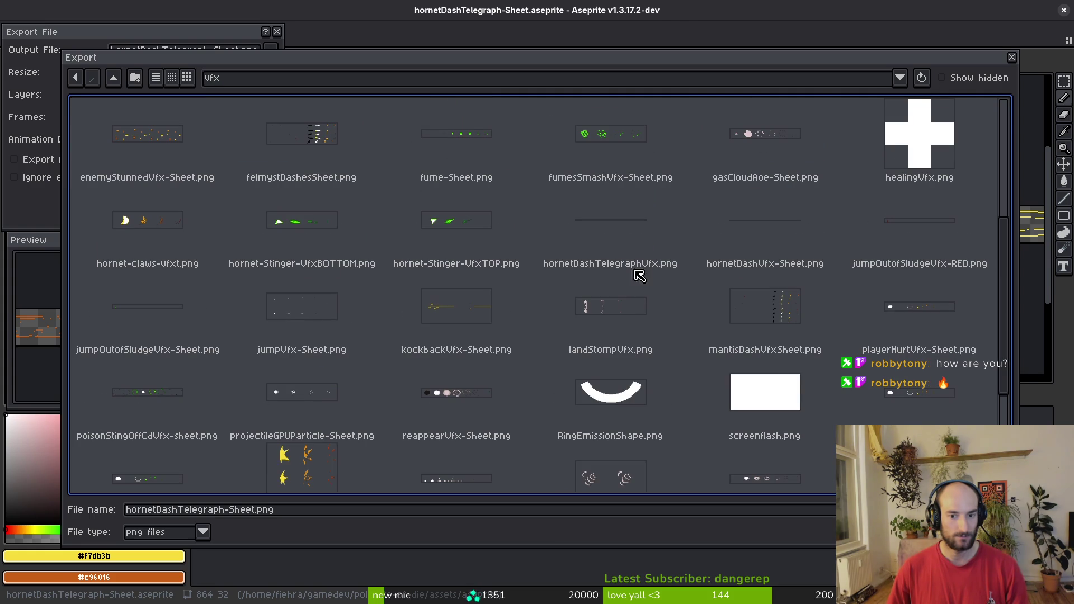
click(638, 241)
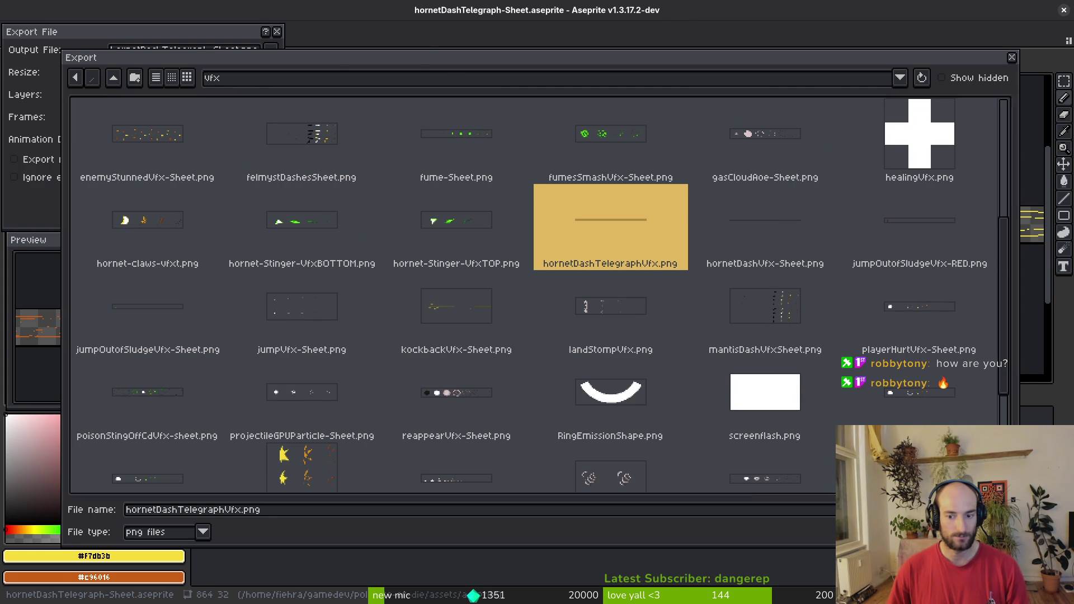
double_click(638, 241)
click(468, 338)
click(173, 193)
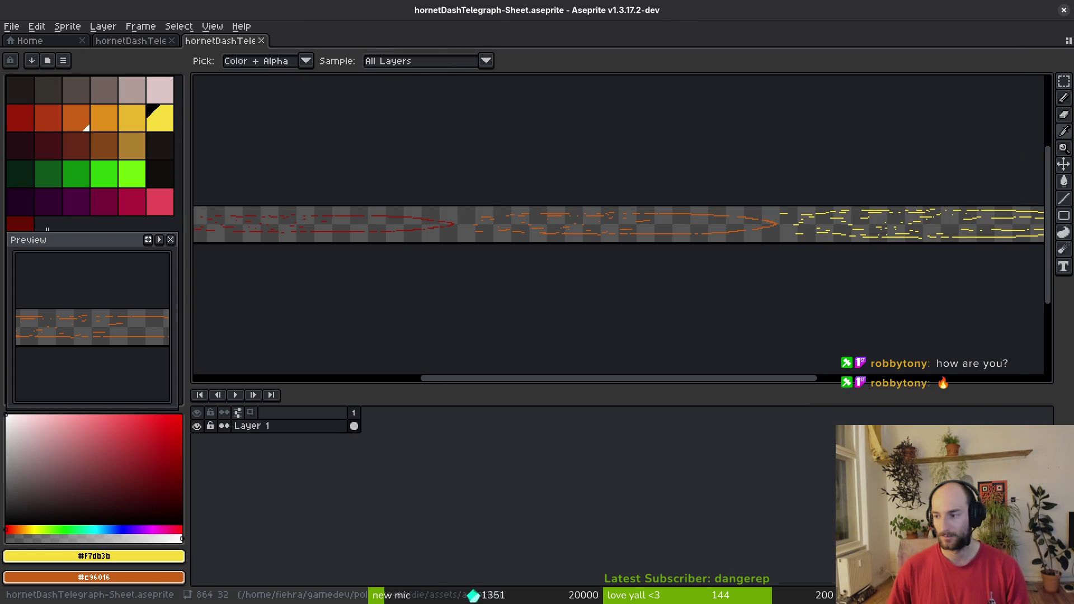
key(alt+Tab)
click(884, 34)
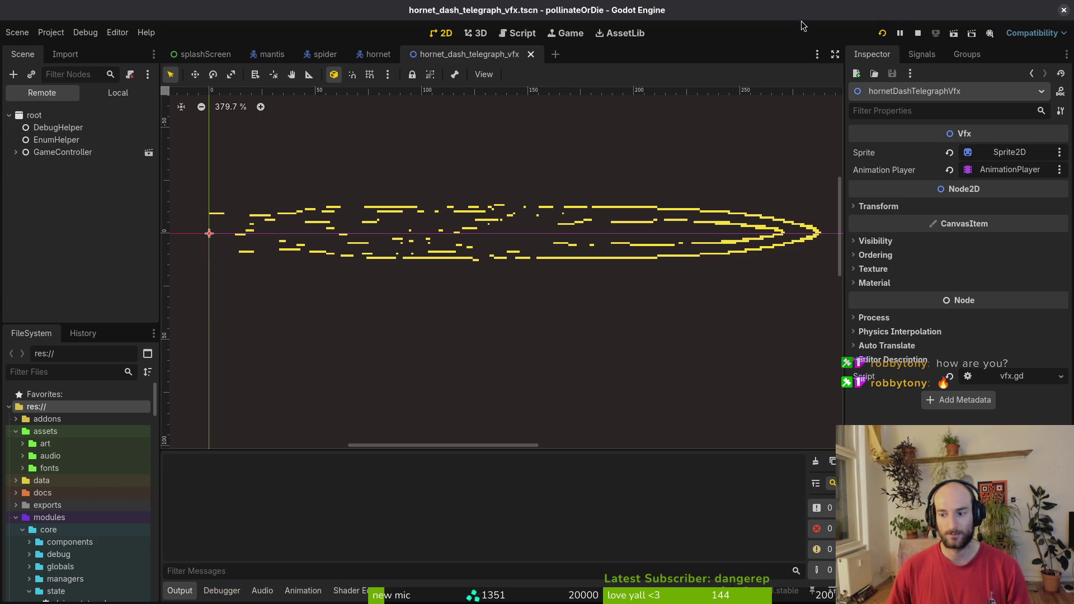
Continue into level 1-4 and fly around it, dashing at the enemy by the plant.
key(Return)
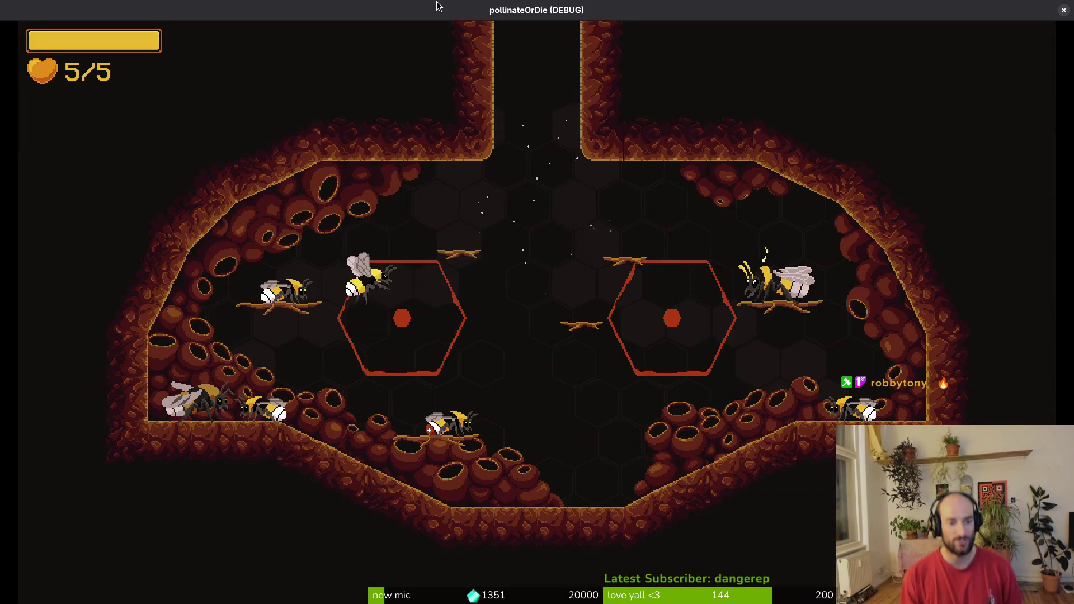
key(Left)
key(Left)
key(Left)
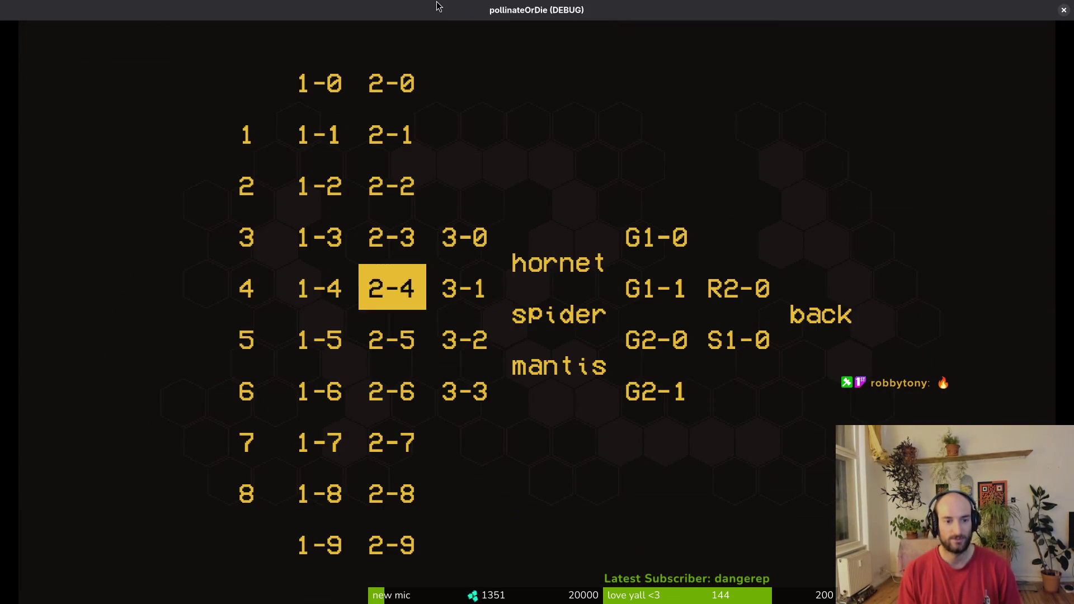
key(Return)
key(Up)
key(Right)
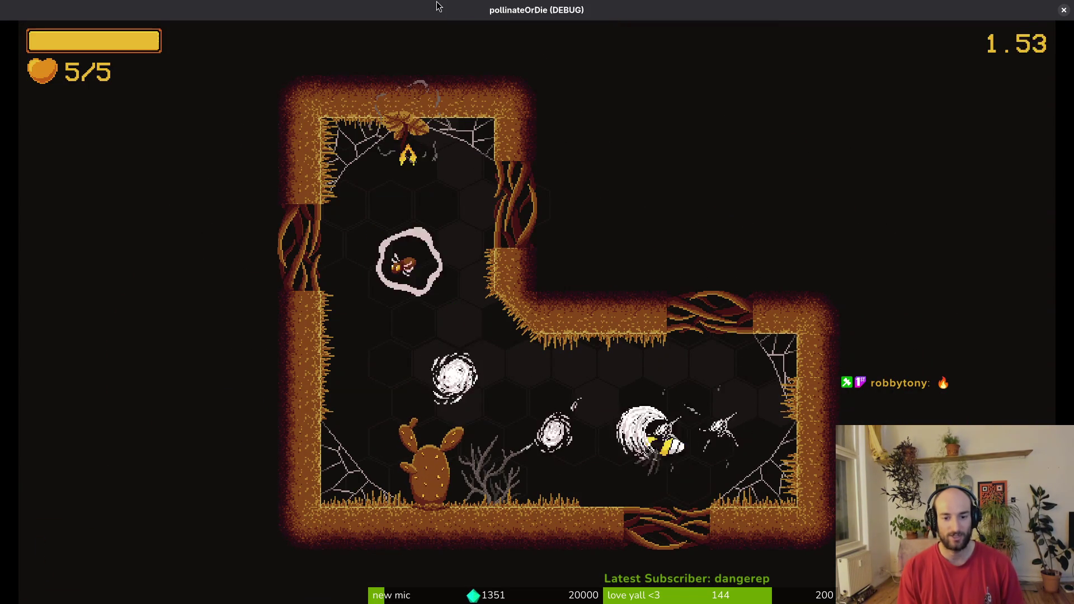
key(Down)
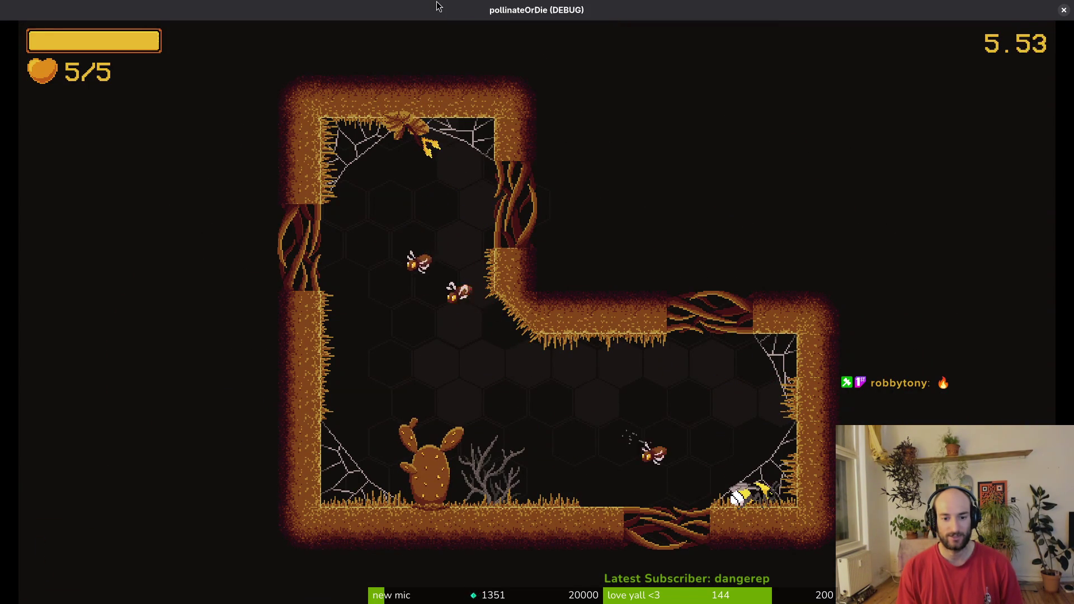
key(Left)
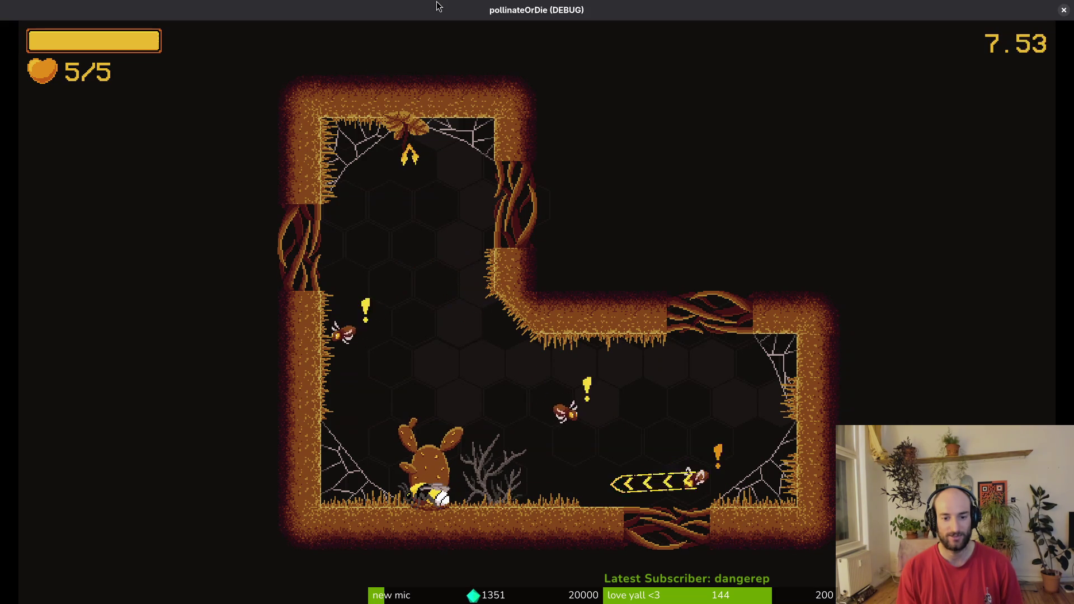
key(Down)
key(Right)
key(Left)
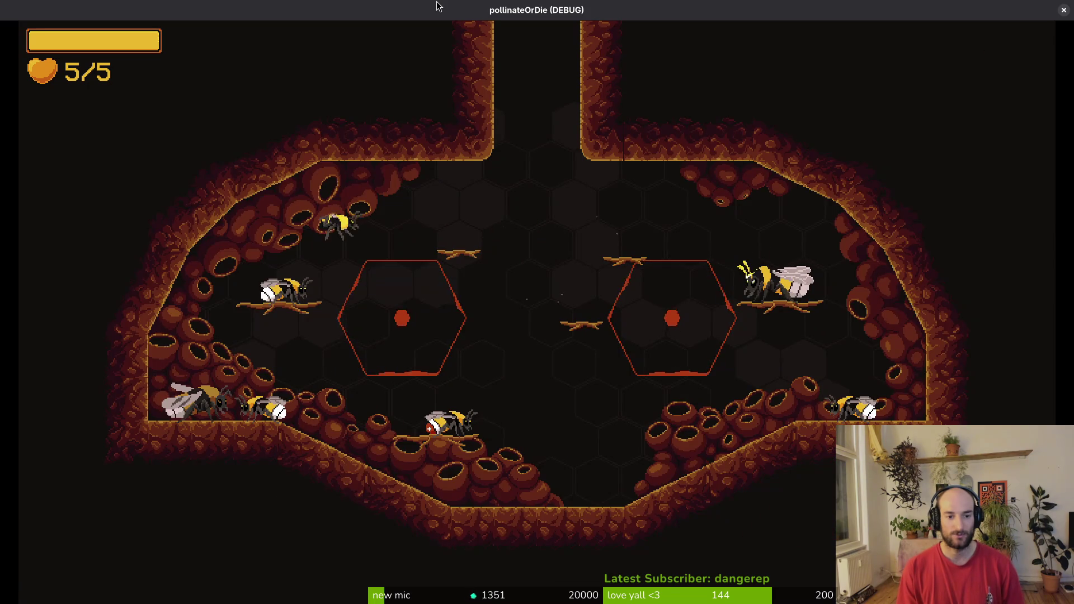
Load the Hornet boss room from the debug level list and skip the intro dialogue.
key(Escape)
key(Up)
key(Return)
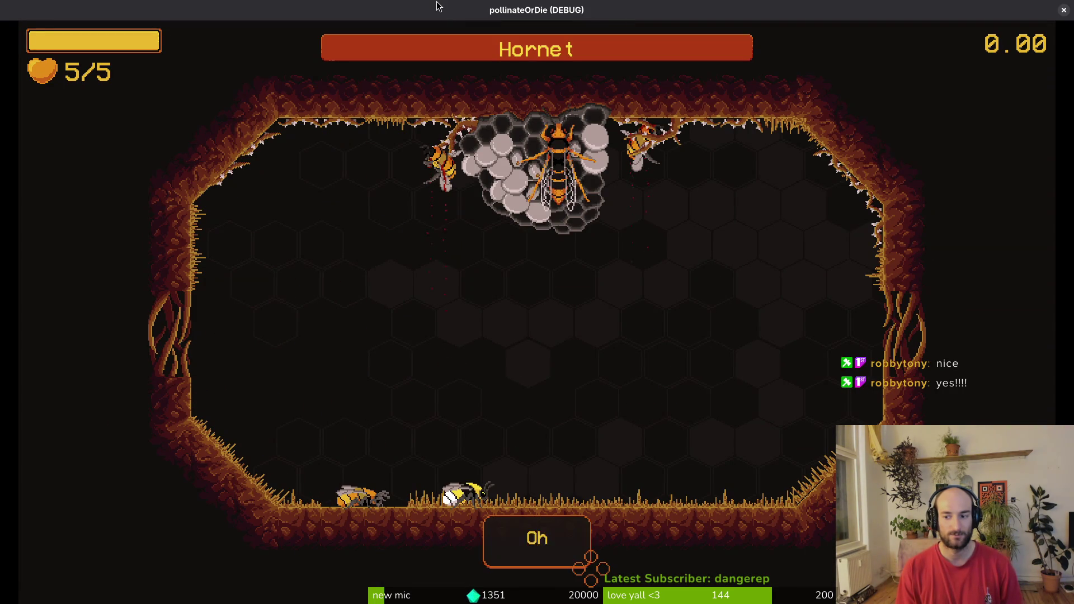
key(Return)
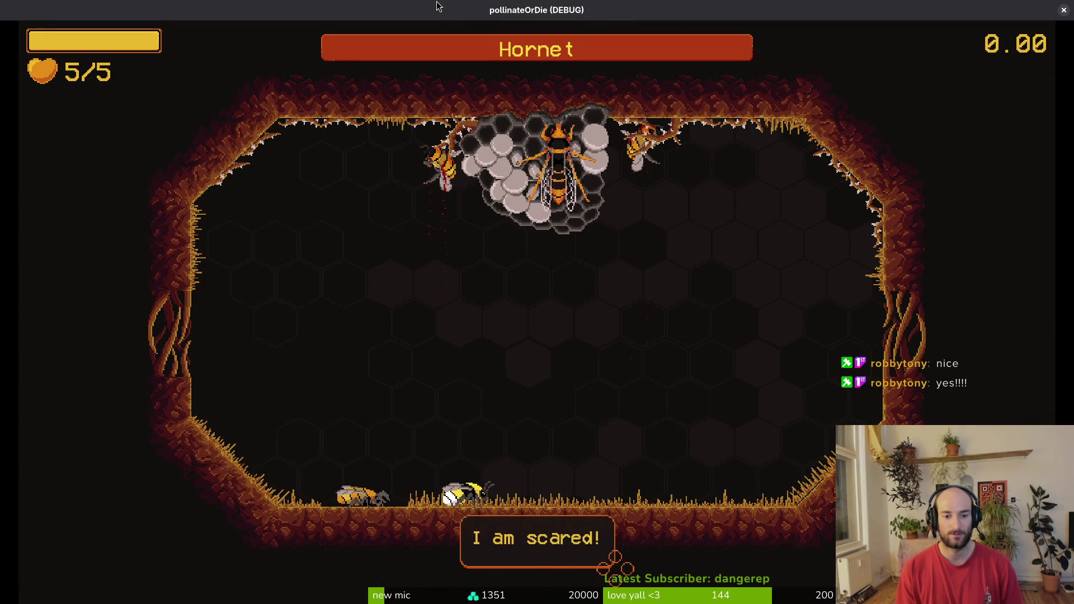
key(Return)
Fight the hornet, dodging its dash and diving in to slash it.
key(Right)
key(Up)
key(Left)
key(Down)
key(Down)
key(x)
key(Right)
key(Left)
key(Up)
key(x)
key(Right)
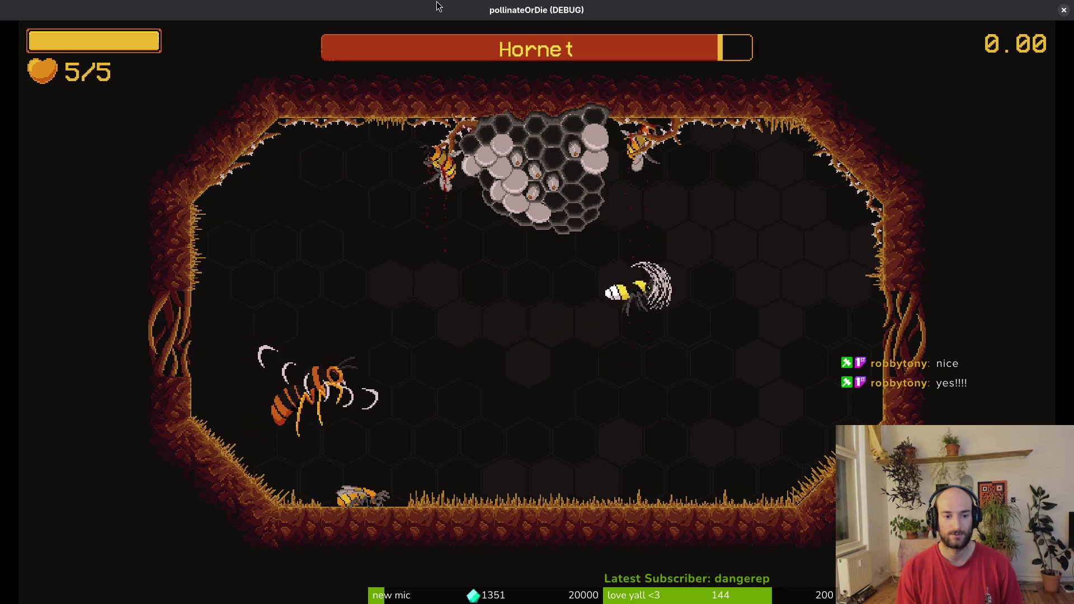
Keep slashing the hornet across the arena while dodging its dust waves.
key(Up)
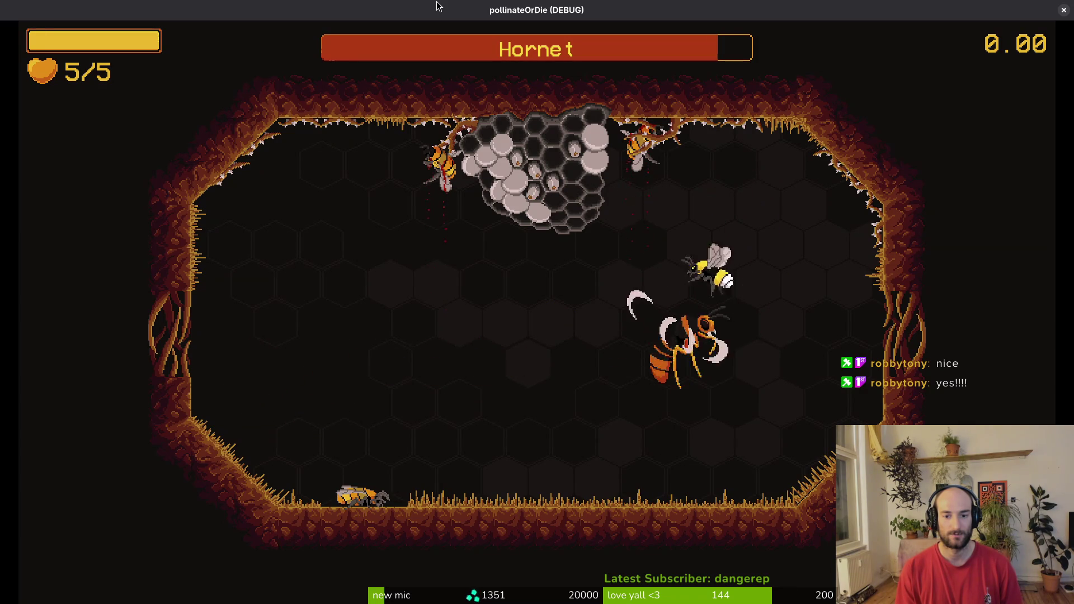
key(x)
key(Left)
key(Right)
key(x)
key(Right)
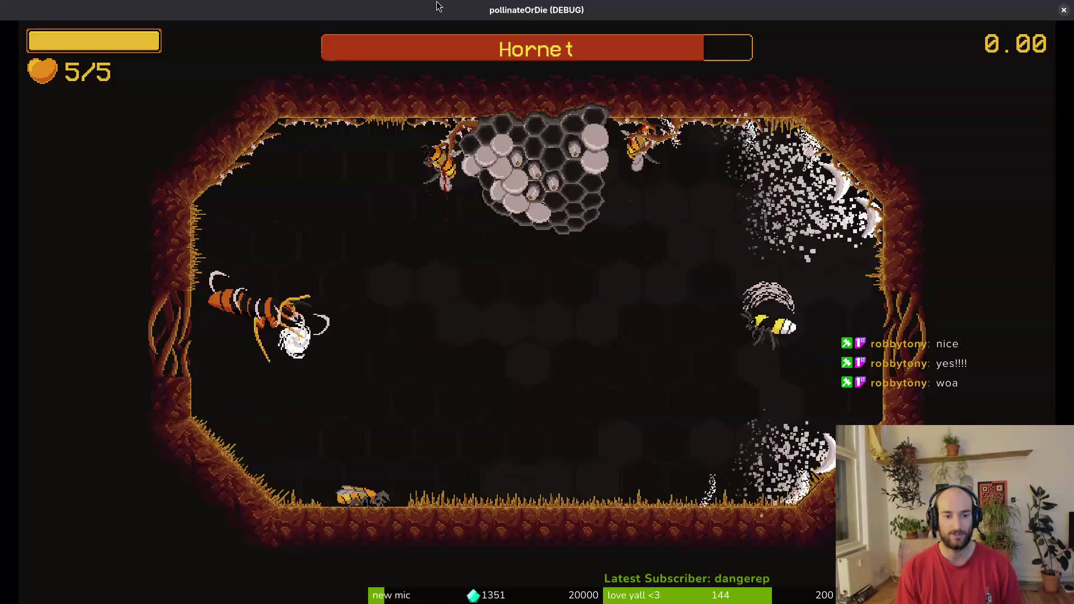
key(Up)
key(Left)
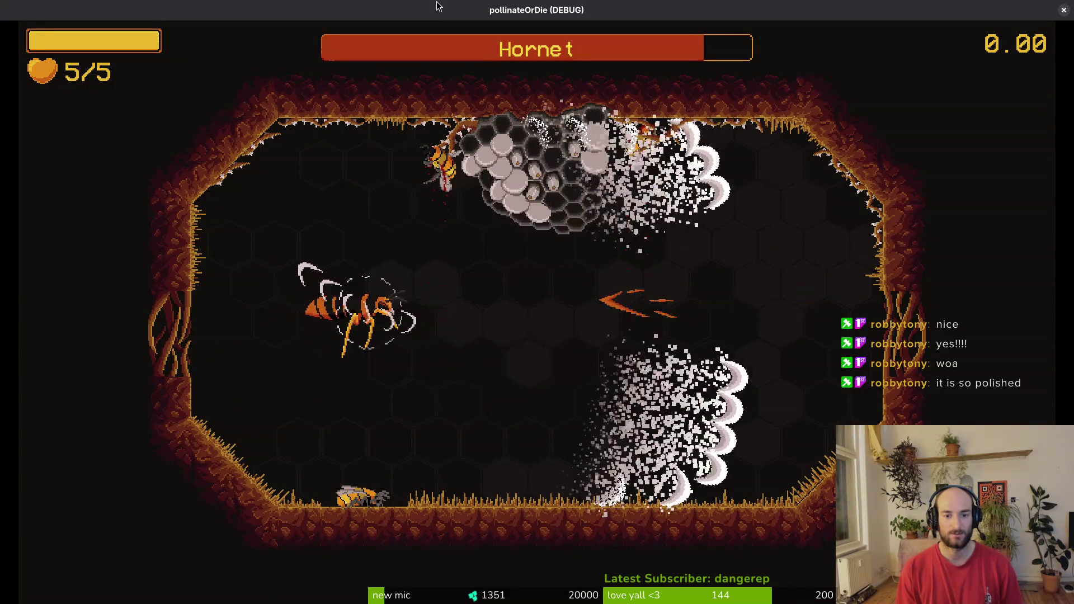
key(Down)
key(x)
key(Left)
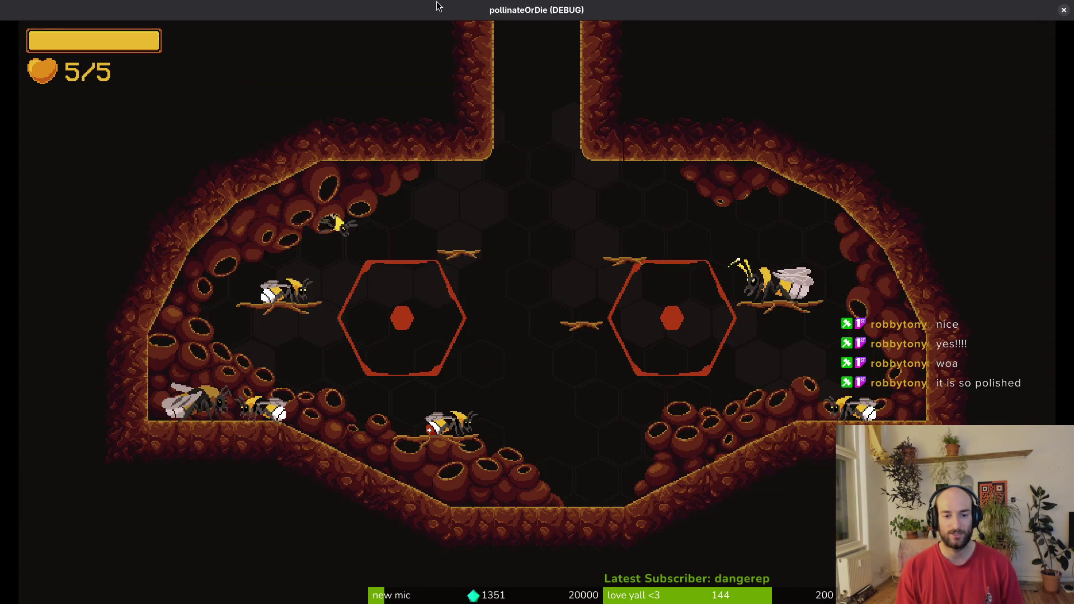
Fly around the hive, peek at the items menu, and head up the hive shaft.
key(Down)
key(Right)
key(Tab)
key(Tab)
key(Down)
key(Up)
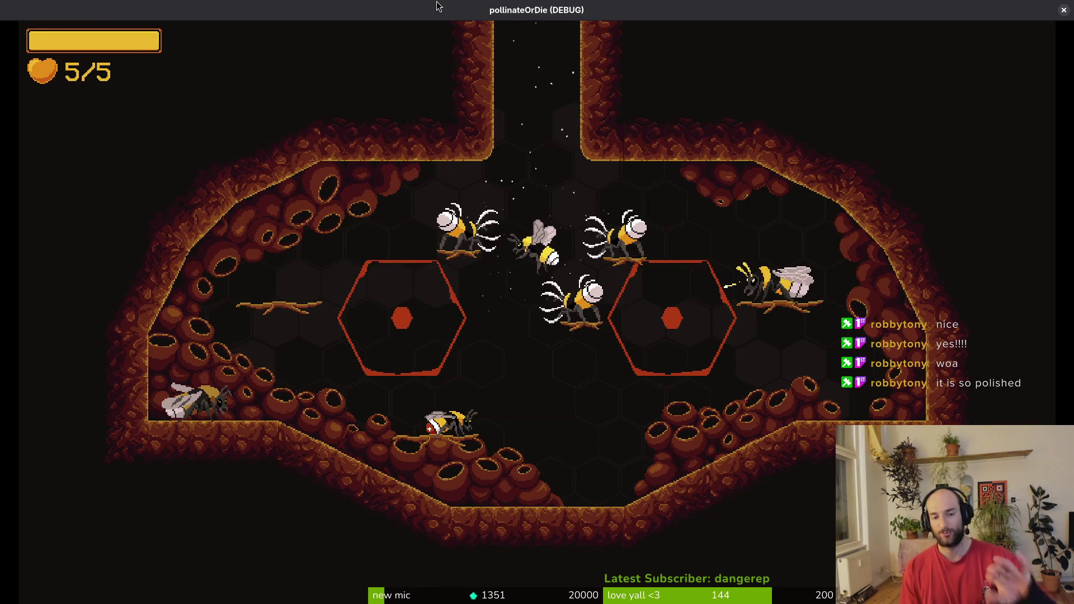
key(Up)
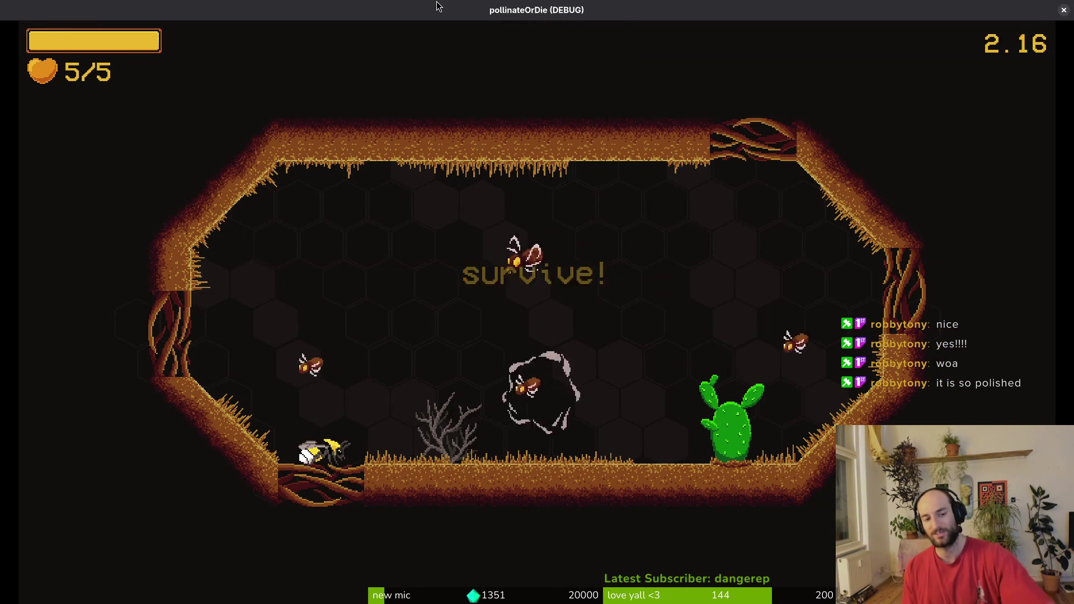
Fight the survive! wasp wave, dashing and slashing at wasps and a mosquito, then return to the hive.
key(Up)
key(Right)
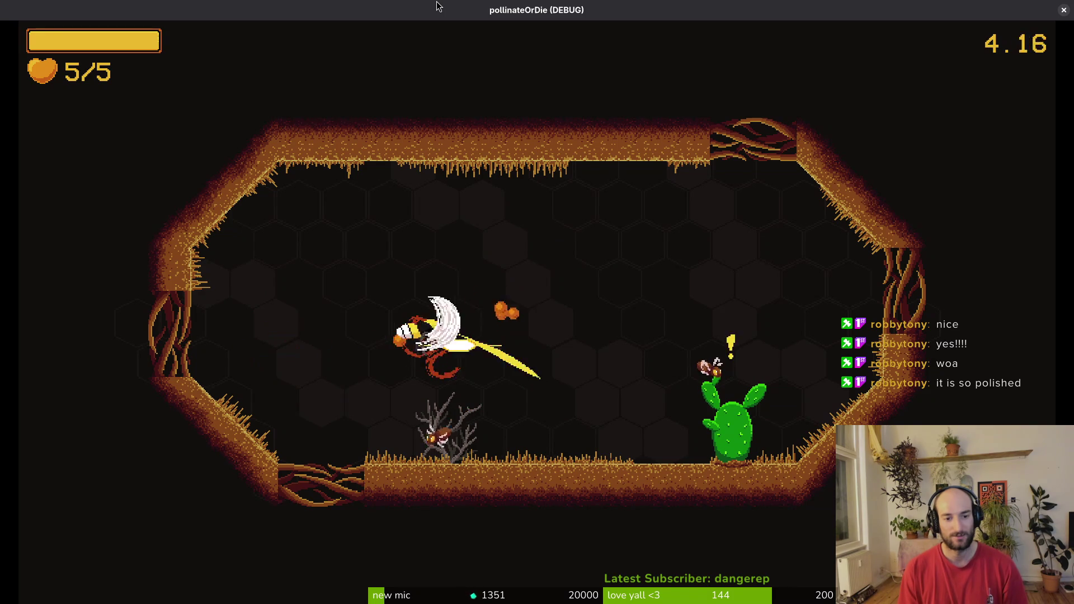
key(Up)
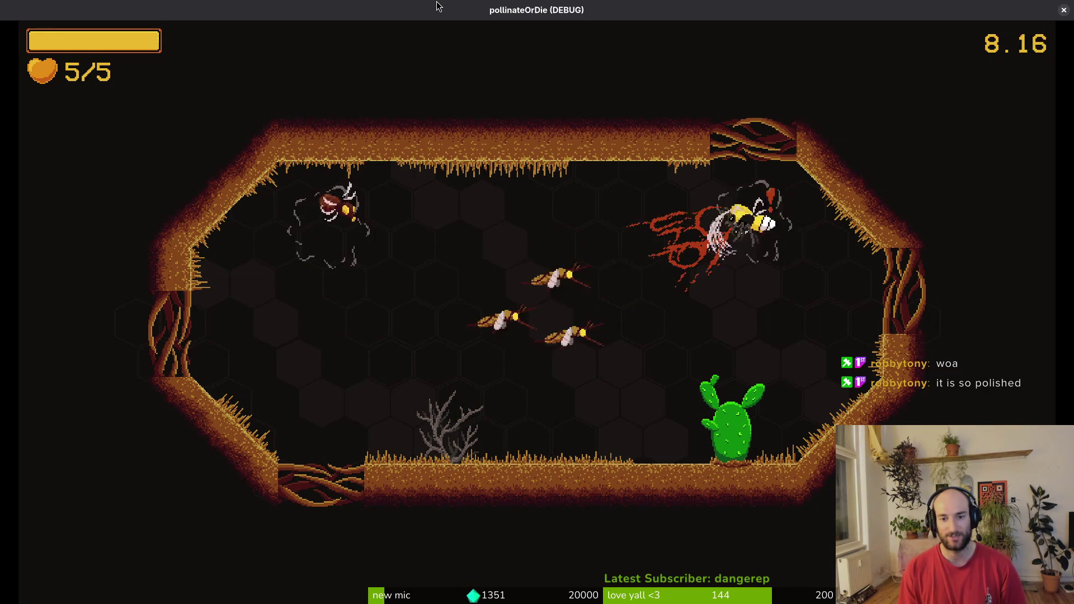
key(Left)
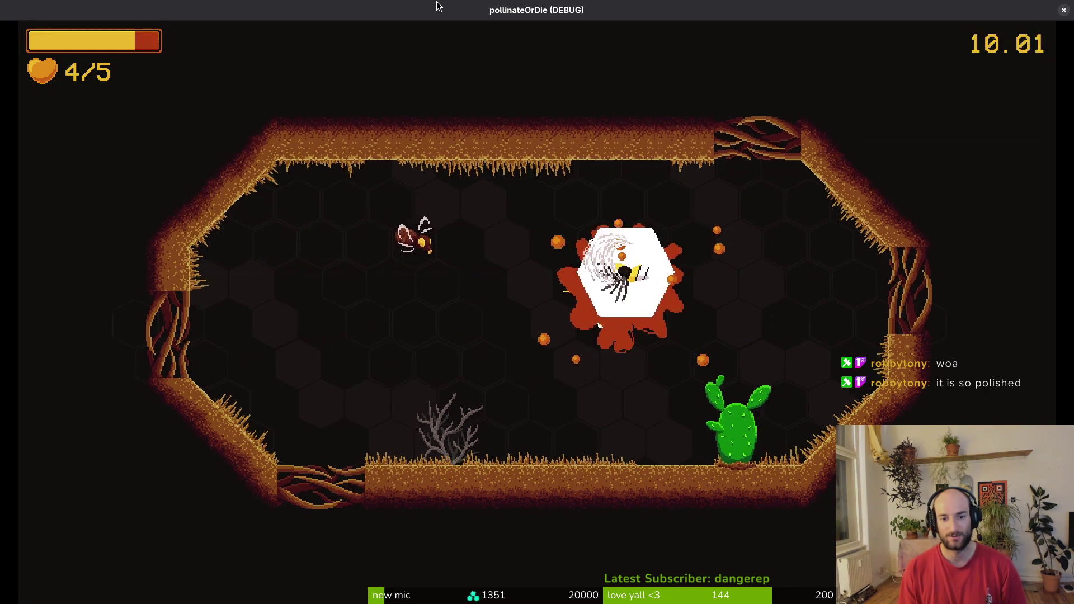
key(Left)
key(Down)
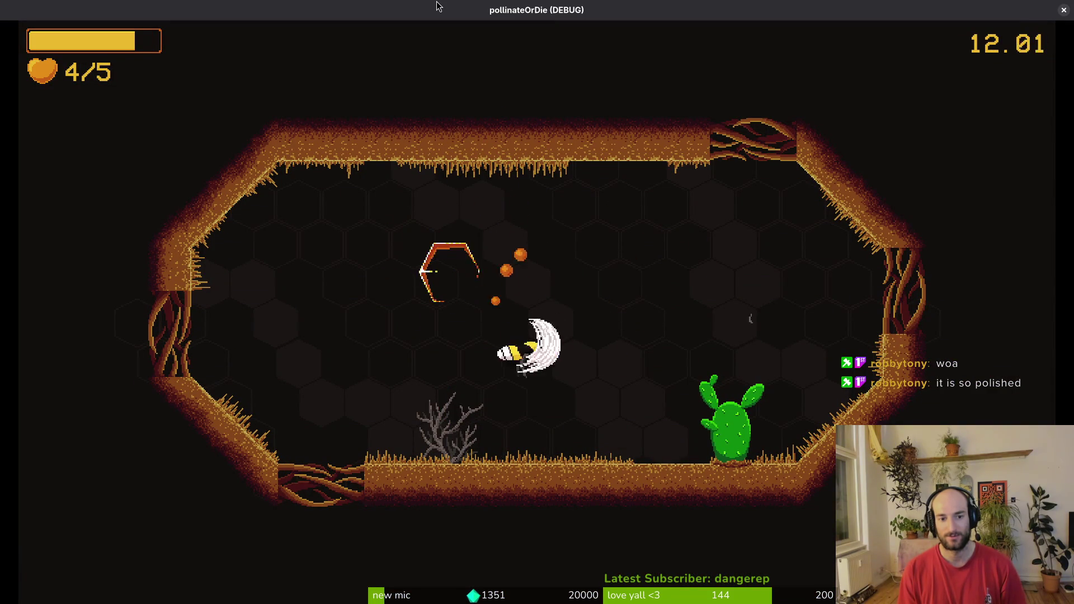
key(Right)
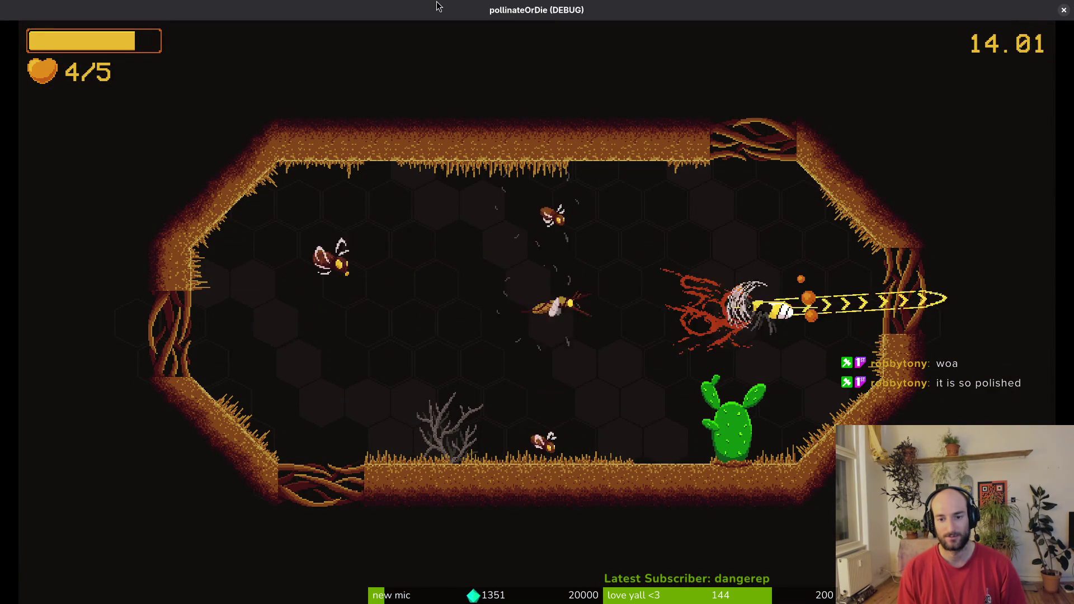
key(Left)
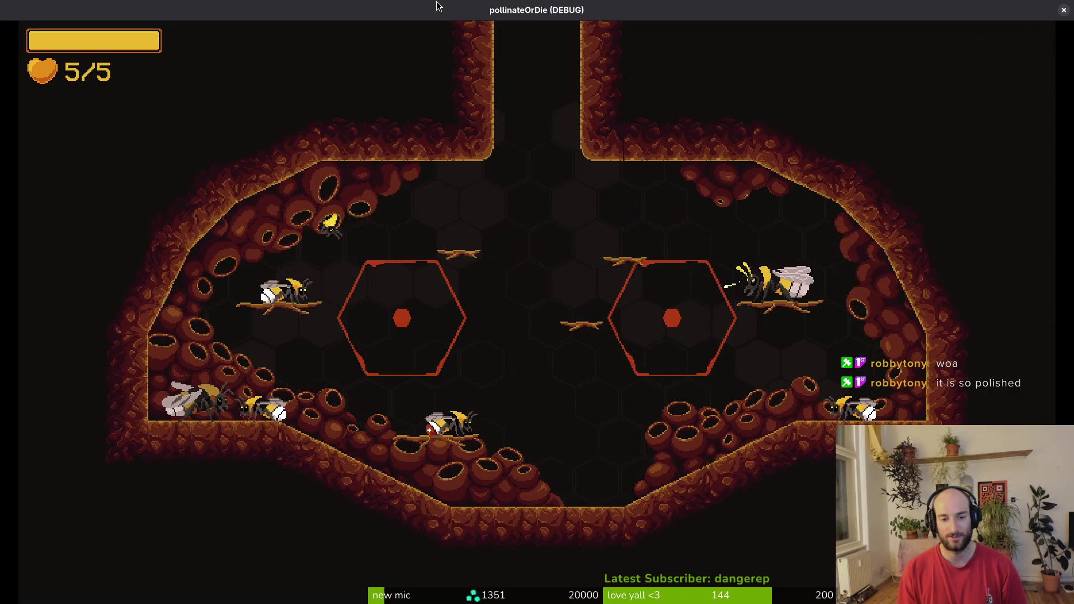
key(Down)
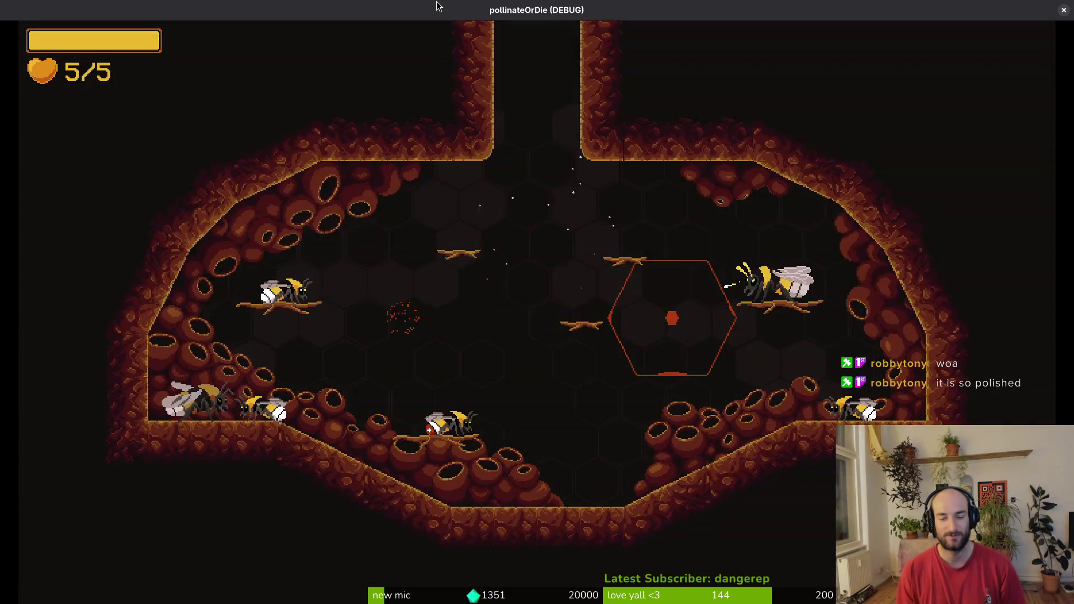
Load the mantis level, then switch to the spider level from the debug list and play it.
key(Escape)
key(Return)
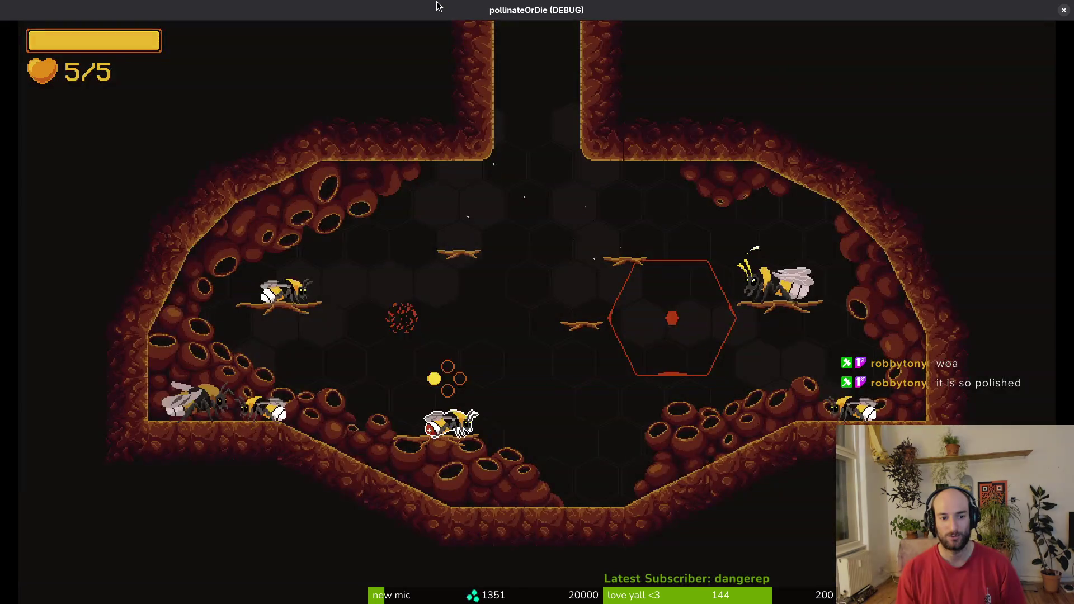
key(Escape)
key(Return)
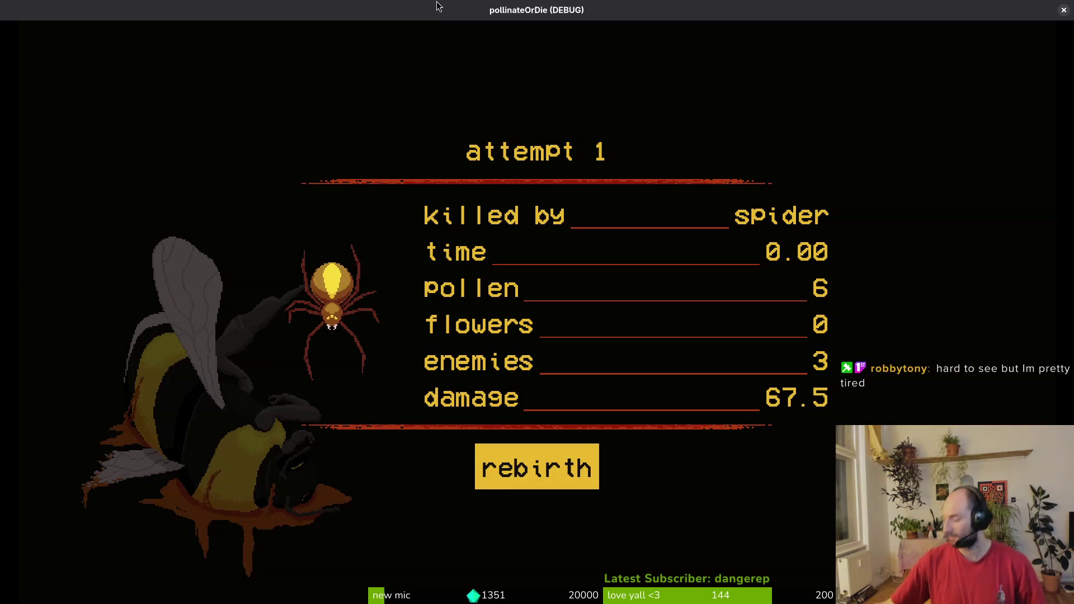
Close the game, relaunch it, and continue through the hive into the right hexagon.
click(1063, 11)
click(883, 34)
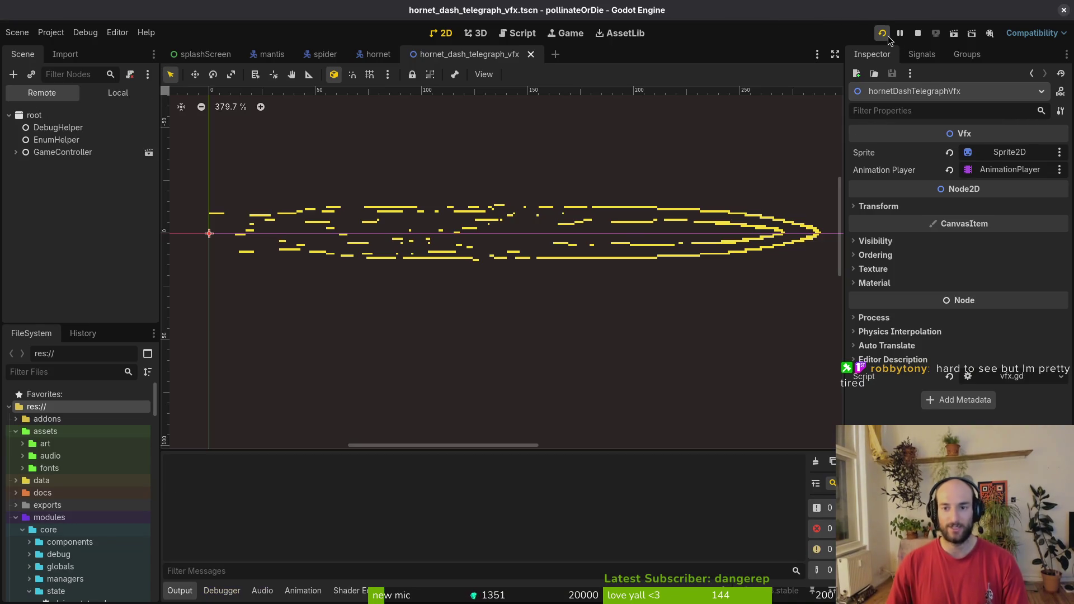
key(Return)
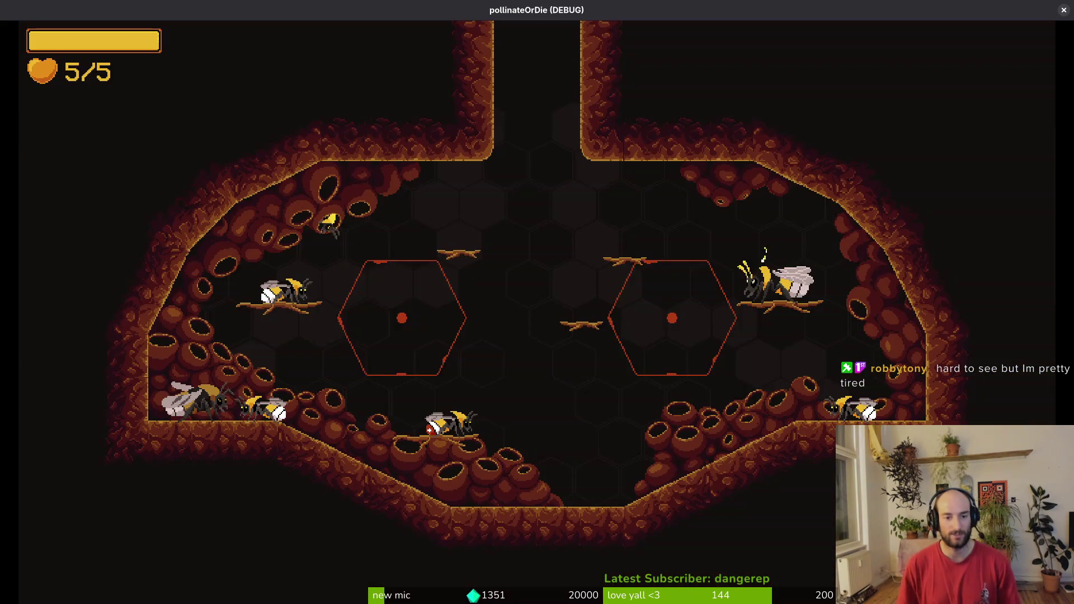
key(Tab)
key(Escape)
key(Right)
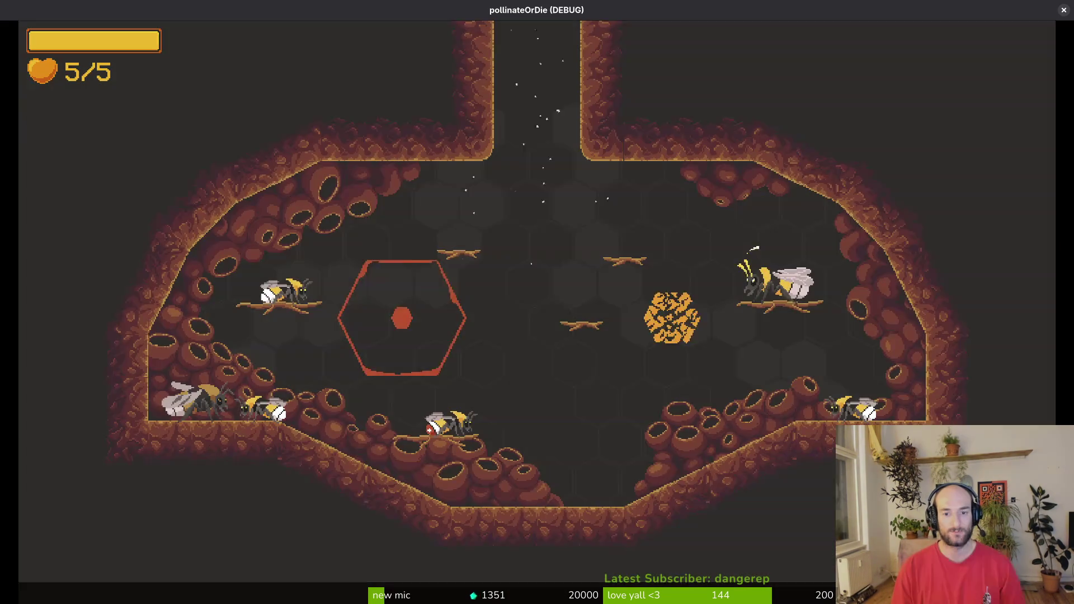
Kill the snail and slash the mushroom into a spore cloud.
key(Up)
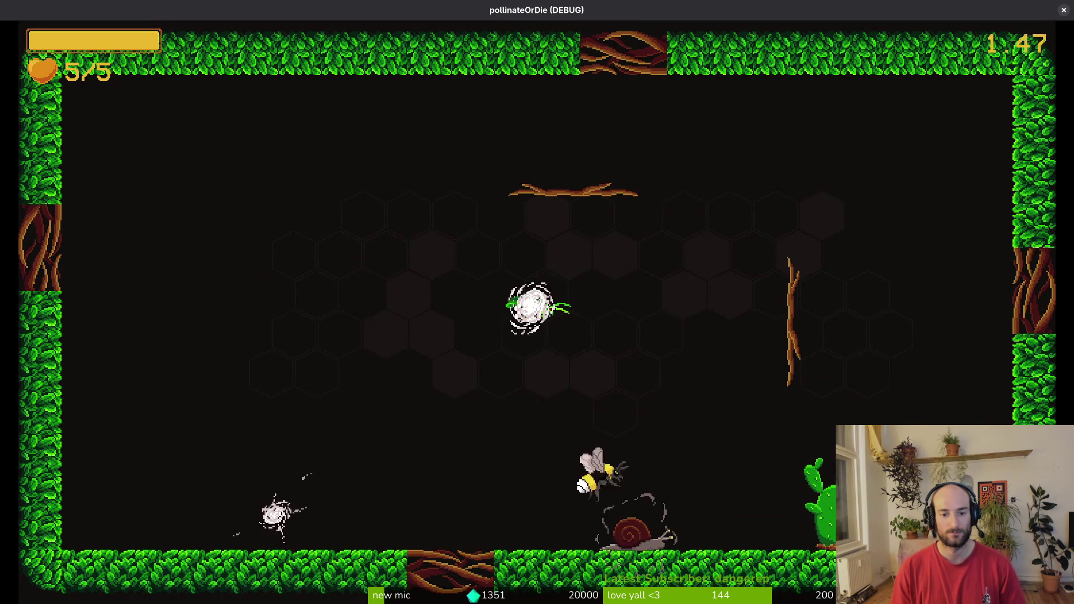
key(Down)
key(space)
key(space)
key(Right)
key(Right)
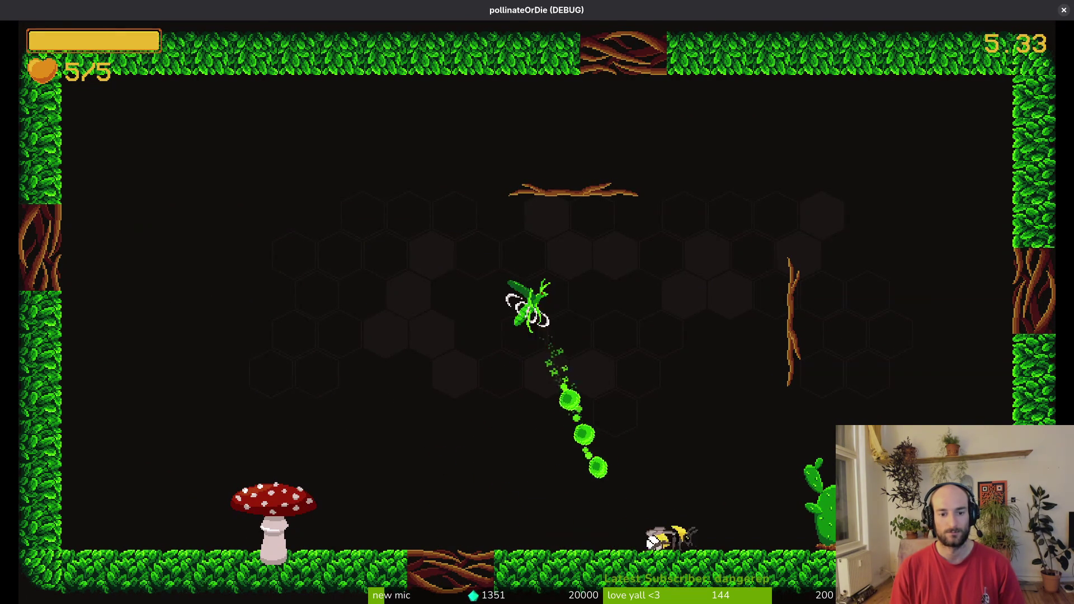
key(Up)
key(space)
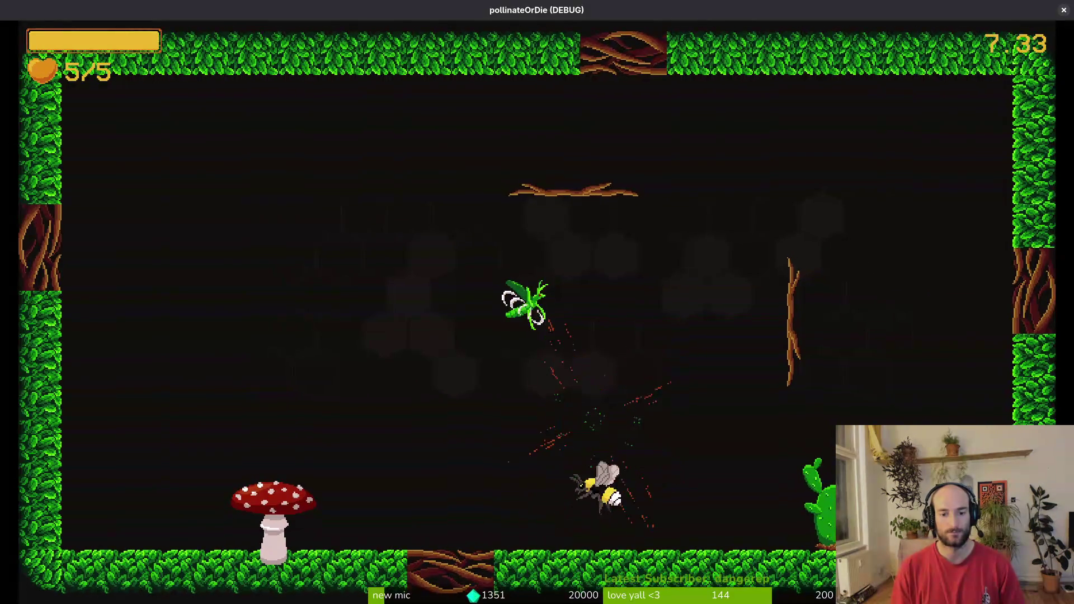
key(Left)
key(space)
Slash the green mantis repeatedly until it disappears, then close the game.
key(space)
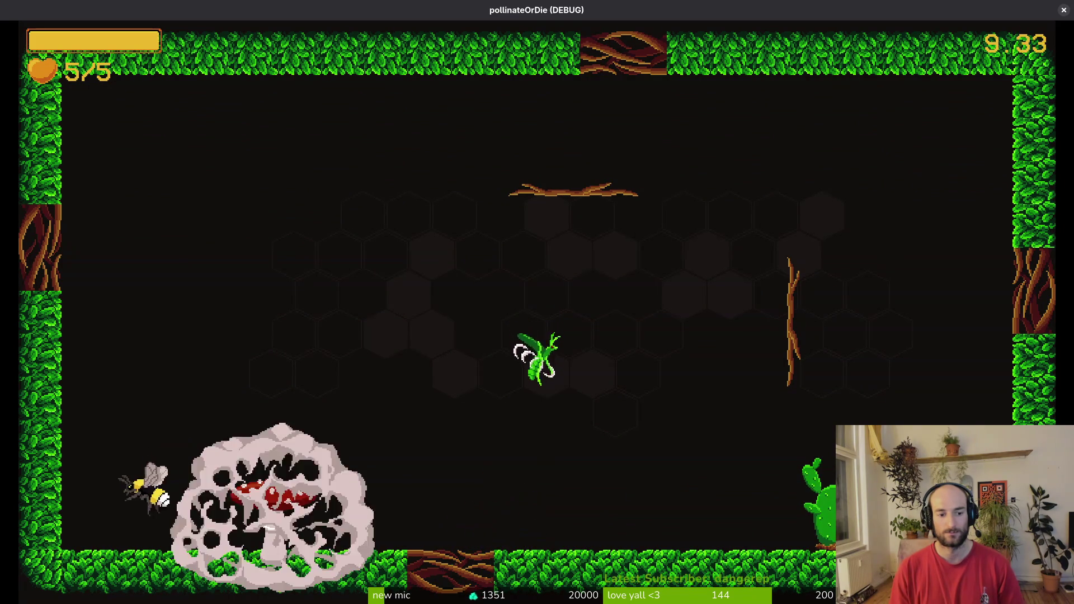
key(Up)
key(Right)
key(space)
key(space)
key(Up)
key(space)
key(Down)
key(space)
key(Down)
key(Right)
key(space)
key(Up)
key(space)
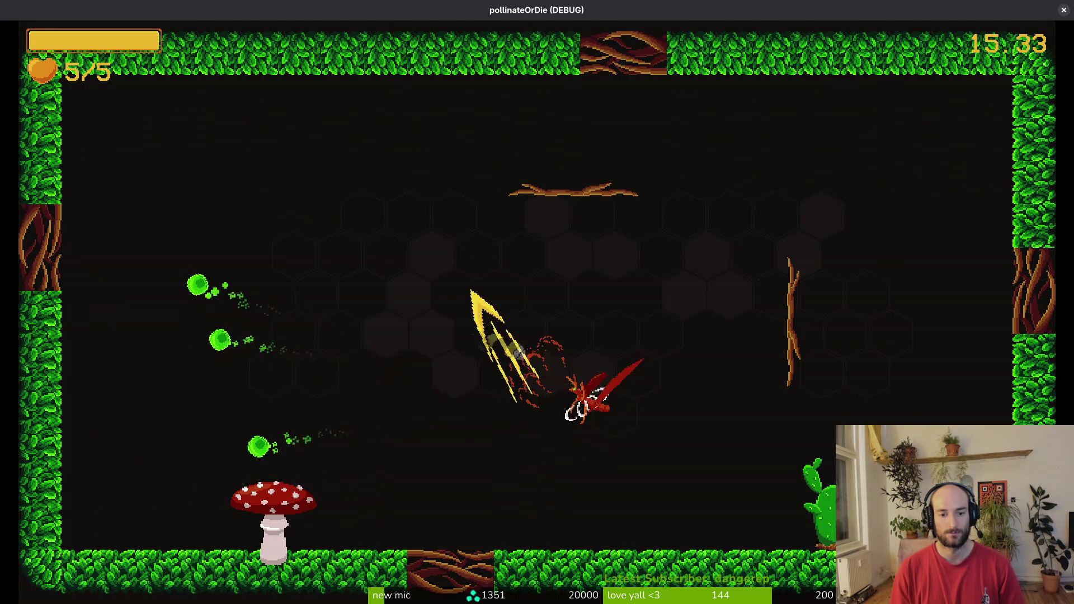
key(Down)
key(space)
key(space)
key(Left)
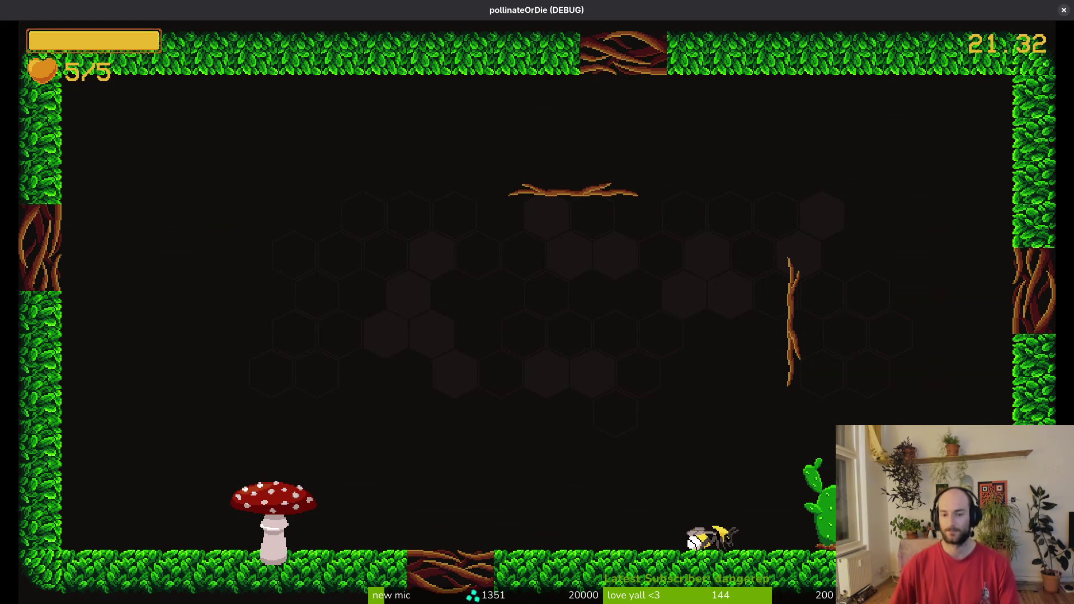
click(1062, 10)
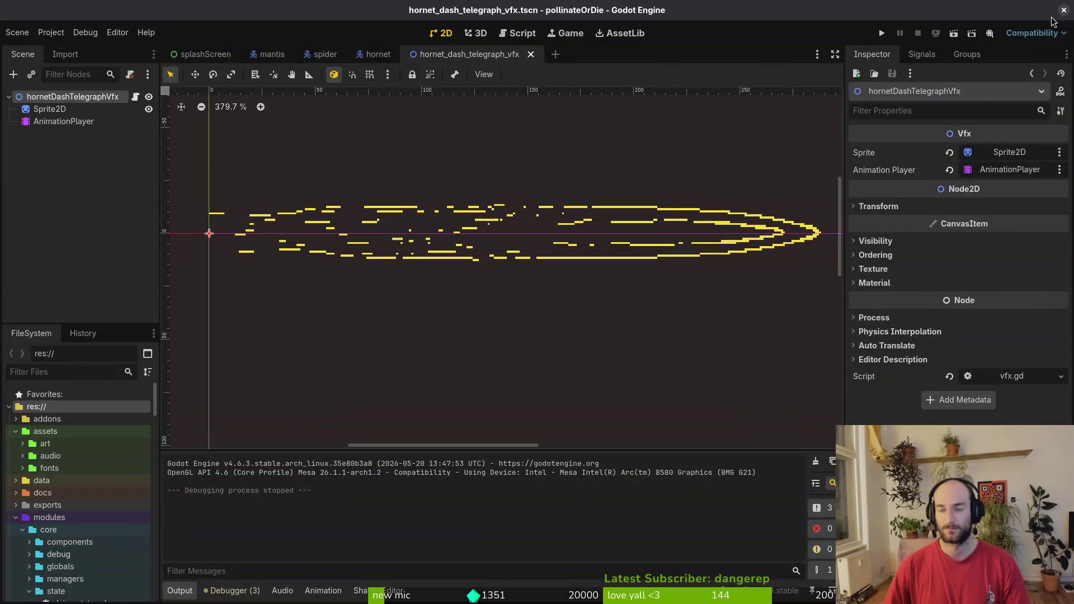
Close the hornet_dash_telegraph_vfx, hornet, spider and mantis scene tabs and run the project.
click(79, 177)
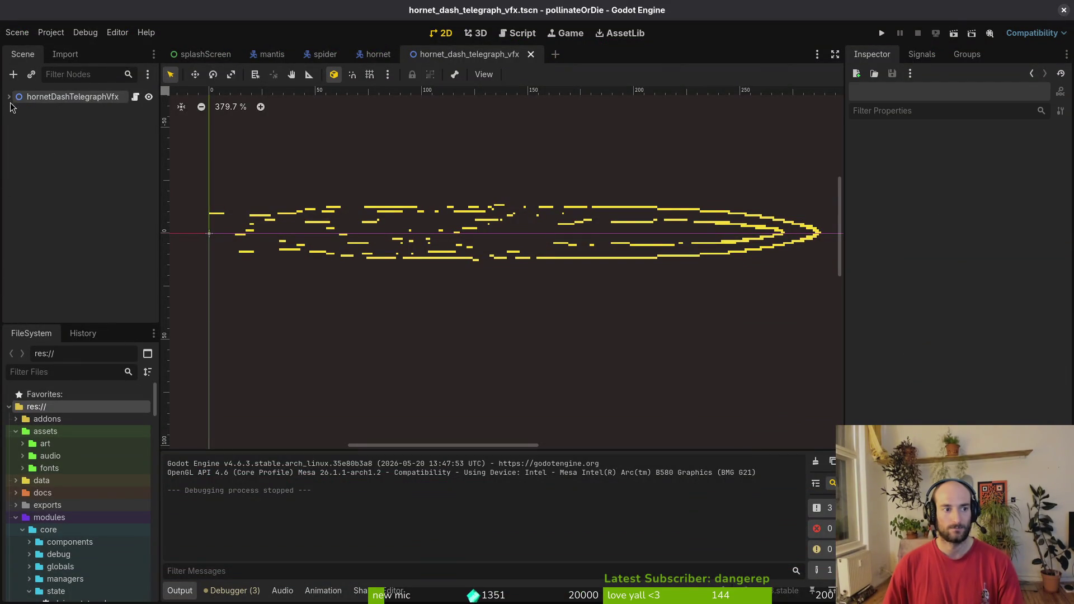
middle_click(452, 58)
middle_click(384, 59)
middle_click(329, 59)
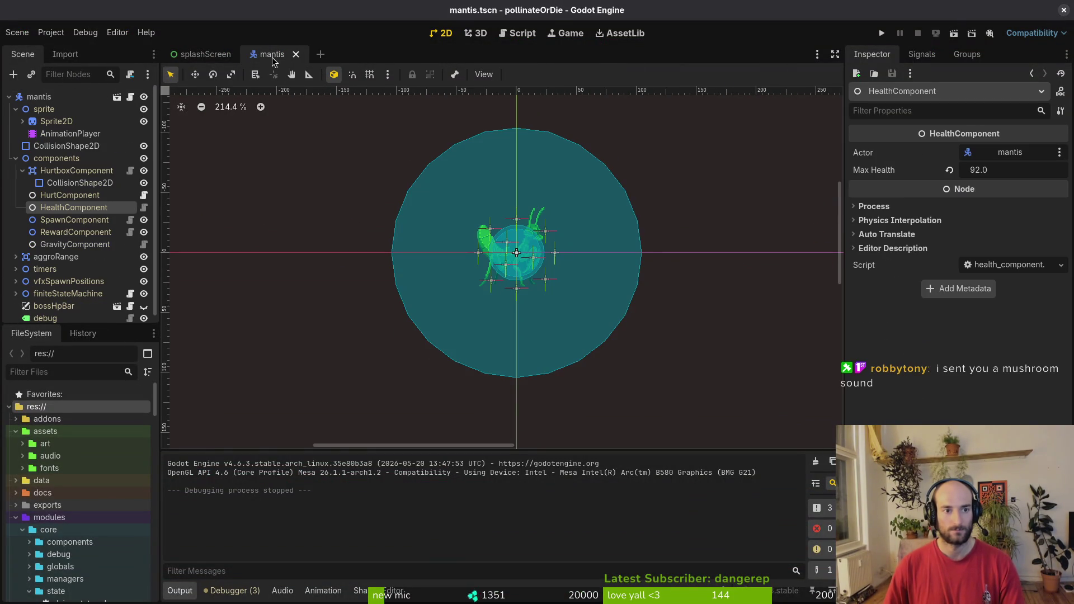
middle_click(273, 60)
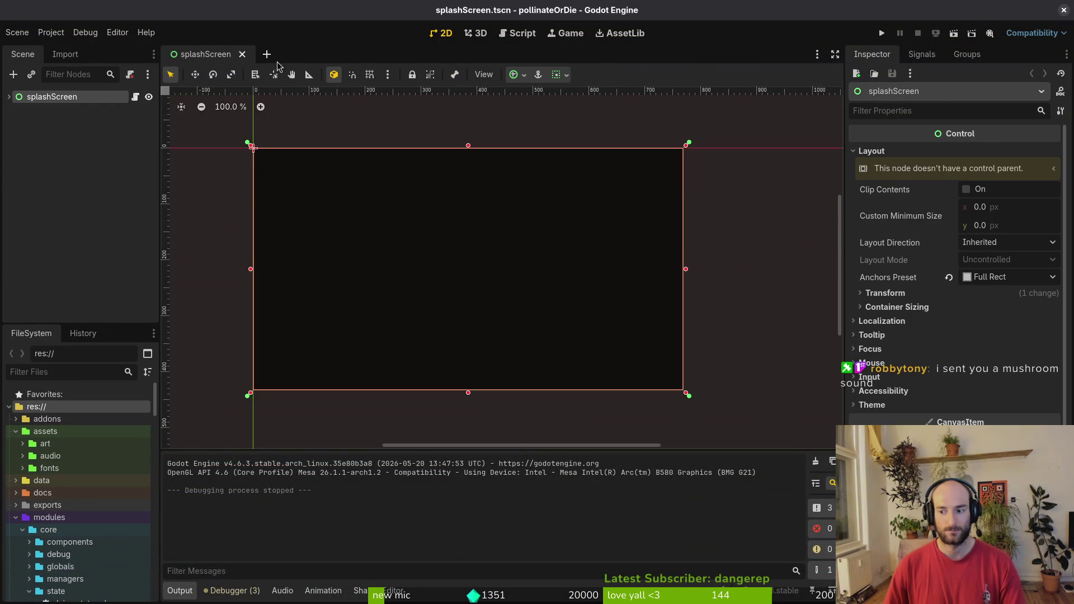
click(882, 33)
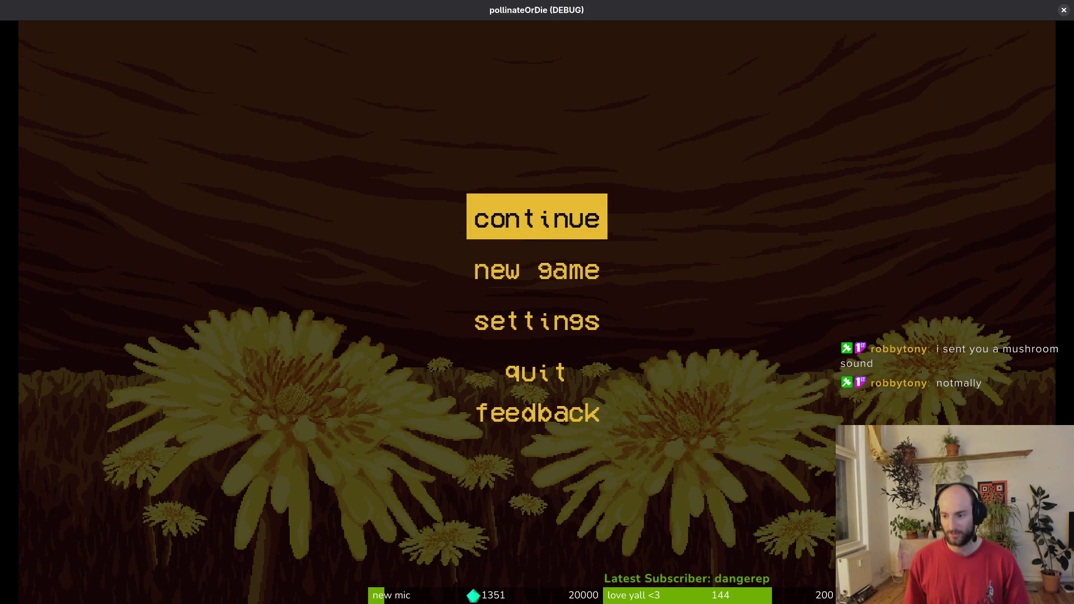
Continue into the hive and fly through the right hexagon into the leafy level.
key(Return)
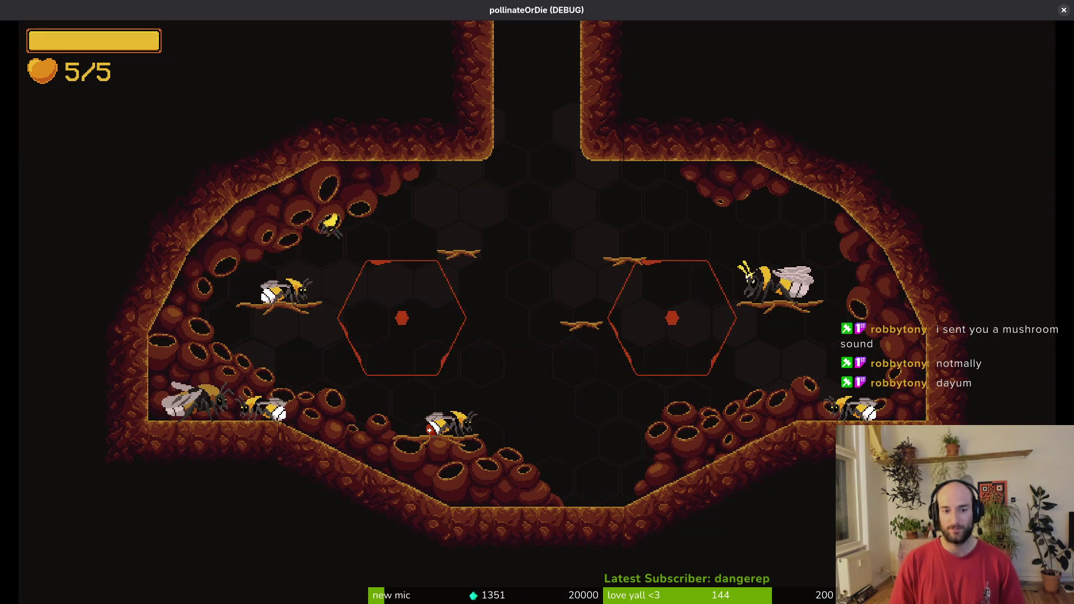
key(d)
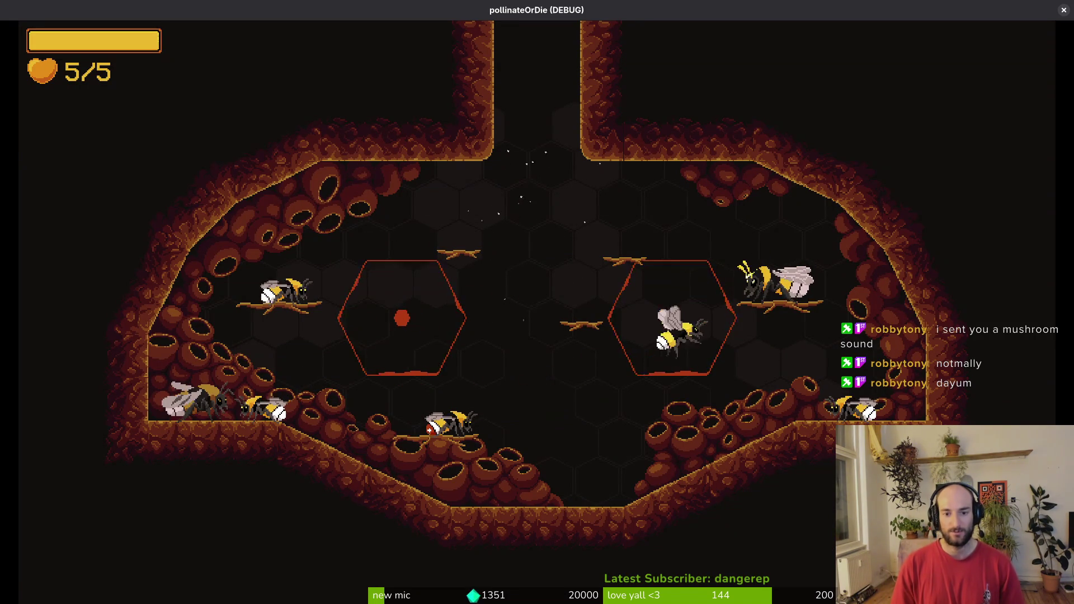
key(a)
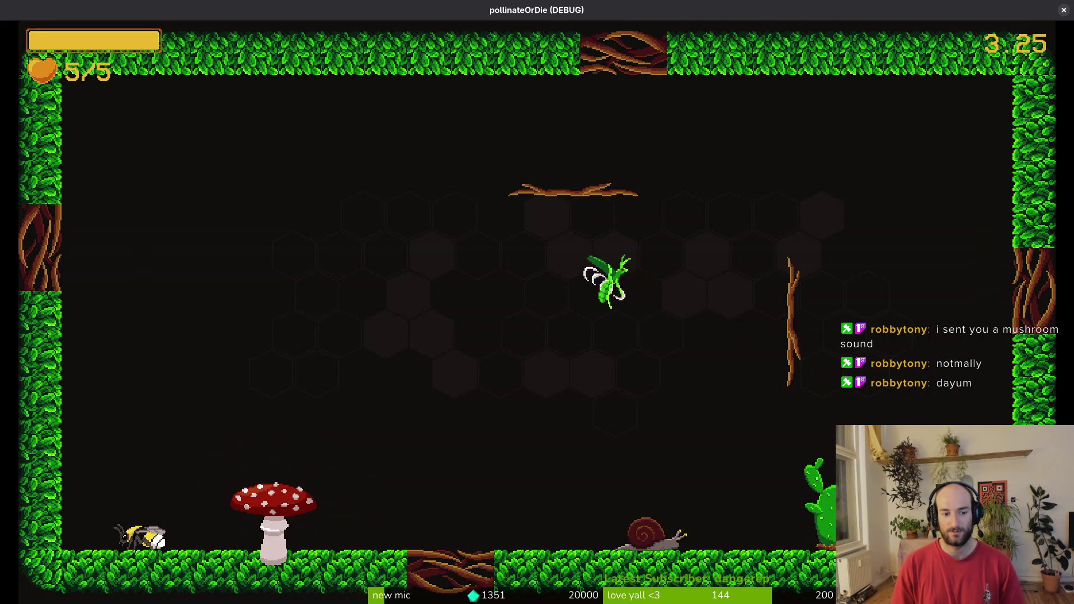
key(a)
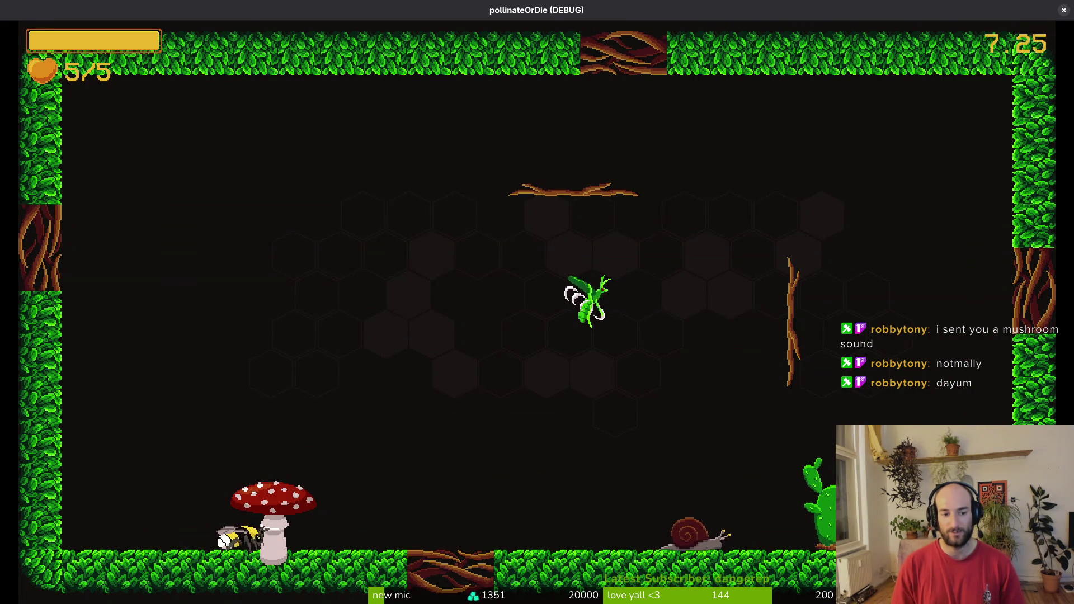
key(a)
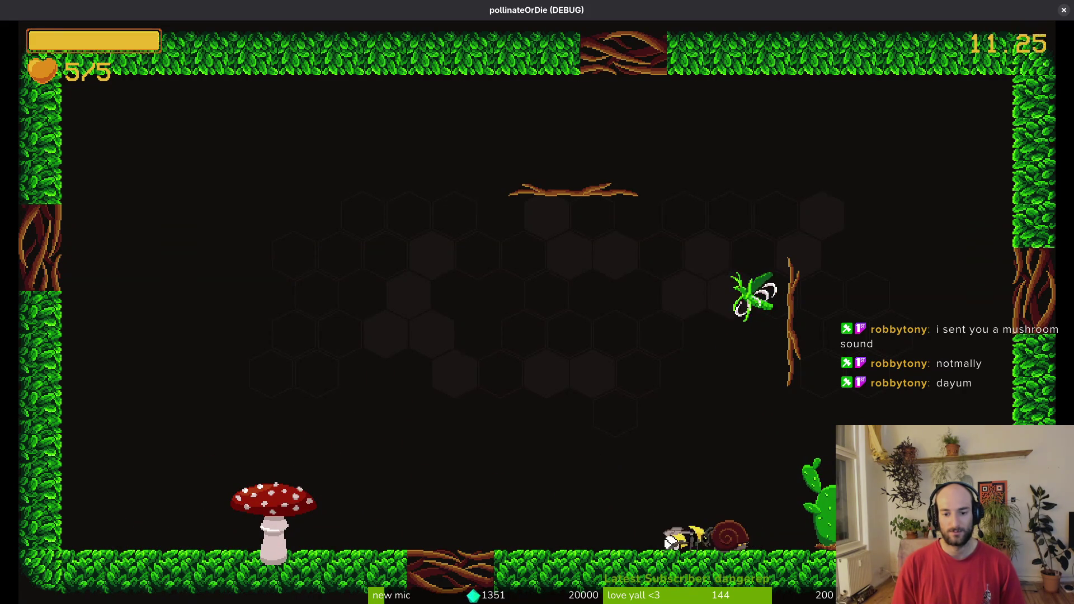
Move around the mantis and dodge it, then pause and close the game.
key(space)
key(a)
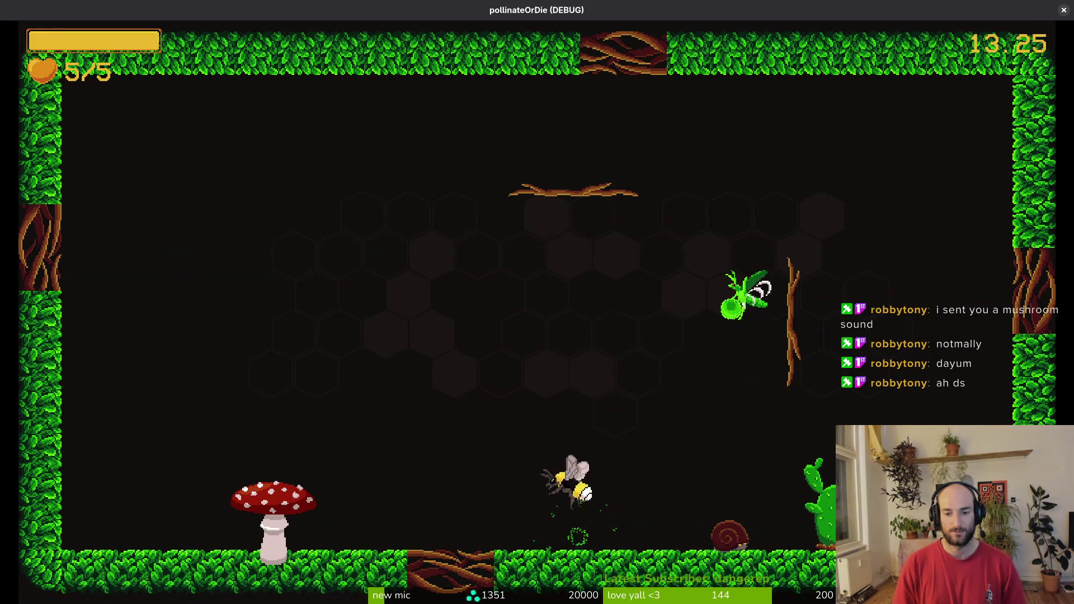
key(space)
key(space)
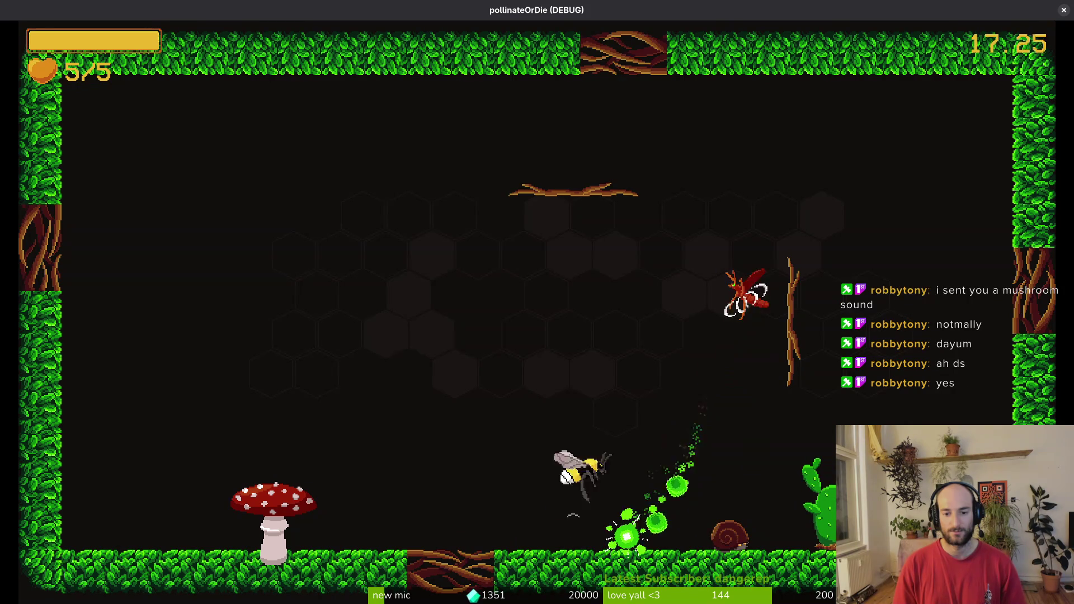
key(space)
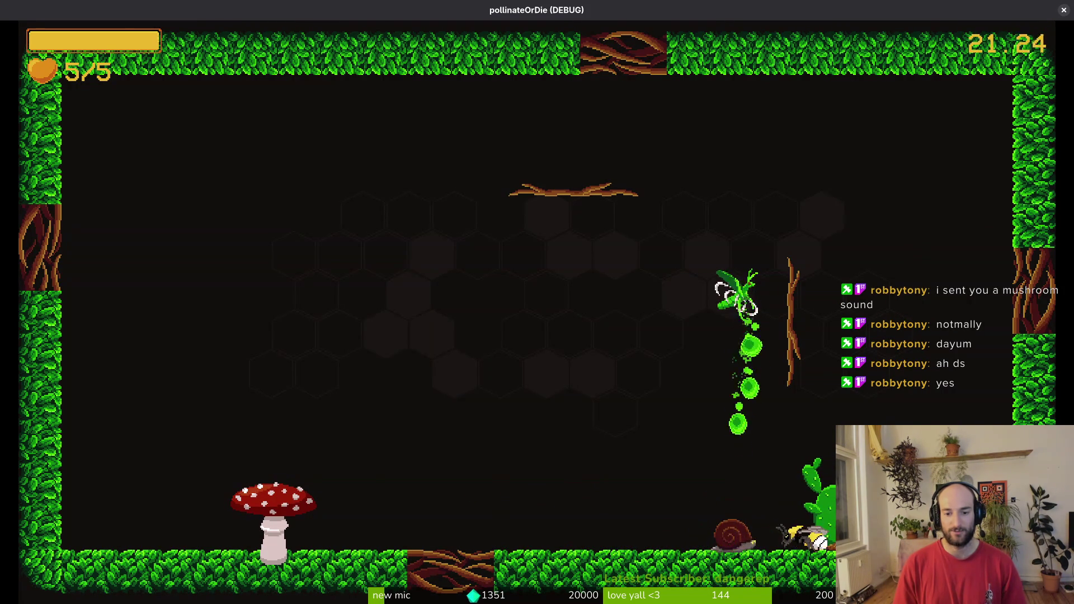
key(a)
key(space)
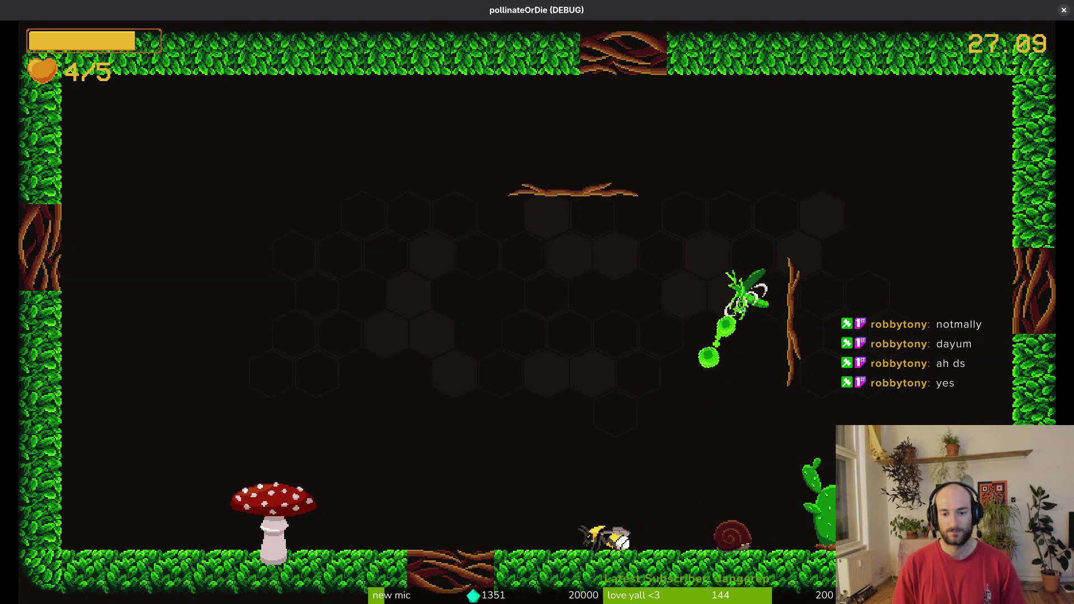
key(Escape)
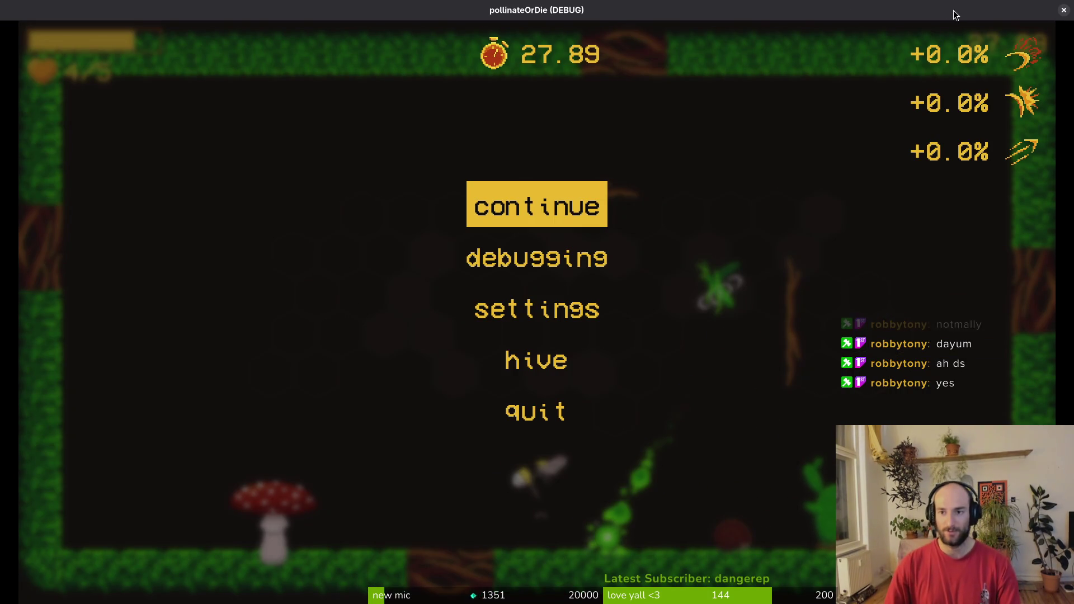
click(1063, 11)
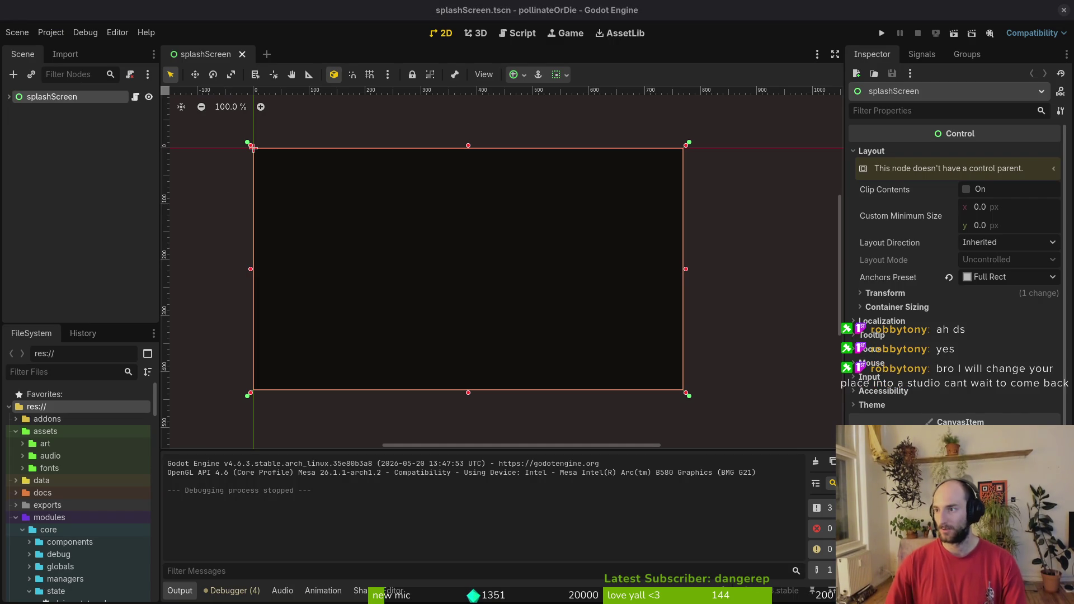
Pause the music video and search YouTube for 'scourgebringer gameplay'.
key(alt+Tab)
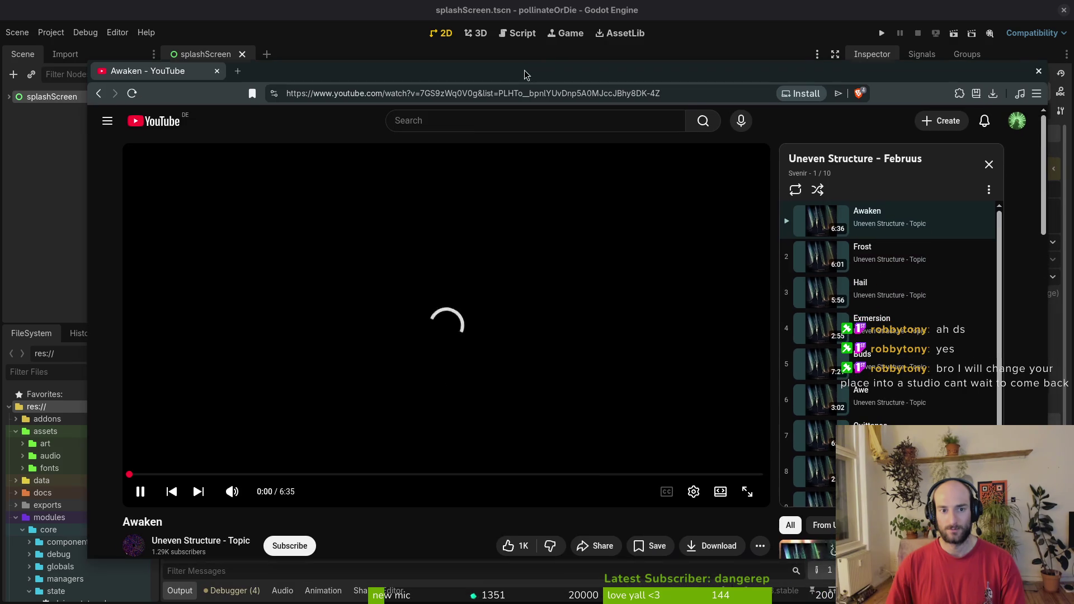
click(280, 374)
text(scour)
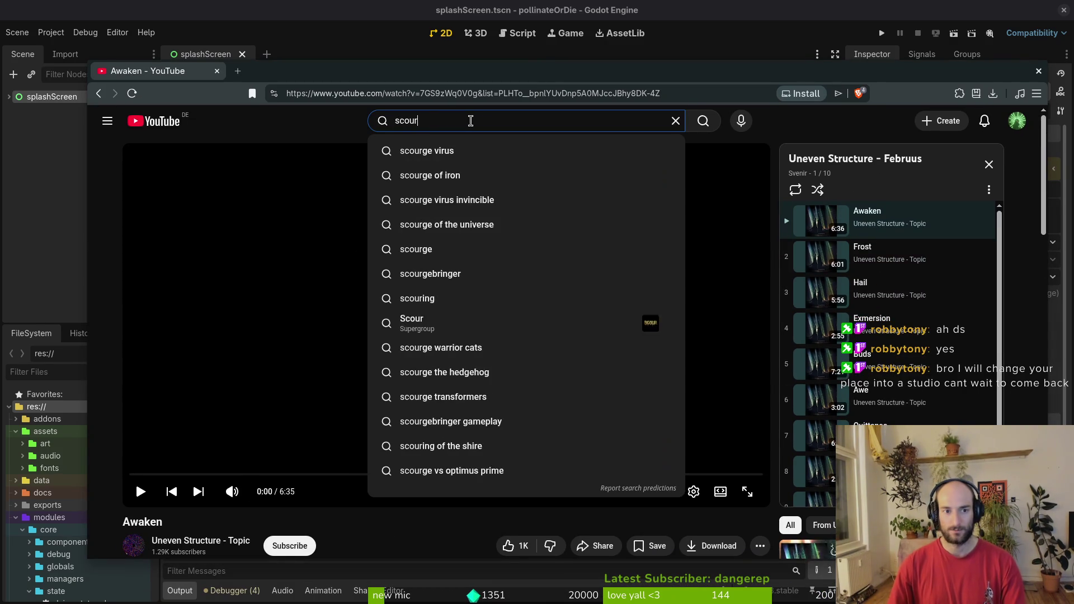
text(gebringer gameplay)
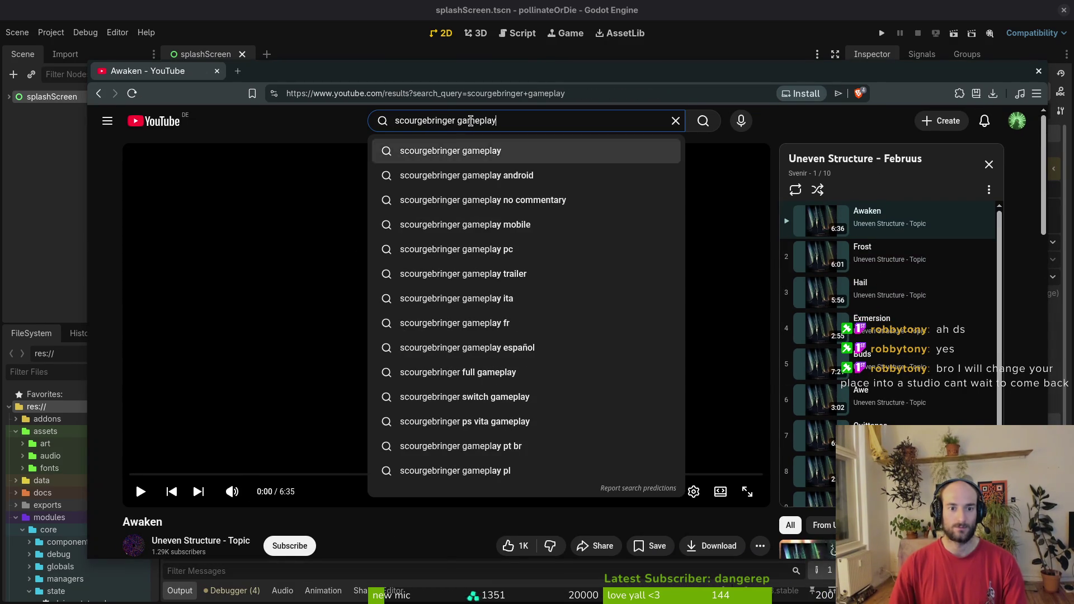
key(Return)
double_click(505, 76)
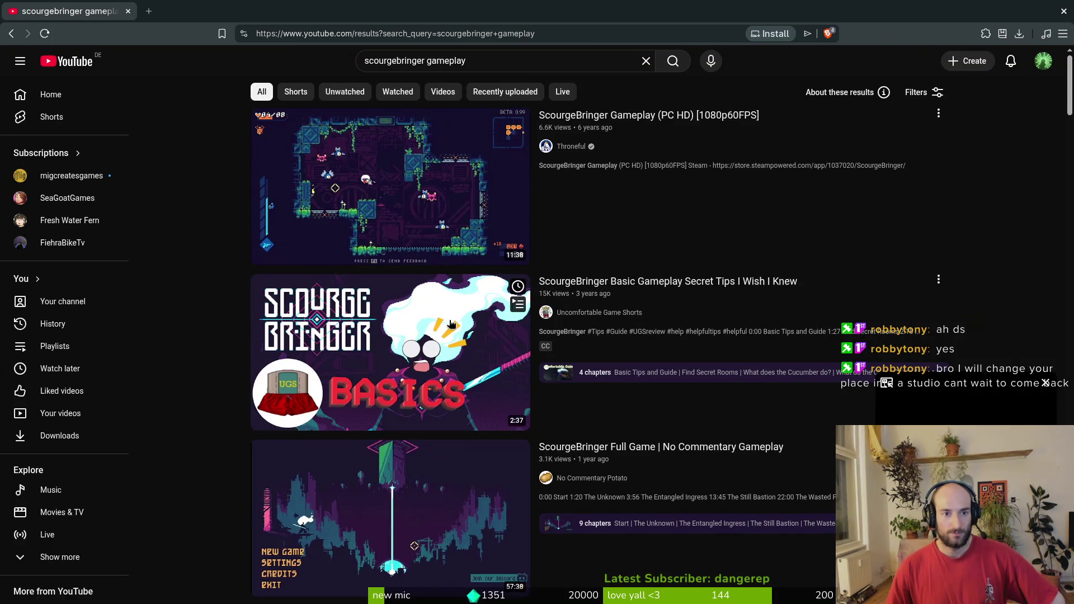
scroll(470, 465, down, 5)
scroll(456, 467, up, 2)
scroll(451, 371, down, 3)
Watch the ScourgeBringer mini-bosses video at the Judge BodyBoulder fight, then run the project.
click(659, 428)
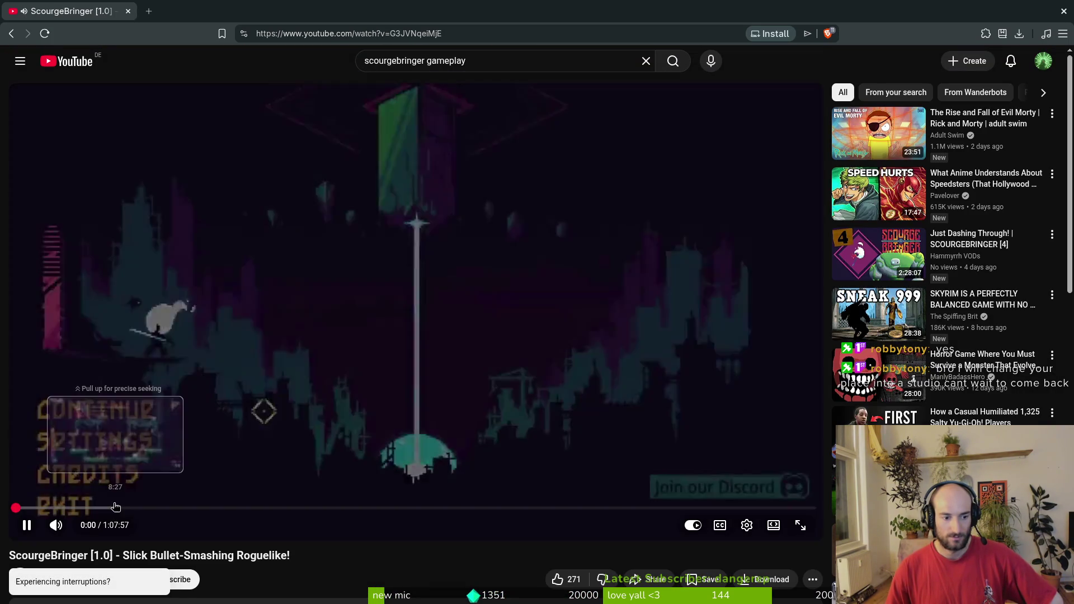
click(18, 38)
scroll(436, 248, down, 10)
click(436, 248)
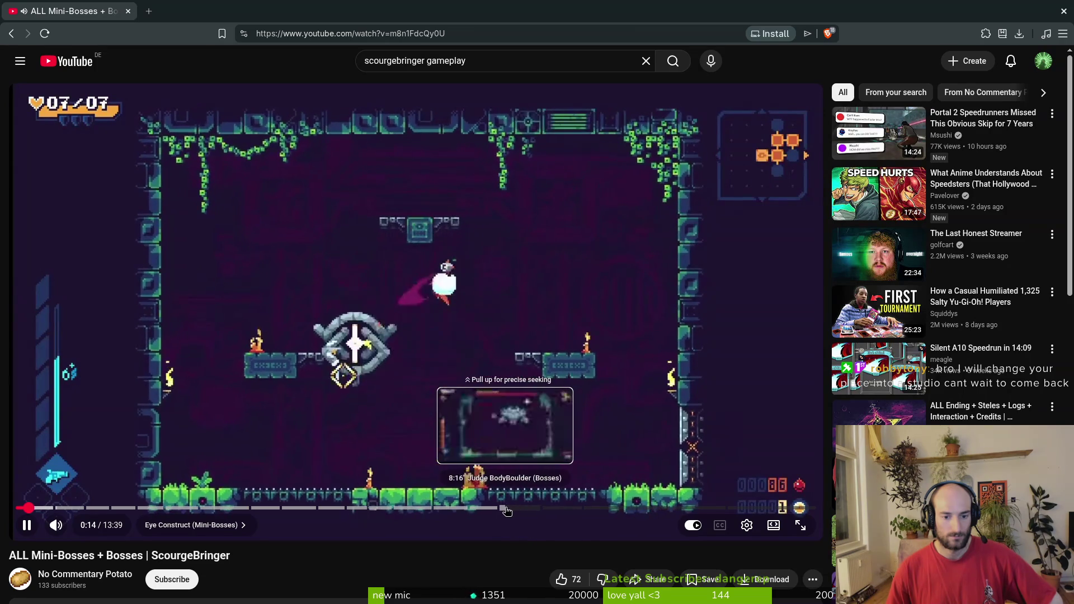
click(536, 509)
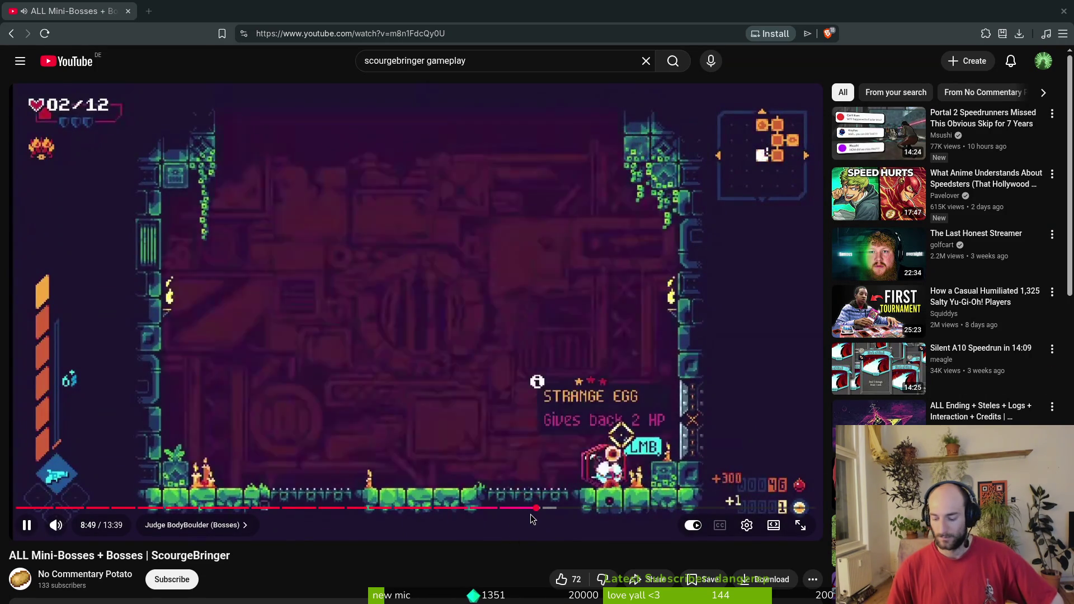
key(Left)
key(Left)
key(Left)
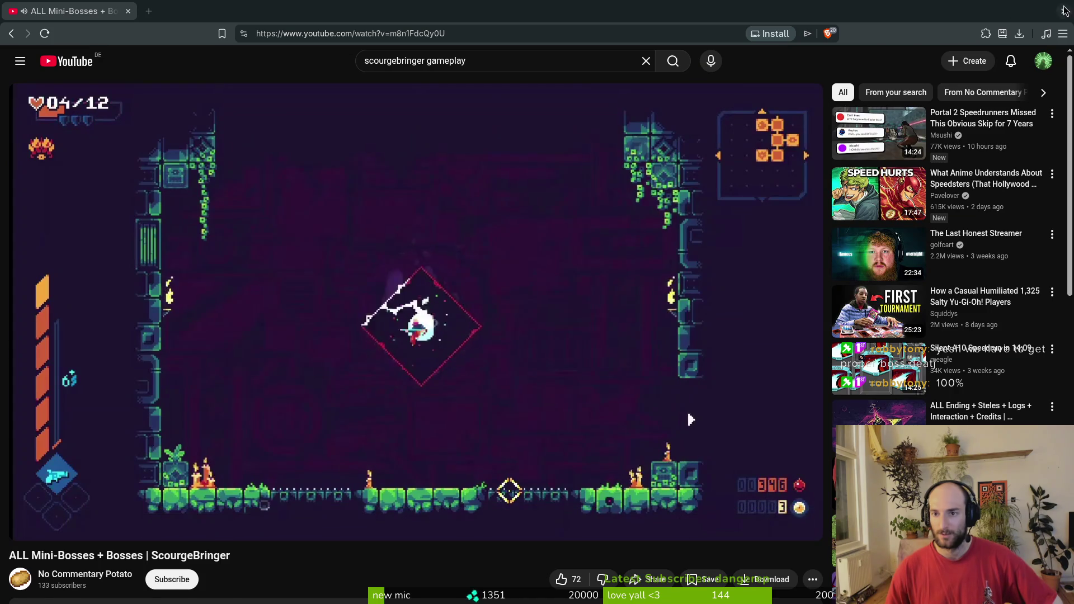
key(alt+Tab)
click(895, 35)
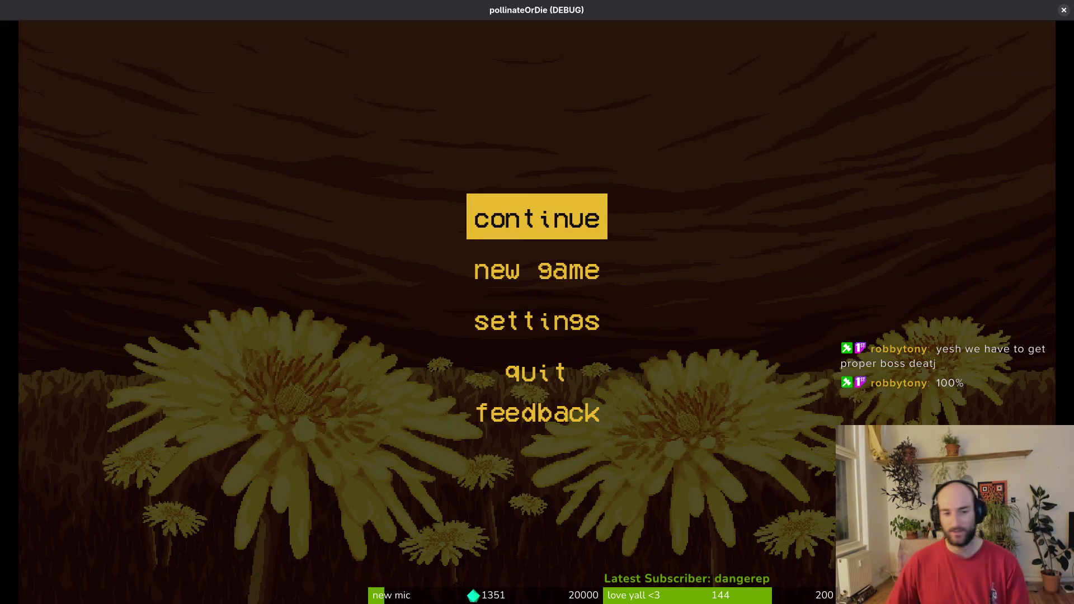
Continue into the hive and load the mantis boss level from the debug level select.
key(Return)
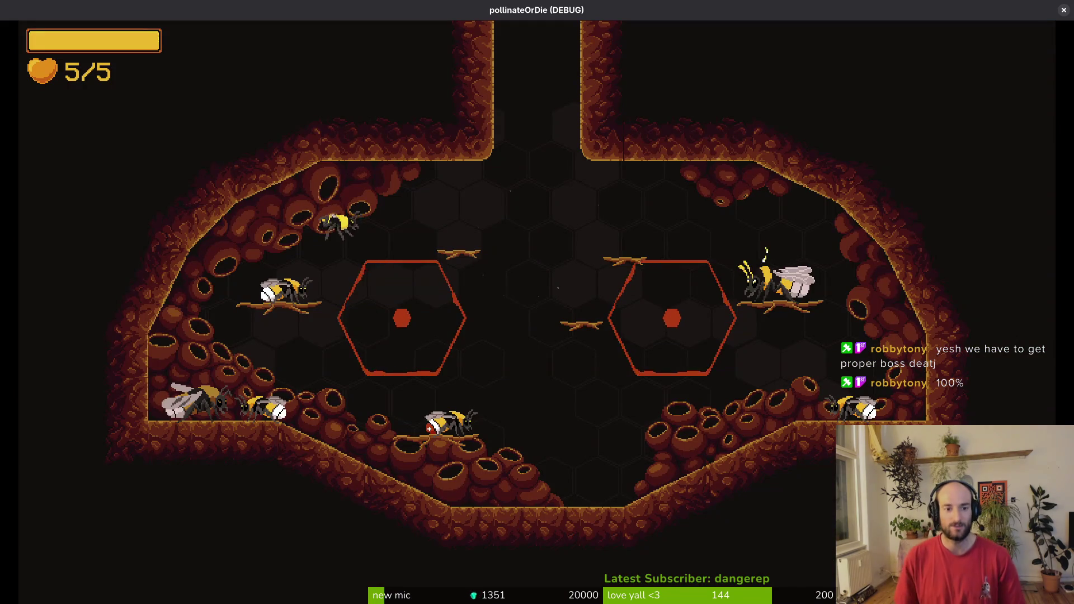
key(Escape)
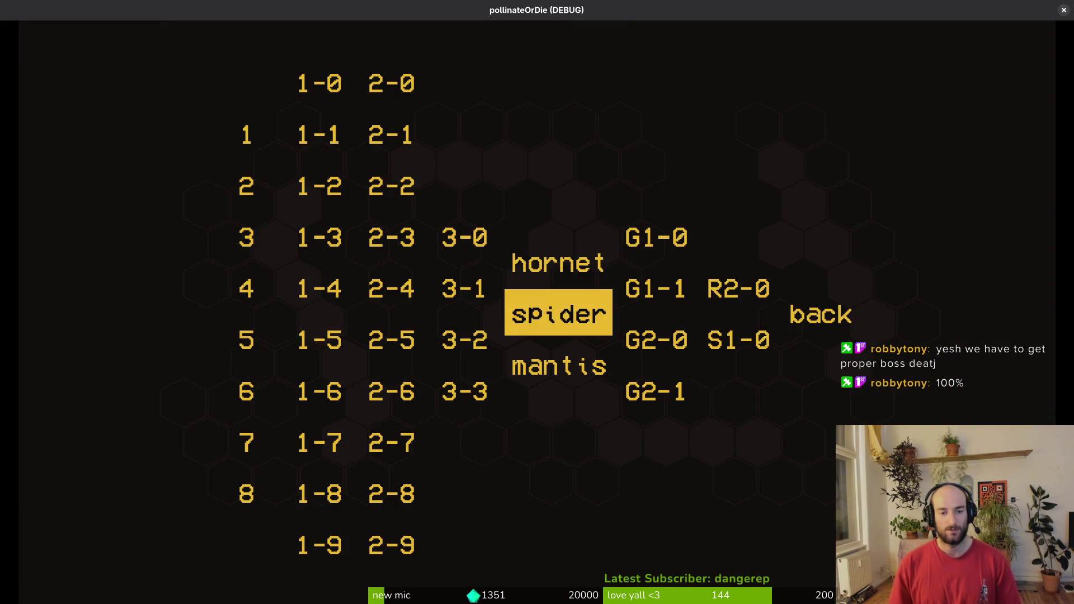
key(Down)
key(Return)
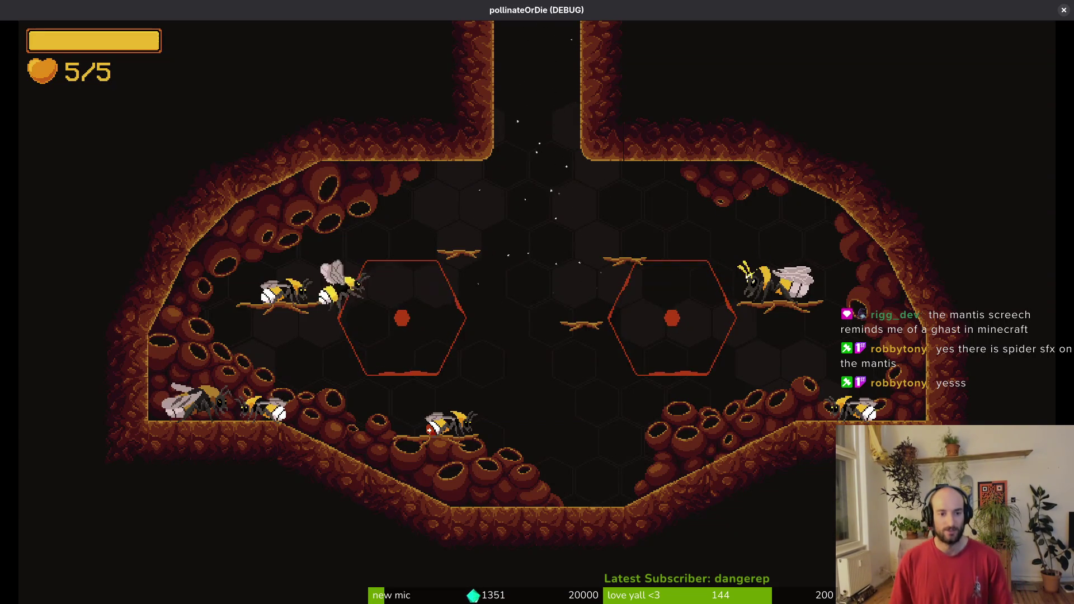
Switch to the spider boss level, play it, then pause and close the game.
key(Escape)
key(Down)
key(Up)
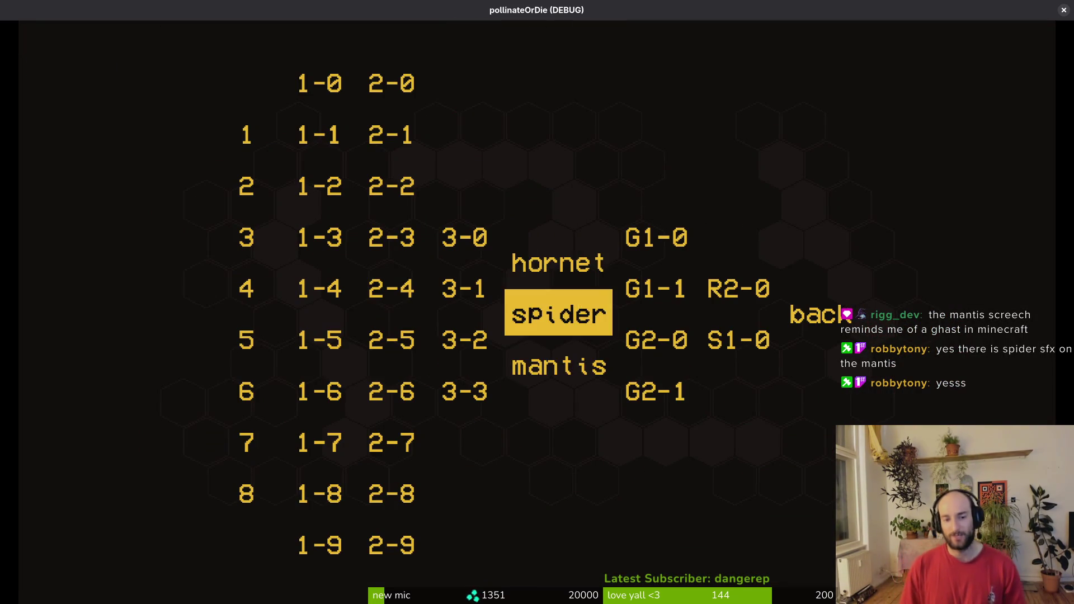
key(Return)
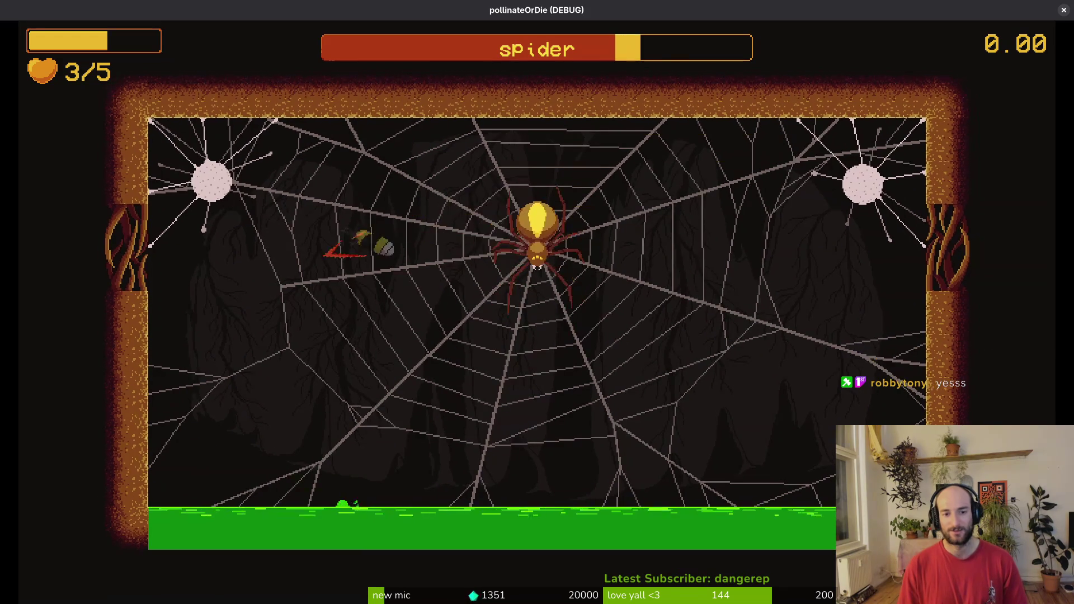
key(space)
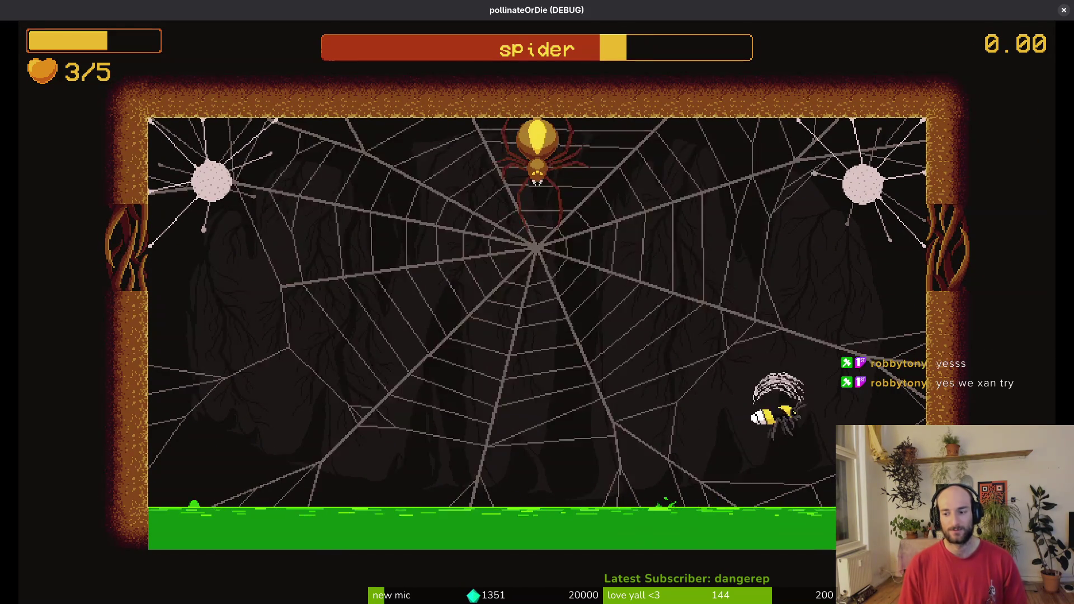
key(Escape)
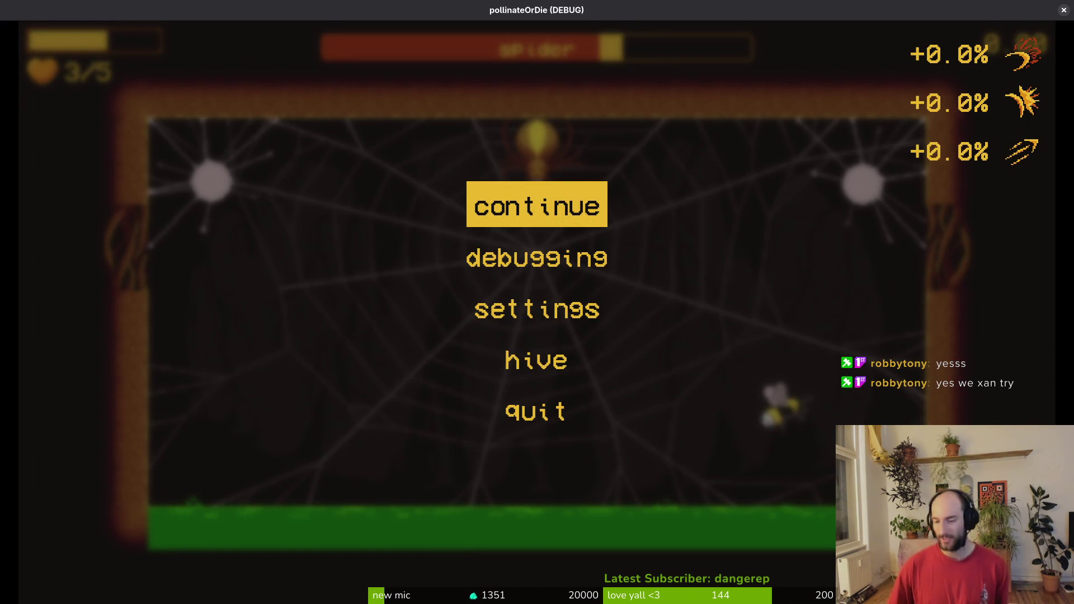
click(1063, 11)
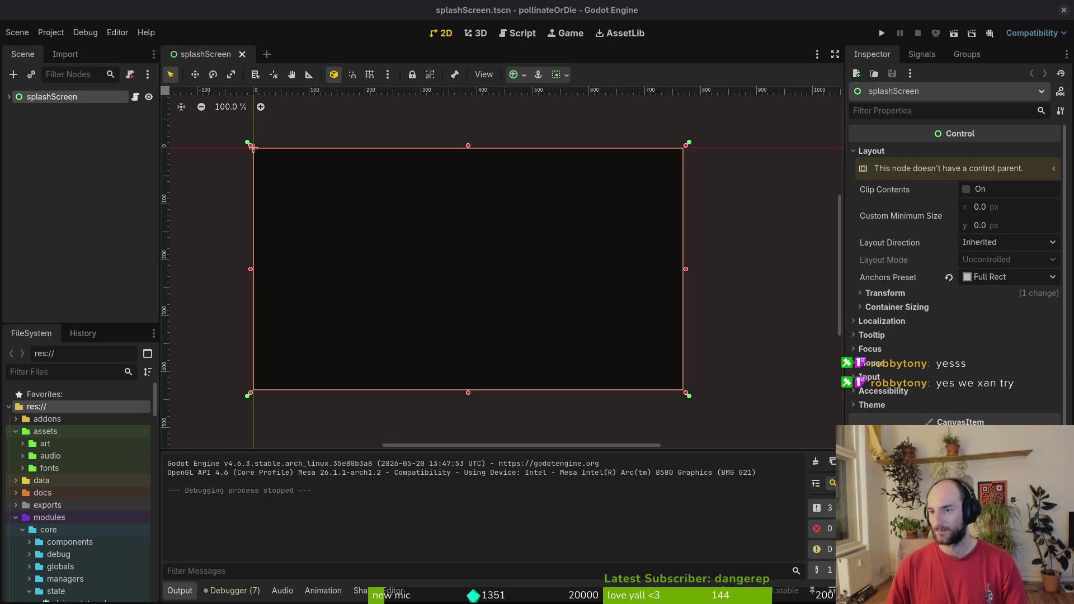
Clear the splashScreen selection, run the project, and continue the saved game into the hive.
click(19, 204)
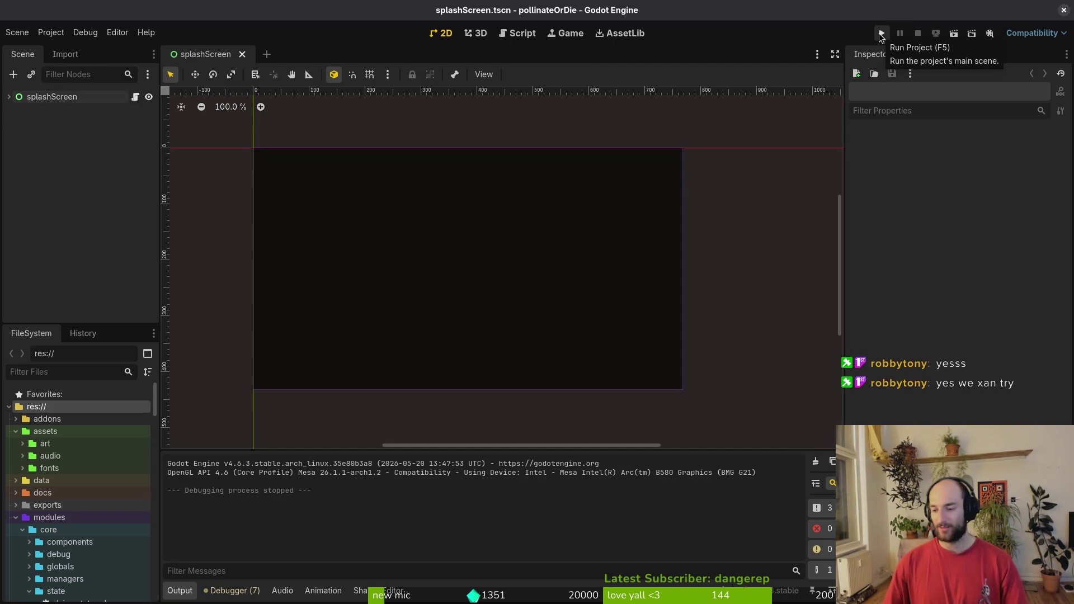
click(881, 35)
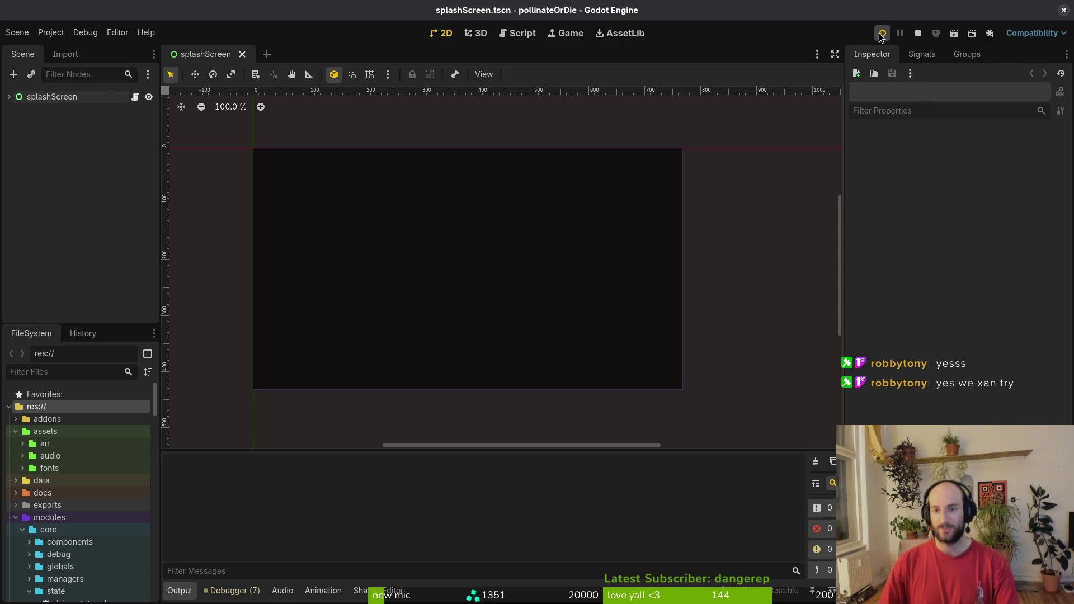
key(Return)
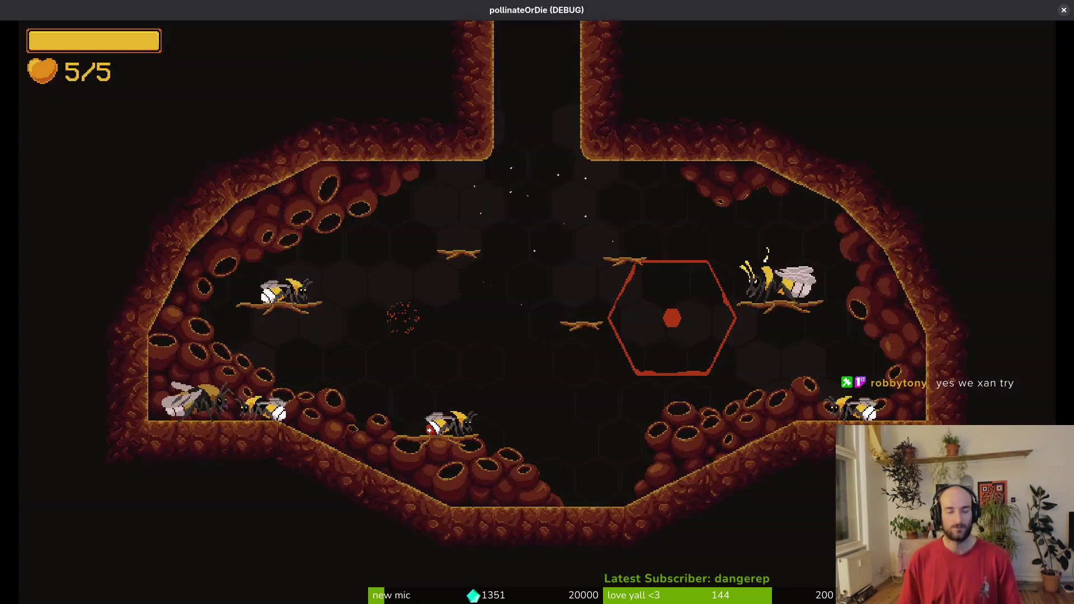
Play through the spider boss level, close the game, and switch to hornet.gd in Neovim.
key(Return)
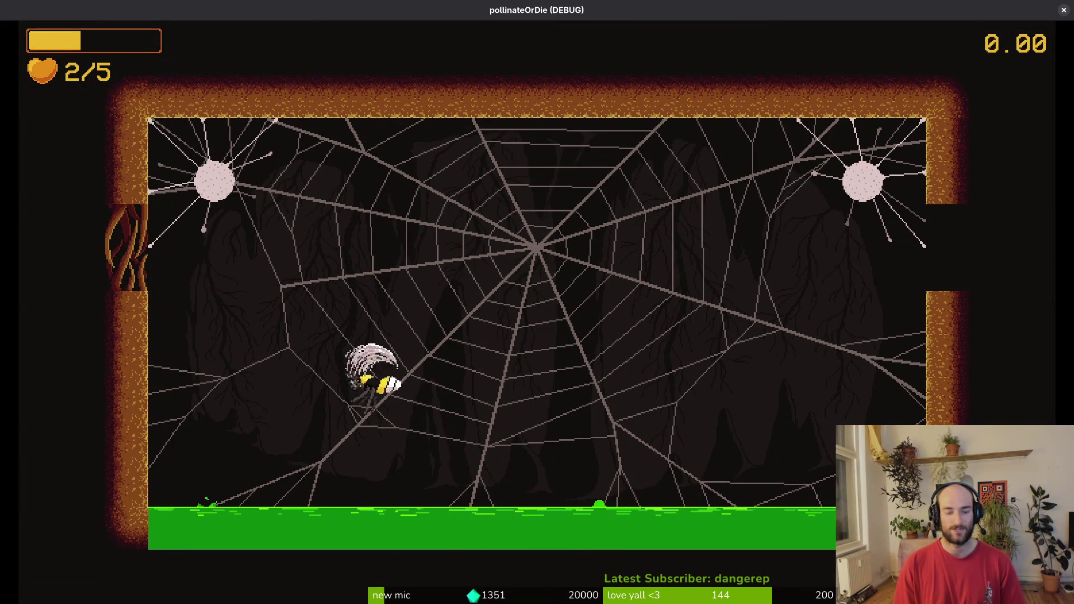
key(Escape)
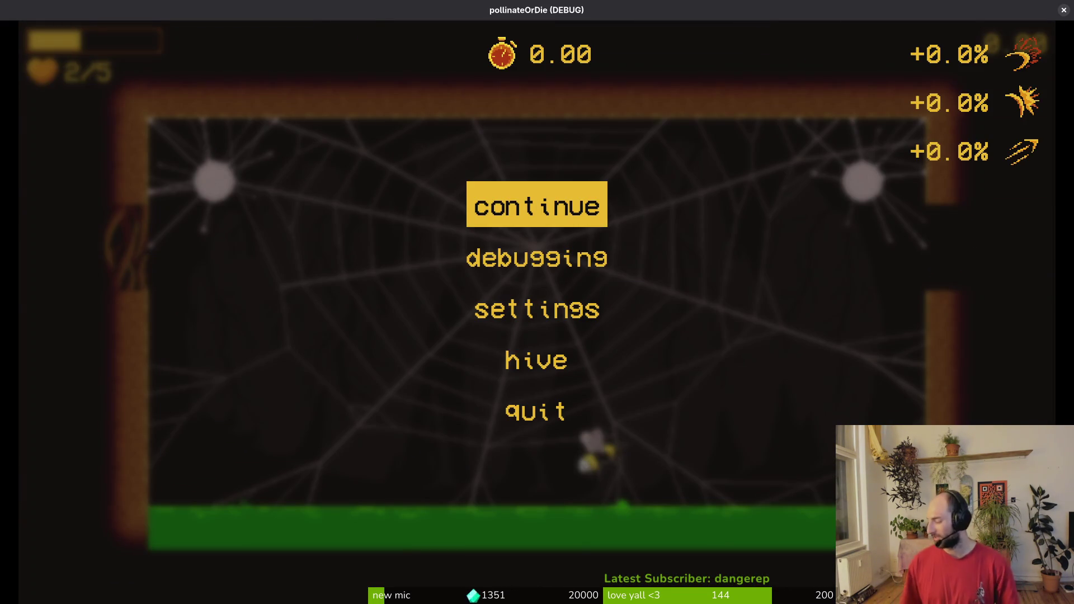
click(1063, 11)
key(alt+Tab)
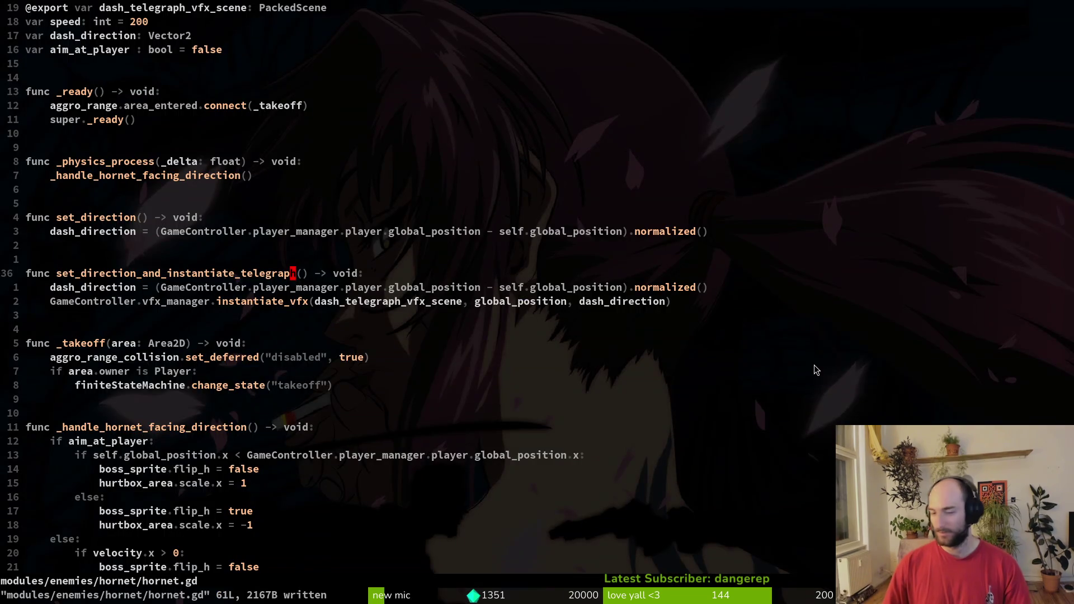
Open sludge.gd through file search and go to the dash sludge texture line.
key(space)
key(f)
key(f)
text(sludge)
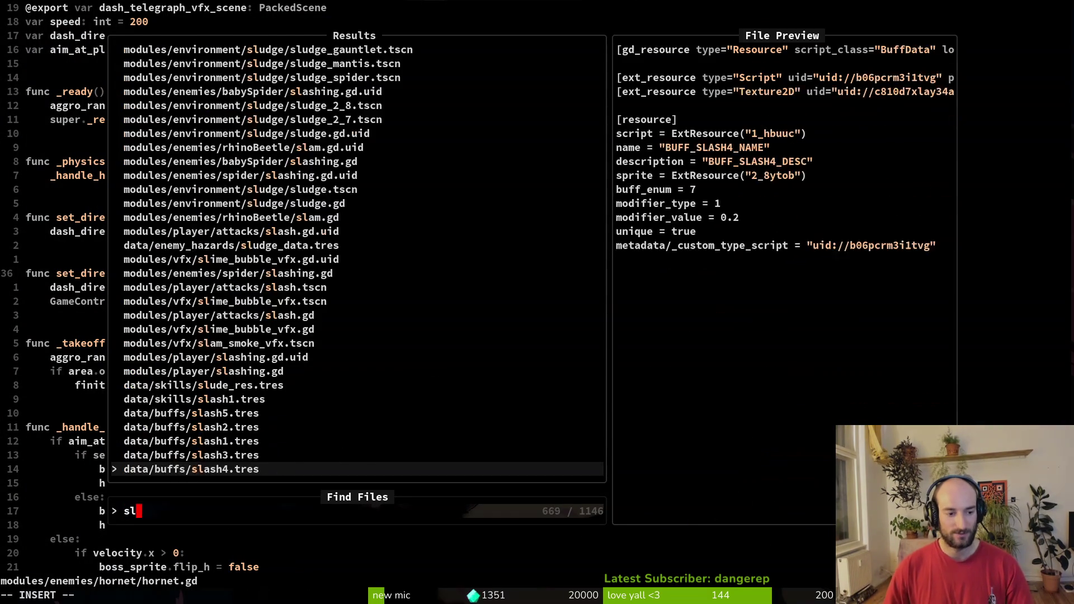
key(Up)
key(Return)
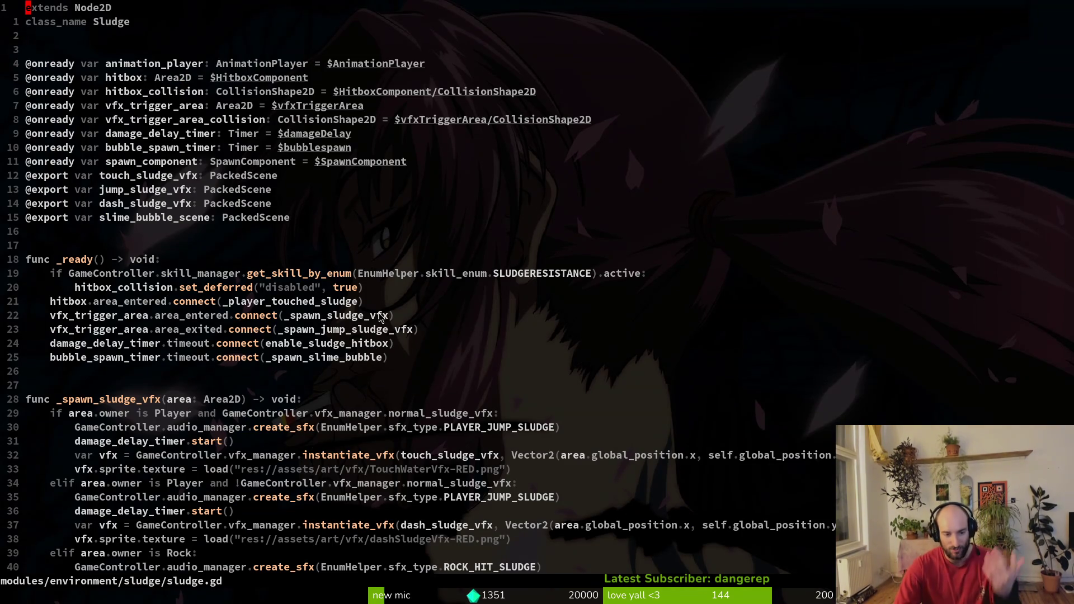
scroll(380, 317, down, 5)
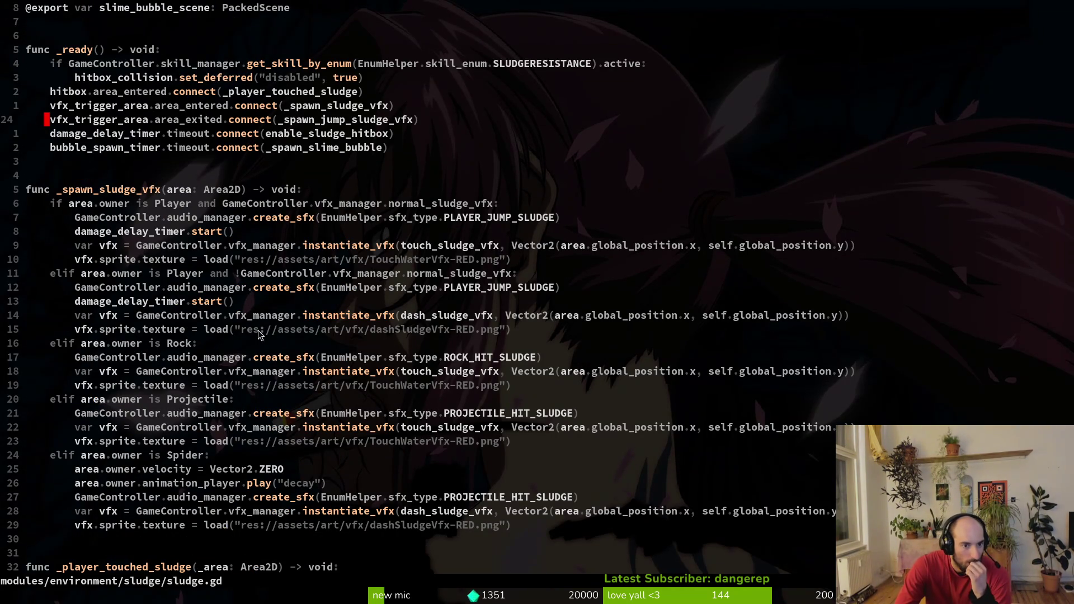
click(300, 330)
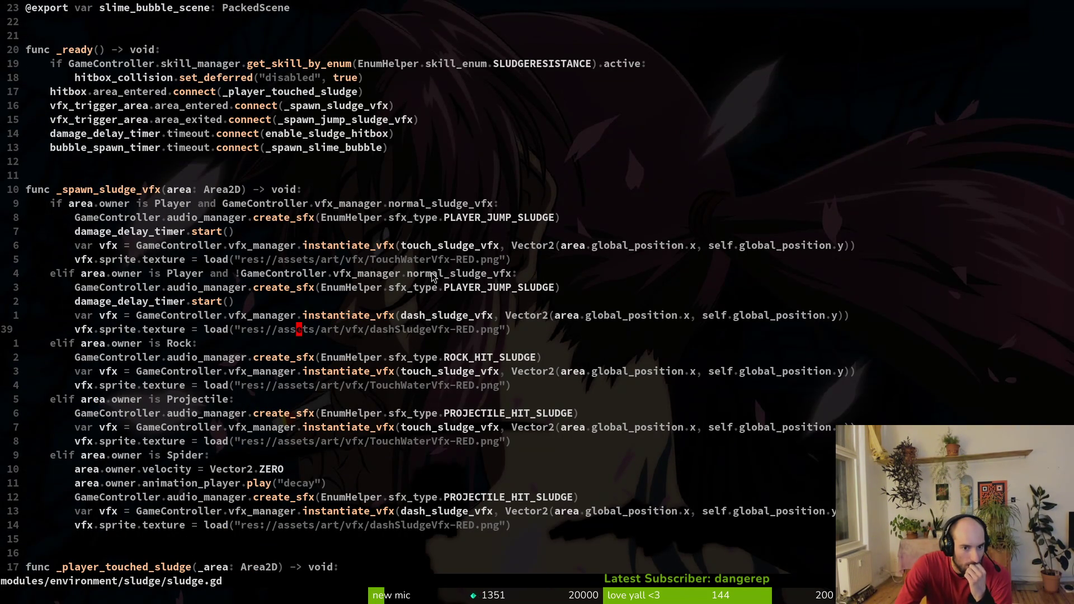
scroll(81, 194, down, 5)
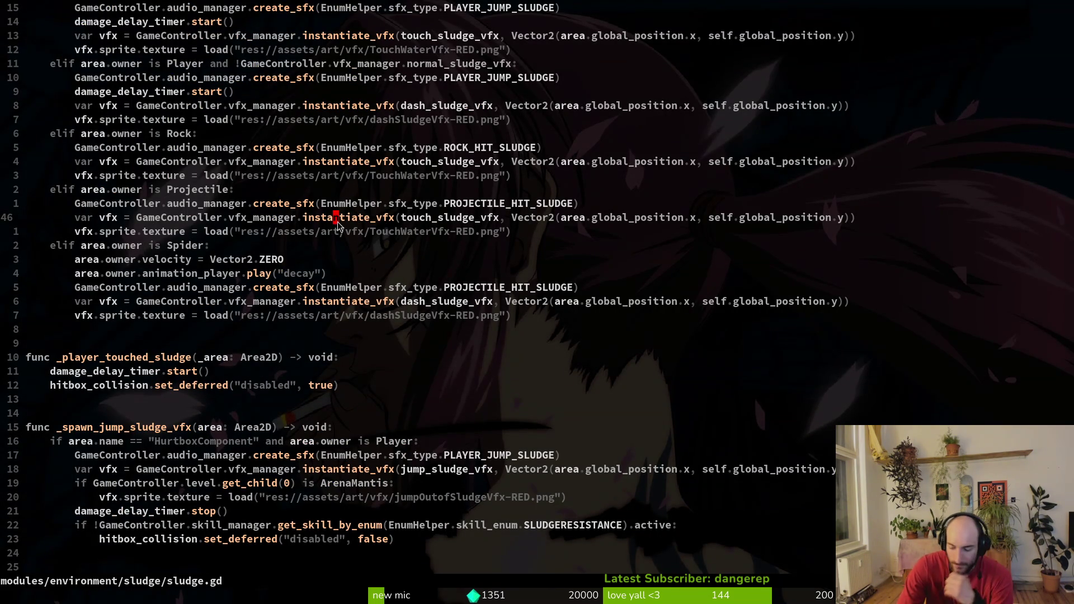
Add an 'is ArenaMantis' level check in the Projectile branch and nest its texture line under it.
key(o)
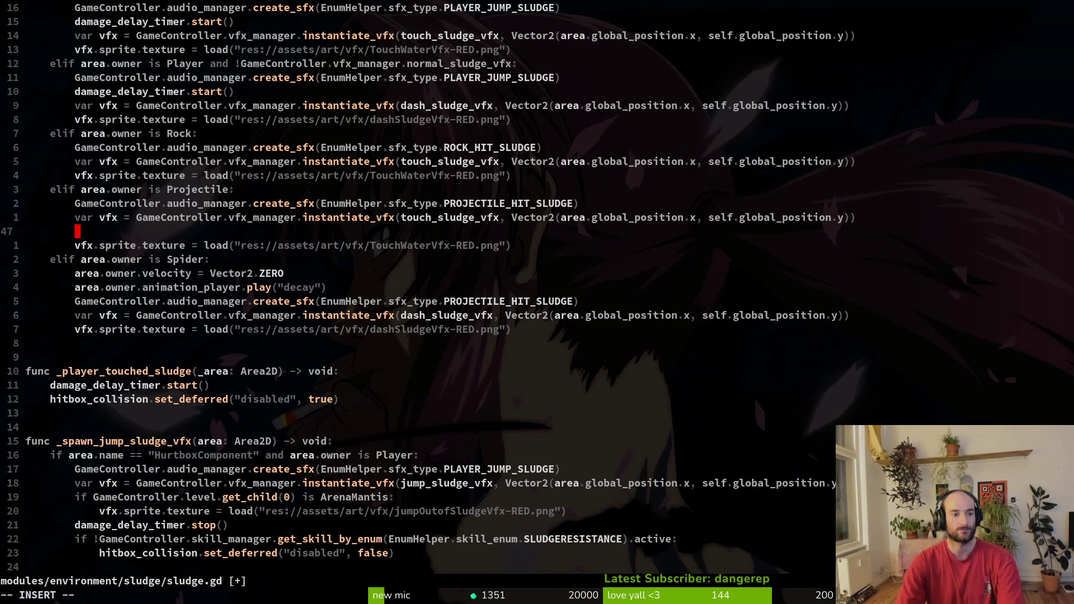
text(if GameController.)
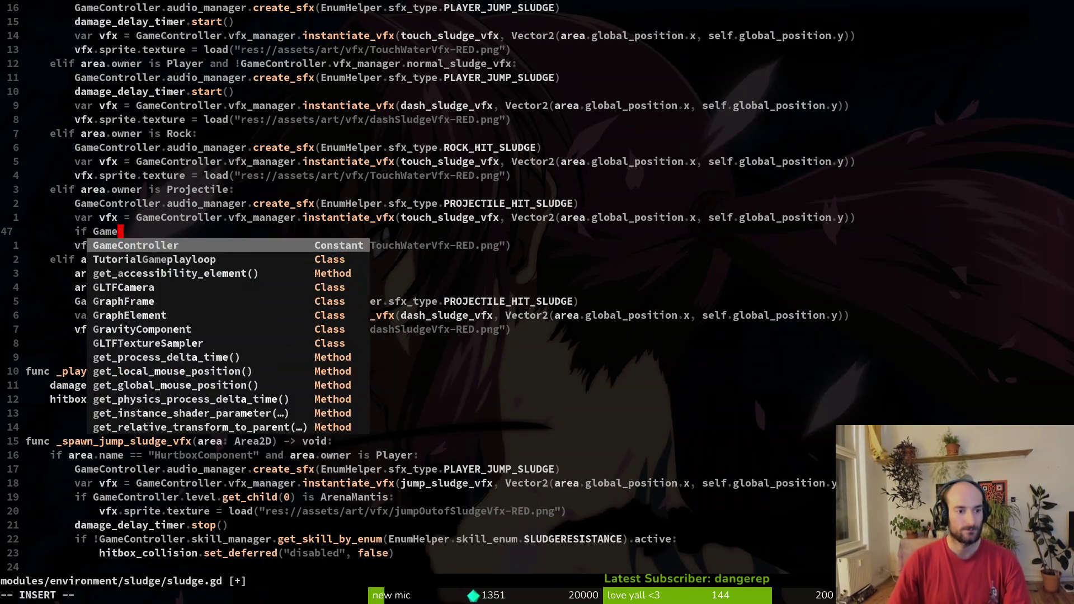
text(level.)
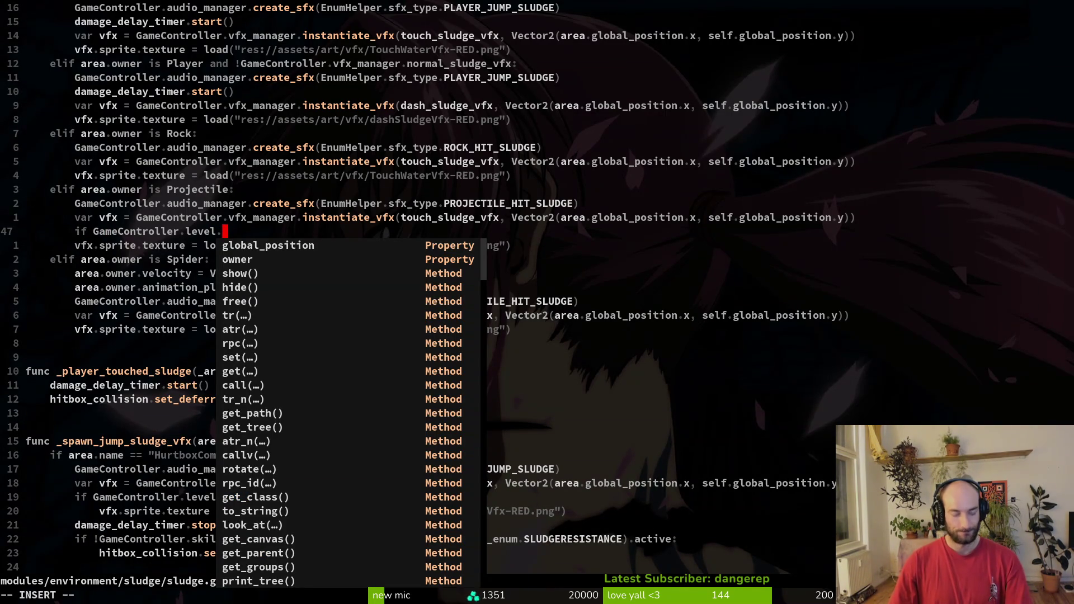
text(get_child(0))
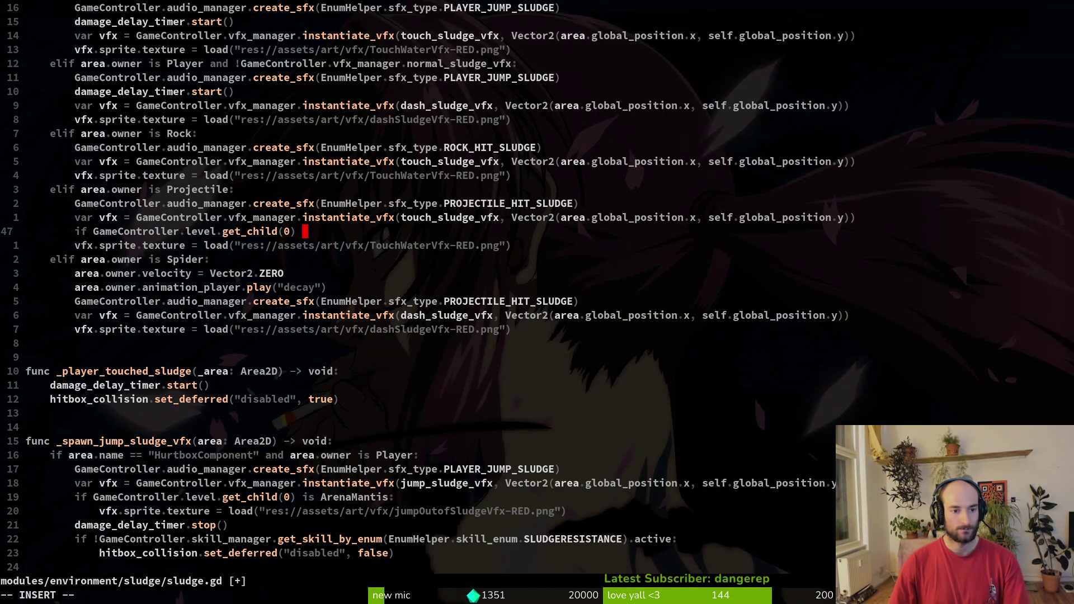
text(is M)
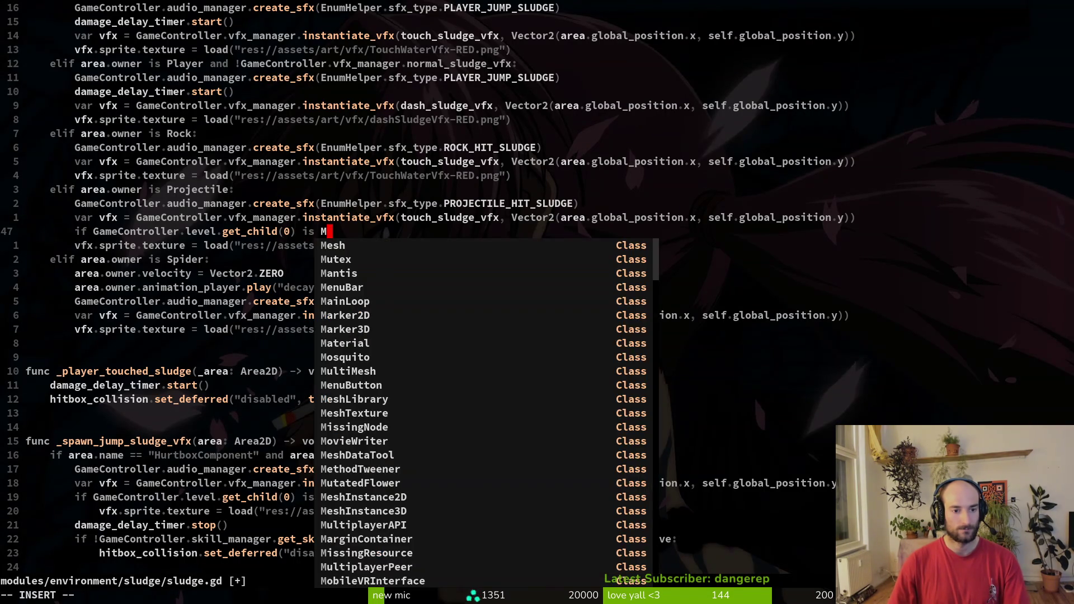
text(an)
key(BackSpace)
key(BackSpace)
key(BackSpace)
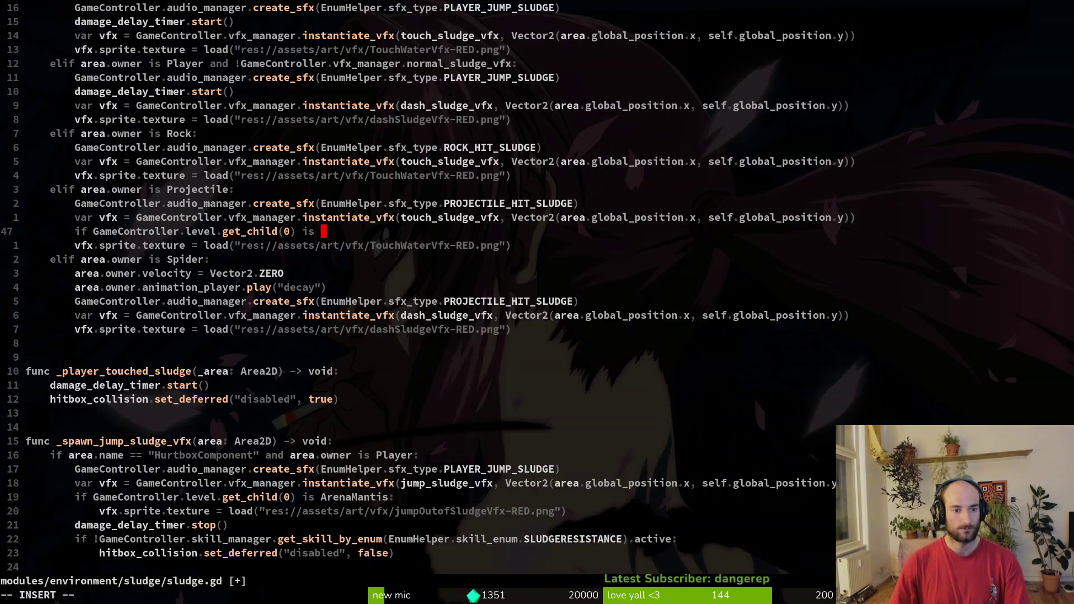
text(Aren)
key(Tab)
key(Tab)
key(Tab)
key(Tab)
key(Return)
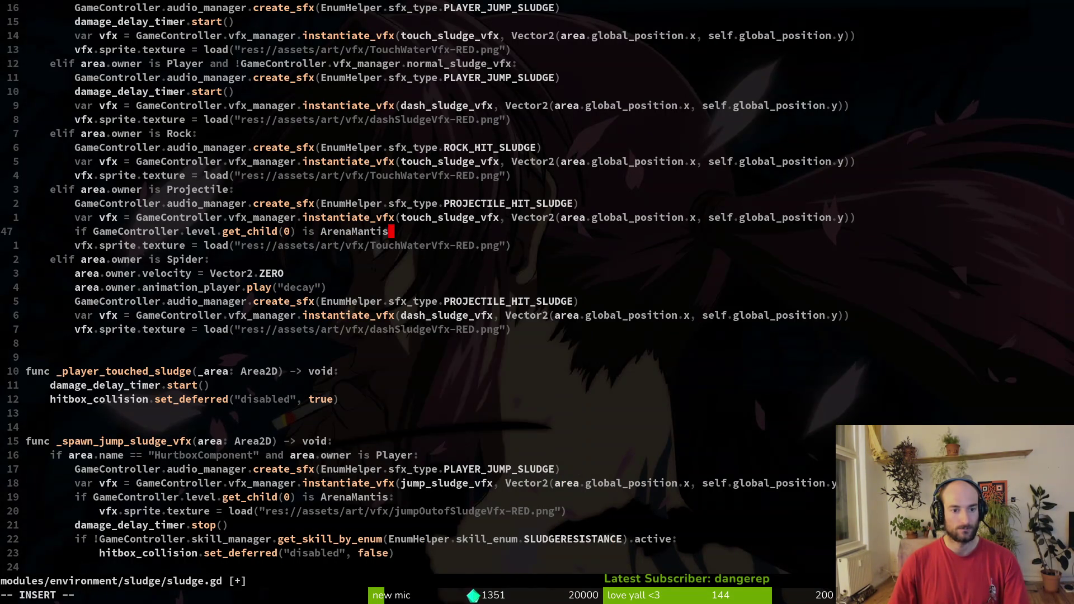
key(Escape)
key(j)
key(greater)
key(greater)
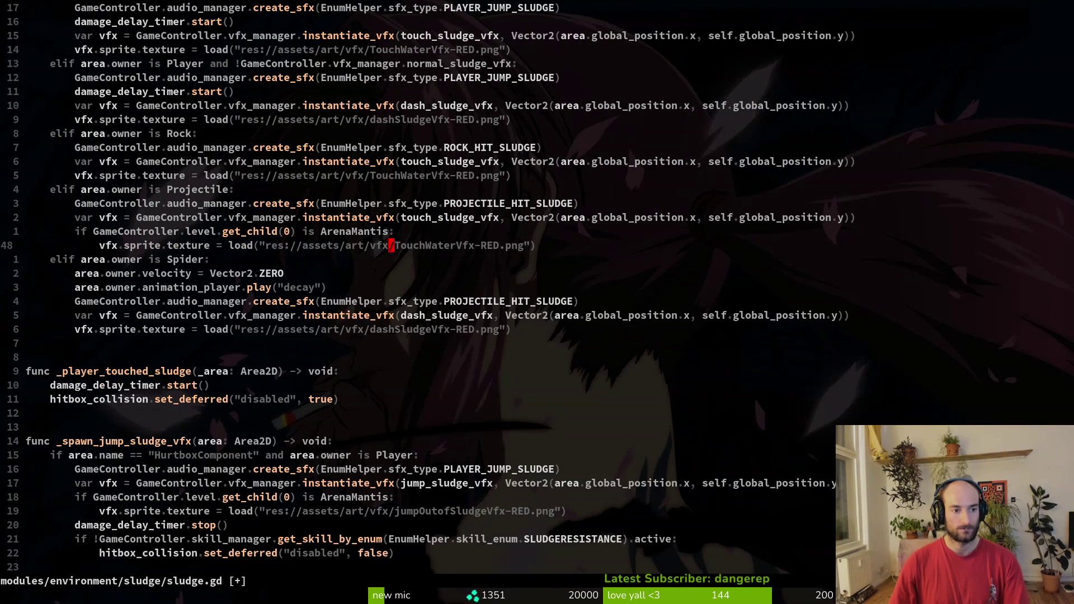
Paste the ArenaMantis check into the Spider and Rock branches and indent their texture lines.
key(0)
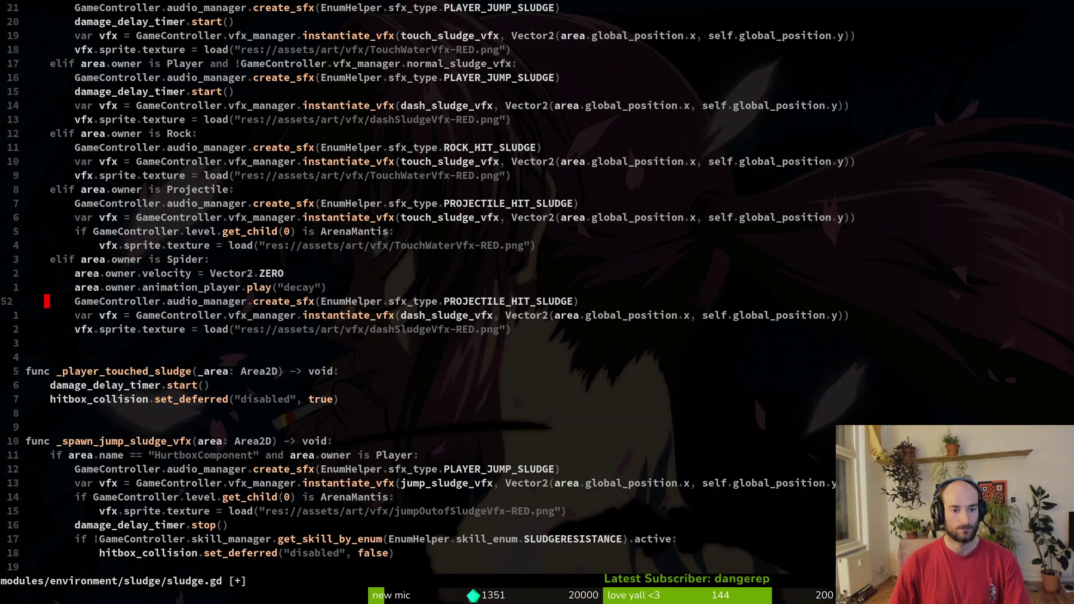
key(p)
key(j)
key(greater)
key(greater)
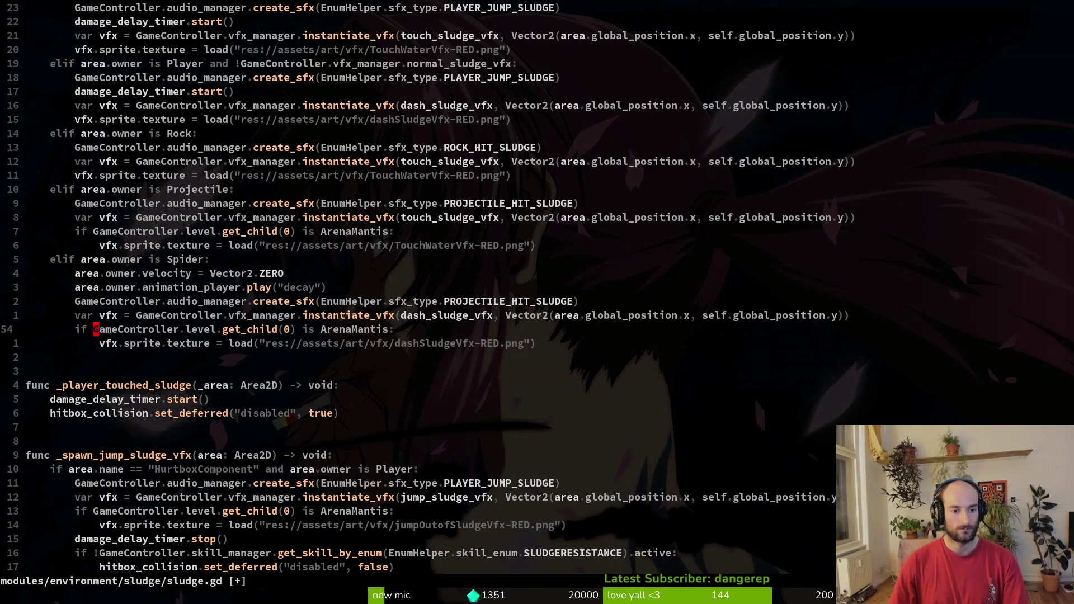
key(p)
key(j)
key(shift+v)
key(greater)
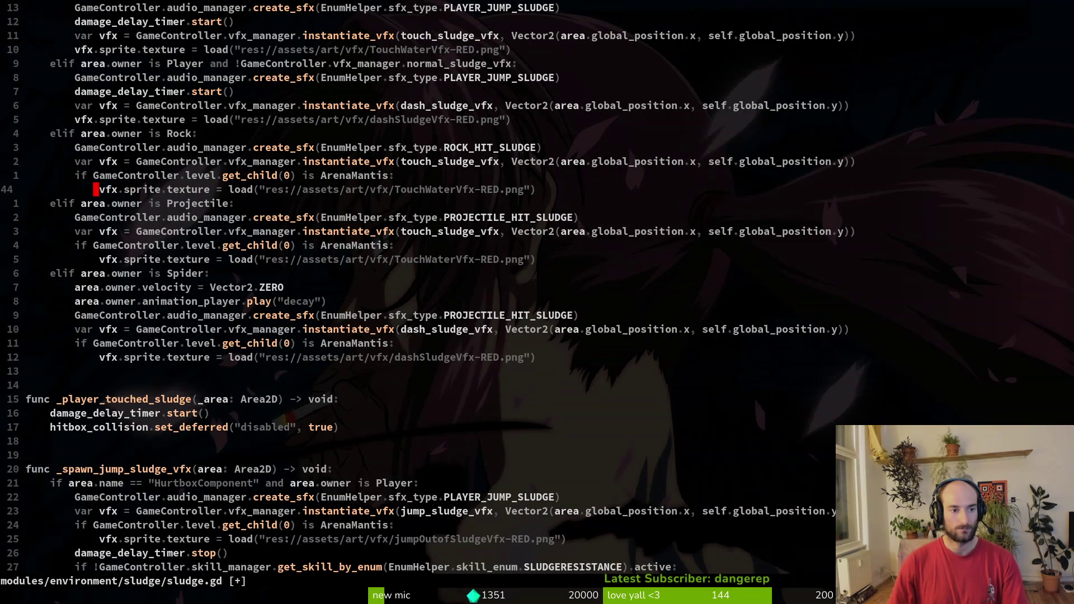
Add the check to the dash and touch sludge branches, indent their textures, and save sludge.gd.
key(k)
key(k)
key(k)
key(p)
key(j)
key(shift+v)
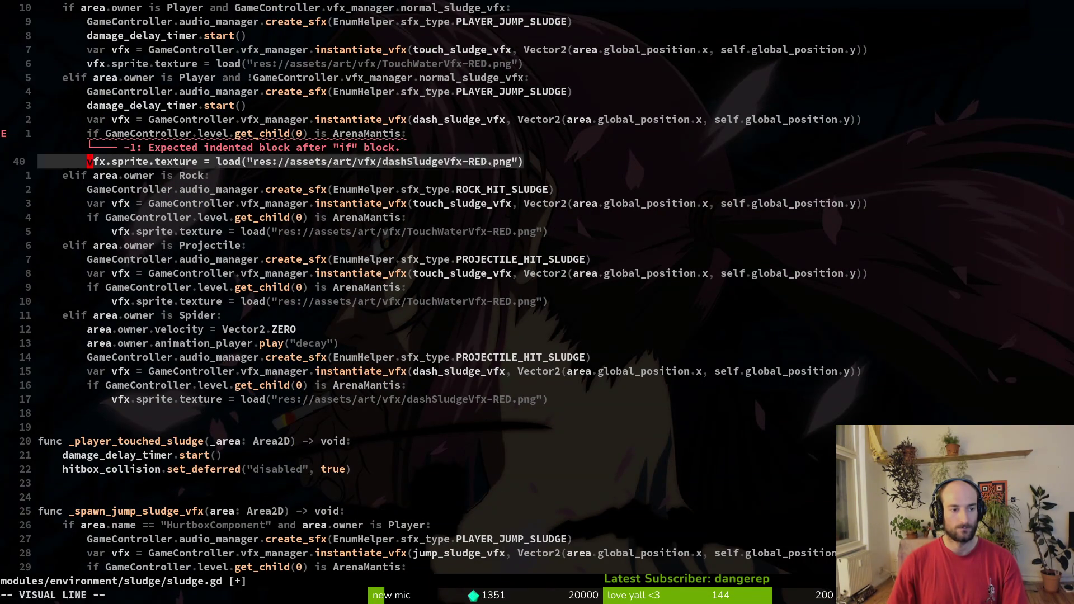
key(greater)
key(k)
key(k)
key(k)
key(p)
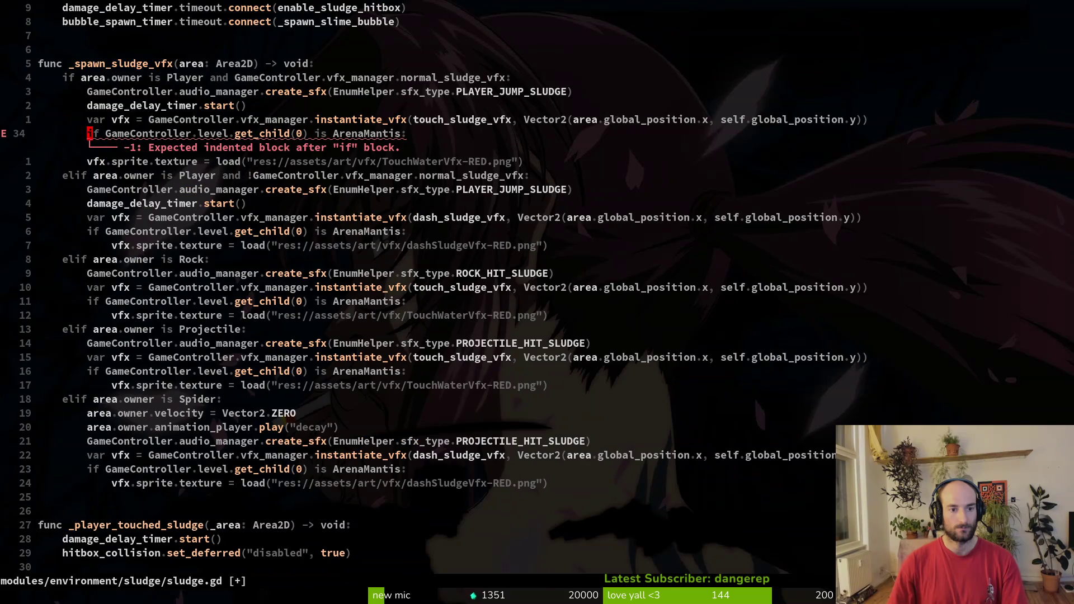
key(greater)
key(greater)
text(:w)
key(Return)
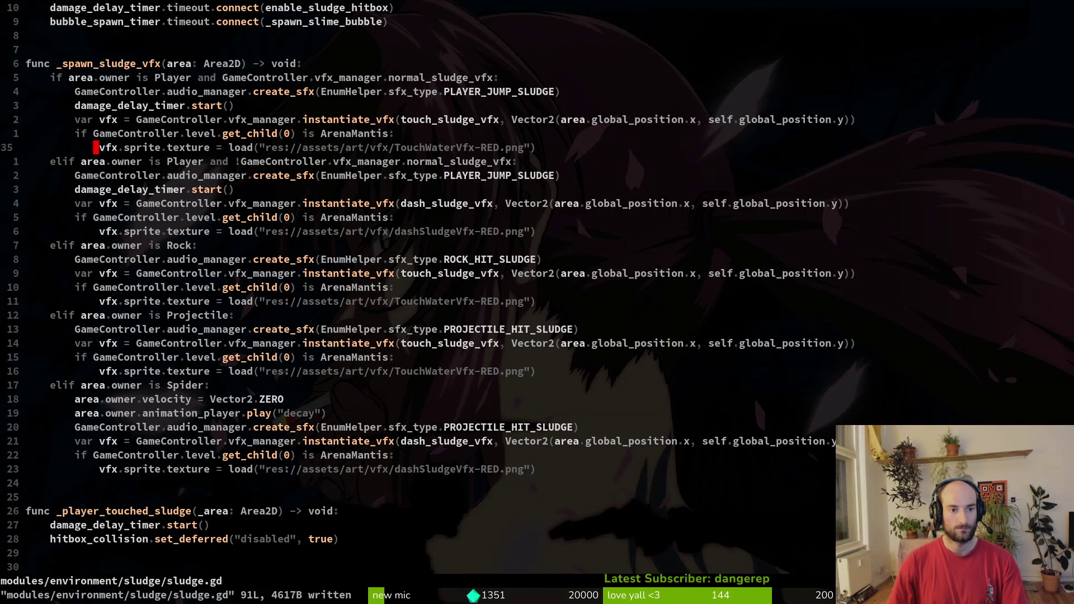
Review the exported VFX variables and jump sludge function, then run the game from Godot.
key(2)
key(0)
key(k)
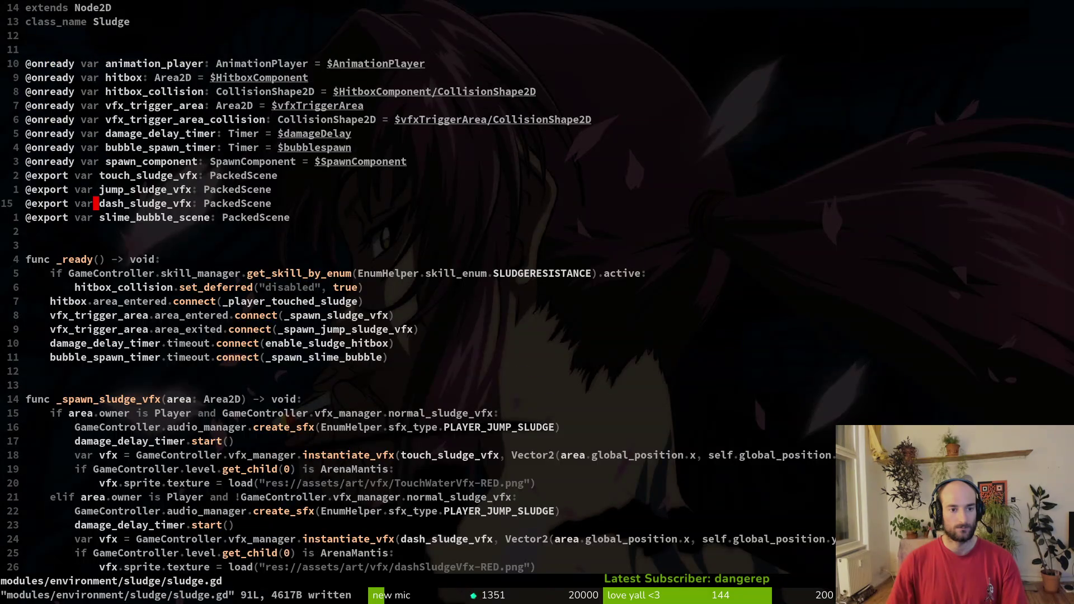
key(4)
key(0)
key(j)
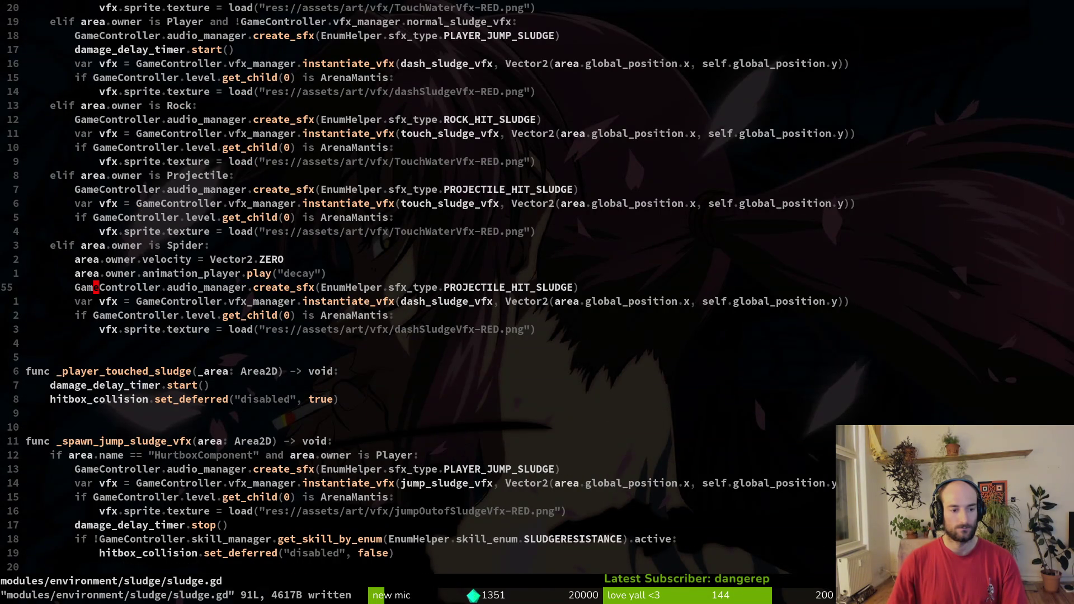
key(2)
key(0)
key(j)
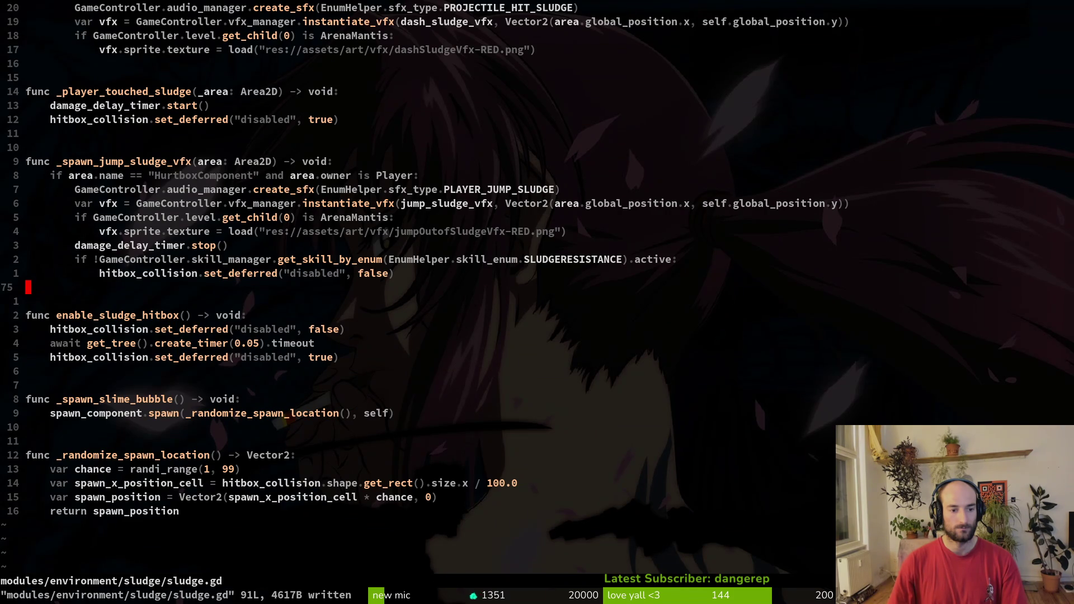
key(alt+Tab)
key(F5)
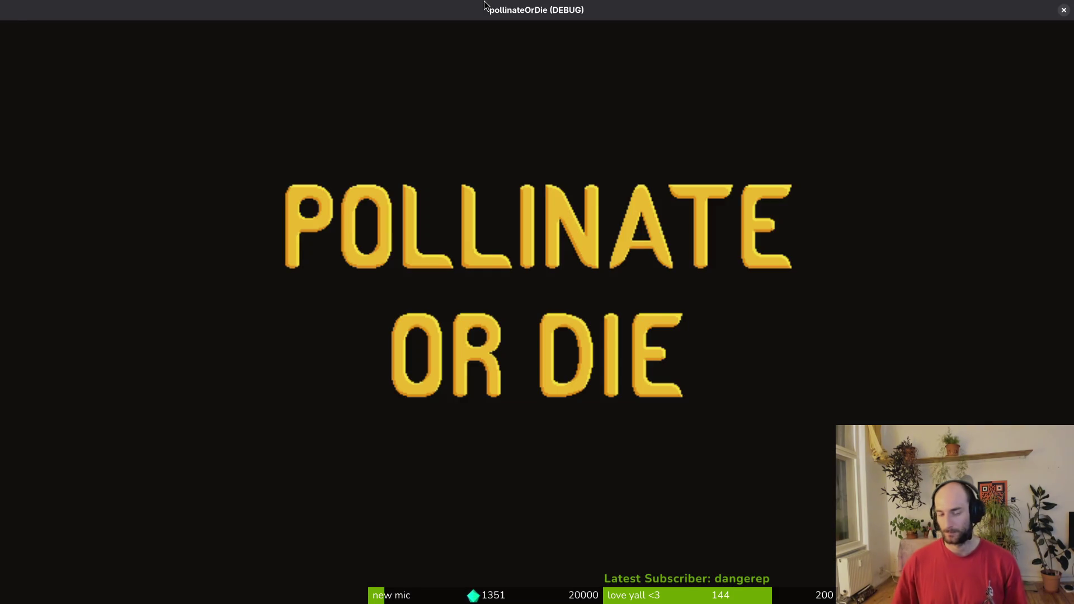
Load the spider level from debug level select and fly the bee until it dies, then close the game.
key(Return)
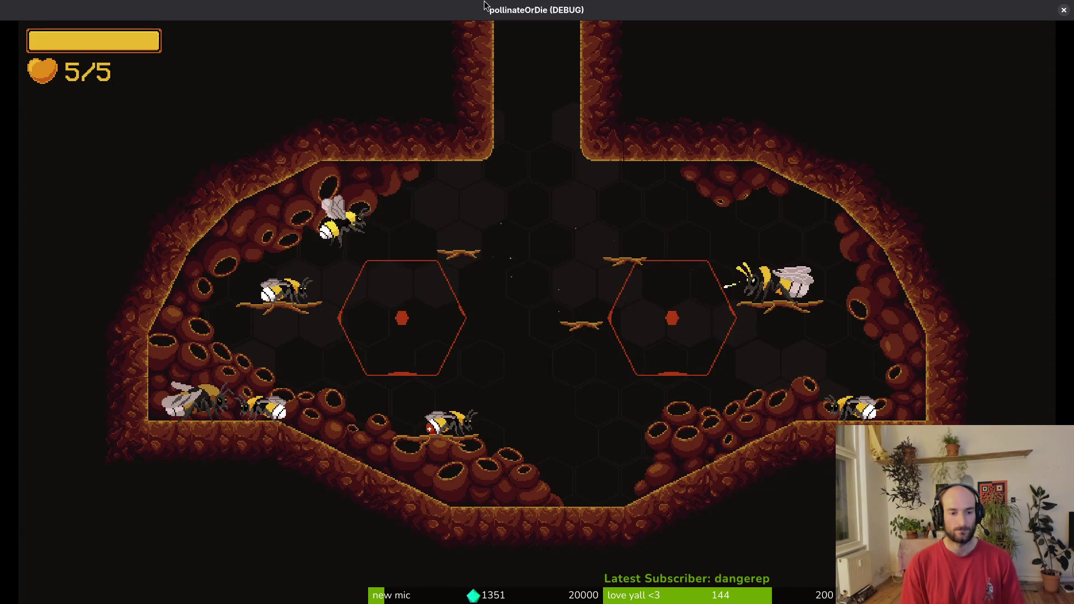
key(Escape)
key(Return)
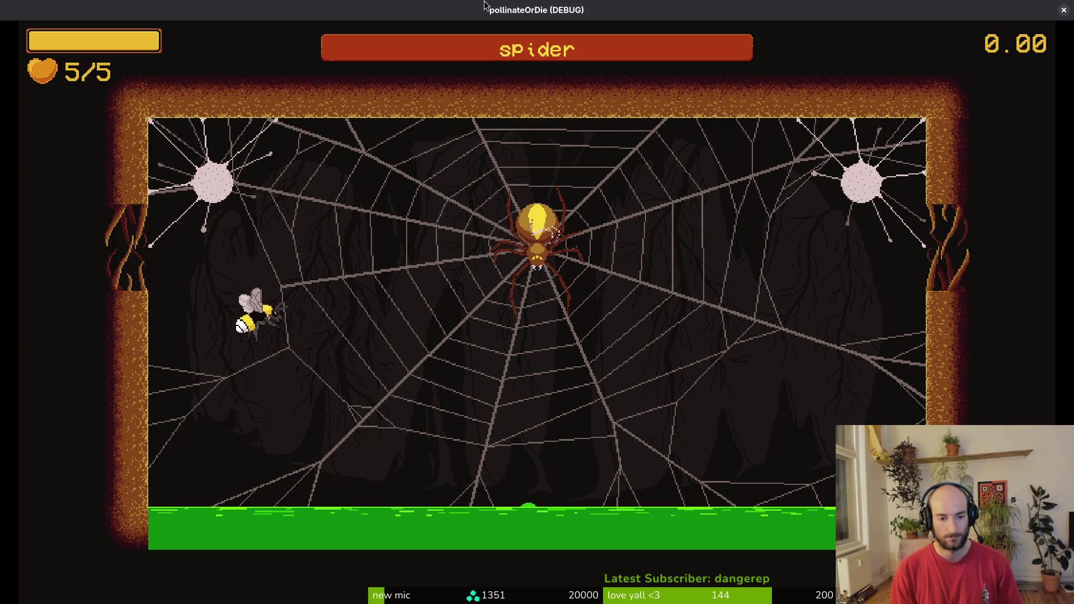
key(space)
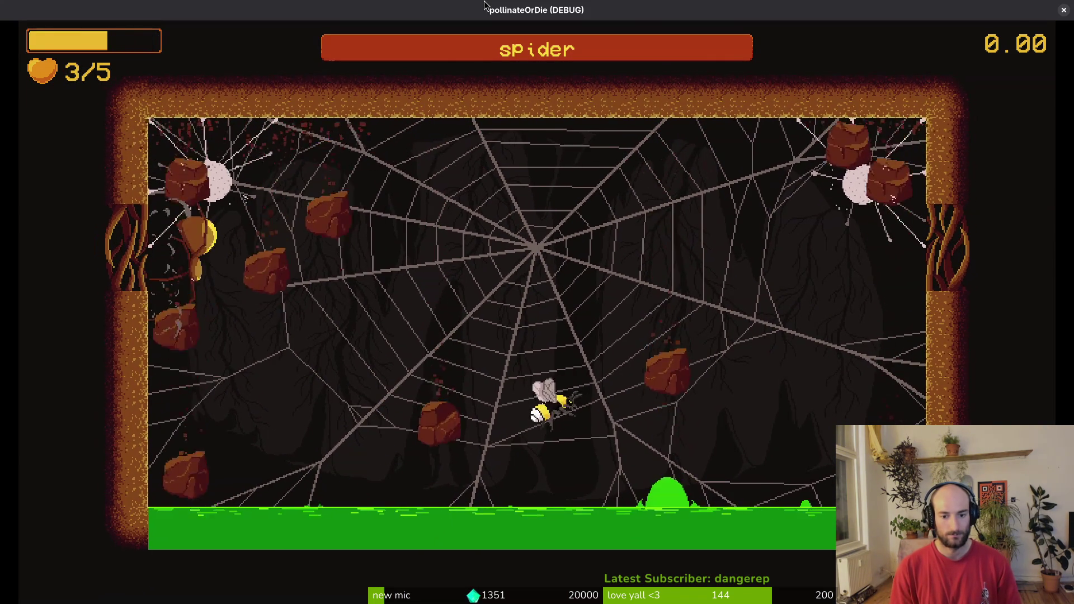
key(Left)
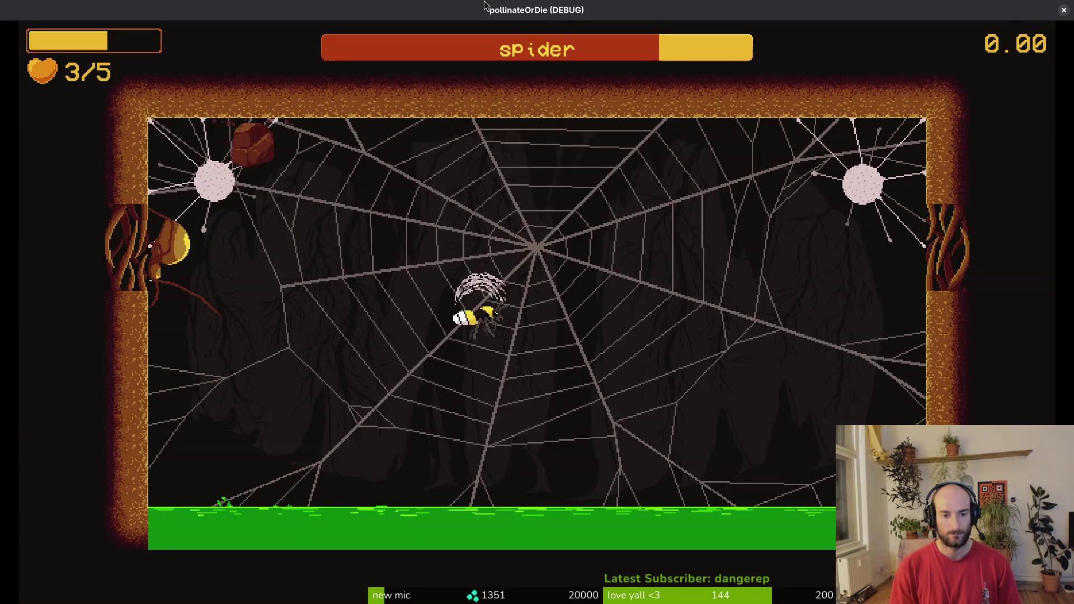
key(Left)
key(Right)
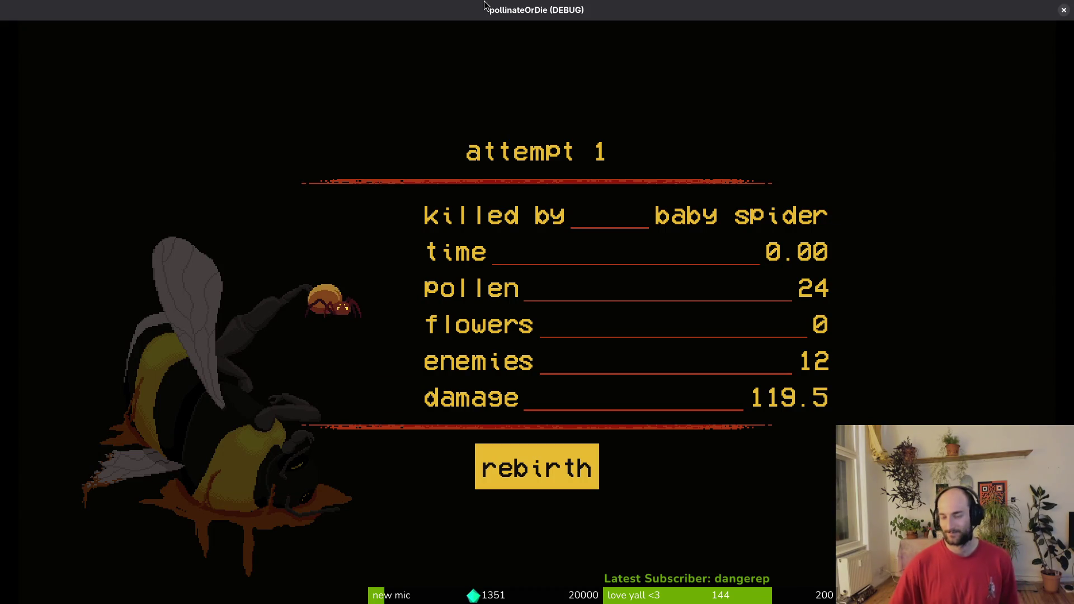
click(1063, 9)
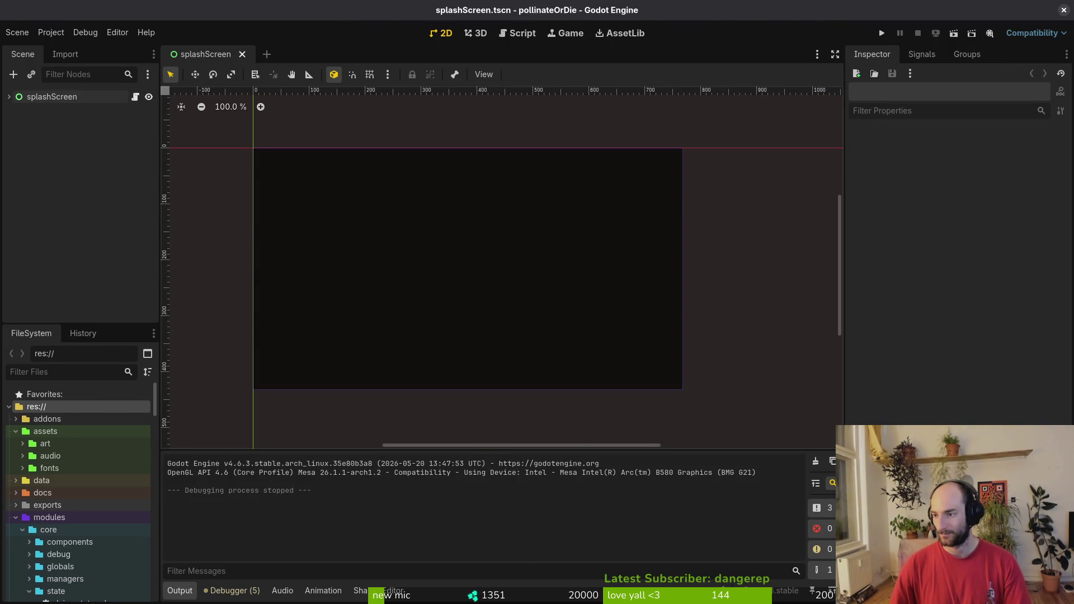
Save sludge.gd and stage the hornet script and scene changes in tig.
key(alt+Tab)
text(:w)
key(Return)
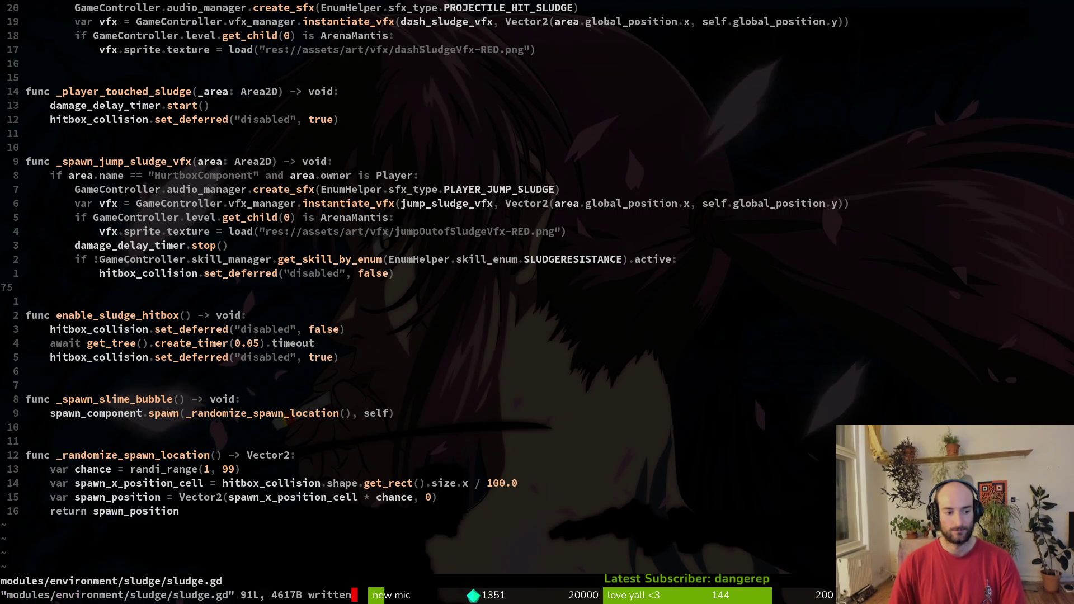
key(ctrl+g)
key(j)
key(j)
key(Return)
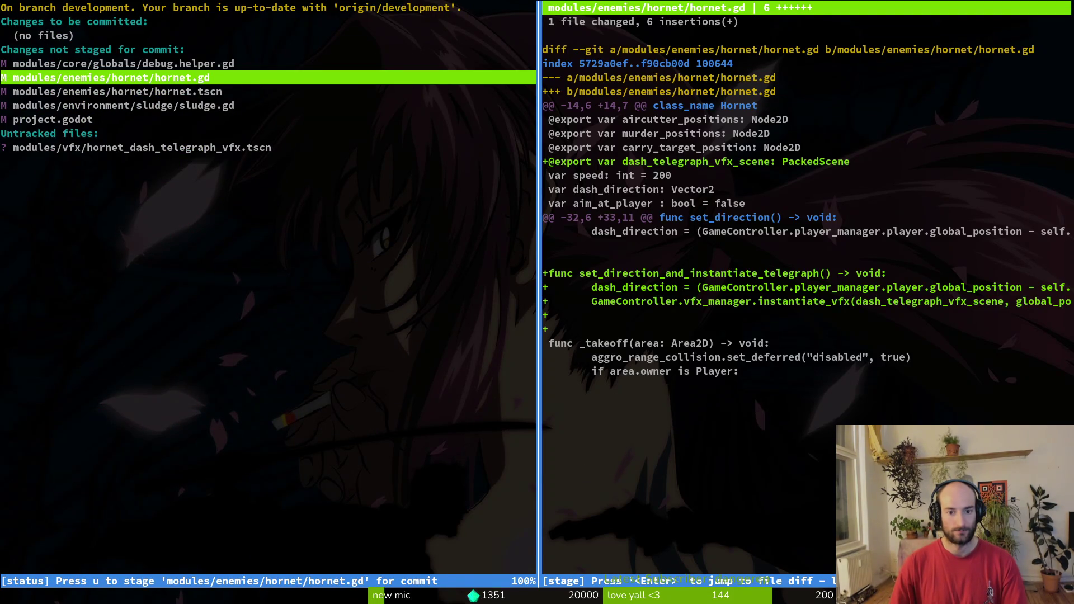
key(u)
key(u)
key(j)
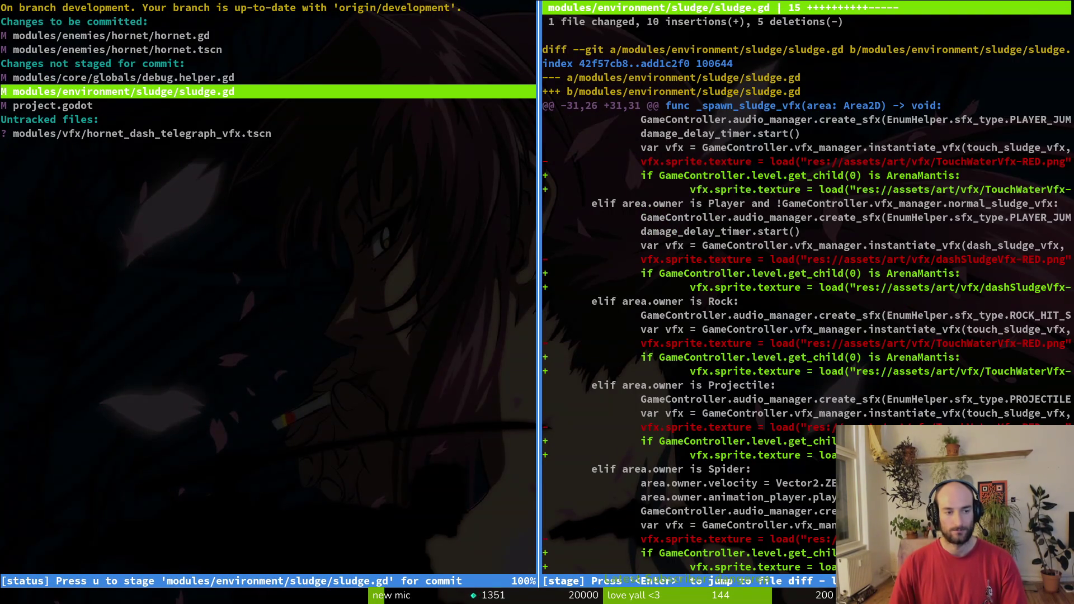
key(k)
key(k)
key(j)
key(j)
key(j)
key(j)
Commit the hornet changes with message "added dash to graph to hornet".
text(uqit c)
key(Home)
text(g)
key(End)
text(ommit -m "added )
text(dash to graph to )
text(hornet")
key(Return)
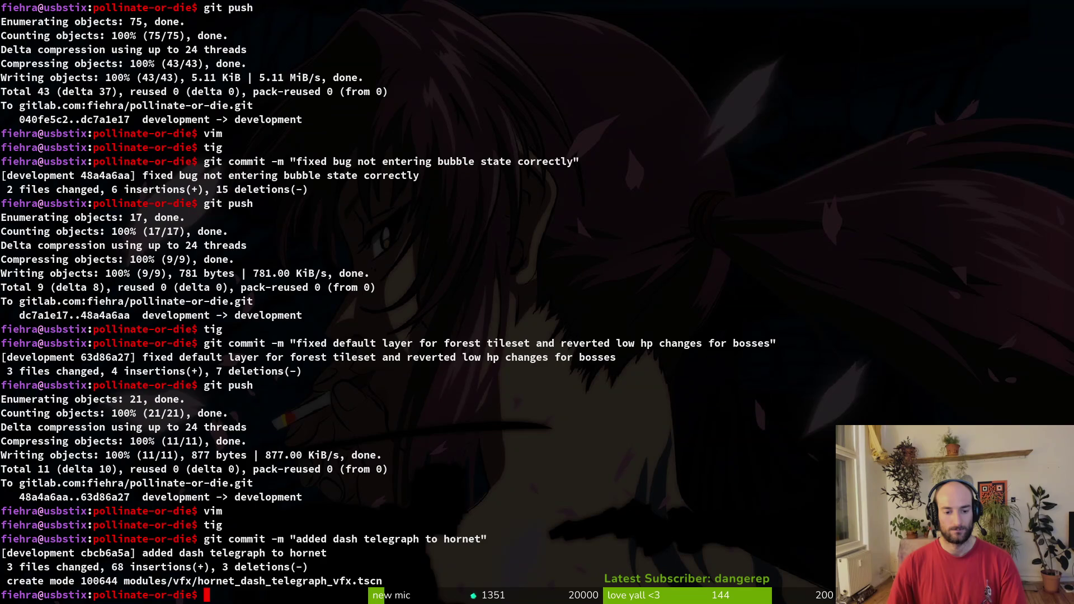
Check remaining changes in tig and commit "fixed bug when all vfx on sludge were red".
text(tig)
key(Return)
key(Down)
key(Down)
key(Down)
text(qgit commit -m ")
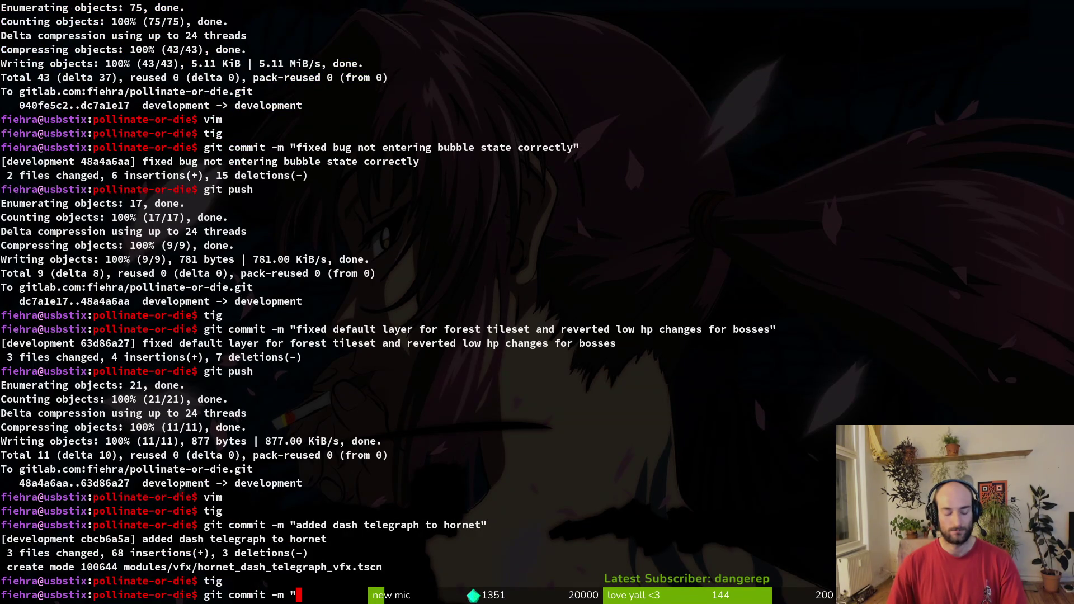
text(fixed bug)
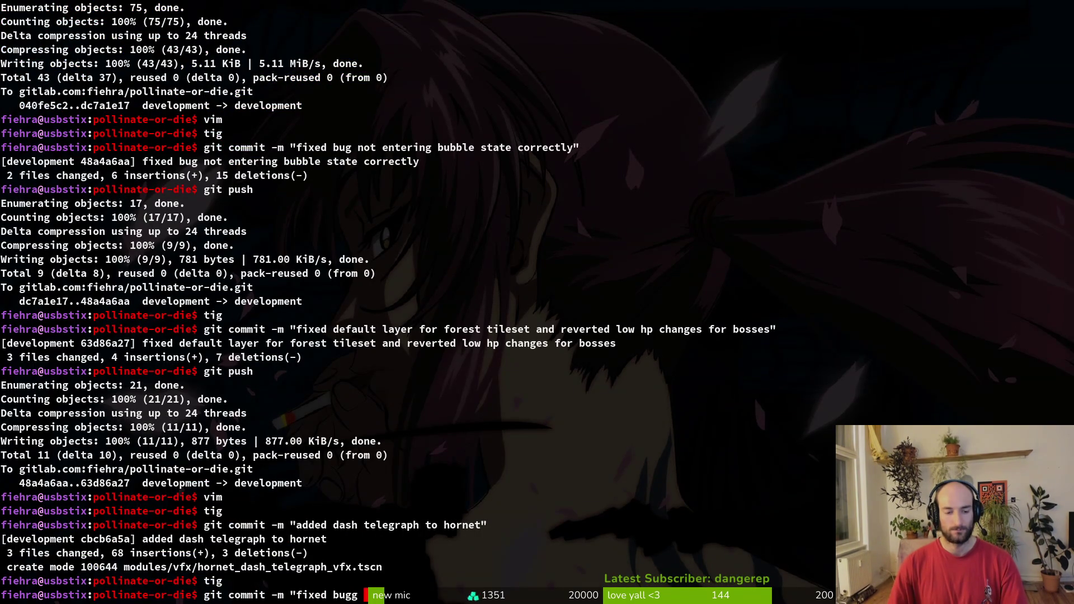
text( when all)
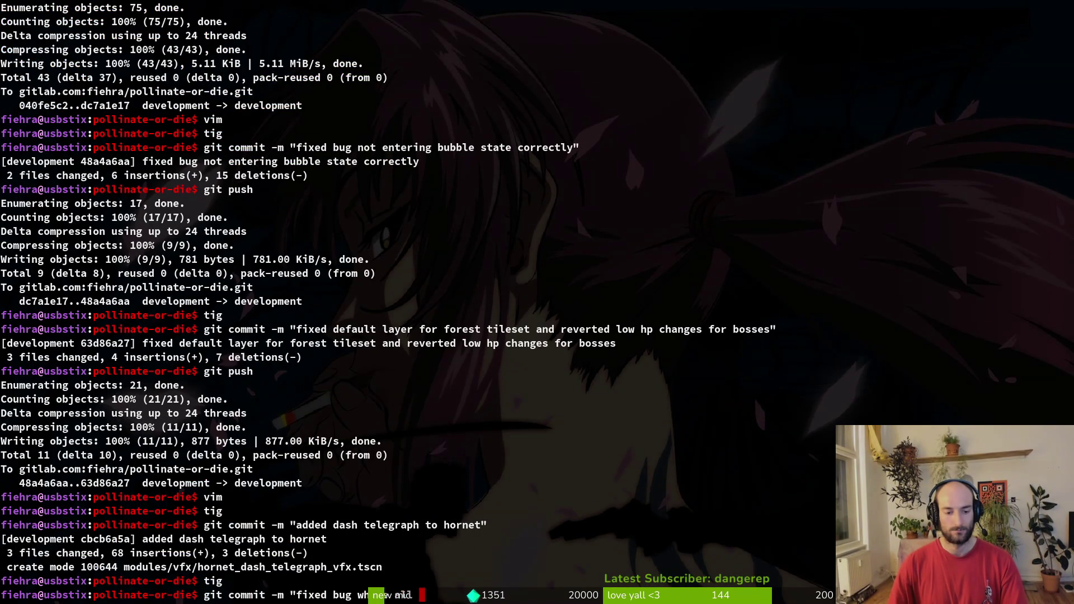
text( vfx on sludge were )
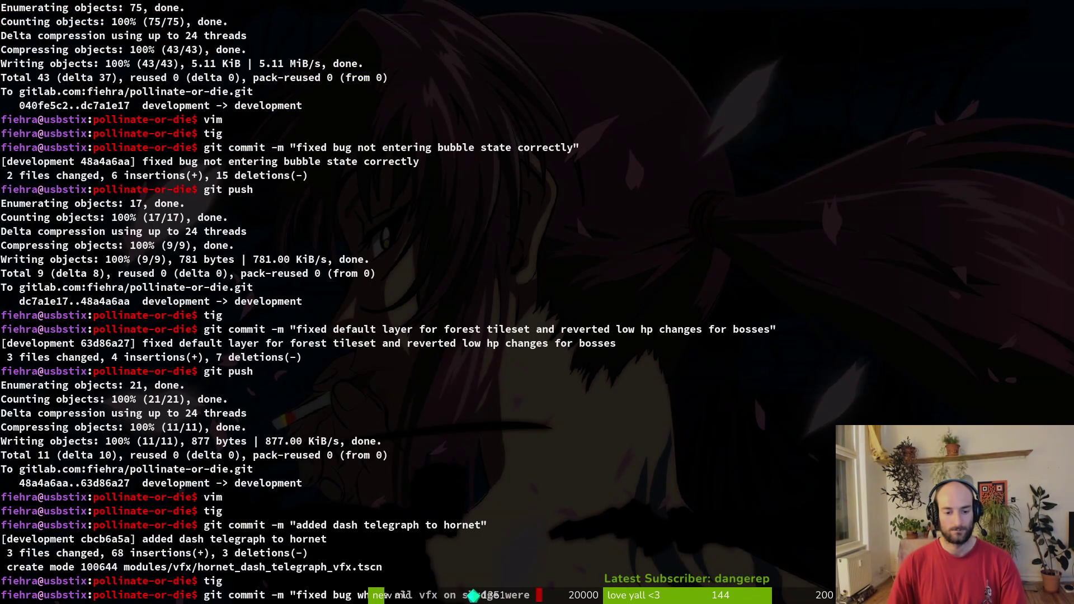
text(red")
key(Return)
Push both commits to GitLab with git push.
text(git push)
key(Return)
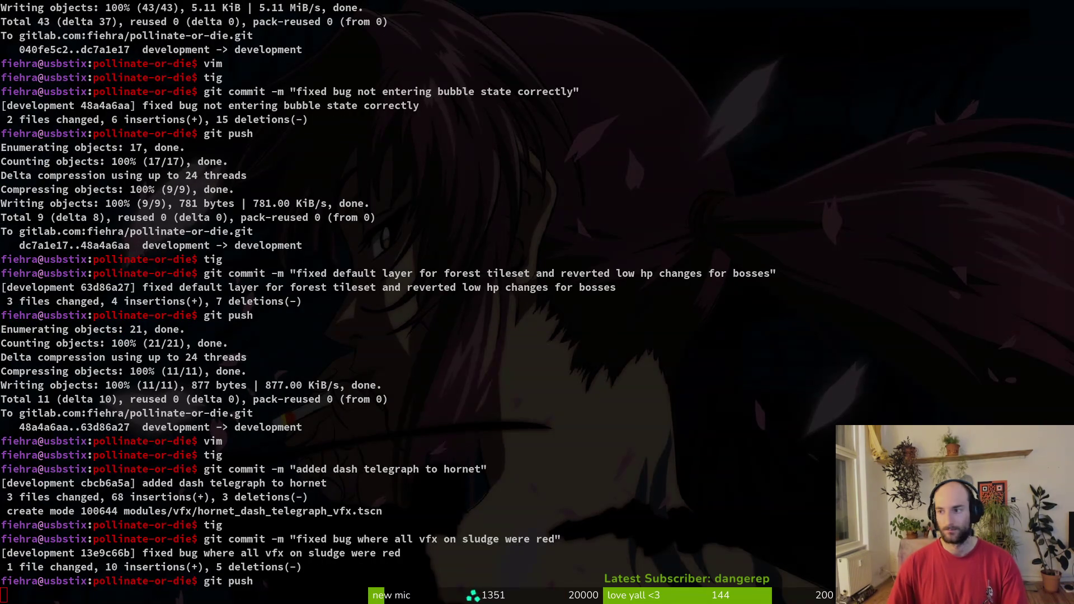
key(alt+Tab)
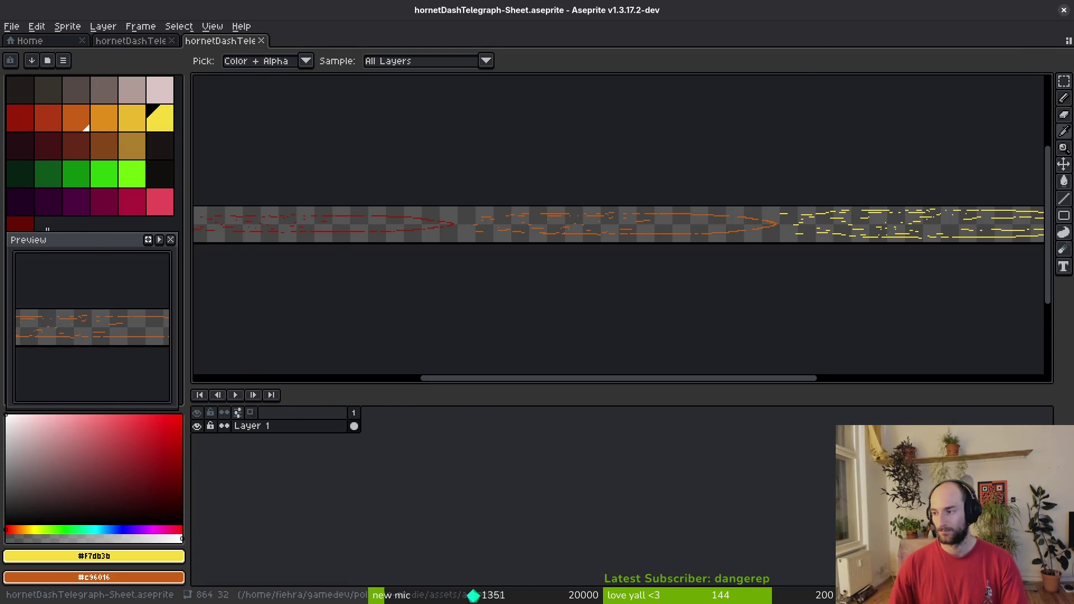
key(alt+Tab)
Close the finished boss death vfx tab and close shooting range issue #1098 as resolved.
click(288, 58)
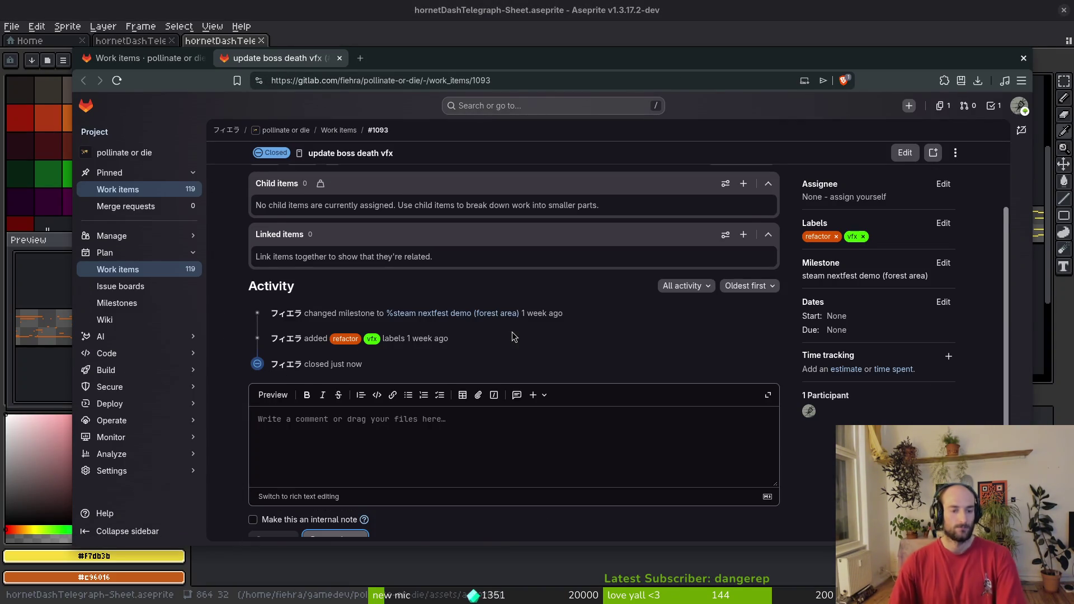
scroll(514, 336, down, 1)
key(ctrl+w)
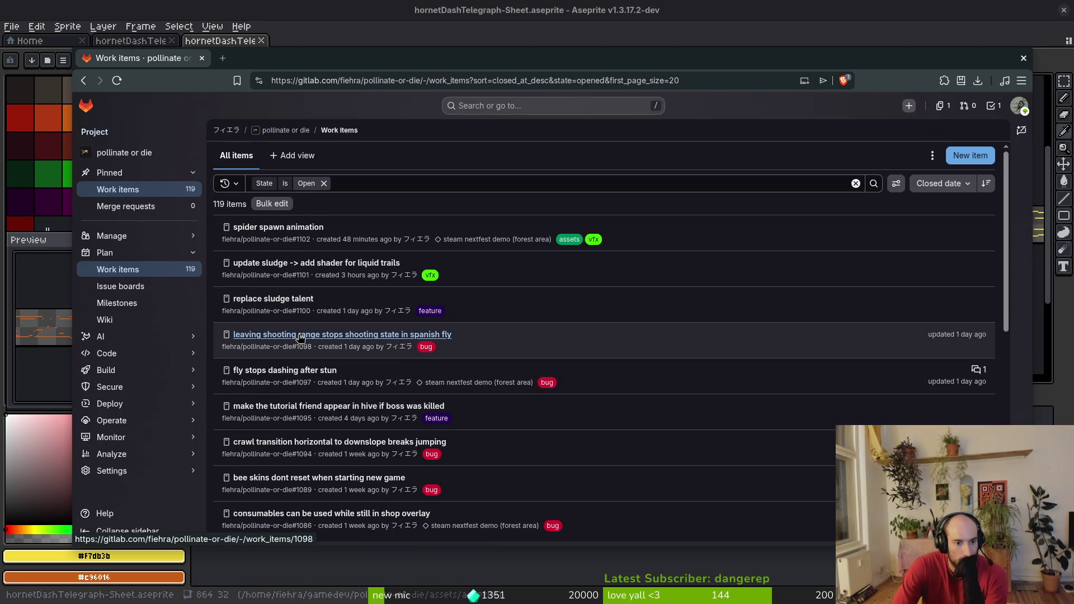
middle_click(325, 334)
middle_click(326, 335)
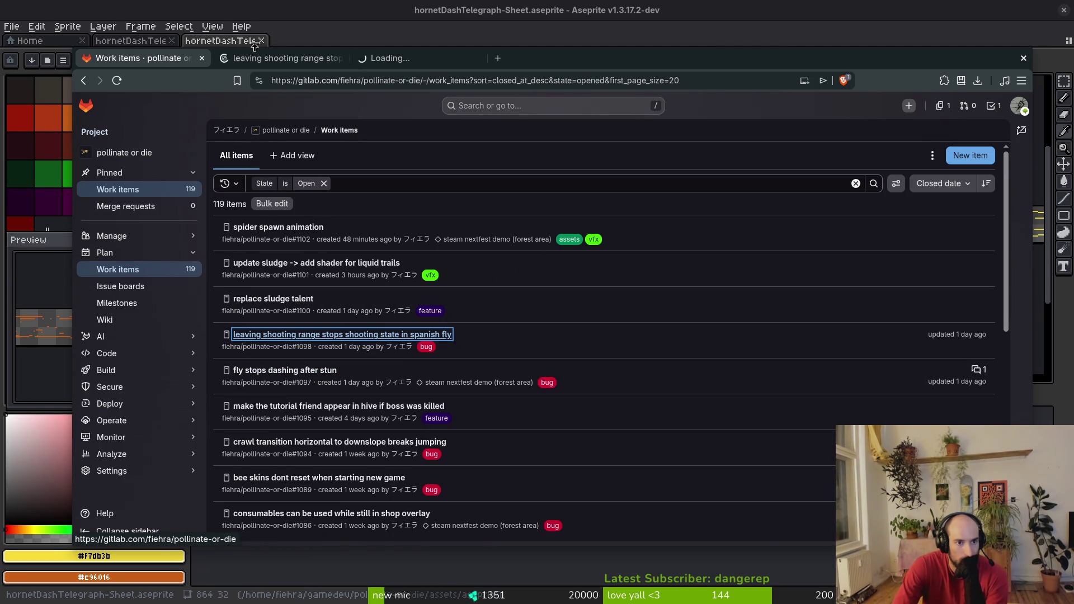
click(255, 57)
middle_click(388, 57)
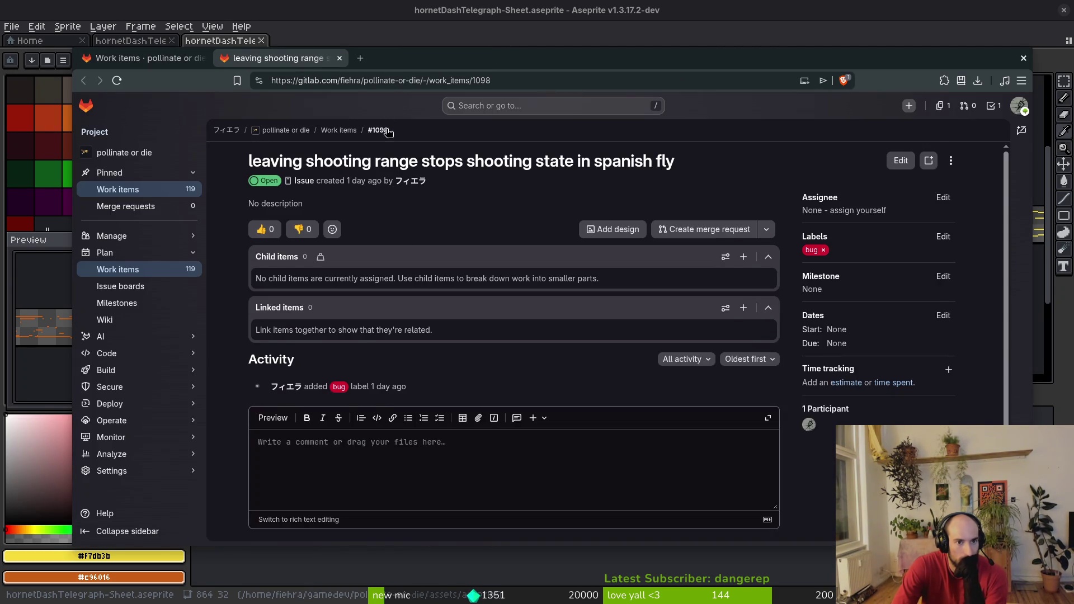
scroll(386, 122, down, 2)
click(336, 515)
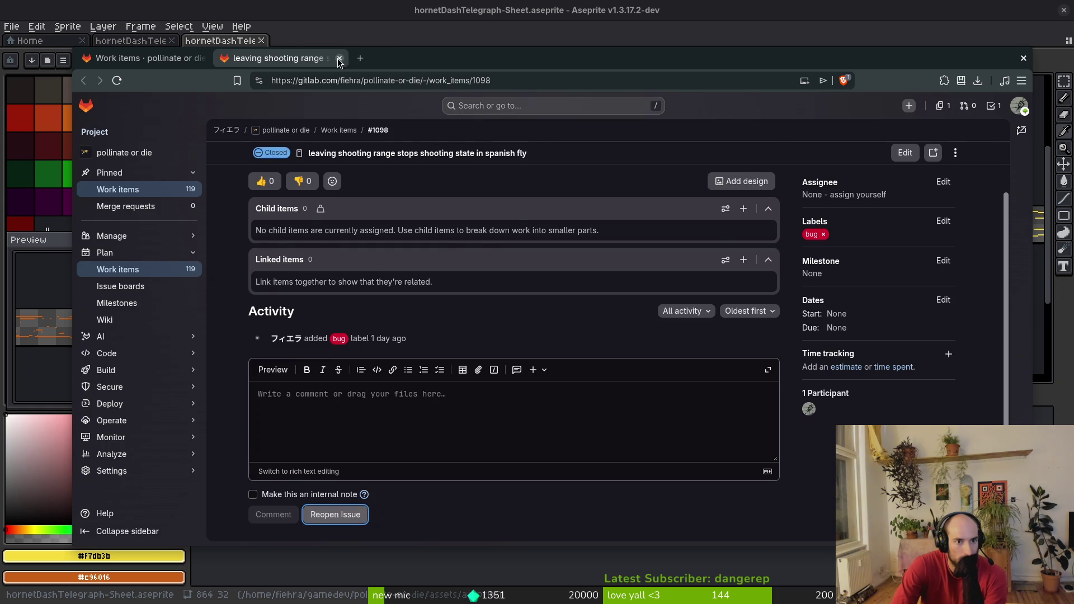
click(339, 58)
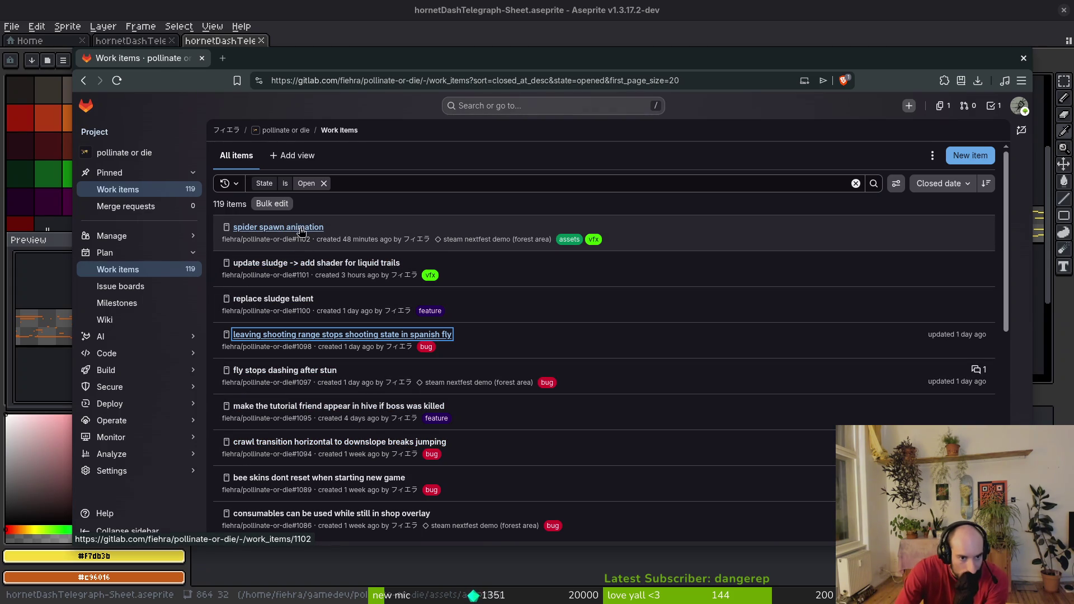
Open the steam nextfest demo (forest area) milestone from the Milestones page.
scroll(379, 316, down, 3)
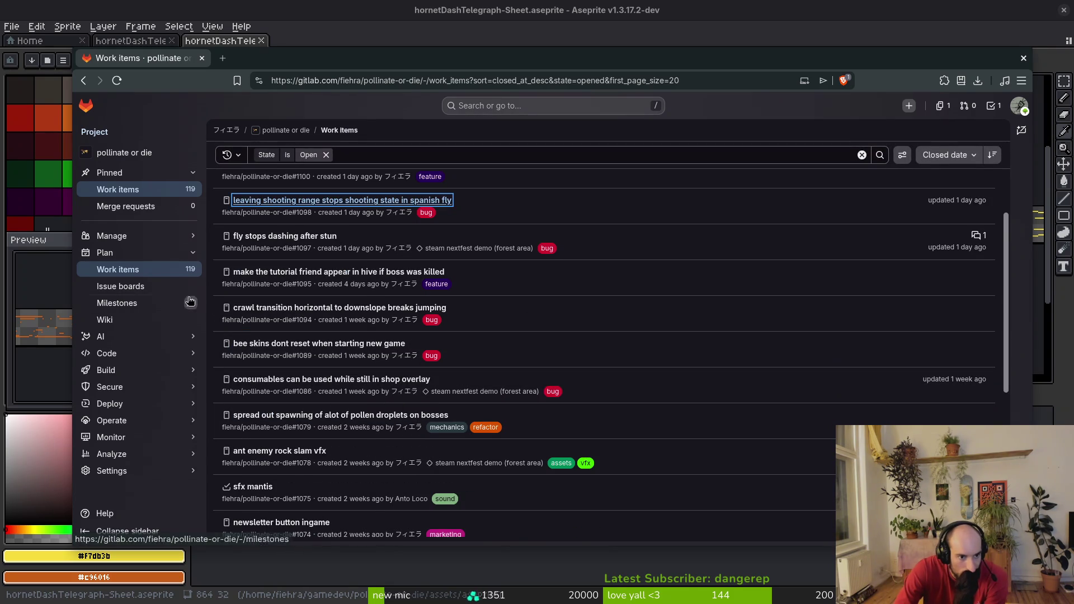
click(134, 303)
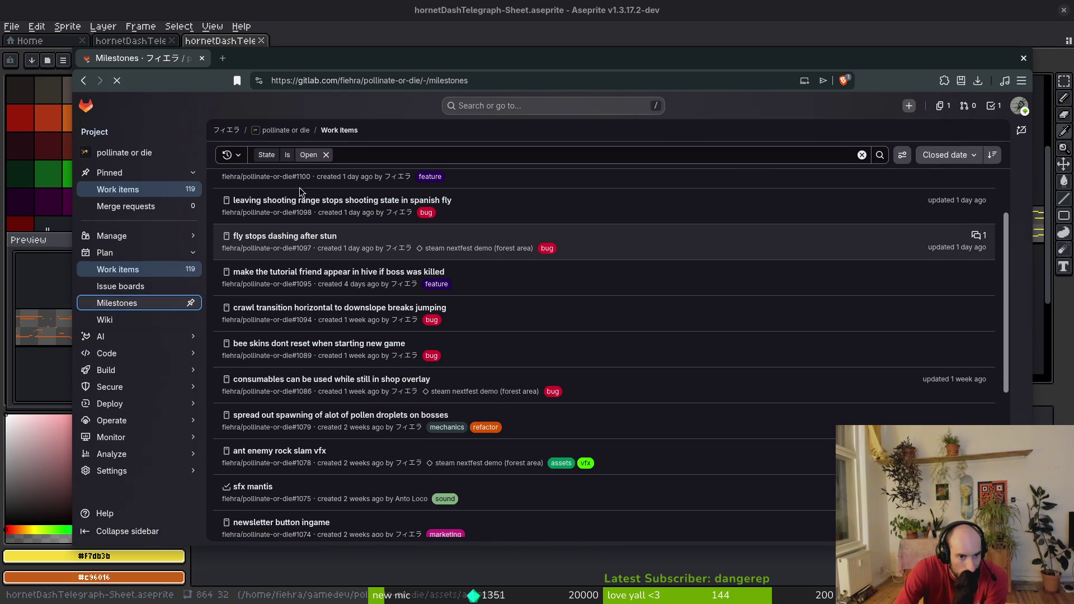
click(306, 187)
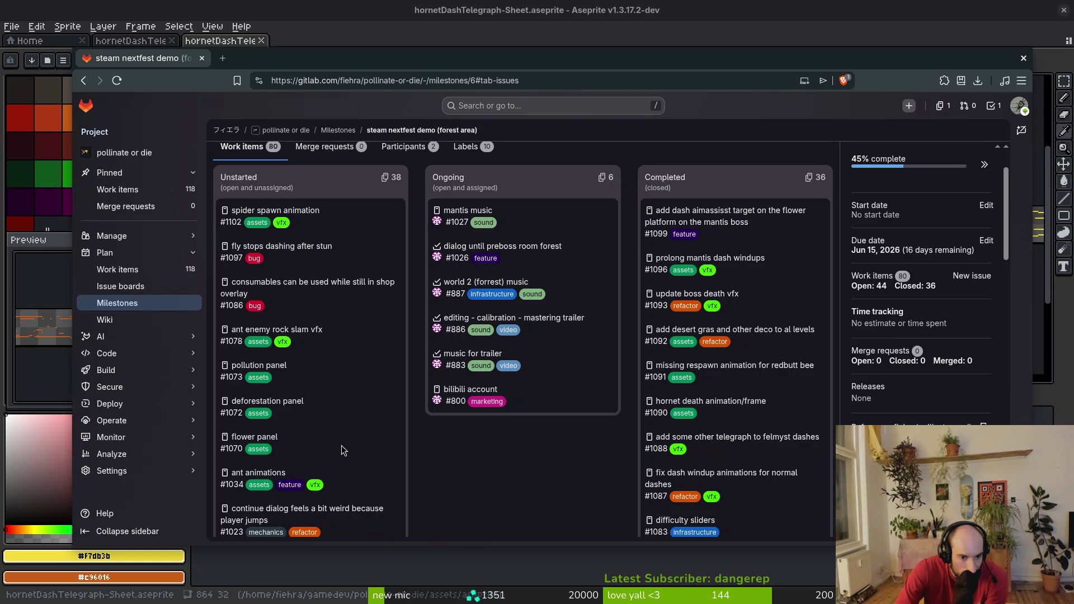
Scroll through the milestone's work items, such as #1021 orange butt bee hive level.
scroll(346, 442, down, 2)
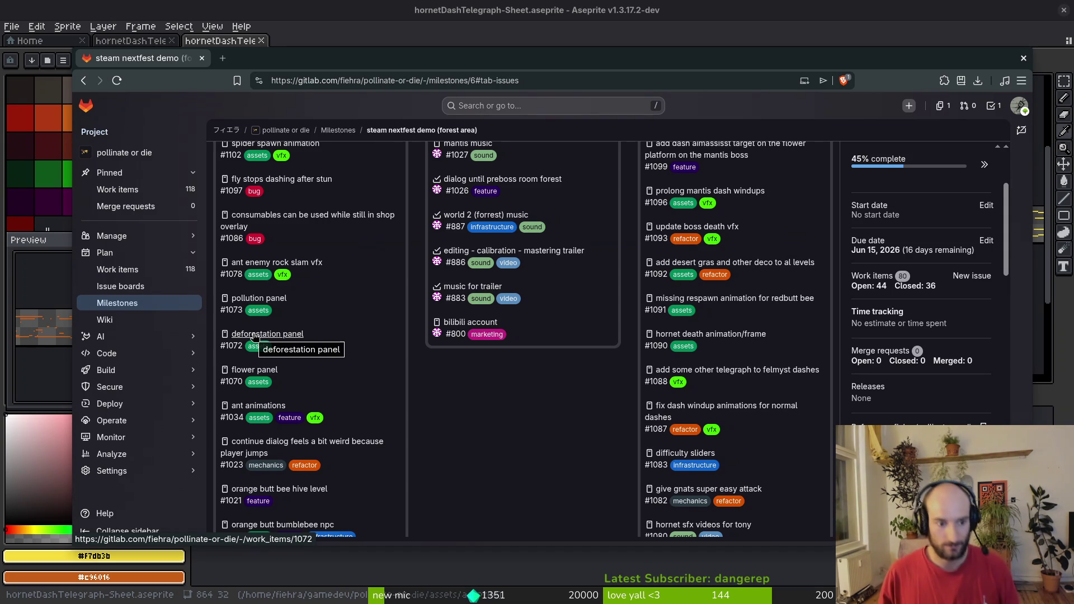
scroll(439, 439, down, 2)
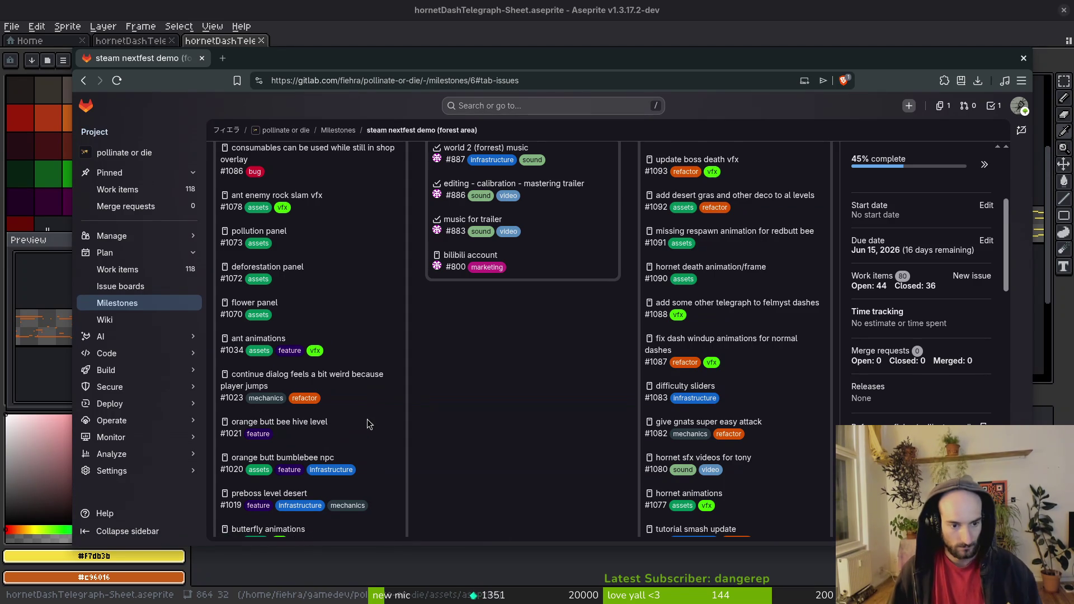
scroll(368, 424, down, 2)
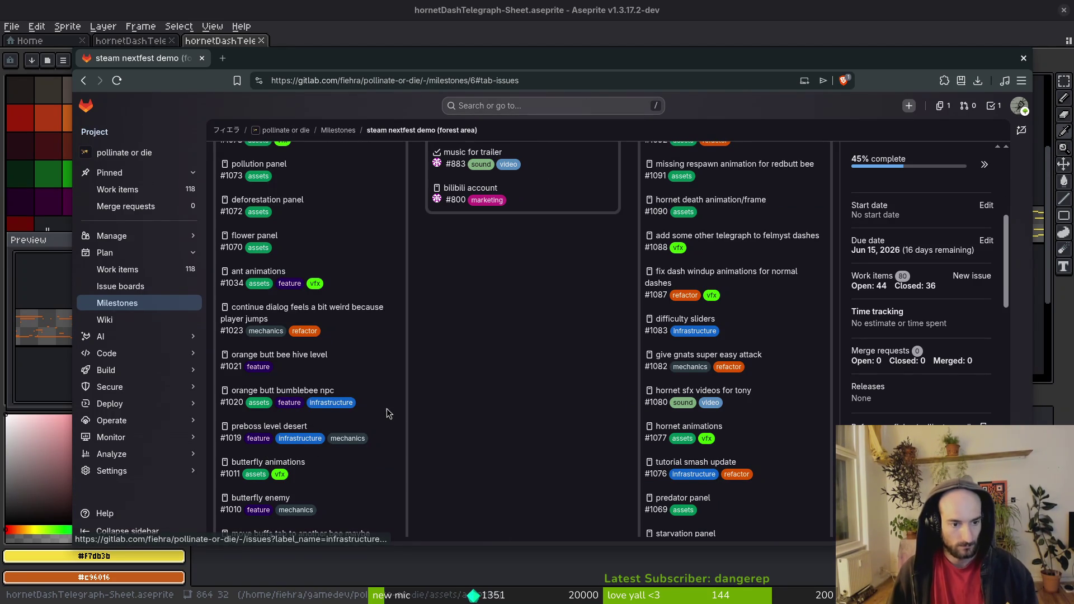
scroll(399, 351, down, 2)
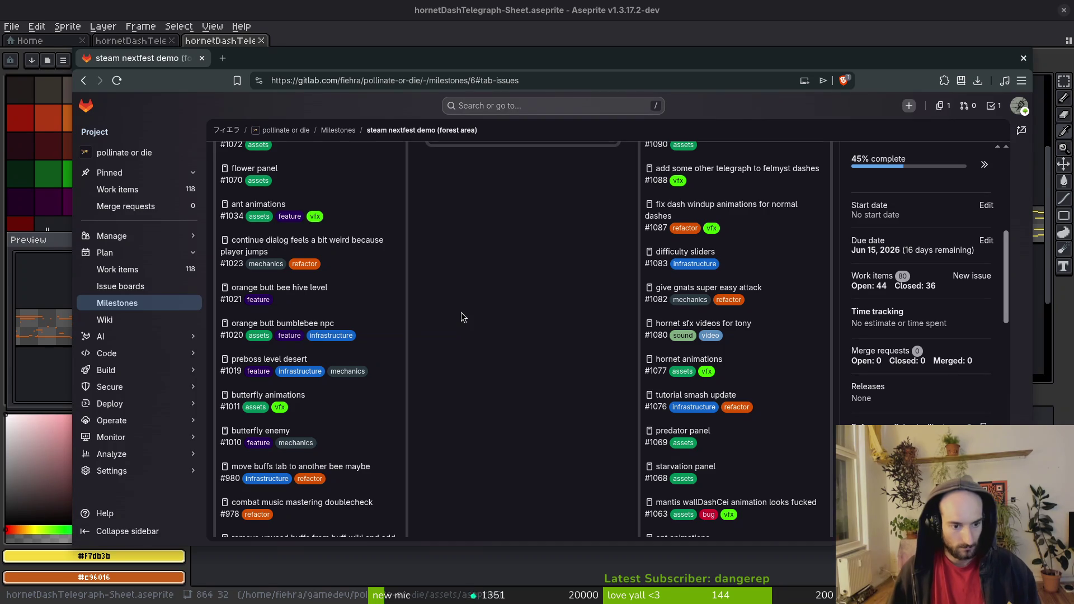
scroll(369, 419, down, 2)
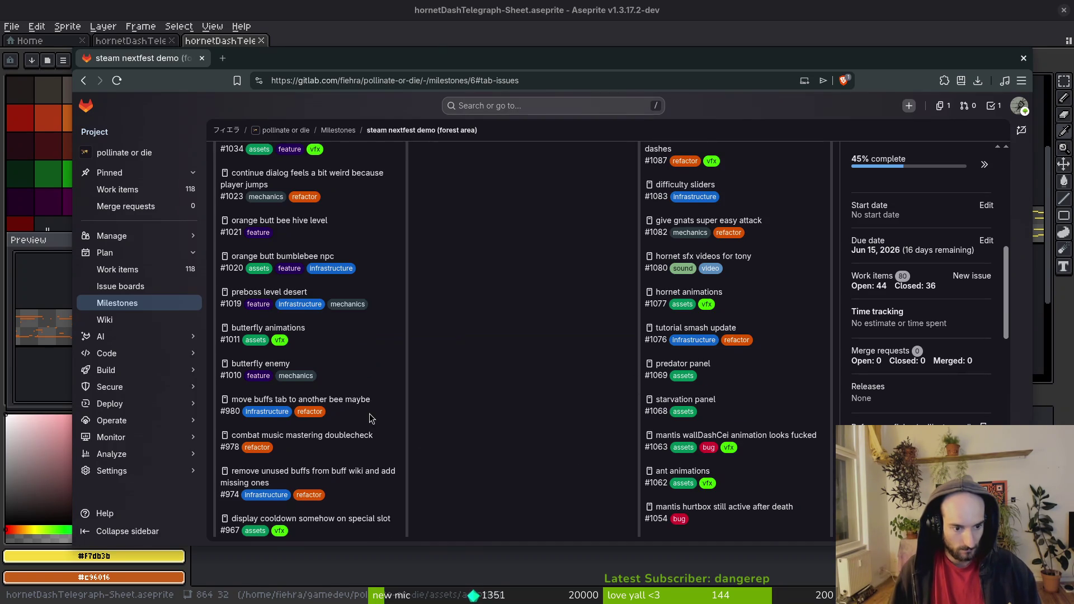
Quick-open preboss_spider.tscn and zoom out to view its desert tilemap arena with gates.
key(alt+Tab)
key(ctrl+shift+o)
text(preboss)
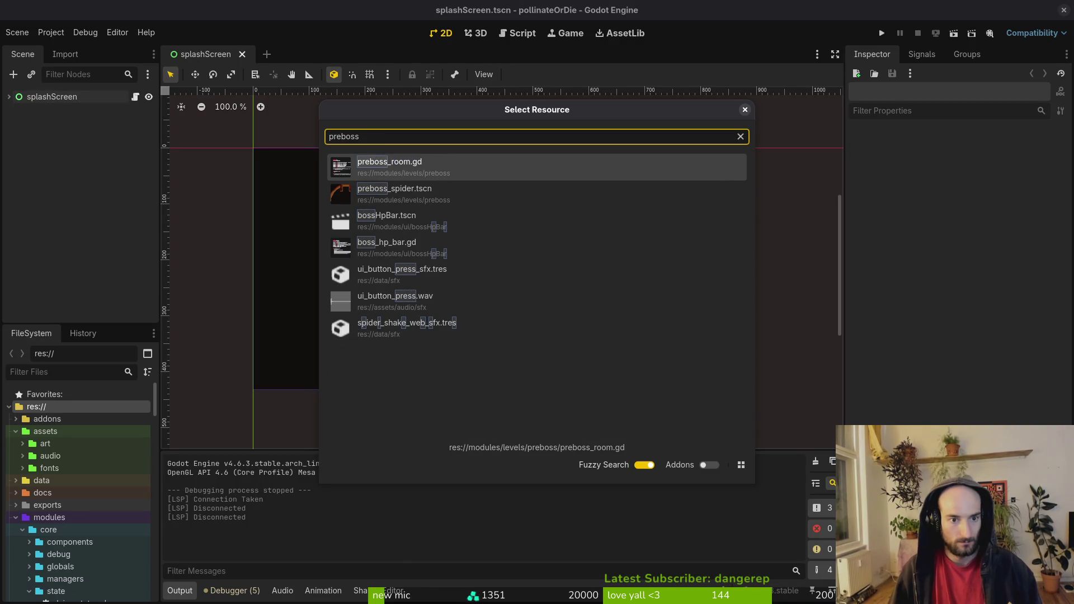
click(395, 189)
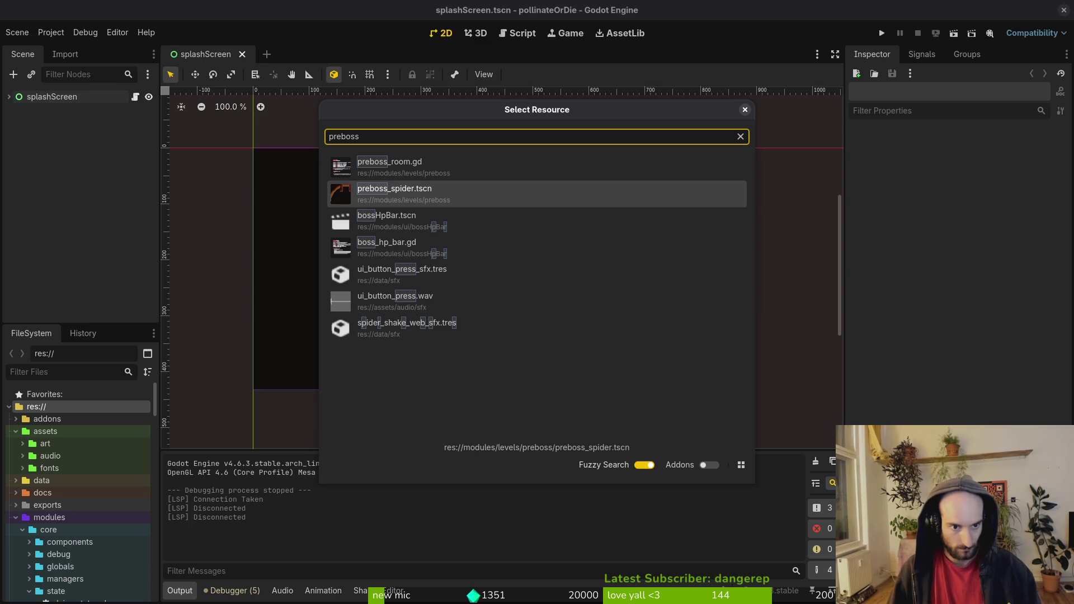
key(Return)
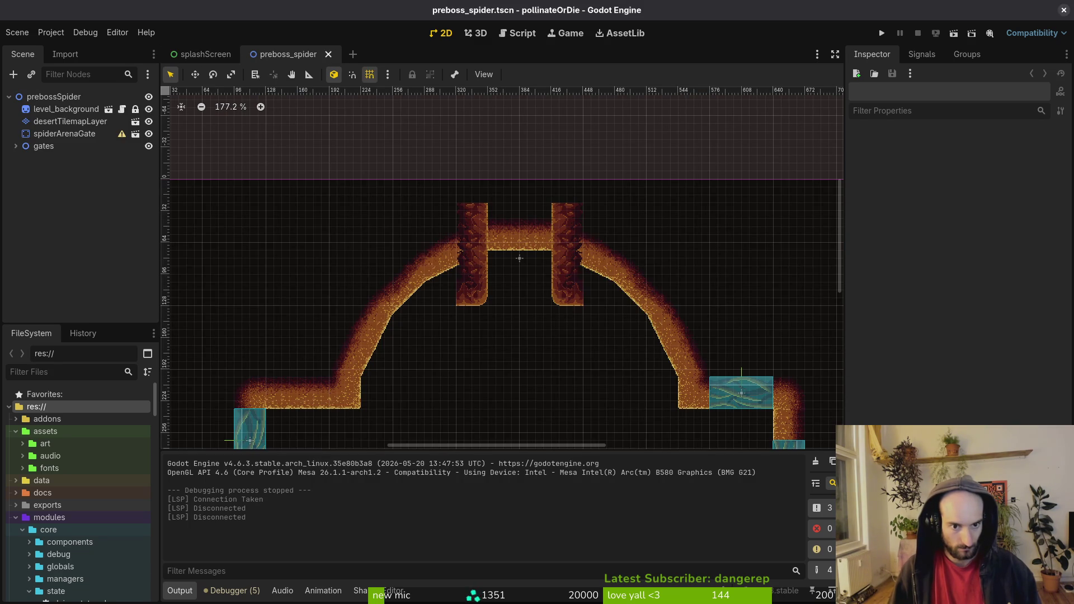
scroll(547, 149, down, 3)
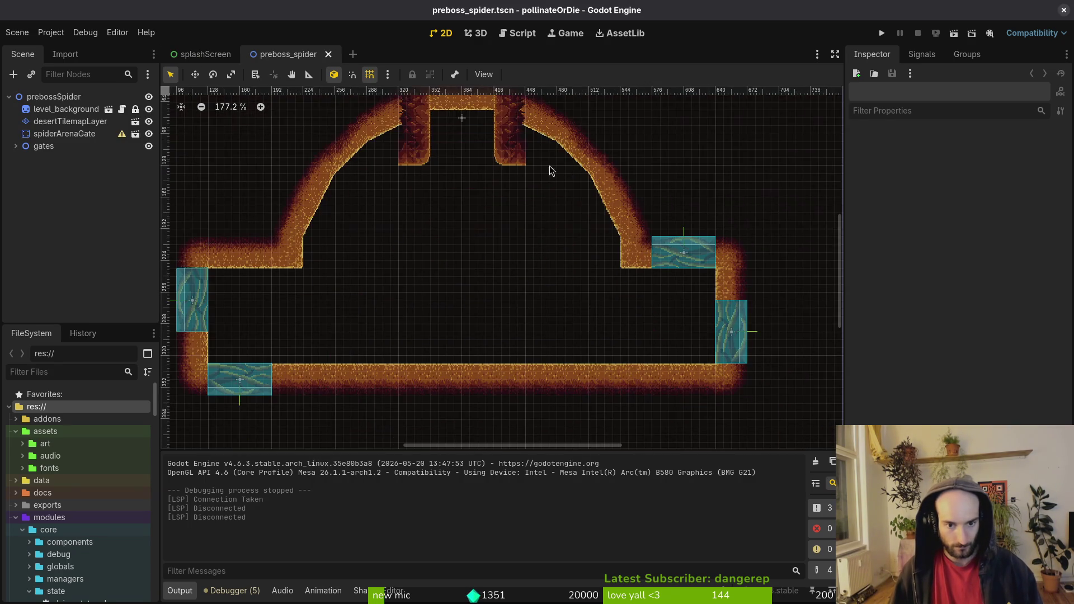
scroll(438, 305, left, 2)
scroll(477, 328, down, 1)
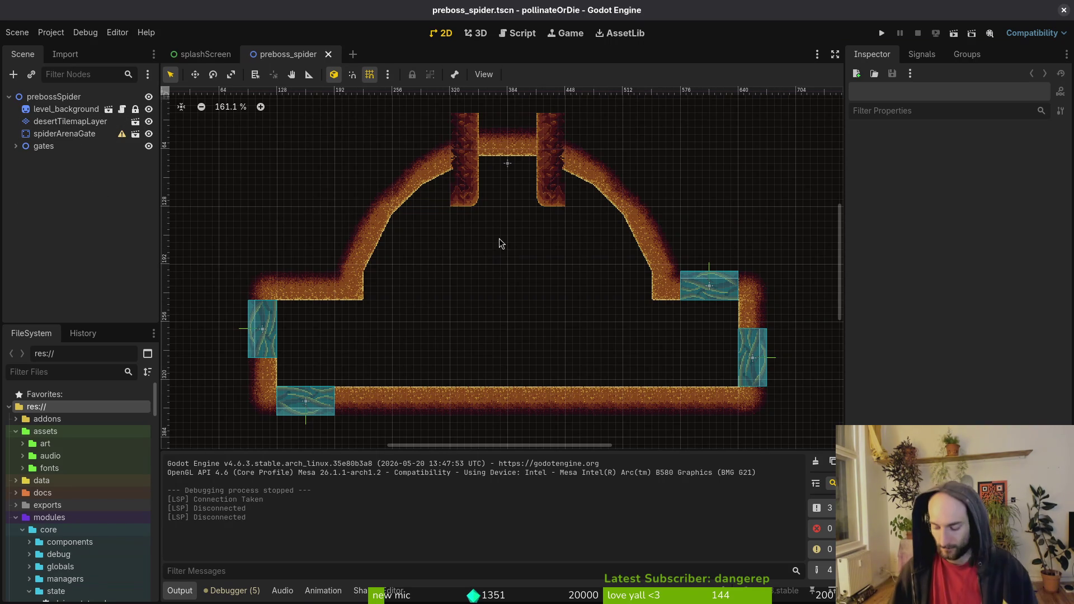
Open tutorial_8.tscn and inspect its exit and hornetArenaGate nodes.
key(shift+alt+o)
text(tut8)
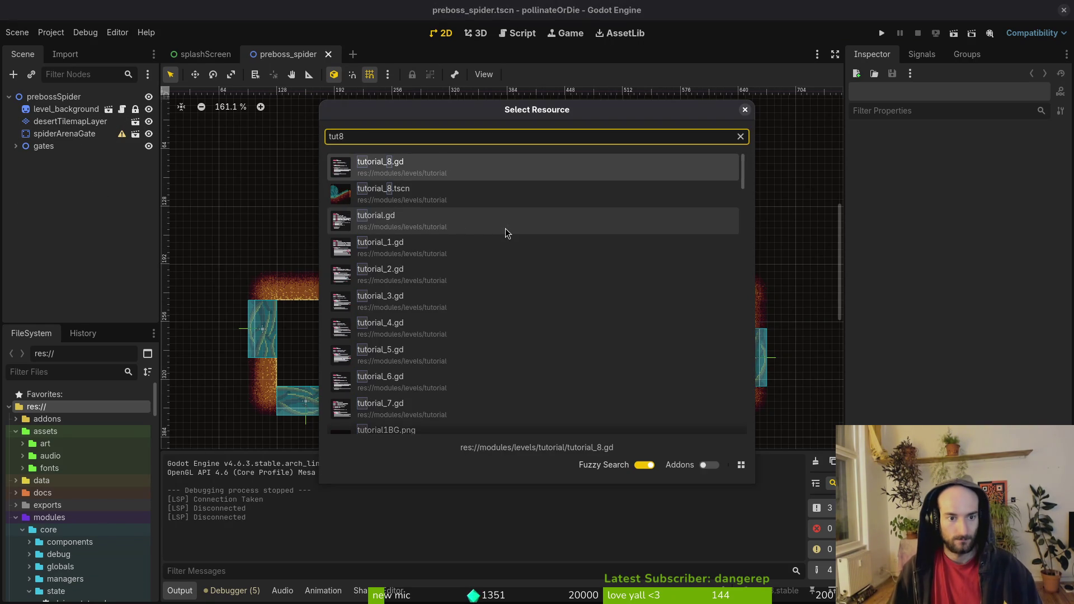
key(Down)
key(Return)
scroll(475, 235, down, 3)
scroll(529, 268, down, 3)
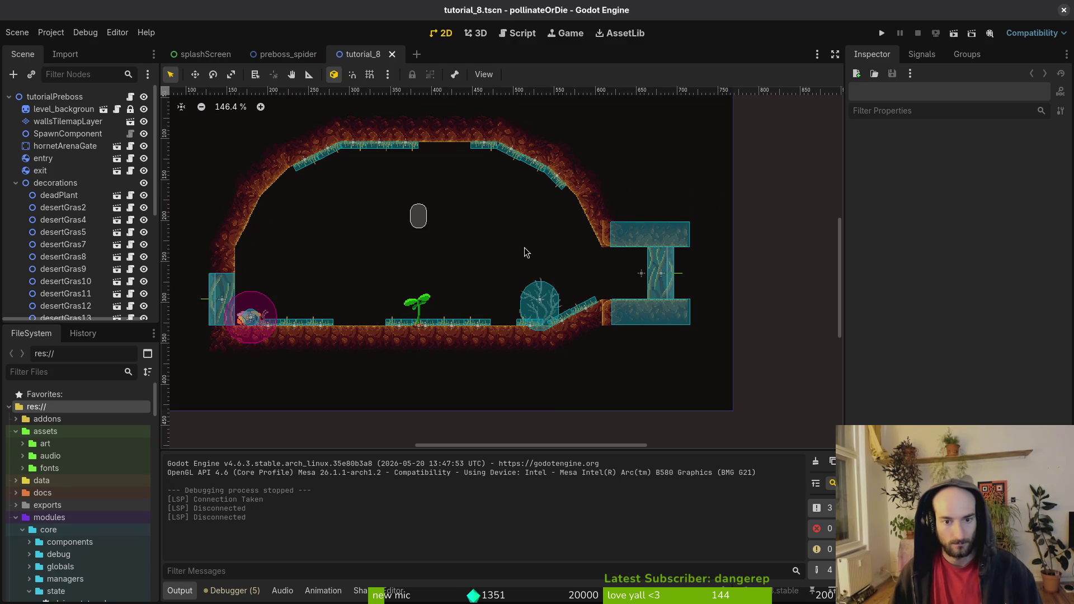
scroll(616, 267, up, 2)
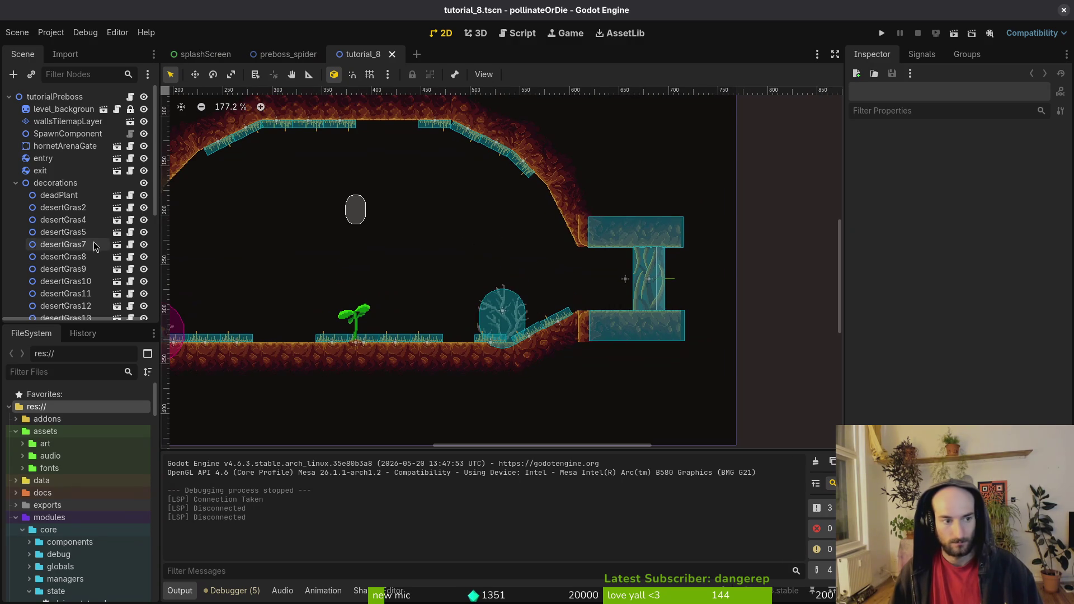
click(16, 184)
click(39, 172)
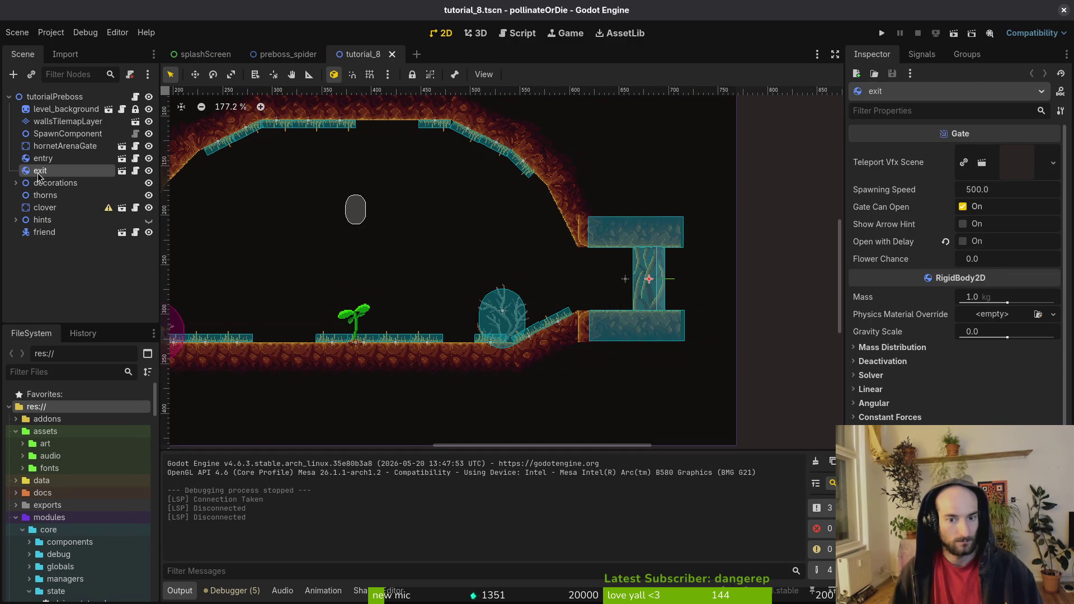
click(56, 147)
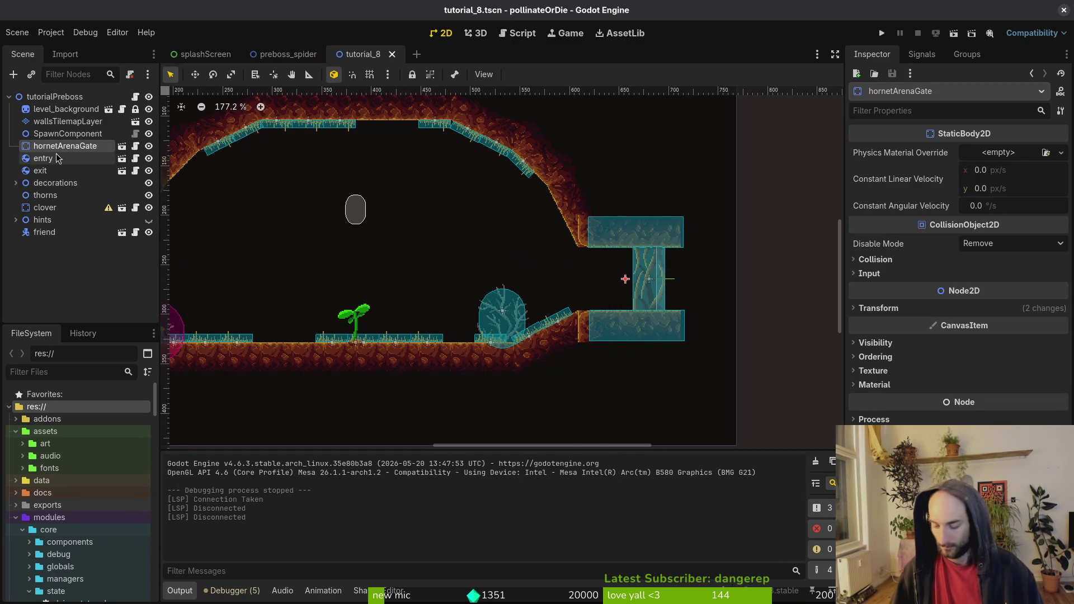
Open hornet_arena_gate.tscn and pan so the gate pillars sit higher.
key(ctrl+shift+a)
text(hornetare)
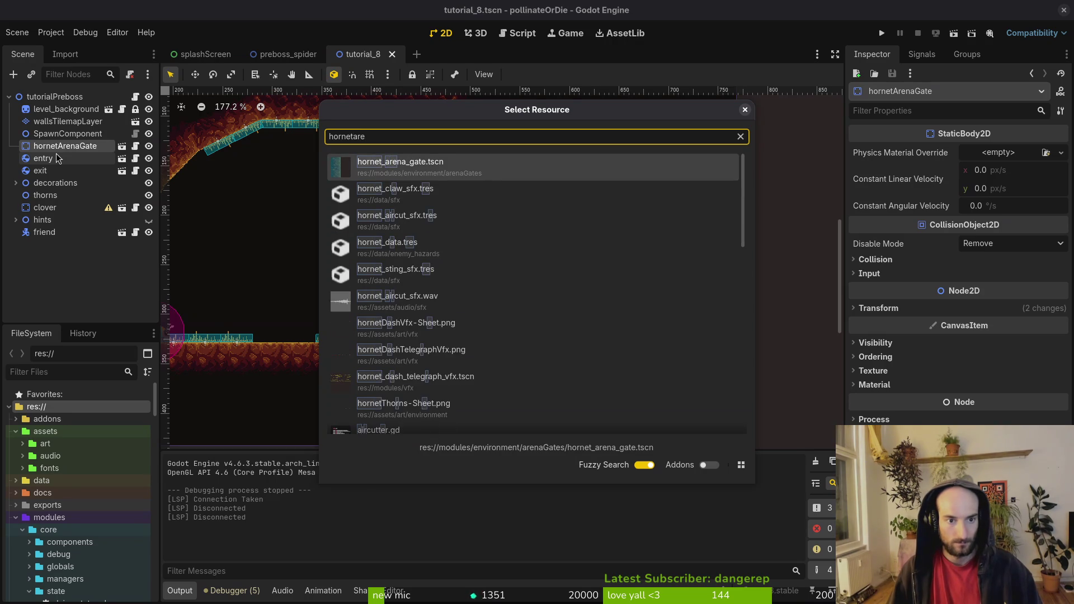
key(Return)
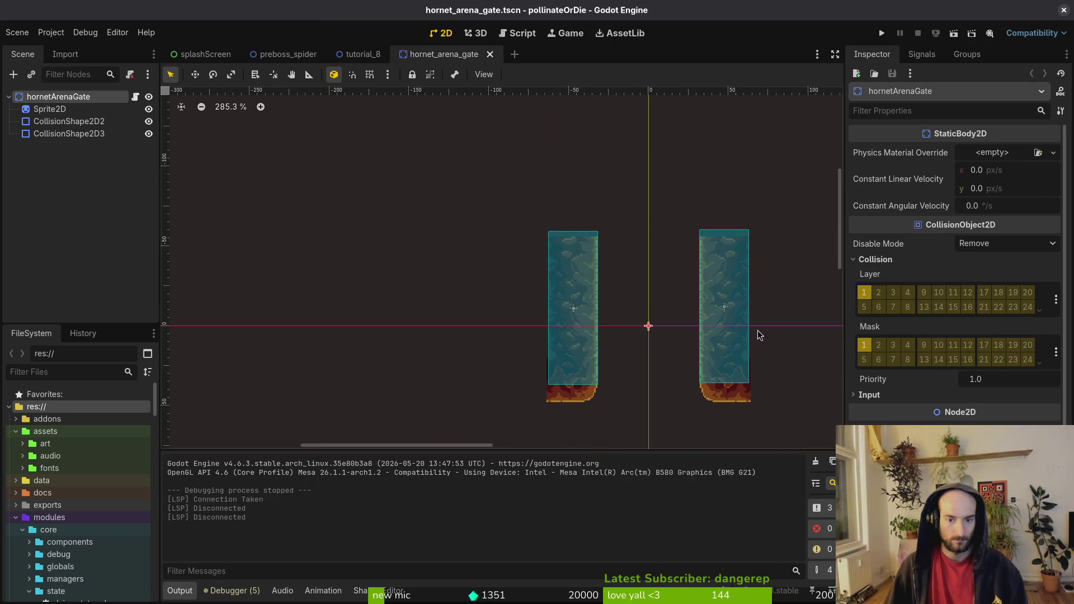
scroll(719, 332, down, 3)
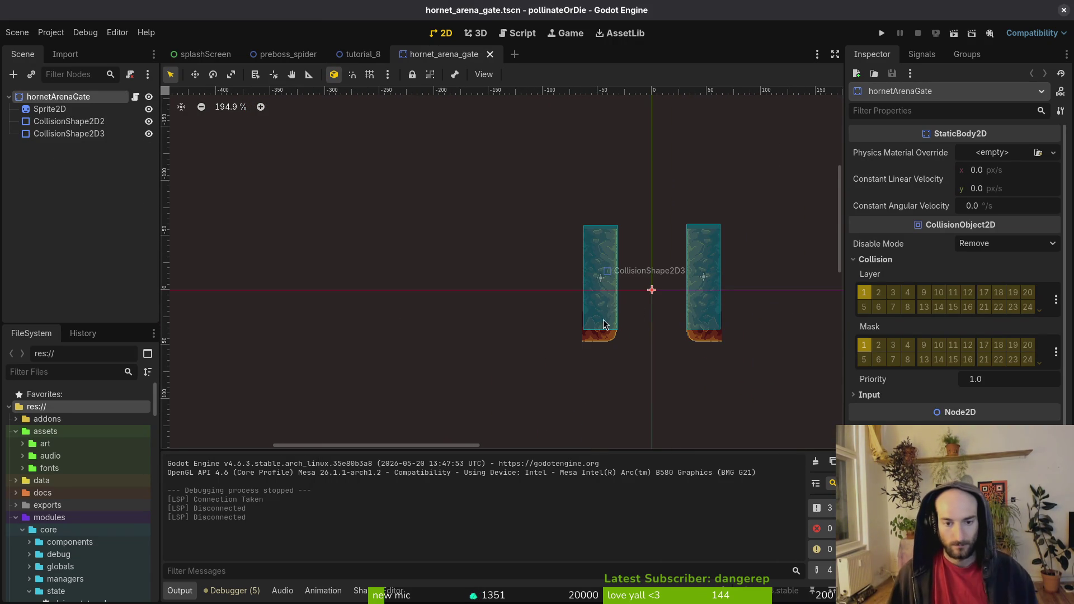
drag(604, 320, 446, 229)
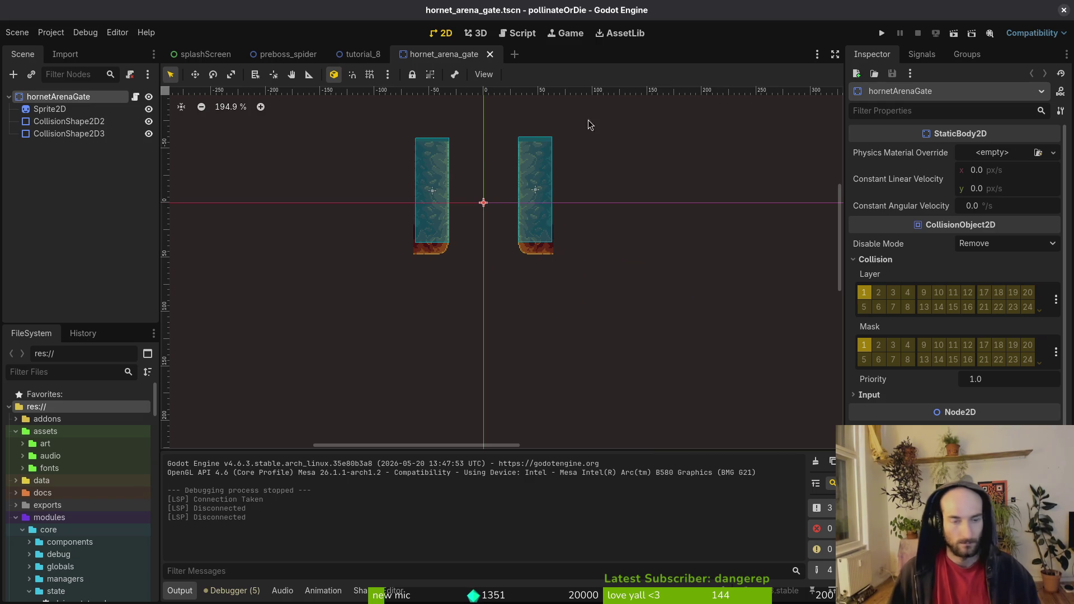
key(alt+Tab)
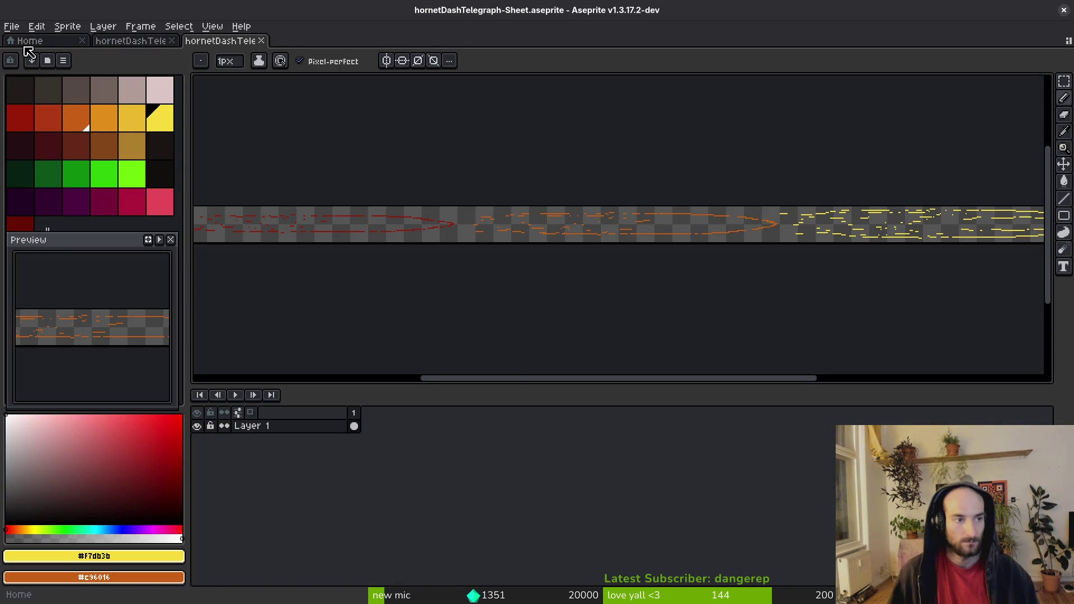
Open the New Sprite dialog from Aseprite's Home page.
click(31, 42)
key(alt+Tab)
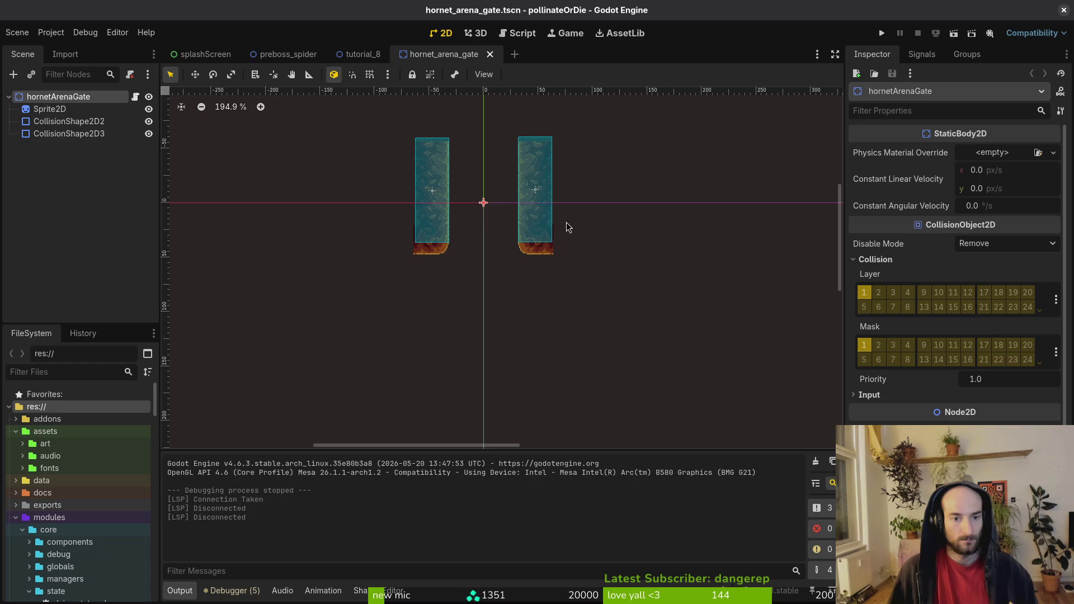
key(alt+Tab)
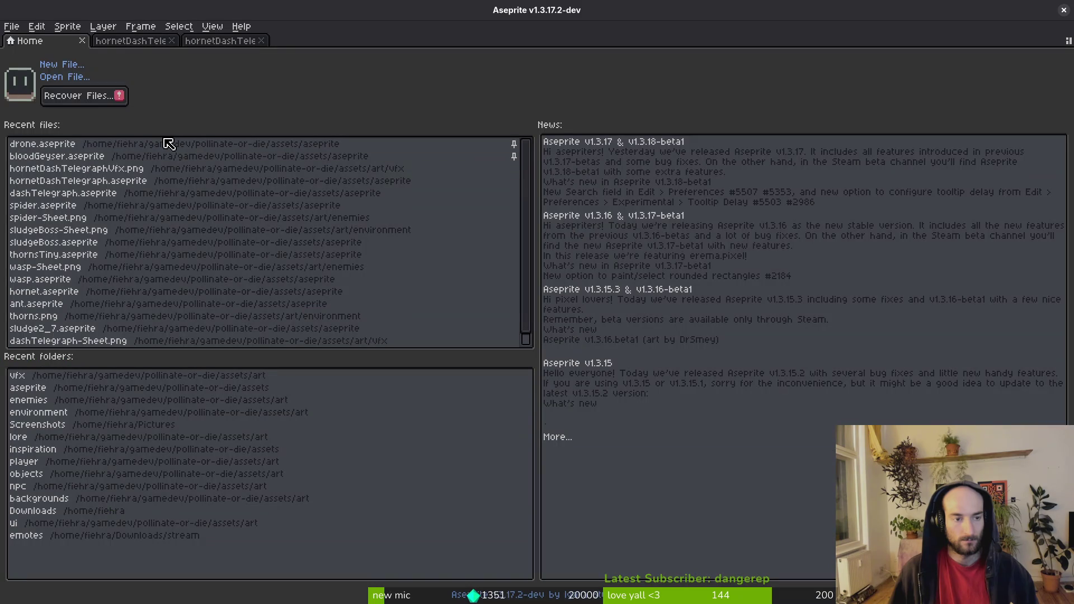
click(60, 65)
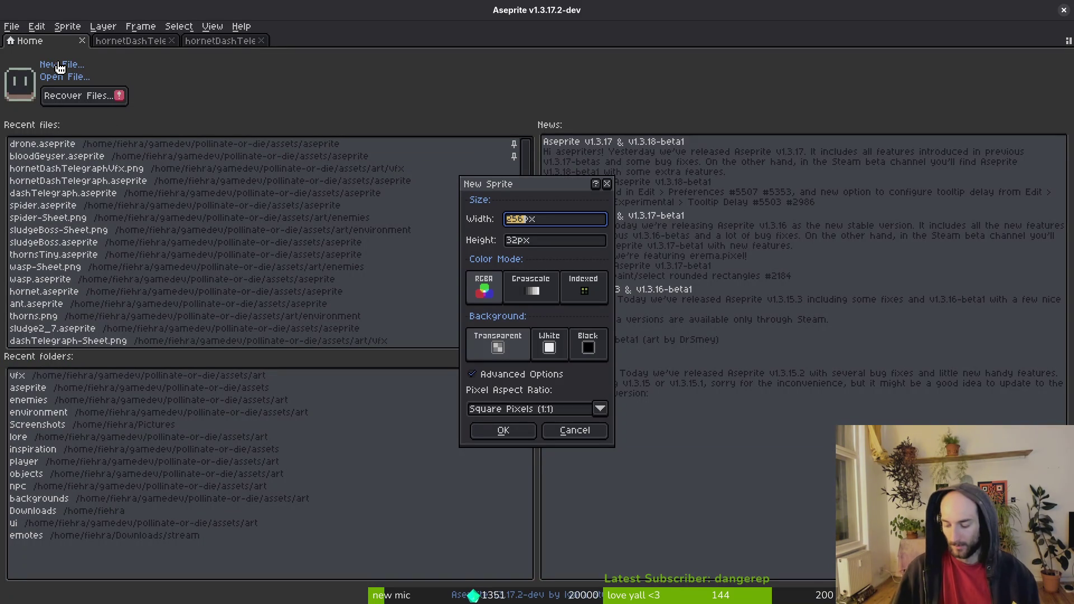